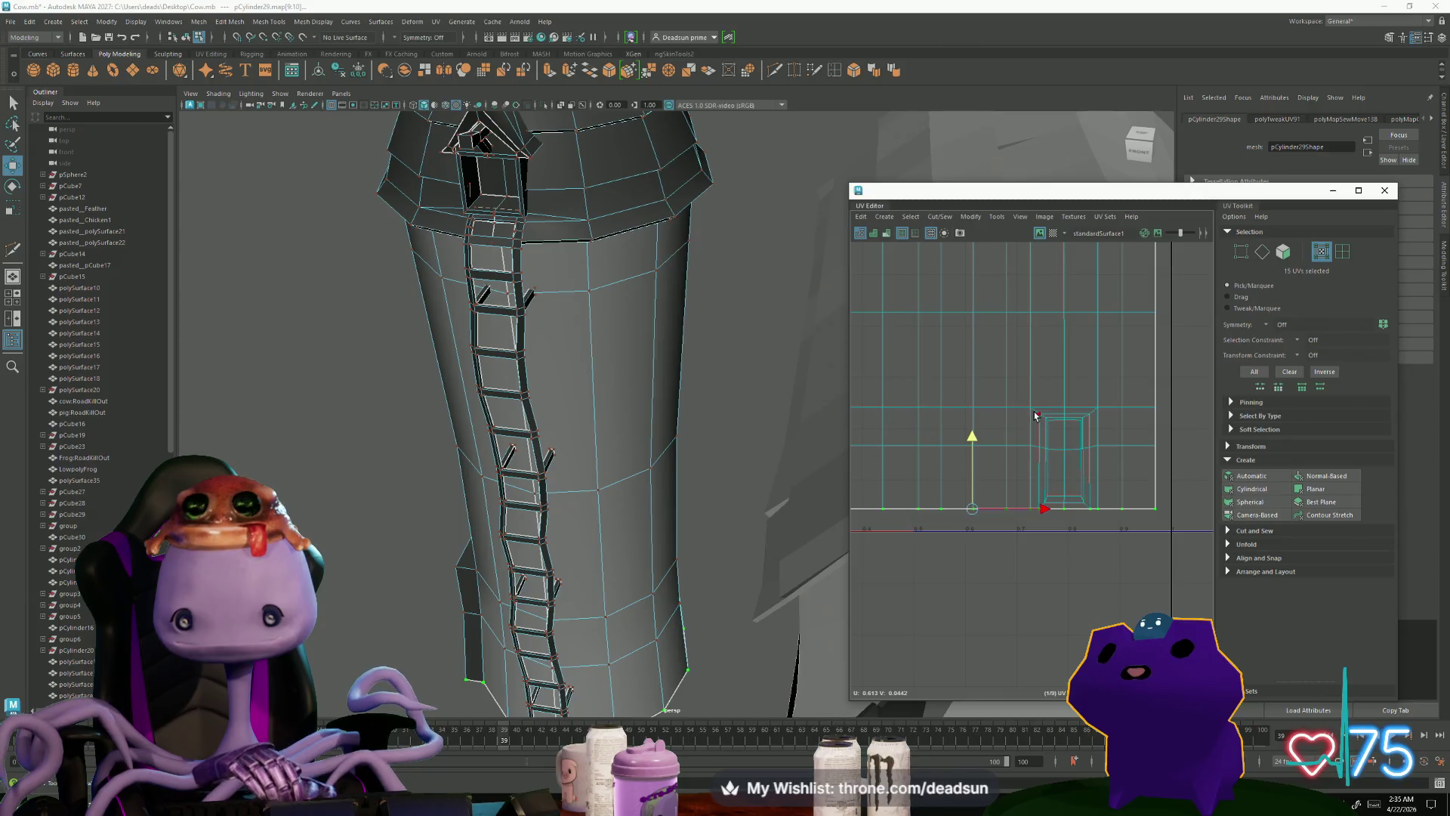
# Step: Enlarge the rectangular wall UV shell slightly
pyautogui.scroll(-5, 1123, 566)
pyautogui.doubleClick(1028, 452)
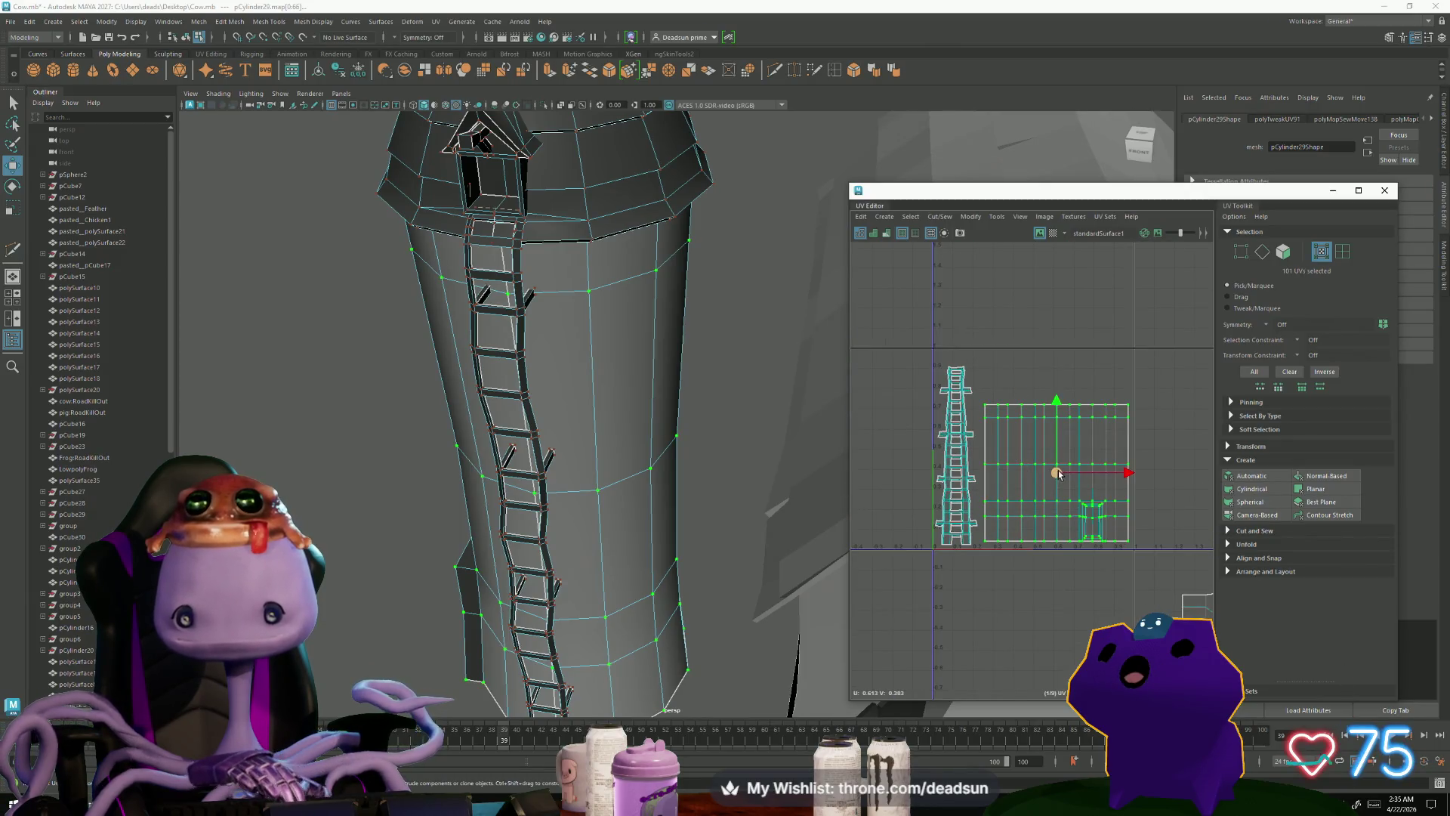
pyautogui.press('r')
pyautogui.moveTo(1059, 474); pyautogui.dragTo(1060, 477)
pyautogui.press('w')
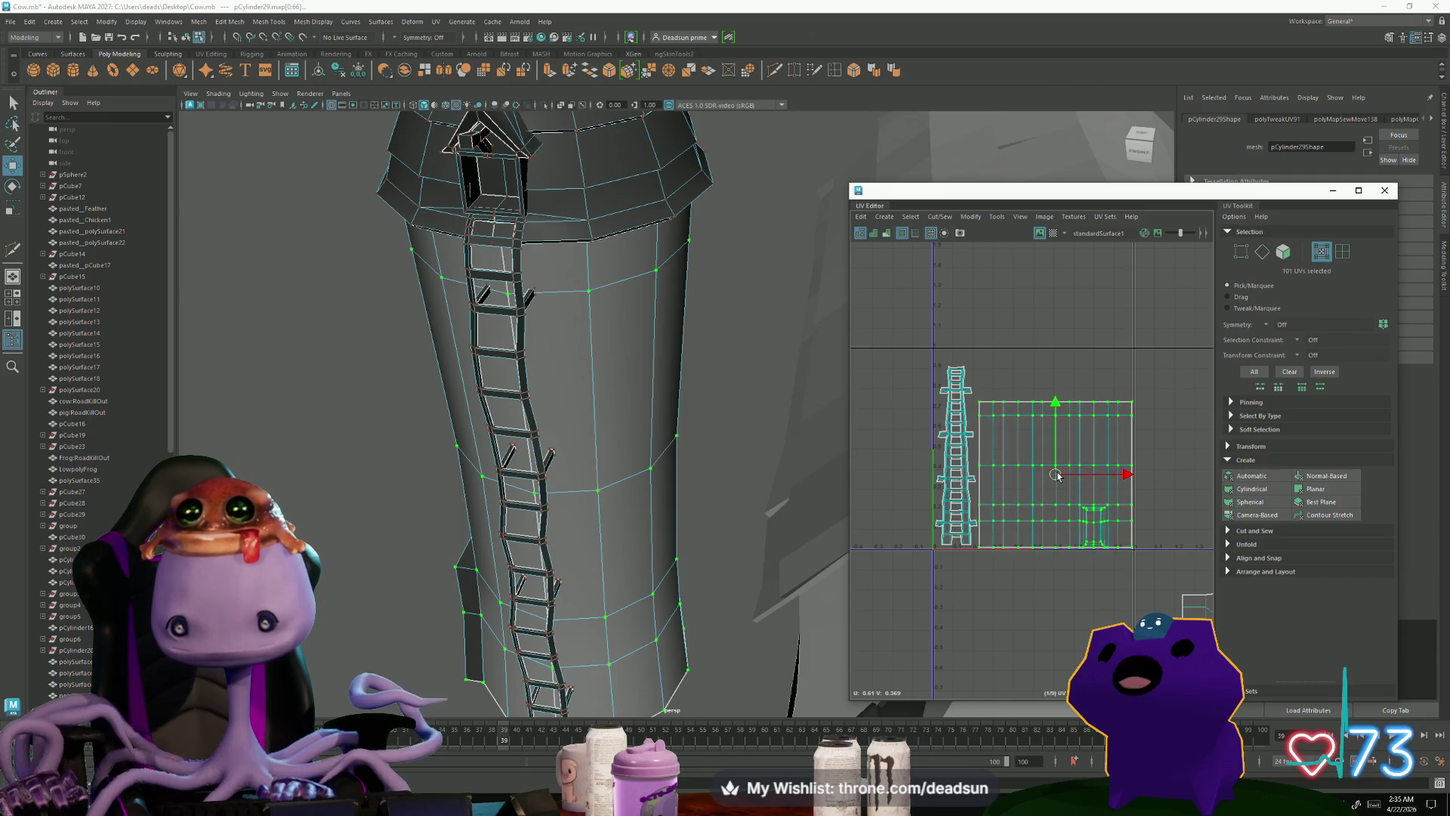
# Step: Move the round roof-cap UV shell beside the wall shell
pyautogui.scroll(-3, 1058, 474)
pyautogui.doubleClick(1122, 424)
pyautogui.moveTo(1124, 425)
pyautogui.mouseDown()
pyautogui.moveTo(974, 436)
pyautogui.moveTo(967, 520)
pyautogui.moveTo(905, 512)
pyautogui.mouseUp()
pyautogui.scroll(3, 965, 514)
# Step: Bring the ladder shell into view and shrink the wall shell slightly
pyautogui.press('w')
pyautogui.scroll(1, 899, 565)
pyautogui.moveTo(899, 565)
pyautogui.keyDown('alt'); pyautogui.mouseDown(button='middle')
pyautogui.moveTo(985, 566)
pyautogui.moveTo(984, 538)
pyautogui.mouseUp(button='middle'); pyautogui.keyUp('alt')
pyautogui.scroll(-1, 986, 566)
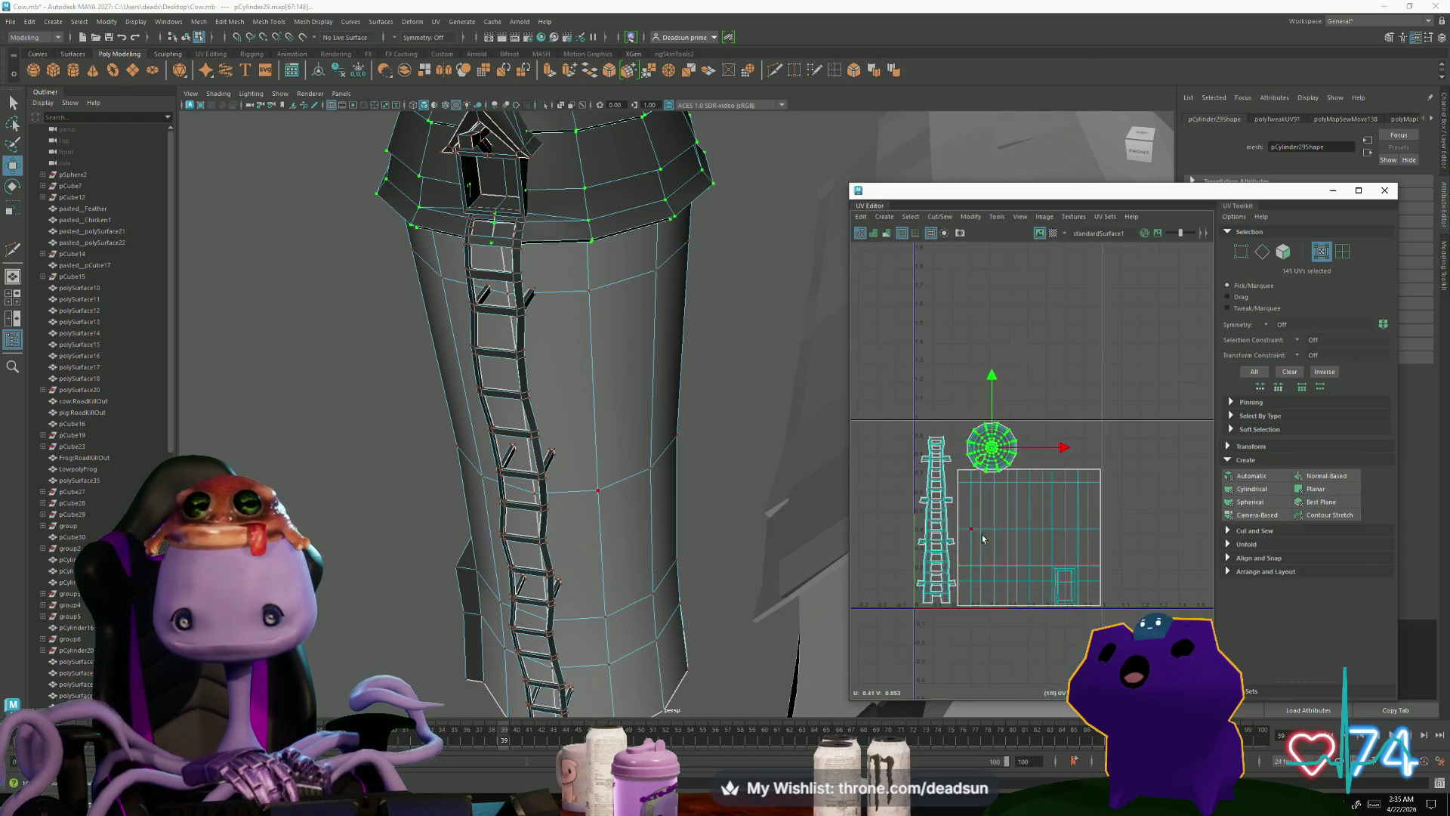
pyautogui.click(1019, 543)
pyautogui.press('r')
pyautogui.moveTo(1036, 538); pyautogui.dragTo(1034, 541)
pyautogui.press('w')
# Step: Nudge the roof-cap shell left and down into place above the wall
pyautogui.click(991, 463)
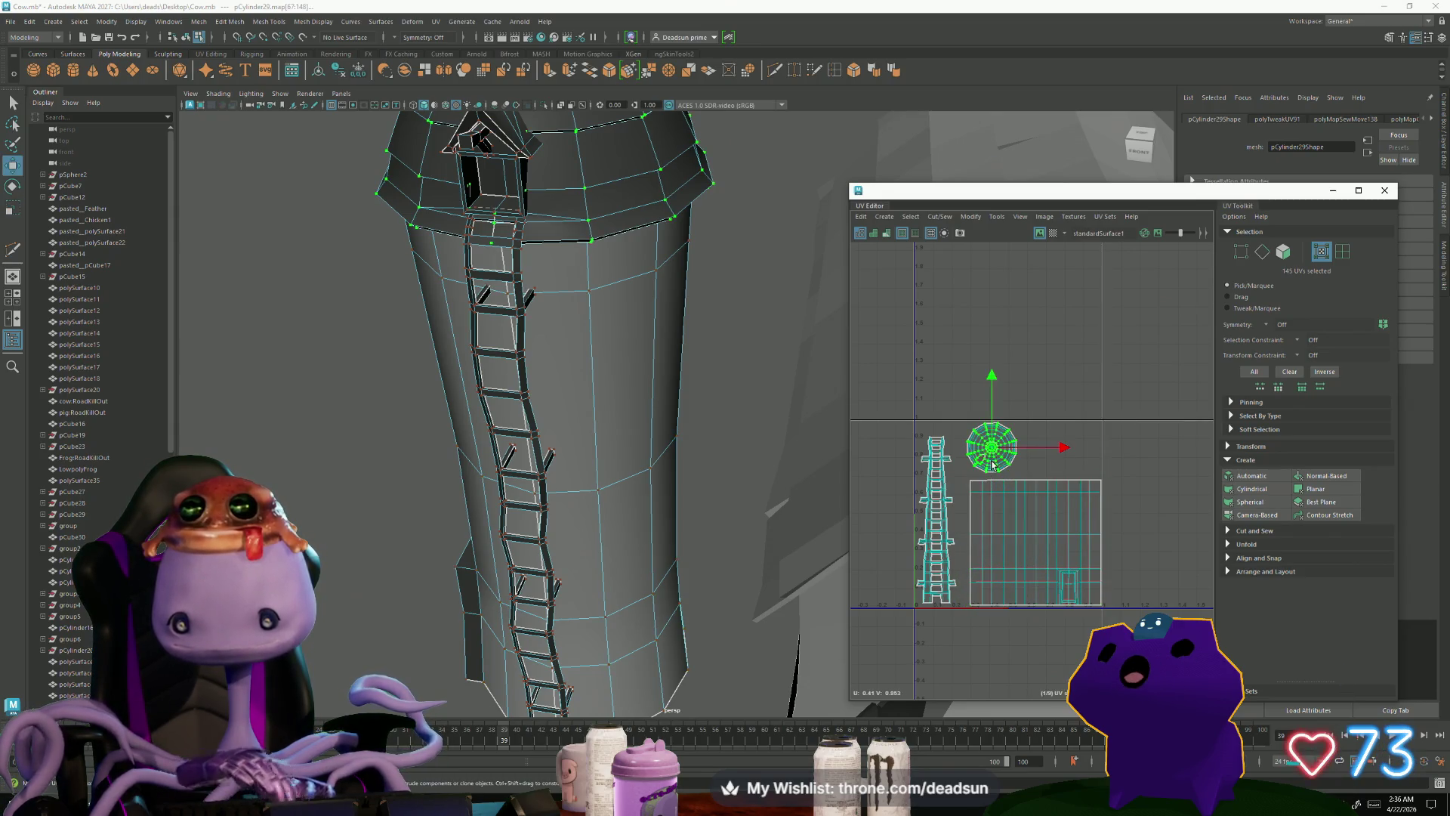
pyautogui.moveTo(994, 450); pyautogui.dragTo(991, 450)
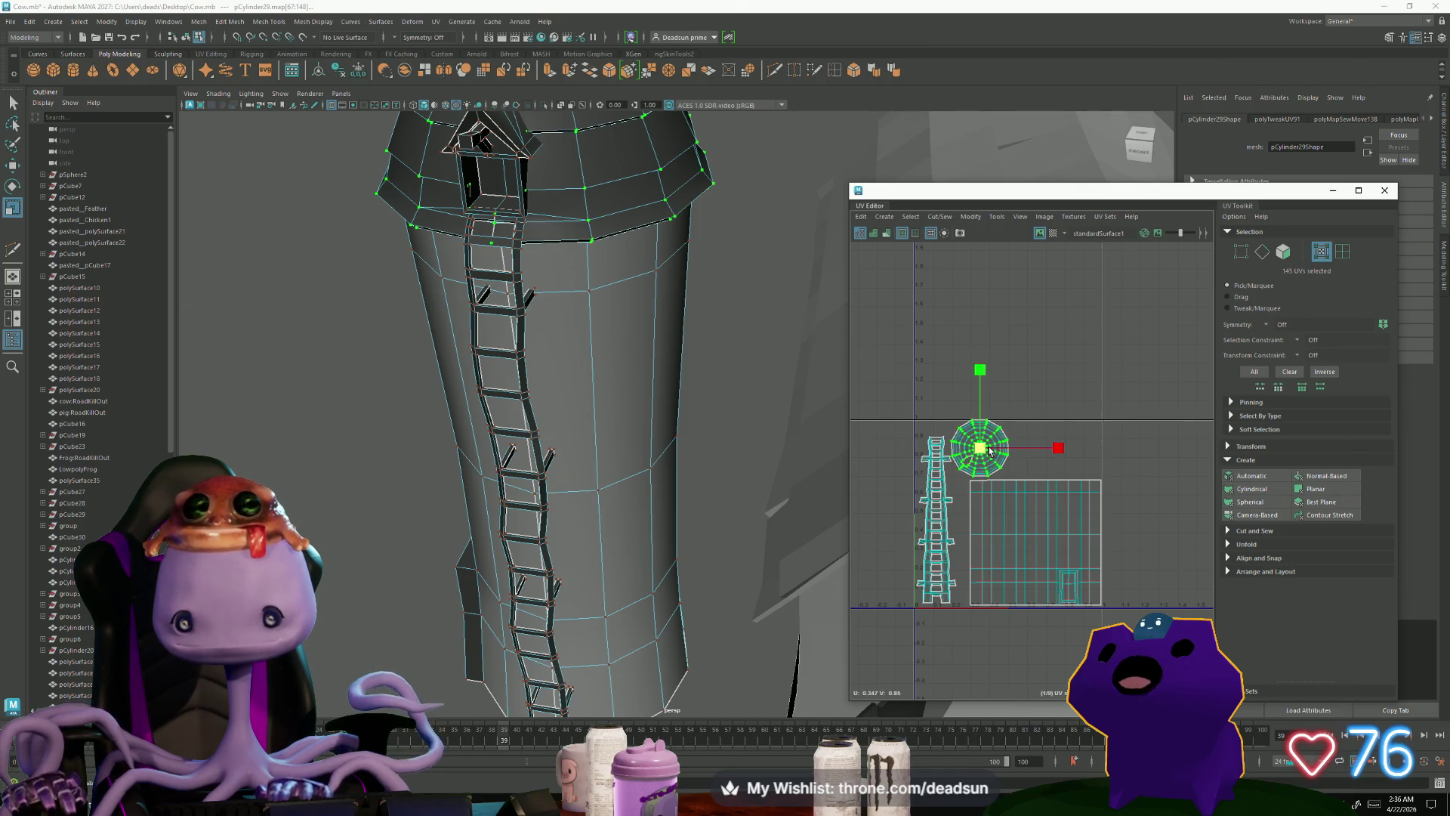
pyautogui.scroll(3, 973, 456)
pyautogui.press('w')
pyautogui.moveTo(1017, 377); pyautogui.dragTo(1019, 381)
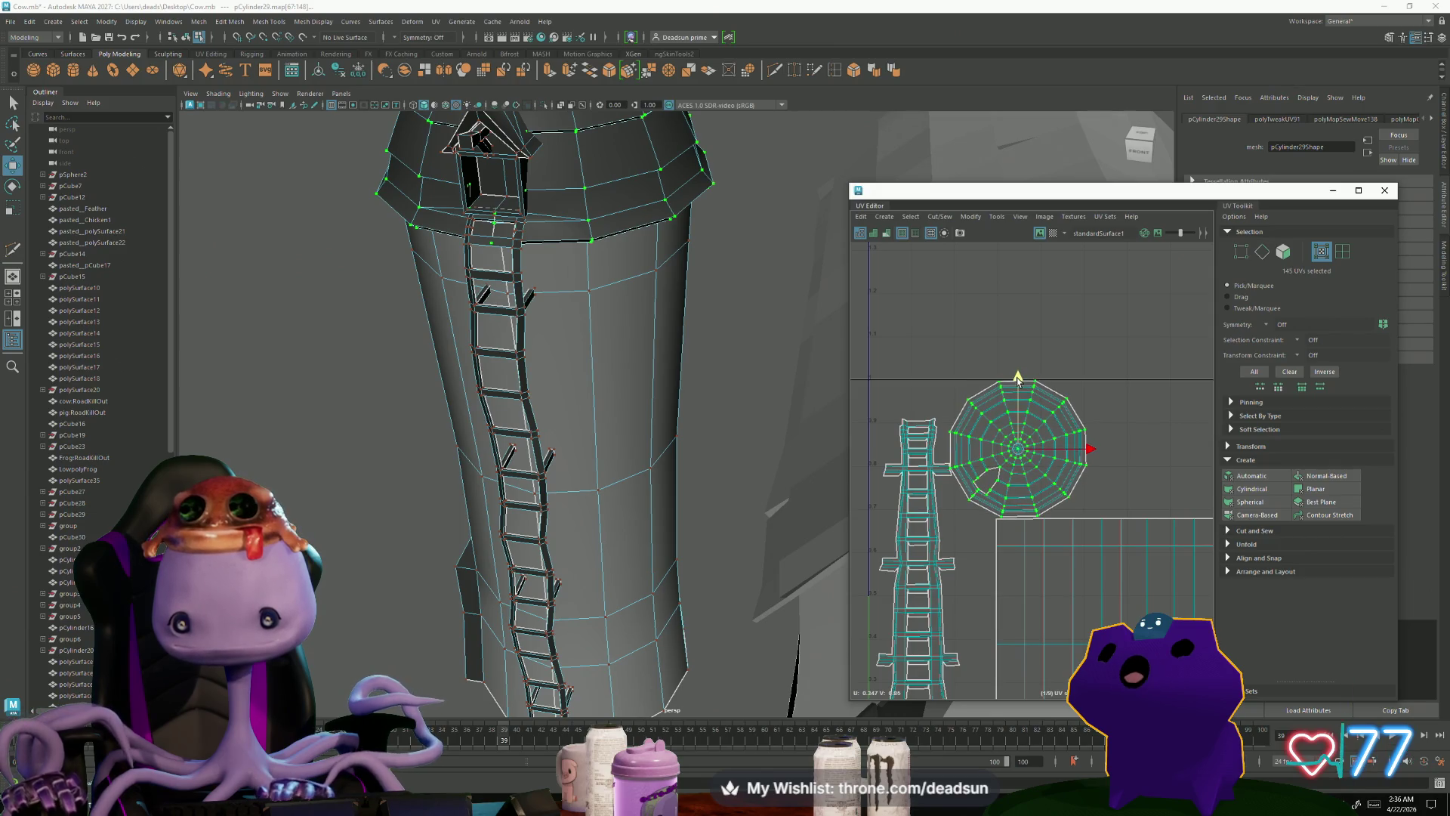
pyautogui.scroll(3, 985, 457)
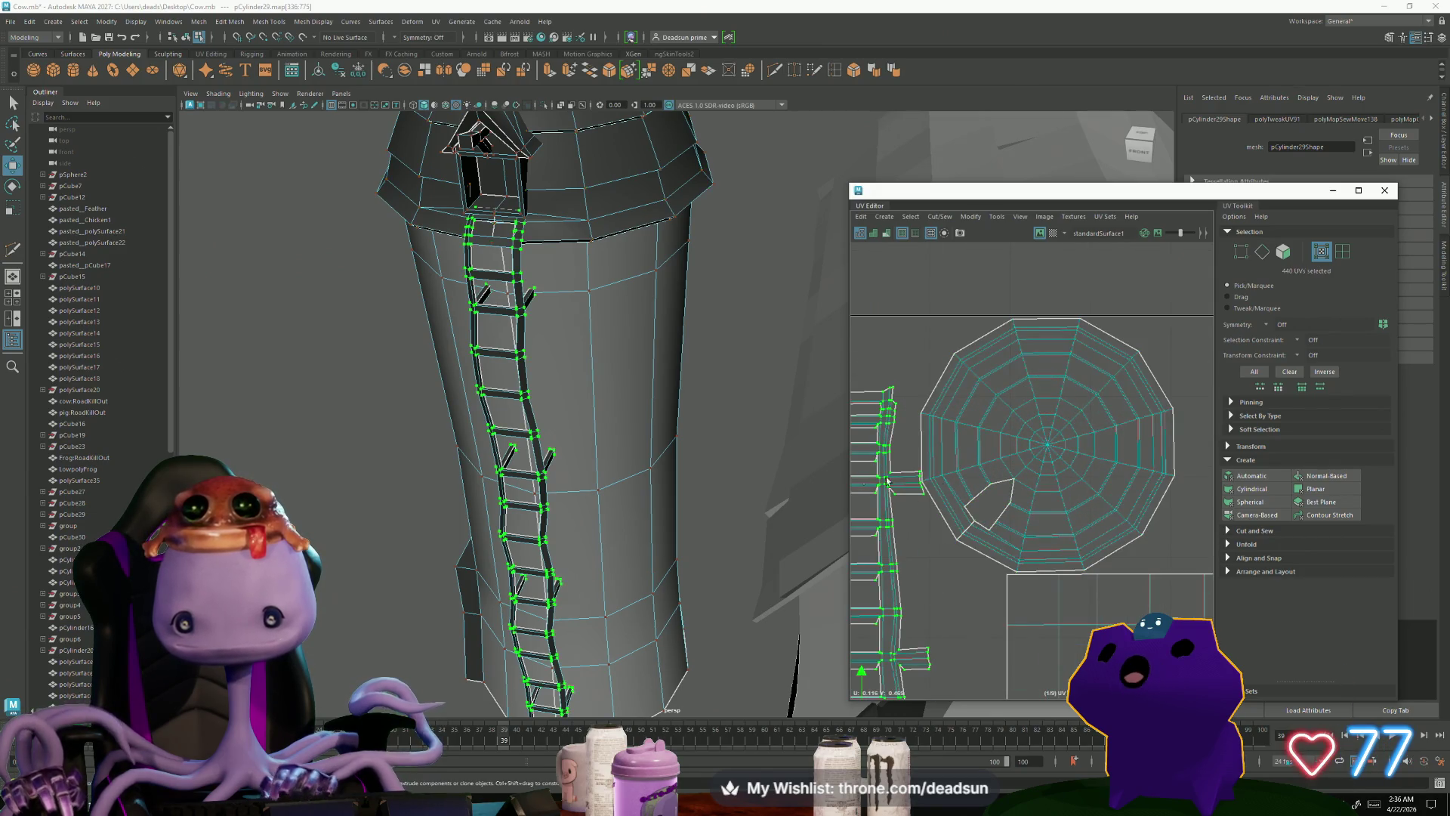
# Step: Rotate the roof-cap UV shell slightly clockwise
pyautogui.press('e')
pyautogui.moveTo(1109, 480); pyautogui.dragTo(1110, 482)
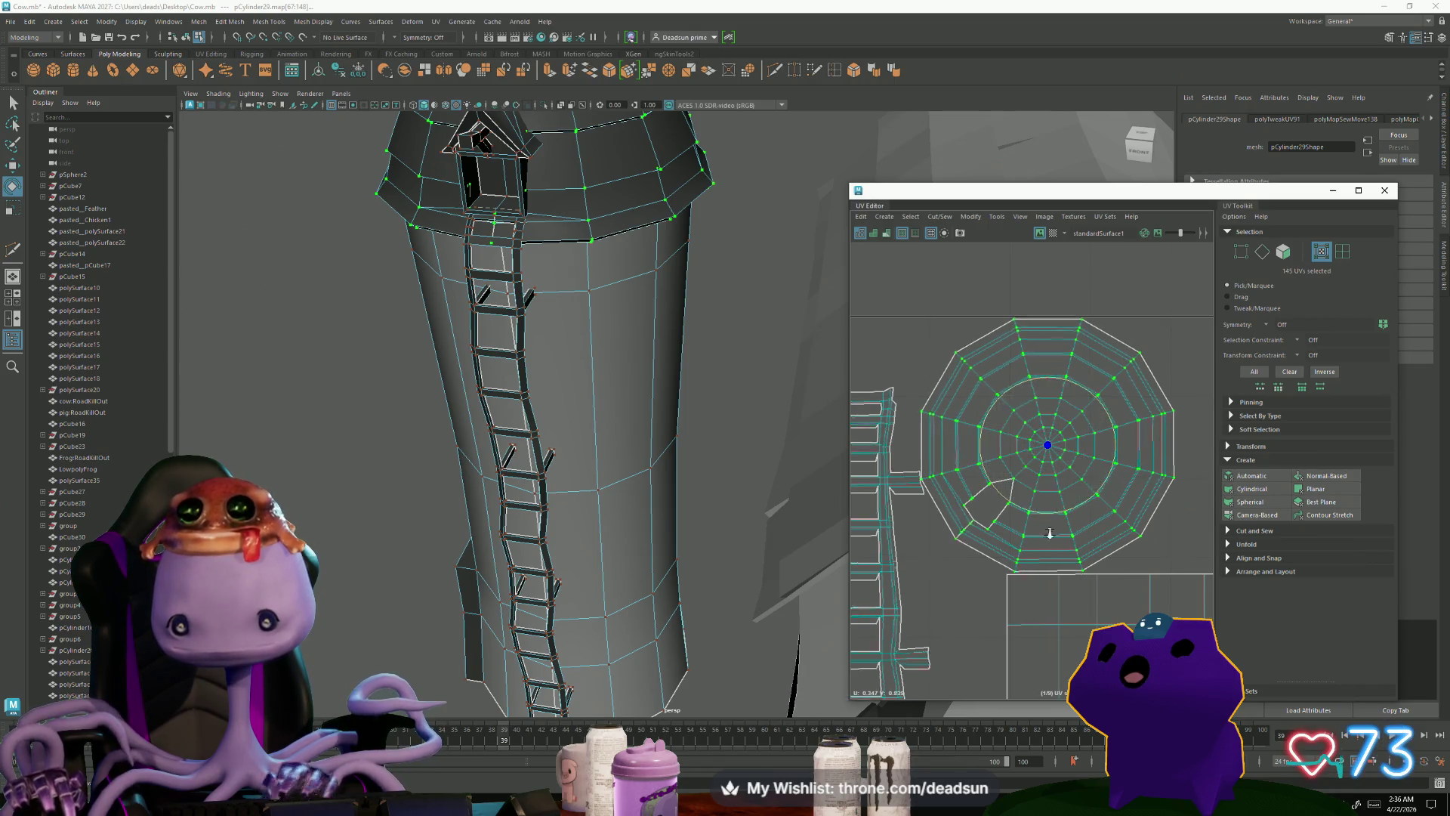
pyautogui.scroll(-3, 1045, 528)
# Step: Shift the ladder shell down a little, then select the window's house shell
pyautogui.doubleClick(988, 485)
pyautogui.scroll(-3, 1012, 460)
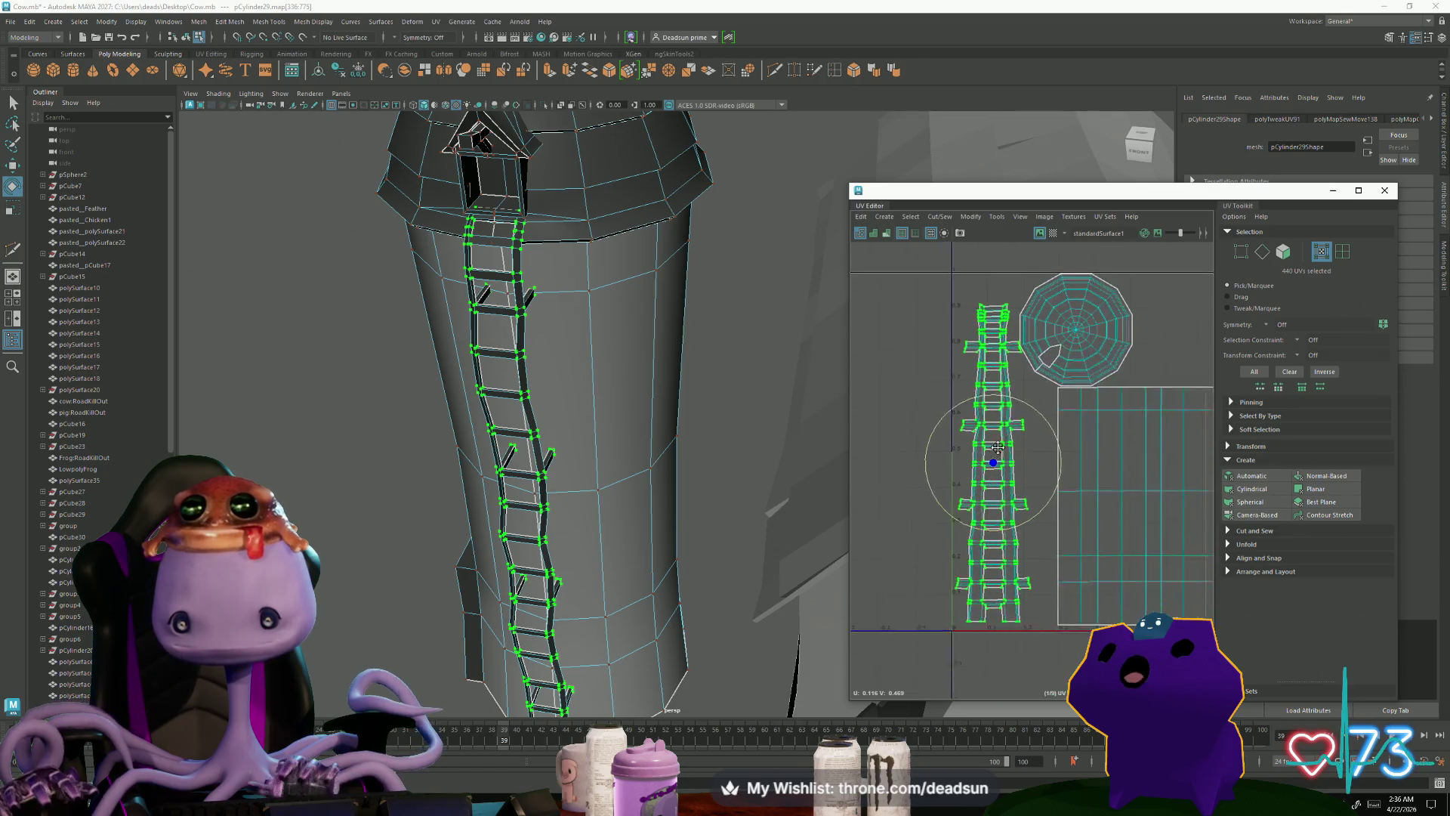
pyautogui.press('w')
pyautogui.moveTo(1004, 439); pyautogui.dragTo(1001, 449)
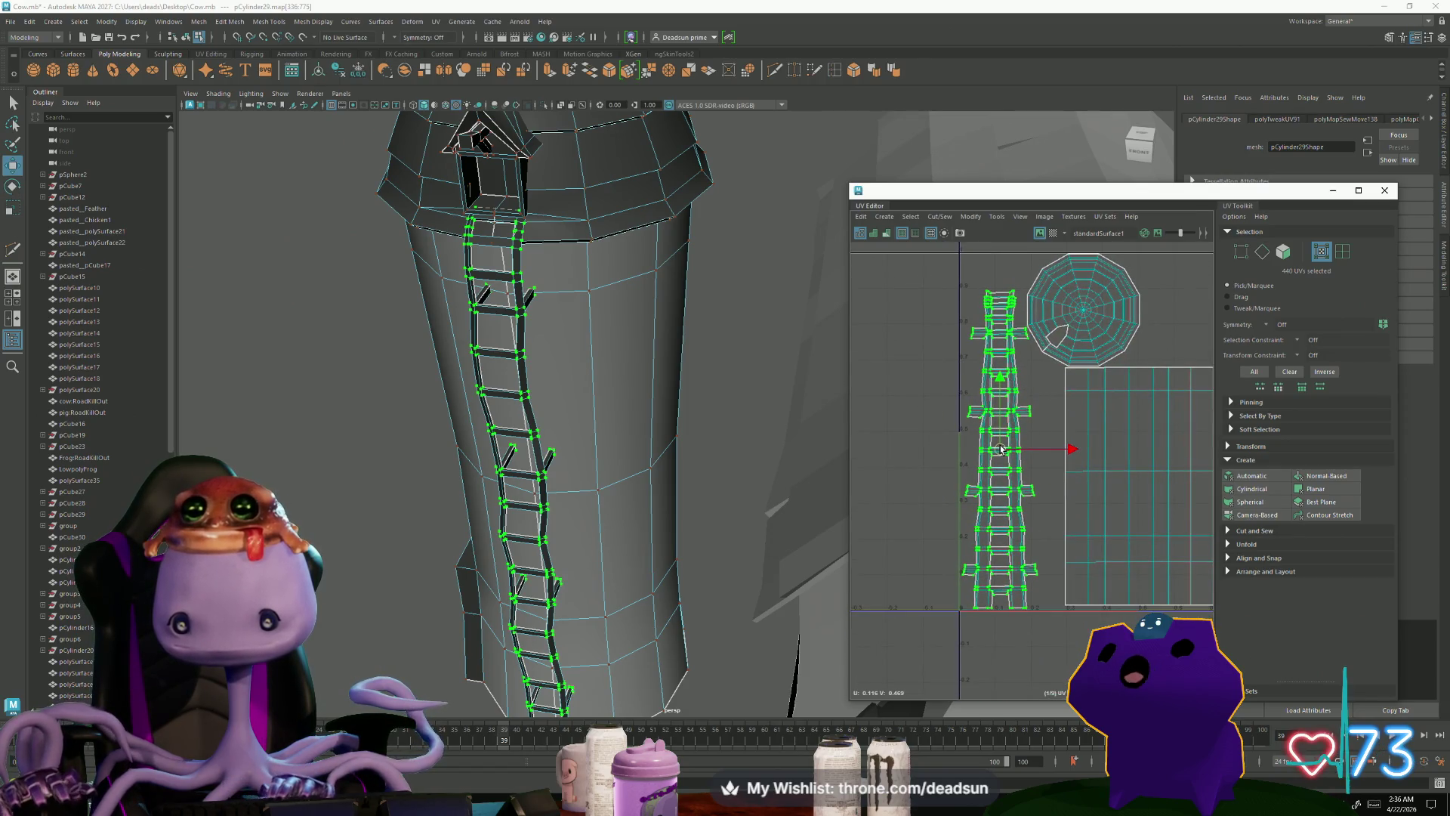
pyautogui.scroll(-6, 1094, 499)
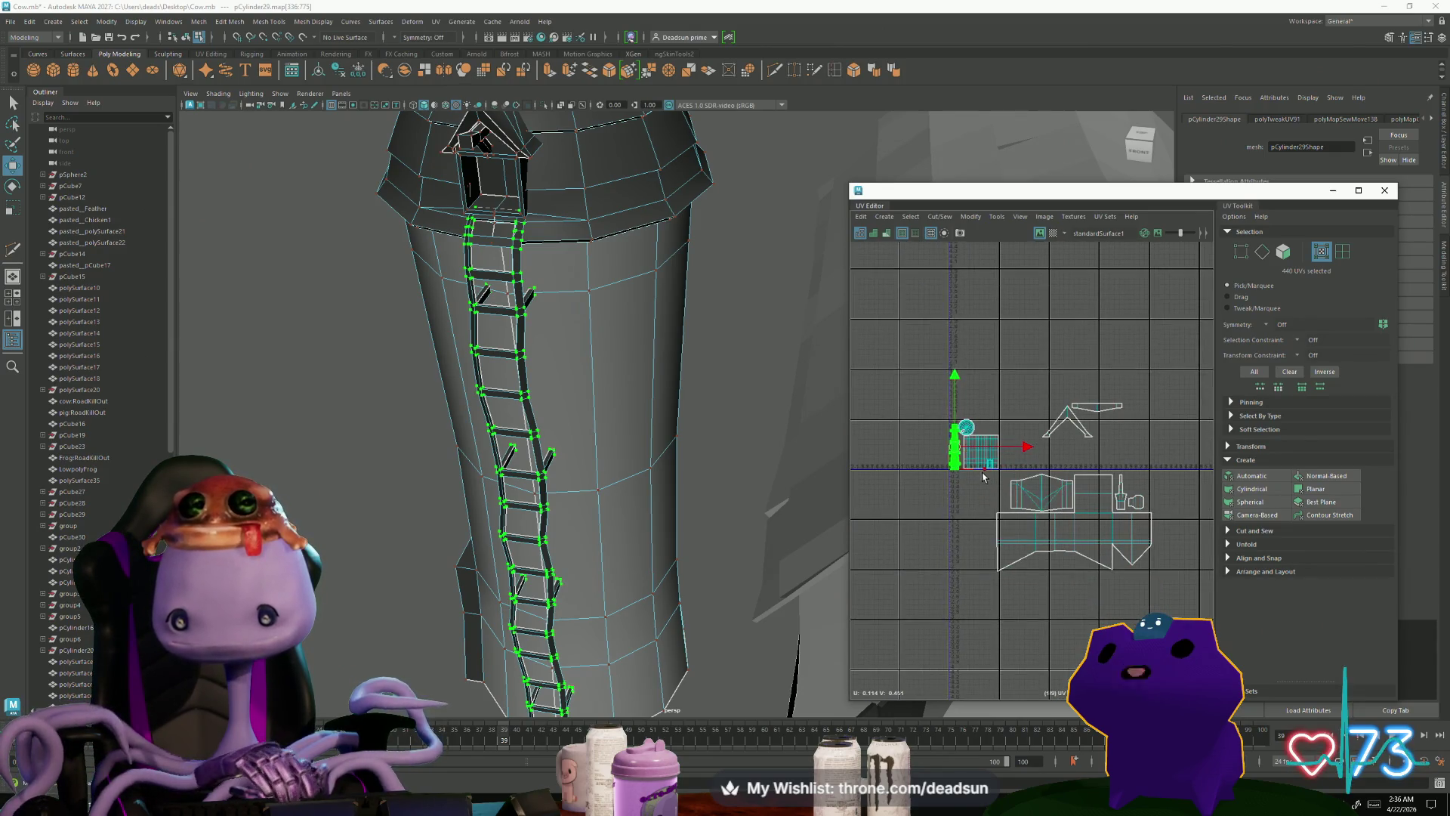
pyautogui.click(1063, 485)
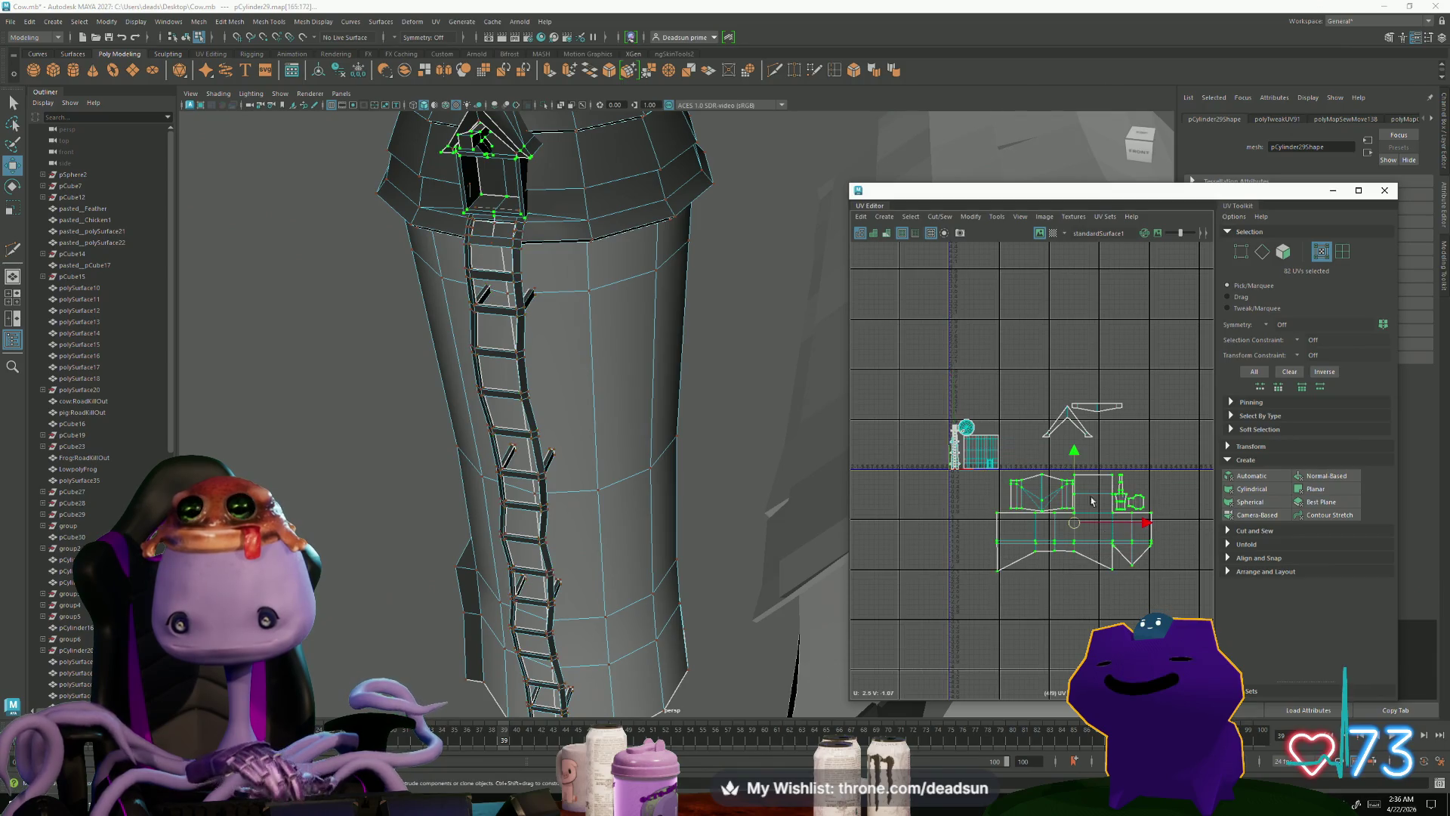
# Step: Shrink the window's house and roof shells together
pyautogui.keyDown('shift'); pyautogui.moveTo(1154, 452); pyautogui.dragTo(1154, 451); pyautogui.keyUp('shift')
pyautogui.press('r')
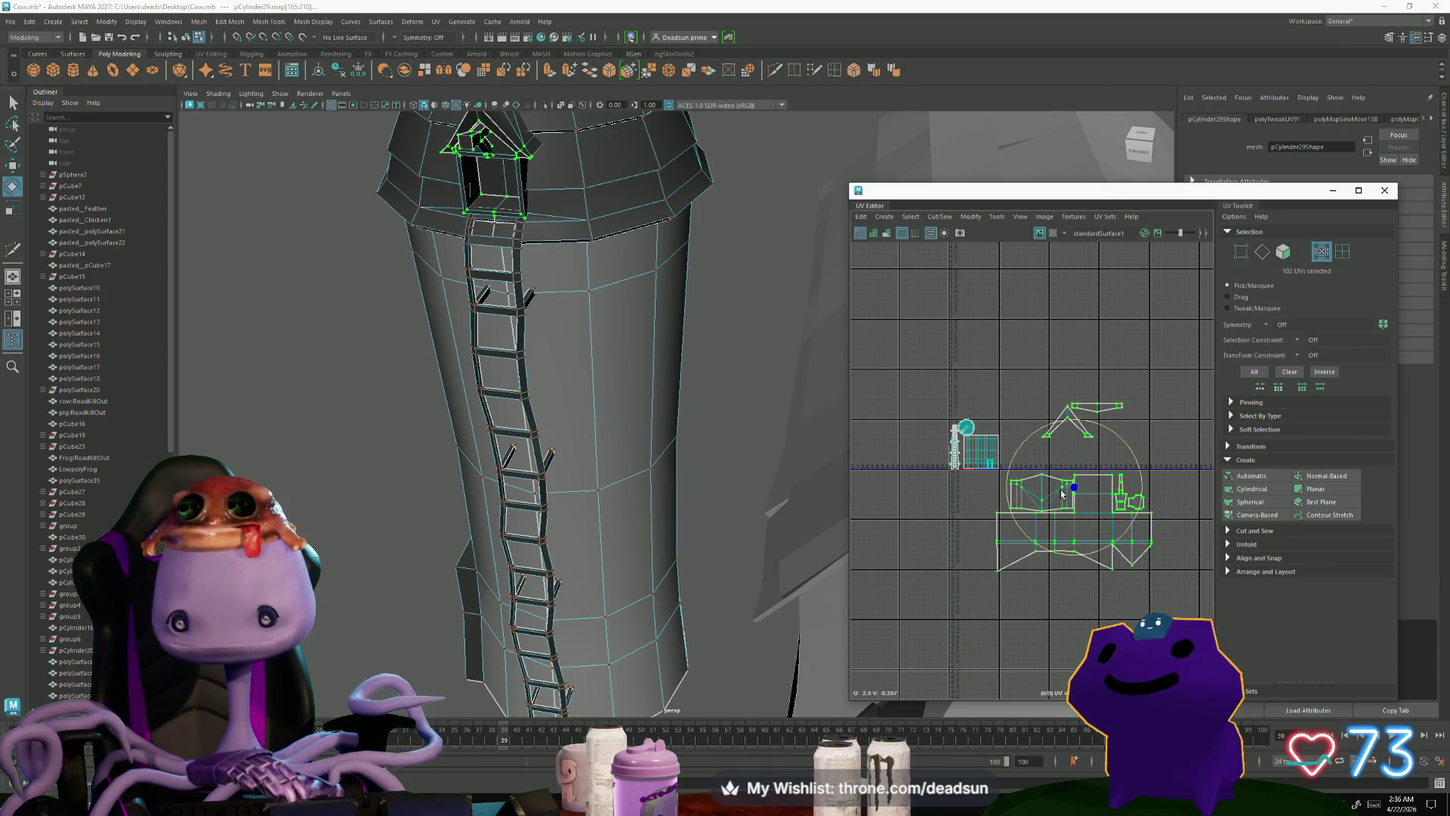
pyautogui.moveTo(1075, 489)
pyautogui.mouseDown()
pyautogui.moveTo(1036, 504)
pyautogui.moveTo(979, 420)
pyautogui.mouseUp()
pyautogui.press('w')
pyautogui.scroll(4, 979, 421)
pyautogui.scroll(3, 982, 420)
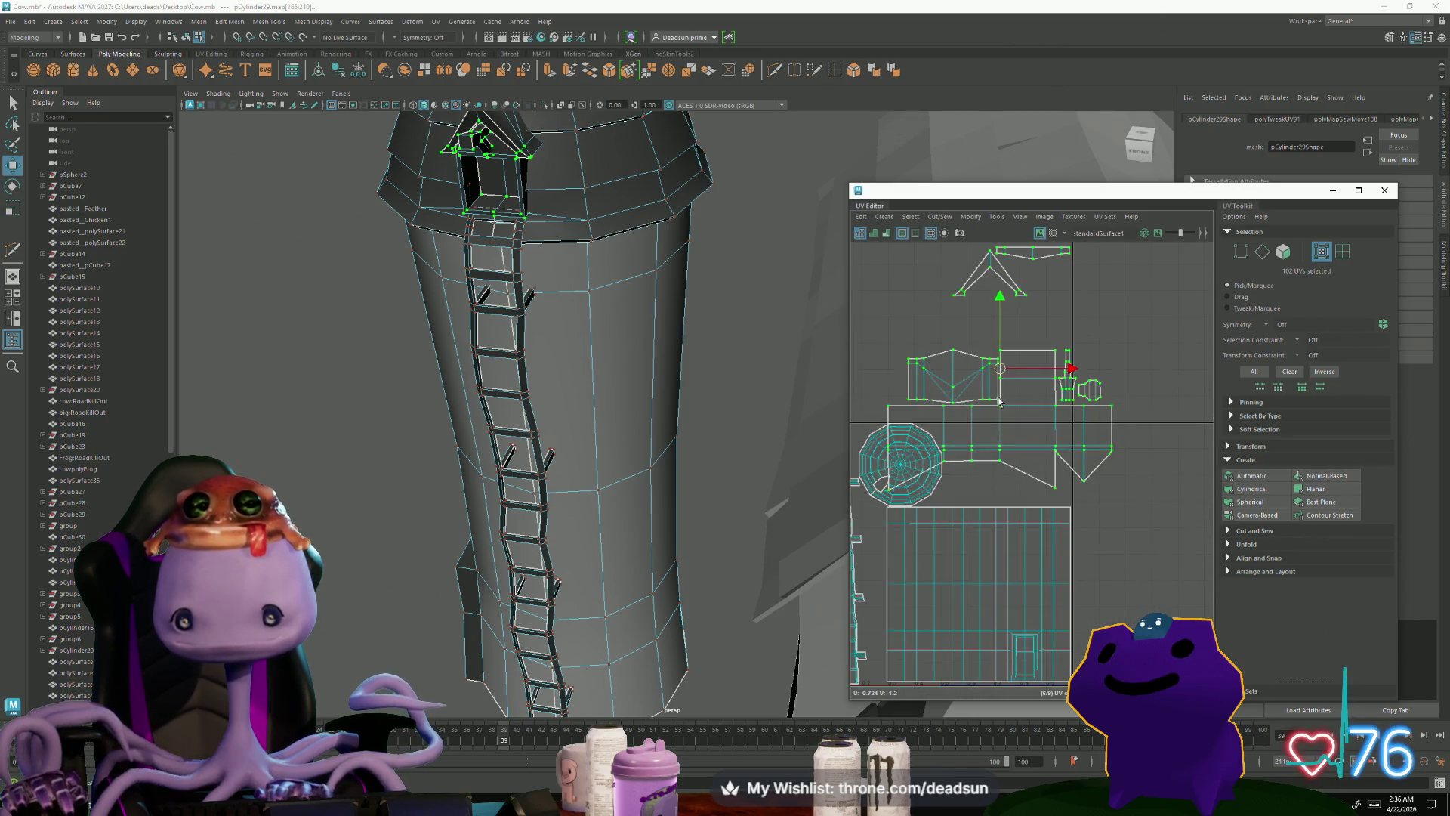
pyautogui.press('r')
pyautogui.moveTo(1000, 369)
pyautogui.mouseDown()
pyautogui.moveTo(962, 399)
pyautogui.moveTo(990, 462)
pyautogui.moveTo(1041, 459)
pyautogui.moveTo(1061, 427)
pyautogui.mouseUp()
# Step: Lower the roof-edge UVs onto the lower shell
pyautogui.scroll(1, 989, 461)
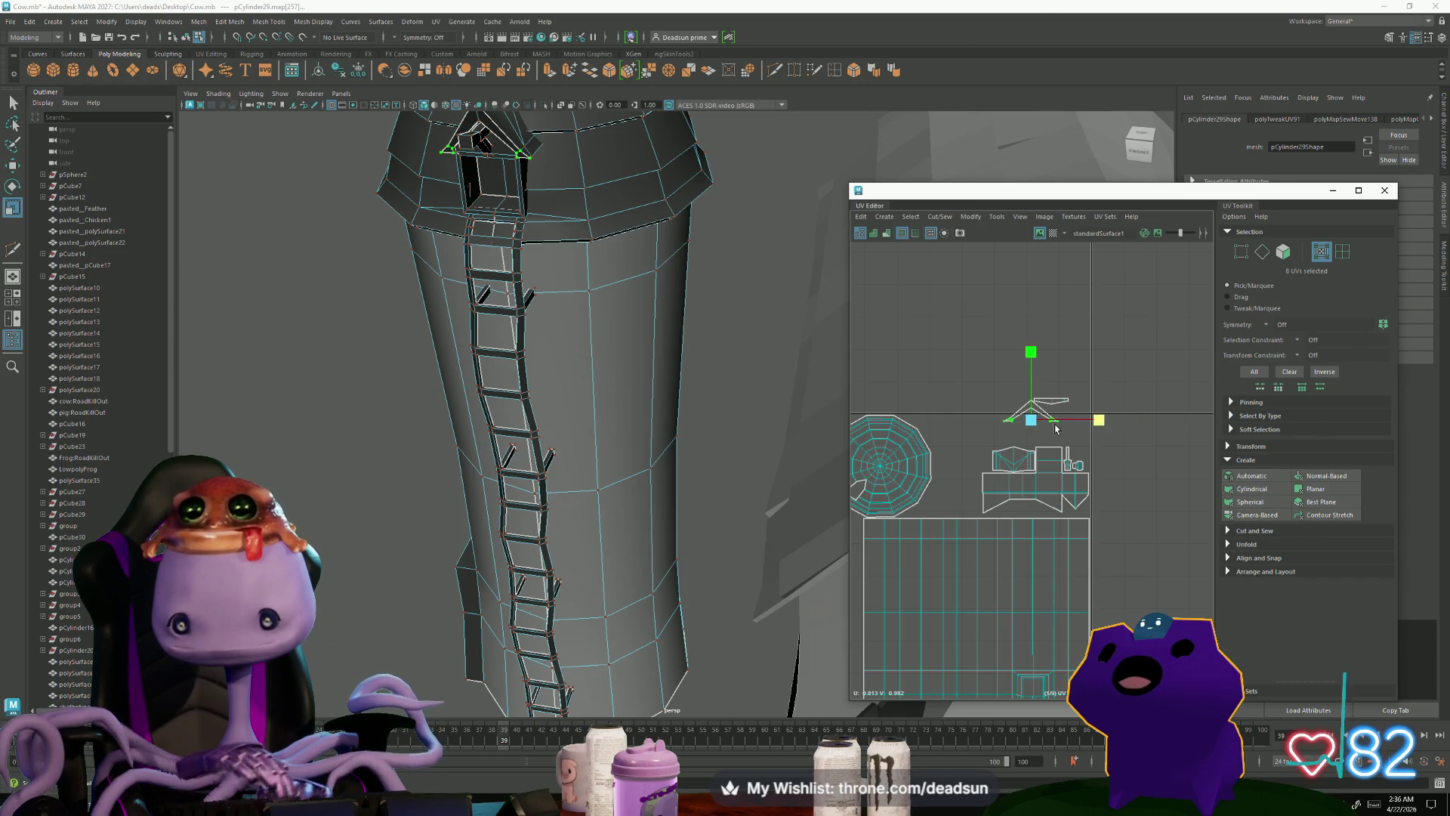
pyautogui.moveTo(1014, 420); pyautogui.dragTo(1021, 508, button='middle')
pyautogui.scroll(5, 1022, 508)
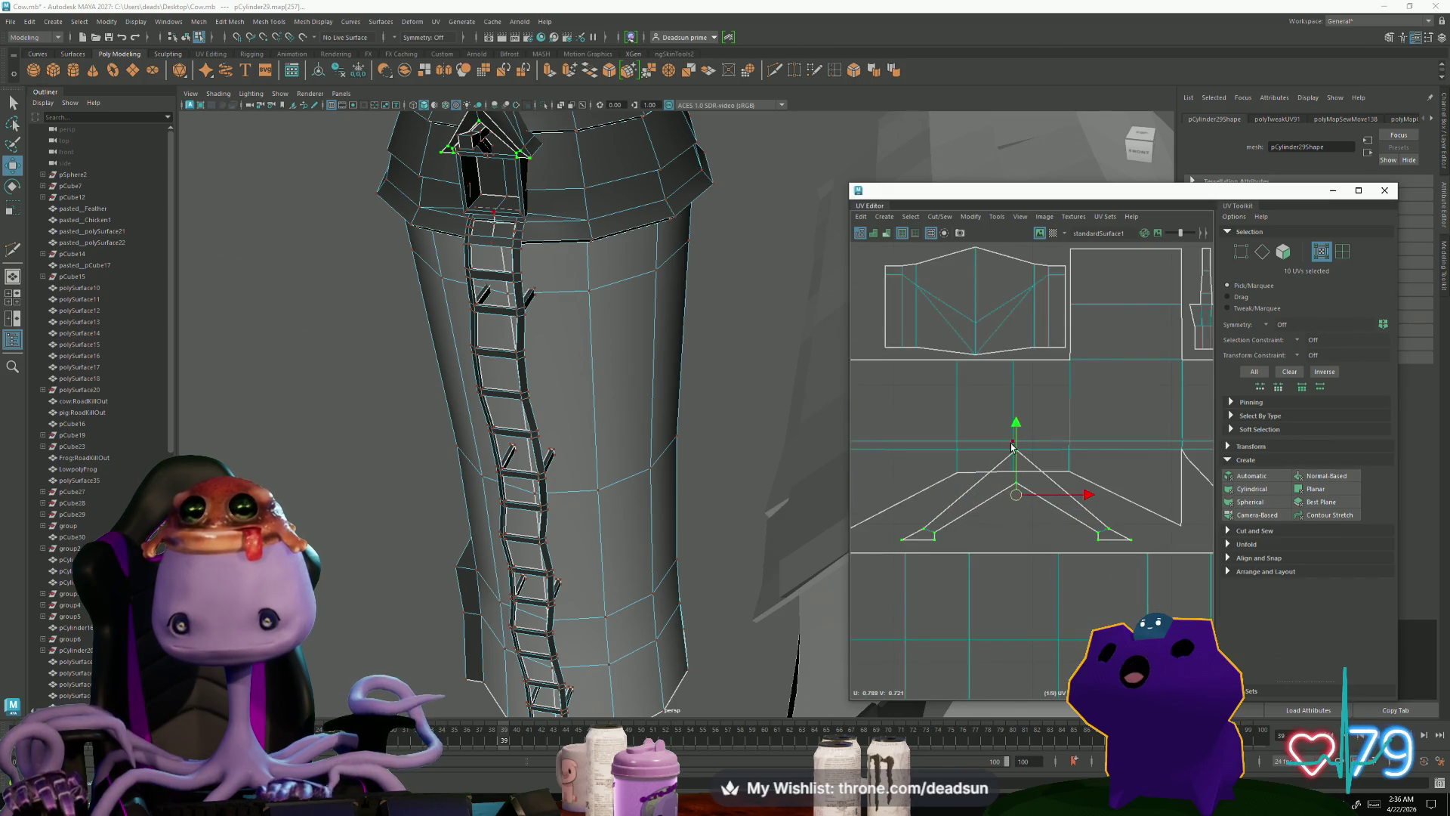
pyautogui.keyDown('ctrl'); pyautogui.moveTo(874, 519); pyautogui.dragTo(1108, 557); pyautogui.keyUp('ctrl')
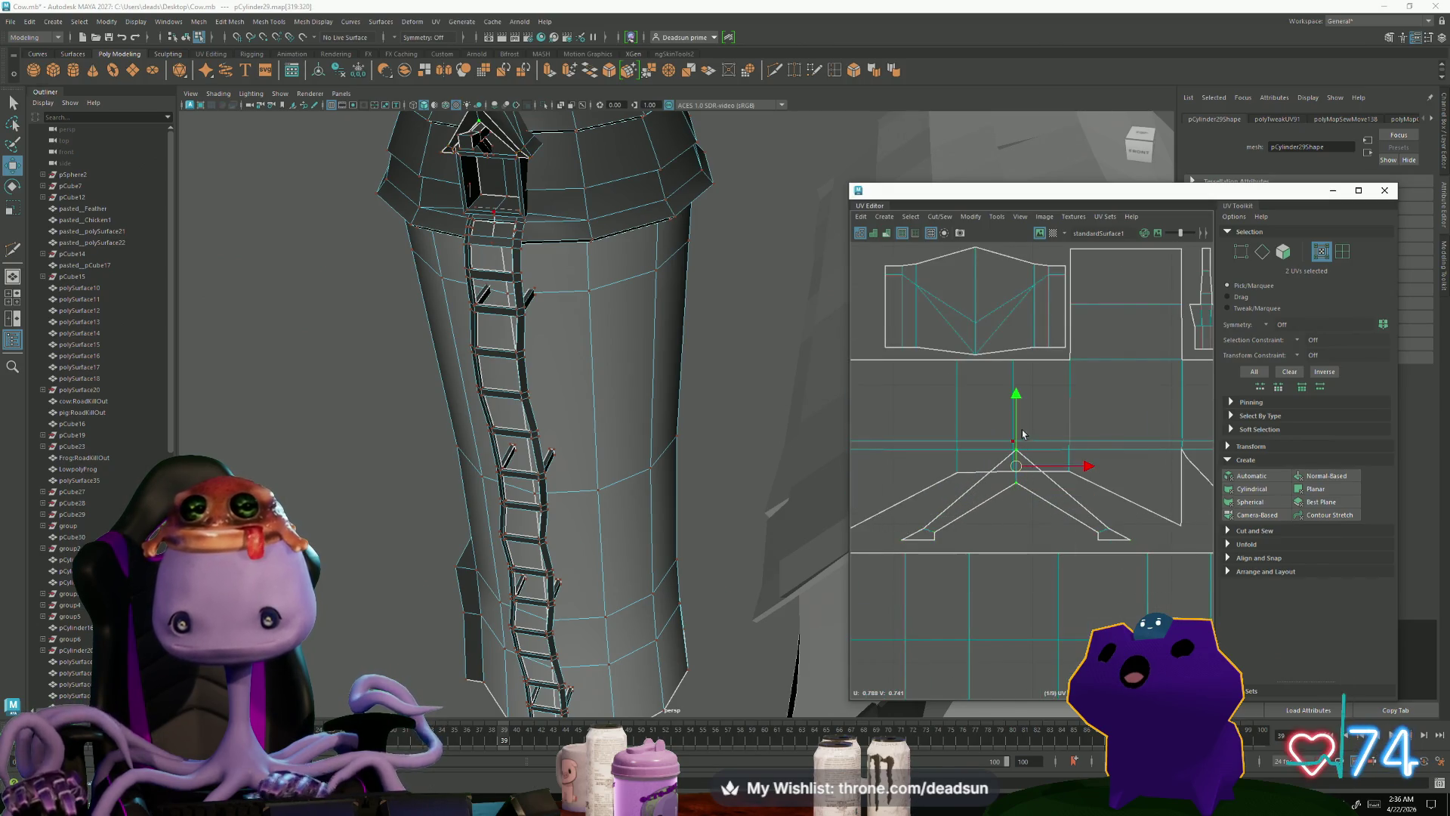
pyautogui.moveTo(1016, 398); pyautogui.dragTo(1018, 420)
pyautogui.scroll(-3, 1033, 526)
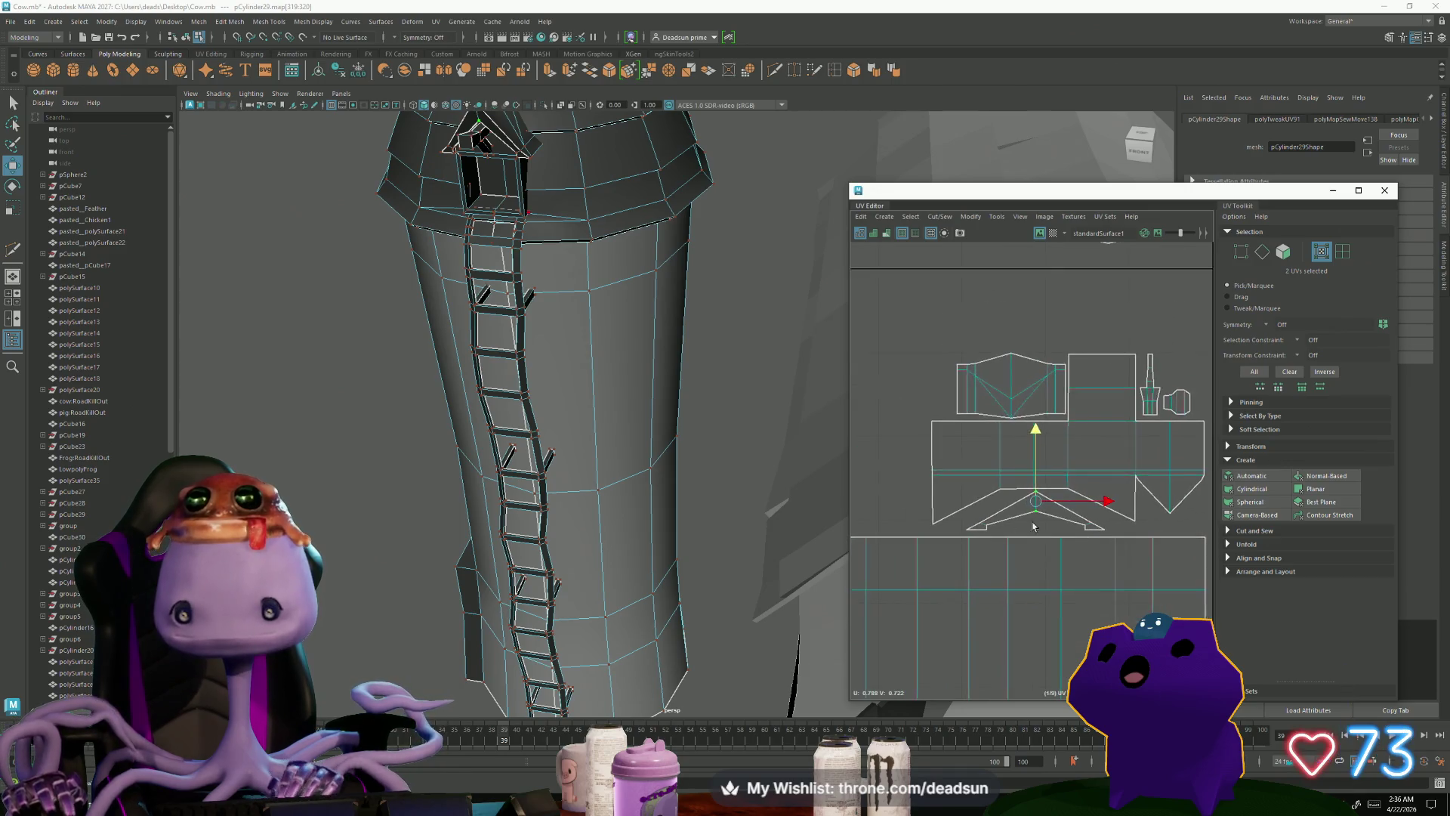
pyautogui.scroll(-3, 1021, 521)
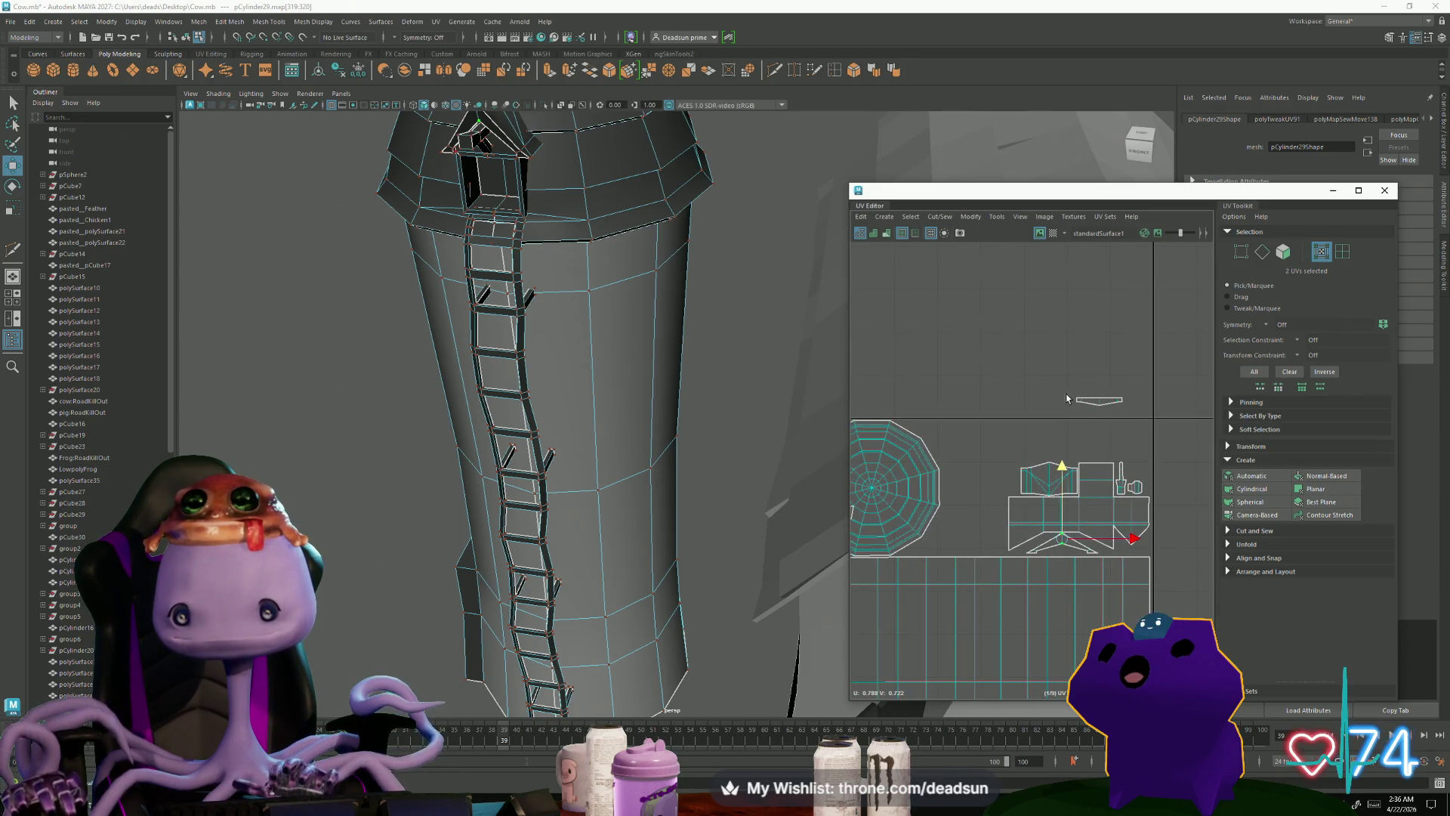
# Step: Move the small trim shell down-left and rotate it into place
pyautogui.moveTo(1146, 421); pyautogui.dragTo(1080, 451)
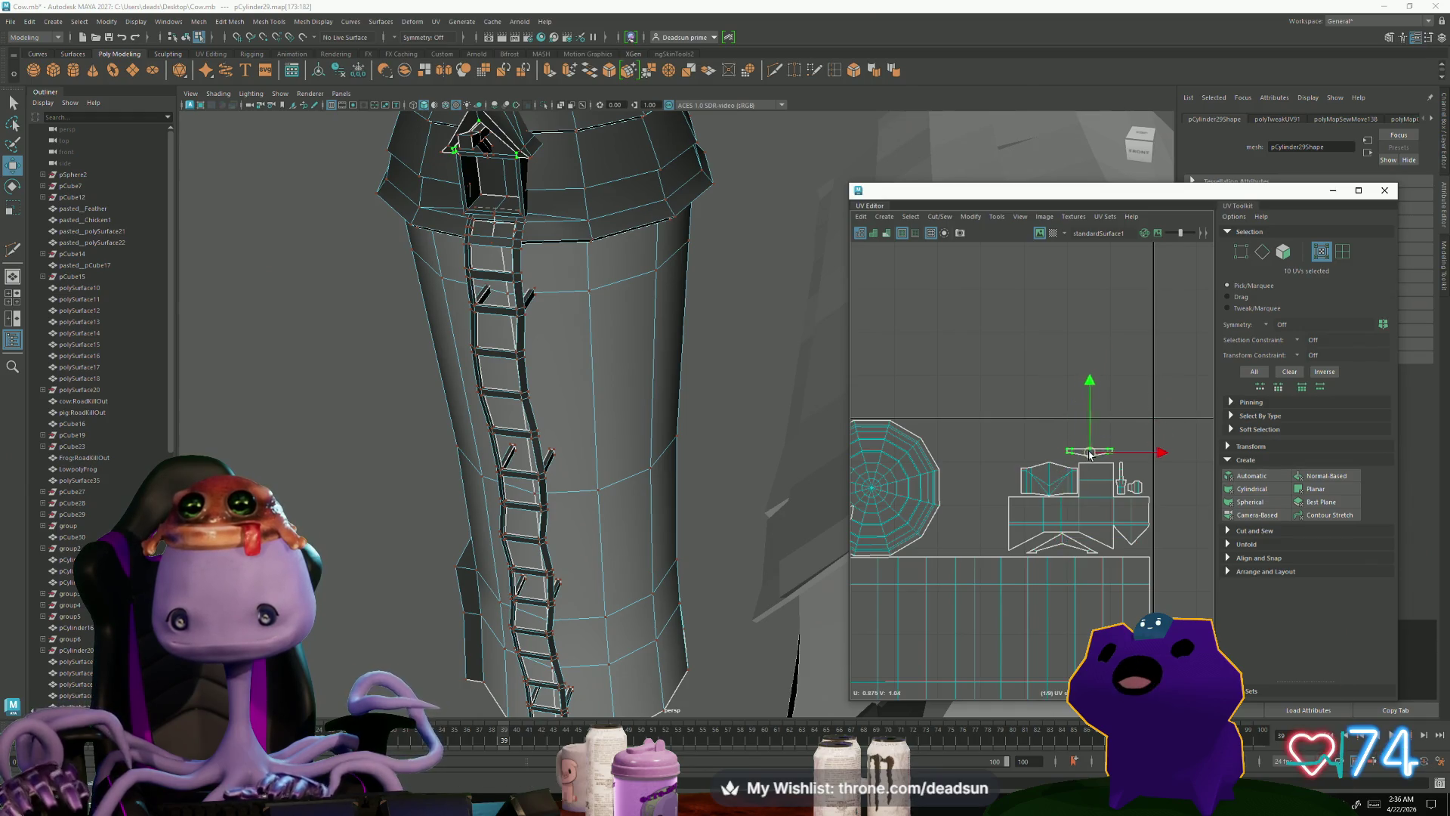
pyautogui.press('e')
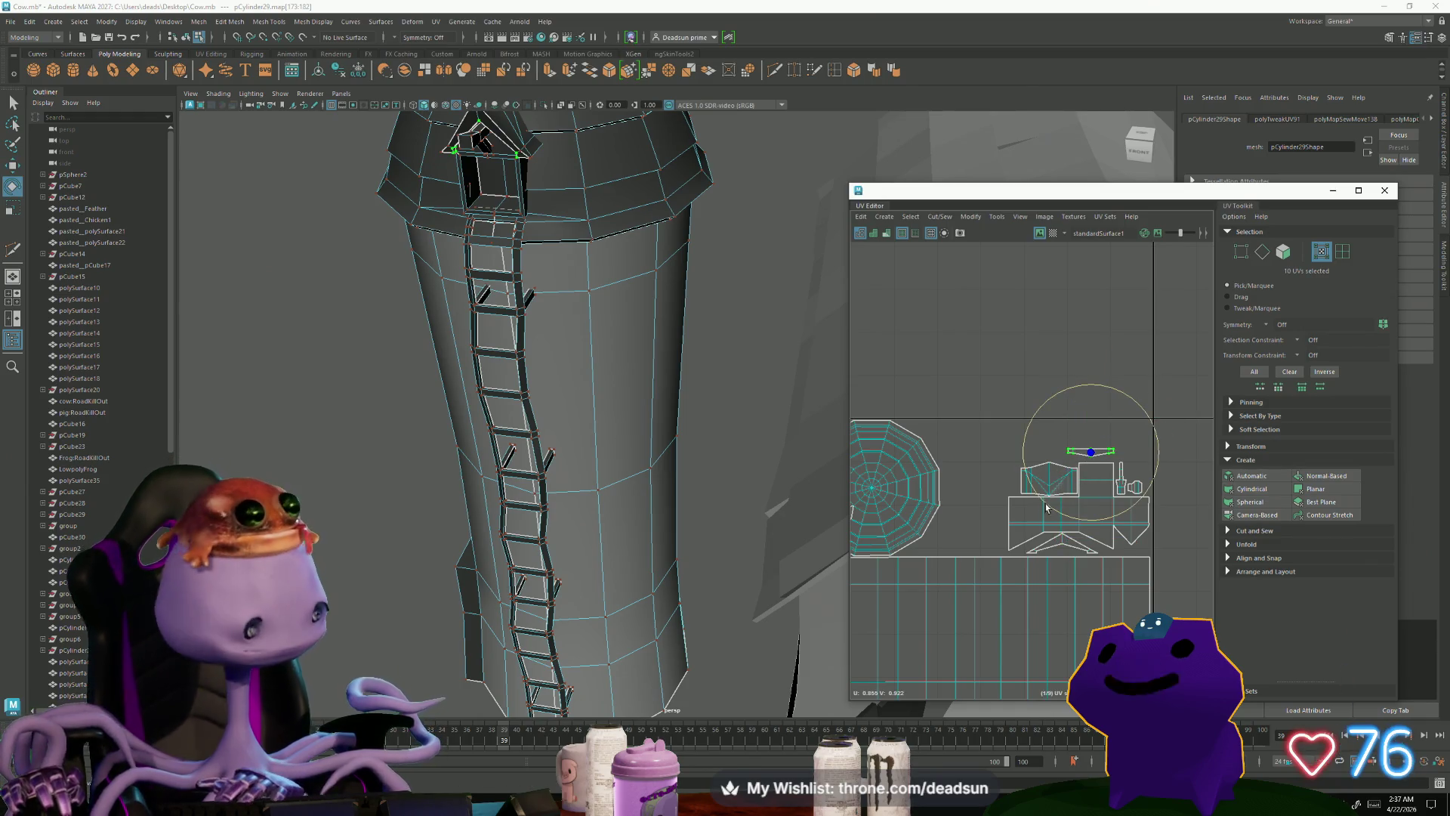
pyautogui.moveTo(1041, 505); pyautogui.dragTo(1168, 476)
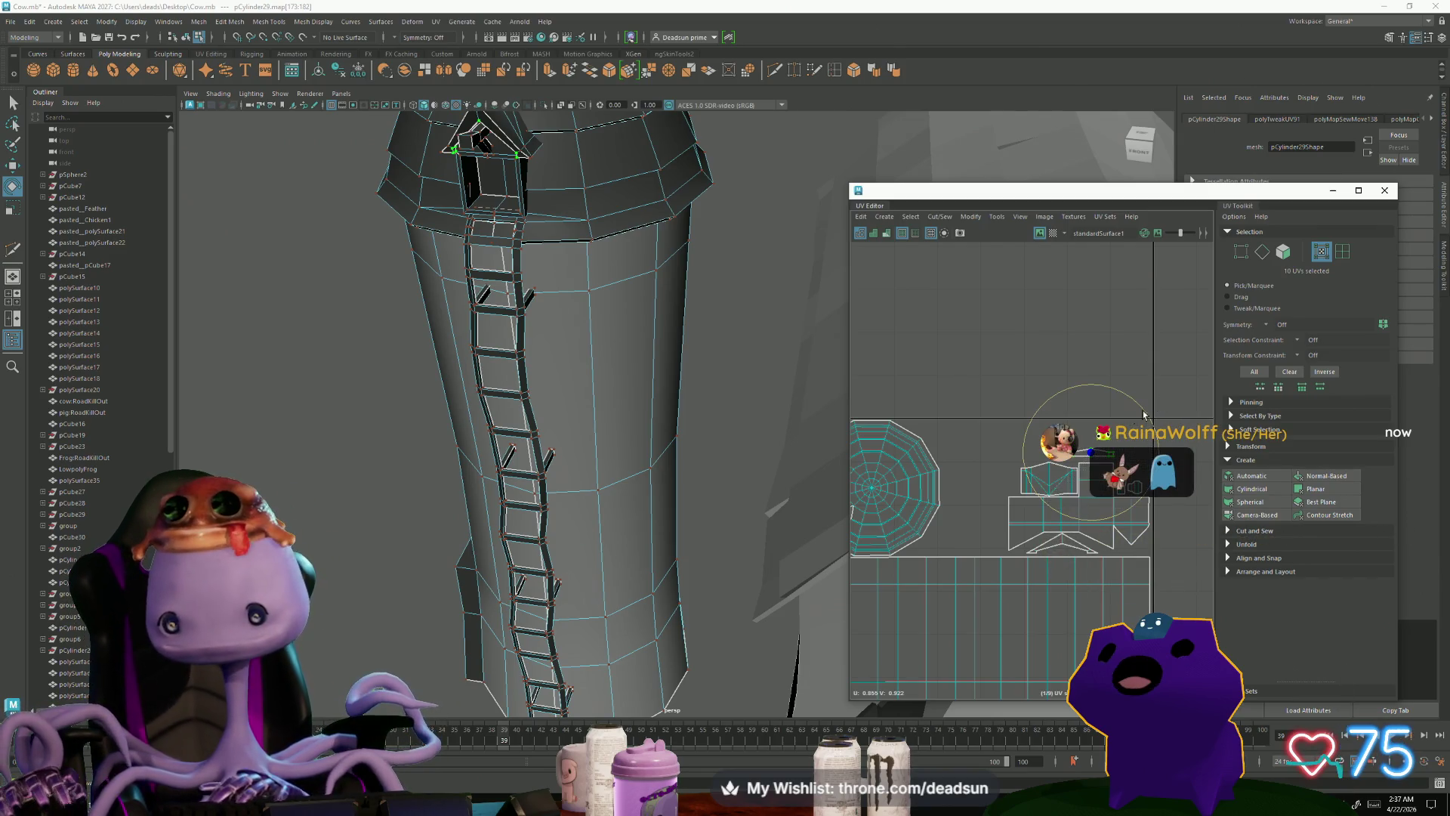
pyautogui.press('w')
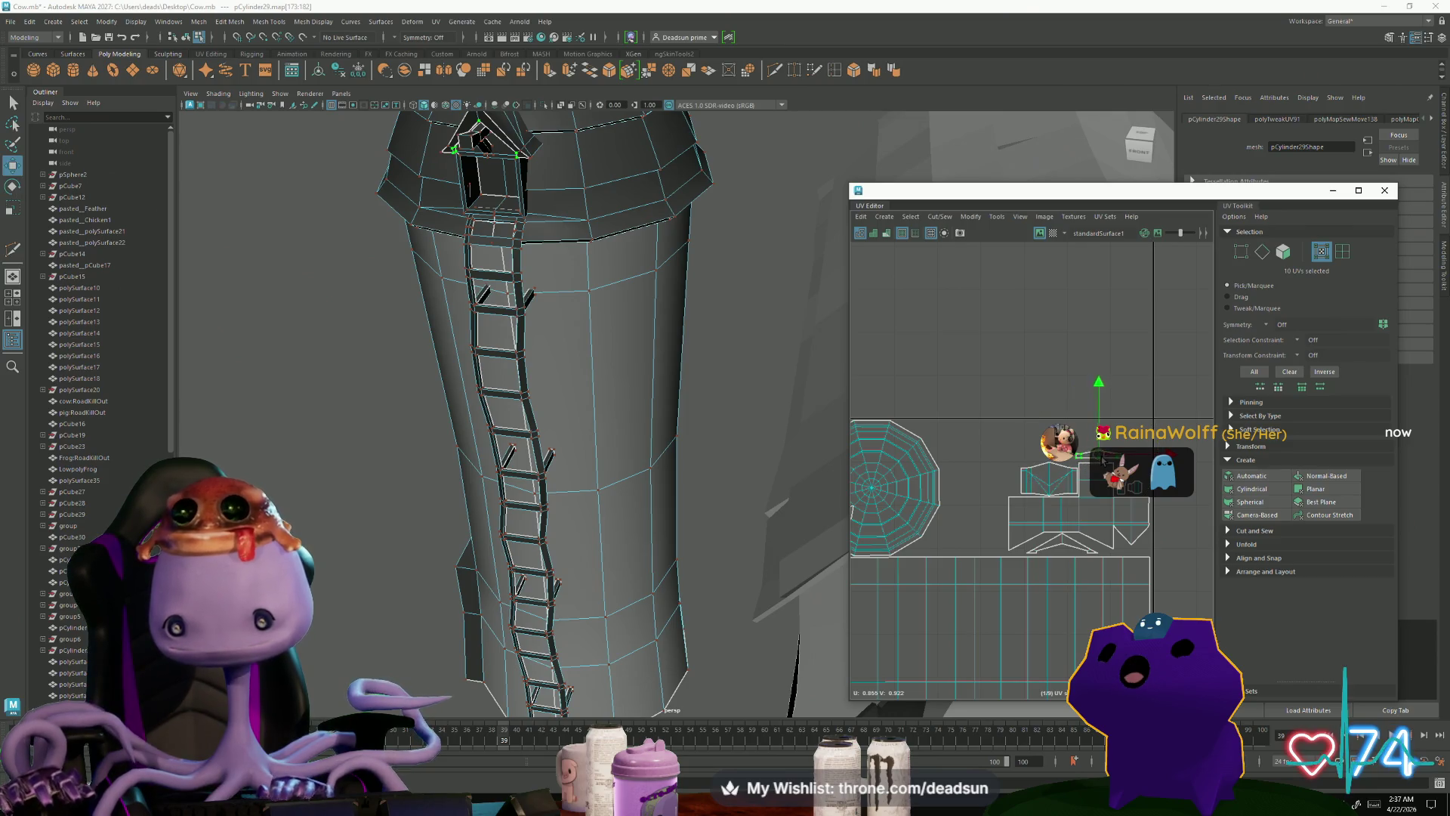
# Step: Enlarge all of the window's UV shells together
pyautogui.moveTo(982, 429); pyautogui.dragTo(1182, 559)
pyautogui.press('r')
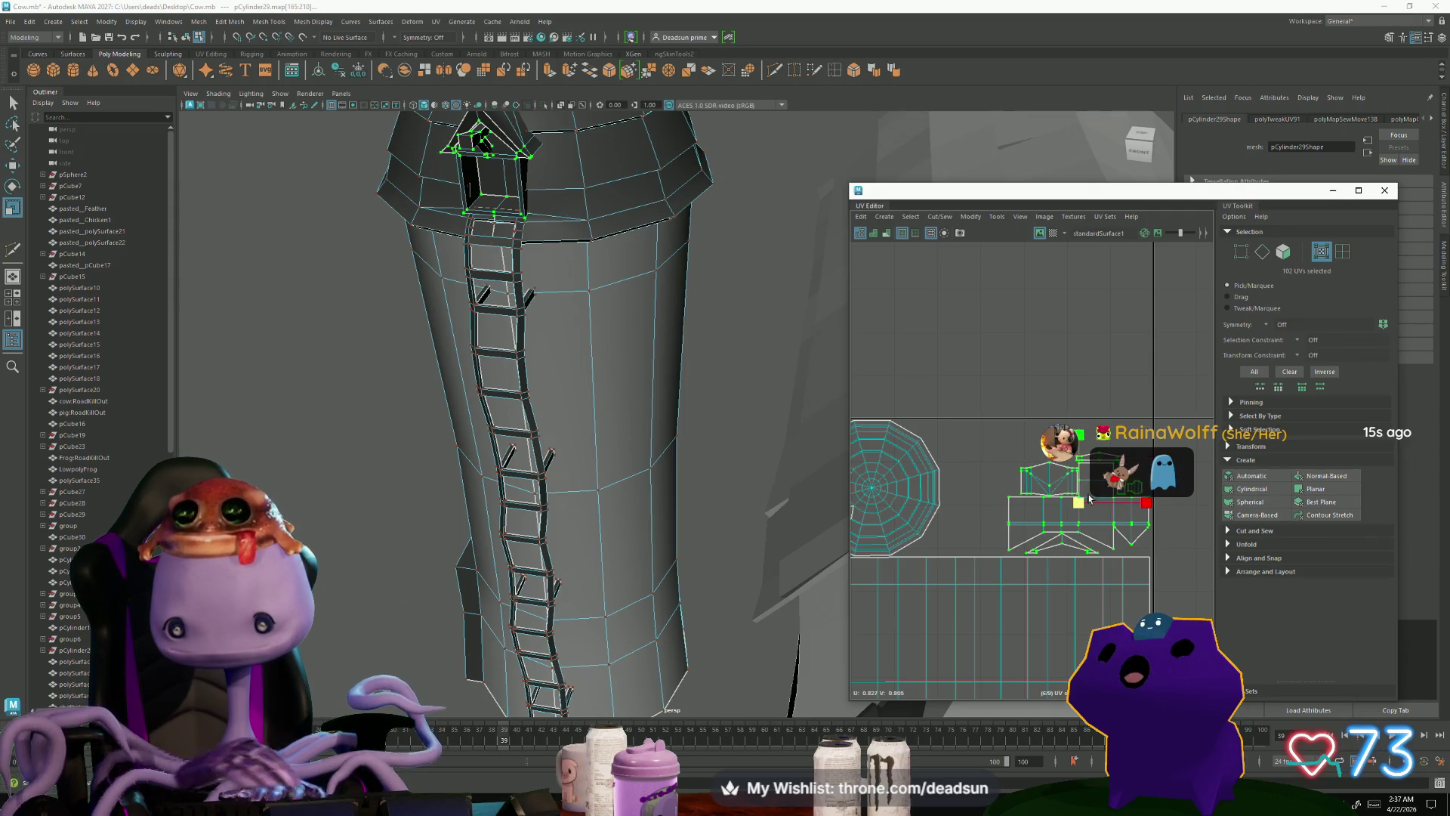
pyautogui.moveTo(1082, 498); pyautogui.dragTo(1124, 470)
pyautogui.scroll(-3, 1121, 468)
pyautogui.moveTo(1121, 468)
pyautogui.keyDown('alt'); pyautogui.mouseDown(button='middle')
pyautogui.moveTo(1073, 483)
pyautogui.moveTo(1062, 447)
pyautogui.moveTo(988, 492)
pyautogui.mouseUp(button='middle'); pyautogui.keyUp('alt')
# Step: Shift the round roof-cap UV shell slightly to the right
pyautogui.click(989, 492)
pyautogui.doubleClick(979, 478)
pyautogui.moveTo(961, 477); pyautogui.dragTo(978, 477)
# Step: Move the whole ladder UV shell up a little and scale it
pyautogui.doubleClick(916, 548)
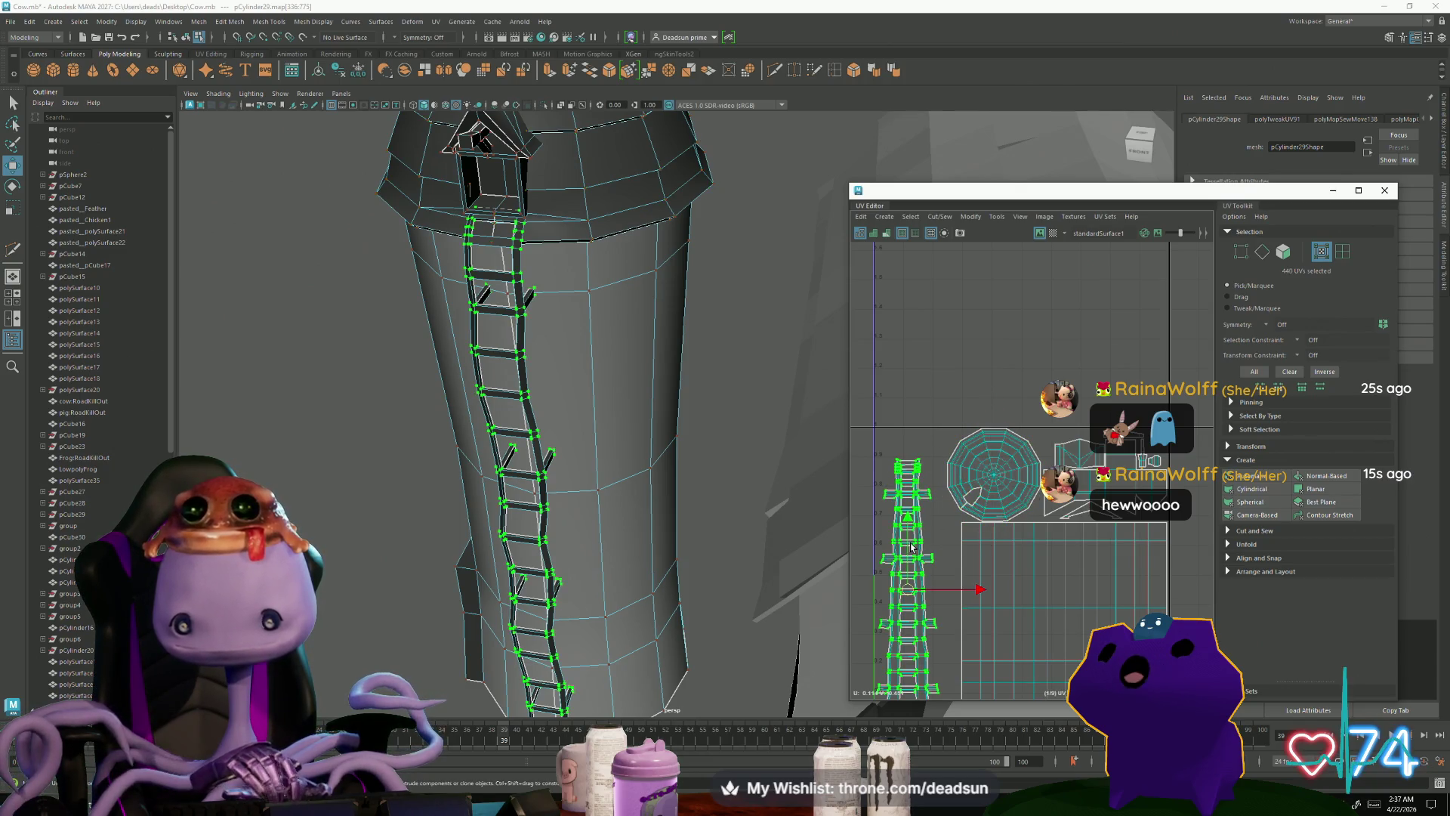
pyautogui.moveTo(913, 584); pyautogui.dragTo(916, 581)
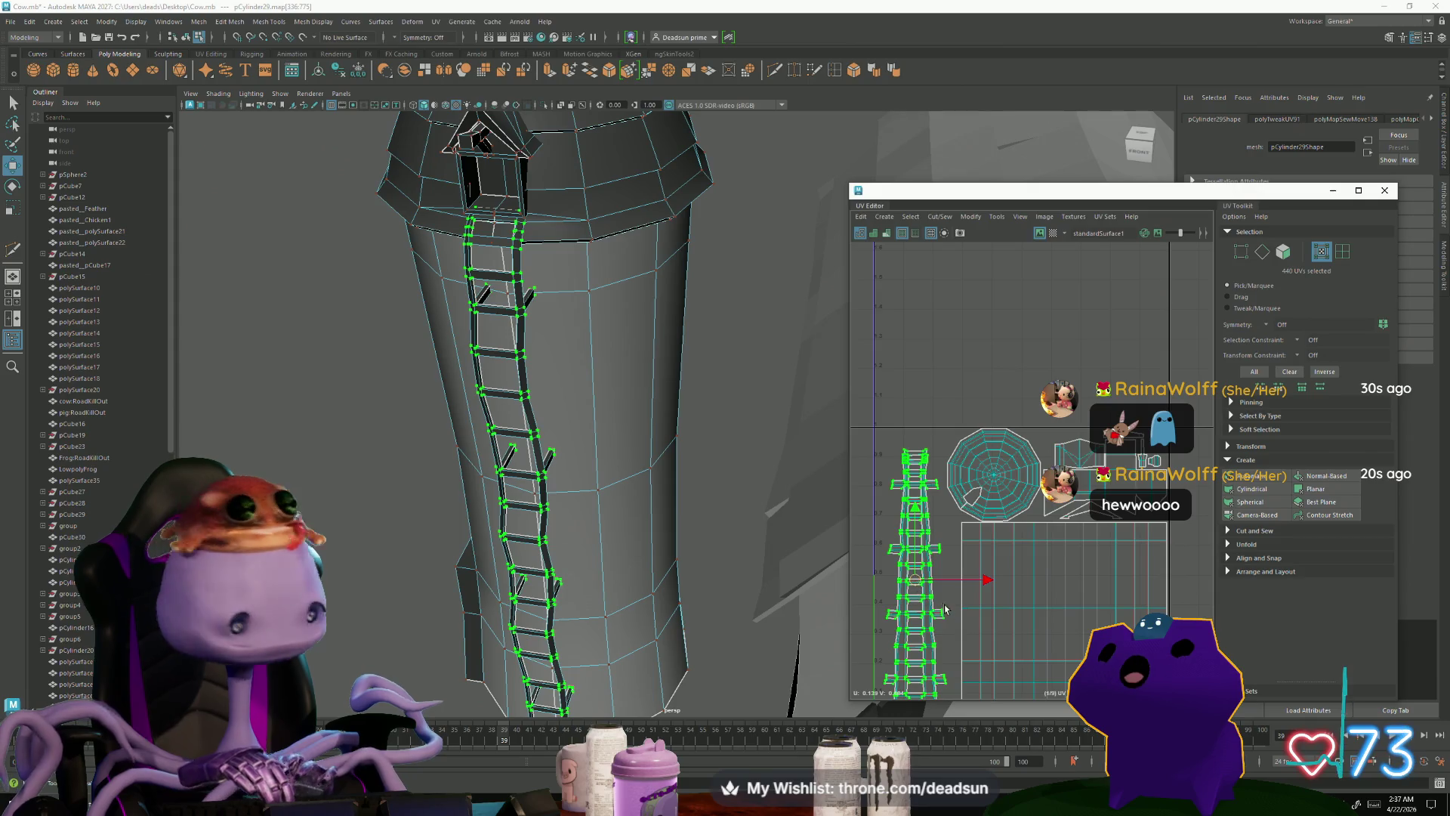
pyautogui.scroll(1, 945, 609)
pyautogui.moveTo(945, 609)
pyautogui.keyDown('alt'); pyautogui.mouseDown(button='middle')
pyautogui.moveTo(964, 577)
pyautogui.moveTo(952, 561)
pyautogui.moveTo(972, 565)
pyautogui.mouseUp(button='middle'); pyautogui.keyUp('alt')
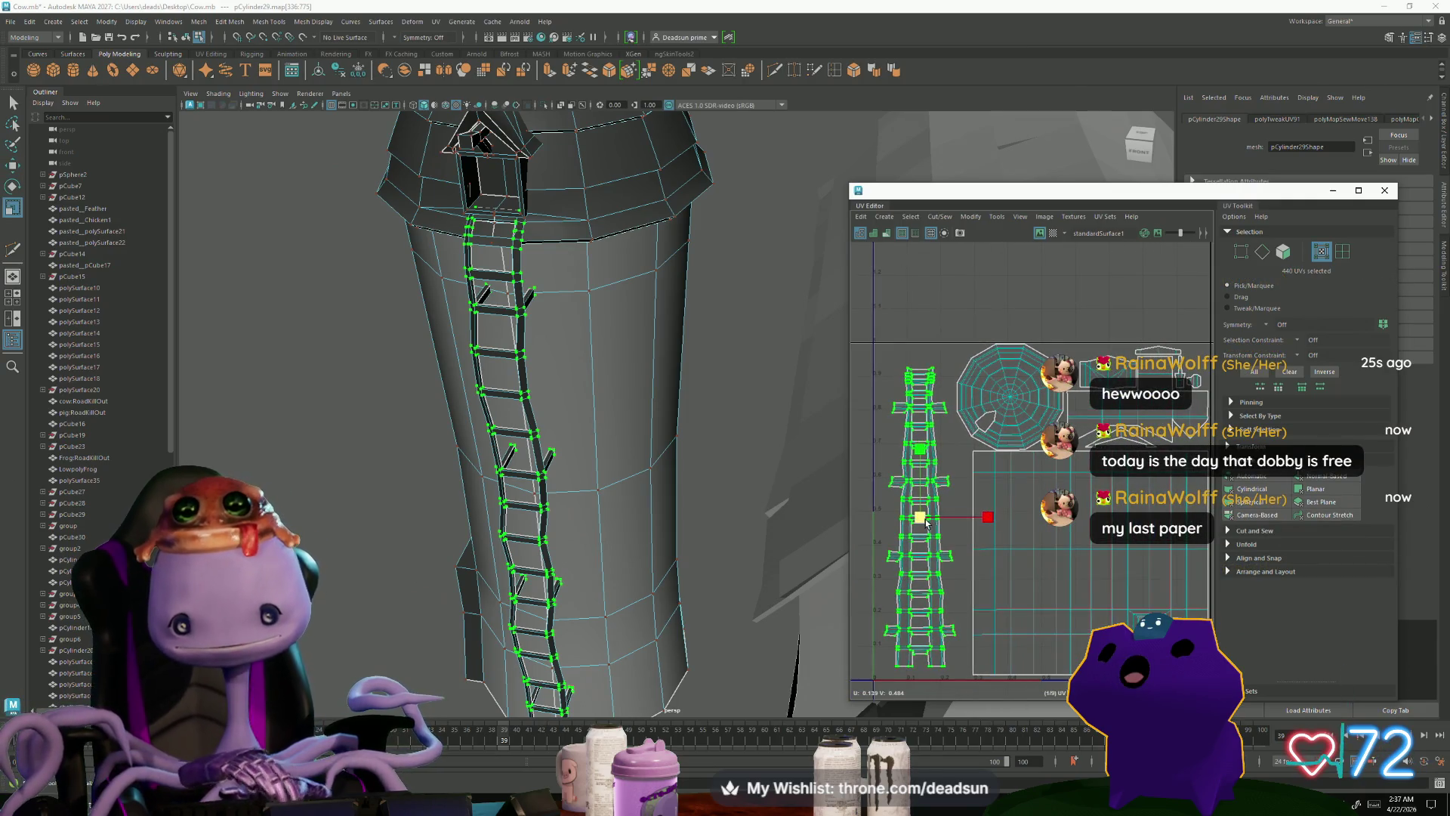
pyautogui.moveTo(920, 519); pyautogui.dragTo(1002, 513)
pyautogui.press('r')
pyautogui.press('w')
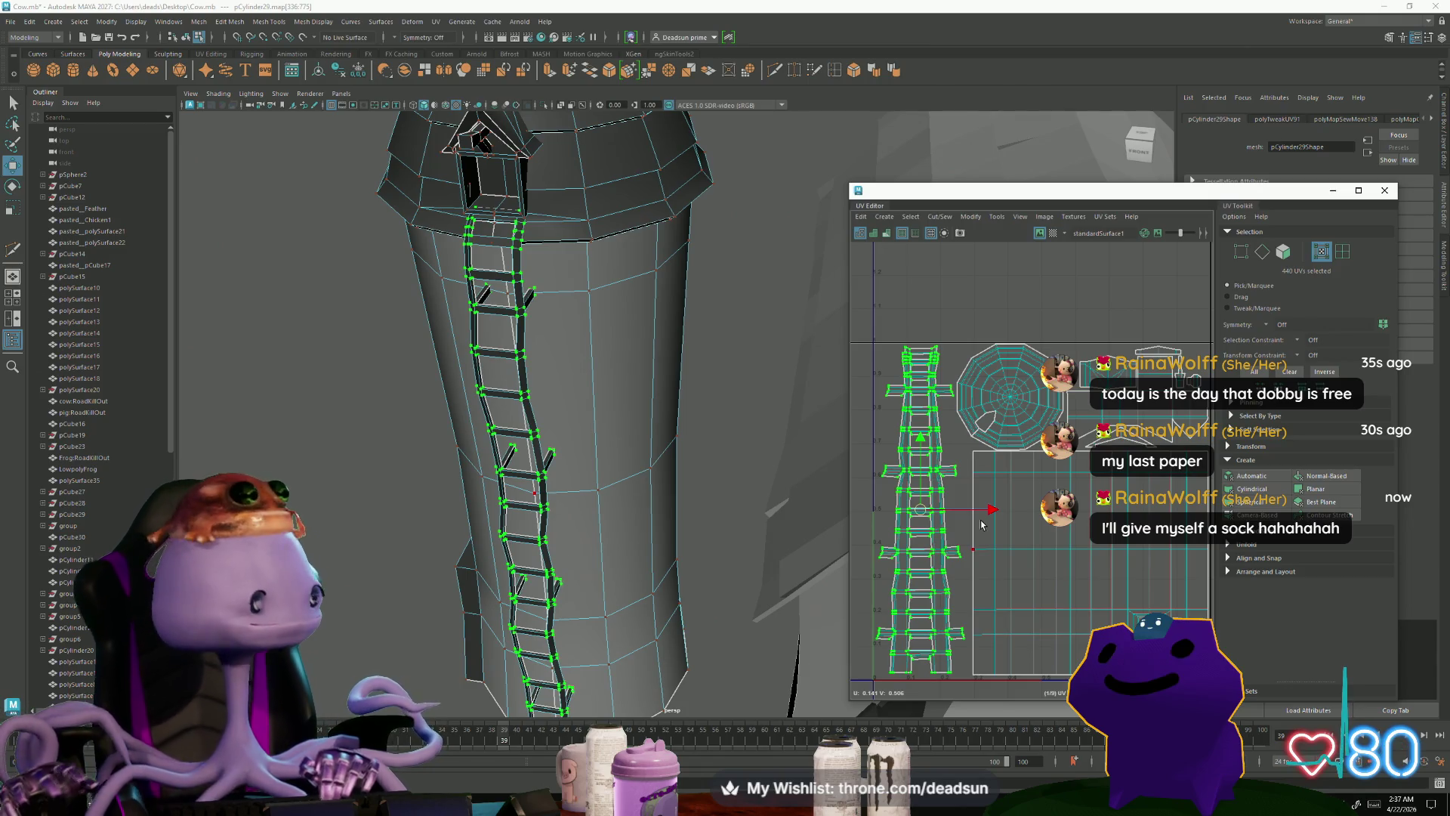
# Step: Shift the ladder UV shell down slightly
pyautogui.scroll(2, 935, 578)
pyautogui.keyDown('alt'); pyautogui.moveTo(934, 578); pyautogui.dragTo(931, 528, button='middle'); pyautogui.keyUp('alt')
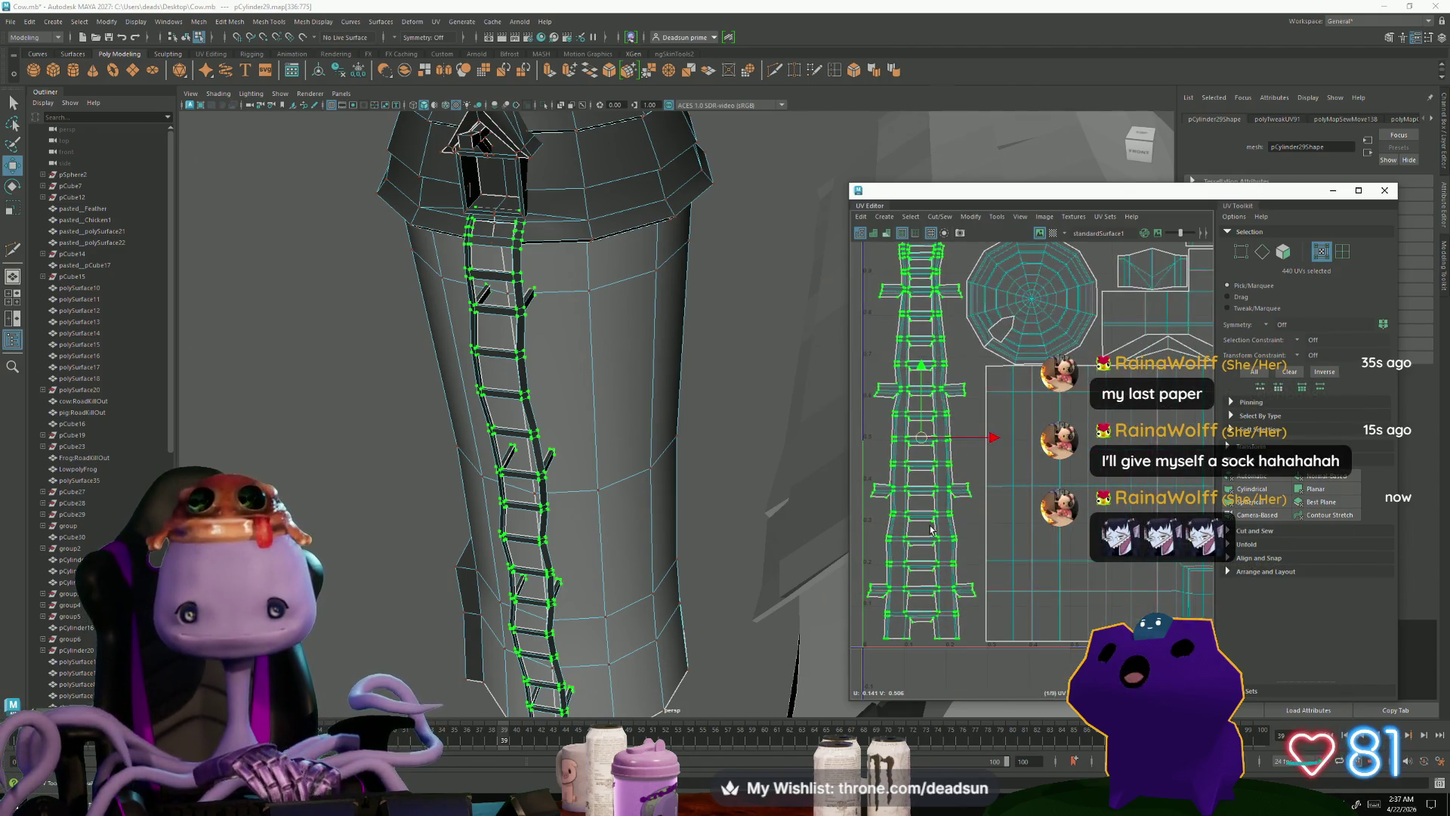
pyautogui.keyDown('alt'); pyautogui.moveTo(920, 453); pyautogui.dragTo(940, 496, button='middle'); pyautogui.keyUp('alt')
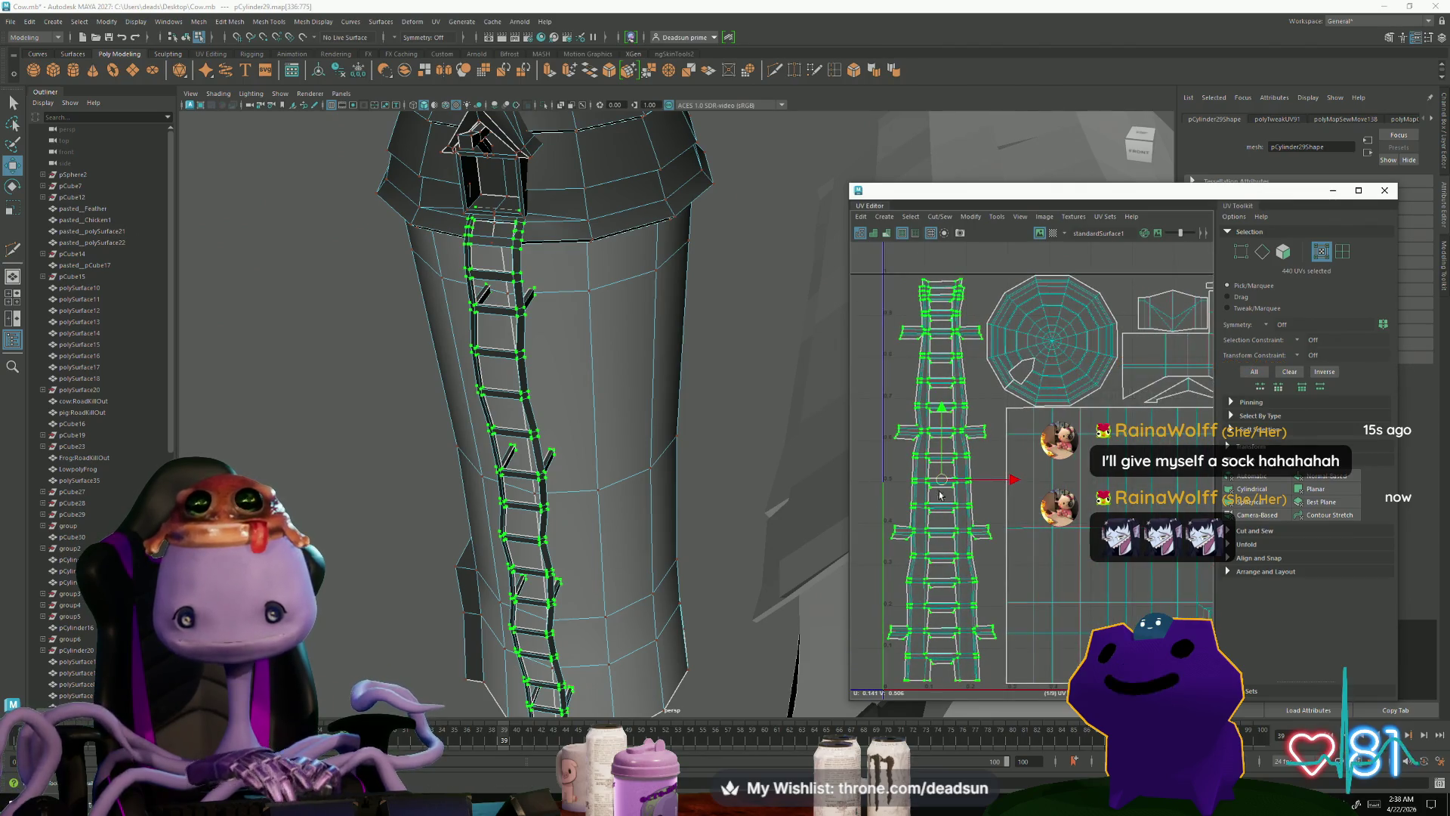
pyautogui.scroll(-5, 617, 505)
pyautogui.scroll(-3, 986, 490)
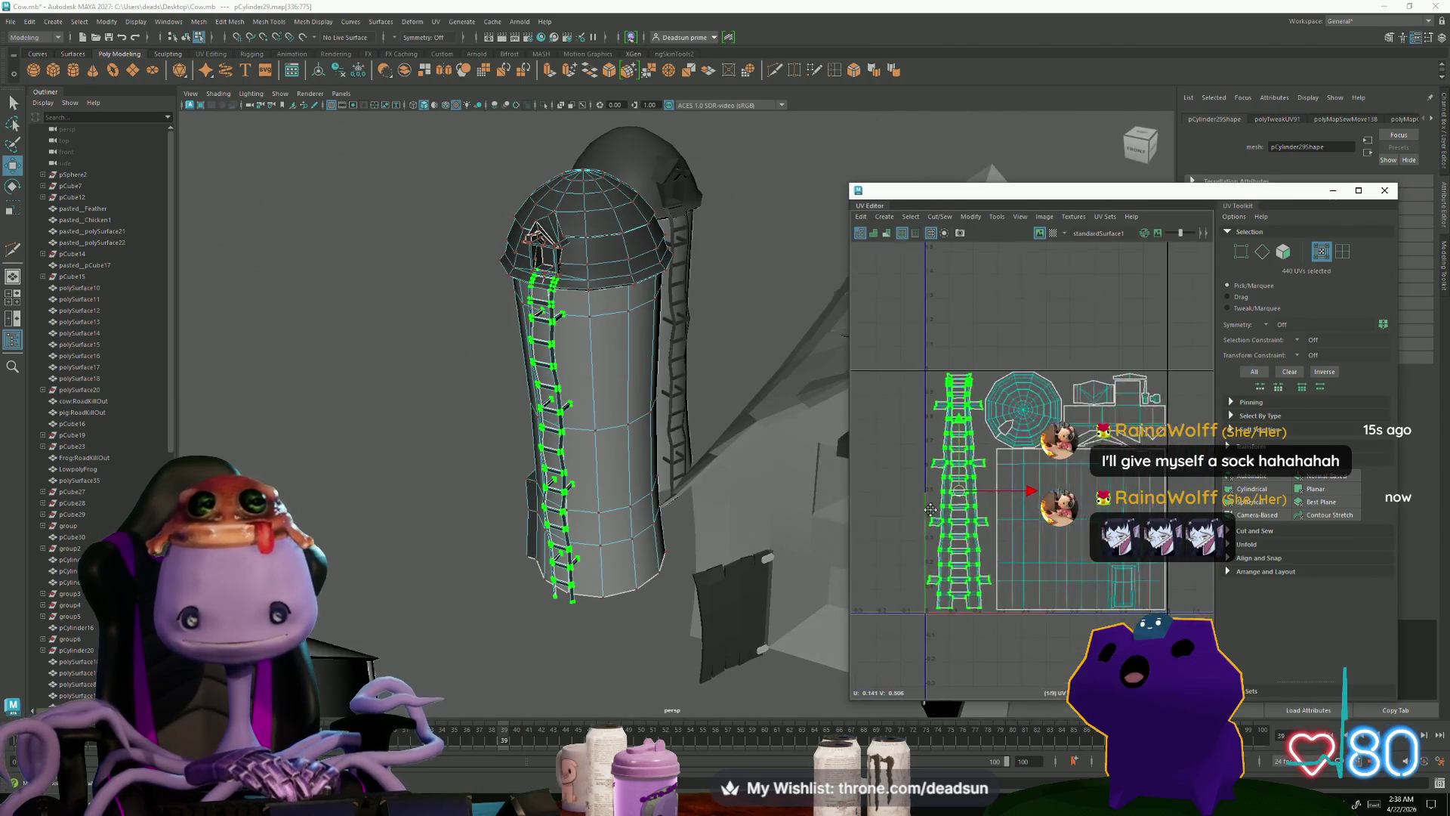
pyautogui.scroll(1, 986, 489)
pyautogui.scroll(4, 922, 508)
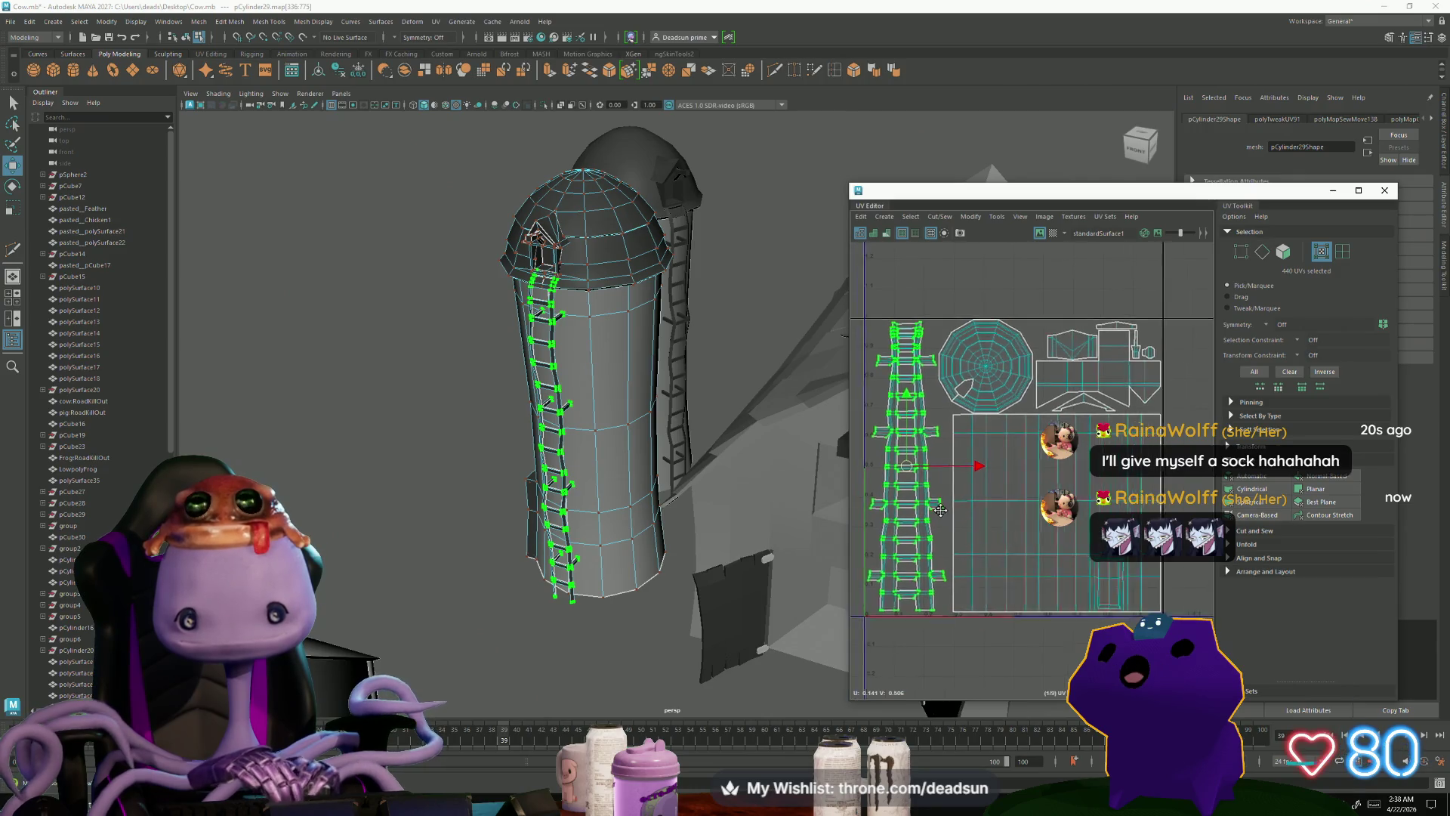
pyautogui.moveTo(981, 480)
pyautogui.keyDown('alt'); pyautogui.mouseDown(button='middle')
pyautogui.moveTo(1042, 506)
pyautogui.moveTo(1037, 530)
pyautogui.moveTo(1028, 509)
pyautogui.mouseUp(button='middle'); pyautogui.keyUp('alt')
pyautogui.moveTo(976, 355); pyautogui.dragTo(984, 365)
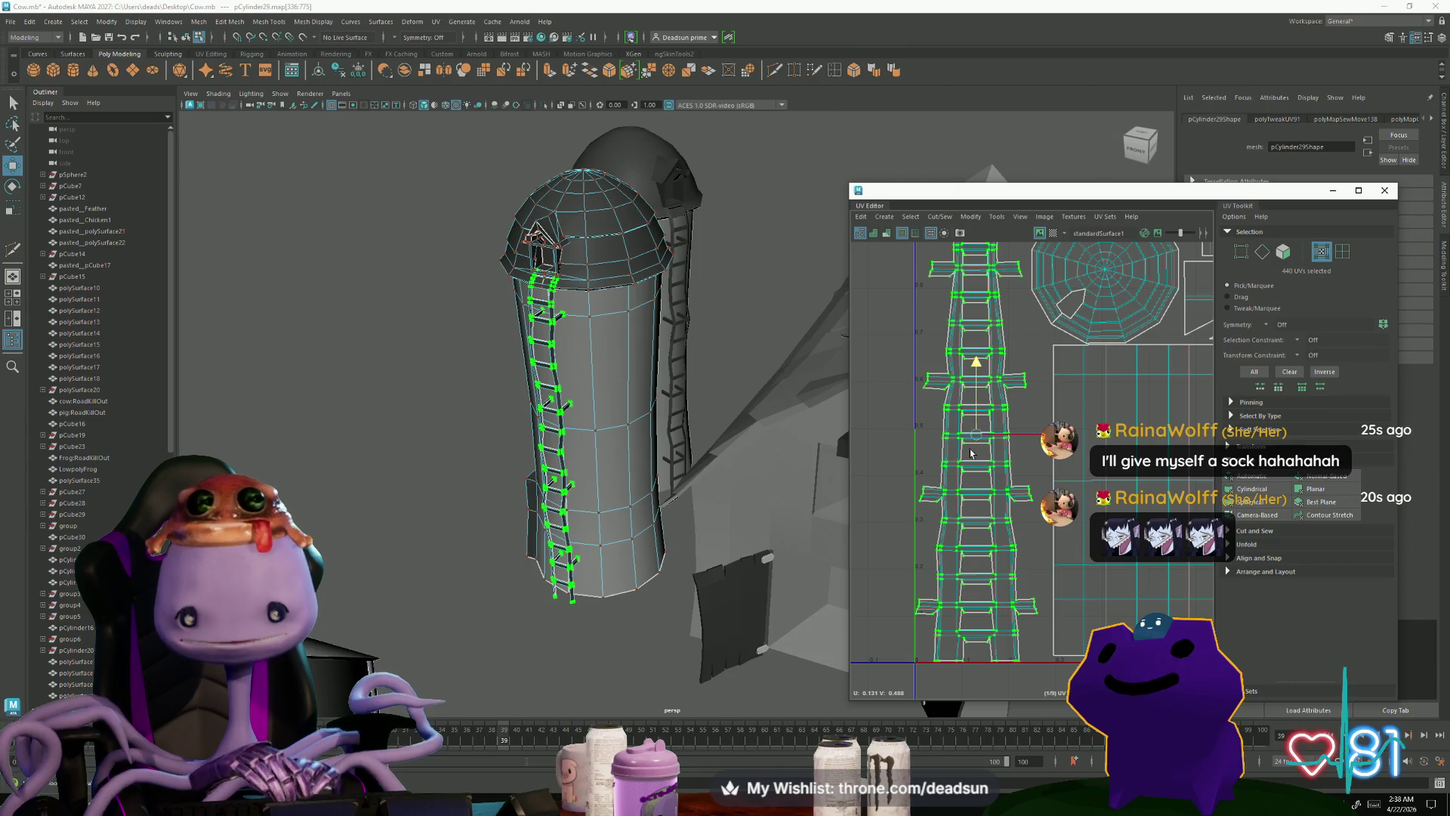
pyautogui.scroll(-1, 970, 454)
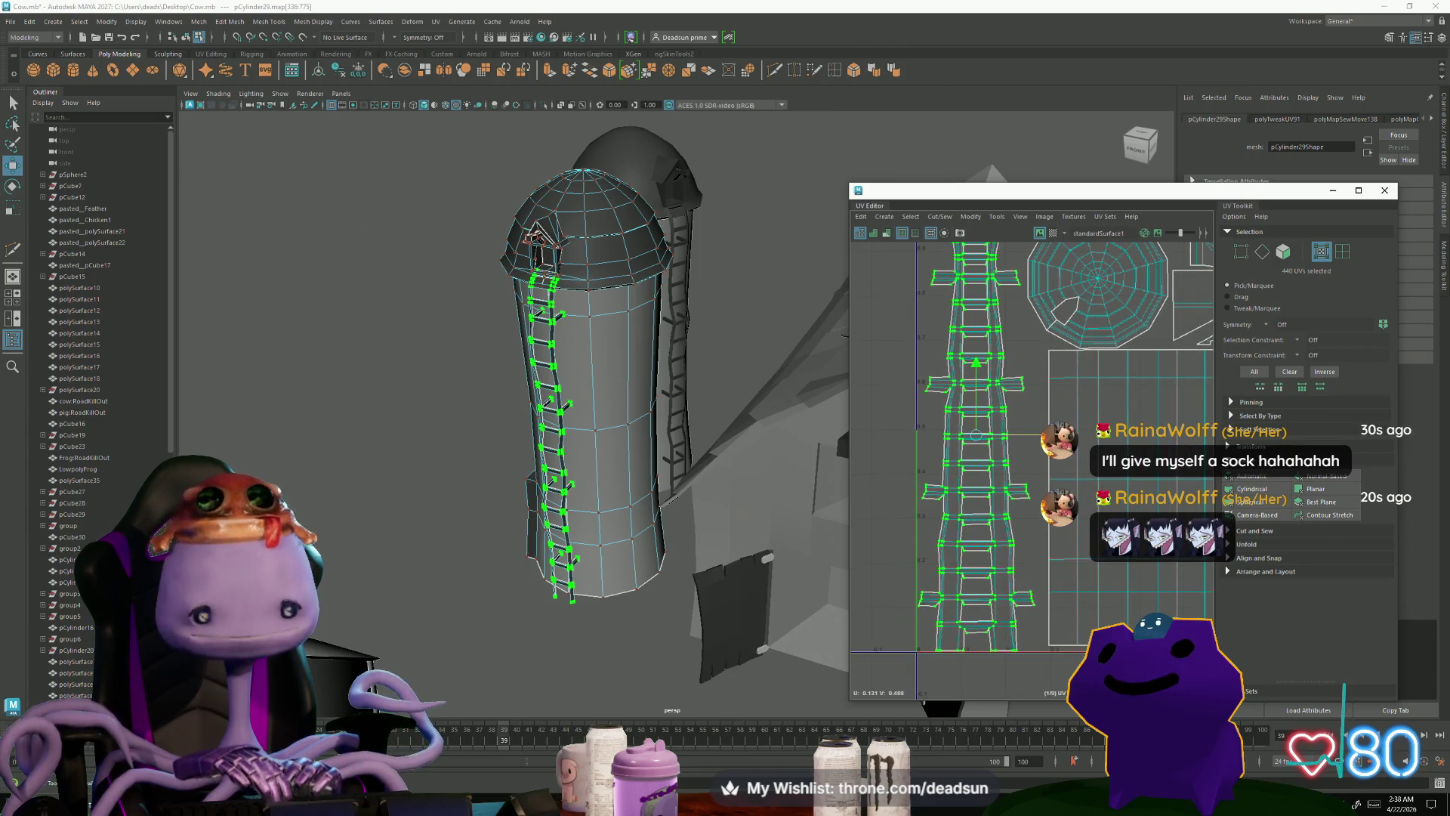
pyautogui.moveTo(1018, 496)
pyautogui.keyDown('alt'); pyautogui.mouseDown(button='middle')
pyautogui.moveTo(1010, 565)
pyautogui.moveTo(868, 533)
pyautogui.moveTo(888, 532)
pyautogui.mouseUp(button='middle'); pyautogui.keyUp('alt')
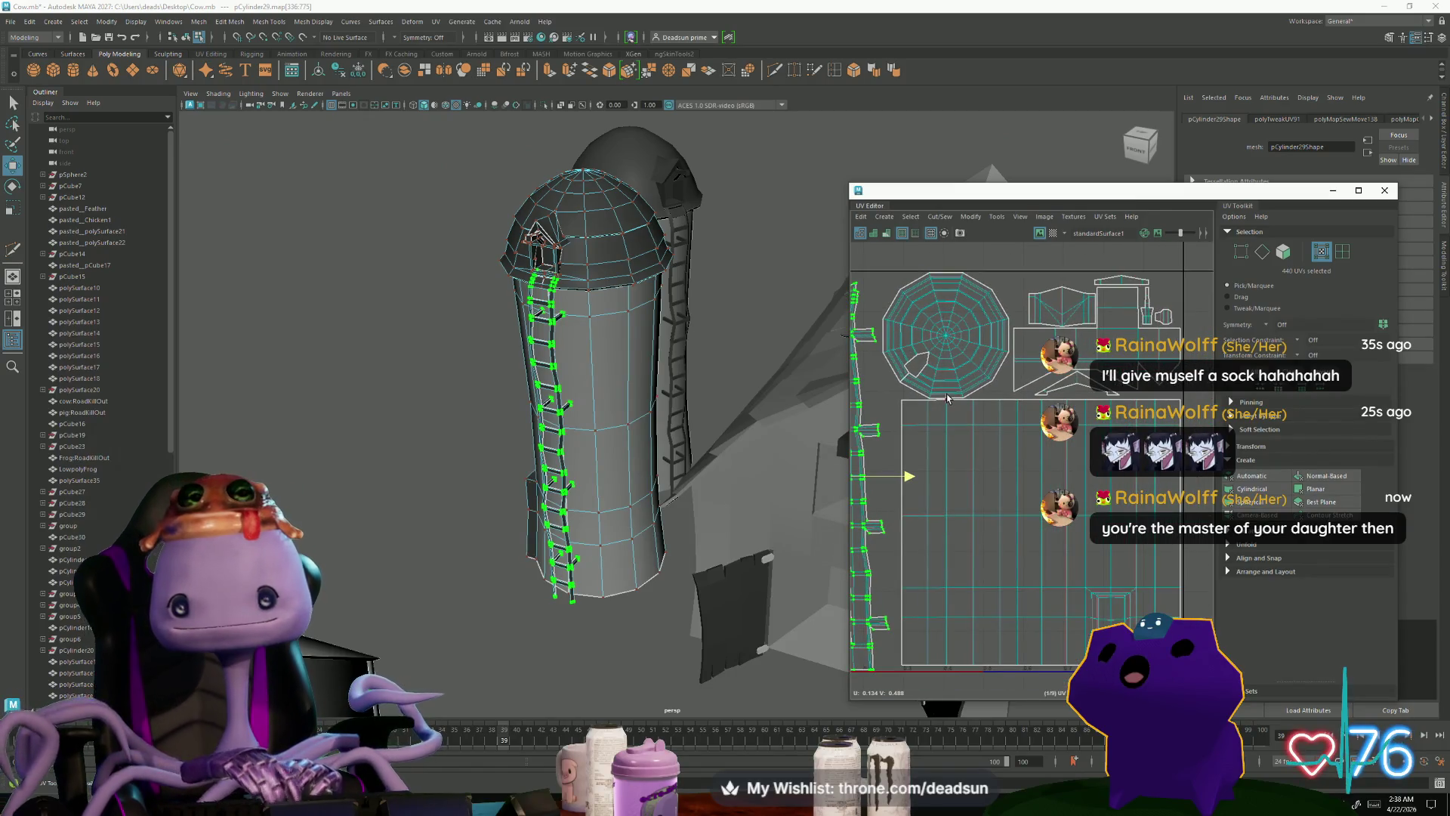
# Step: Move the silo body shell down and lower its top two UV rows
pyautogui.click(972, 514)
pyautogui.doubleClick(966, 514)
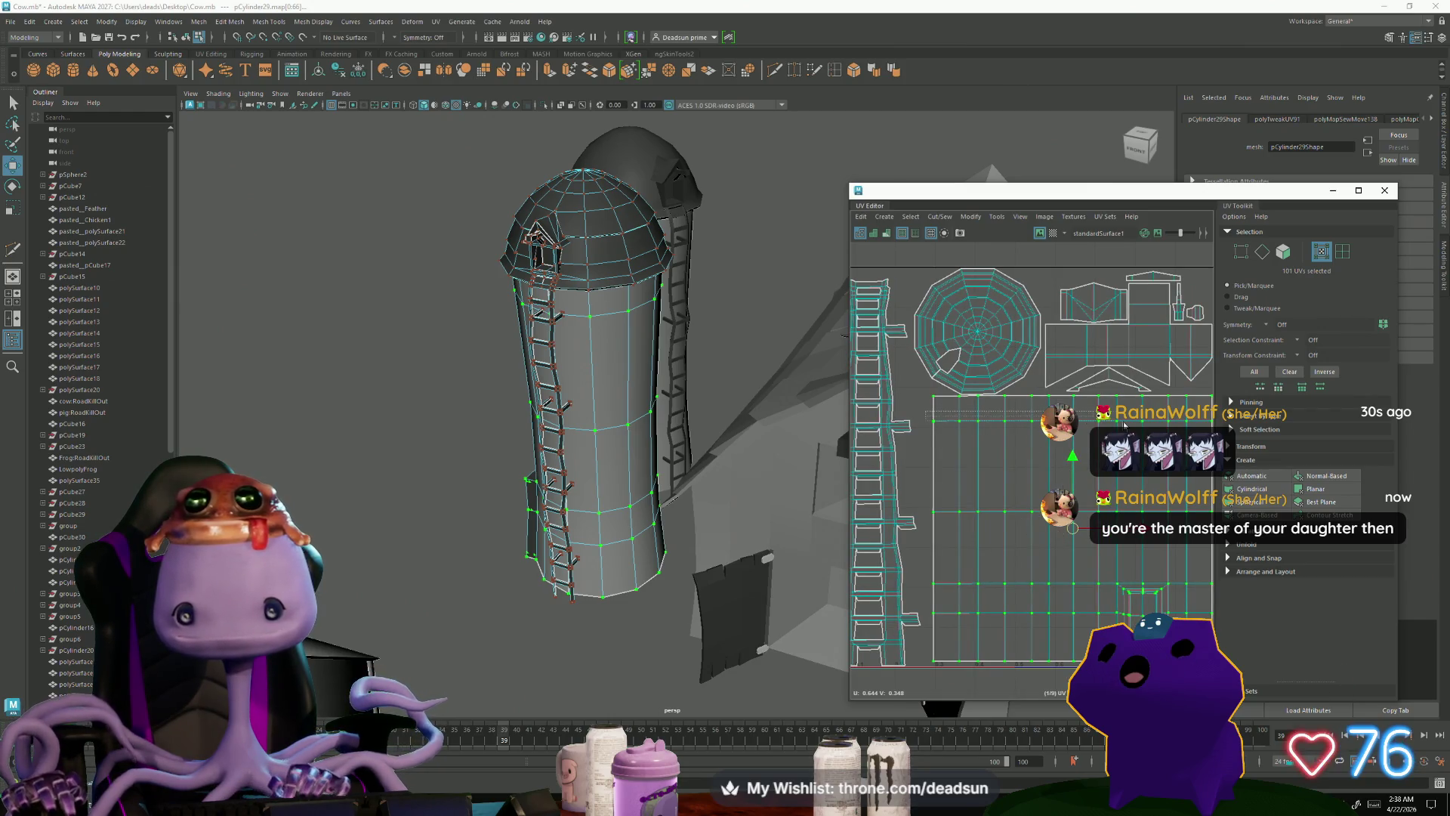
pyautogui.keyDown('alt'); pyautogui.moveTo(1011, 437); pyautogui.dragTo(937, 494, button='middle'); pyautogui.keyUp('alt')
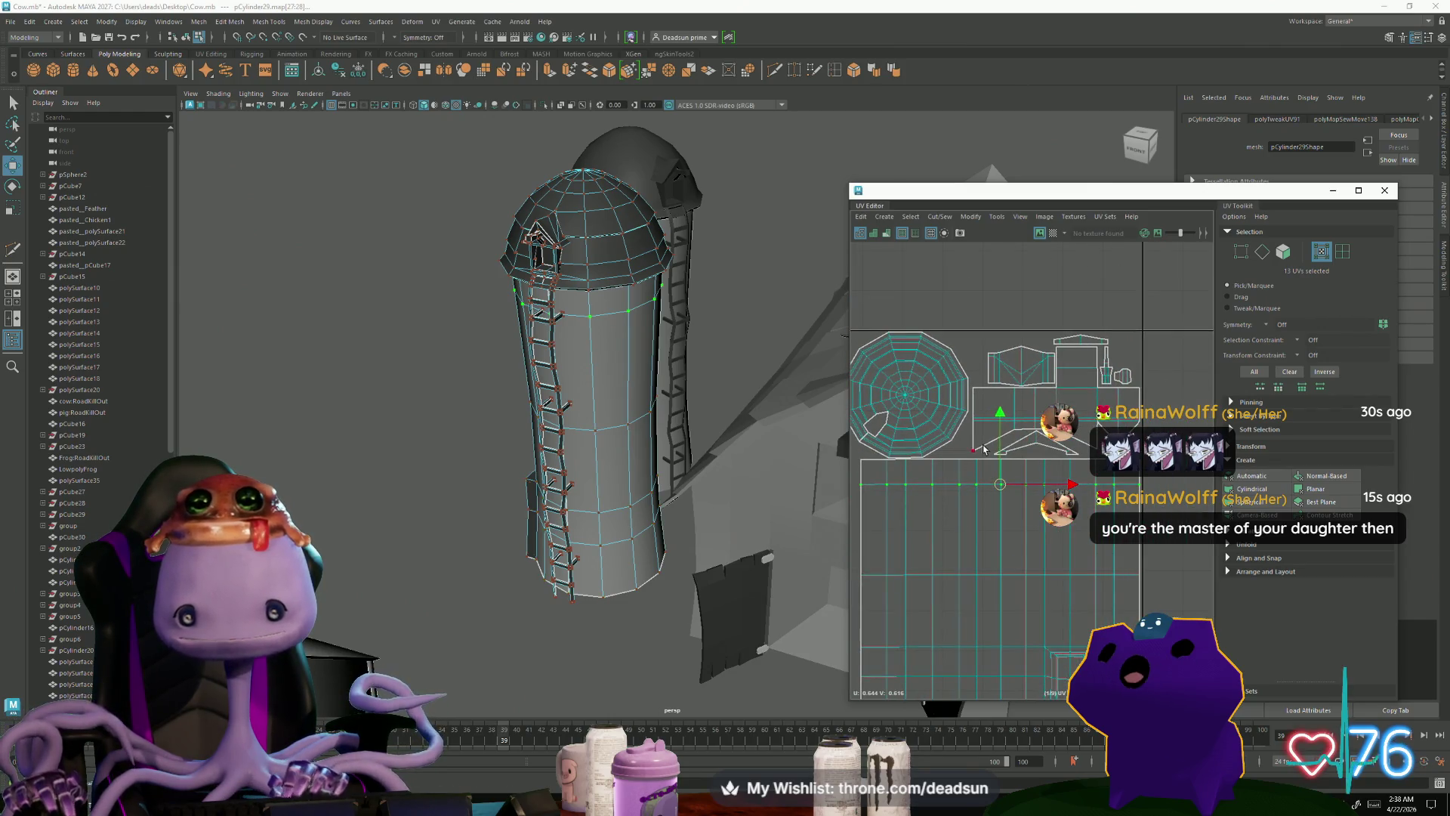
pyautogui.scroll(-3, 1057, 603)
pyautogui.doubleClick(1020, 536)
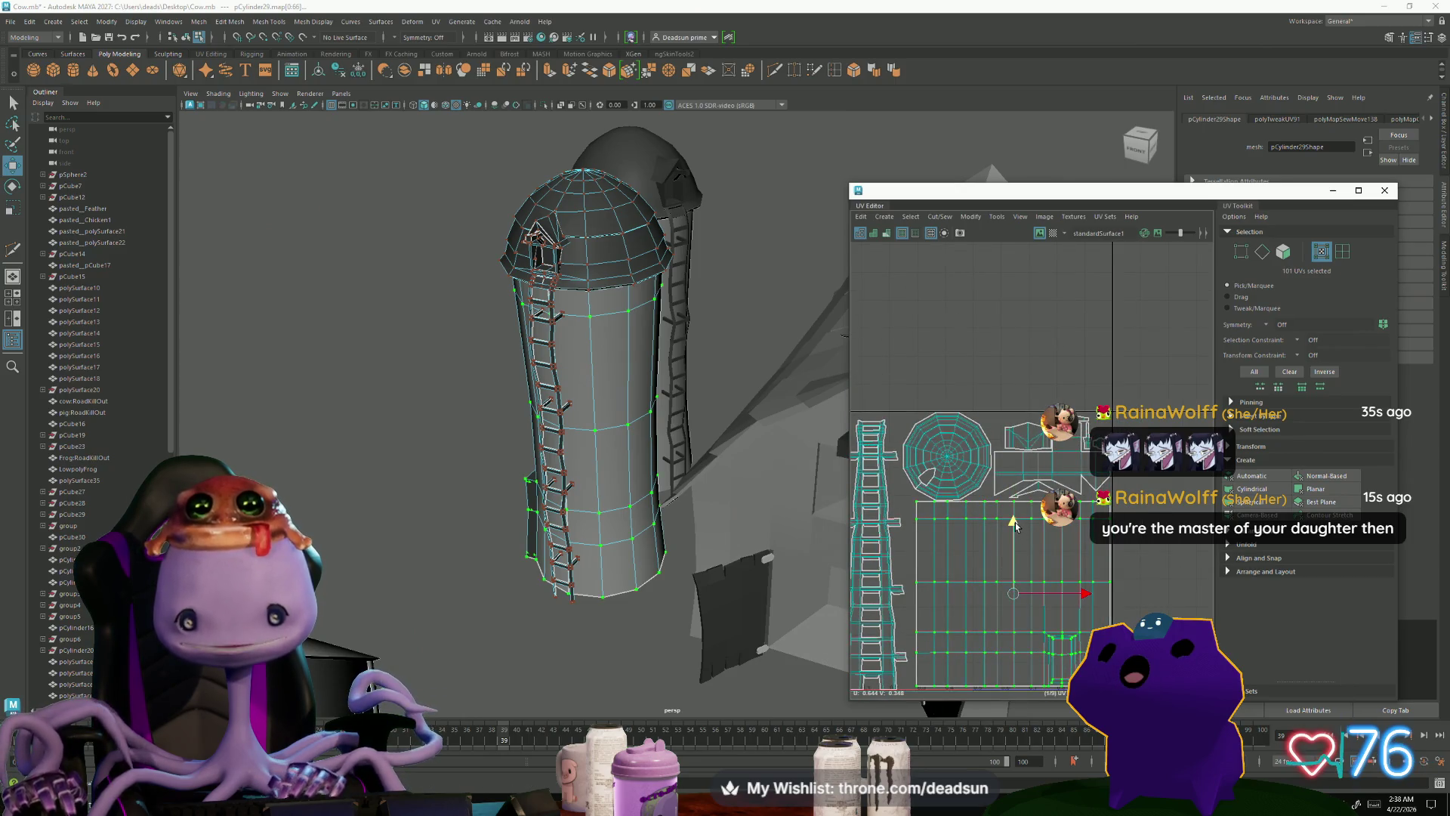
pyautogui.moveTo(1013, 520); pyautogui.dragTo(1013, 526)
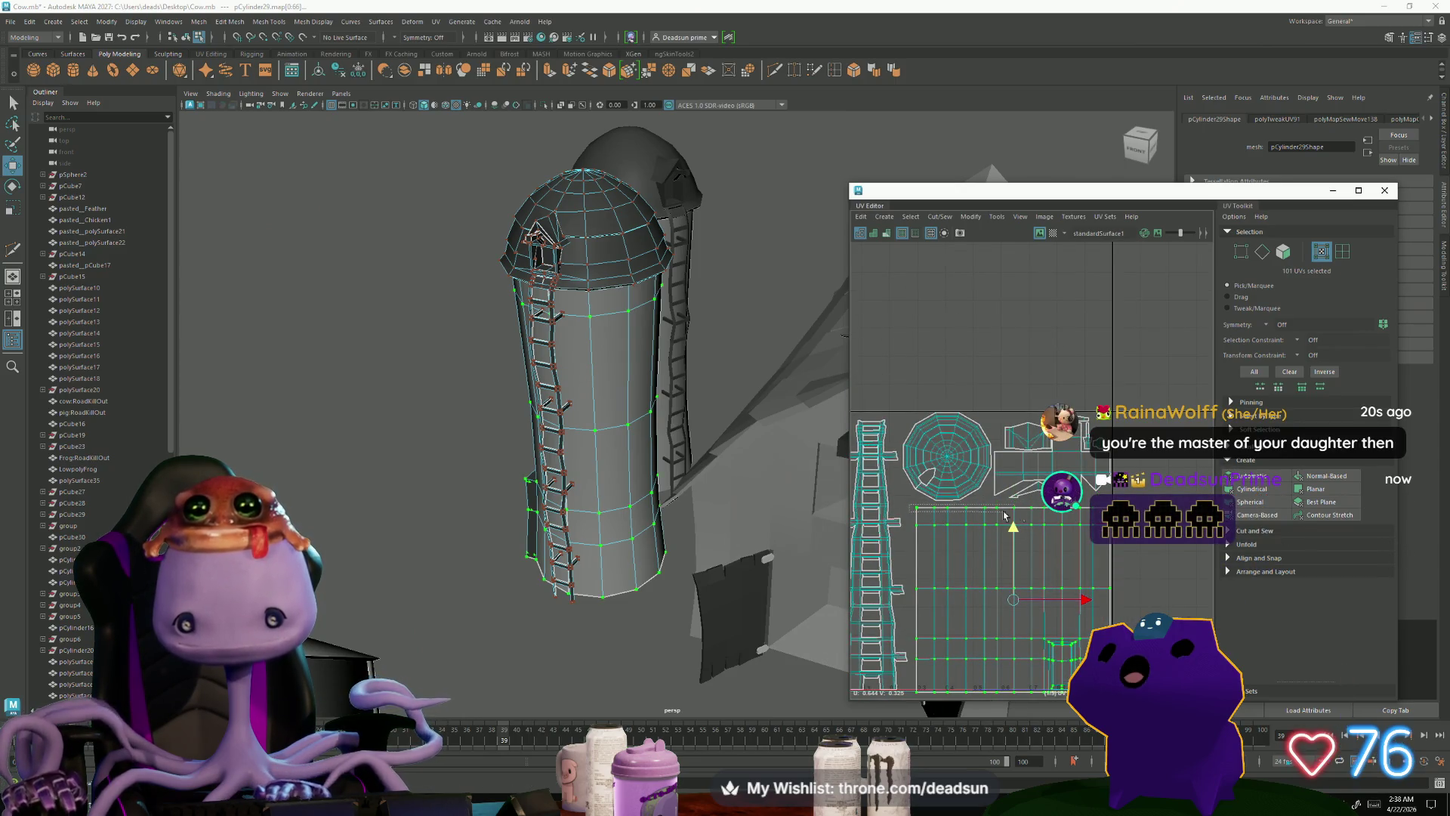
pyautogui.hotkey('ctrl', 'z')
pyautogui.hotkey('ctrl', 'z')
pyautogui.press('r')
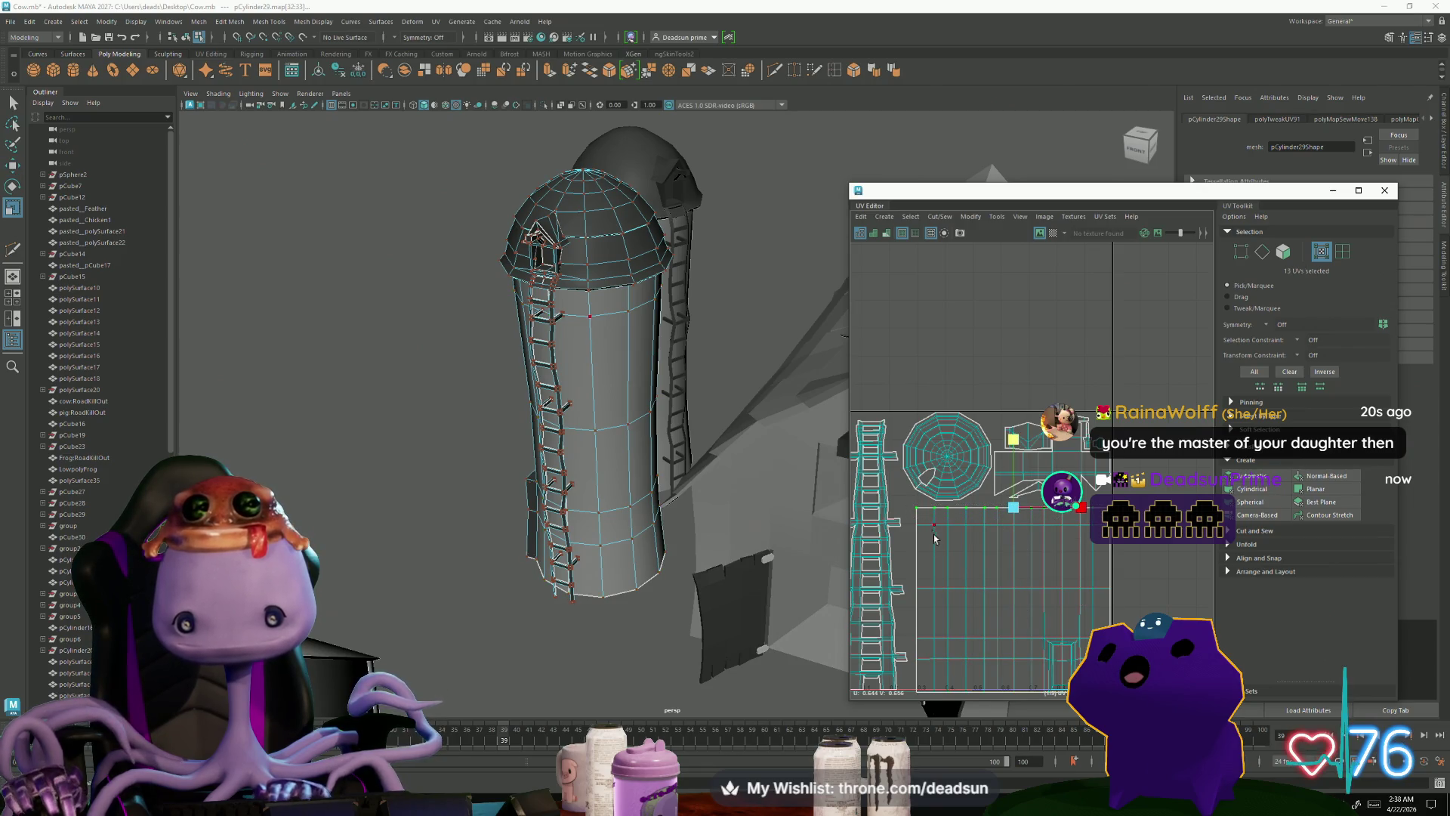
pyautogui.moveTo(914, 520); pyautogui.dragTo(1088, 532)
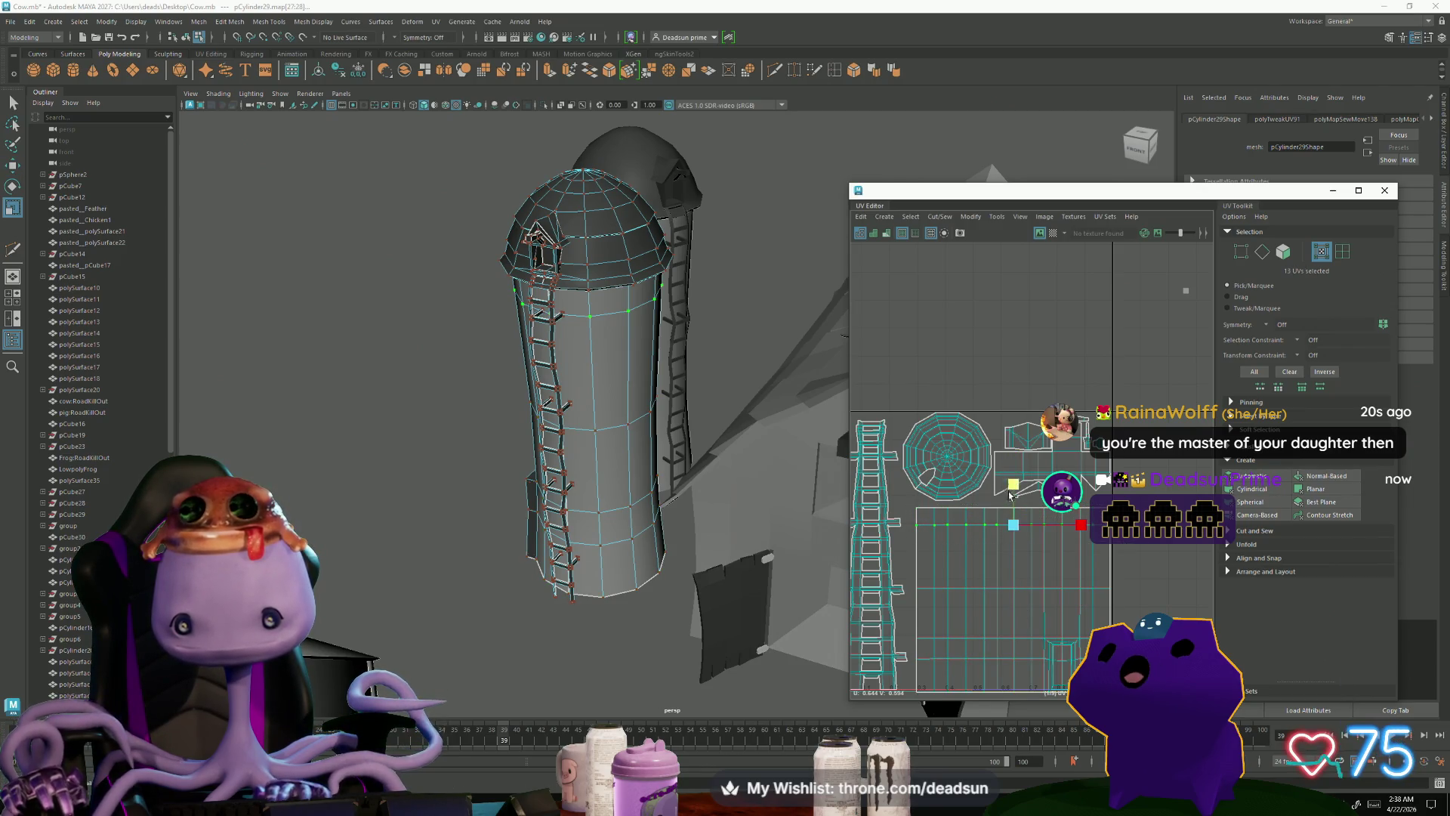
pyautogui.keyDown('shift'); pyautogui.moveTo(914, 501); pyautogui.dragTo(1088, 513); pyautogui.keyUp('shift')
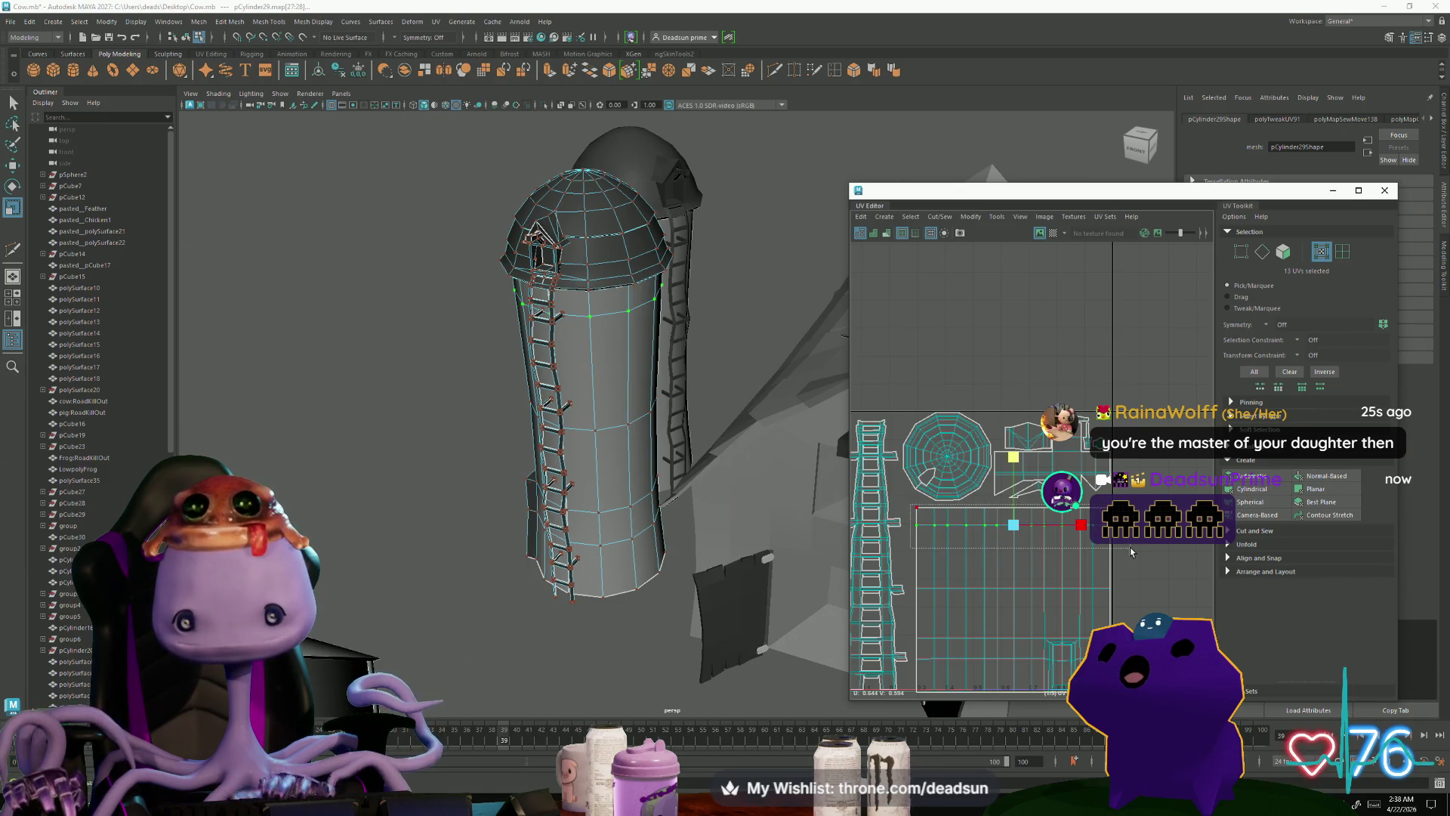
pyautogui.press('w')
pyautogui.moveTo(1015, 454); pyautogui.dragTo(1016, 458)
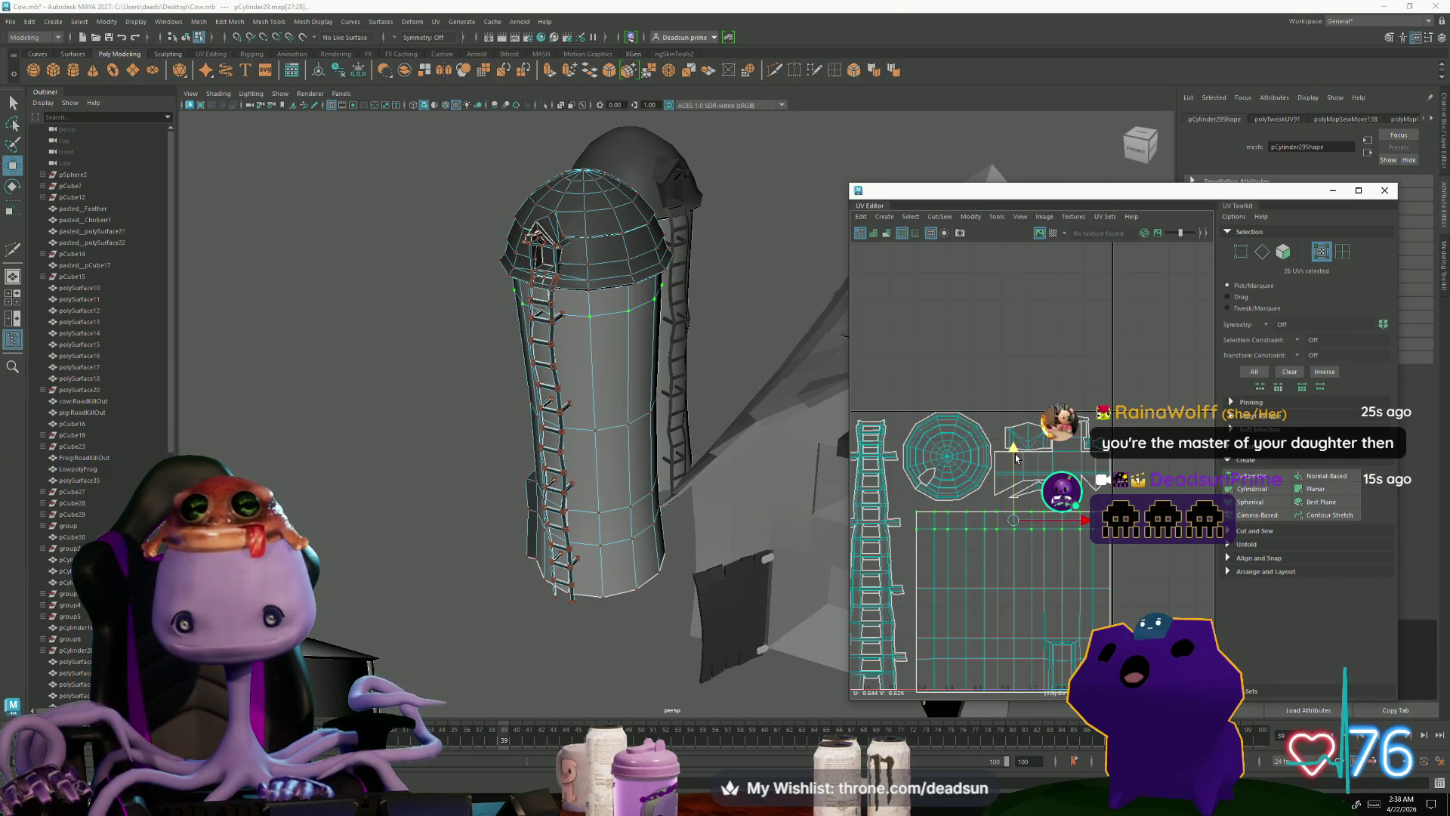
# Step: Move the grid UV shell up and stretch it wider along U
pyautogui.scroll(2, 977, 564)
pyautogui.doubleClick(975, 563)
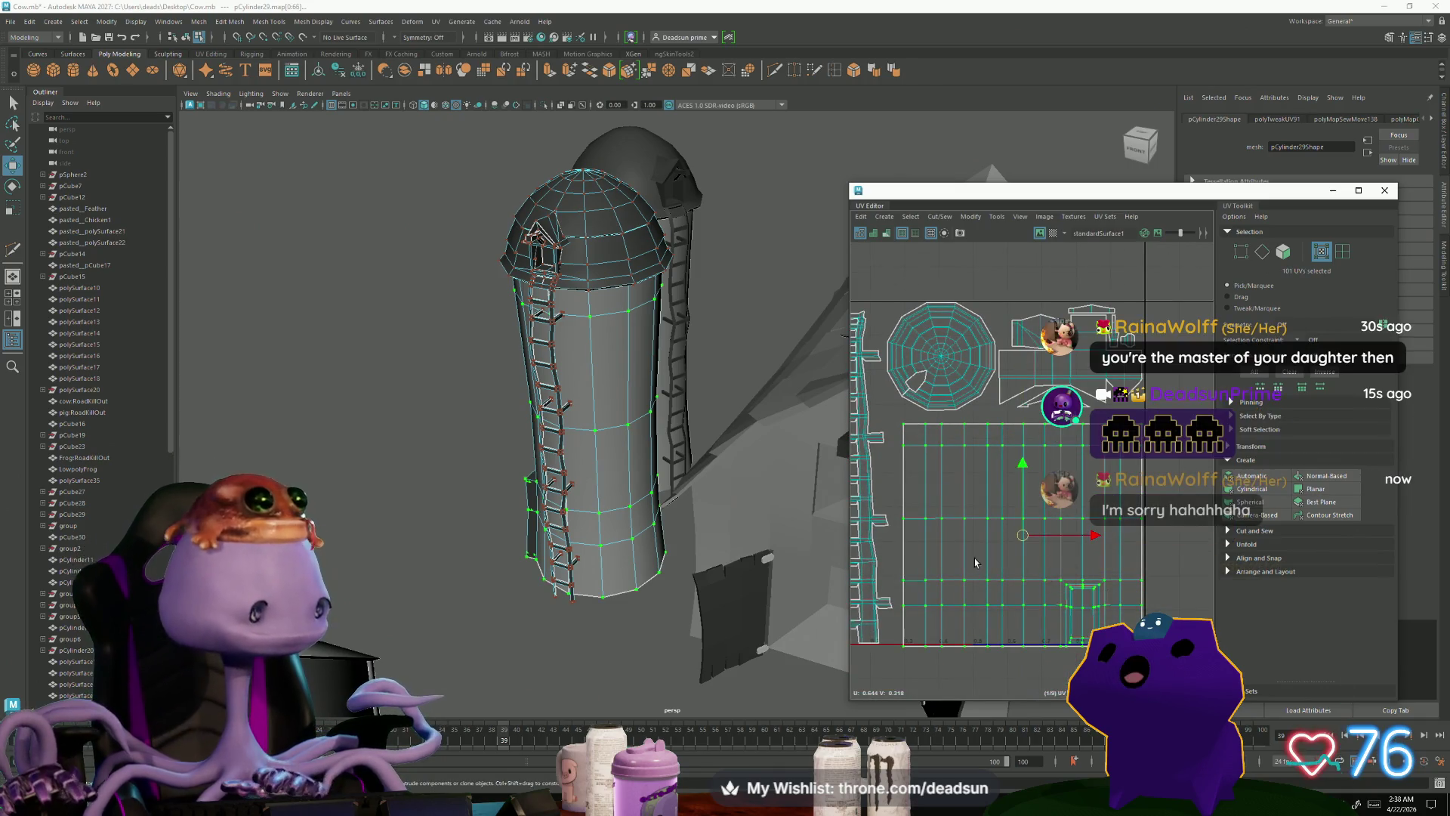
pyautogui.moveTo(1022, 463); pyautogui.dragTo(1023, 456)
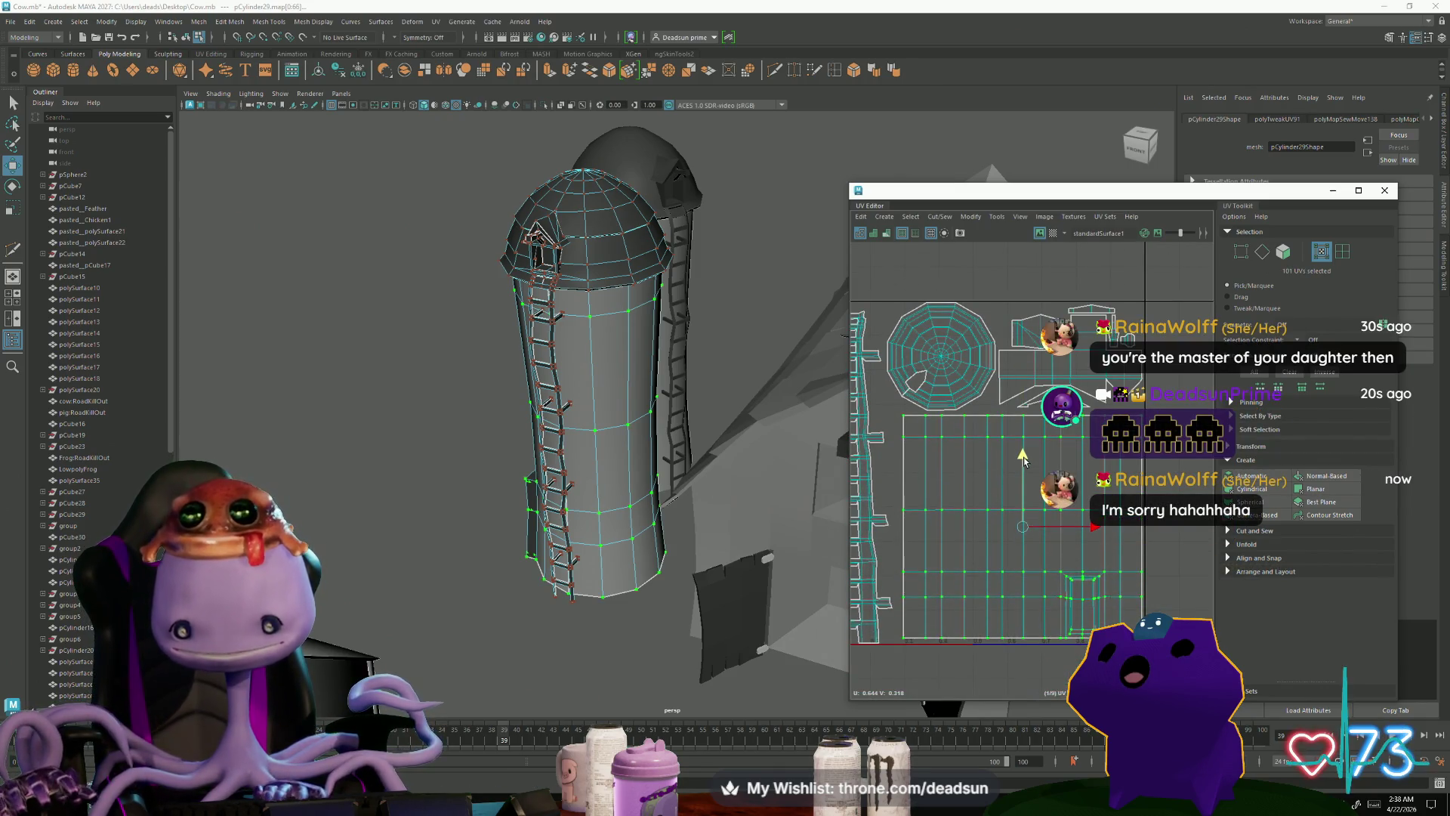
pyautogui.press('r')
pyautogui.moveTo(1089, 529); pyautogui.dragTo(1090, 529)
pyautogui.press('w')
# Step: Move the dome's circular UV shell down slightly
pyautogui.doubleClick(950, 388)
pyautogui.press('f')
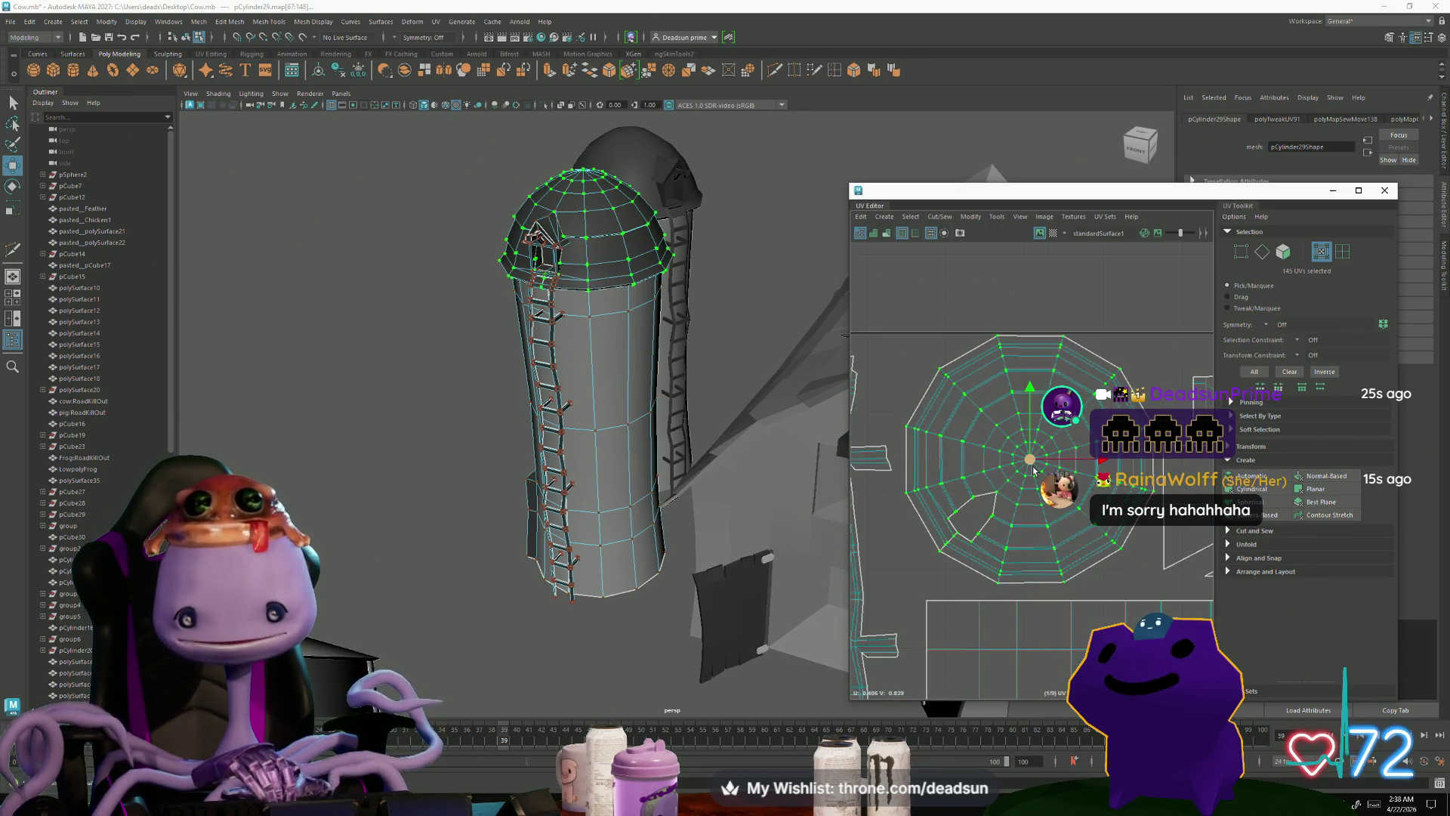
pyautogui.moveTo(1029, 461); pyautogui.dragTo(1032, 469)
pyautogui.press('r')
pyautogui.scroll(-2, 1032, 468)
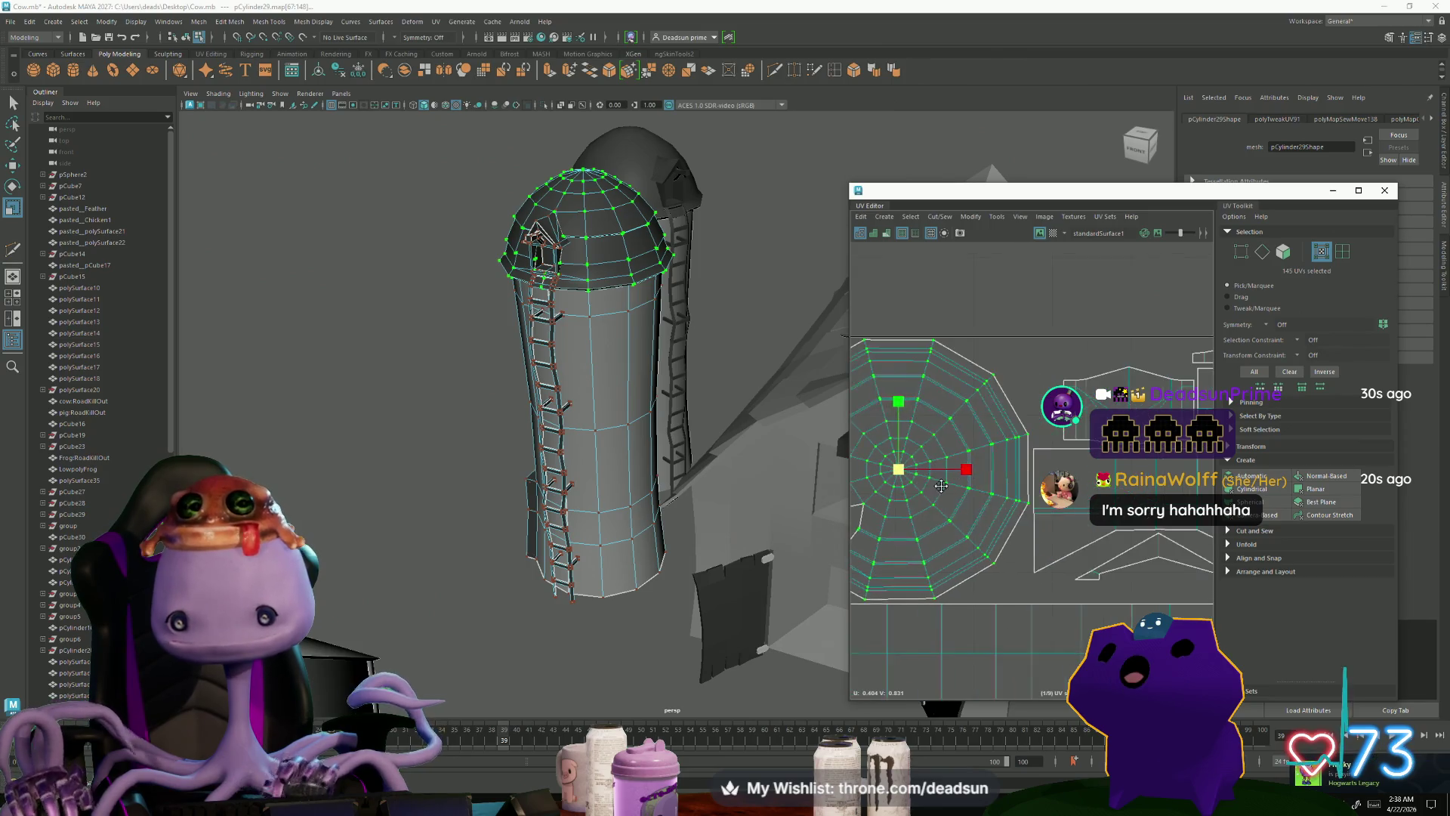
pyautogui.moveTo(1032, 468)
pyautogui.keyDown('alt'); pyautogui.mouseDown(button='middle')
pyautogui.moveTo(967, 499)
pyautogui.moveTo(996, 537)
pyautogui.mouseUp(button='middle'); pyautogui.keyUp('alt')
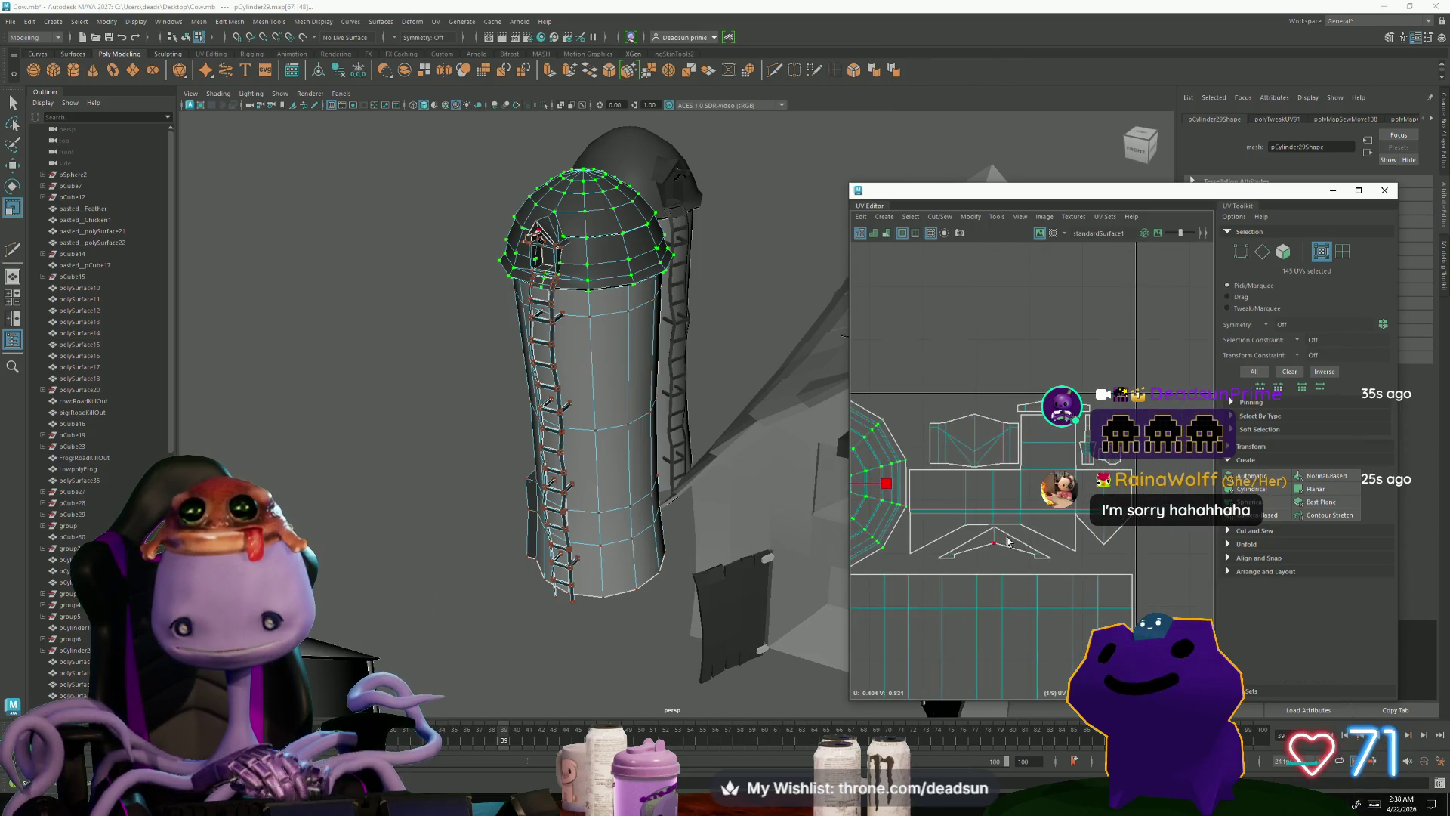
pyautogui.press('w')
# Step: Select the triangular roof UV shell and extend the selection
pyautogui.doubleClick(998, 547)
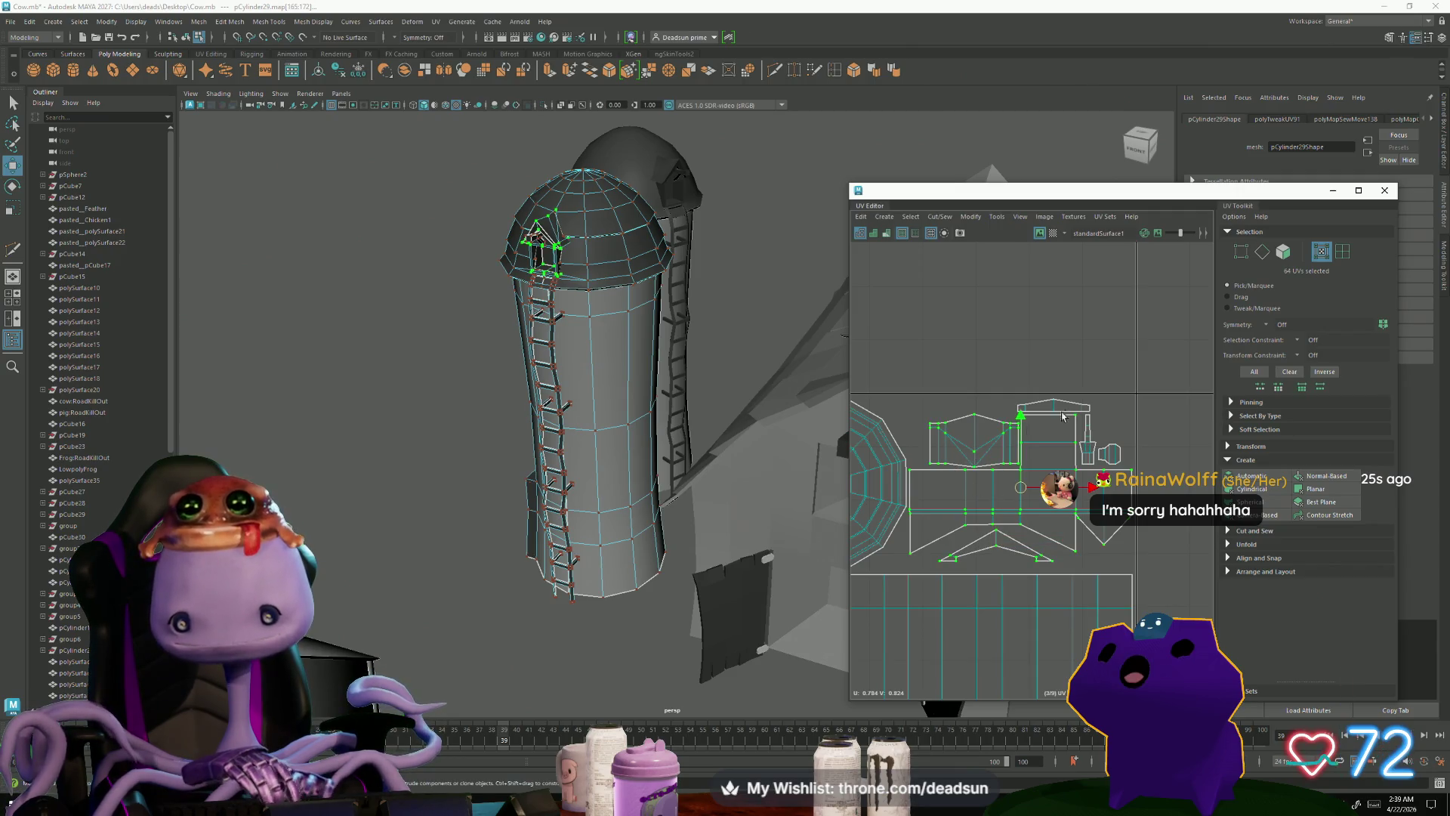
pyautogui.keyDown('shift'); pyautogui.moveTo(1077, 411); pyautogui.dragTo(1088, 443); pyautogui.keyUp('shift')
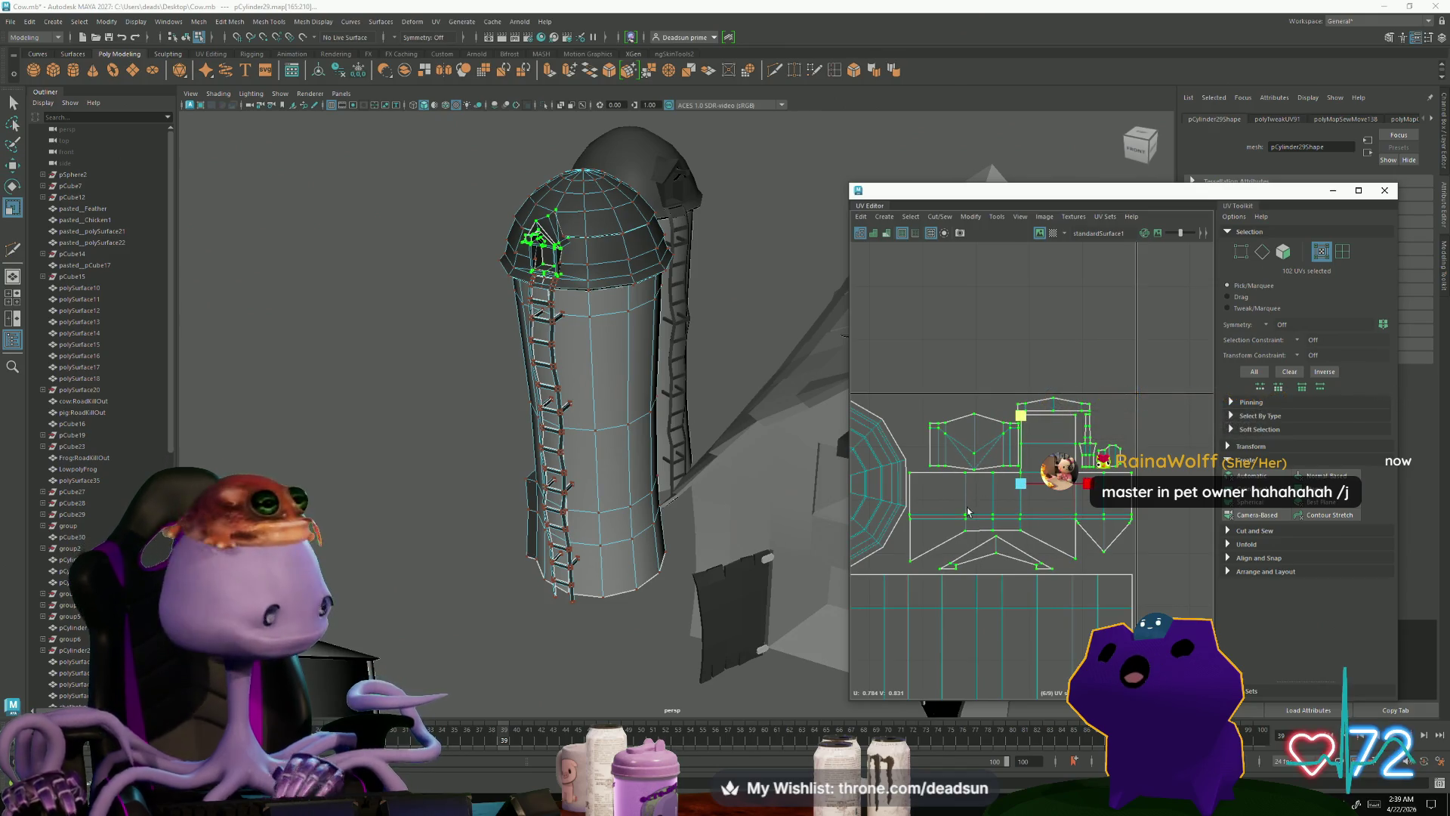
pyautogui.keyDown('alt'); pyautogui.moveTo(967, 512); pyautogui.dragTo(862, 543, button='right'); pyautogui.keyUp('alt')
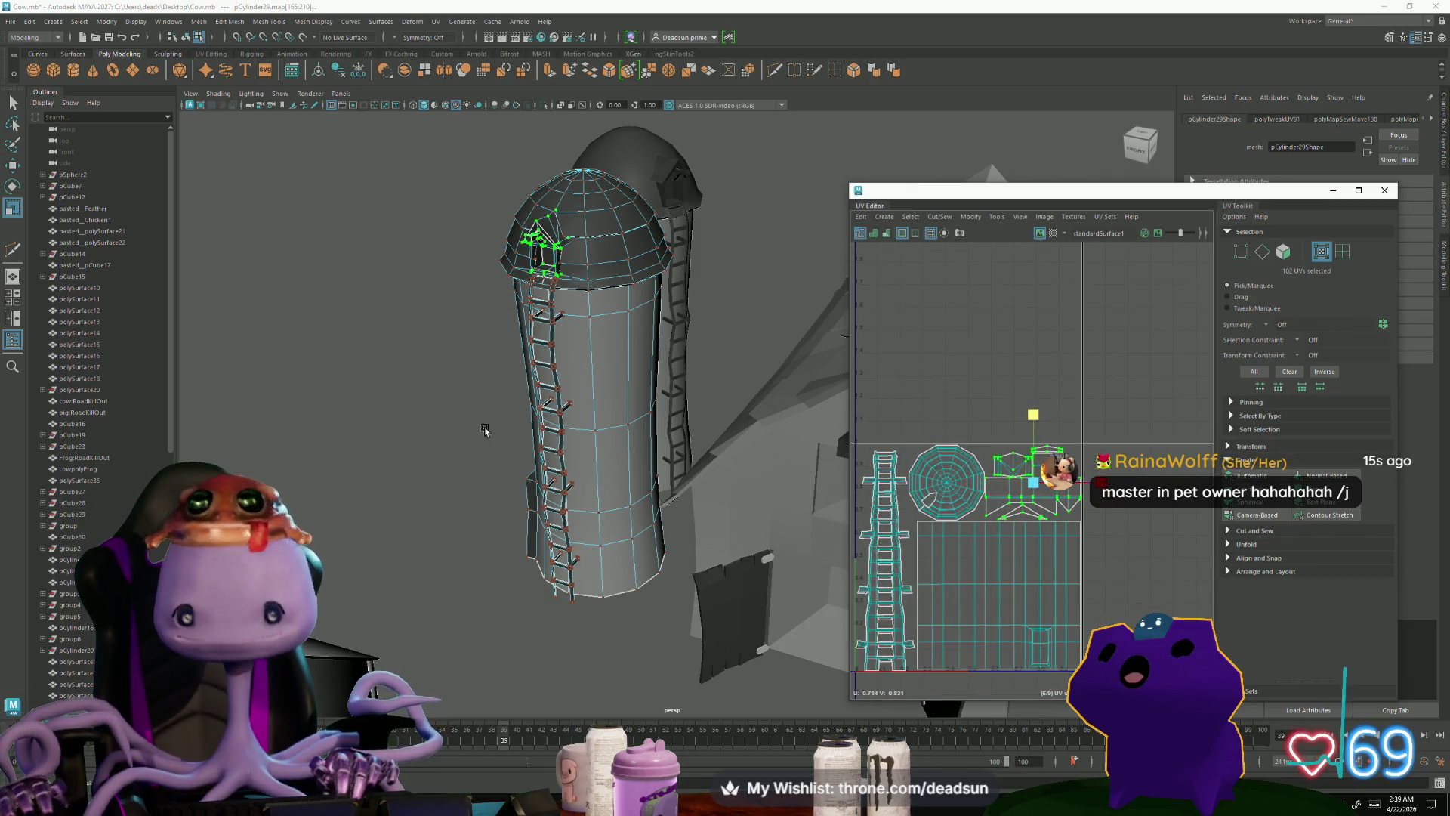
# Step: Delete the extra ladder-and-dome piece and select the silo
pyautogui.click(693, 202)
pyautogui.moveTo(693, 203); pyautogui.dragTo(697, 241, button='right')
pyautogui.press('Delete')
pyautogui.click(580, 312)
pyautogui.moveTo(580, 311)
pyautogui.keyDown('alt'); pyautogui.mouseDown()
pyautogui.moveTo(705, 487)
pyautogui.moveTo(602, 521)
pyautogui.moveTo(568, 557)
pyautogui.mouseUp(); pyautogui.keyUp('alt')
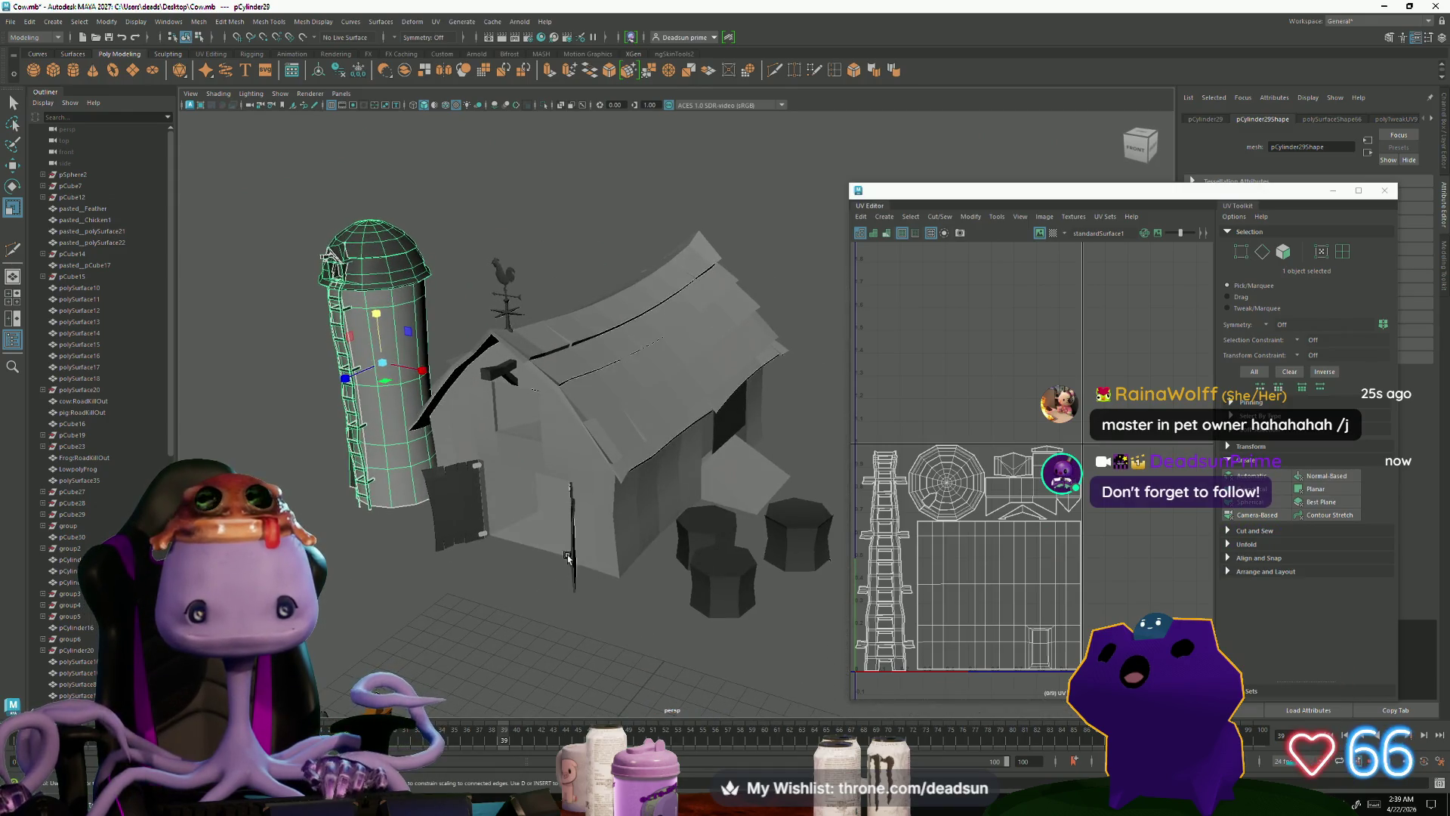
# Step: Save the cow farm scene
pyautogui.click(568, 557)
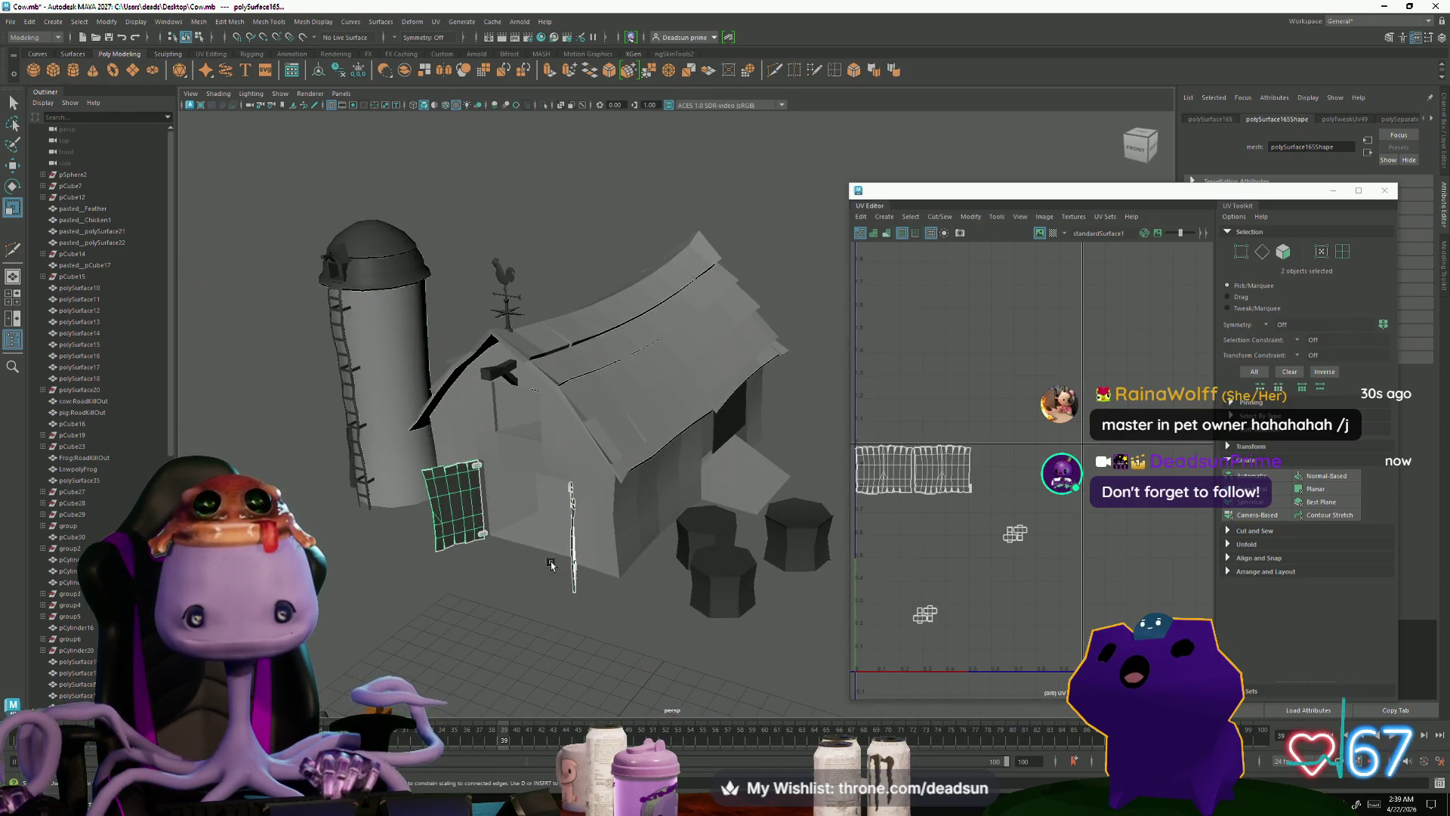
pyautogui.keyDown('alt'); pyautogui.moveTo(625, 545); pyautogui.dragTo(556, 547, button='right'); pyautogui.keyUp('alt')
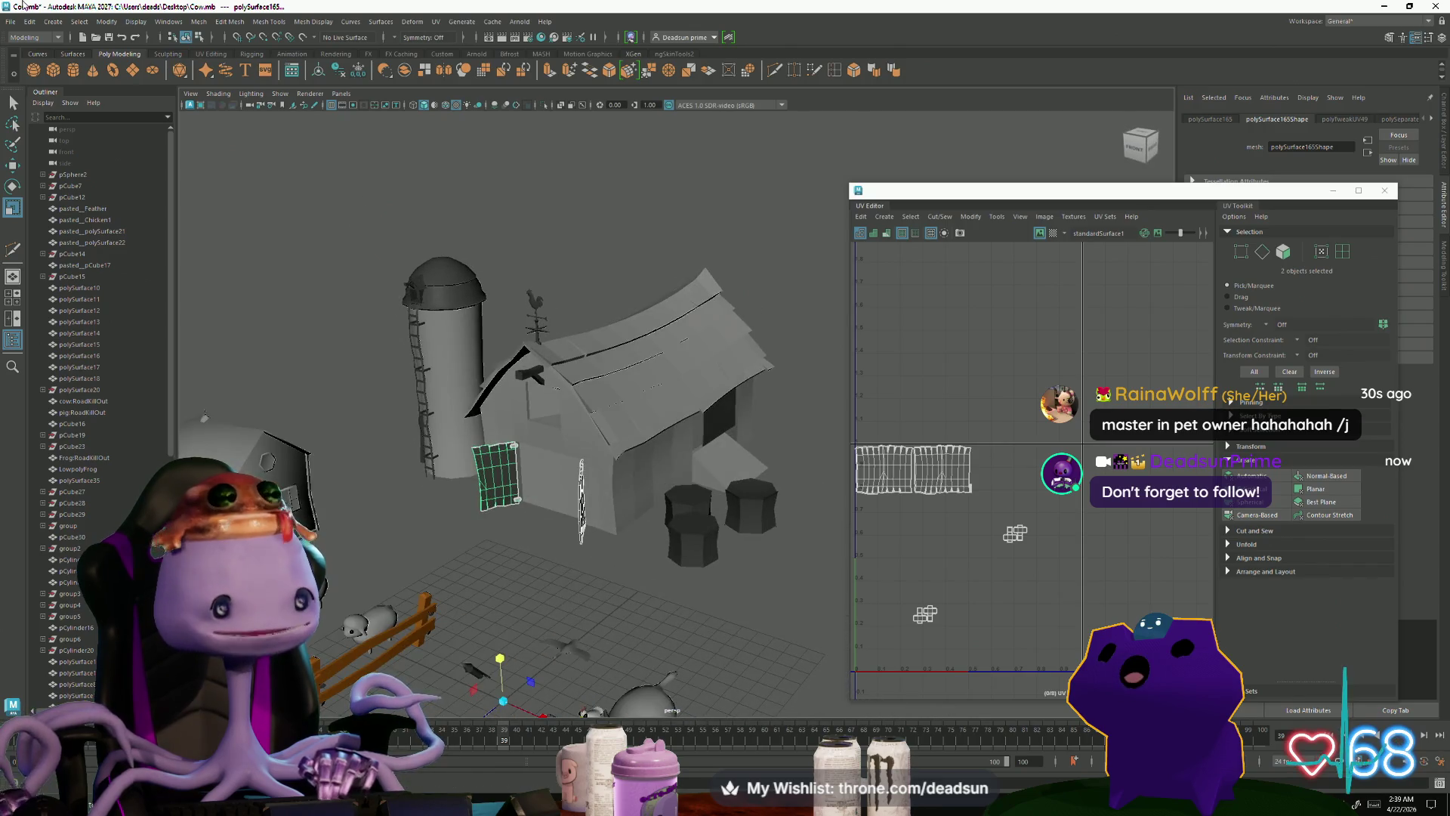
pyautogui.click(10, 21)
pyautogui.click(31, 70)
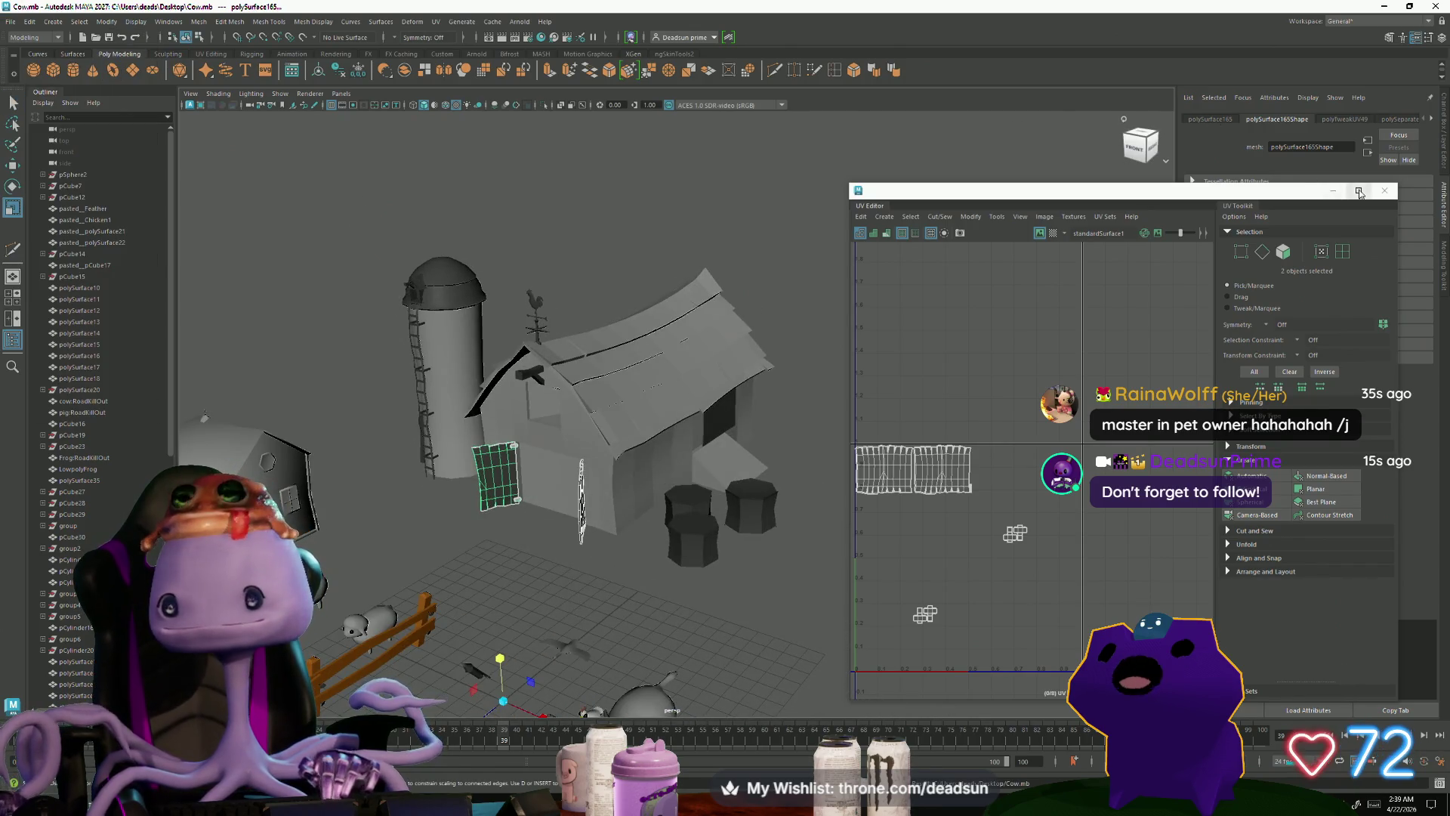
# Step: Close the UV Editor and orbit in around the barn and silo
pyautogui.click(1385, 191)
pyautogui.scroll(3, 529, 340)
pyautogui.keyDown('alt'); pyautogui.moveTo(483, 302); pyautogui.dragTo(439, 302); pyautogui.keyUp('alt')
# Step: Orbit around the barn, weathervane rooster and whole farm to inspect them
pyautogui.moveTo(686, 602); pyautogui.dragTo(686, 602)
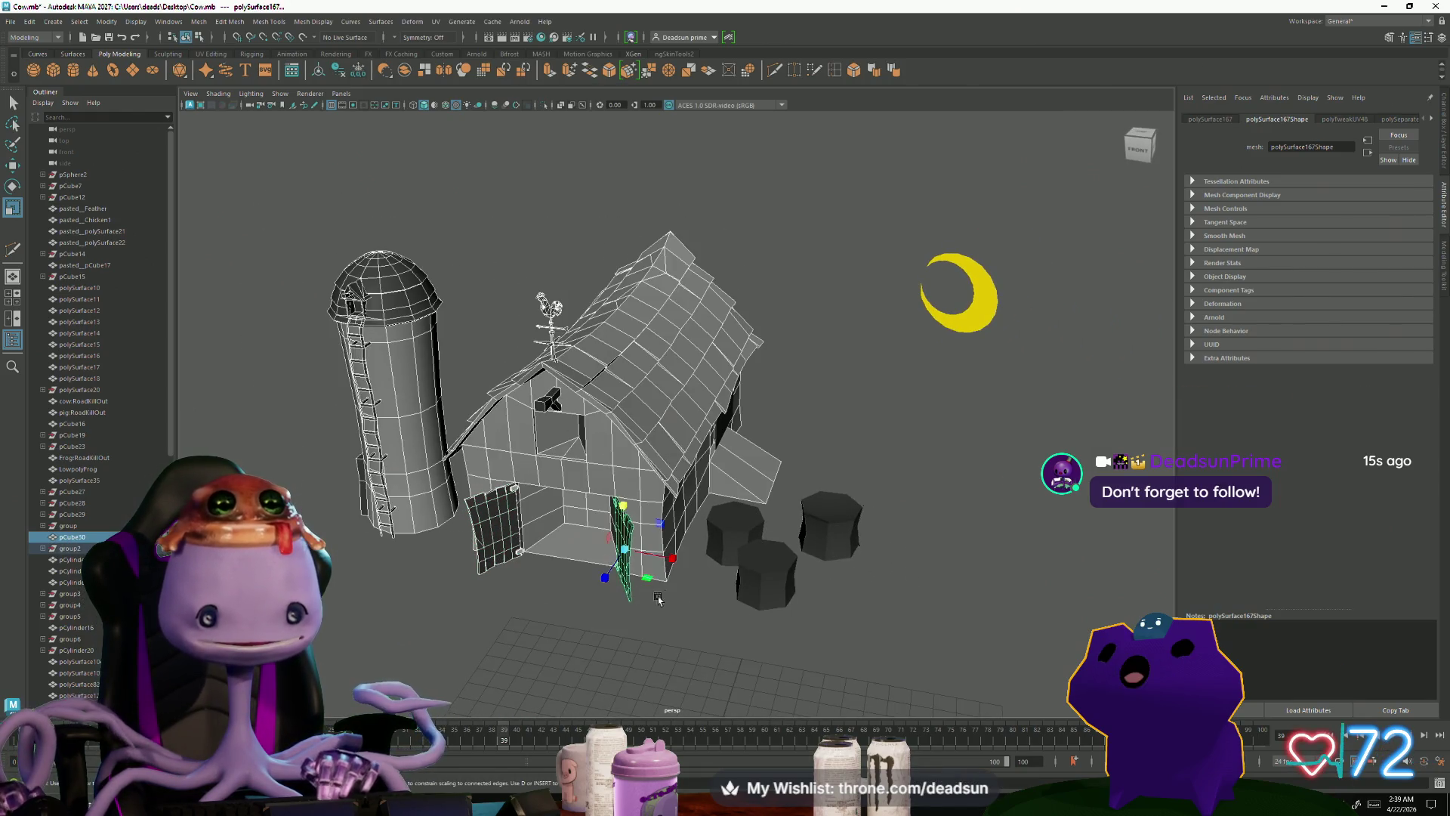
pyautogui.click(790, 386)
pyautogui.moveTo(790, 385)
pyautogui.keyDown('alt'); pyautogui.mouseDown()
pyautogui.moveTo(607, 378)
pyautogui.moveTo(741, 455)
pyautogui.moveTo(712, 503)
pyautogui.moveTo(765, 580)
pyautogui.moveTo(916, 612)
pyautogui.mouseUp(); pyautogui.keyUp('alt')
pyautogui.click(715, 601)
pyautogui.moveTo(673, 602)
pyautogui.keyDown('alt'); pyautogui.mouseDown()
pyautogui.moveTo(642, 586)
pyautogui.moveTo(702, 570)
pyautogui.moveTo(690, 671)
pyautogui.mouseUp(); pyautogui.keyUp('alt')
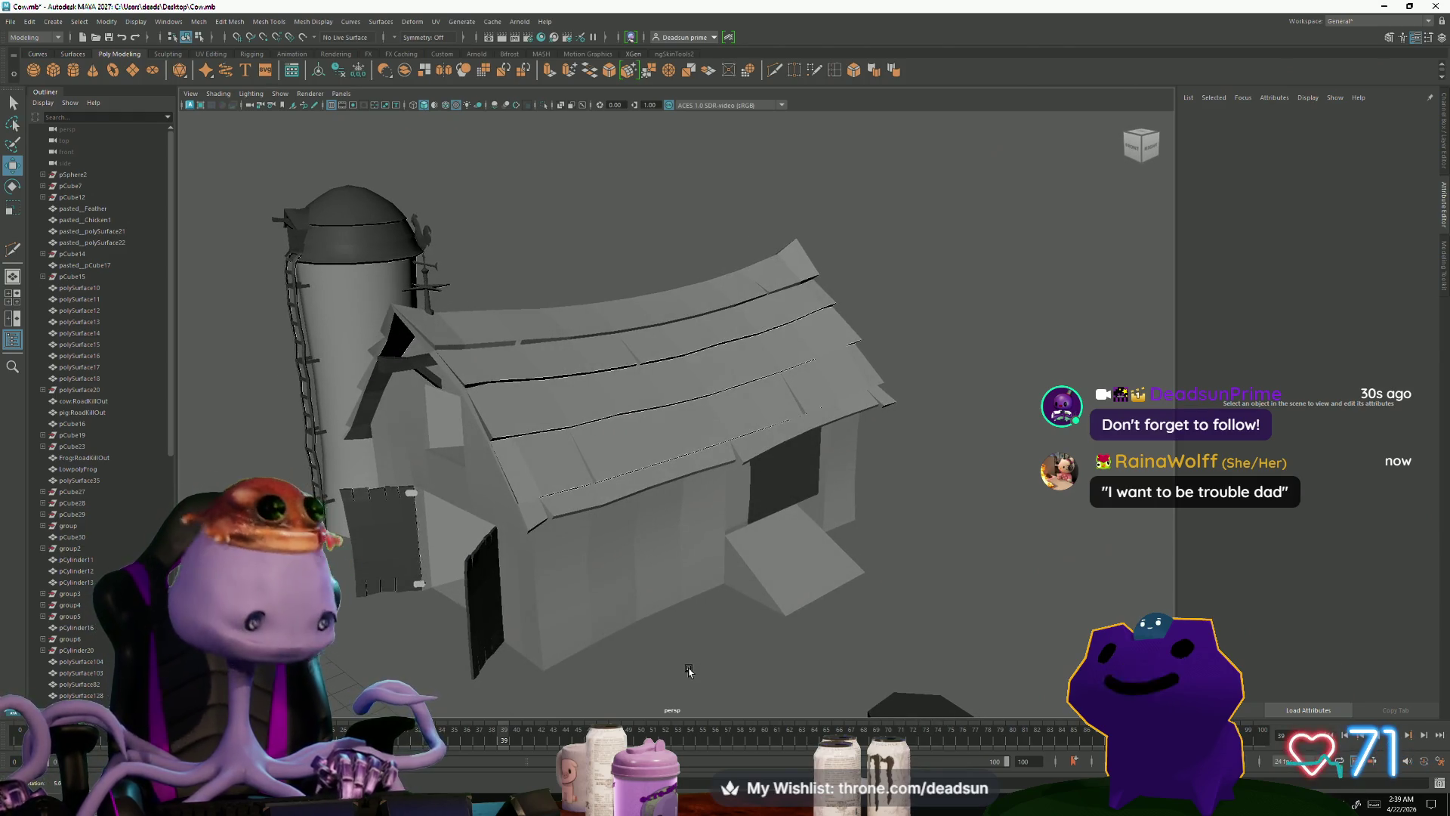
pyautogui.moveTo(689, 671)
pyautogui.keyDown('alt'); pyautogui.mouseDown()
pyautogui.moveTo(602, 663)
pyautogui.moveTo(629, 656)
pyautogui.moveTo(647, 678)
pyautogui.moveTo(714, 664)
pyautogui.moveTo(693, 659)
pyautogui.mouseUp(); pyautogui.keyUp('alt')
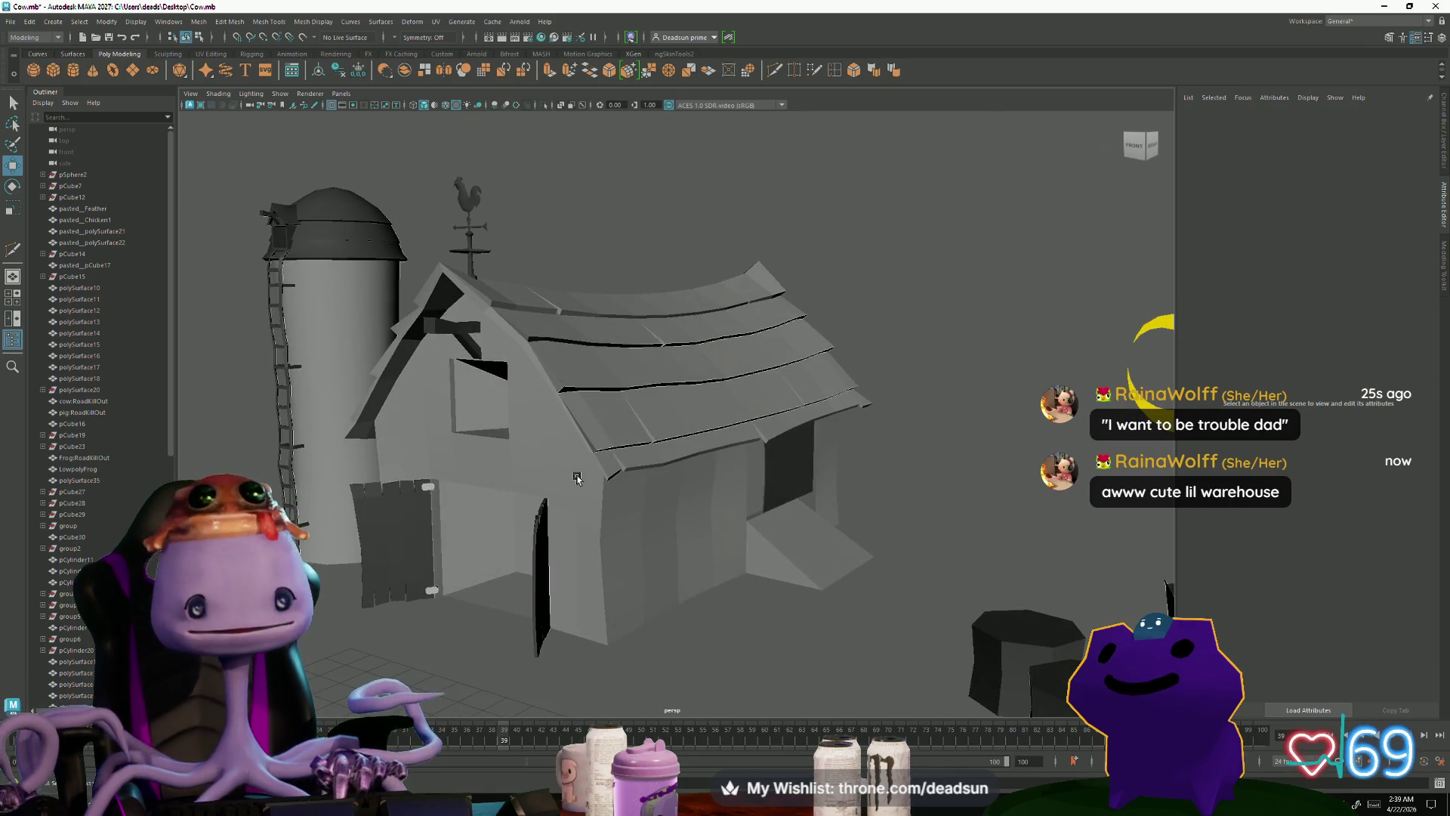
pyautogui.moveTo(550, 444)
pyautogui.keyDown('alt'); pyautogui.mouseDown()
pyautogui.moveTo(627, 461)
pyautogui.moveTo(591, 449)
pyautogui.mouseUp(); pyautogui.keyUp('alt')
pyautogui.click(522, 321)
pyautogui.moveTo(522, 321)
pyautogui.keyDown('alt'); pyautogui.mouseDown()
pyautogui.moveTo(651, 334)
pyautogui.moveTo(583, 380)
pyautogui.mouseUp(); pyautogui.keyUp('alt')
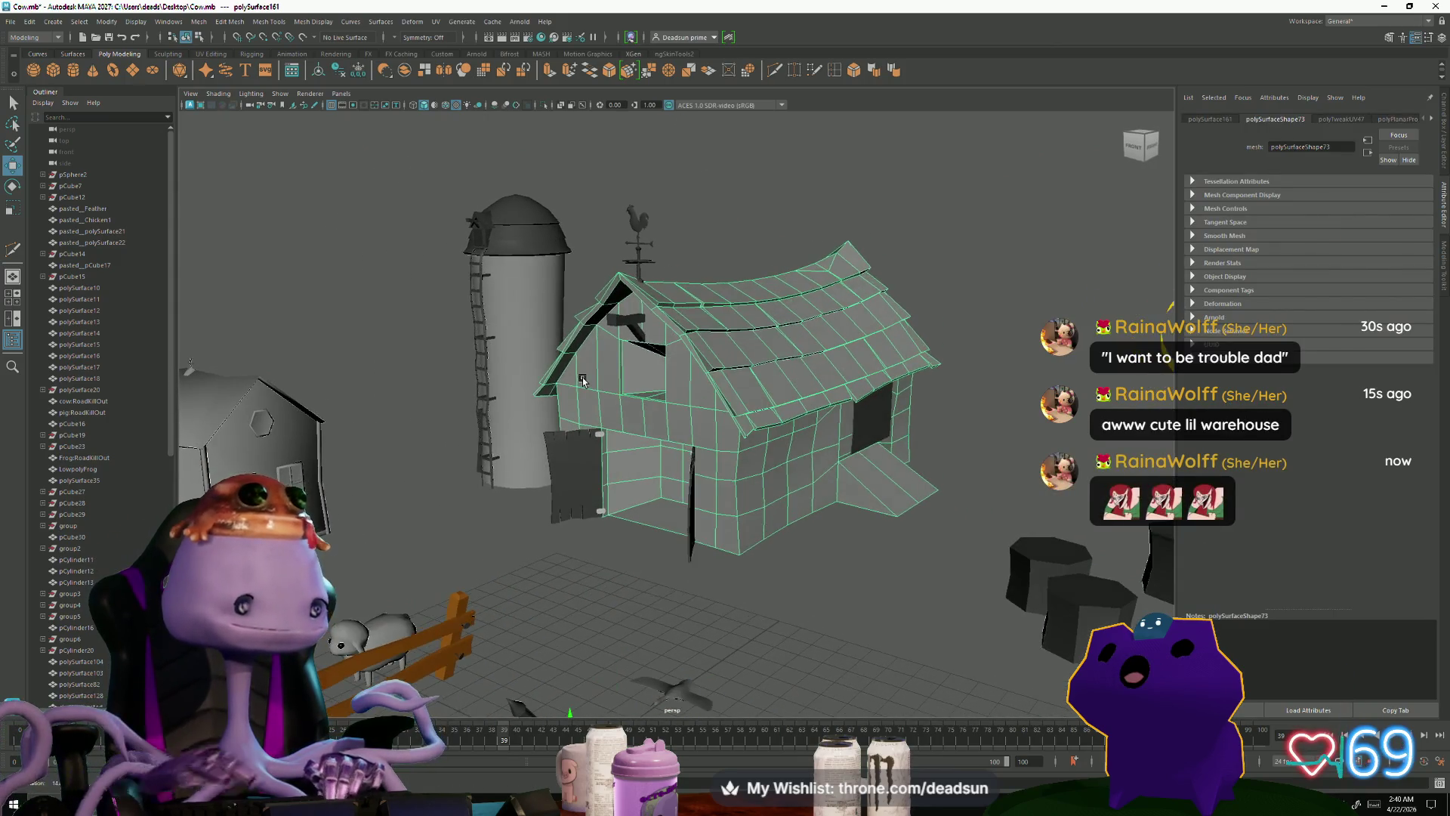
pyautogui.scroll(5, 687, 385)
pyautogui.keyDown('alt'); pyautogui.moveTo(687, 385); pyautogui.dragTo(755, 604); pyautogui.keyUp('alt')
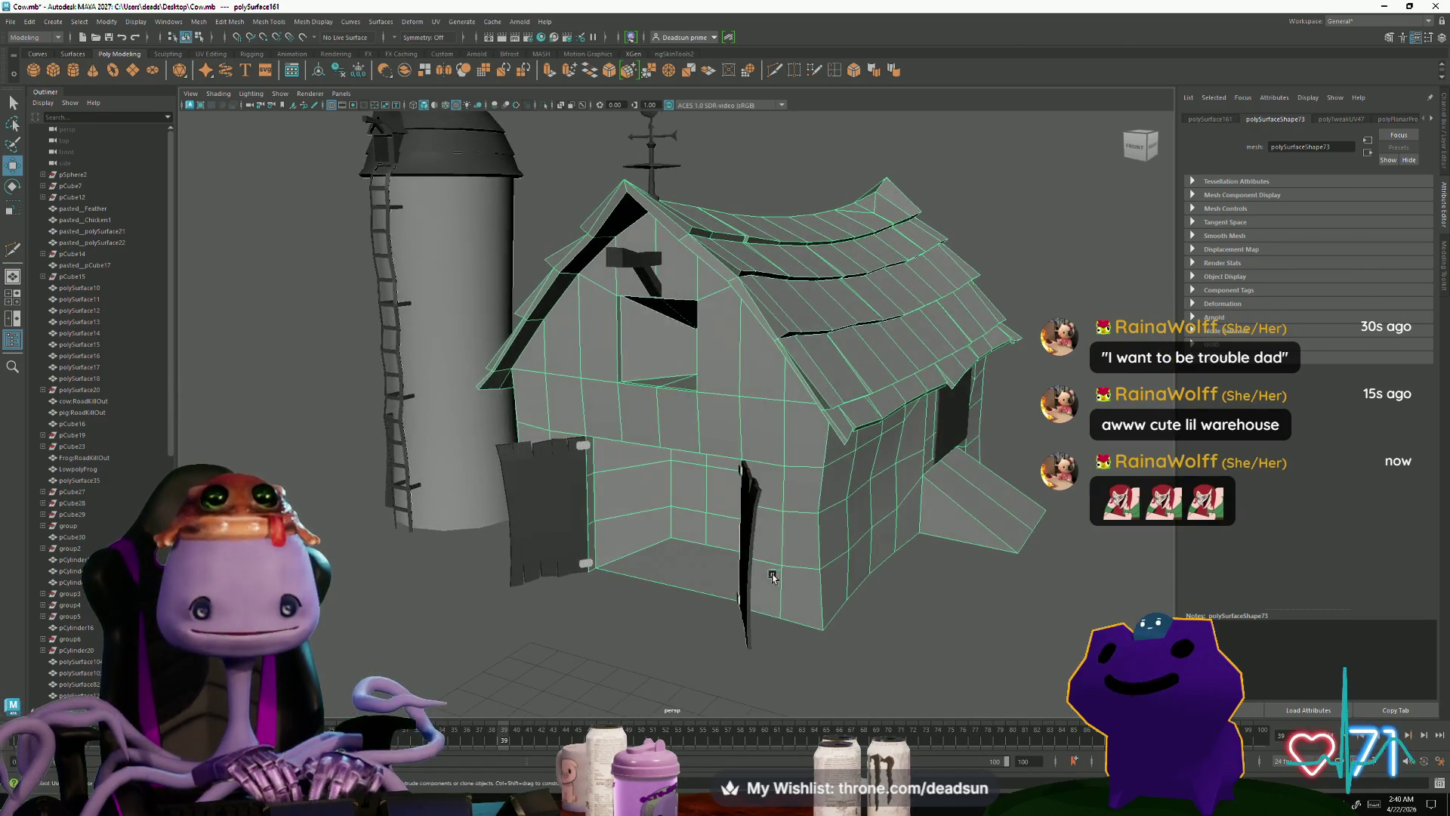
pyautogui.click(760, 662)
pyautogui.scroll(-5, 760, 662)
pyautogui.moveTo(759, 663)
pyautogui.keyDown('alt'); pyautogui.mouseDown()
pyautogui.moveTo(638, 591)
pyautogui.moveTo(771, 587)
pyautogui.moveTo(759, 545)
pyautogui.moveTo(704, 594)
pyautogui.mouseUp(); pyautogui.keyUp('alt')
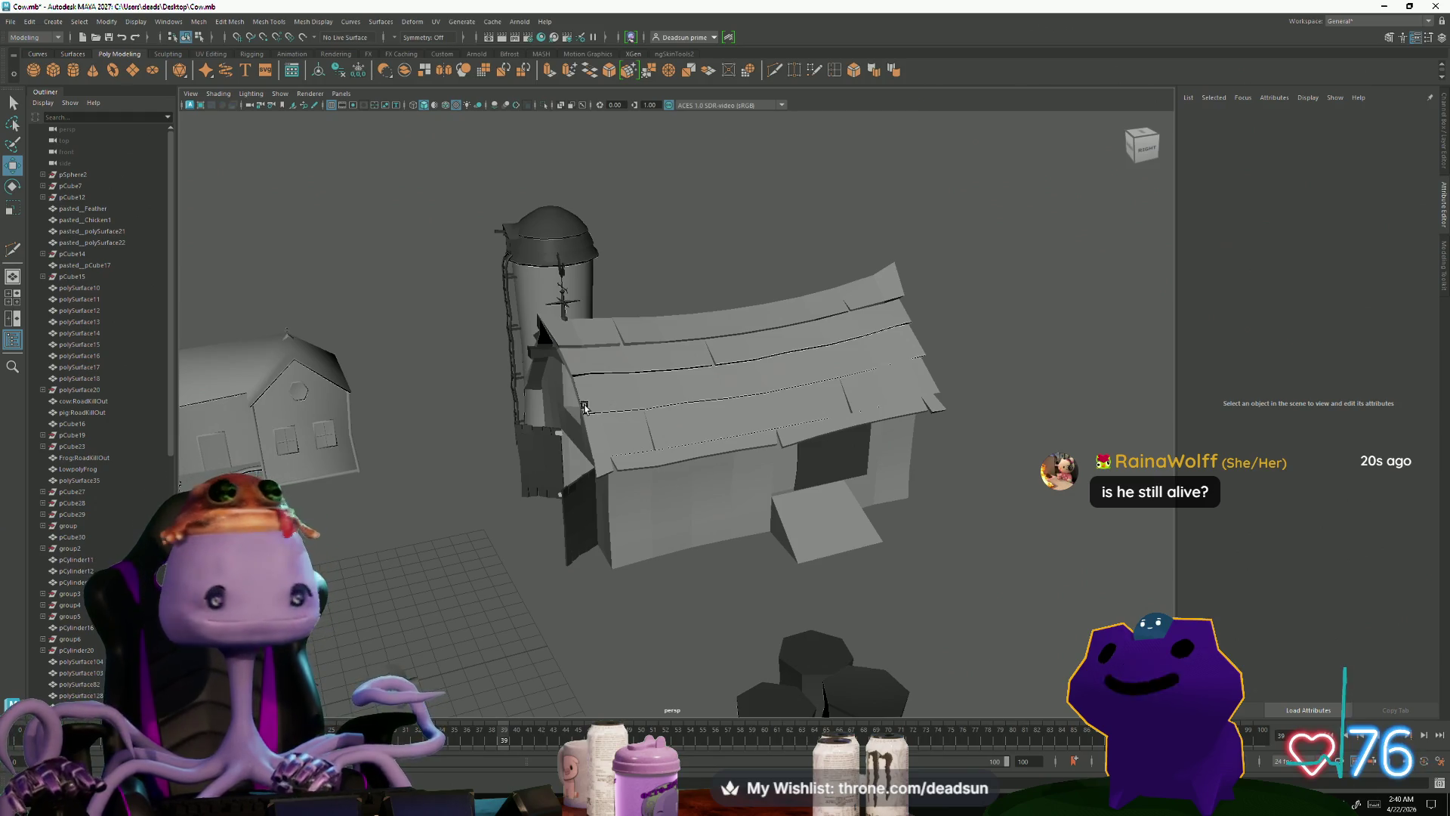
pyautogui.moveTo(593, 485)
pyautogui.keyDown('alt'); pyautogui.mouseDown()
pyautogui.moveTo(801, 525)
pyautogui.moveTo(786, 580)
pyautogui.mouseUp(); pyautogui.keyUp('alt')
pyautogui.scroll(5, 814, 530)
pyautogui.scroll(-5, 780, 580)
pyautogui.moveTo(720, 528)
pyautogui.keyDown('alt'); pyautogui.mouseDown()
pyautogui.moveTo(739, 555)
pyautogui.moveTo(722, 568)
pyautogui.moveTo(783, 537)
pyautogui.moveTo(712, 528)
pyautogui.moveTo(765, 541)
pyautogui.moveTo(529, 574)
pyautogui.moveTo(456, 600)
pyautogui.moveTo(624, 600)
pyautogui.mouseUp(); pyautogui.keyUp('alt')
pyautogui.scroll(-3, 765, 541)
pyautogui.scroll(-3, 456, 600)
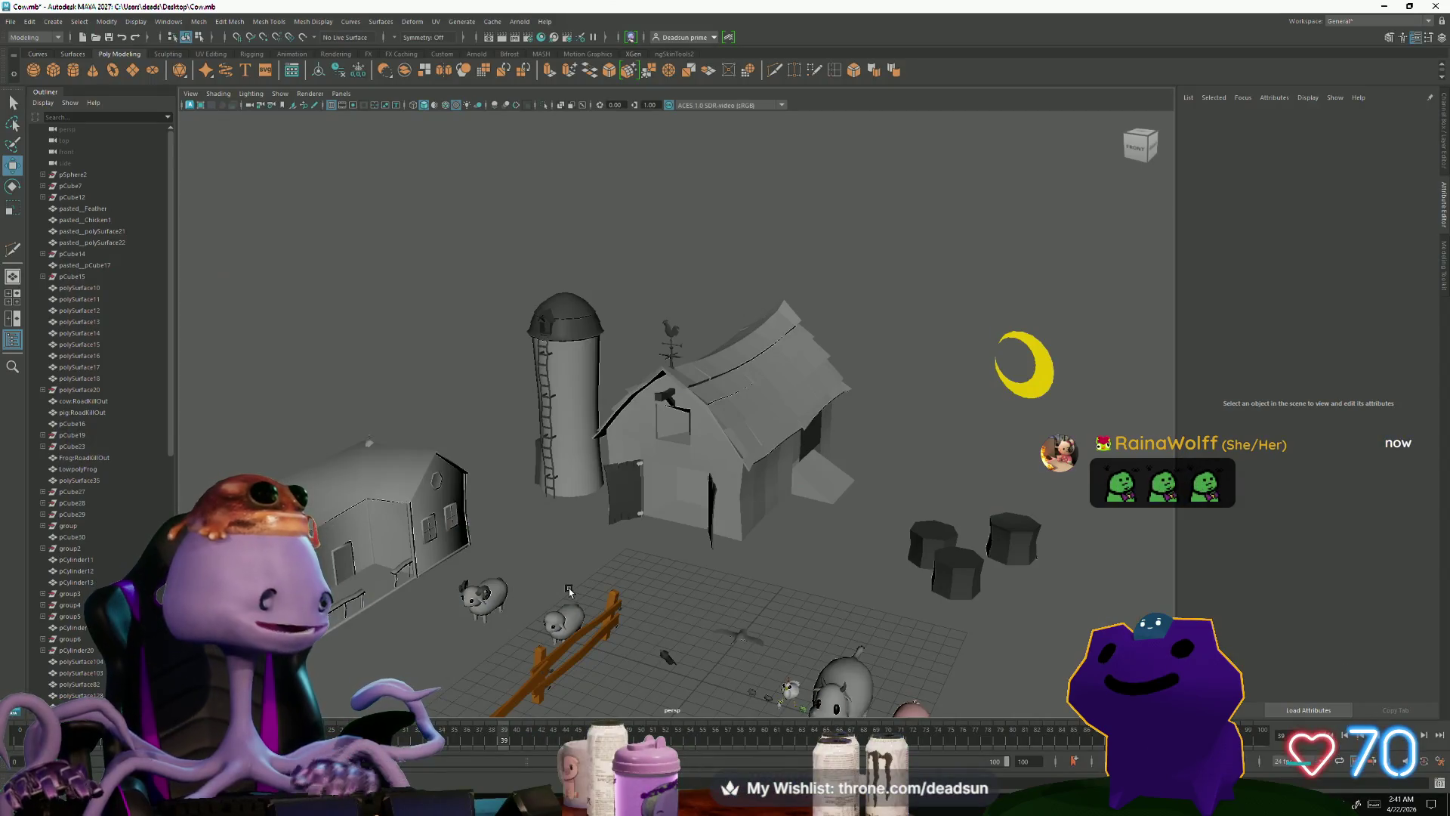
pyautogui.moveTo(531, 353)
pyautogui.keyDown('alt'); pyautogui.mouseDown()
pyautogui.moveTo(564, 355)
pyautogui.moveTo(447, 472)
pyautogui.moveTo(411, 454)
pyautogui.moveTo(642, 529)
pyautogui.moveTo(853, 568)
pyautogui.mouseUp(); pyautogui.keyUp('alt')
pyautogui.scroll(3, 853, 568)
pyautogui.click(854, 568)
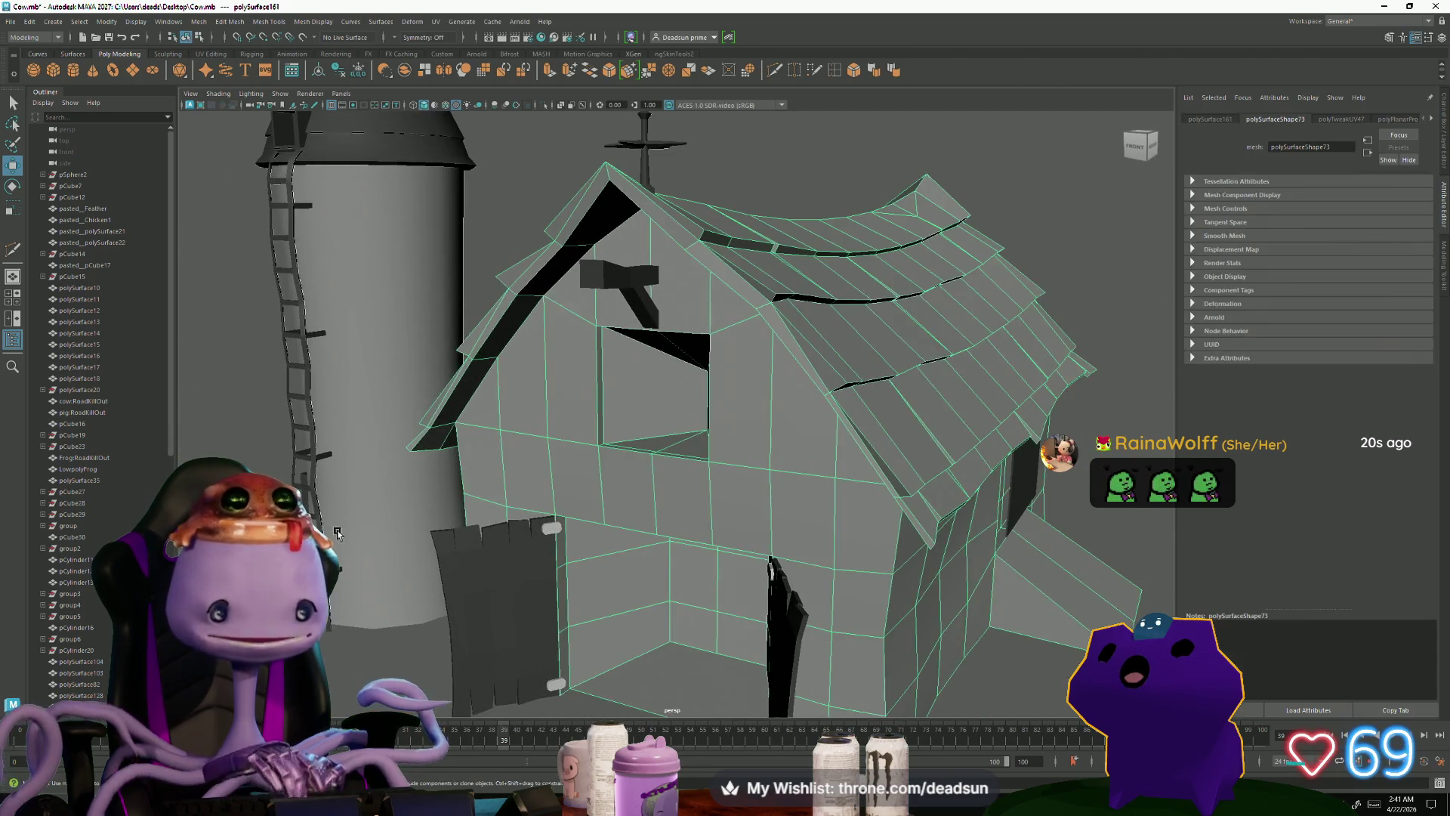
pyautogui.scroll(-5, 508, 376)
pyautogui.click(427, 559)
pyautogui.keyDown('alt'); pyautogui.moveTo(427, 559); pyautogui.dragTo(587, 608); pyautogui.keyUp('alt')
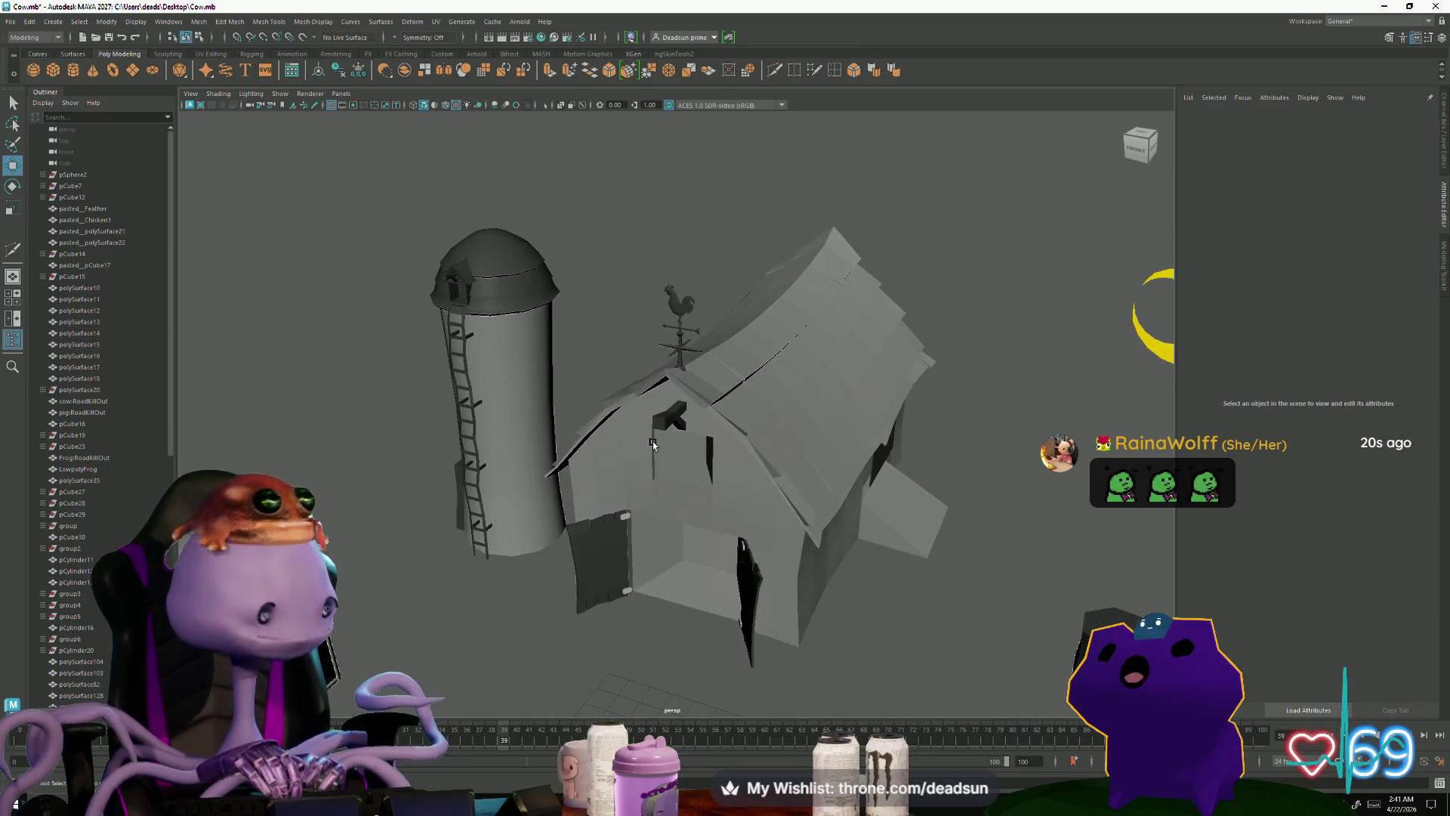
pyautogui.keyDown('alt'); pyautogui.moveTo(590, 554); pyautogui.dragTo(487, 333); pyautogui.keyUp('alt')
pyautogui.click(489, 298)
pyautogui.press('f')
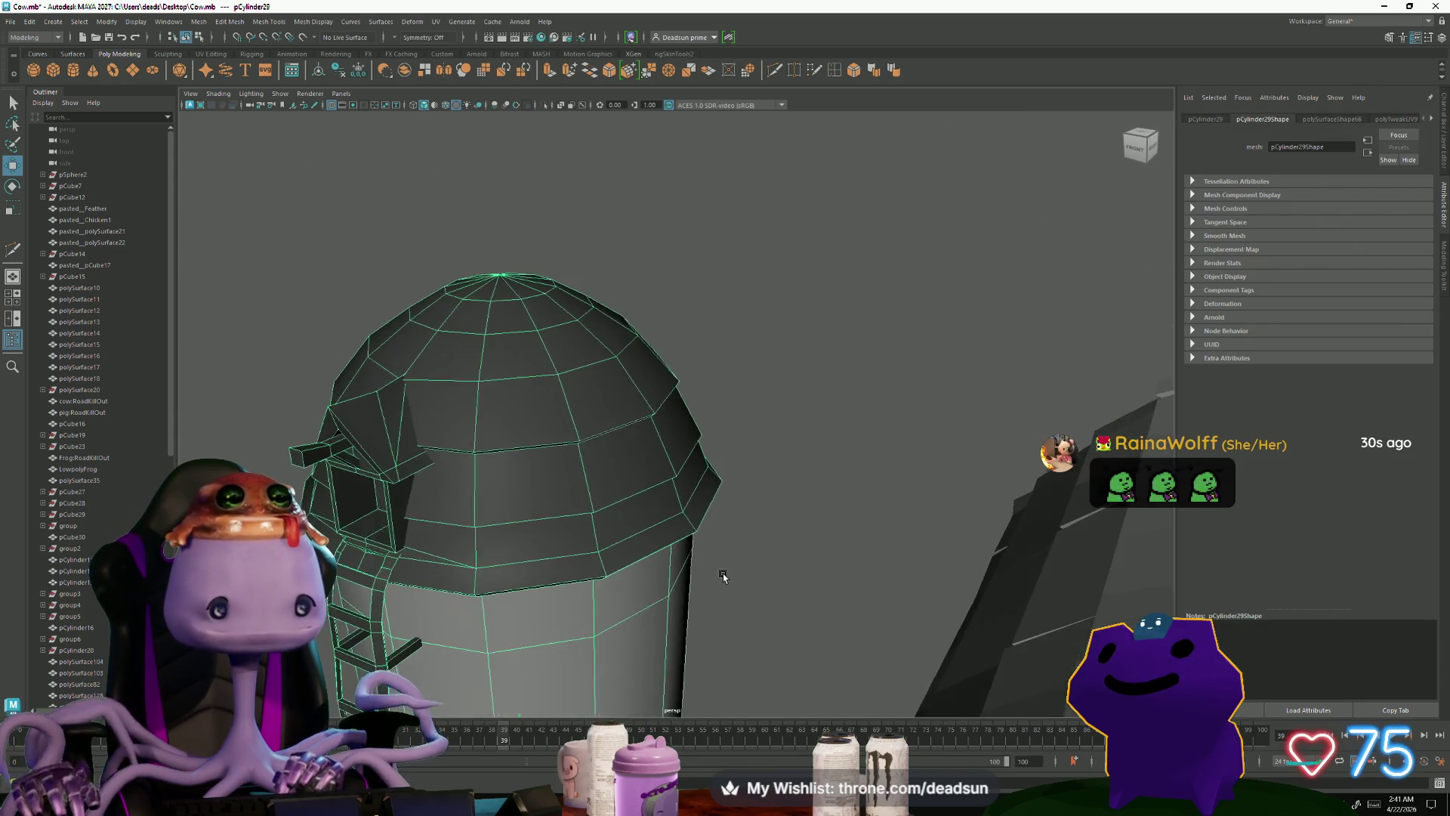
pyautogui.keyDown('alt'); pyautogui.moveTo(718, 583); pyautogui.dragTo(601, 440); pyautogui.keyUp('alt')
pyautogui.moveTo(601, 439); pyautogui.dragTo(654, 415, button='right')
pyautogui.click(751, 476)
pyautogui.moveTo(751, 476)
pyautogui.keyDown('alt'); pyautogui.mouseDown()
pyautogui.moveTo(544, 534)
pyautogui.moveTo(637, 521)
pyautogui.moveTo(569, 547)
pyautogui.mouseUp(); pyautogui.keyUp('alt')
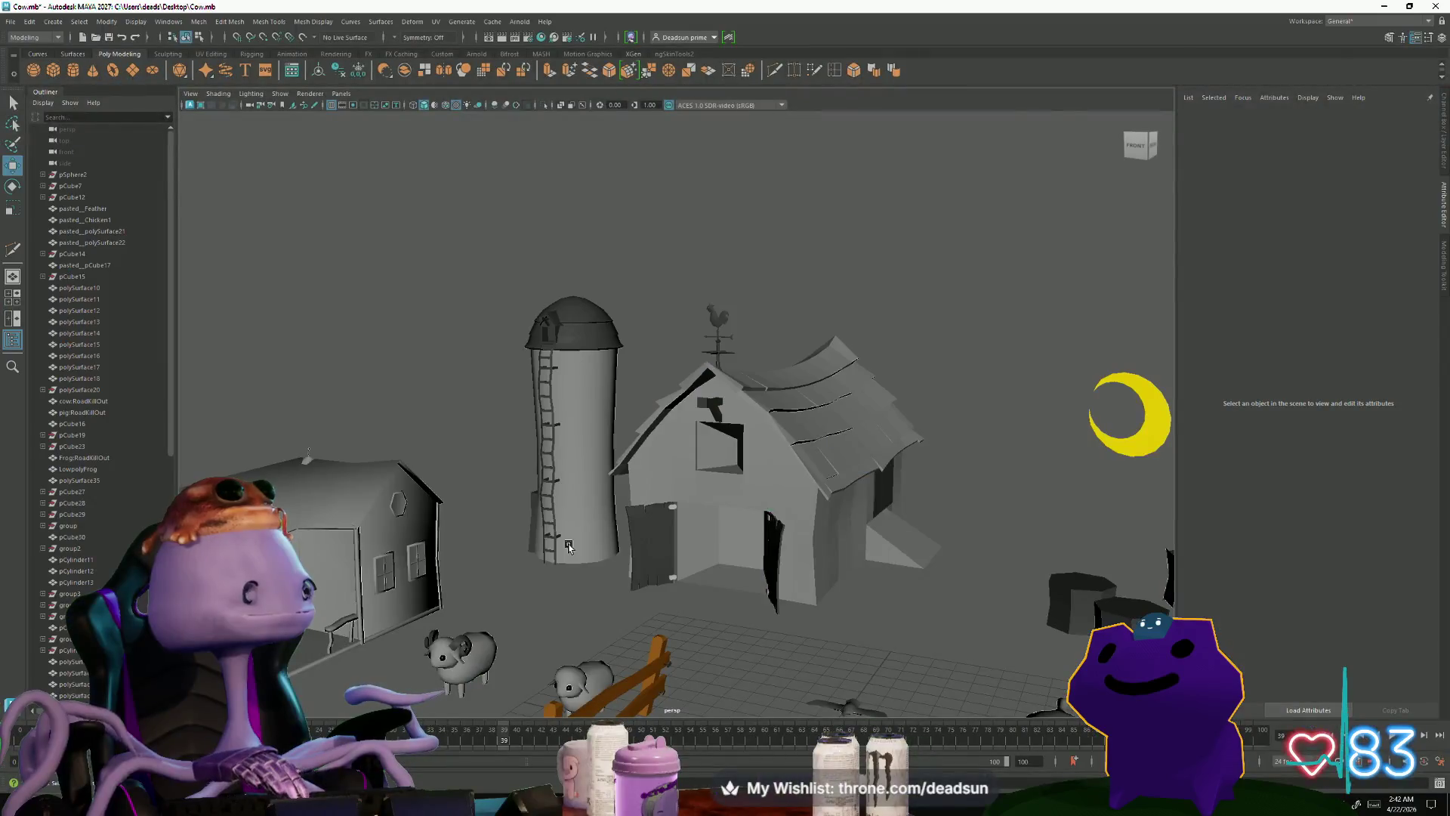
pyautogui.moveTo(754, 326)
pyautogui.keyDown('alt'); pyautogui.mouseDown()
pyautogui.moveTo(654, 446)
pyautogui.moveTo(707, 415)
pyautogui.mouseUp(); pyautogui.keyUp('alt')
pyautogui.click(706, 416)
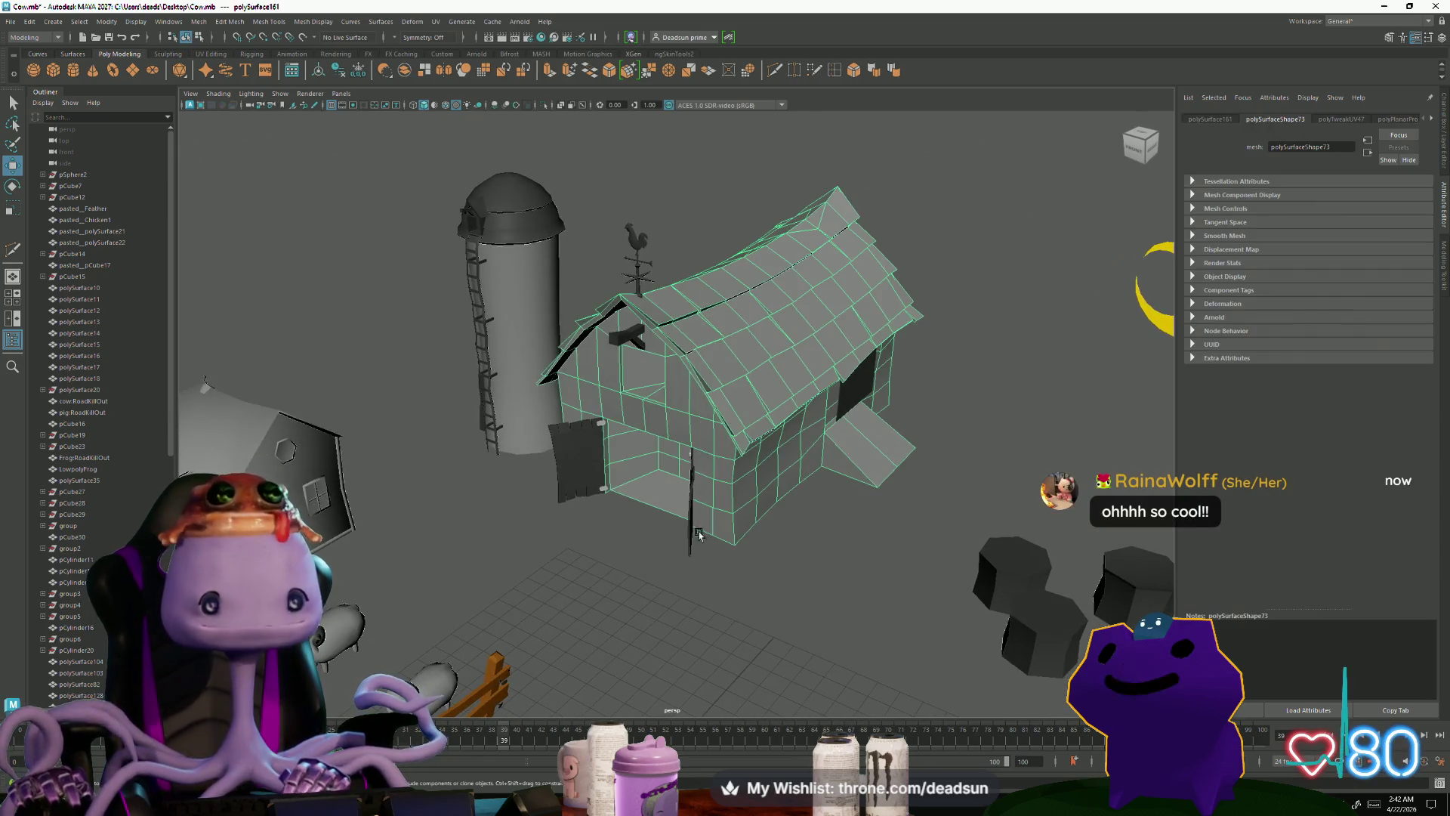
pyautogui.moveTo(708, 545)
pyautogui.keyDown('alt'); pyautogui.mouseDown()
pyautogui.moveTo(725, 563)
pyautogui.moveTo(706, 601)
pyautogui.moveTo(660, 592)
pyautogui.moveTo(689, 589)
pyautogui.moveTo(684, 567)
pyautogui.moveTo(643, 541)
pyautogui.mouseUp(); pyautogui.keyUp('alt')
pyautogui.click(725, 563)
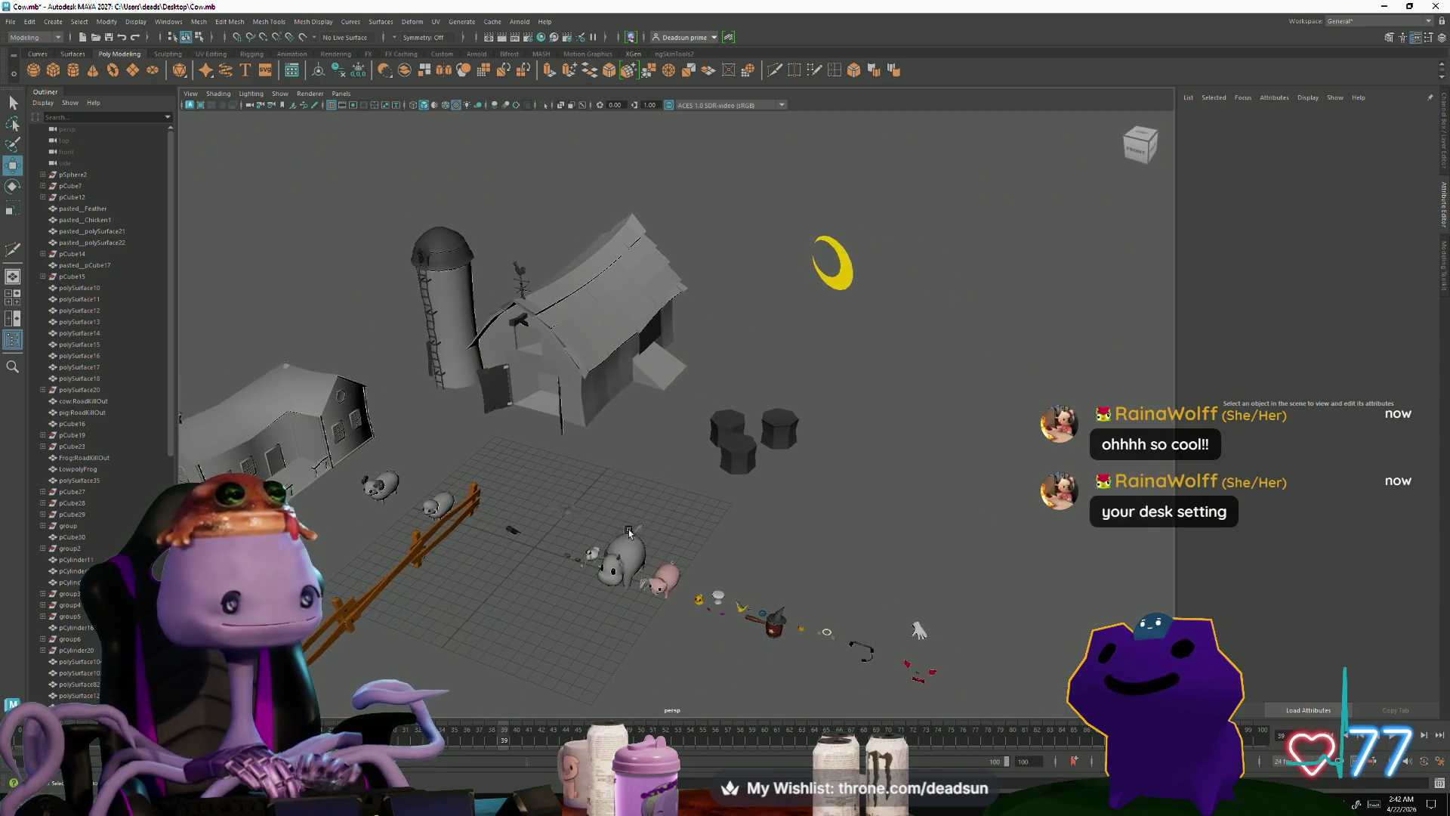
pyautogui.hotkey('alt', 'Tab')
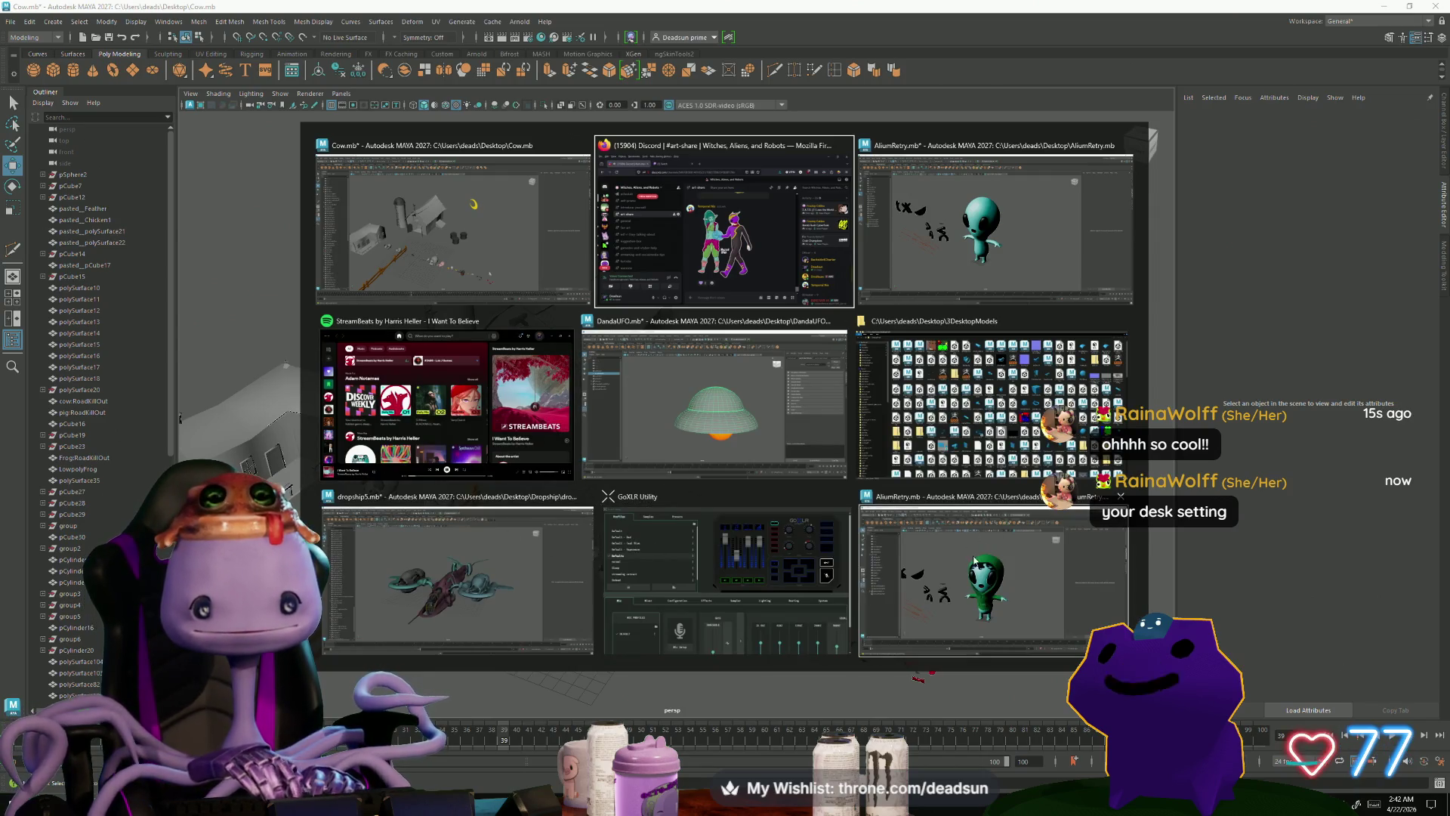
pyautogui.click(997, 269)
pyautogui.moveTo(997, 270)
pyautogui.keyDown('alt'); pyautogui.mouseDown()
pyautogui.moveTo(696, 502)
pyautogui.moveTo(739, 576)
pyautogui.moveTo(764, 583)
pyautogui.moveTo(576, 557)
pyautogui.mouseUp(); pyautogui.keyUp('alt')
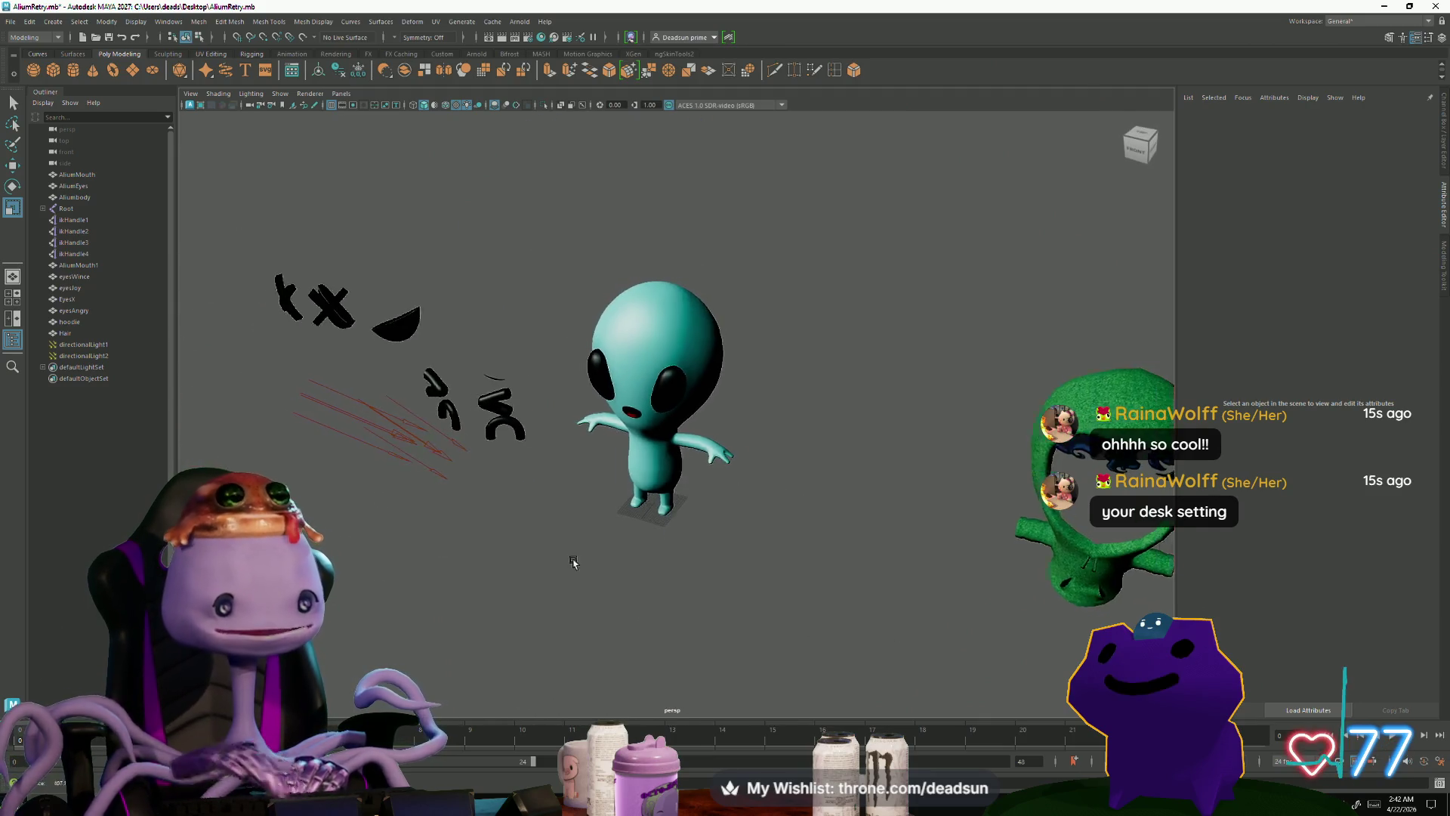
pyautogui.hotkey('alt', 'Tab')
pyautogui.moveTo(651, 593)
pyautogui.keyDown('alt'); pyautogui.mouseDown()
pyautogui.moveTo(868, 462)
pyautogui.moveTo(728, 474)
pyautogui.mouseUp(); pyautogui.keyUp('alt')
pyautogui.click(729, 473)
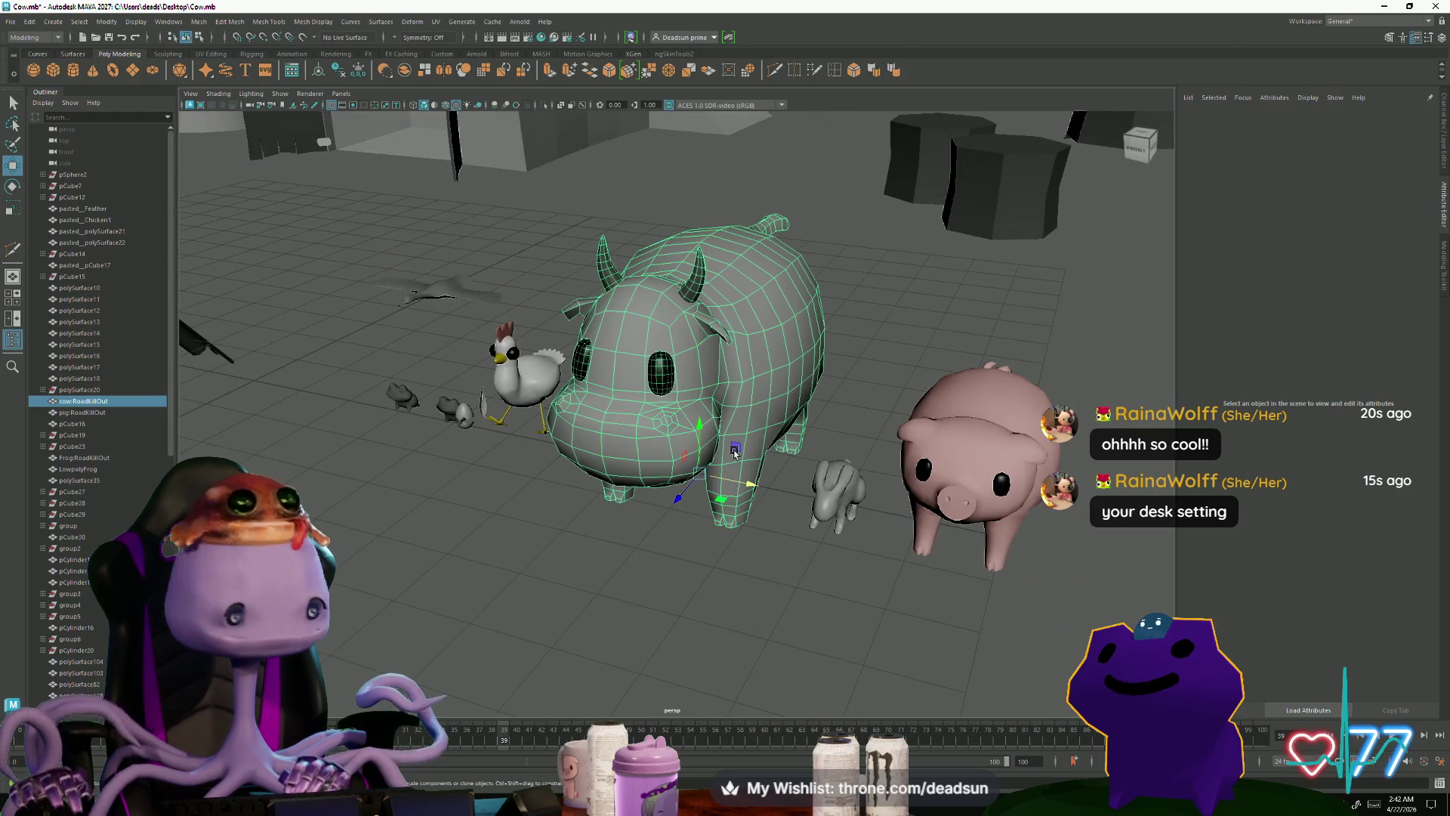
pyautogui.click(708, 541)
pyautogui.keyDown('alt'); pyautogui.moveTo(709, 541); pyautogui.dragTo(594, 627); pyautogui.keyUp('alt')
pyautogui.scroll(-3, 593, 626)
pyautogui.click(680, 574)
pyautogui.moveTo(680, 574)
pyautogui.keyDown('alt'); pyautogui.mouseDown()
pyautogui.moveTo(738, 619)
pyautogui.moveTo(559, 639)
pyautogui.moveTo(710, 632)
pyautogui.moveTo(702, 463)
pyautogui.moveTo(906, 335)
pyautogui.mouseUp(); pyautogui.keyUp('alt')
pyautogui.press('f')
pyautogui.click(506, 644)
pyautogui.keyDown('alt'); pyautogui.moveTo(906, 335); pyautogui.dragTo(399, 511, button='right'); pyautogui.keyUp('alt')
pyautogui.keyDown('alt'); pyautogui.moveTo(398, 511); pyautogui.dragTo(382, 509); pyautogui.keyUp('alt')
pyautogui.moveTo(382, 509)
pyautogui.keyDown('alt'); pyautogui.mouseDown(button='right')
pyautogui.moveTo(382, 486)
pyautogui.moveTo(1079, 404)
pyautogui.moveTo(937, 423)
pyautogui.mouseUp(button='right'); pyautogui.keyUp('alt')
pyautogui.moveTo(936, 424)
pyautogui.keyDown('alt'); pyautogui.mouseDown(button='middle')
pyautogui.moveTo(559, 450)
pyautogui.moveTo(831, 453)
pyautogui.mouseUp(button='middle'); pyautogui.keyUp('alt')
pyautogui.keyDown('alt'); pyautogui.moveTo(831, 454); pyautogui.dragTo(816, 469); pyautogui.keyUp('alt')
pyautogui.keyDown('alt'); pyautogui.moveTo(816, 468); pyautogui.dragTo(662, 564, button='right'); pyautogui.keyUp('alt')
pyautogui.moveTo(662, 564)
pyautogui.keyDown('alt'); pyautogui.mouseDown()
pyautogui.moveTo(690, 599)
pyautogui.moveTo(687, 559)
pyautogui.moveTo(695, 574)
pyautogui.moveTo(647, 578)
pyautogui.moveTo(743, 598)
pyautogui.moveTo(759, 580)
pyautogui.mouseUp(); pyautogui.keyUp('alt')
# Step: Select the octopus body, zoom out to view it whole, then restore the Tentacle dashboard
pyautogui.scroll(5, 744, 598)
pyautogui.click(763, 577)
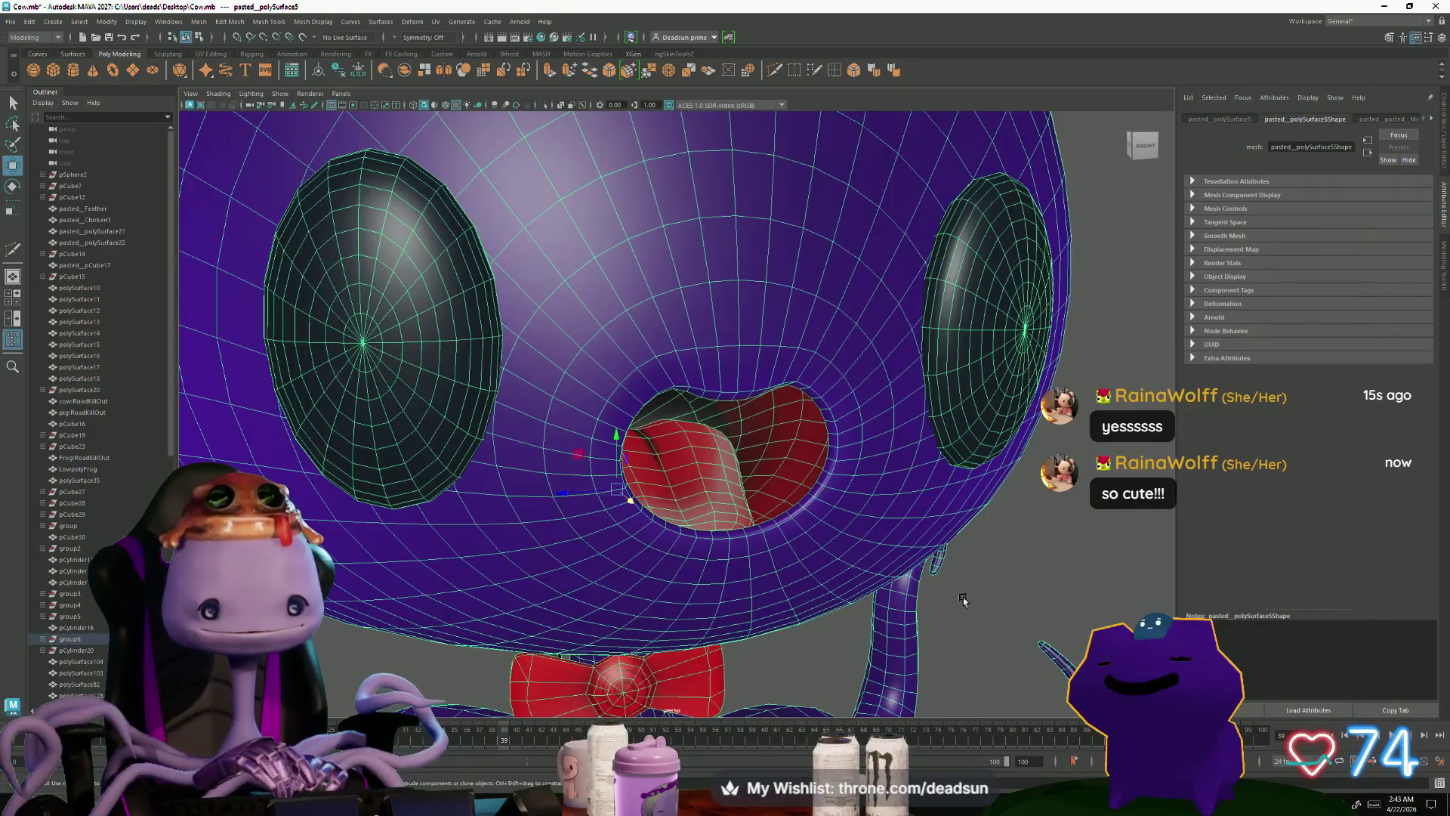
pyautogui.scroll(-5, 1002, 579)
pyautogui.keyDown('alt'); pyautogui.moveTo(1002, 579); pyautogui.dragTo(919, 574); pyautogui.keyUp('alt')
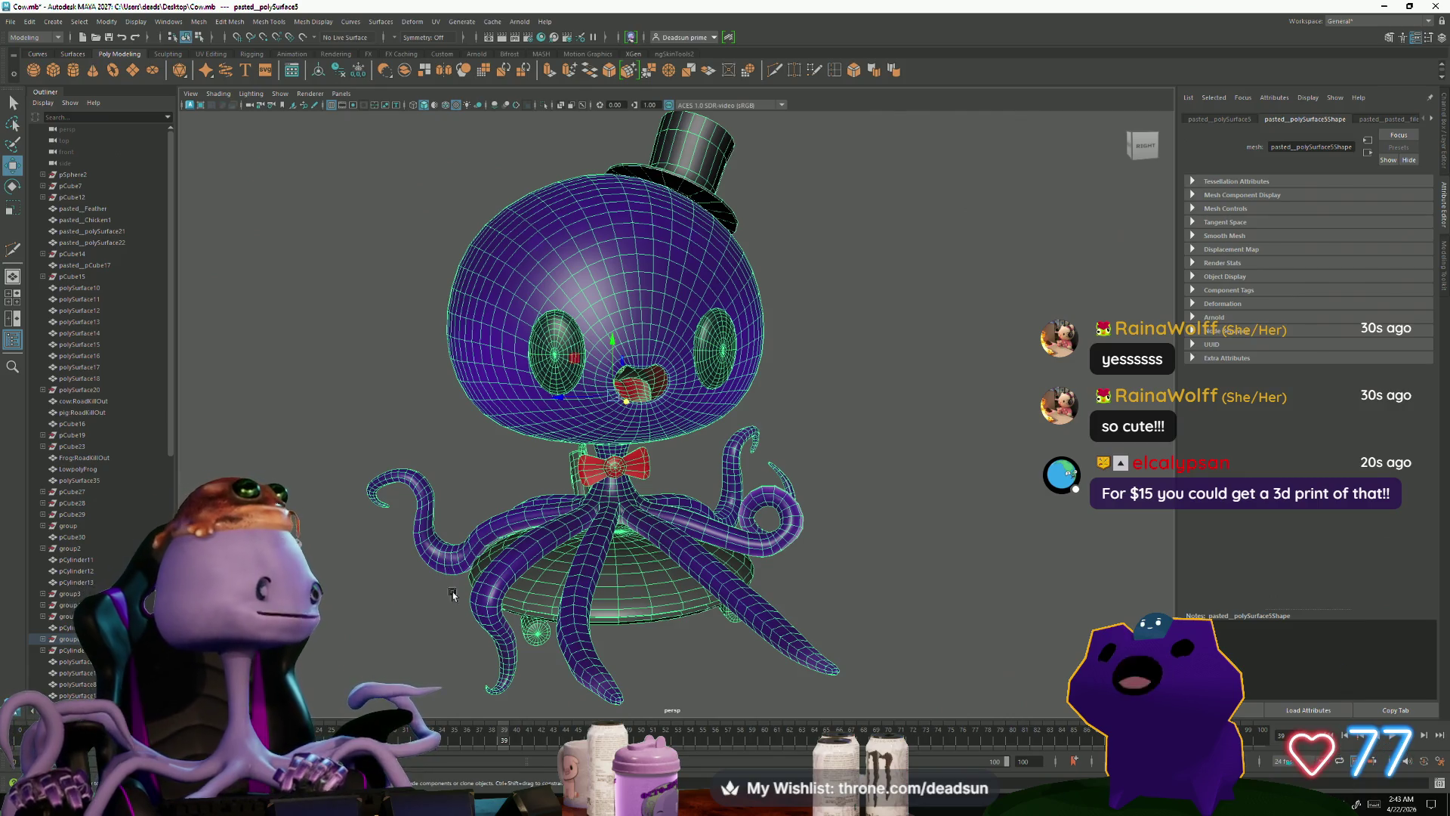
pyautogui.keyDown('alt'); pyautogui.moveTo(678, 529); pyautogui.dragTo(601, 523, button='right'); pyautogui.keyUp('alt')
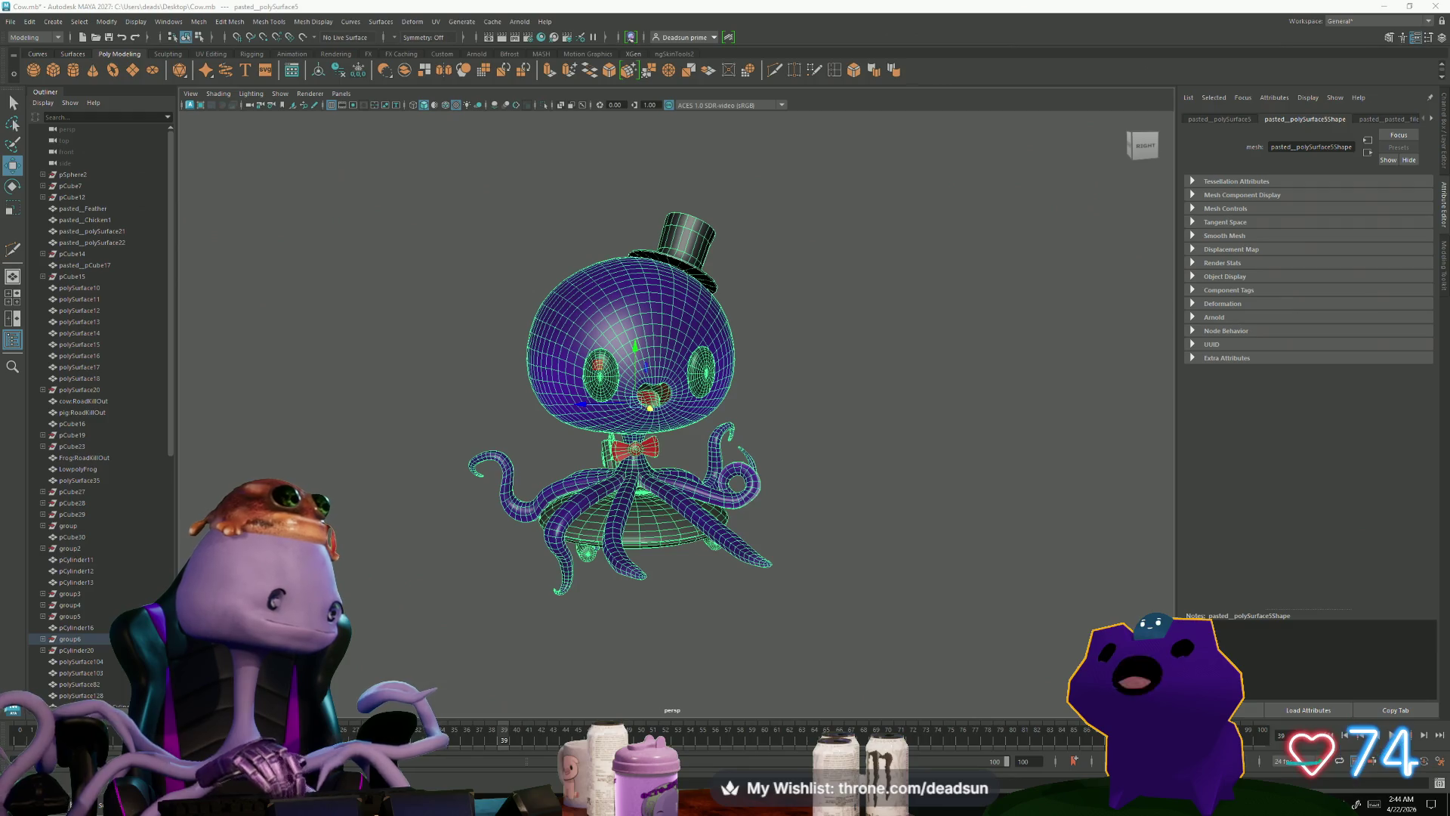
pyautogui.click(143, 801)
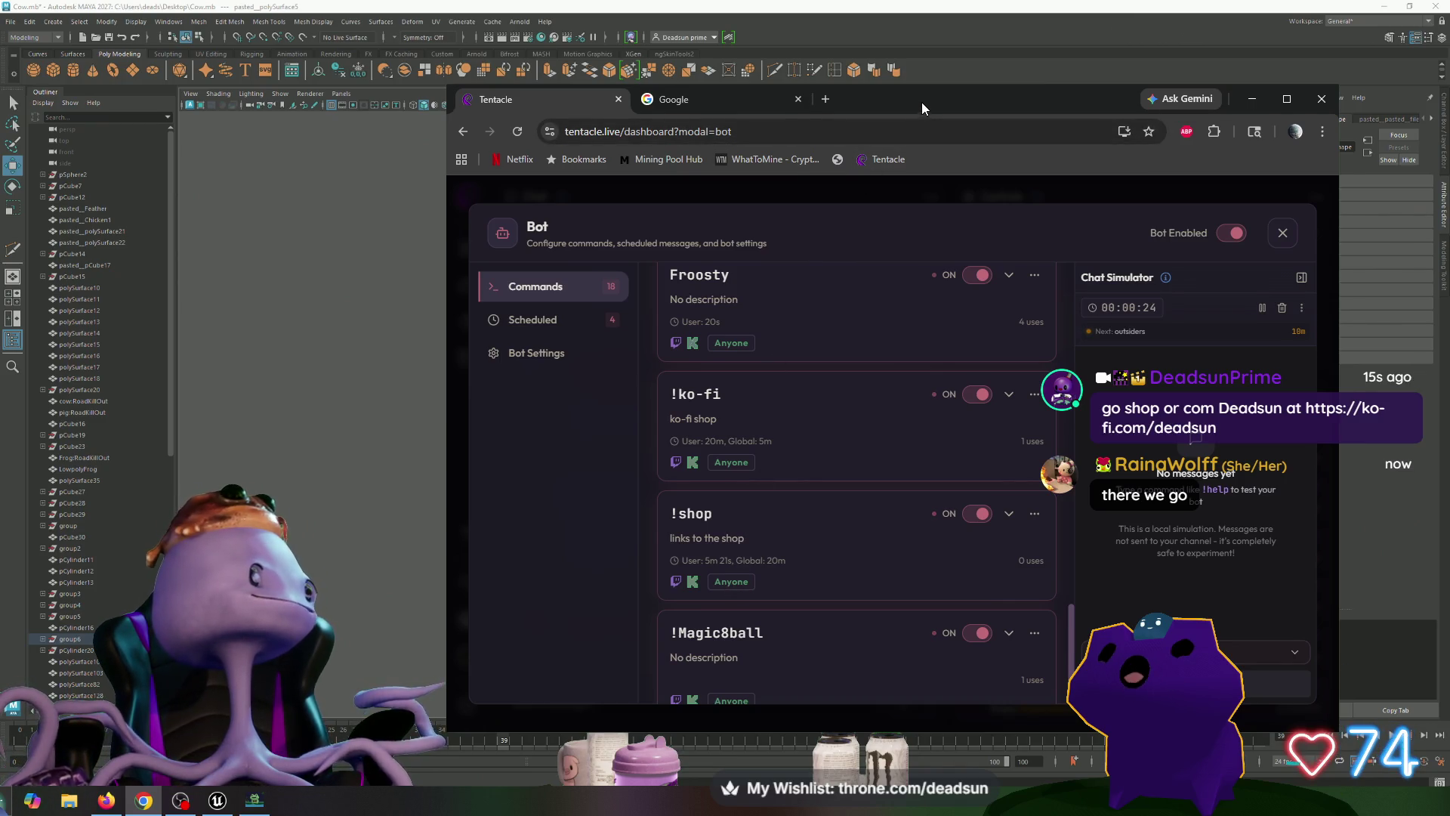
# Step: Minimize the Tentacle dashboard browser window with Super+Down to return to Maya
pyautogui.press('super+Down')
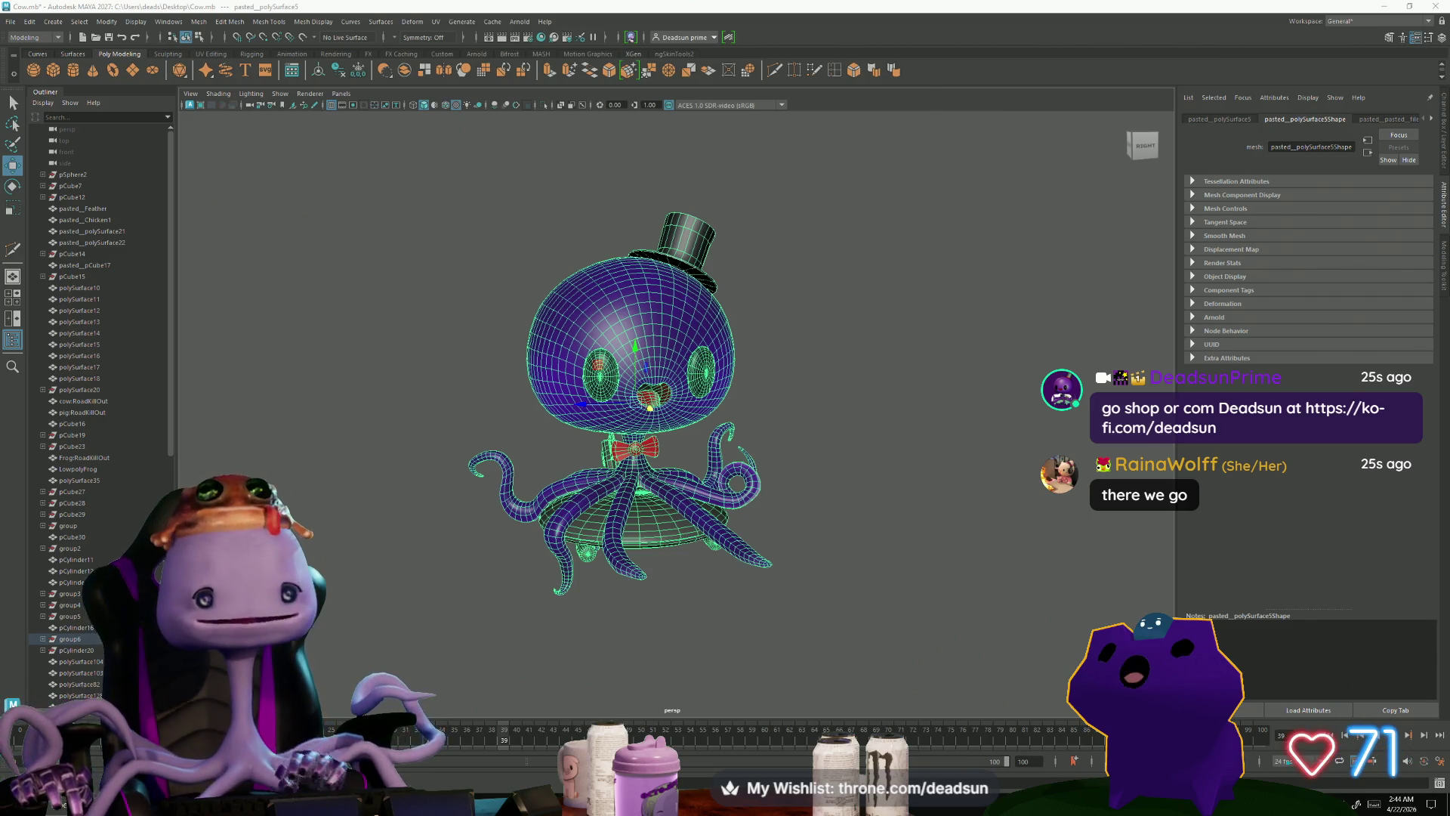
pyautogui.scroll(3, 625, 442)
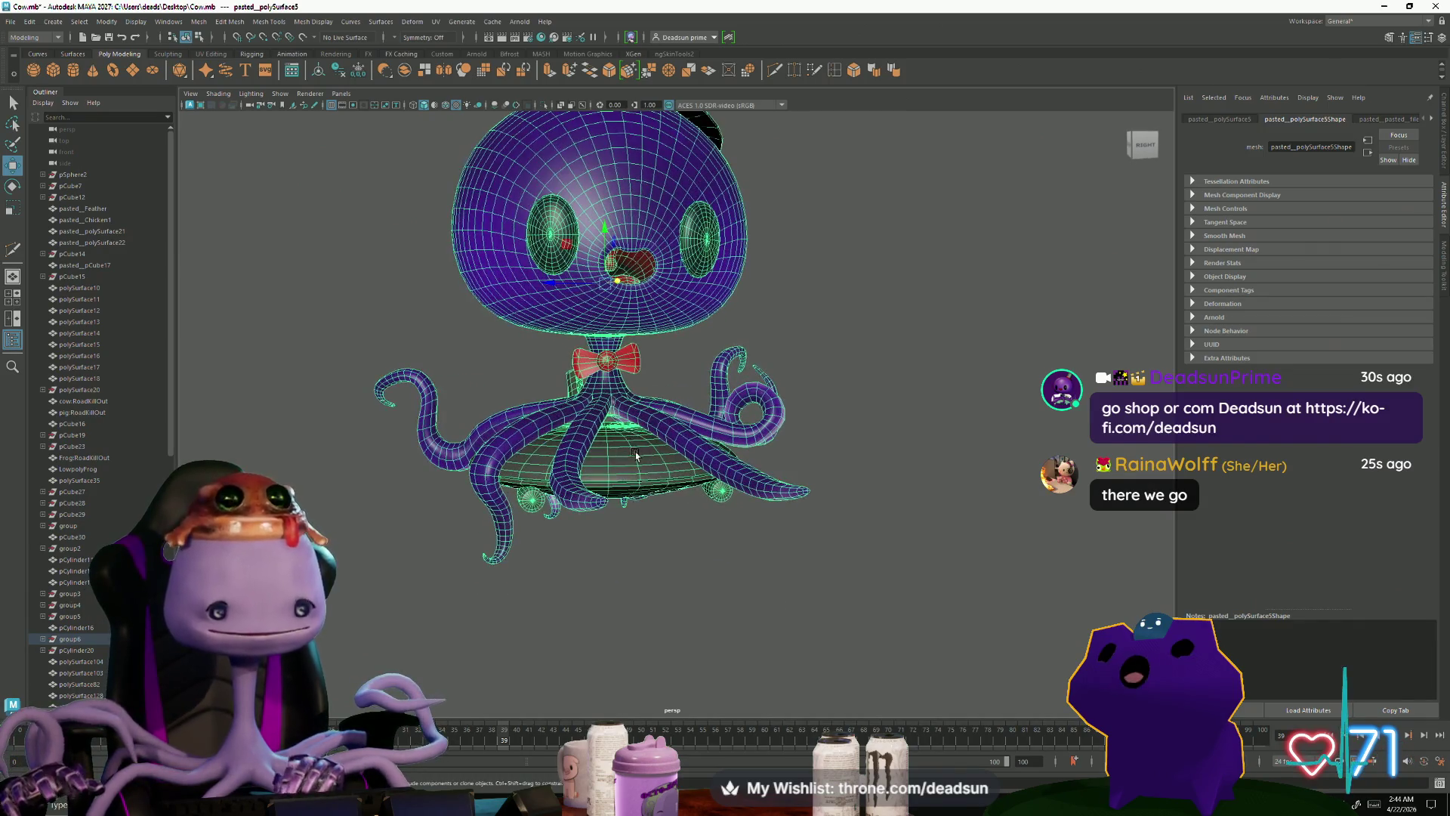
pyautogui.scroll(-3, 626, 442)
pyautogui.click(851, 441)
pyautogui.keyDown('alt'); pyautogui.moveTo(851, 440); pyautogui.dragTo(807, 452); pyautogui.keyUp('alt')
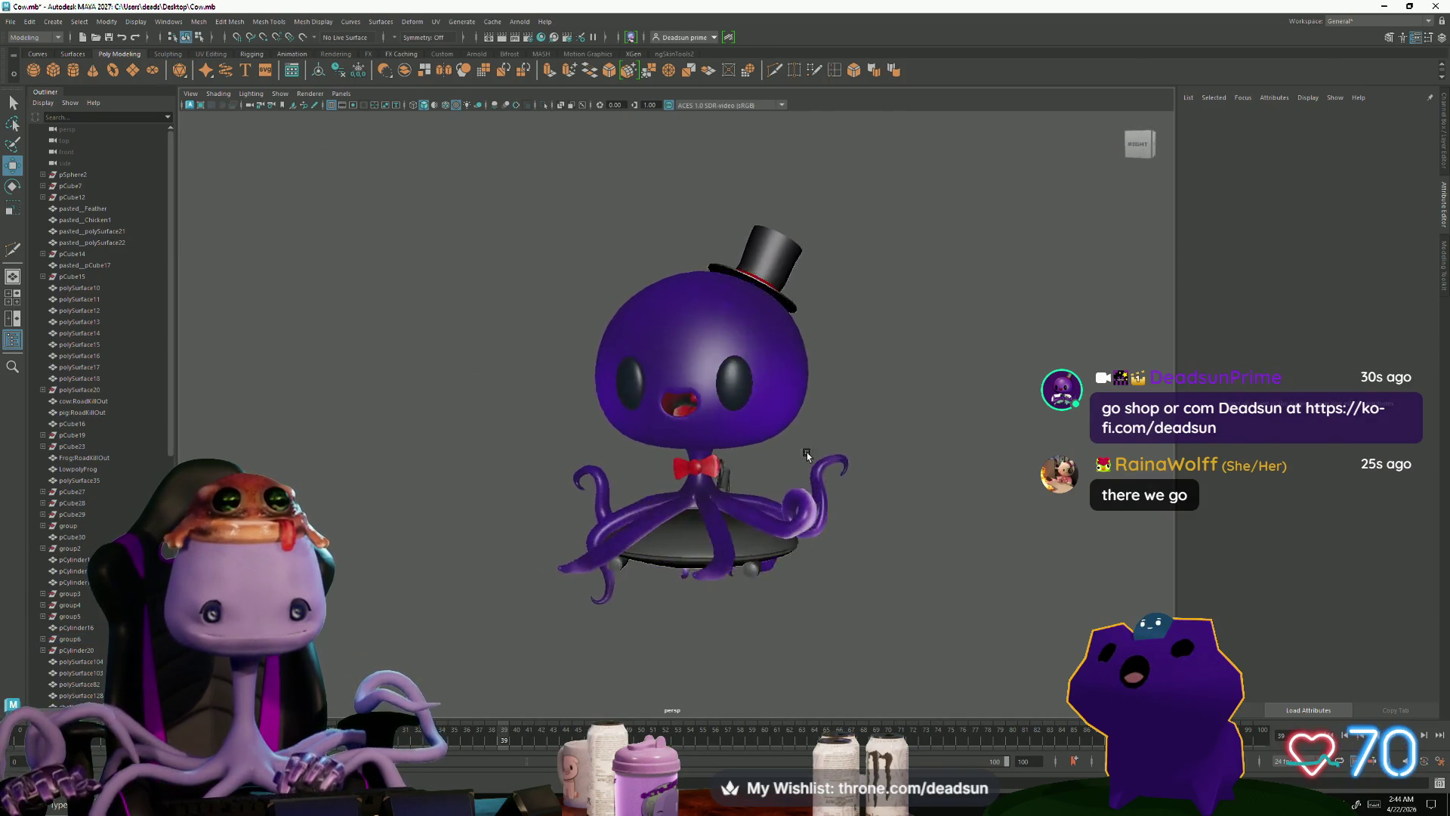
pyautogui.keyDown('alt'); pyautogui.moveTo(806, 452); pyautogui.dragTo(1008, 572, button='right'); pyautogui.keyUp('alt')
pyautogui.moveTo(1008, 572)
pyautogui.keyDown('alt'); pyautogui.mouseDown()
pyautogui.moveTo(778, 532)
pyautogui.moveTo(777, 489)
pyautogui.moveTo(650, 550)
pyautogui.moveTo(690, 456)
pyautogui.moveTo(544, 537)
pyautogui.moveTo(650, 544)
pyautogui.moveTo(662, 590)
pyautogui.moveTo(828, 618)
pyautogui.moveTo(700, 411)
pyautogui.moveTo(725, 423)
pyautogui.moveTo(534, 589)
pyautogui.moveTo(688, 583)
pyautogui.mouseUp(); pyautogui.keyUp('alt')
pyautogui.click(661, 590)
pyautogui.click(478, 543)
pyautogui.scroll(10, 472, 552)
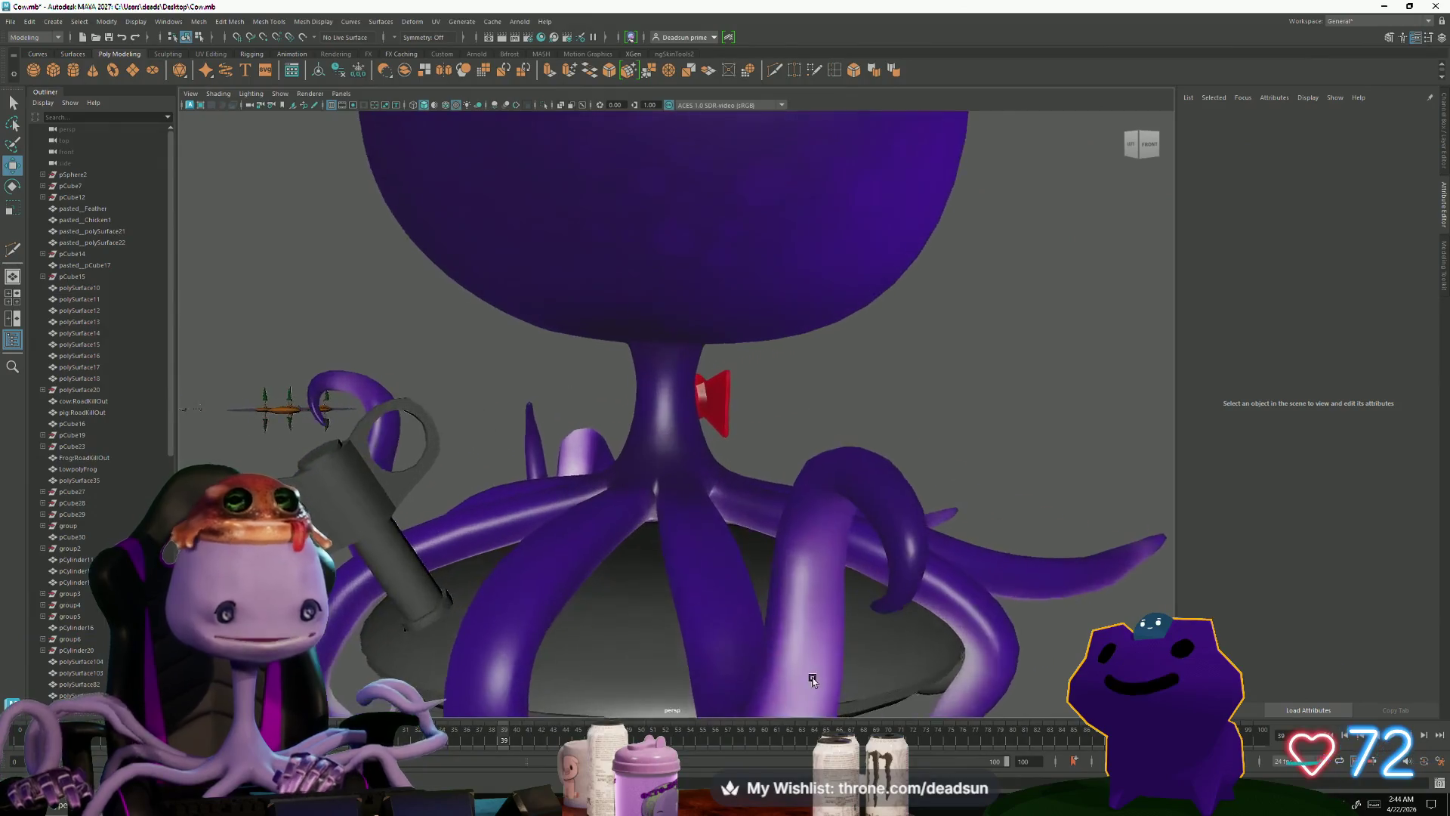
pyautogui.click(417, 584)
pyautogui.moveTo(506, 616)
pyautogui.keyDown('alt'); pyautogui.mouseDown()
pyautogui.moveTo(406, 637)
pyautogui.moveTo(351, 618)
pyautogui.mouseUp(); pyautogui.keyUp('alt')
pyautogui.click(453, 627)
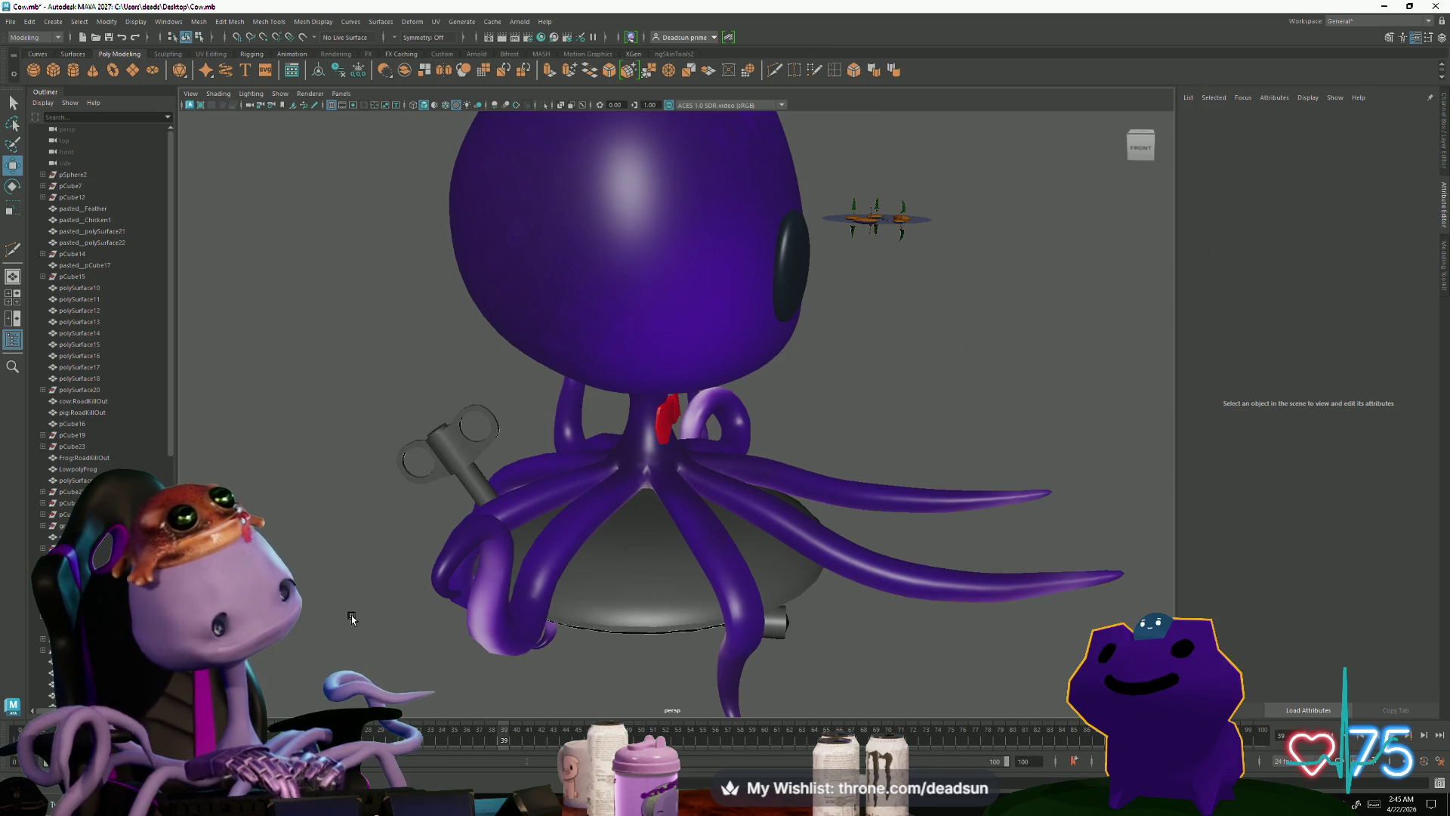
pyautogui.scroll(-10, 443, 429)
pyautogui.moveTo(443, 428)
pyautogui.keyDown('alt'); pyautogui.mouseDown()
pyautogui.moveTo(444, 503)
pyautogui.moveTo(700, 489)
pyautogui.mouseUp(); pyautogui.keyUp('alt')
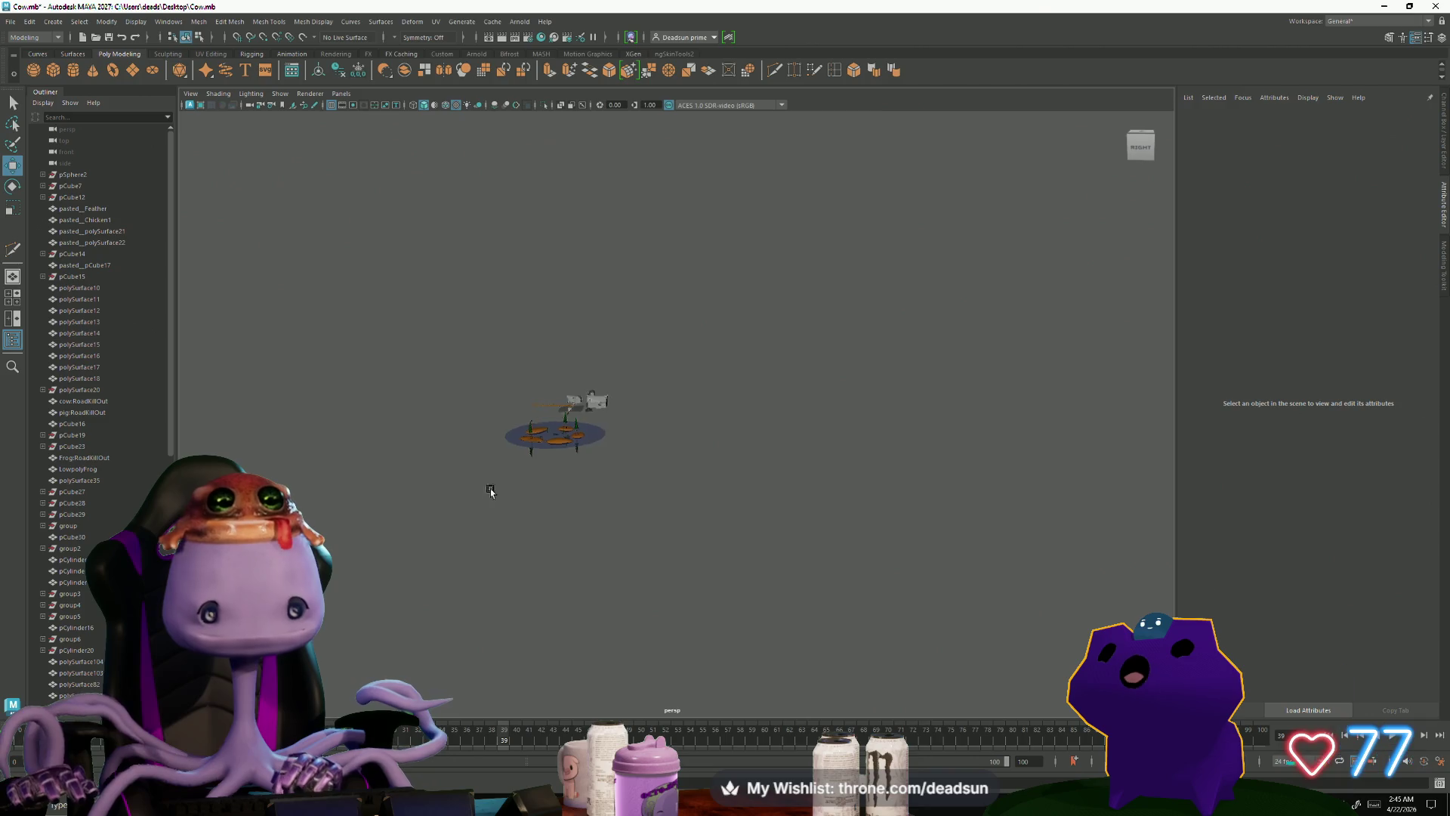
pyautogui.scroll(4, 494, 401)
pyautogui.click(474, 385)
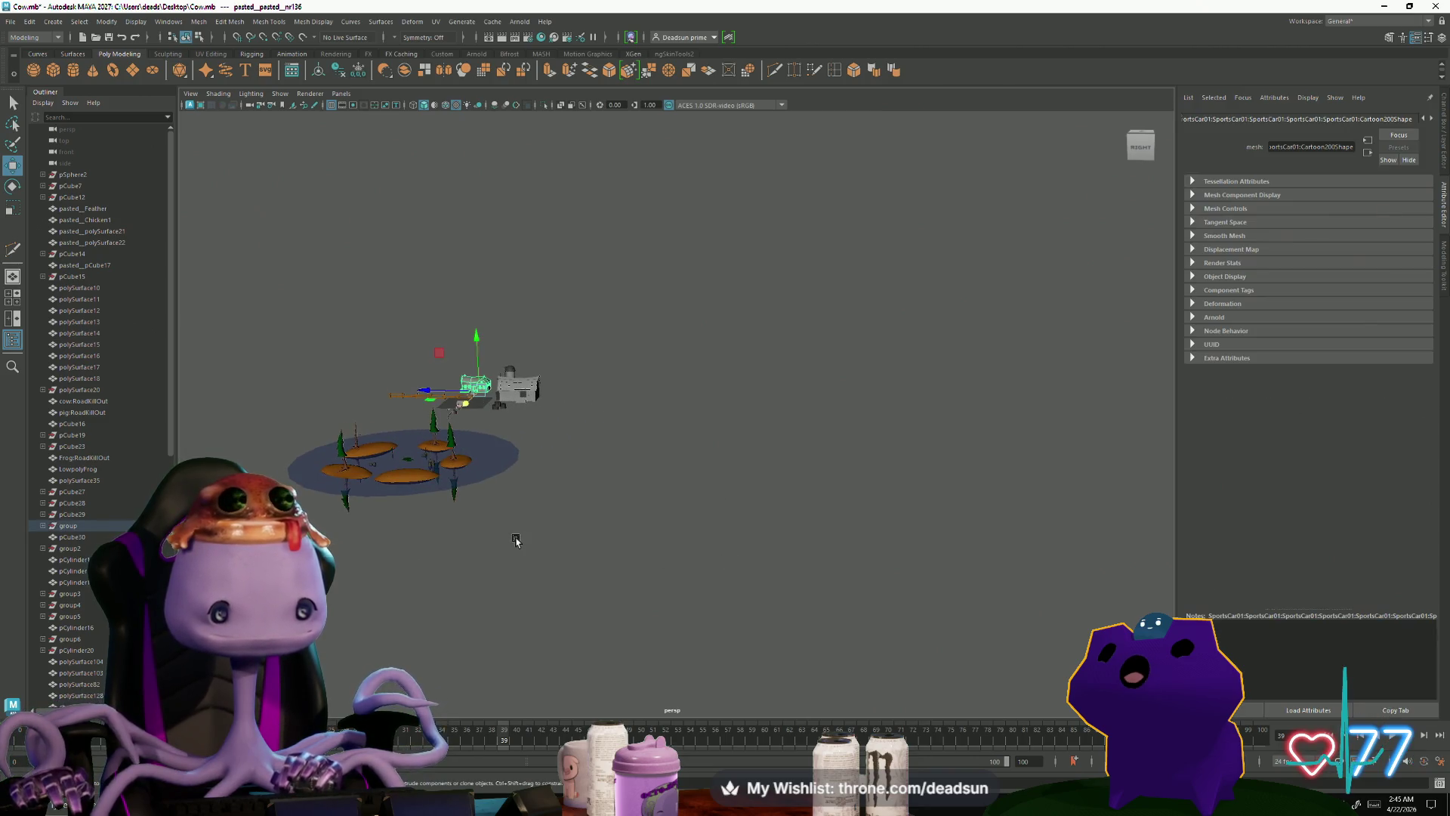
pyautogui.press('f')
pyautogui.scroll(-5, 558, 599)
pyautogui.keyDown('alt'); pyautogui.moveTo(557, 599); pyautogui.dragTo(354, 552); pyautogui.keyUp('alt')
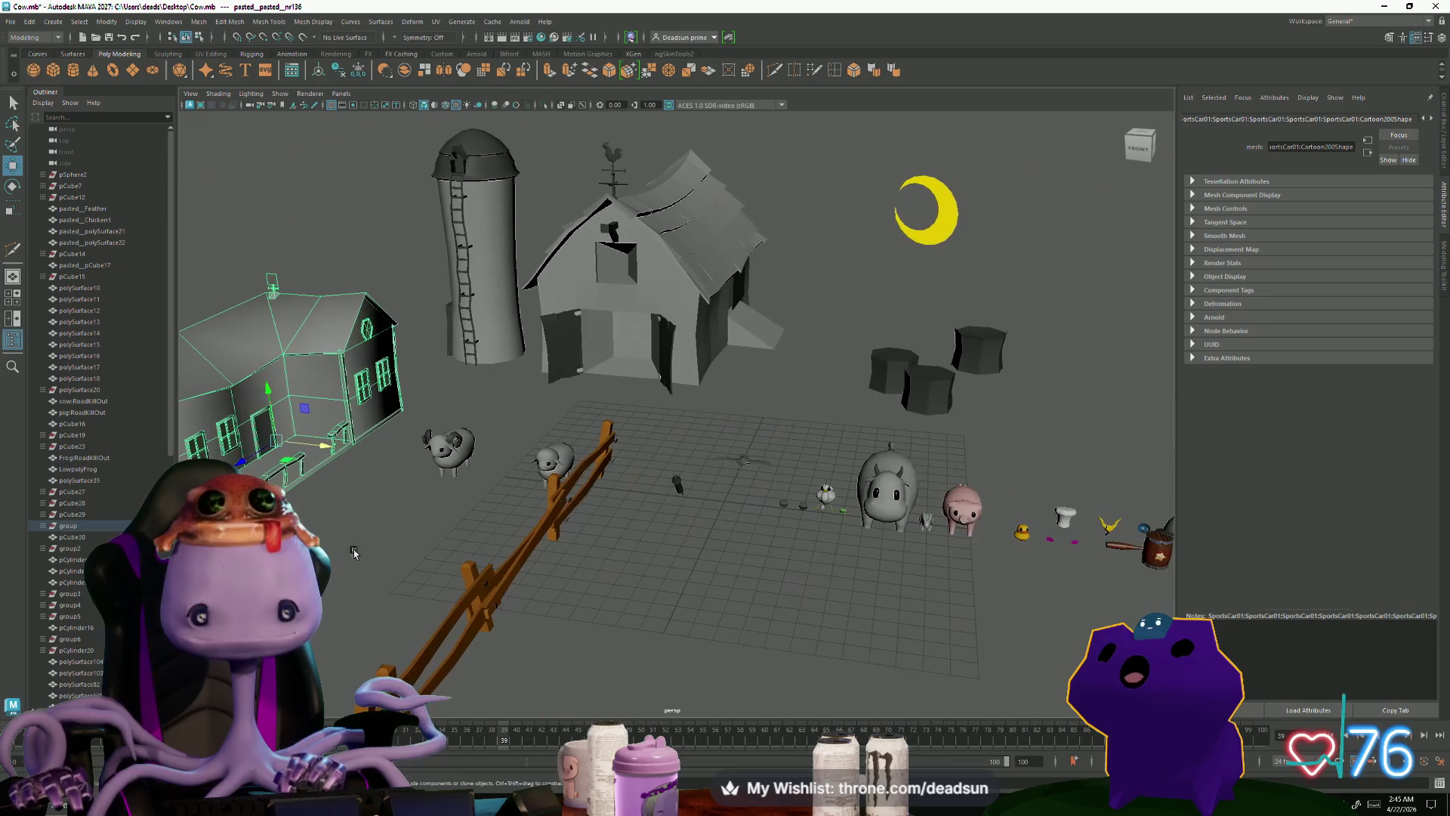
pyautogui.scroll(10, 769, 577)
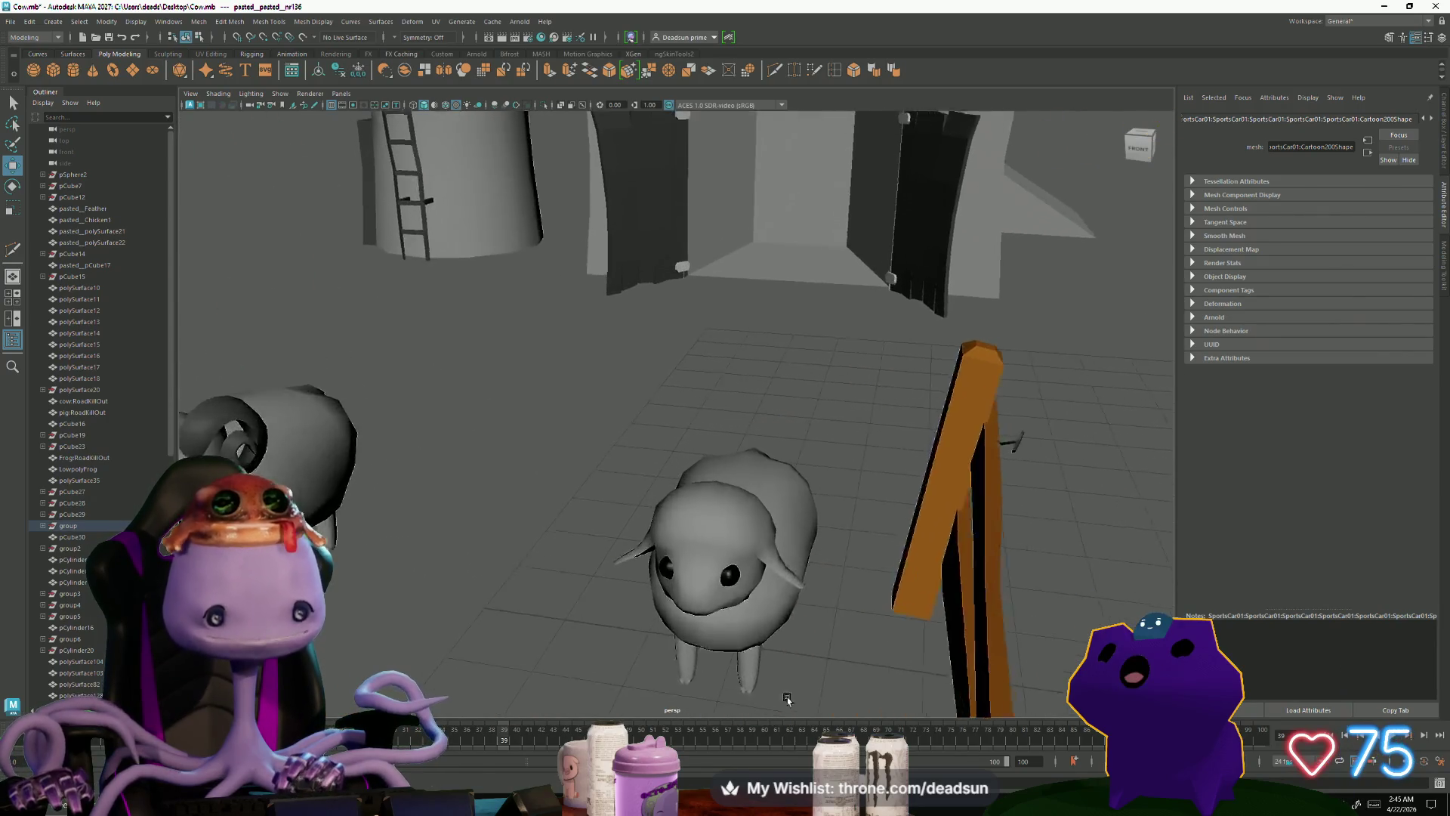
pyautogui.click(858, 602)
pyautogui.moveTo(858, 602)
pyautogui.keyDown('alt'); pyautogui.mouseDown()
pyautogui.moveTo(939, 641)
pyautogui.moveTo(942, 657)
pyautogui.moveTo(643, 703)
pyautogui.moveTo(793, 593)
pyautogui.moveTo(631, 594)
pyautogui.moveTo(767, 622)
pyautogui.moveTo(476, 443)
pyautogui.moveTo(632, 534)
pyautogui.moveTo(626, 556)
pyautogui.moveTo(815, 541)
pyautogui.mouseUp(); pyautogui.keyUp('alt')
pyautogui.scroll(-5, 643, 702)
pyautogui.scroll(-5, 626, 556)
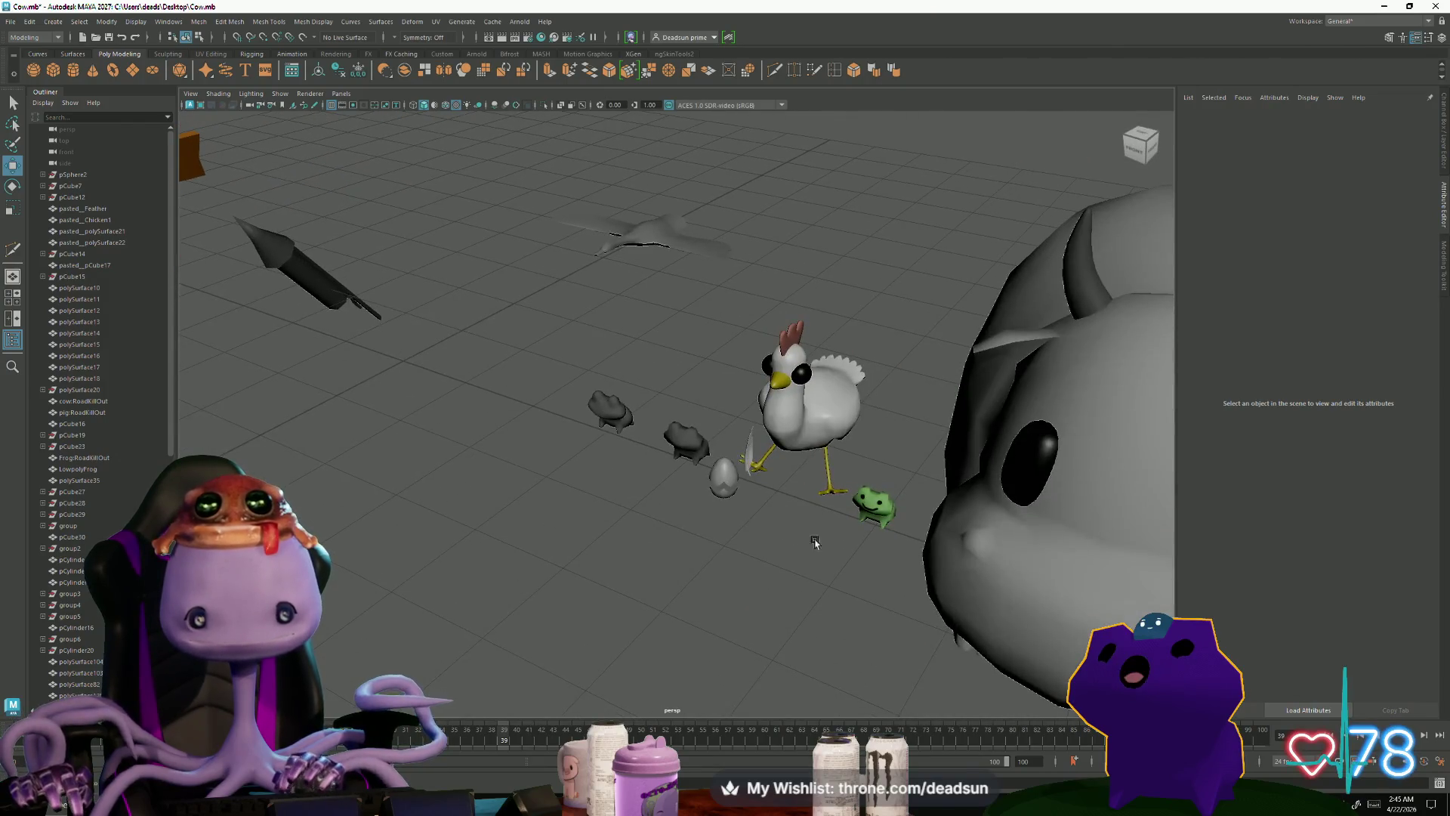
pyautogui.press('f')
pyautogui.click(739, 627)
pyautogui.moveTo(740, 628)
pyautogui.keyDown('alt'); pyautogui.mouseDown()
pyautogui.moveTo(738, 603)
pyautogui.moveTo(666, 622)
pyautogui.moveTo(680, 616)
pyautogui.moveTo(605, 567)
pyautogui.moveTo(738, 615)
pyautogui.moveTo(721, 619)
pyautogui.mouseUp(); pyautogui.keyUp('alt')
pyautogui.moveTo(534, 559)
pyautogui.keyDown('alt'); pyautogui.mouseDown()
pyautogui.moveTo(598, 623)
pyautogui.moveTo(664, 627)
pyautogui.moveTo(663, 642)
pyautogui.moveTo(548, 638)
pyautogui.moveTo(415, 589)
pyautogui.moveTo(548, 661)
pyautogui.moveTo(514, 624)
pyautogui.moveTo(631, 486)
pyautogui.mouseUp(); pyautogui.keyUp('alt')
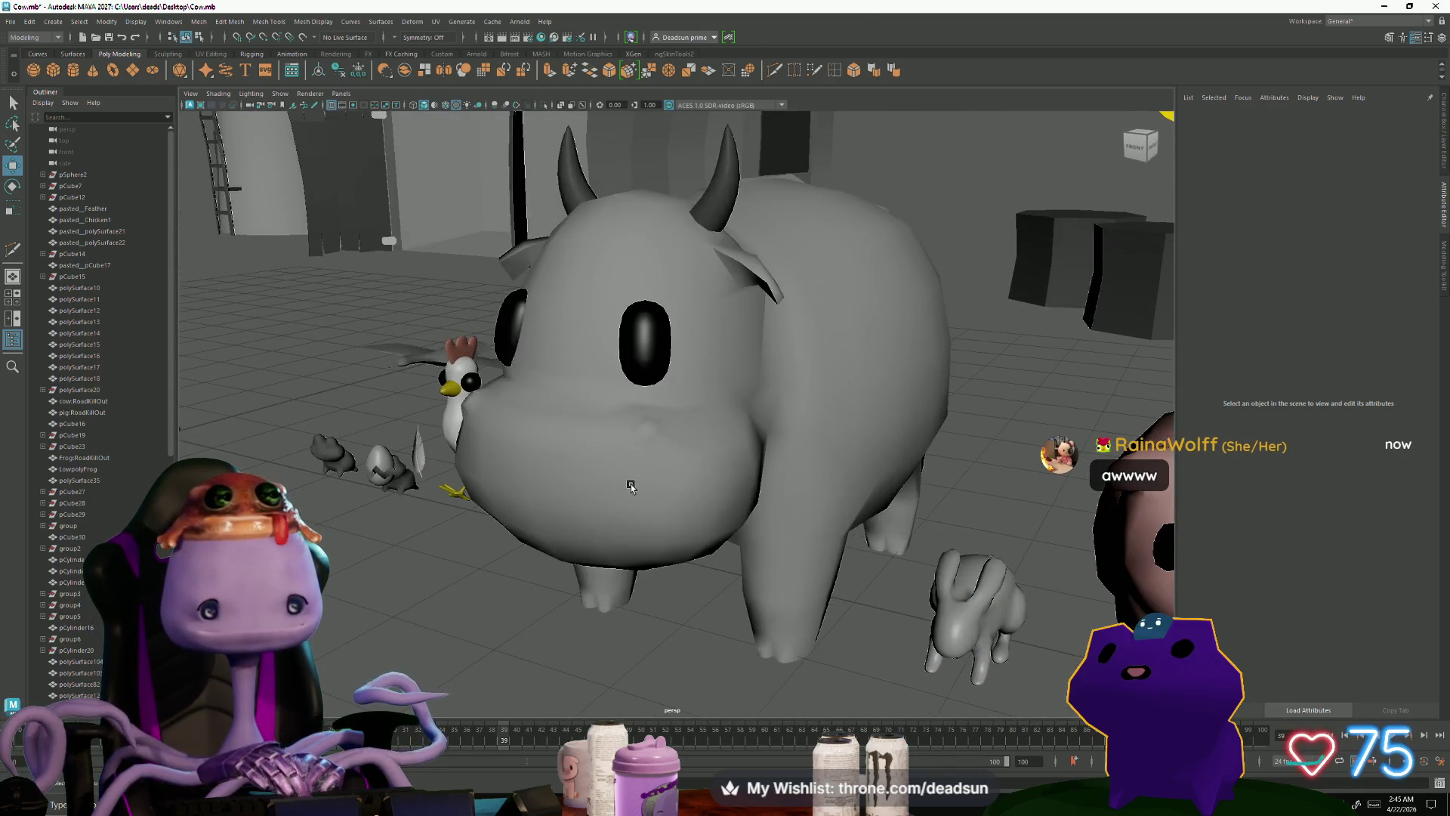
pyautogui.click(630, 486)
pyautogui.press('f')
pyautogui.click(668, 651)
pyautogui.keyDown('alt'); pyautogui.moveTo(668, 651); pyautogui.dragTo(744, 650); pyautogui.keyUp('alt')
pyautogui.keyDown('alt'); pyautogui.moveTo(855, 650); pyautogui.dragTo(790, 641); pyautogui.keyUp('alt')
pyautogui.click(882, 506)
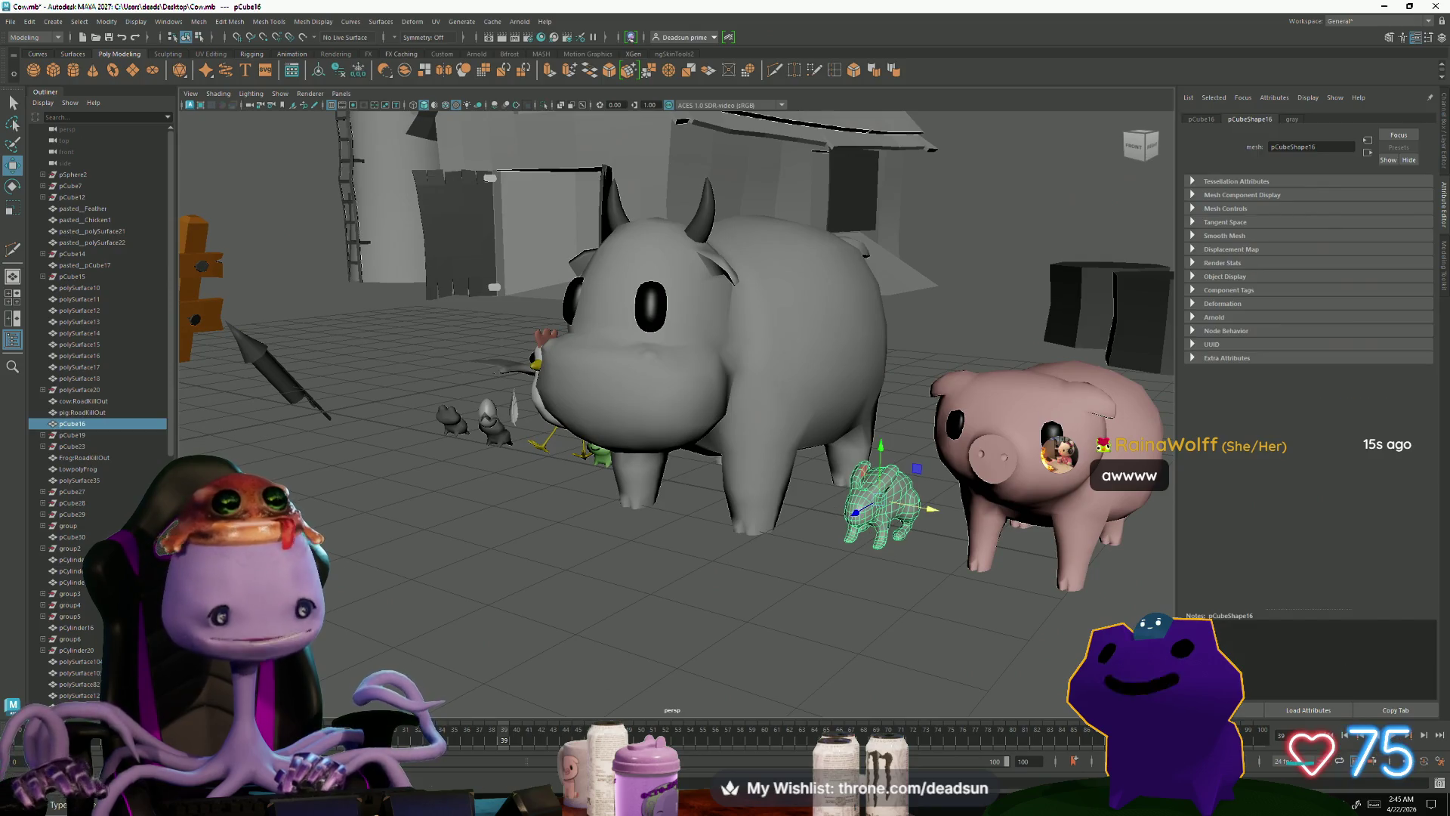
# Step: Search Windows for the noodle scene file, then close the results
pyautogui.click(96, 797)
pyautogui.write('nebu')
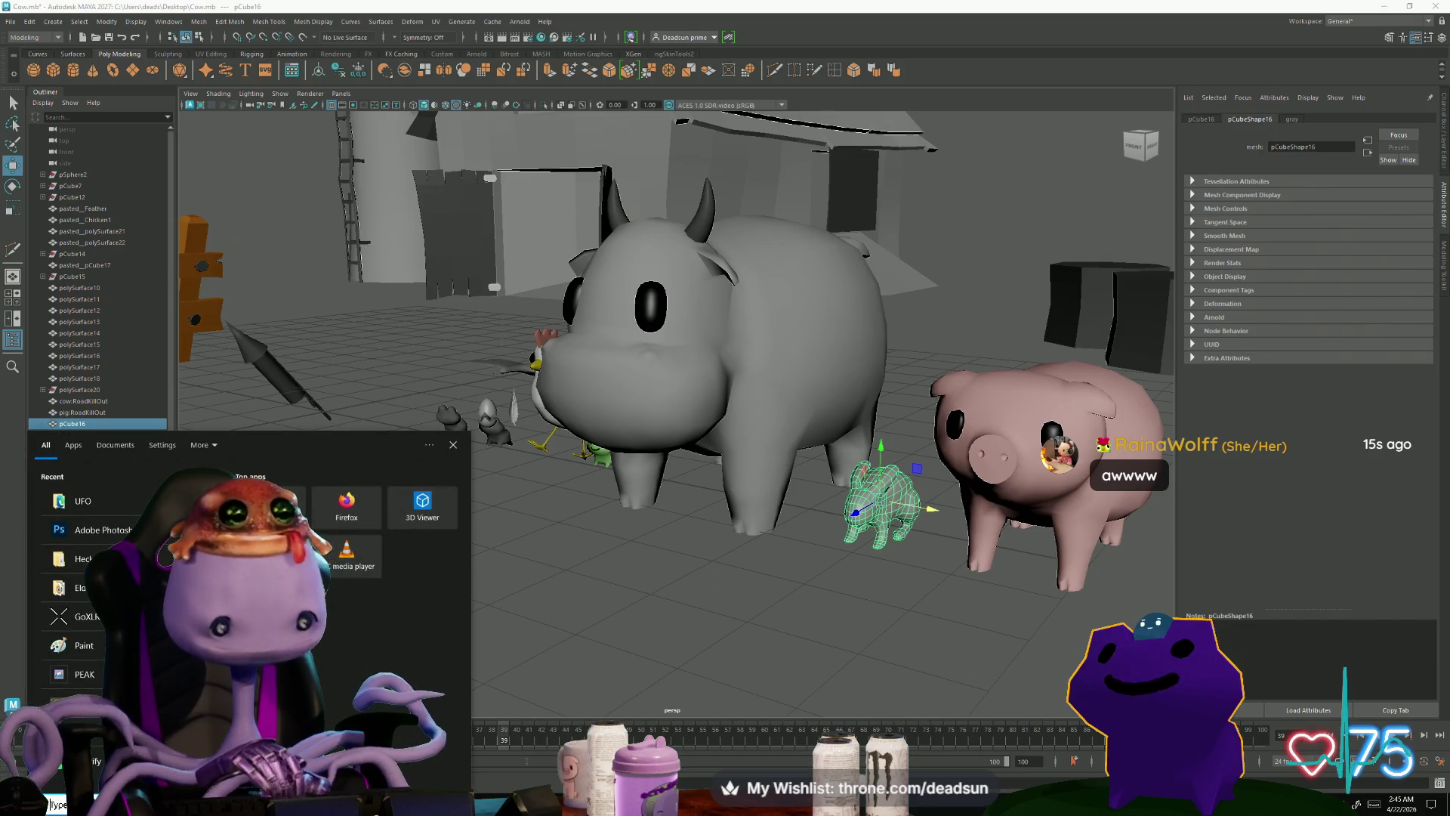
pyautogui.press('BackSpace')
pyautogui.press('BackSpace')
pyautogui.press('BackSpace')
pyautogui.write('noodle')
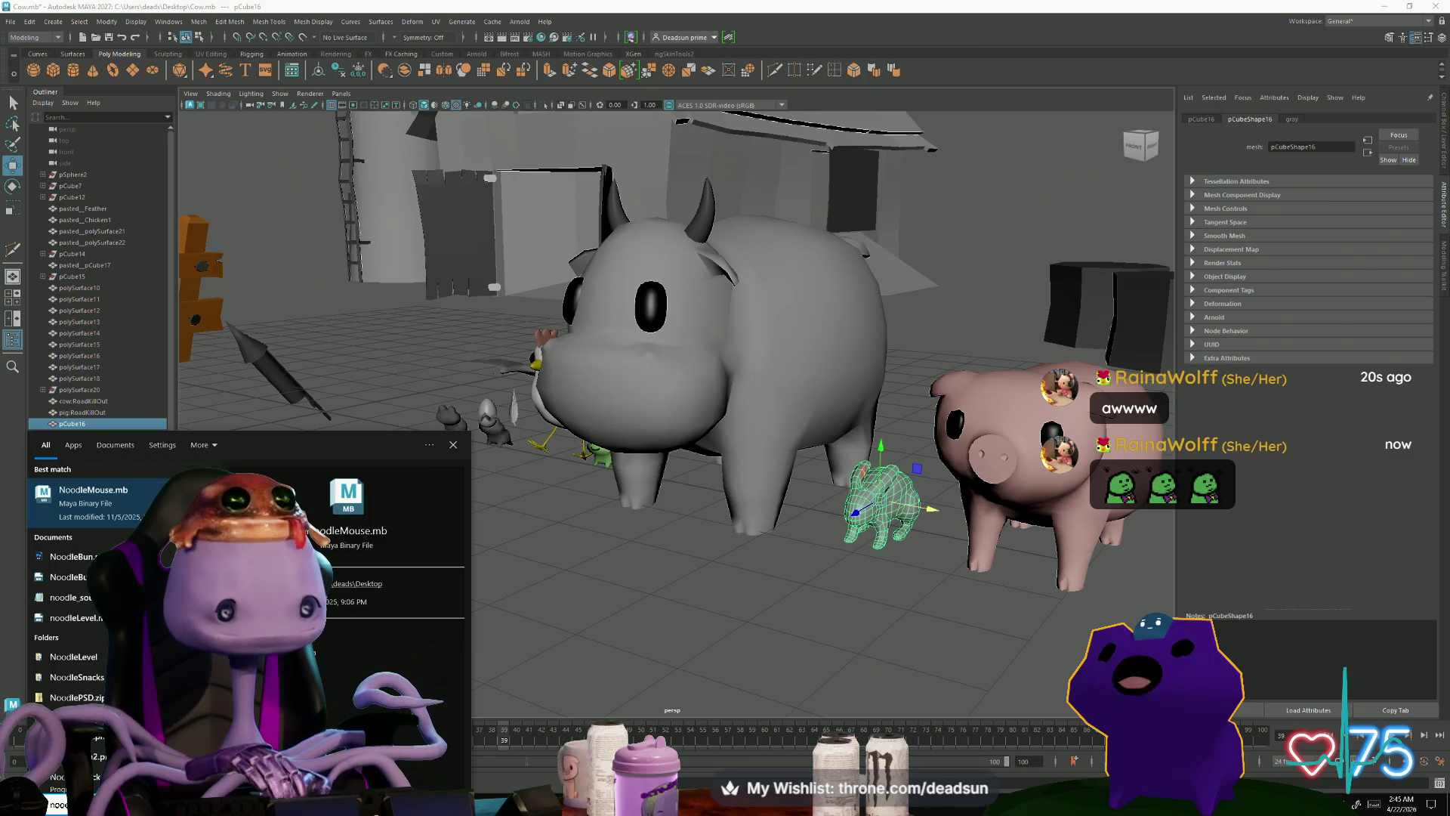
pyautogui.press('Escape')
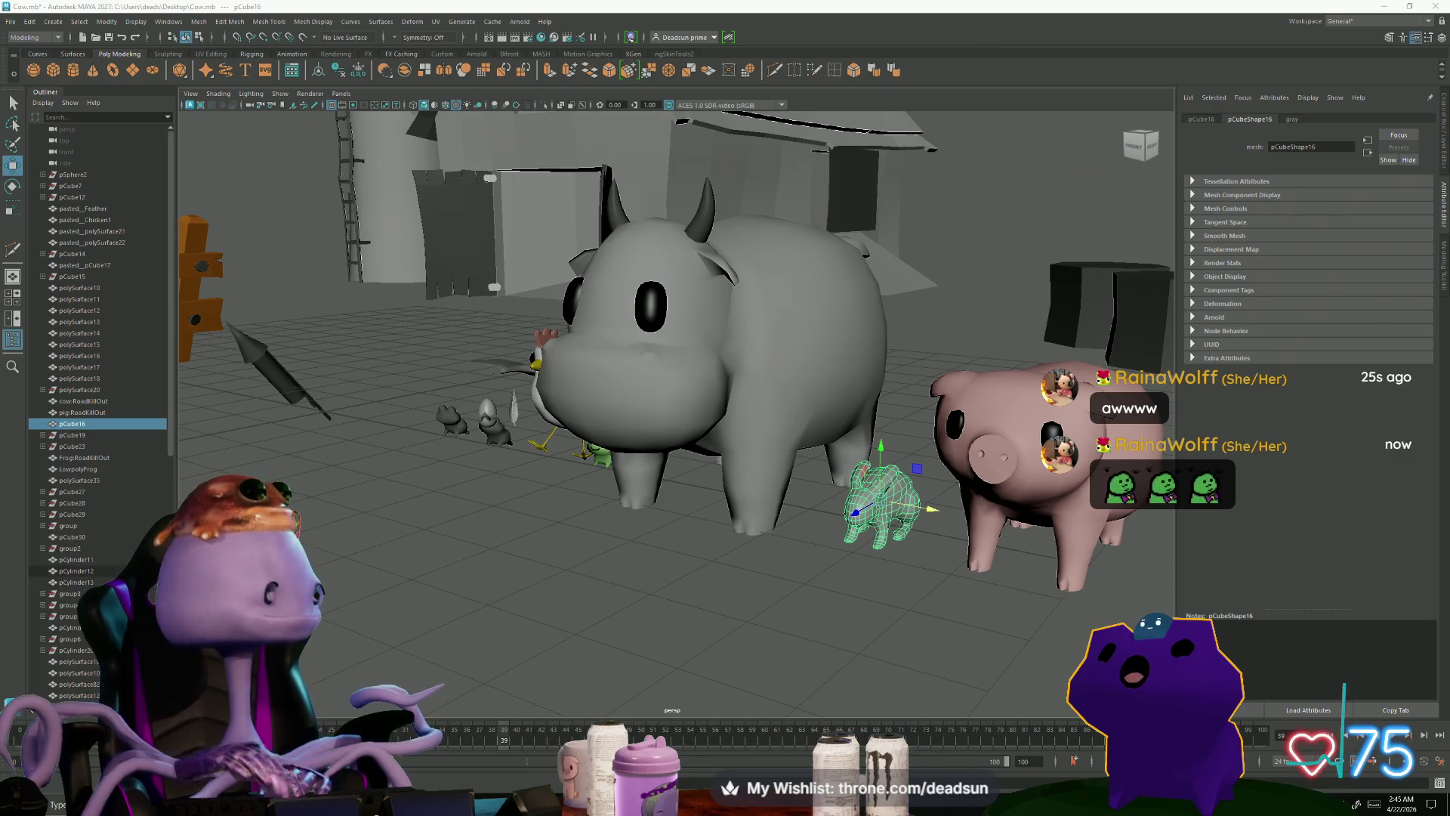
# Step: Search for the love scene file, close the search panel, and bring up Alt+Tab
pyautogui.click(56, 805)
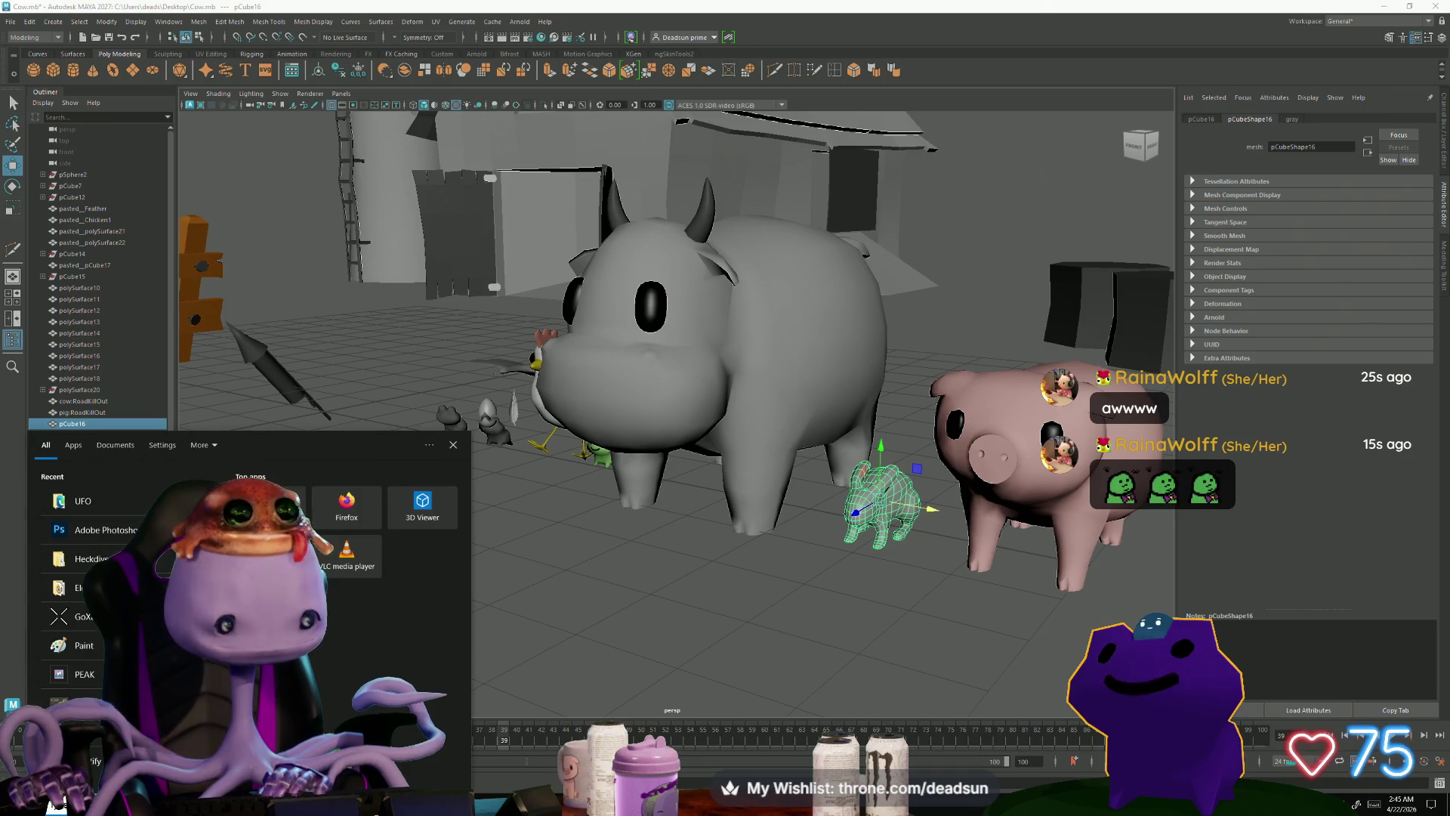
pyautogui.write('dropship')
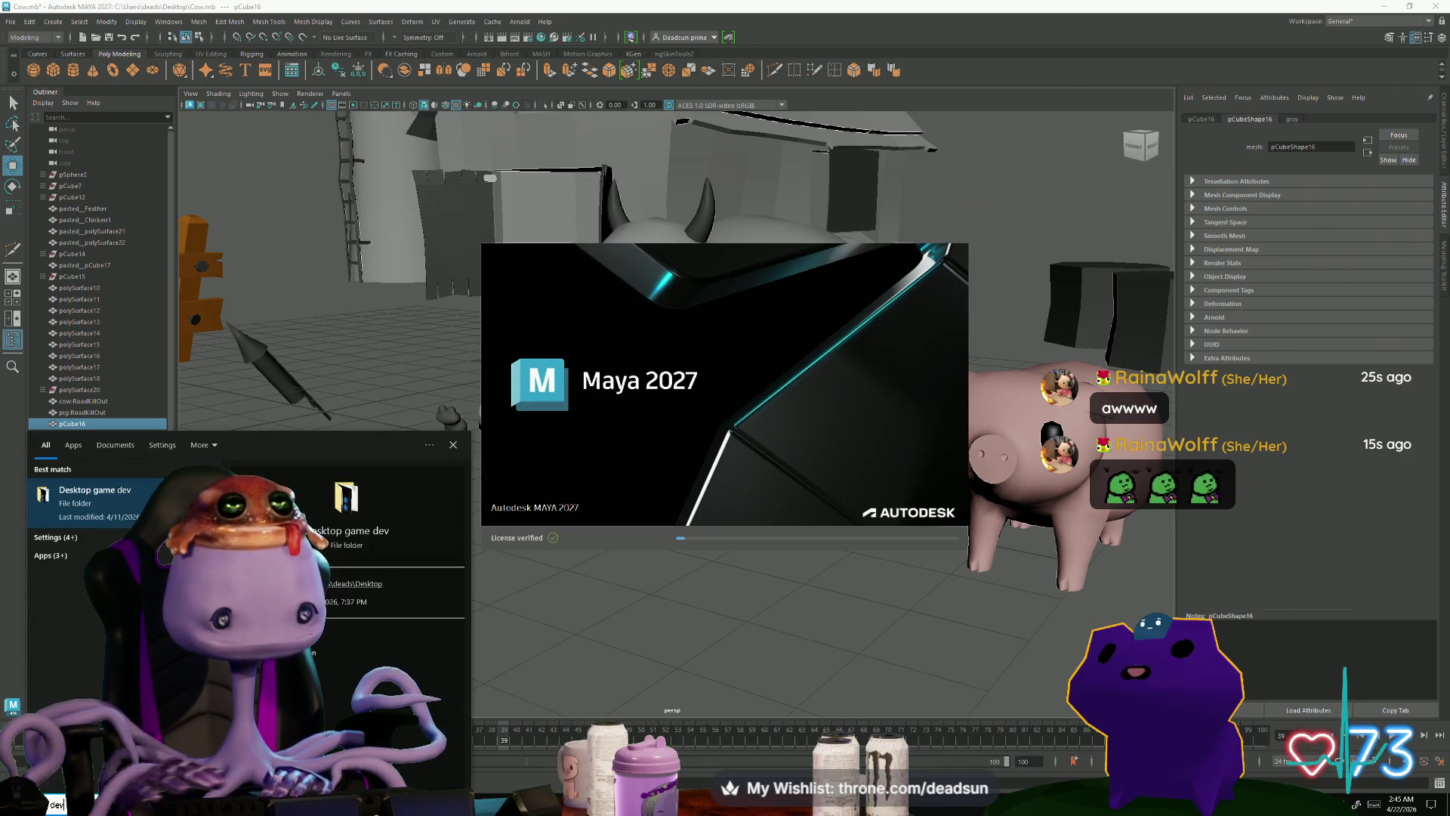
pyautogui.write('il')
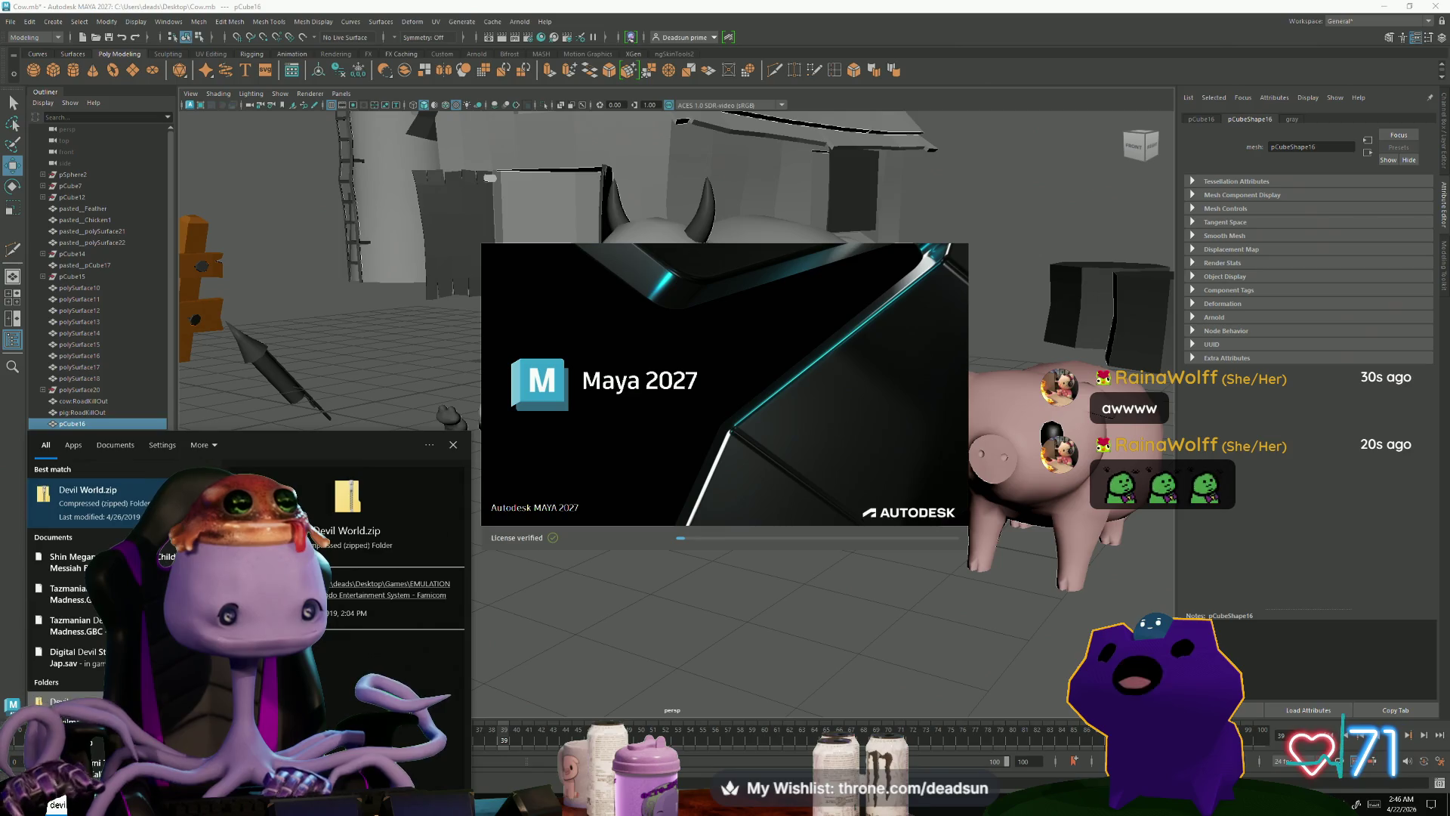
pyautogui.press('BackSpace')
pyautogui.press('BackSpace')
pyautogui.press('BackSpace')
pyautogui.write('love')
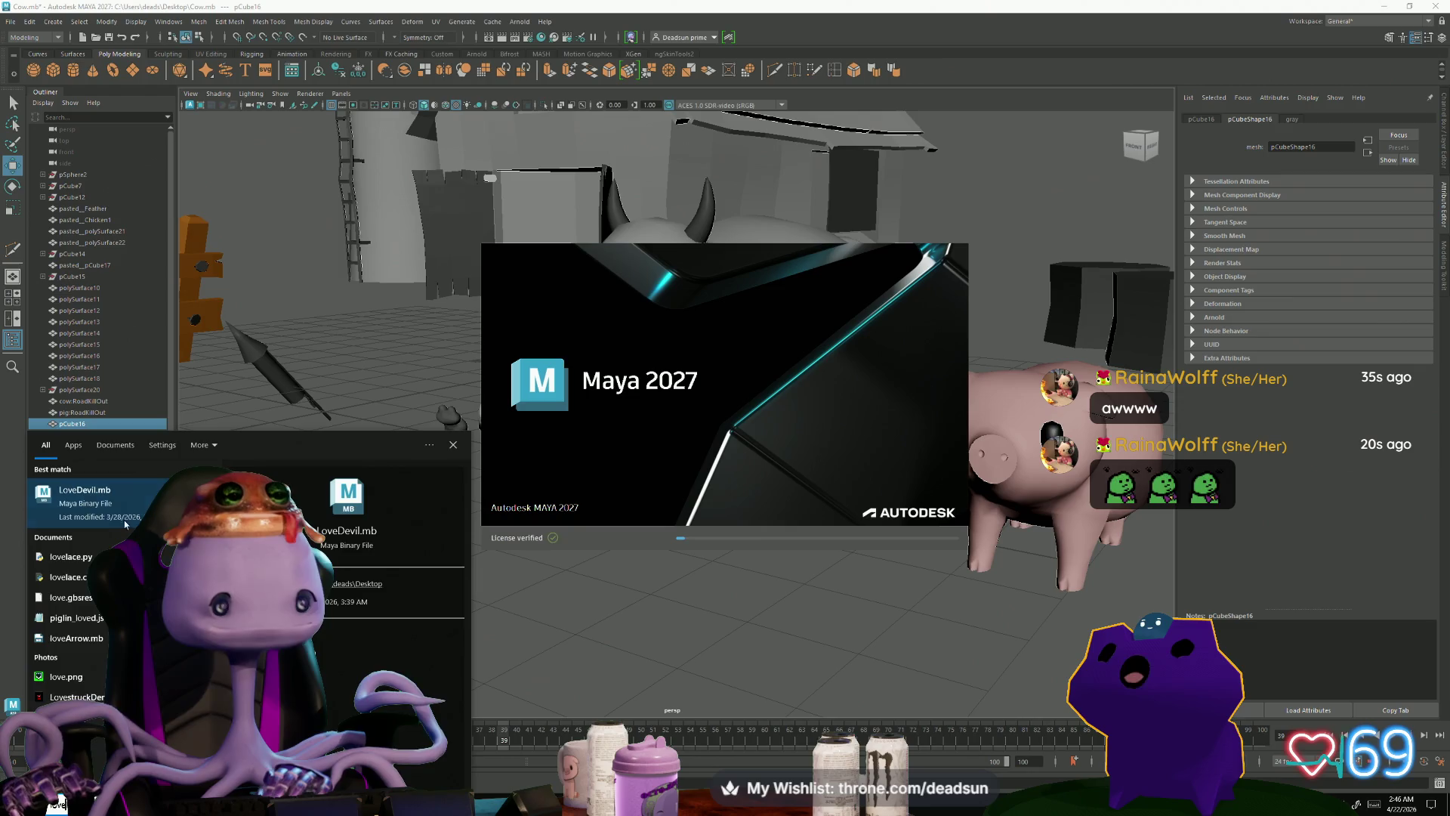
pyautogui.click(126, 523)
pyautogui.hotkey('alt', 'Tab')
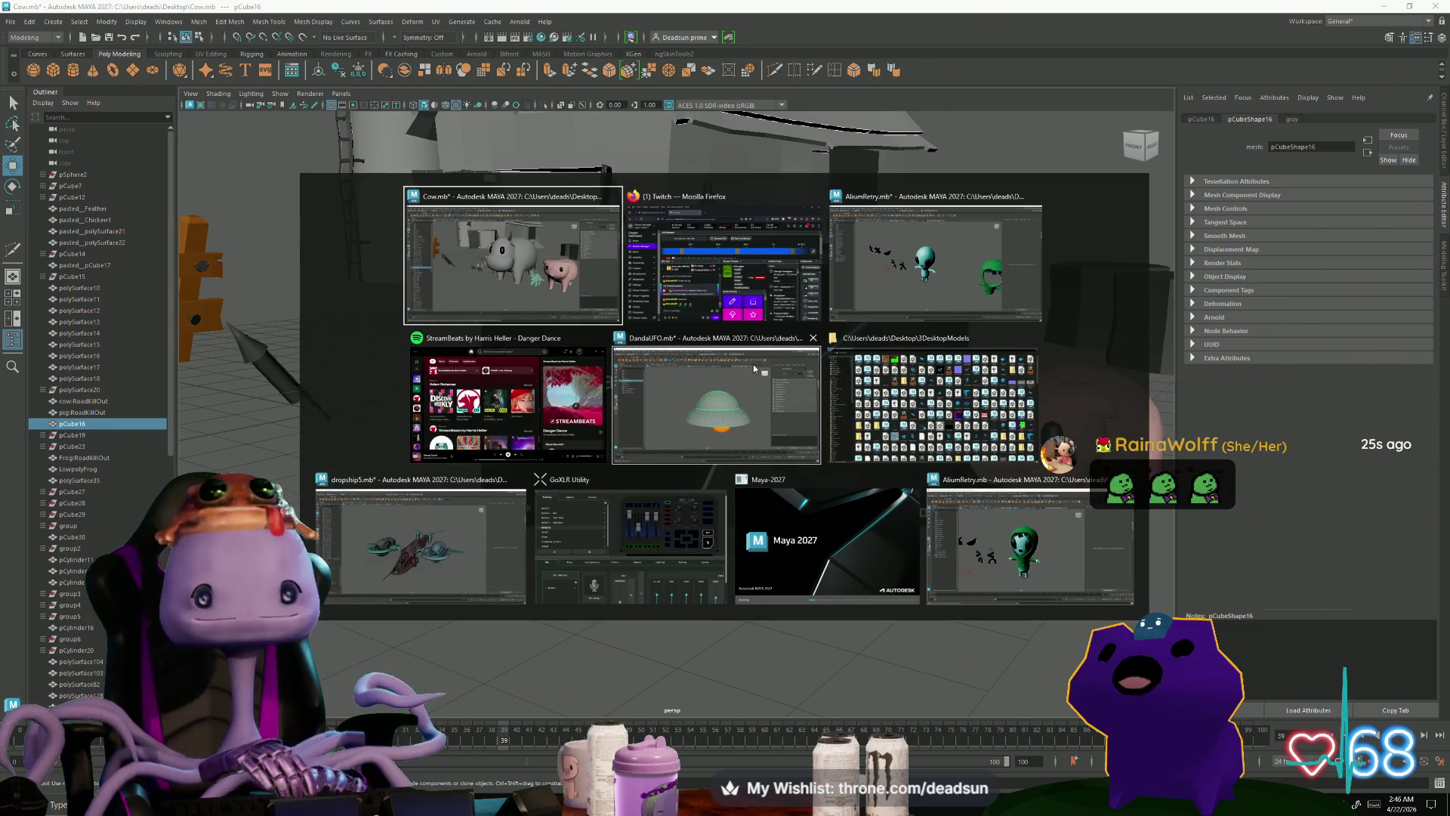
# Step: Bring DandaUFO forward, orbit and dolly around the UFO, then close the UV Editor
pyautogui.click(754, 364)
pyautogui.moveTo(691, 415)
pyautogui.keyDown('alt'); pyautogui.mouseDown()
pyautogui.moveTo(597, 551)
pyautogui.moveTo(549, 547)
pyautogui.mouseUp(); pyautogui.keyUp('alt')
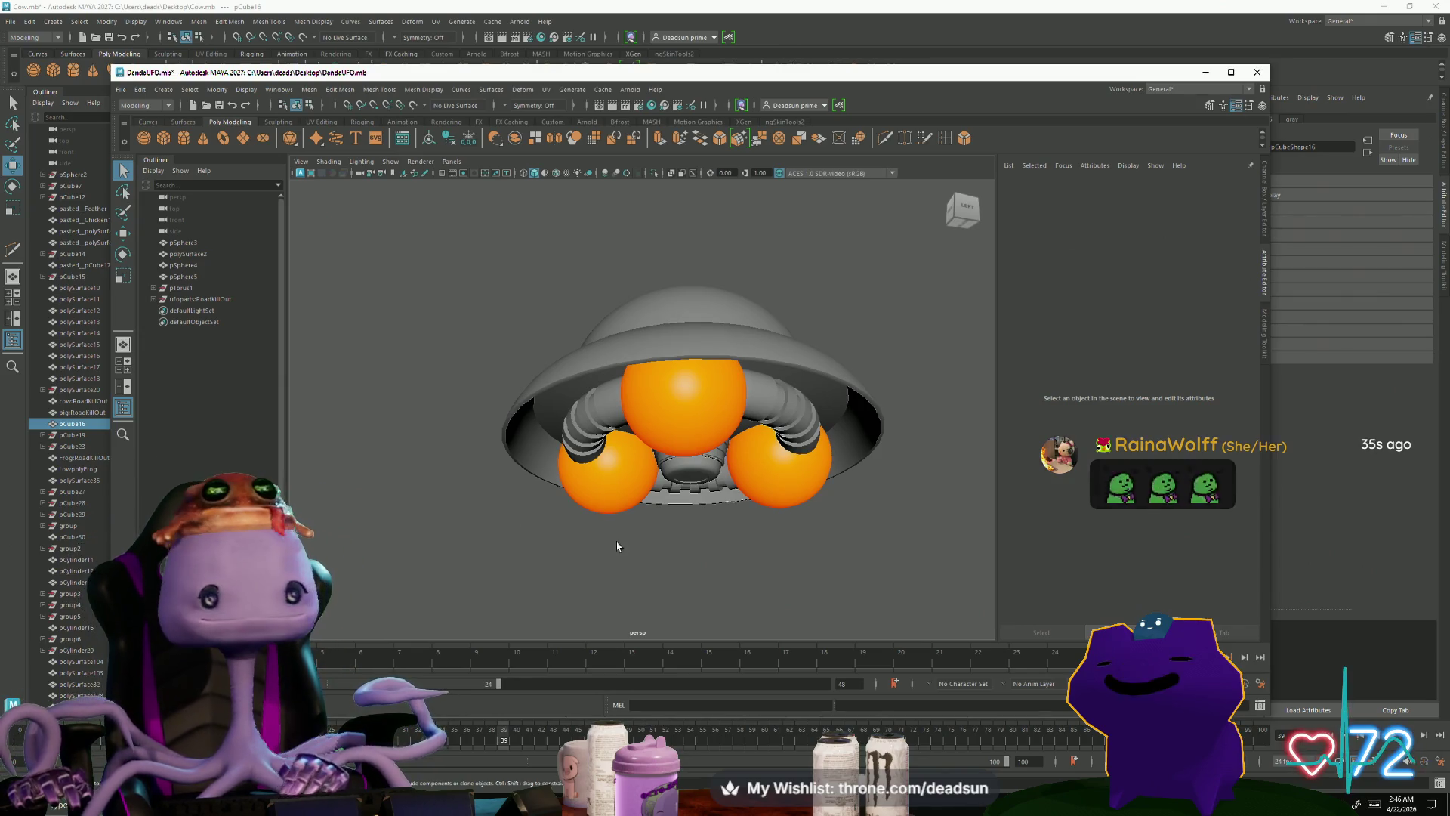
pyautogui.keyDown('alt'); pyautogui.moveTo(616, 541); pyautogui.dragTo(595, 522, button='right'); pyautogui.keyUp('alt')
pyautogui.keyDown('alt'); pyautogui.moveTo(595, 522); pyautogui.dragTo(608, 547); pyautogui.keyUp('alt')
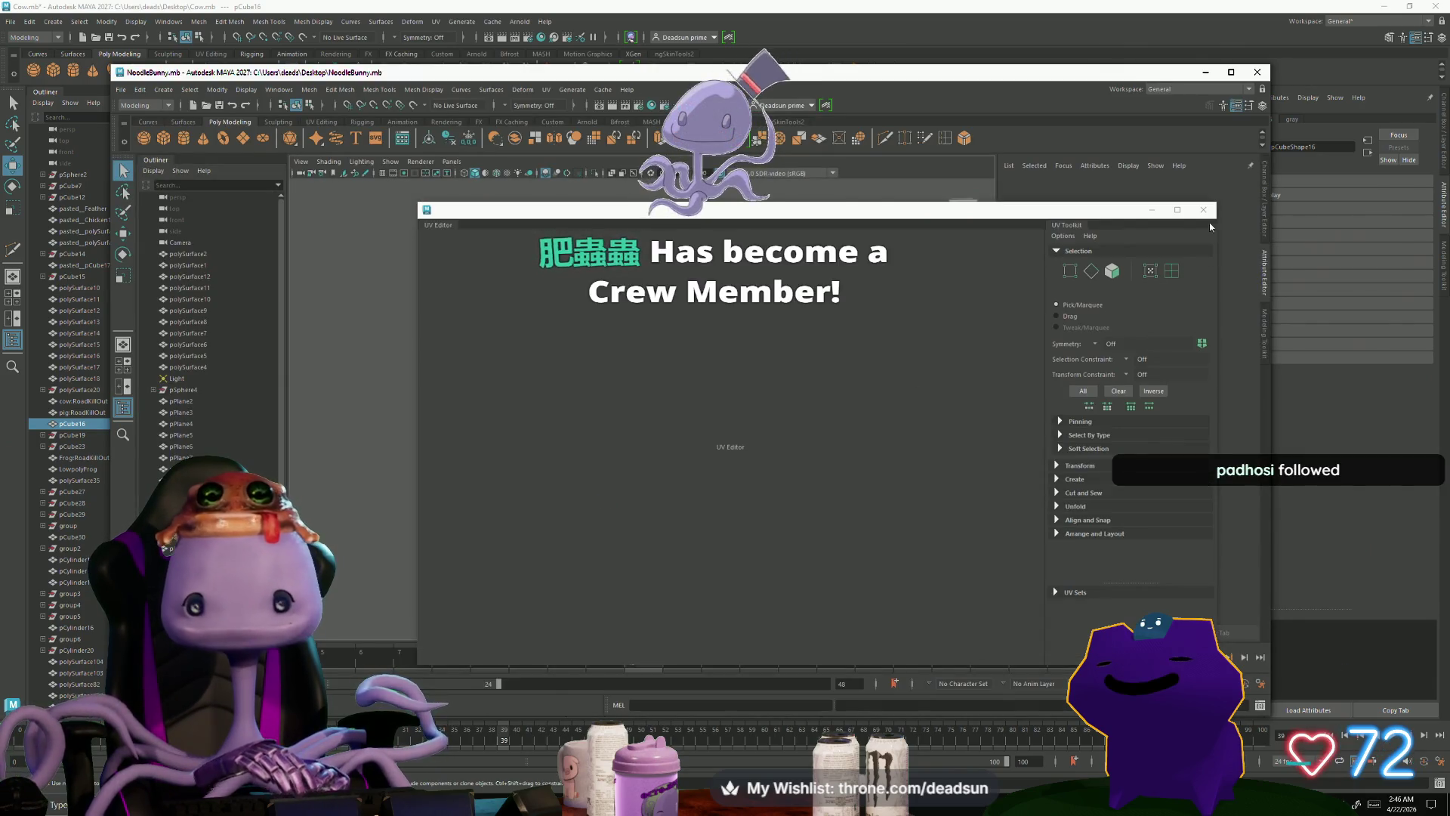
pyautogui.click(1206, 210)
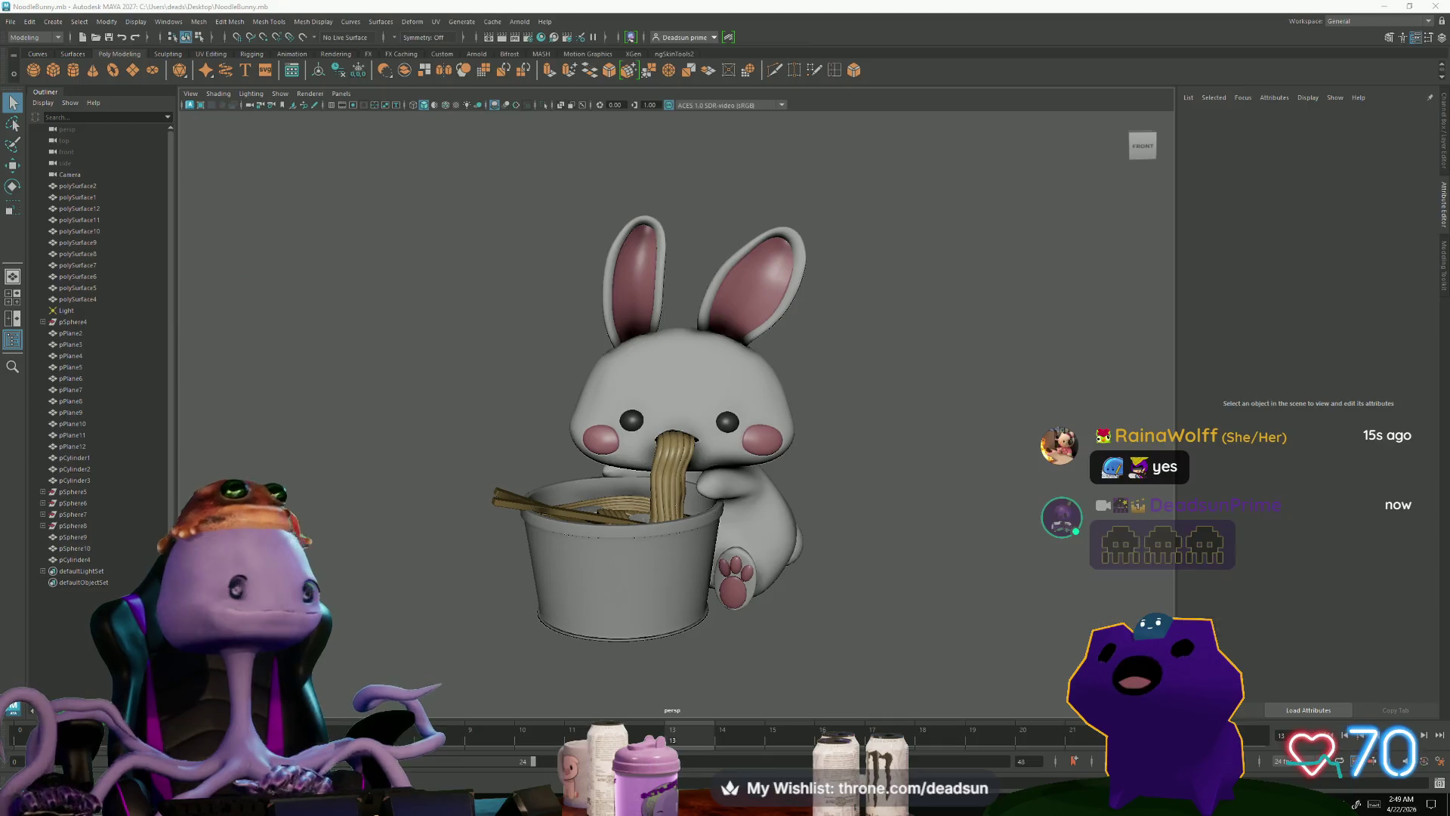
pyautogui.press('super')
# Step: Search for 'bet' and open bettle.mb from the document results
pyautogui.write('bet')
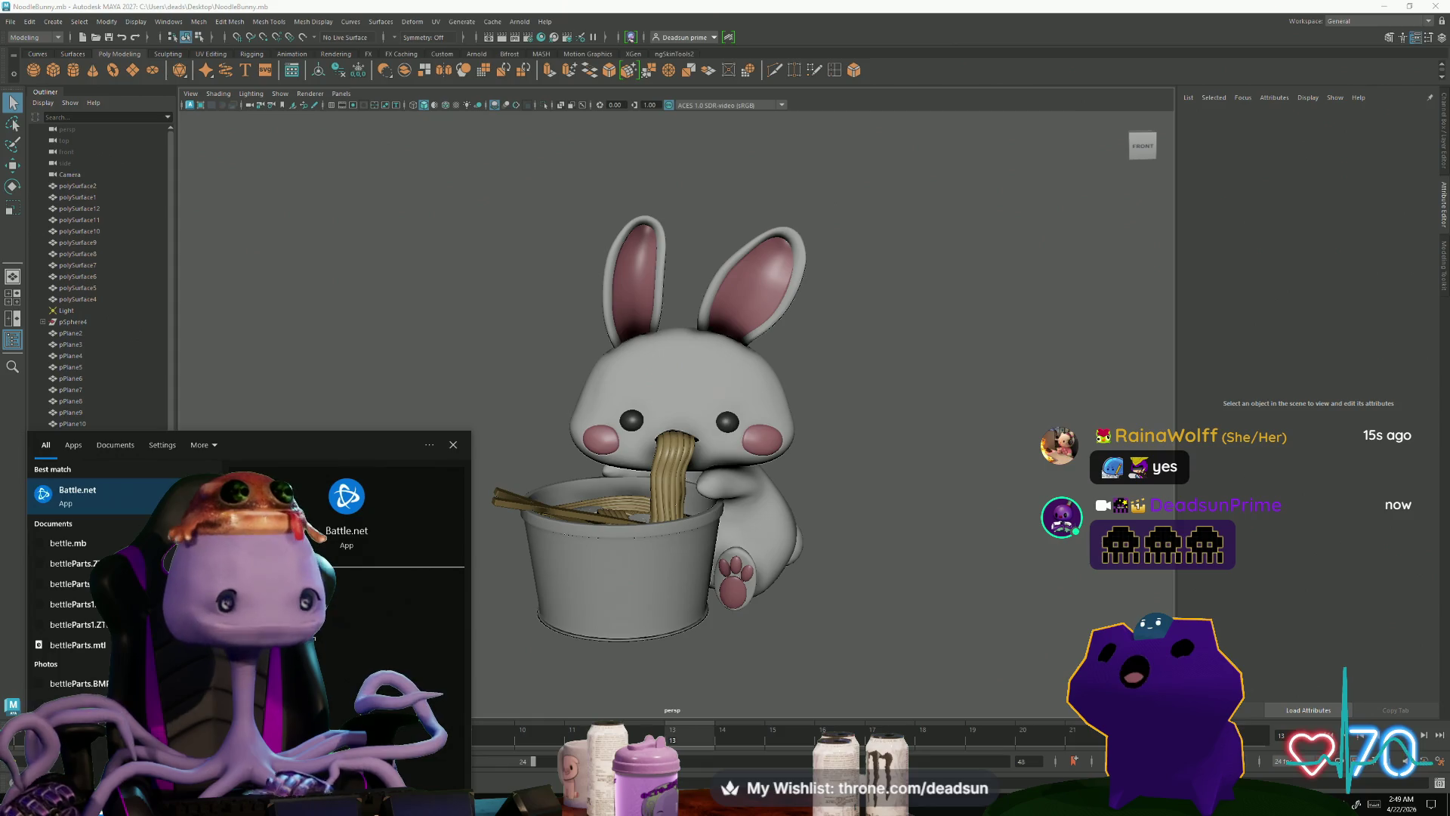
pyautogui.click(77, 543)
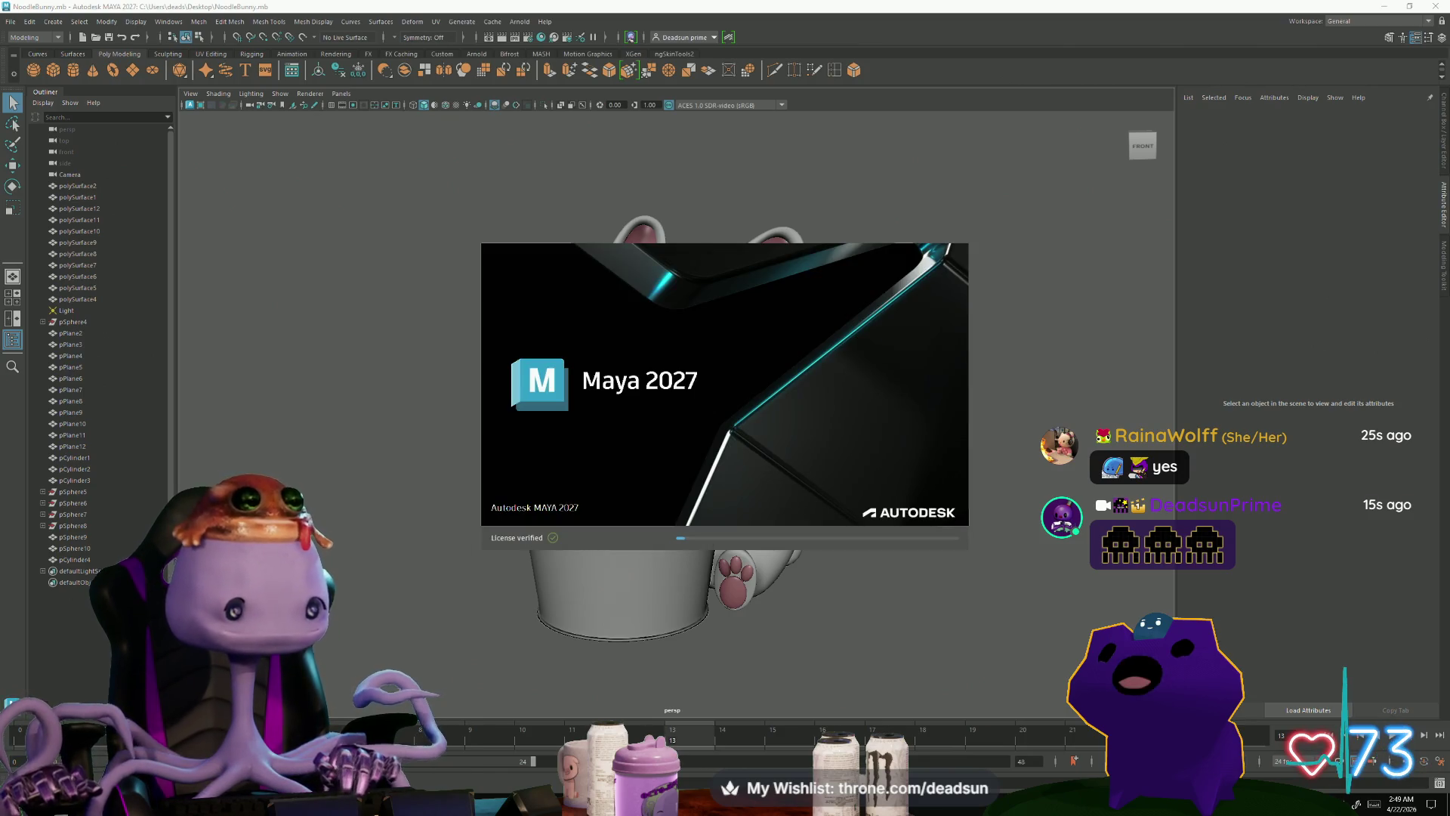
# Step: Bring up Windows search to launch Maya 2027
pyautogui.press('super')
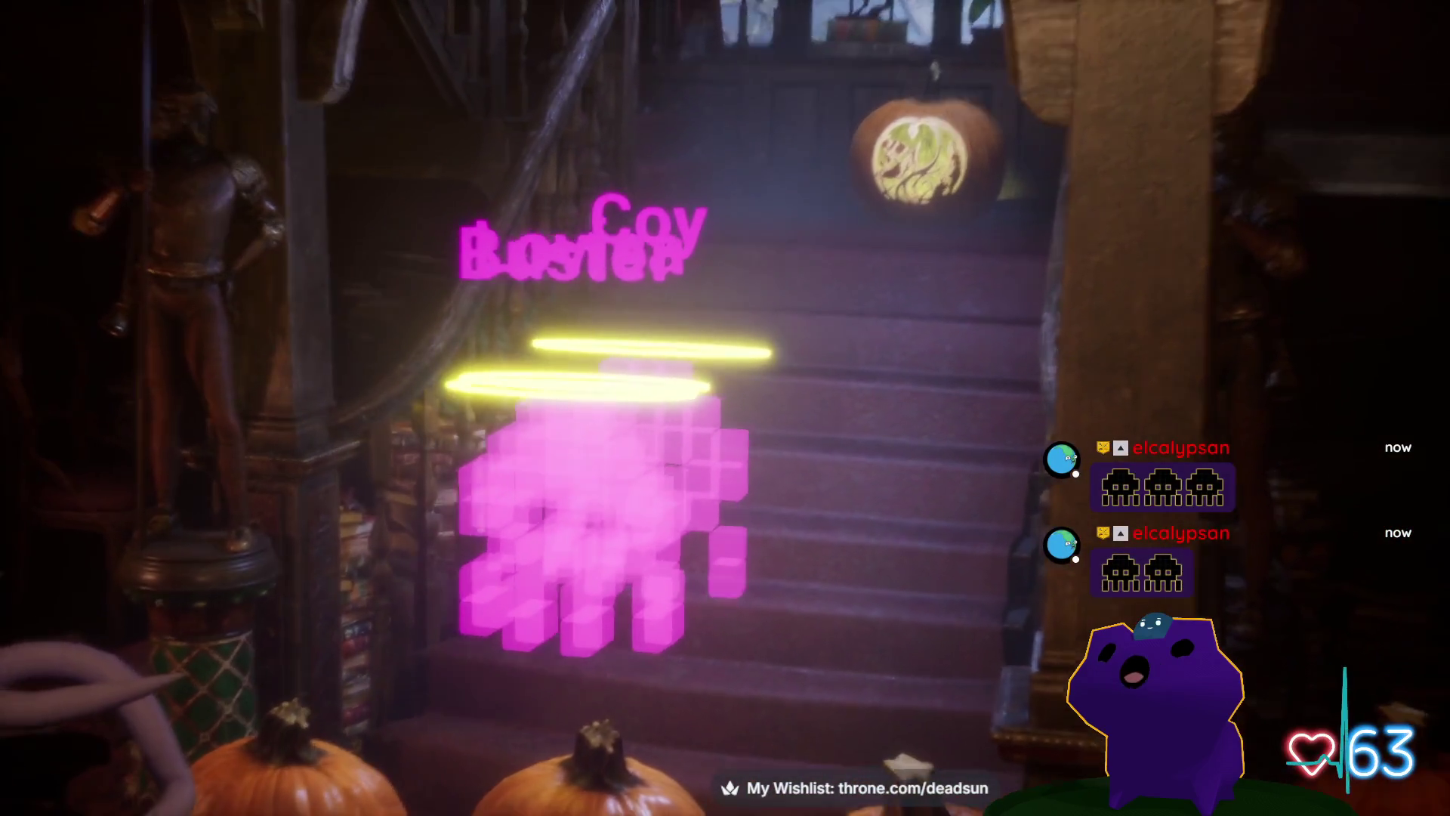
# Step: Run DisableAllScreenMessages in the Unreal console to hide the yellow performance warnings
pyautogui.press('s')
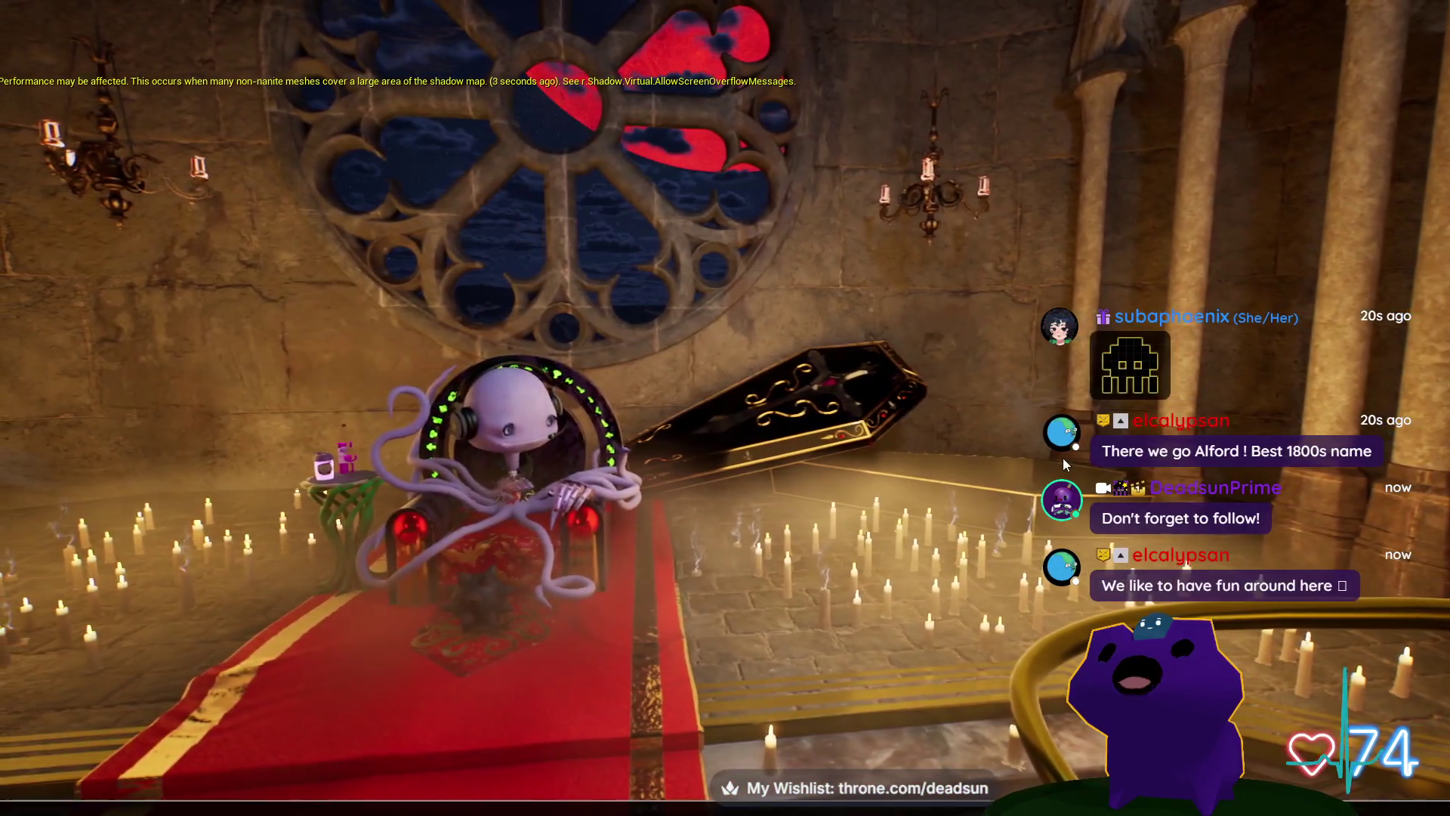
pyautogui.press('`')
pyautogui.write('isable')
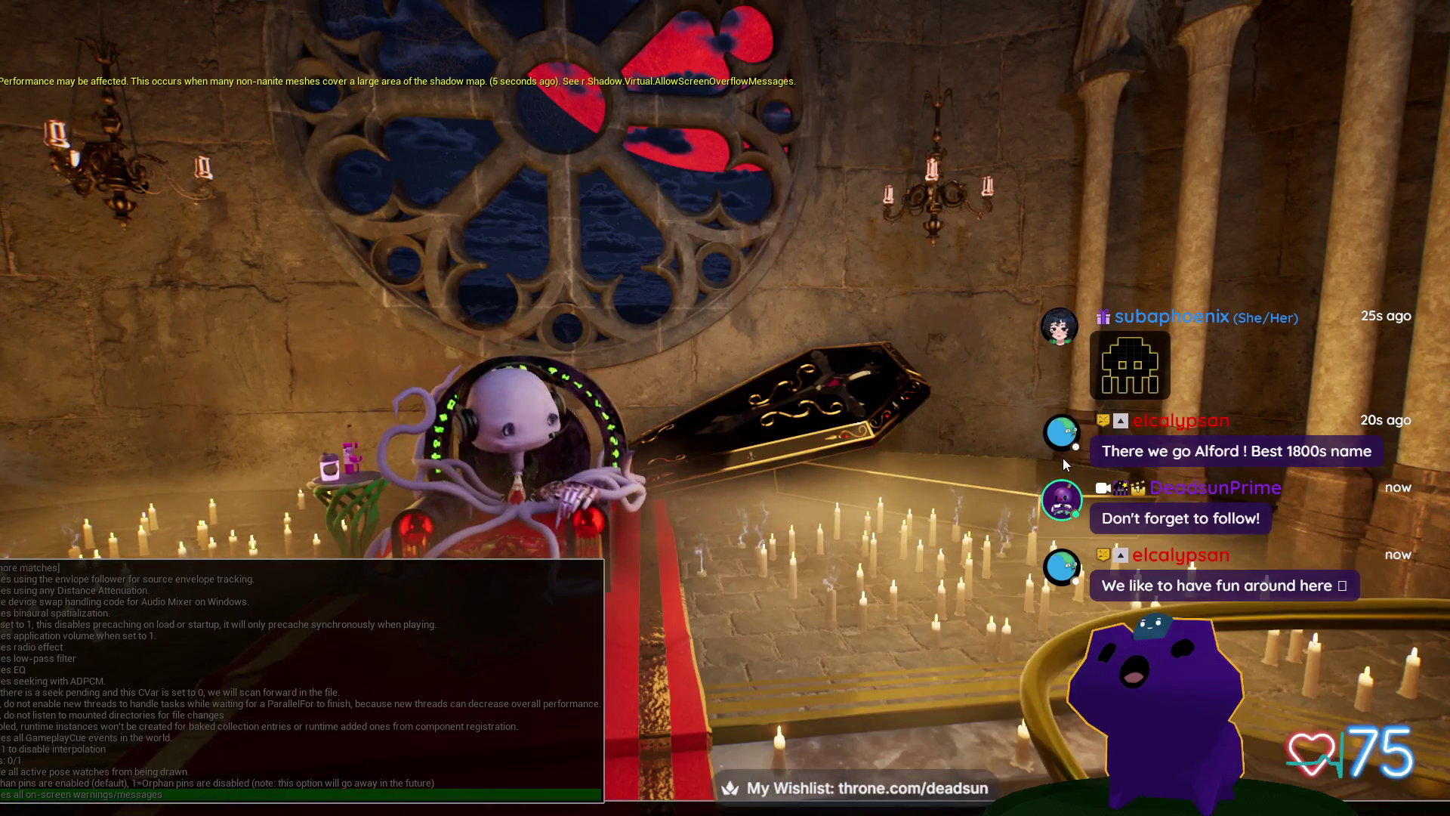
pyautogui.press('Up')
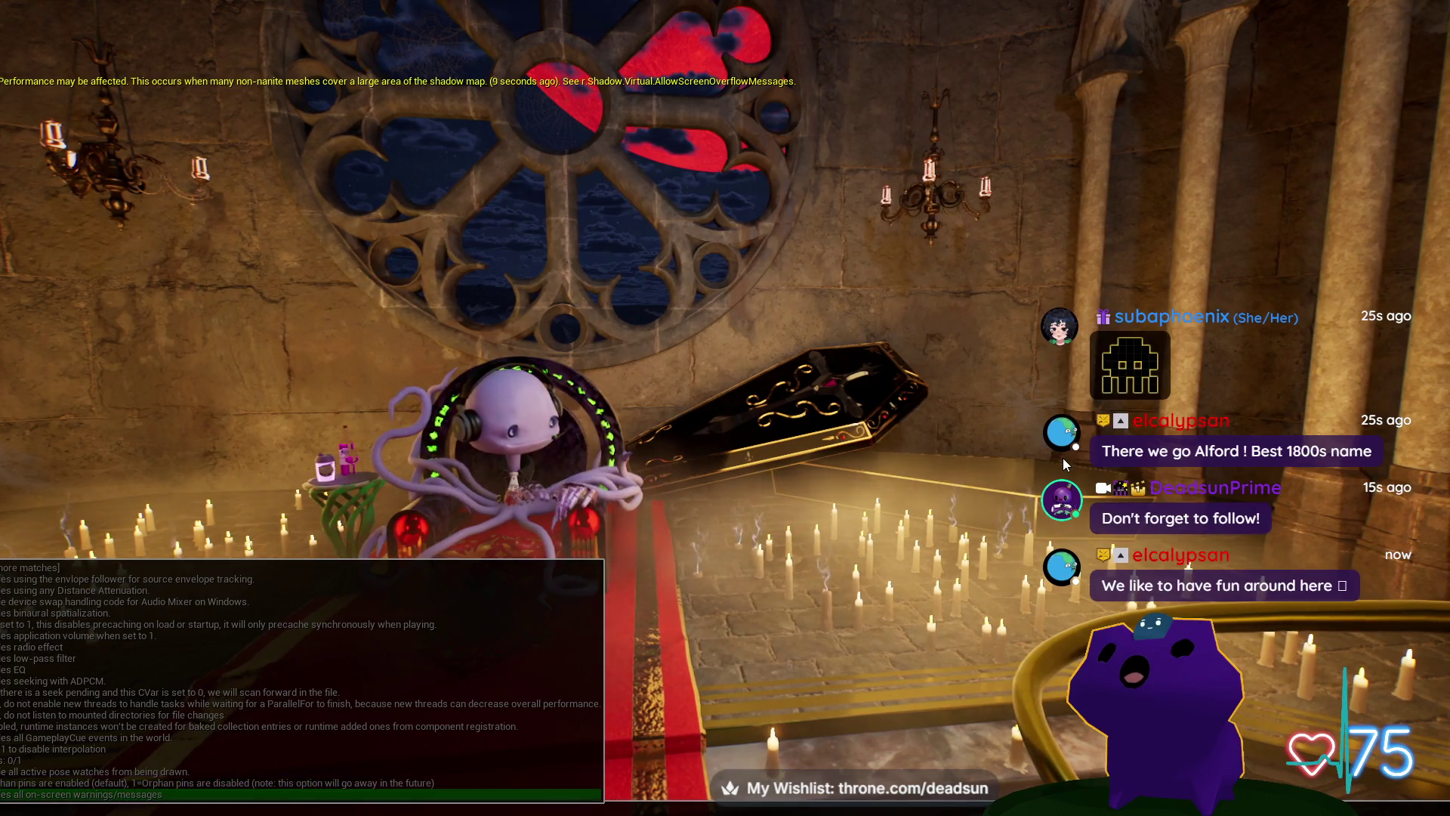
pyautogui.press('Return')
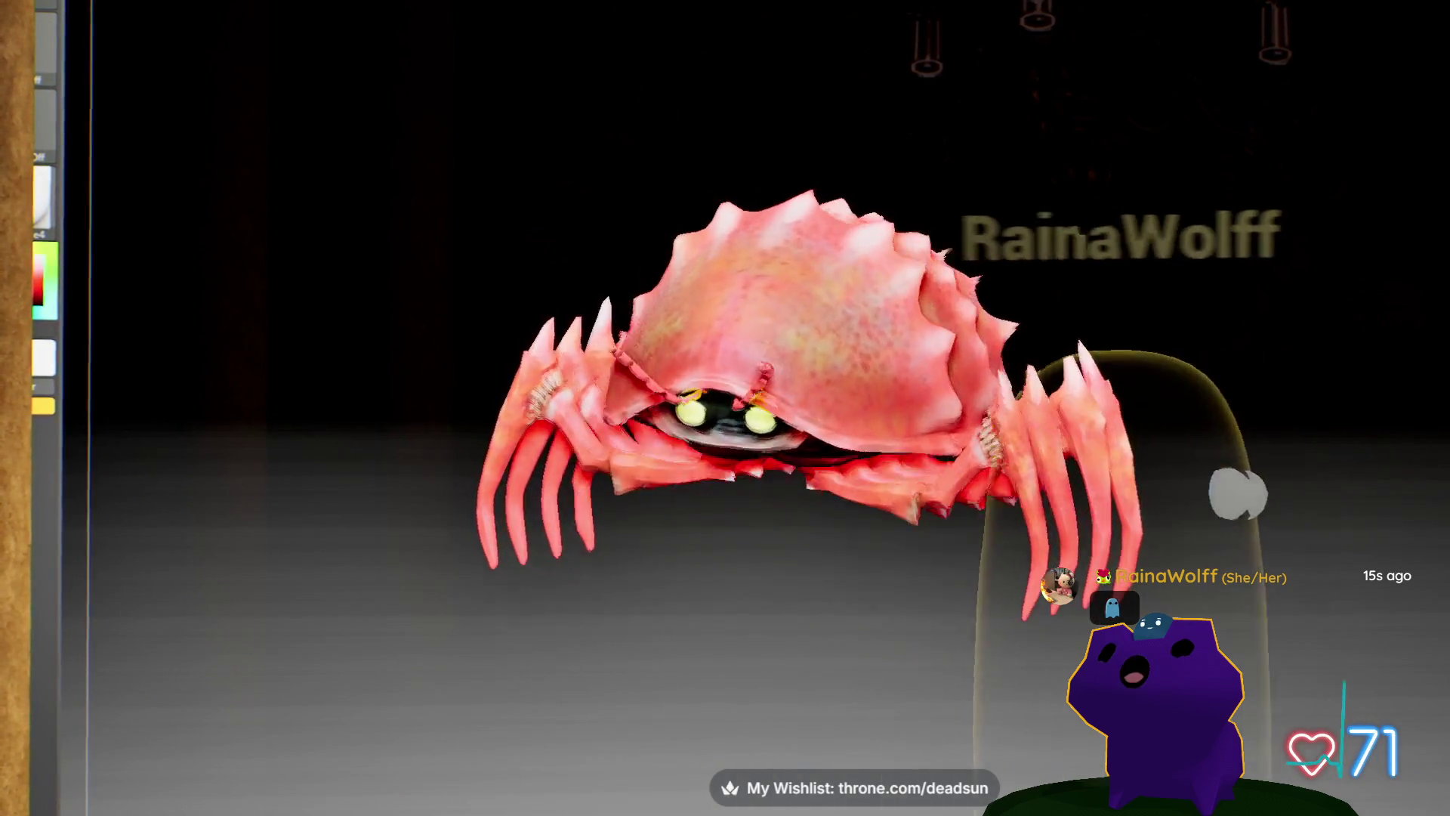
# Step: Switch to the Maya beetle scene, close the UV editor and select polySurface54
pyautogui.hotkey('alt', 'Tab')
pyautogui.press('Tab')
pyautogui.press('Tab')
pyautogui.press('Tab')
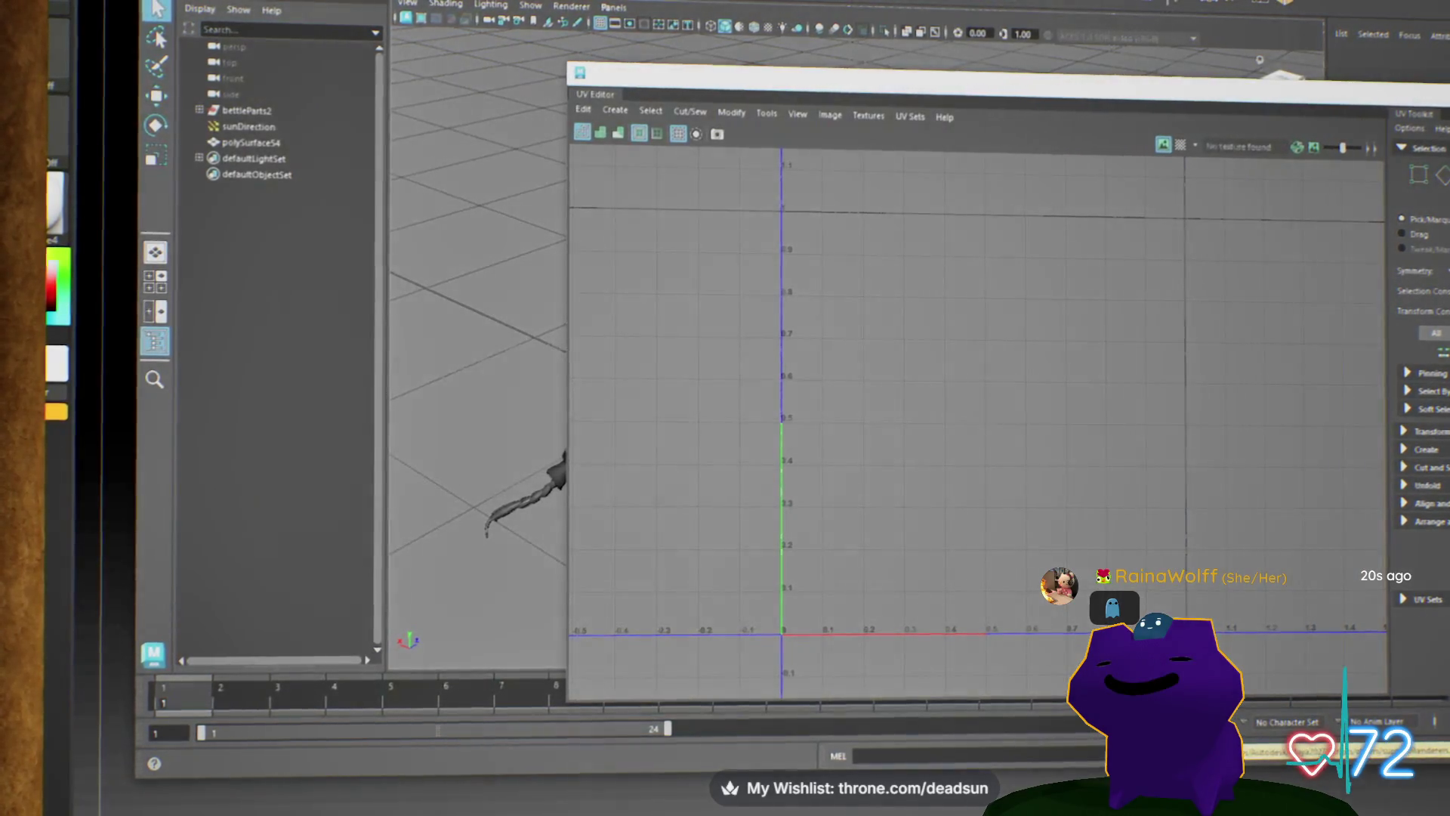
pyautogui.hotkey('alt', 'Tab')
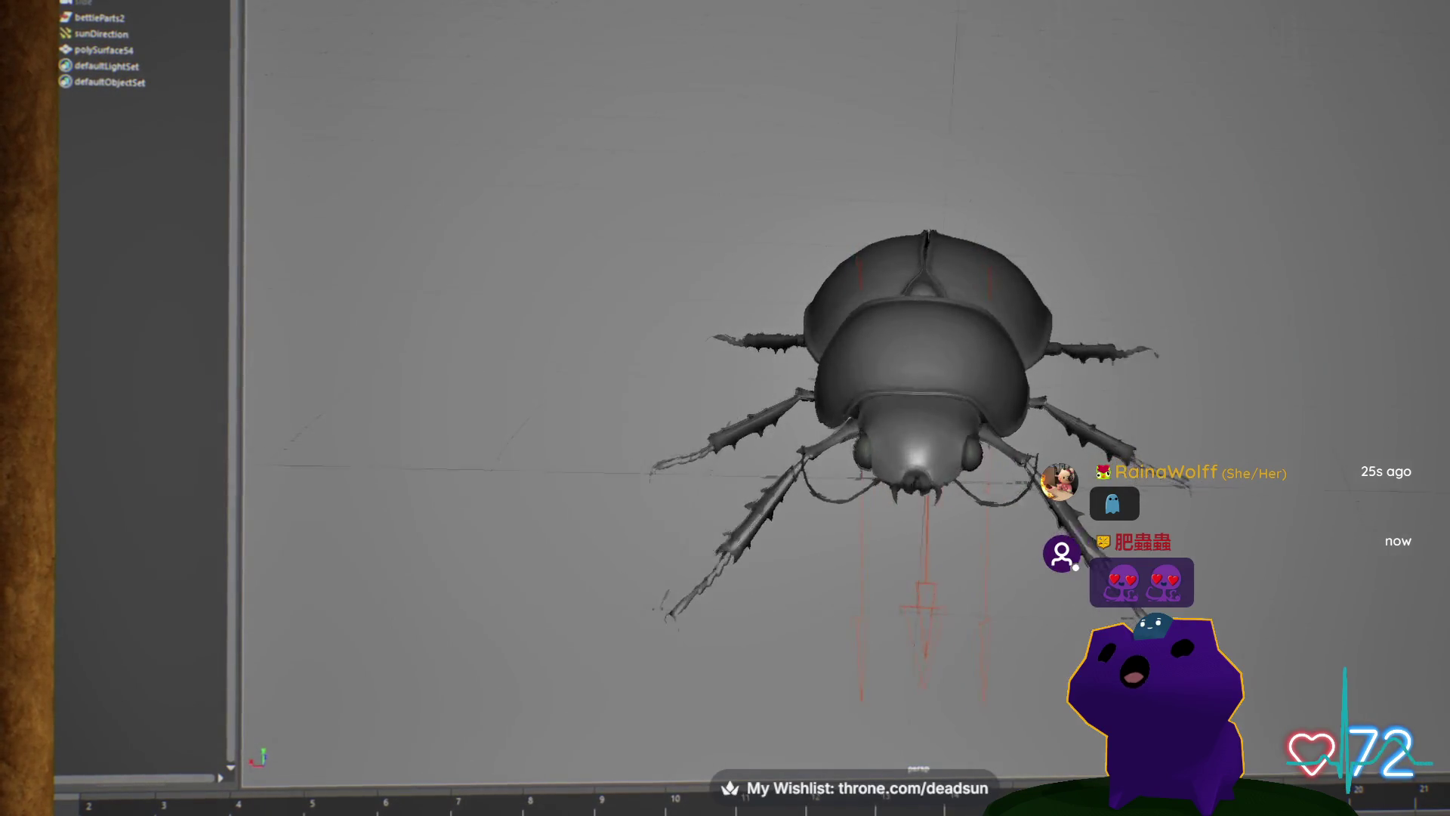
pyautogui.click(105, 51)
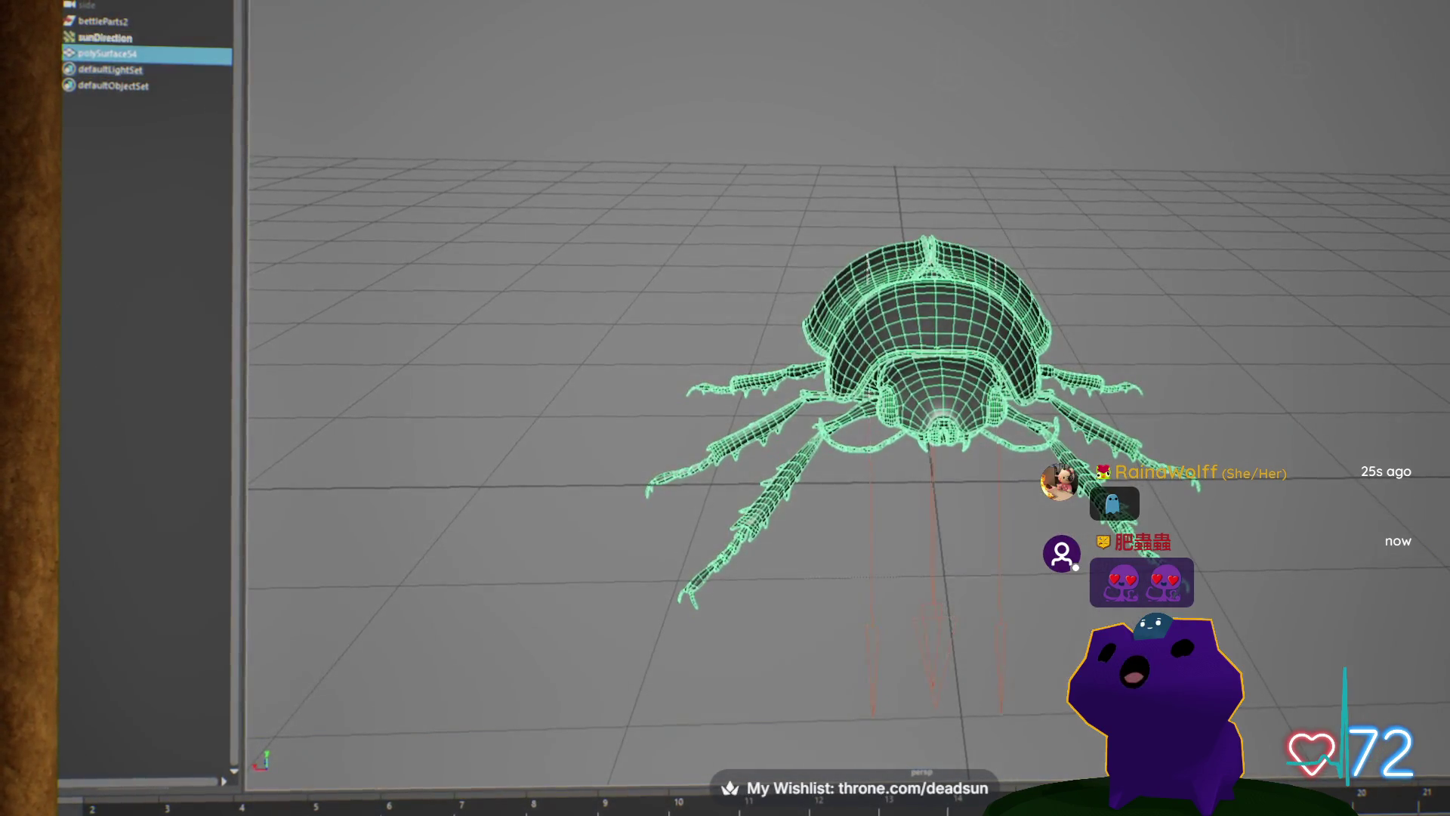
pyautogui.click(317, 1)
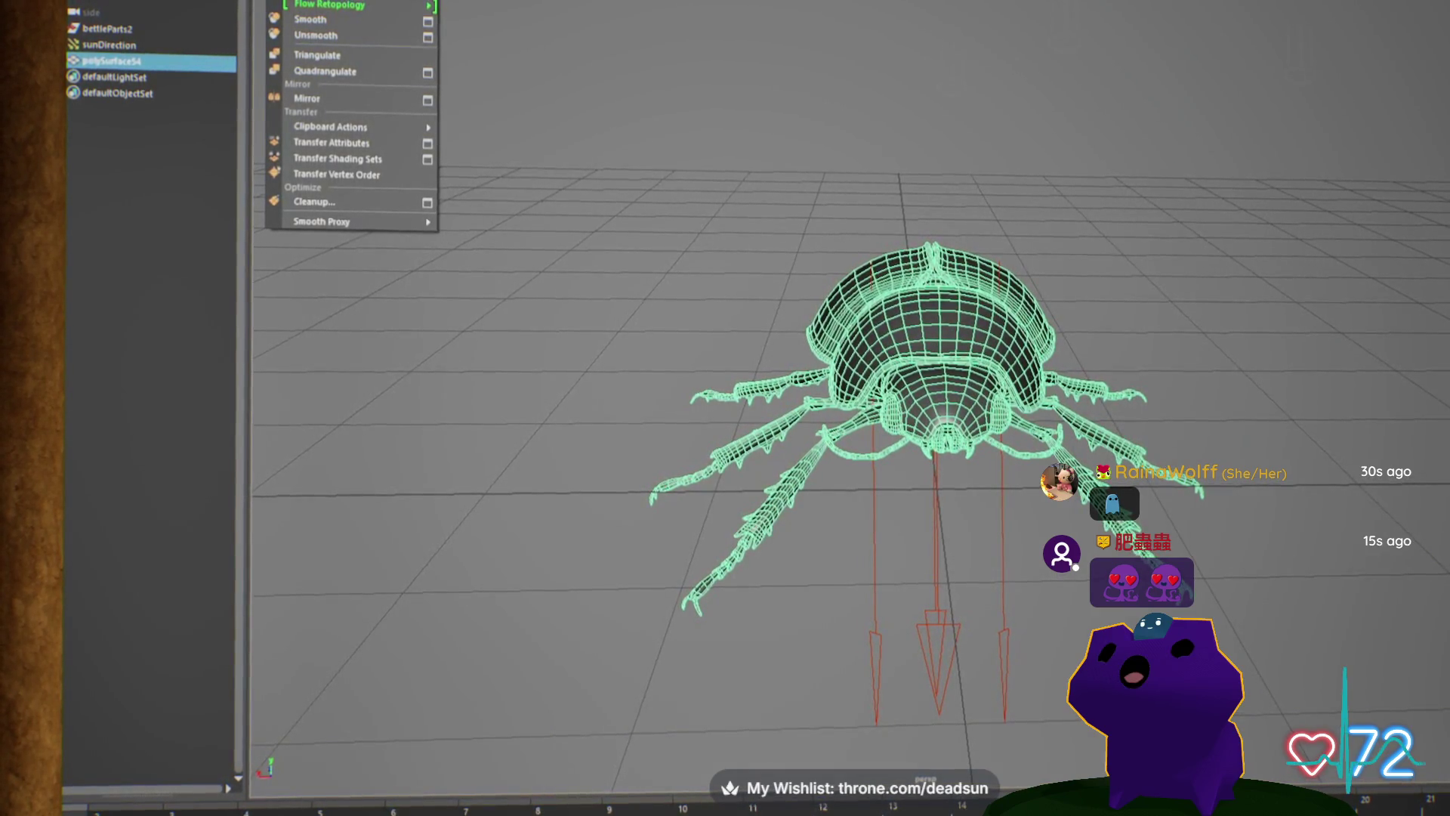
pyautogui.press('Escape')
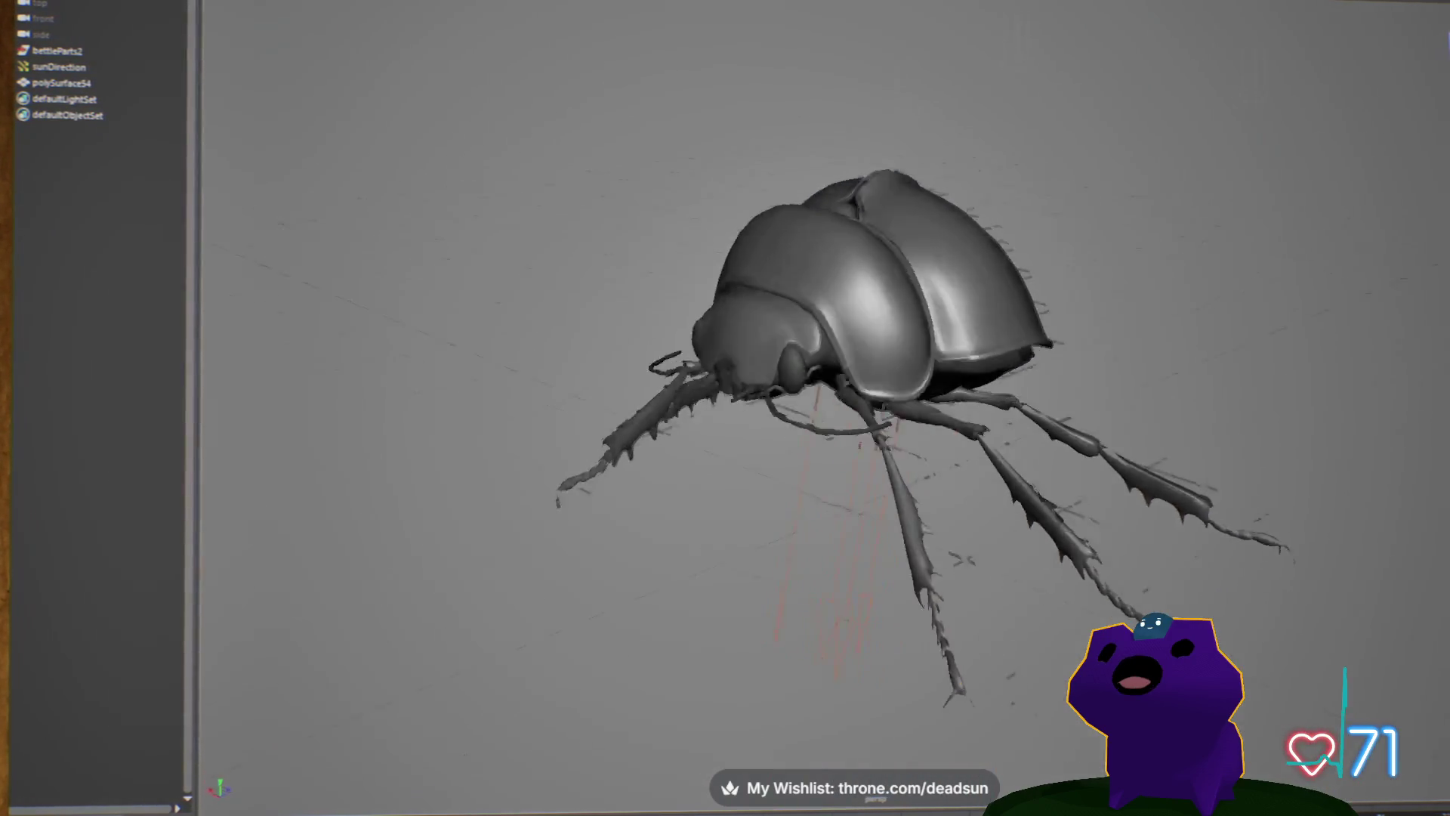
pyautogui.click(55, 82)
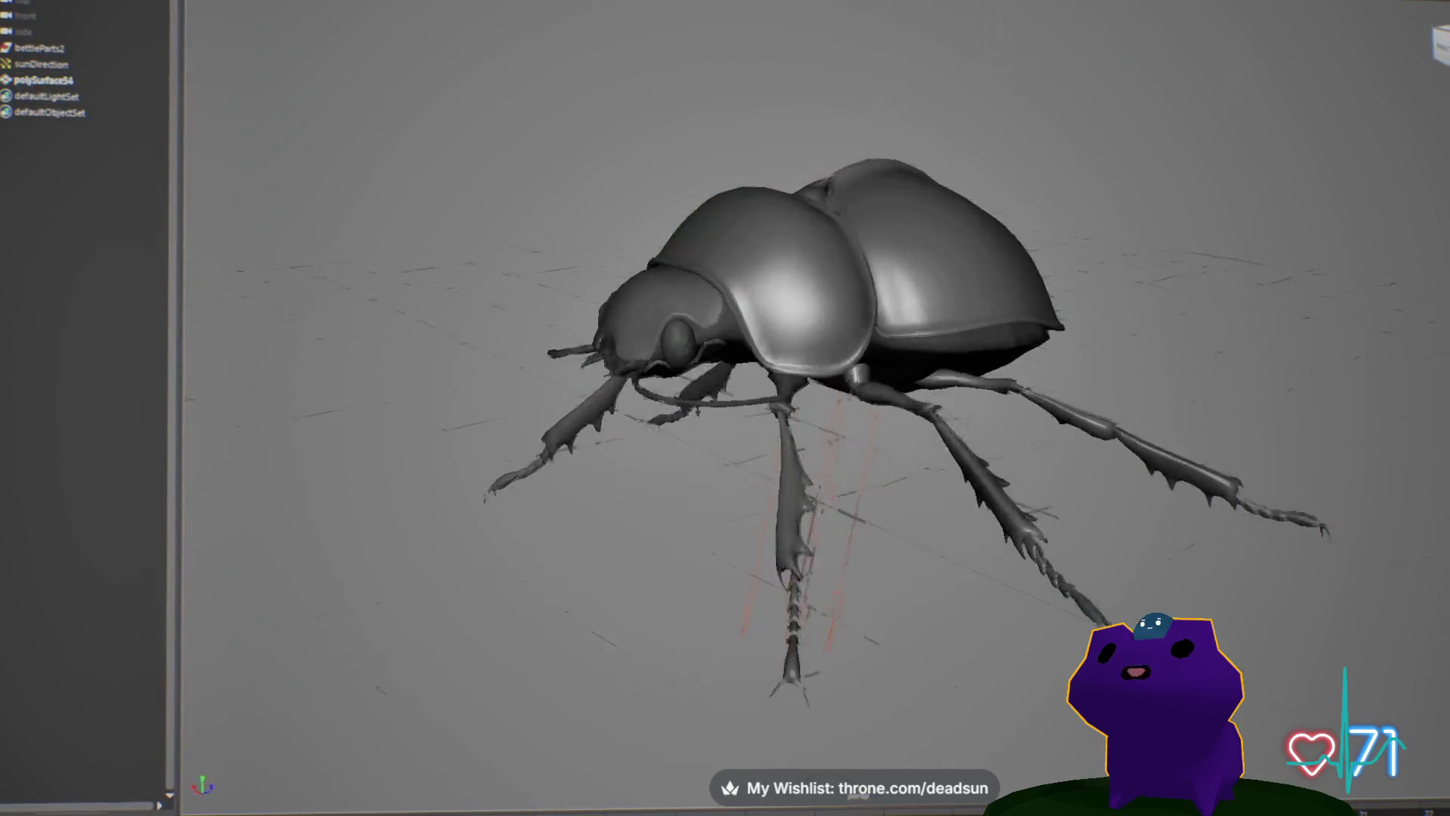
# Step: Search Windows for the bee scene file
pyautogui.press('super')
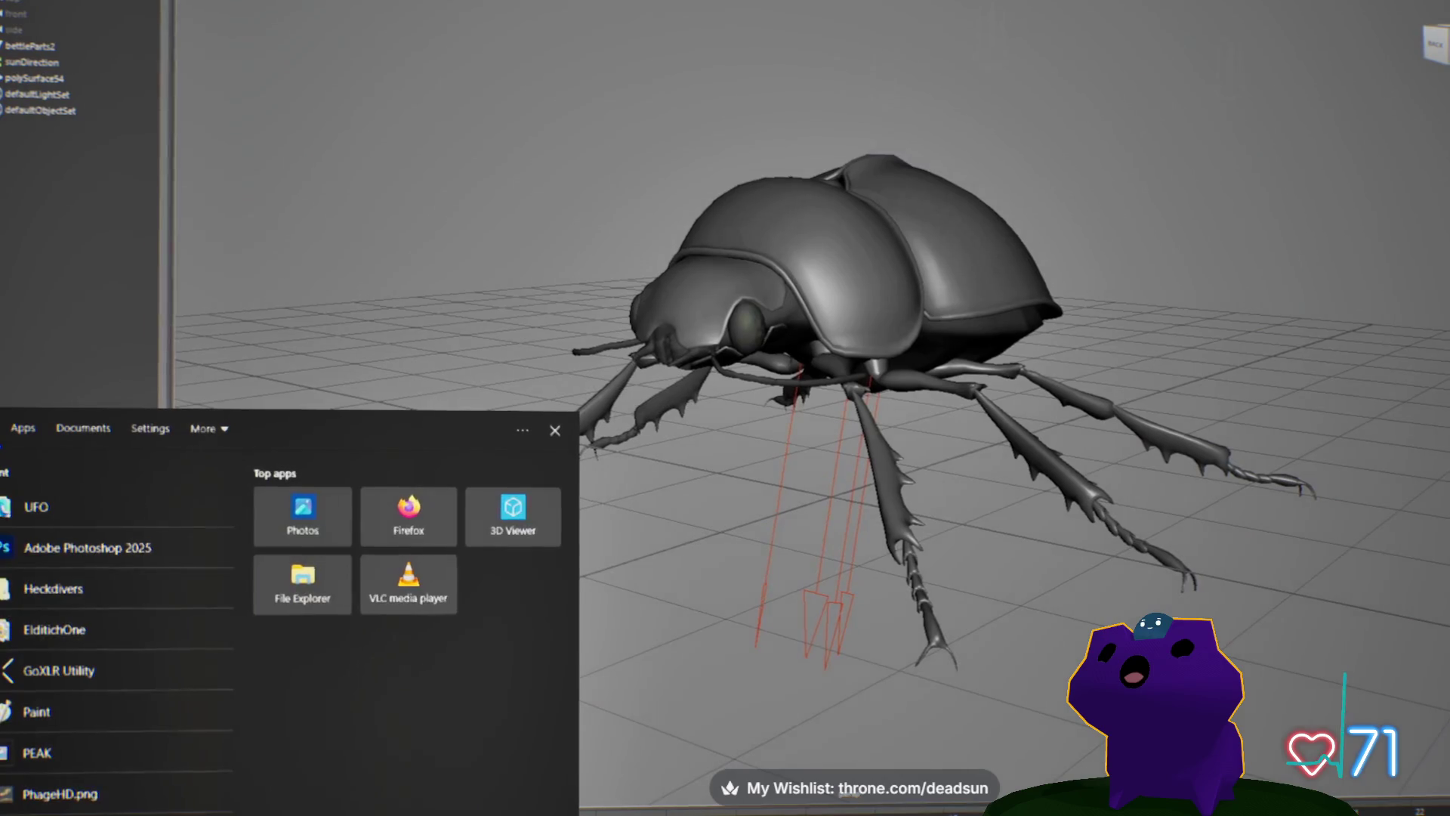
pyautogui.write('bee')
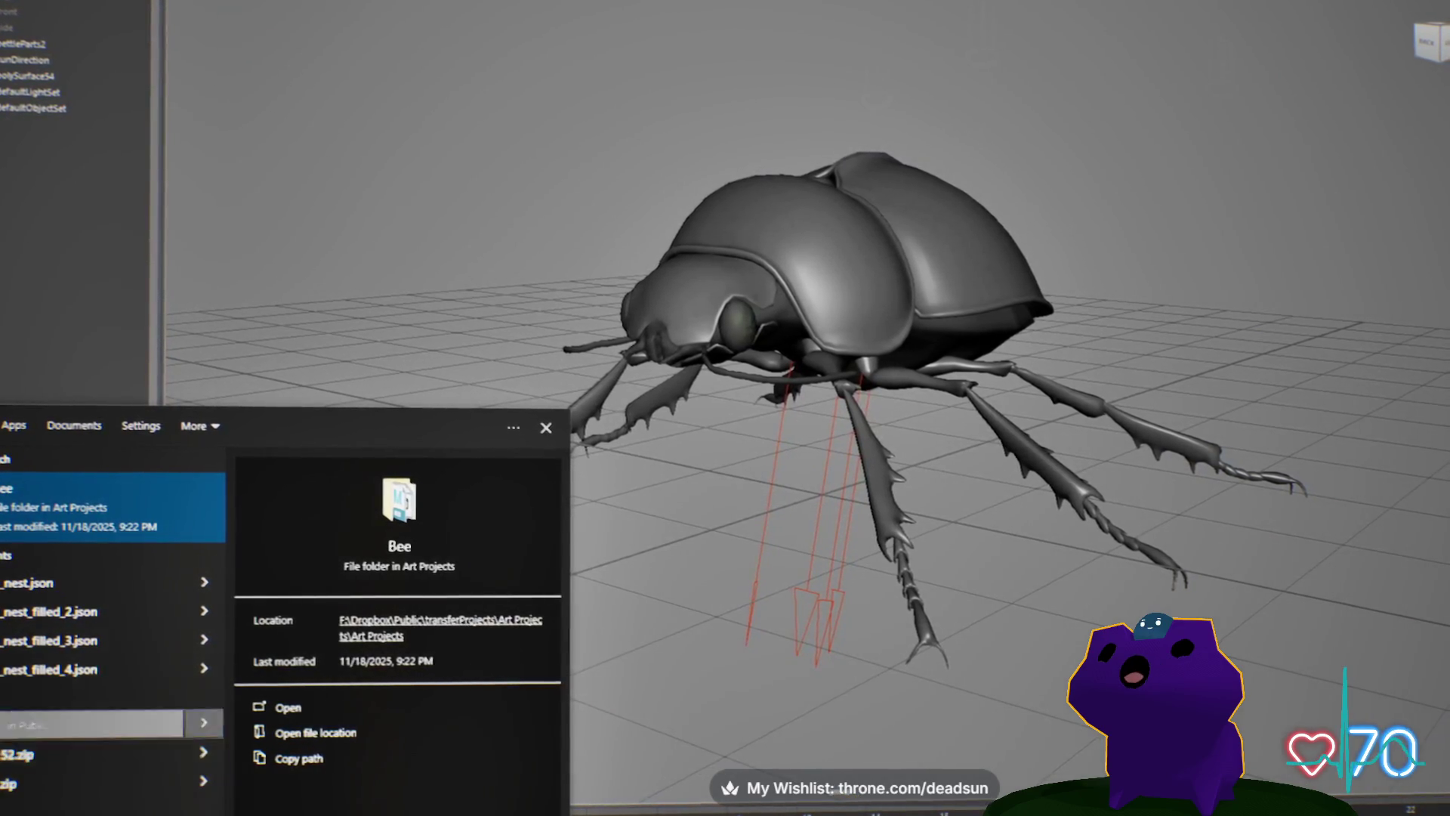
pyautogui.press('Return')
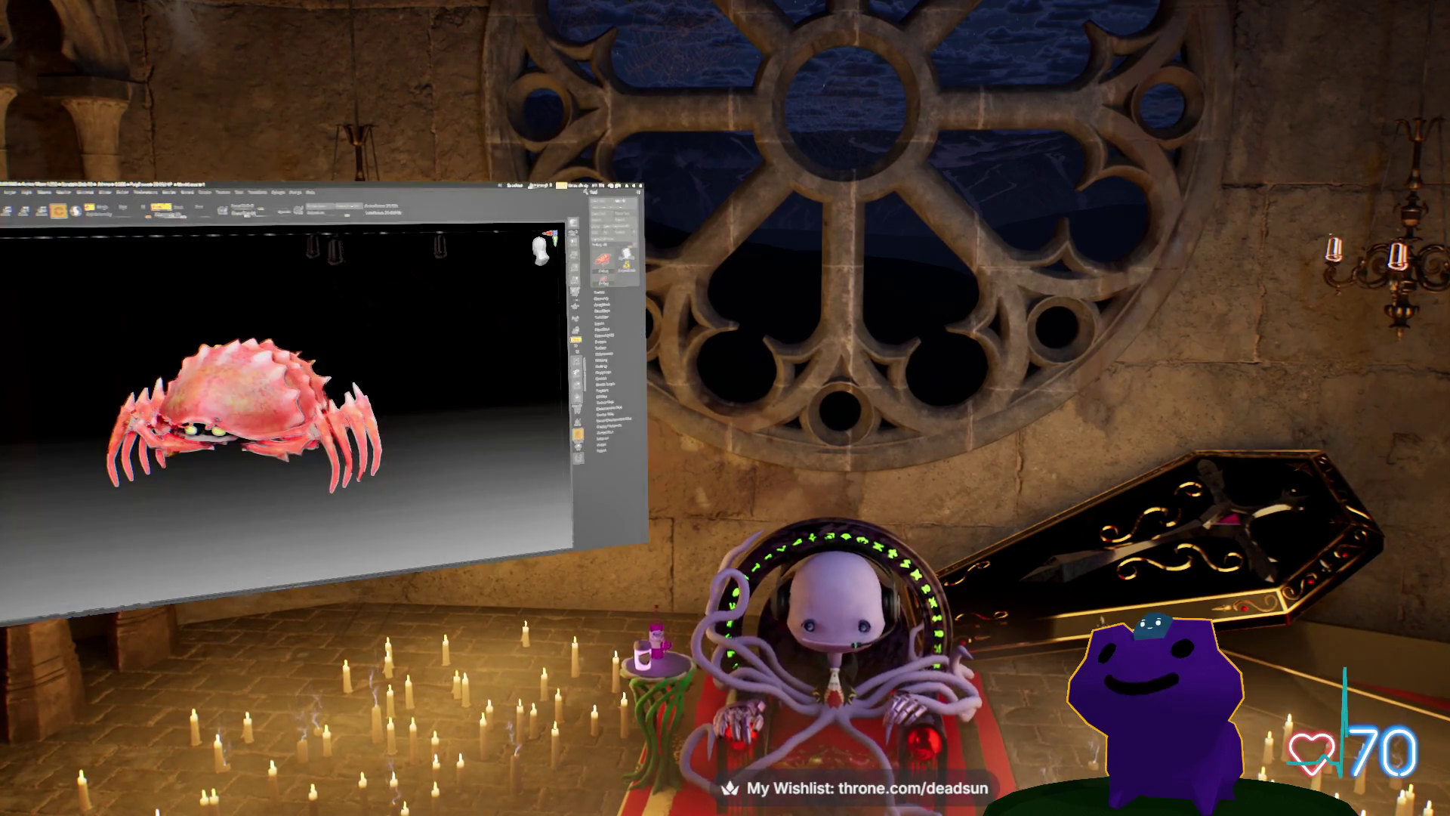
# Step: Switch to the bee-animation.mb window and dismiss the file details popup
pyautogui.hotkey('alt', 'Tab')
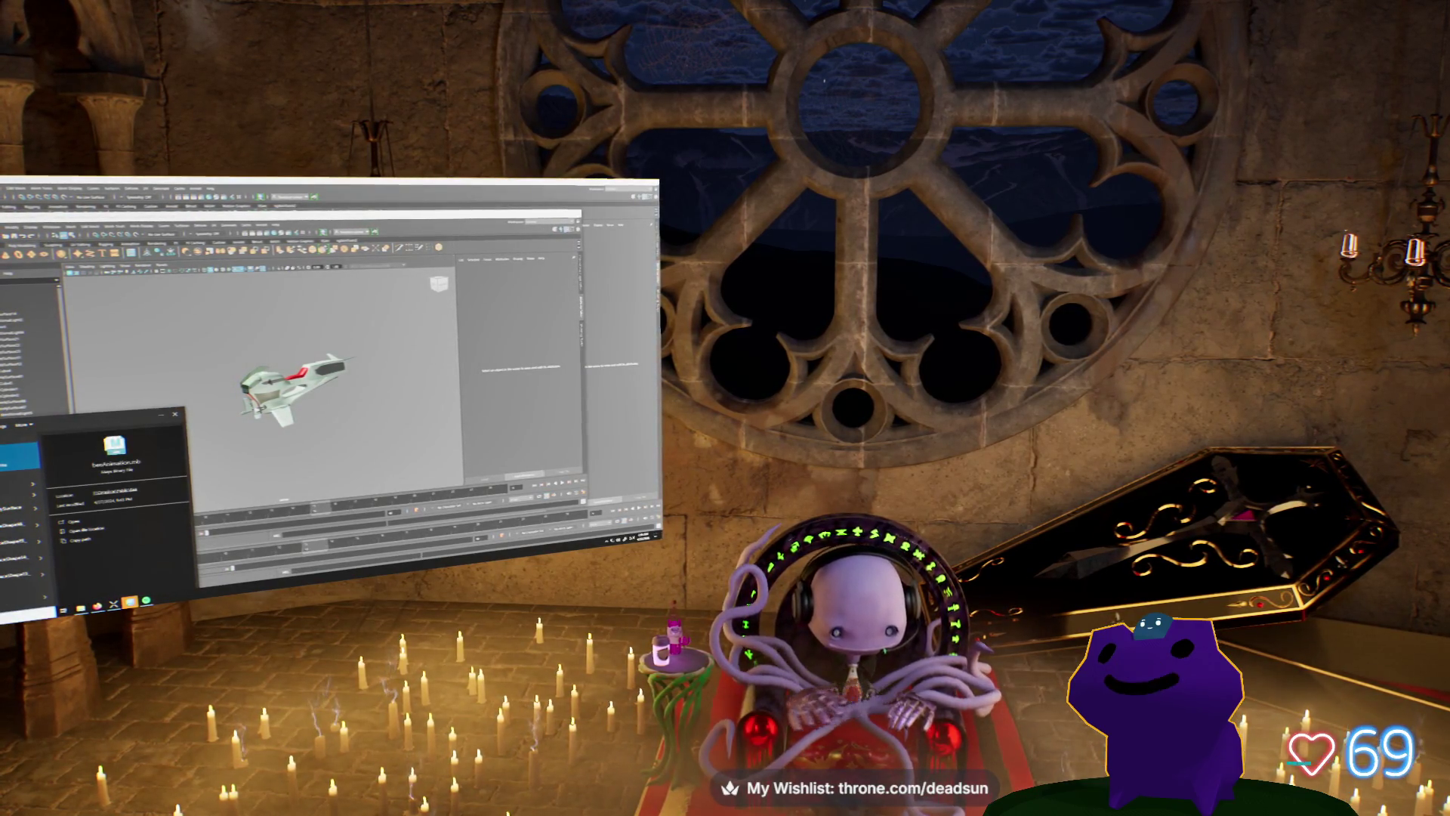
pyautogui.press('Escape')
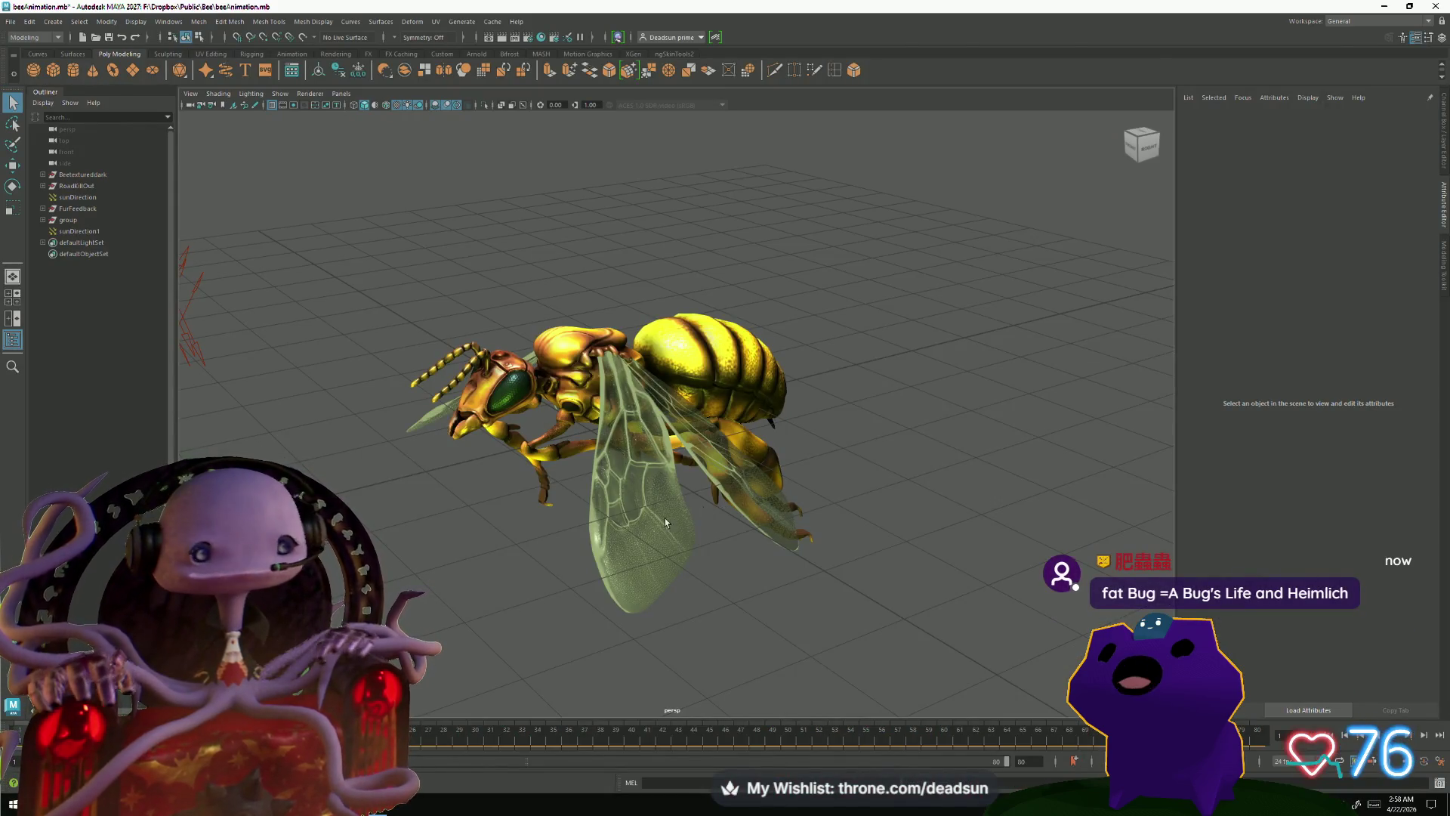
pyautogui.keyDown('alt'); pyautogui.moveTo(469, 578); pyautogui.dragTo(477, 589); pyautogui.keyUp('alt')
pyautogui.moveTo(503, 589)
pyautogui.keyDown('alt'); pyautogui.mouseDown(button='right')
pyautogui.moveTo(491, 591)
pyautogui.moveTo(521, 621)
pyautogui.moveTo(564, 638)
pyautogui.mouseUp(button='right'); pyautogui.keyUp('alt')
pyautogui.keyDown('alt'); pyautogui.moveTo(476, 609); pyautogui.dragTo(511, 583); pyautogui.keyUp('alt')
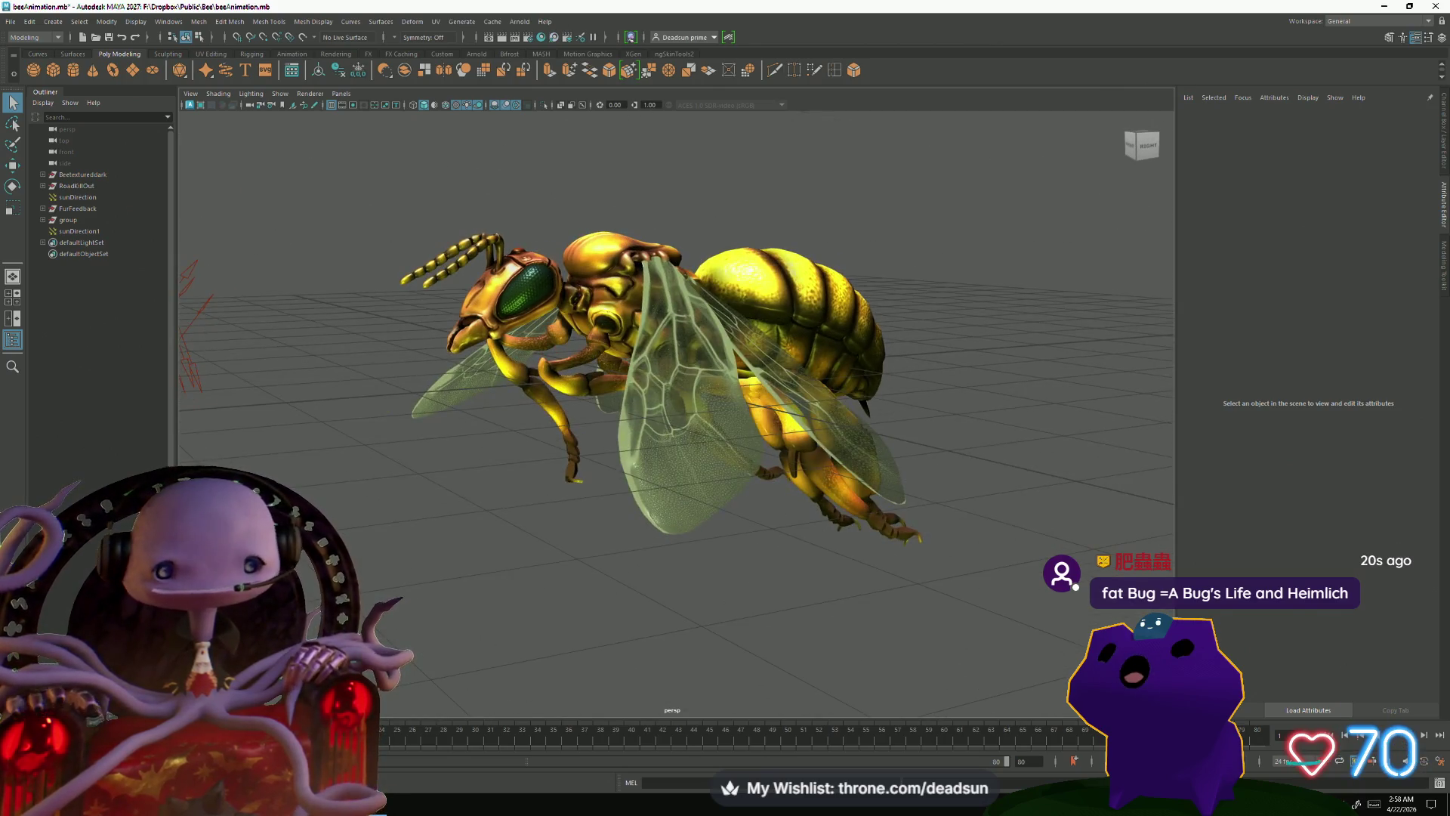
pyautogui.click(1396, 741)
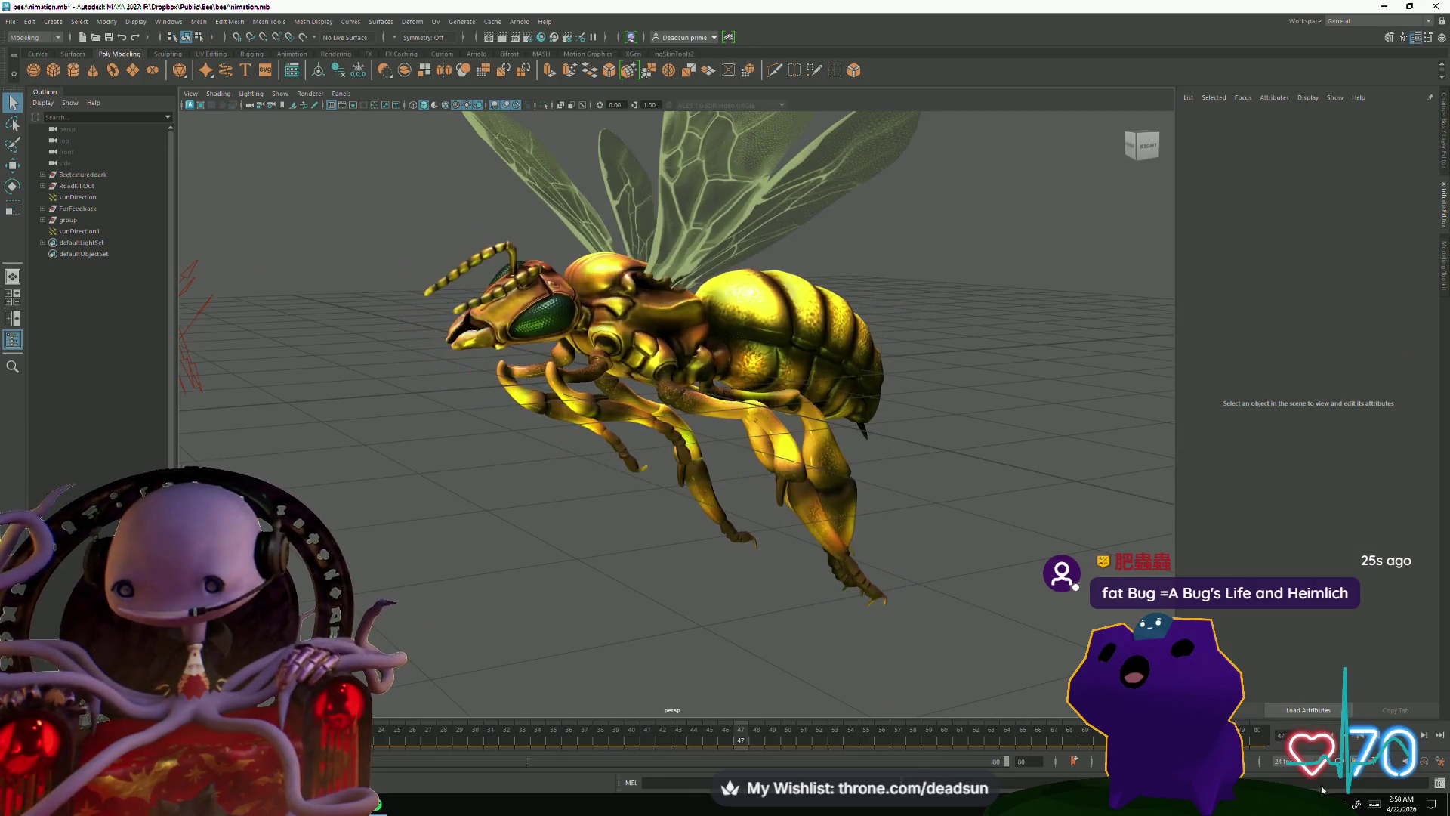
pyautogui.click(1327, 763)
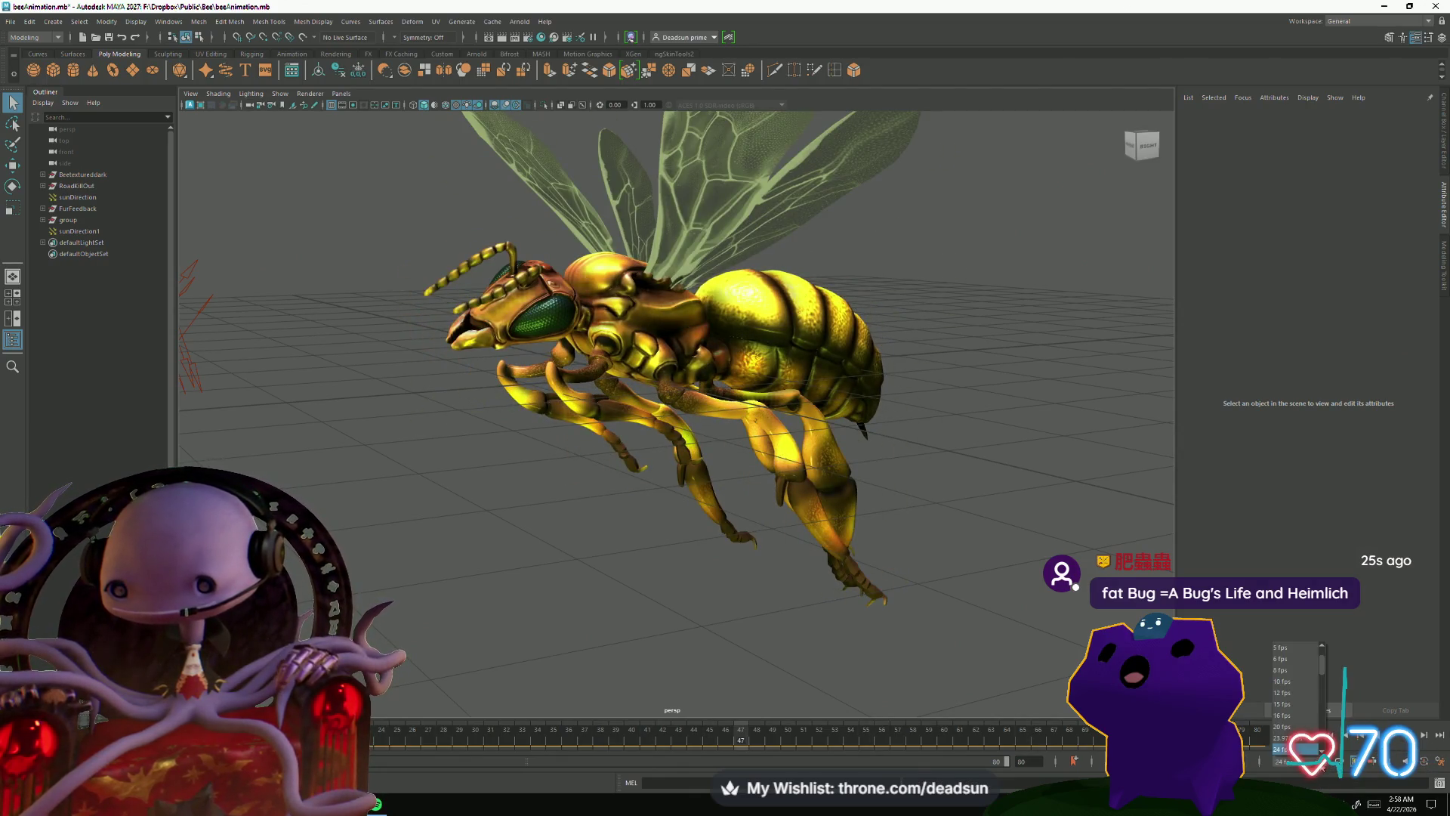
pyautogui.click(1303, 669)
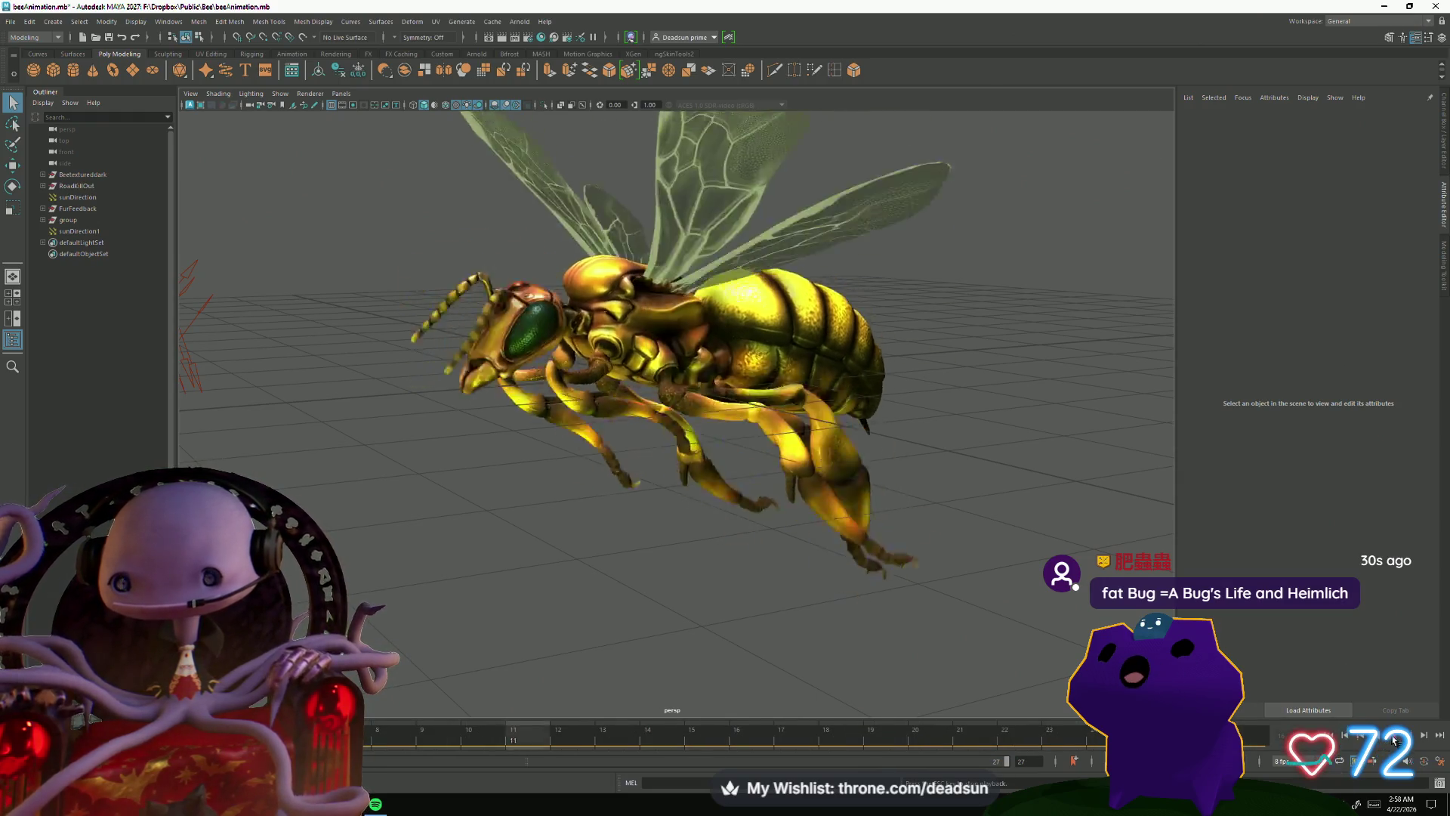
pyautogui.click(1284, 760)
pyautogui.scroll(-10, 1307, 729)
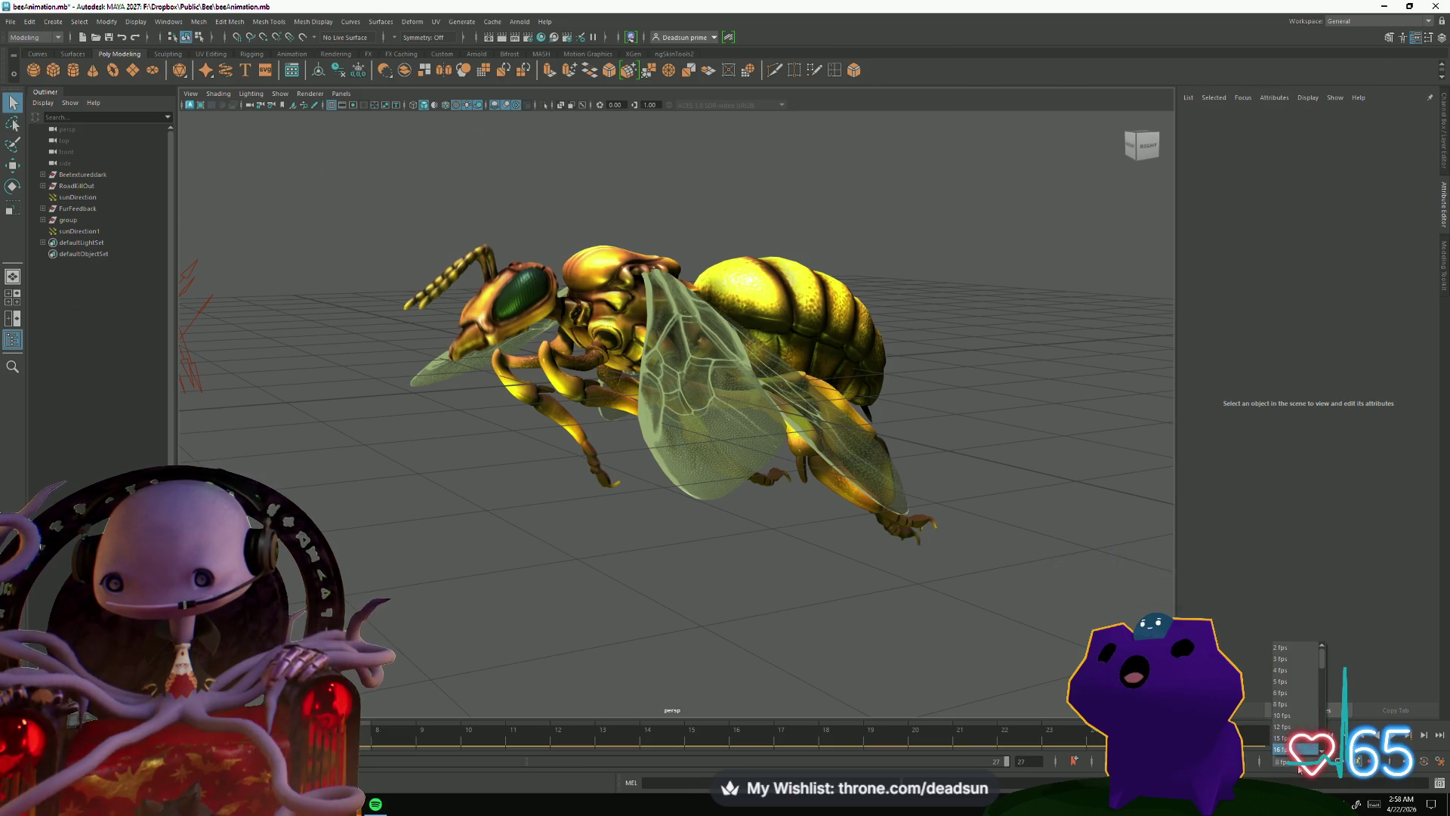
pyautogui.scroll(-1, 1310, 748)
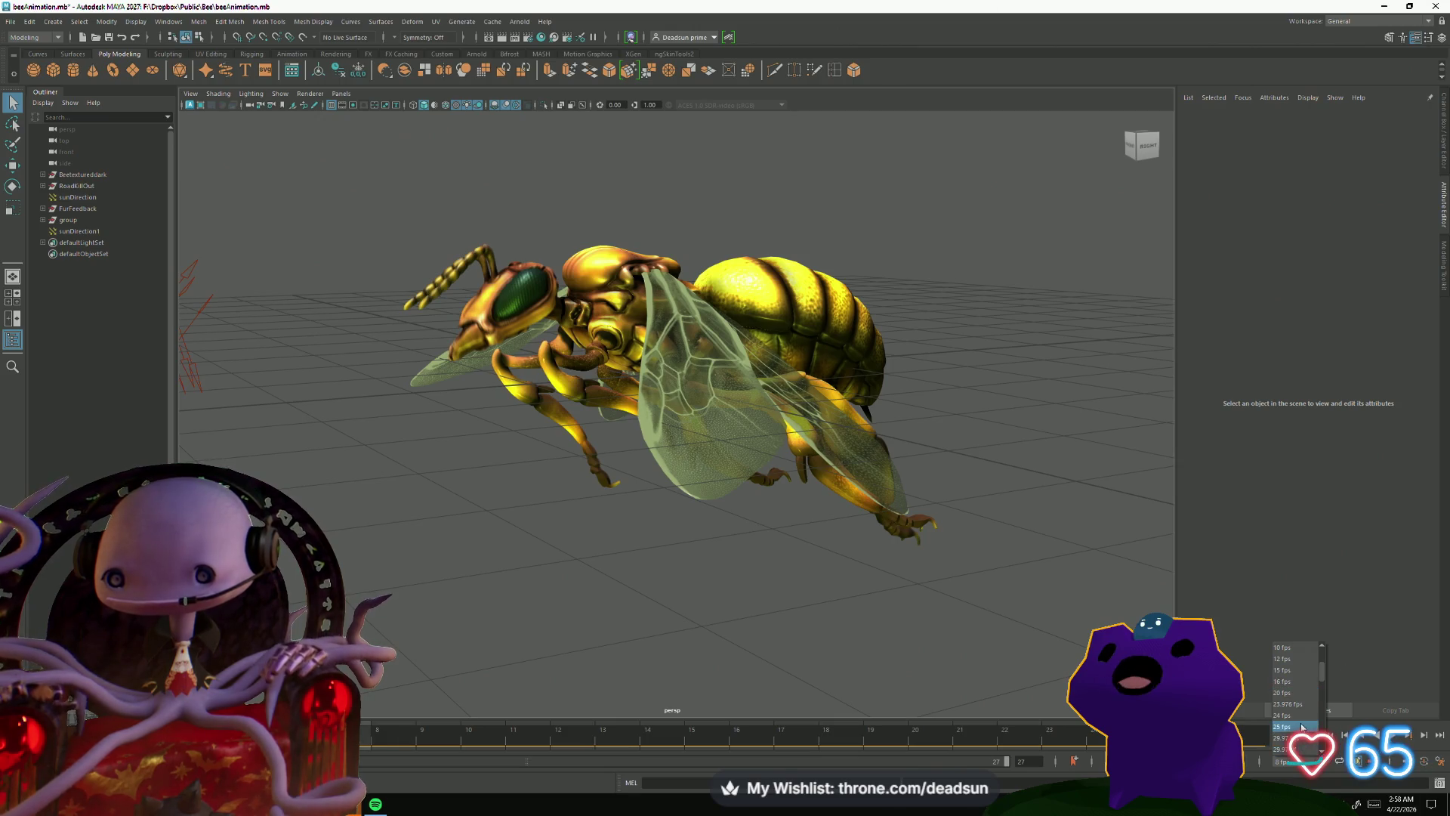
pyautogui.click(1307, 716)
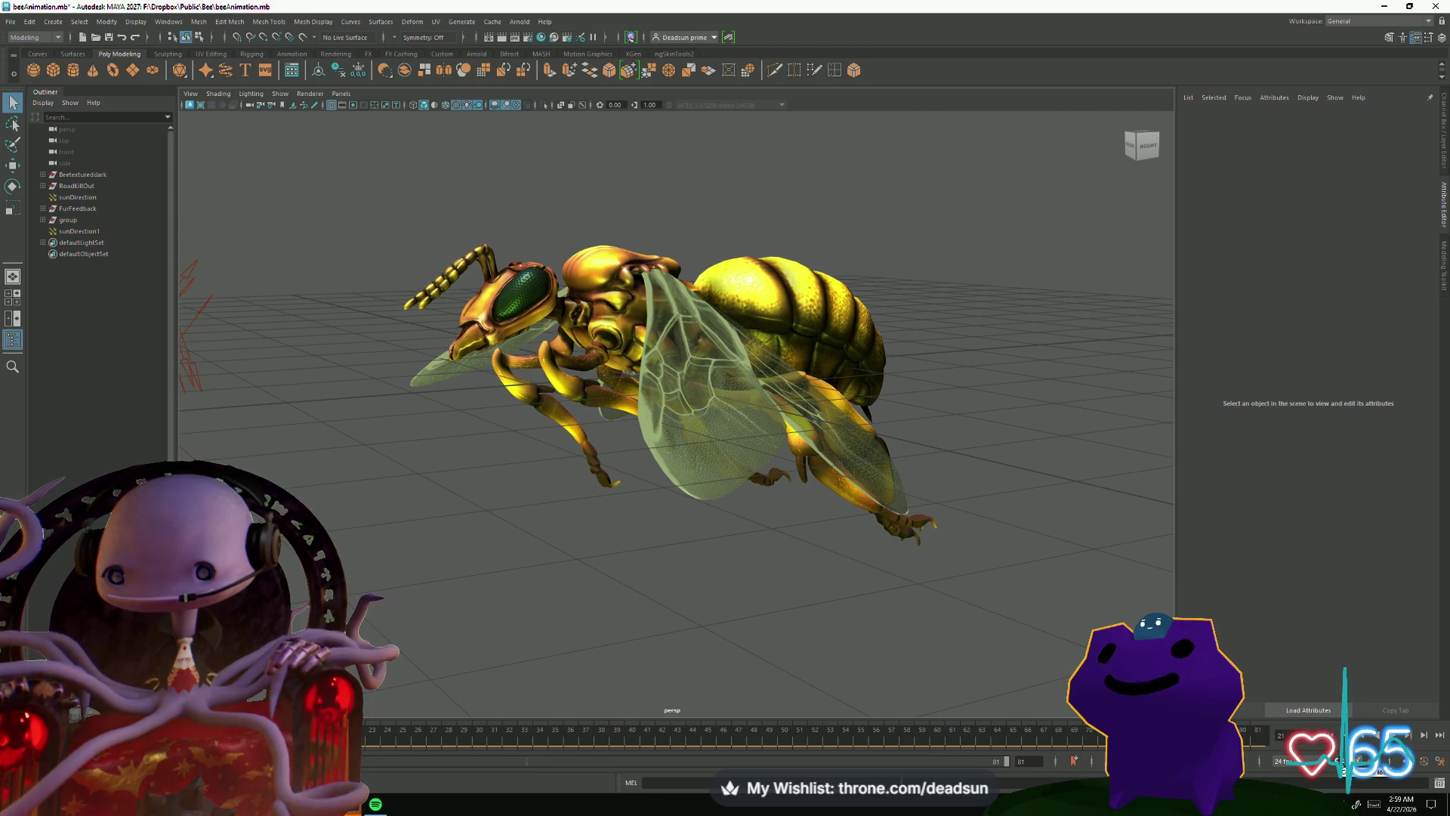
pyautogui.click(1389, 735)
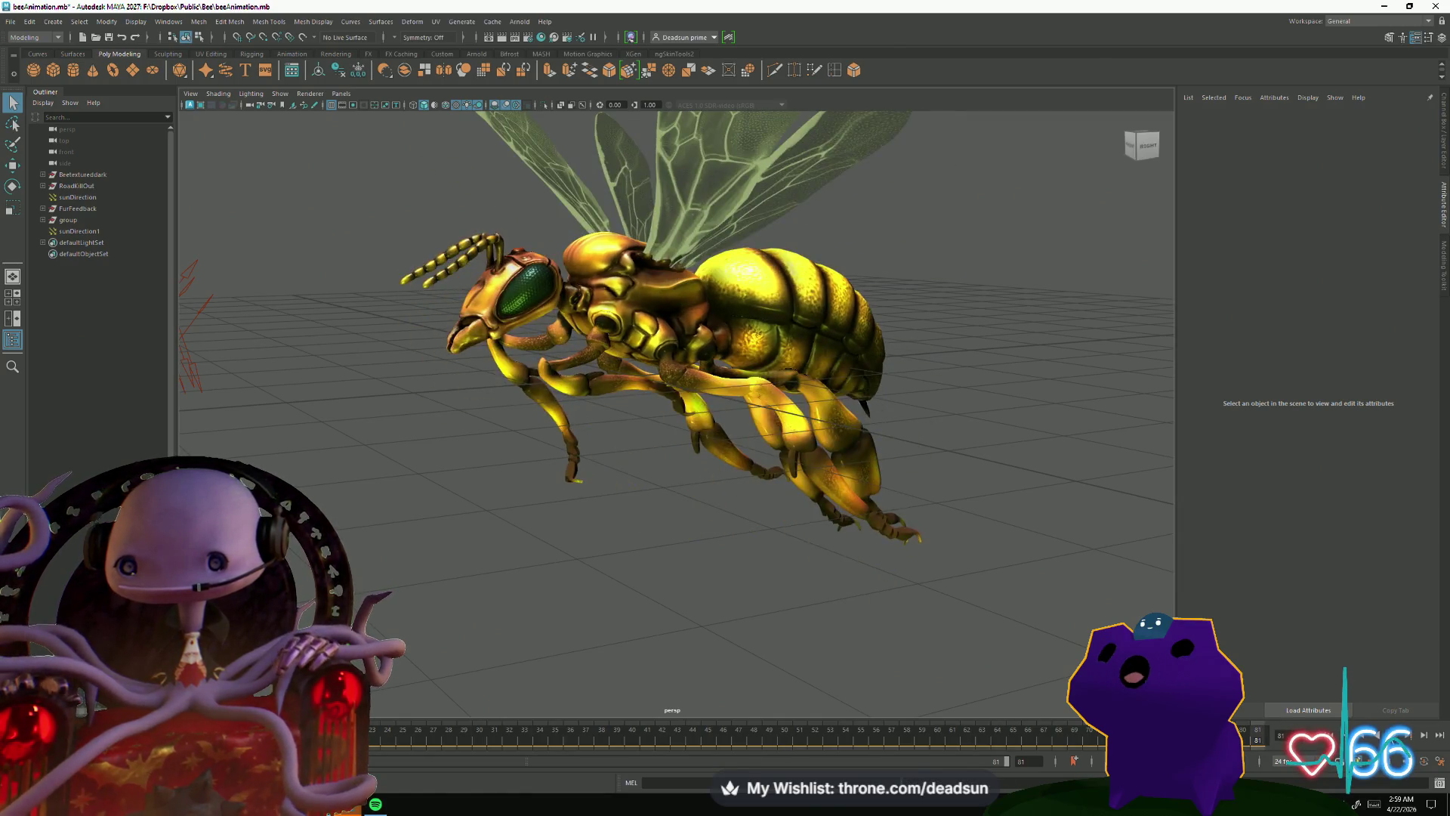
pyautogui.moveTo(529, 547)
pyautogui.keyDown('alt'); pyautogui.mouseDown()
pyautogui.moveTo(850, 548)
pyautogui.moveTo(858, 582)
pyautogui.moveTo(672, 618)
pyautogui.moveTo(665, 597)
pyautogui.moveTo(689, 601)
pyautogui.moveTo(661, 621)
pyautogui.moveTo(944, 627)
pyautogui.moveTo(971, 597)
pyautogui.mouseUp(); pyautogui.keyUp('alt')
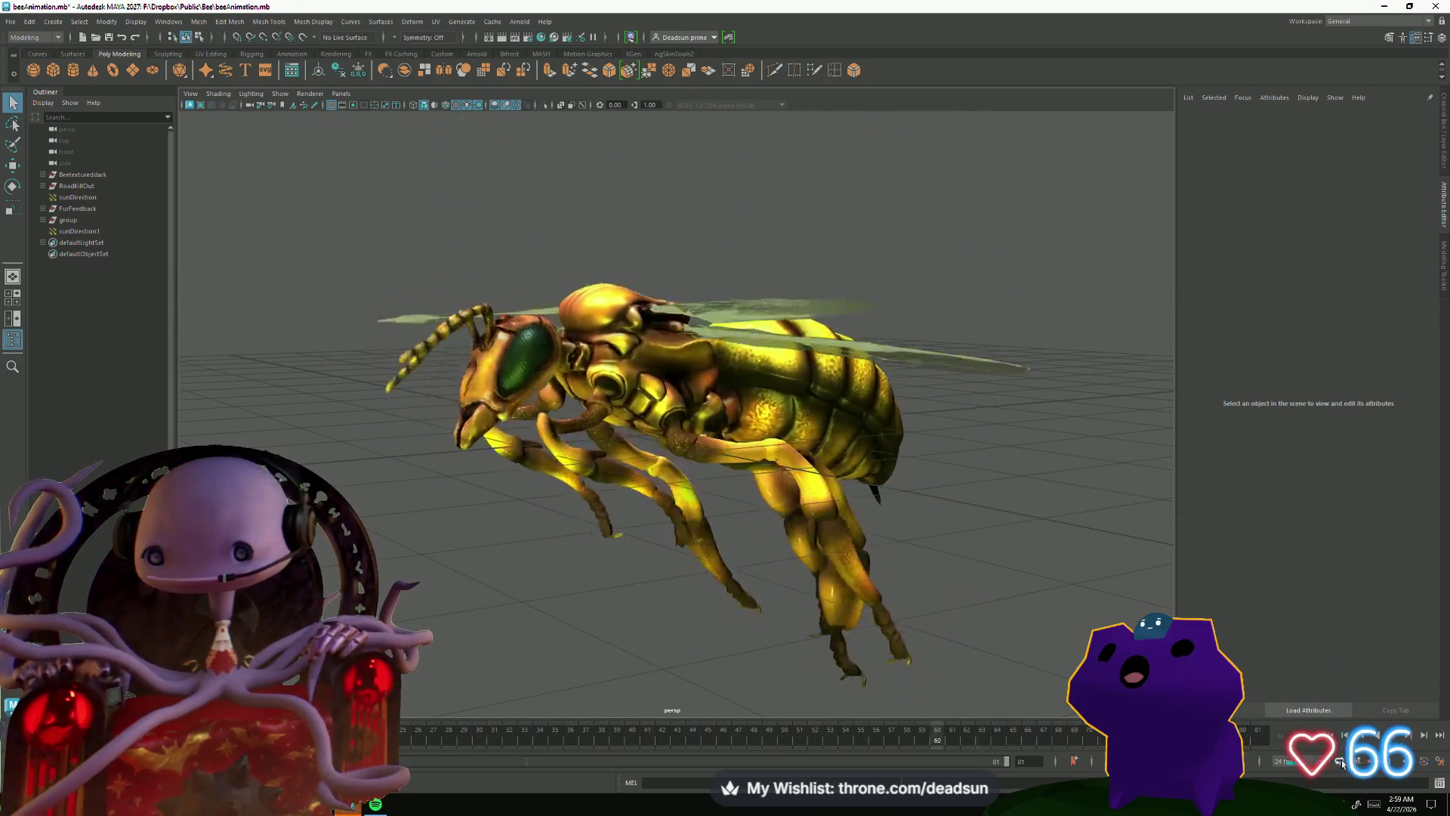
pyautogui.keyDown('alt'); pyautogui.moveTo(814, 596); pyautogui.dragTo(706, 564); pyautogui.keyUp('alt')
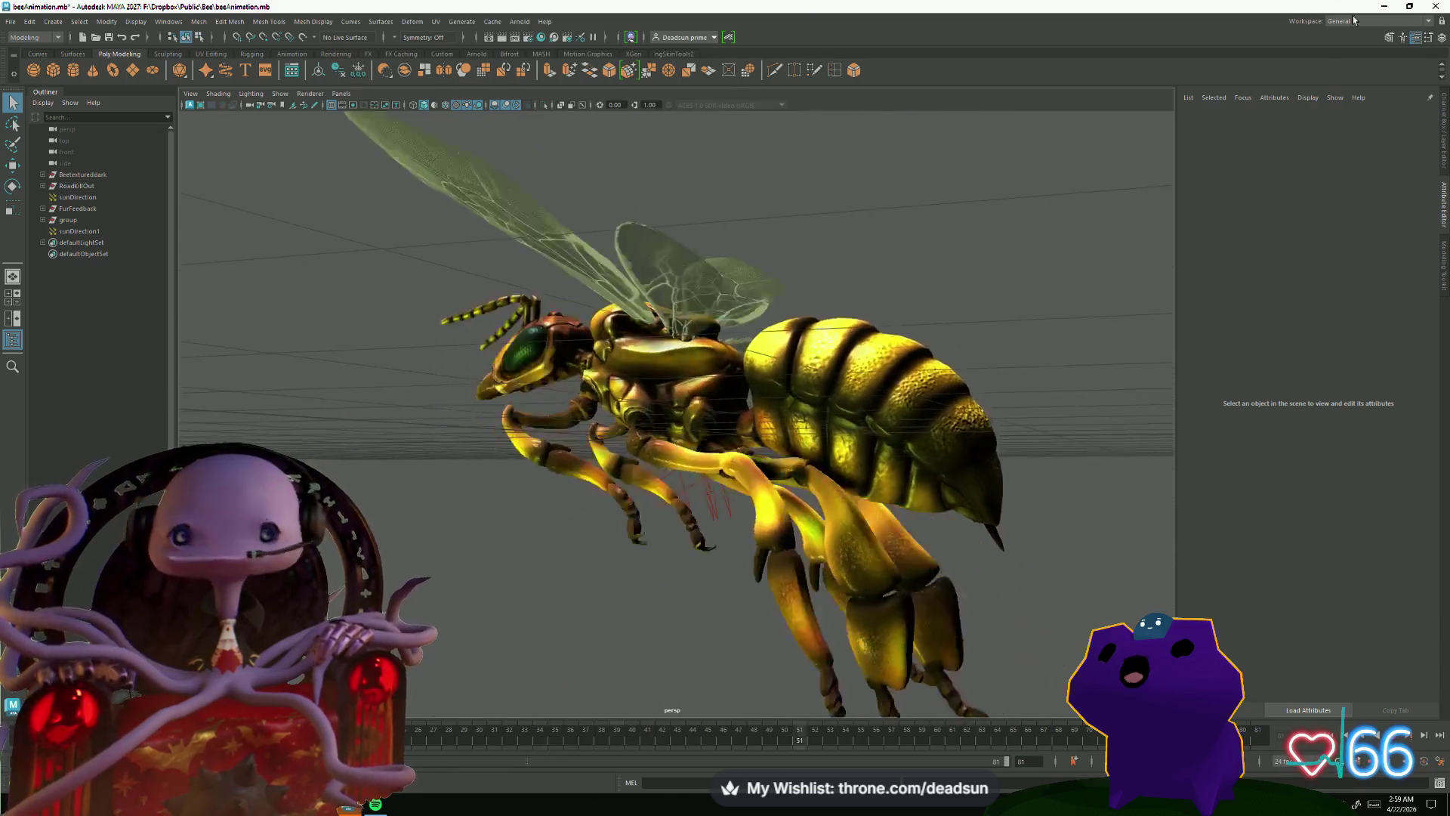
pyautogui.hotkey('ctrl', 'n')
# Step: Close the bee scene without saving, orbit the hover-bike, then minimise its window
pyautogui.click(718, 412)
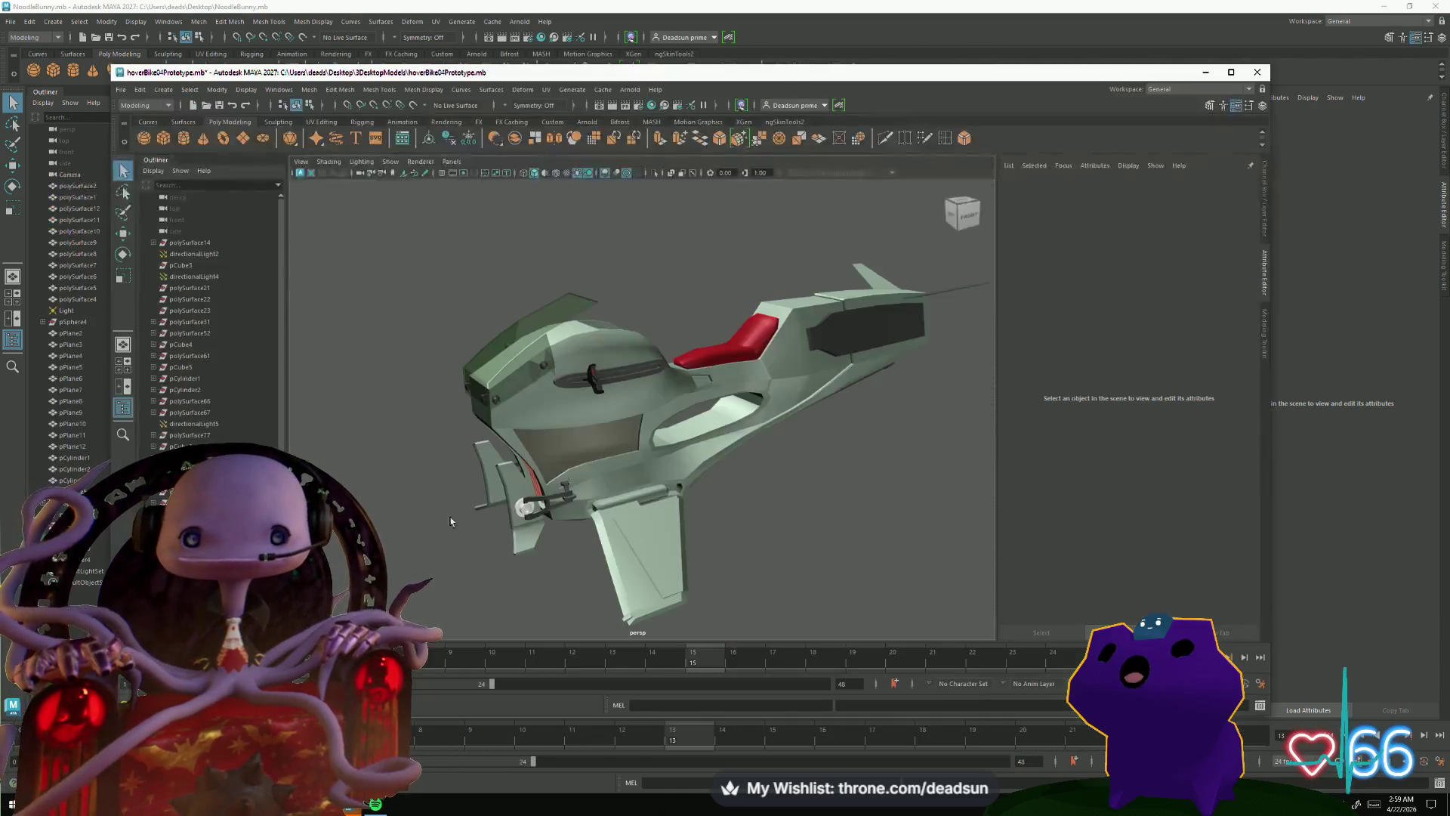
pyautogui.moveTo(536, 548)
pyautogui.keyDown('alt'); pyautogui.mouseDown()
pyautogui.moveTo(665, 507)
pyautogui.moveTo(621, 448)
pyautogui.mouseUp(); pyautogui.keyUp('alt')
pyautogui.click(1209, 76)
# Step: Orbit and zoom the NoodleBunny scene to a close front view of the bunny's face
pyautogui.moveTo(741, 529)
pyautogui.keyDown('alt'); pyautogui.mouseDown()
pyautogui.moveTo(776, 580)
pyautogui.moveTo(684, 545)
pyautogui.moveTo(710, 538)
pyautogui.moveTo(755, 575)
pyautogui.moveTo(836, 592)
pyautogui.moveTo(655, 605)
pyautogui.moveTo(862, 592)
pyautogui.moveTo(852, 595)
pyautogui.mouseUp(); pyautogui.keyUp('alt')
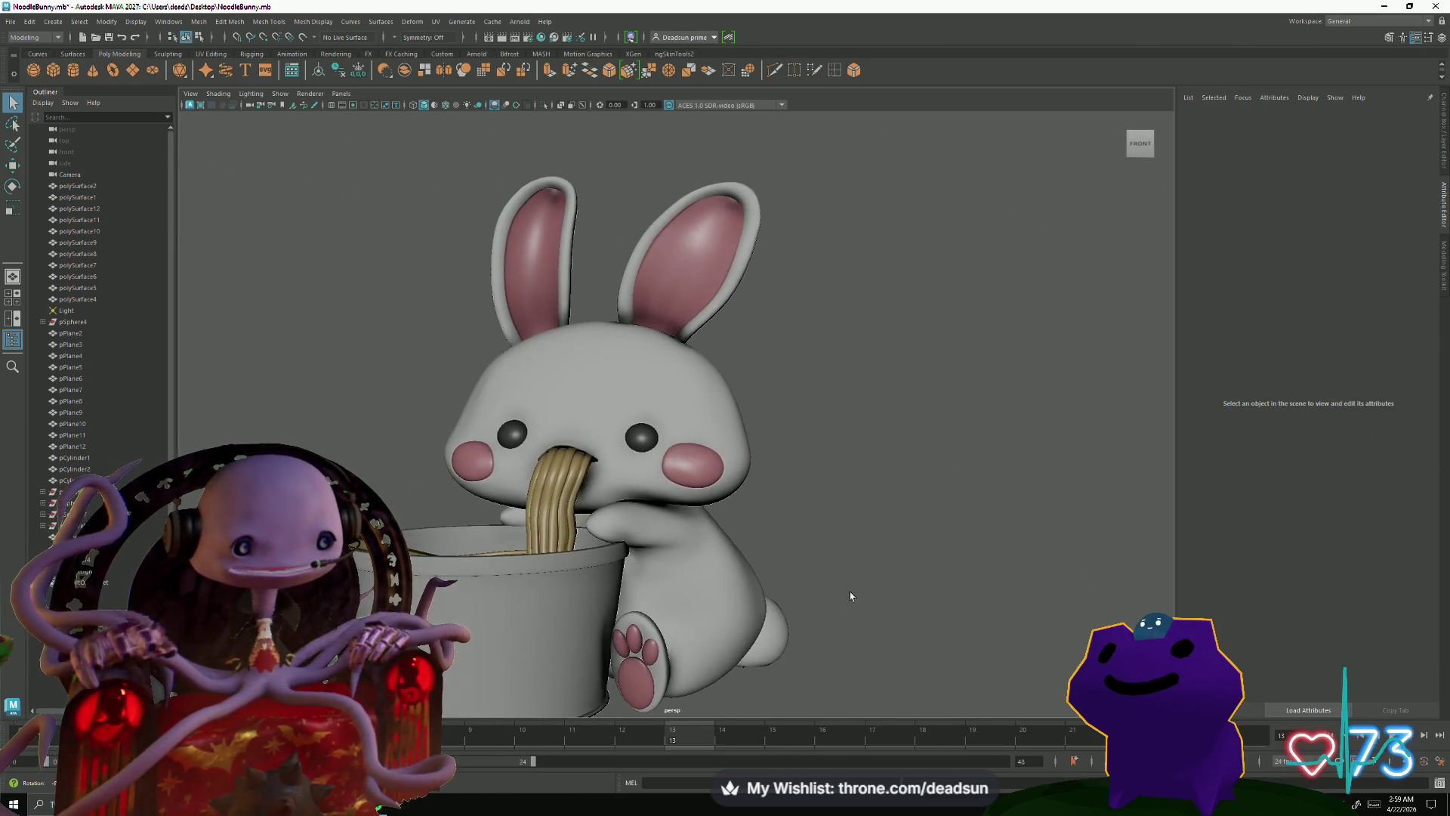
pyautogui.scroll(3, 763, 602)
pyautogui.scroll(-4, 818, 644)
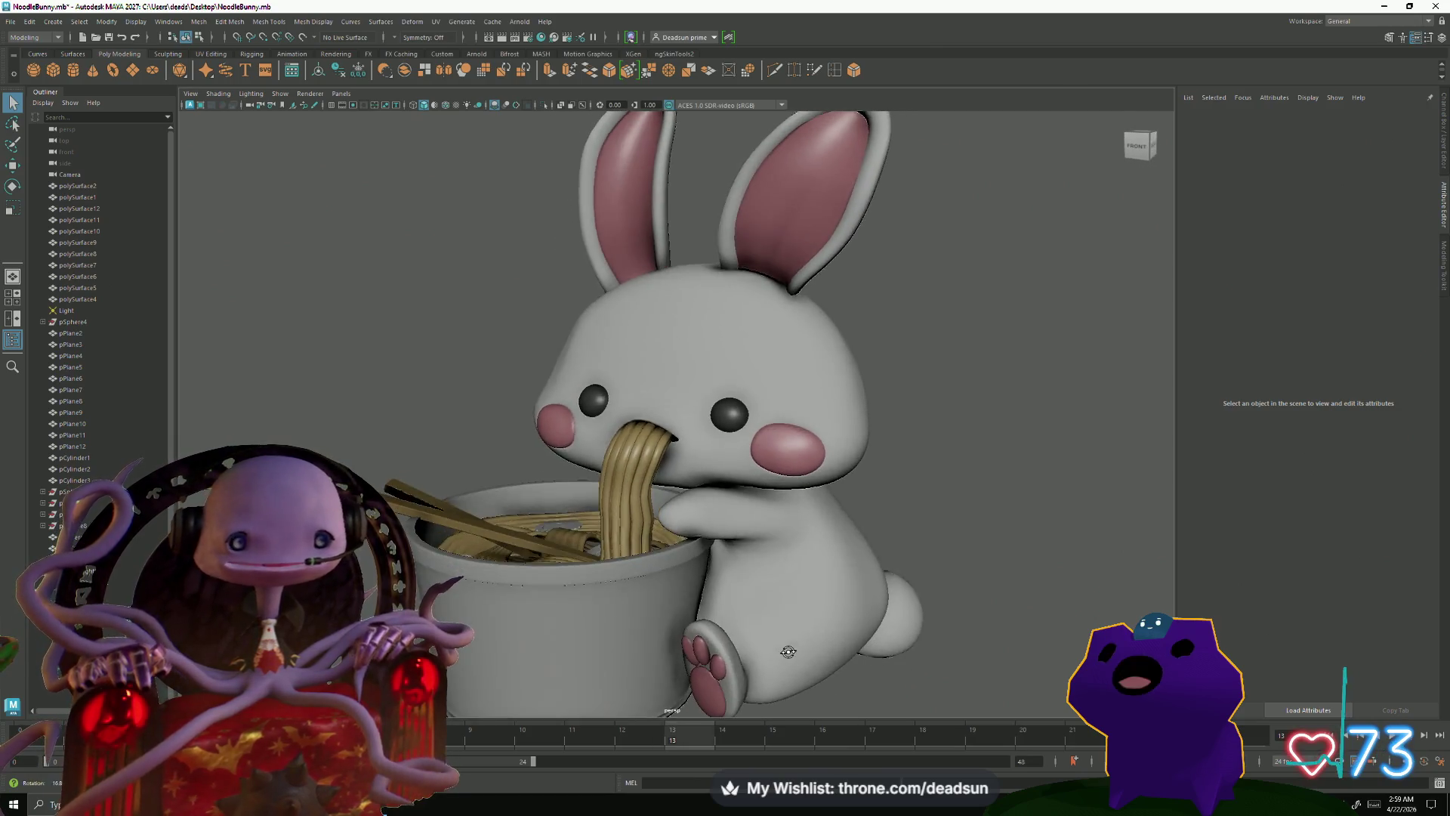
pyautogui.moveTo(818, 644)
pyautogui.keyDown('alt'); pyautogui.mouseDown()
pyautogui.moveTo(601, 641)
pyautogui.moveTo(850, 614)
pyautogui.mouseUp(); pyautogui.keyUp('alt')
pyautogui.moveTo(850, 614)
pyautogui.keyDown('alt'); pyautogui.mouseDown(button='right')
pyautogui.moveTo(907, 695)
pyautogui.moveTo(738, 676)
pyautogui.mouseUp(button='right'); pyautogui.keyUp('alt')
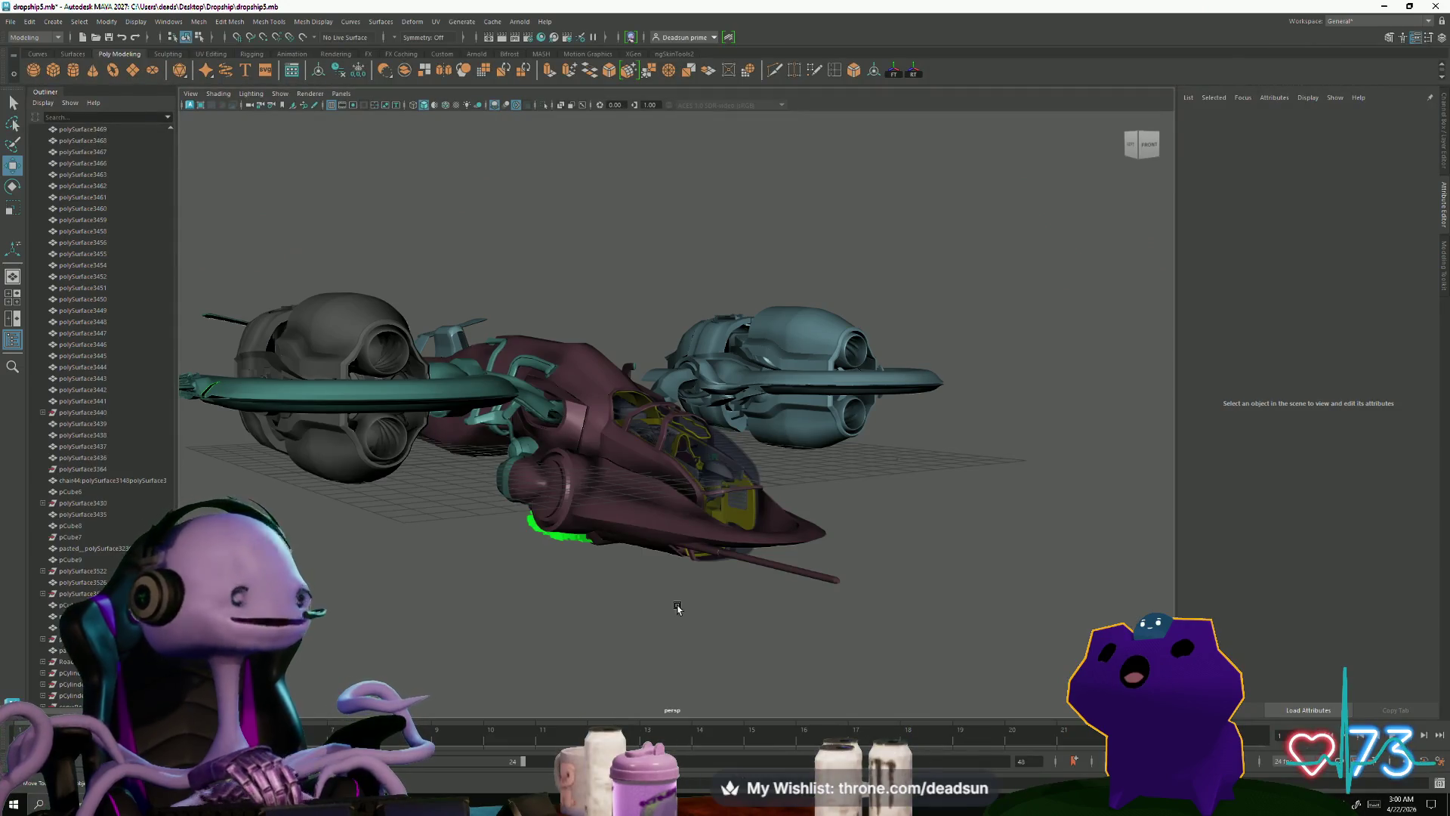
# Step: Turn the dropship5 model to a front view, then bring up Alt+Tab
pyautogui.moveTo(668, 515)
pyautogui.keyDown('alt'); pyautogui.mouseDown()
pyautogui.moveTo(602, 551)
pyautogui.moveTo(664, 553)
pyautogui.moveTo(608, 595)
pyautogui.moveTo(690, 609)
pyautogui.moveTo(664, 576)
pyautogui.moveTo(698, 616)
pyautogui.moveTo(559, 628)
pyautogui.mouseUp(); pyautogui.keyUp('alt')
pyautogui.scroll(3, 661, 558)
pyautogui.scroll(-5, 649, 567)
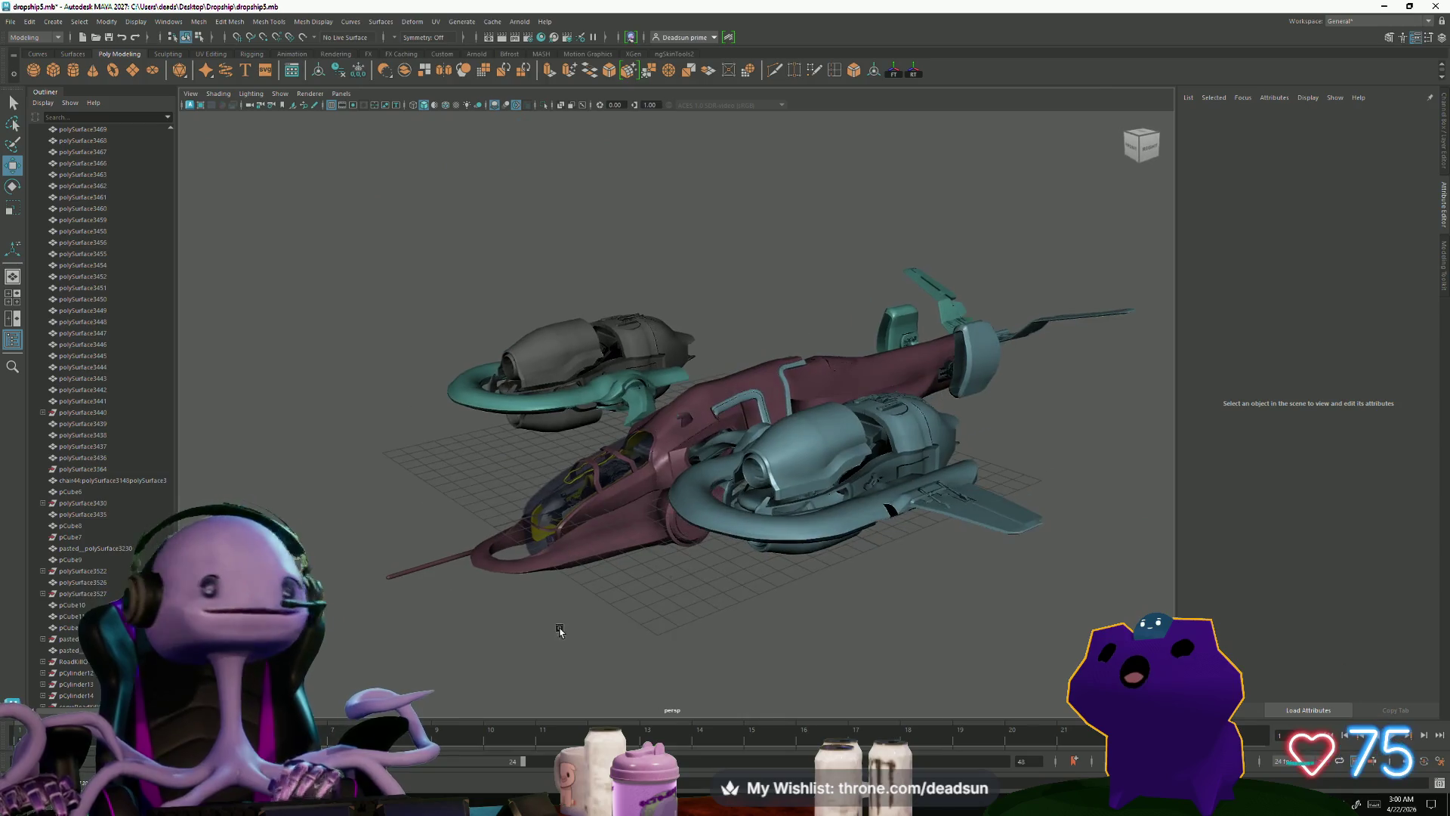
pyautogui.hotkey('alt', 'Tab')
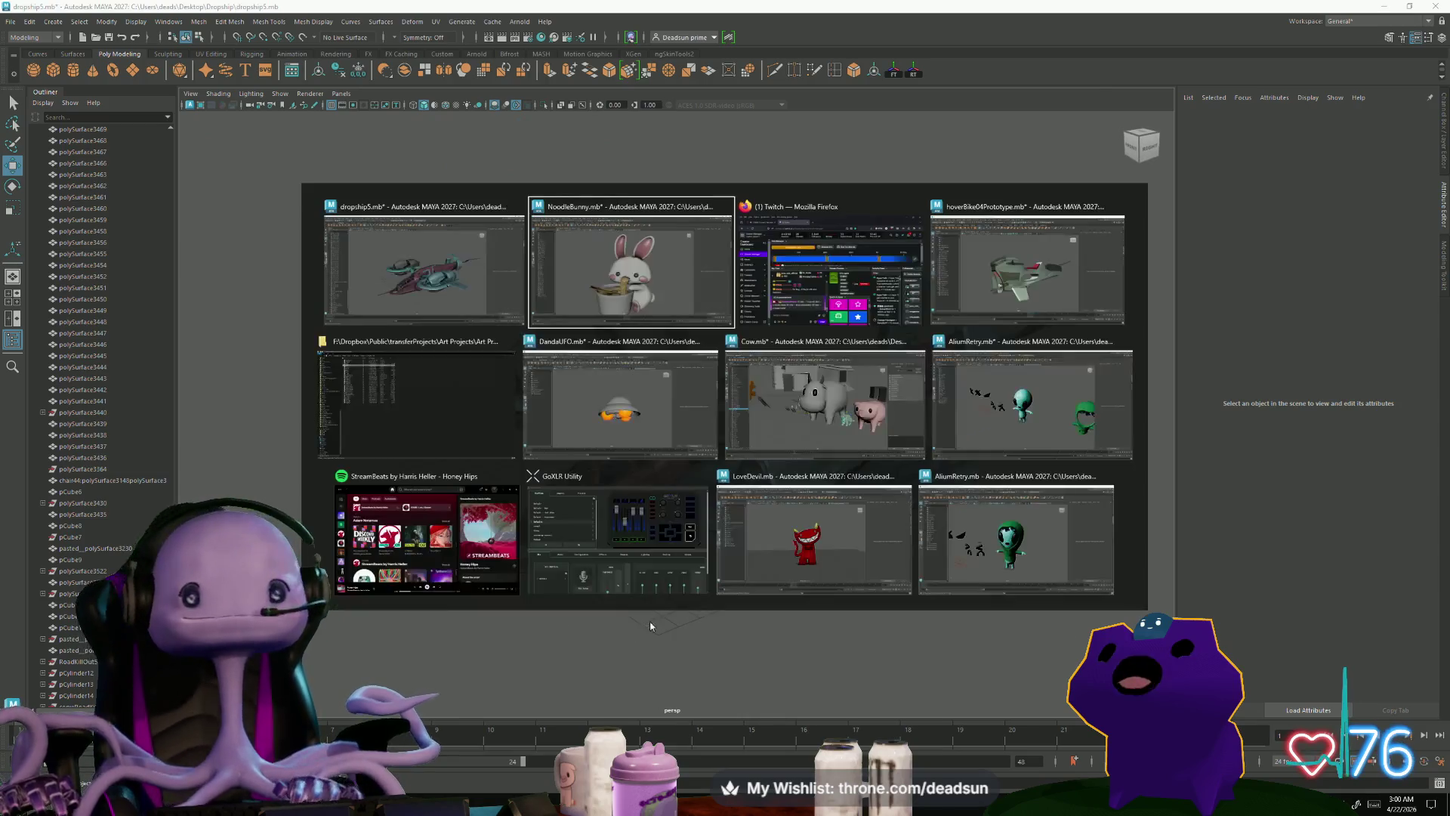
# Step: Switch to Cow.mb and orbit around the barn, silo and house
pyautogui.click(823, 402)
pyautogui.keyDown('alt'); pyautogui.moveTo(823, 402); pyautogui.dragTo(439, 333); pyautogui.keyUp('alt')
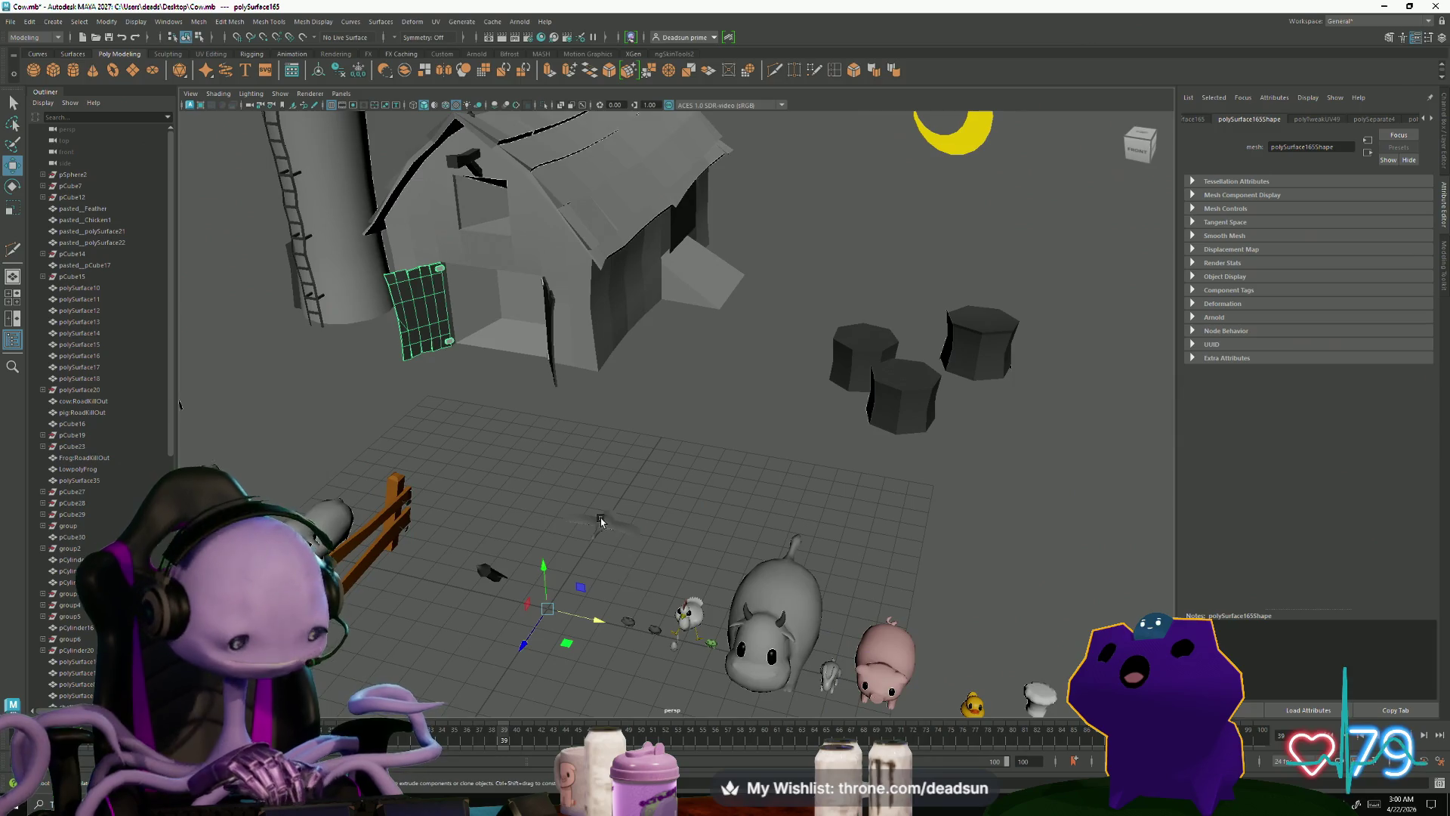
pyautogui.press('f')
pyautogui.moveTo(673, 538)
pyautogui.keyDown('alt'); pyautogui.mouseDown()
pyautogui.moveTo(631, 528)
pyautogui.moveTo(560, 432)
pyautogui.moveTo(557, 582)
pyautogui.mouseUp(); pyautogui.keyUp('alt')
pyautogui.click(632, 528)
pyautogui.moveTo(557, 582)
pyautogui.keyDown('alt'); pyautogui.mouseDown(button='right')
pyautogui.moveTo(842, 622)
pyautogui.moveTo(646, 534)
pyautogui.mouseUp(button='right'); pyautogui.keyUp('alt')
pyautogui.moveTo(646, 534)
pyautogui.keyDown('alt'); pyautogui.mouseDown()
pyautogui.moveTo(690, 586)
pyautogui.moveTo(764, 602)
pyautogui.mouseUp(); pyautogui.keyUp('alt')
pyautogui.moveTo(764, 602)
pyautogui.keyDown('alt'); pyautogui.mouseDown(button='right')
pyautogui.moveTo(809, 621)
pyautogui.moveTo(769, 574)
pyautogui.moveTo(624, 508)
pyautogui.moveTo(783, 592)
pyautogui.moveTo(727, 562)
pyautogui.mouseUp(button='right'); pyautogui.keyUp('alt')
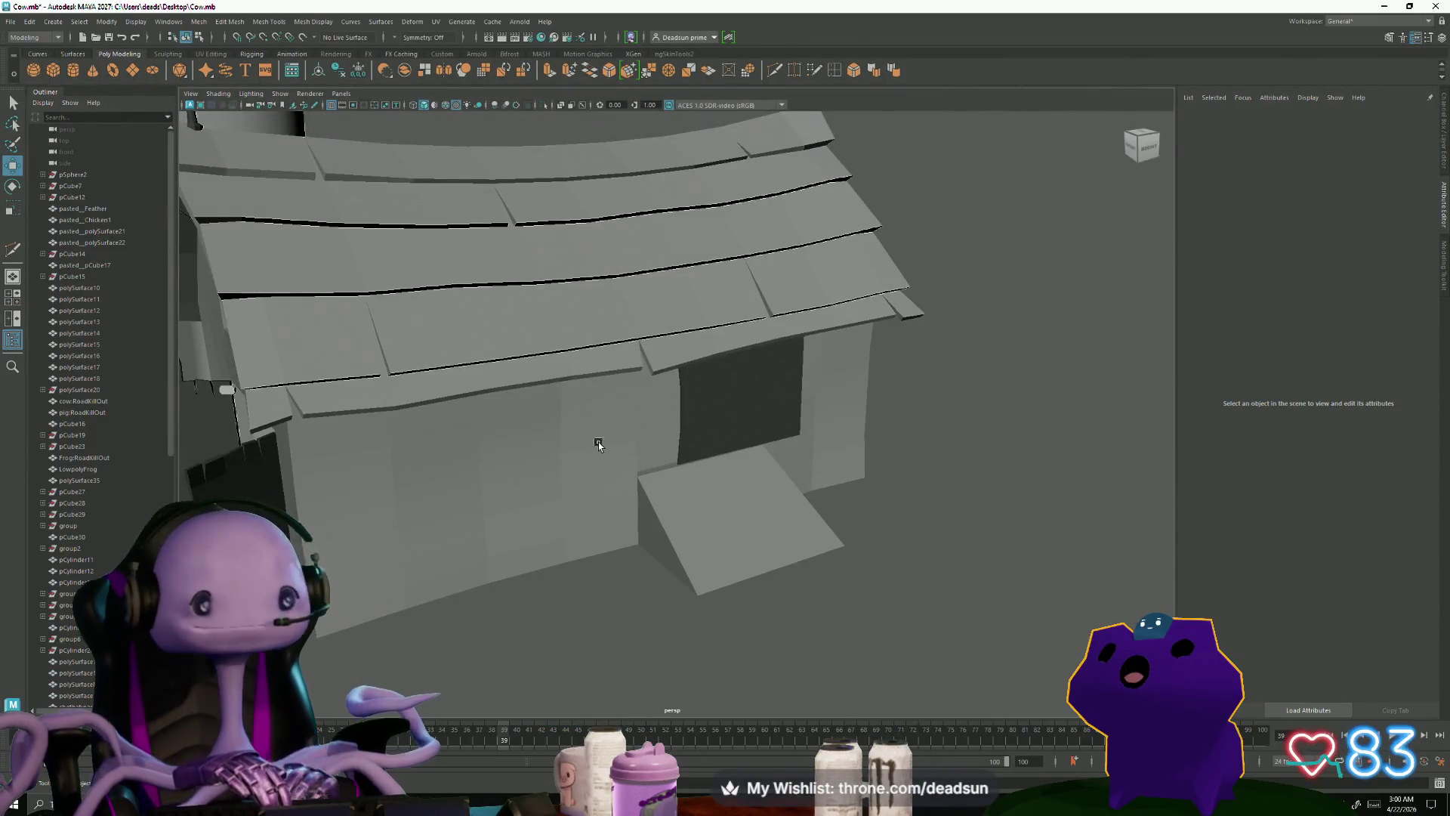
pyautogui.moveTo(611, 486)
pyautogui.keyDown('alt'); pyautogui.mouseDown()
pyautogui.moveTo(655, 466)
pyautogui.moveTo(587, 456)
pyautogui.moveTo(609, 505)
pyautogui.moveTo(569, 508)
pyautogui.moveTo(580, 493)
pyautogui.mouseUp(); pyautogui.keyUp('alt')
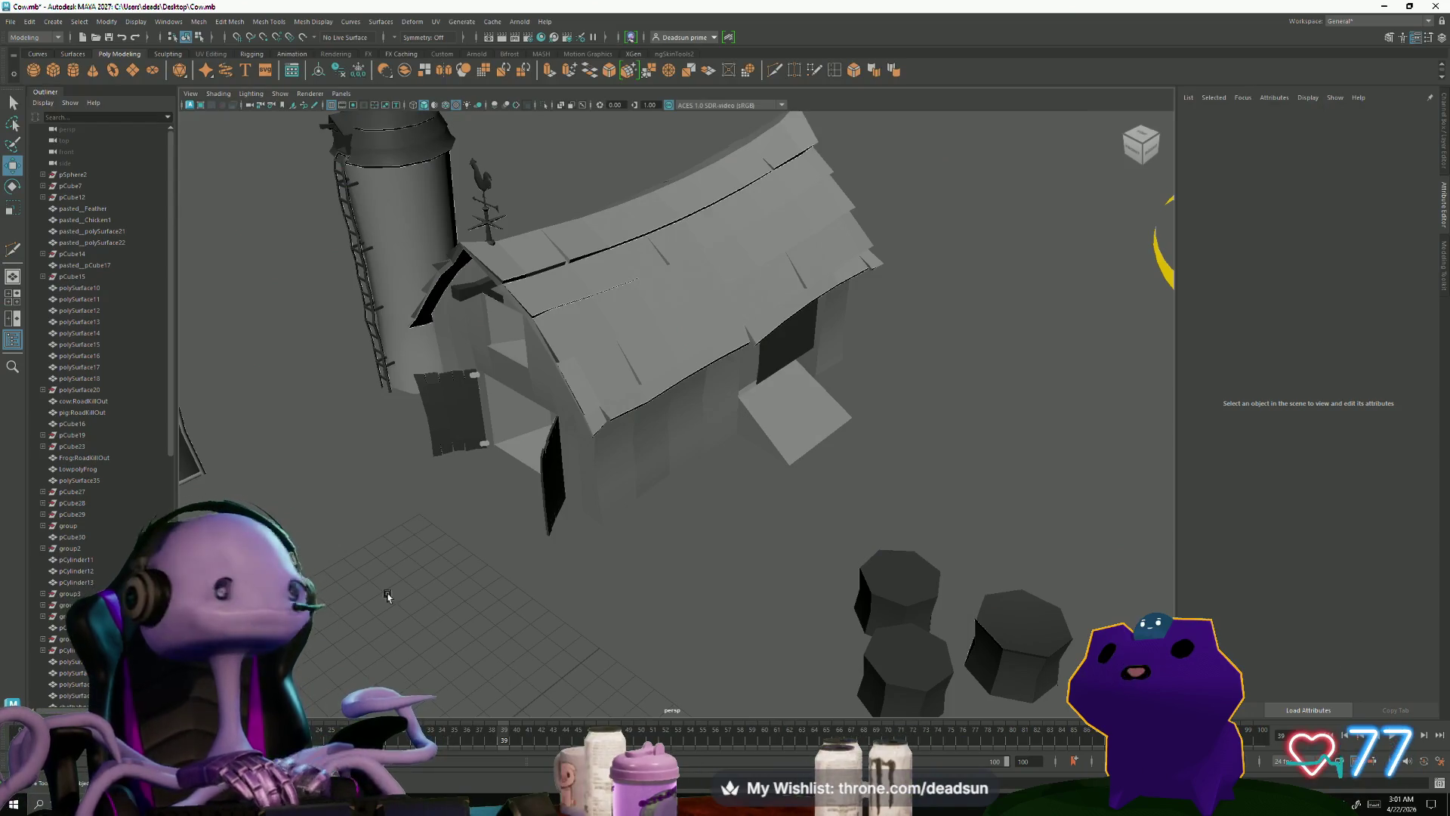
# Step: Tumble to a high overview of the farm and create a poly cube at the grid origin
pyautogui.scroll(-5, 457, 547)
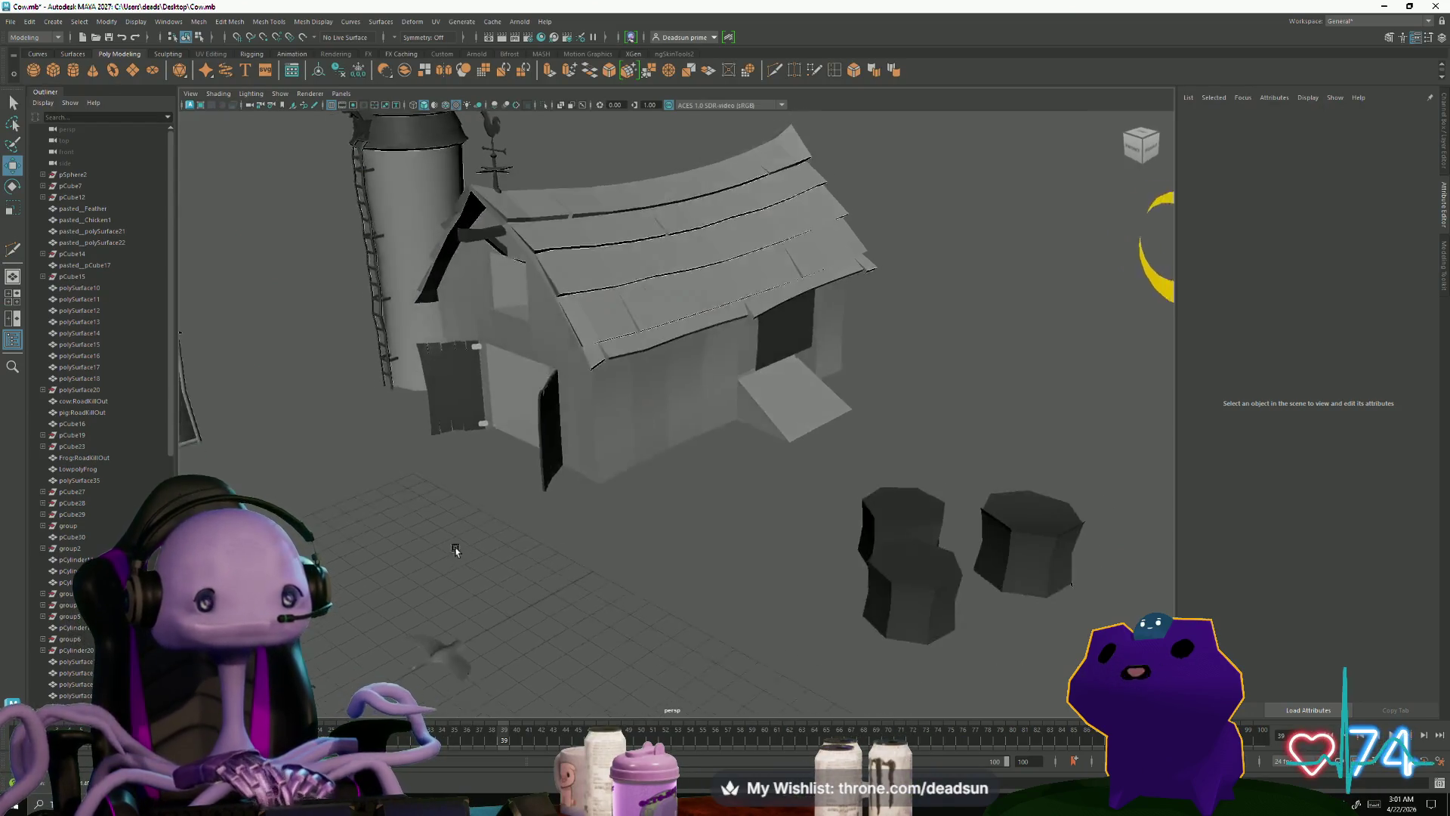
pyautogui.keyDown('alt'); pyautogui.moveTo(461, 533); pyautogui.dragTo(647, 308); pyautogui.keyUp('alt')
pyautogui.click(650, 310)
pyautogui.keyDown('alt'); pyautogui.moveTo(601, 484); pyautogui.dragTo(650, 474); pyautogui.keyUp('alt')
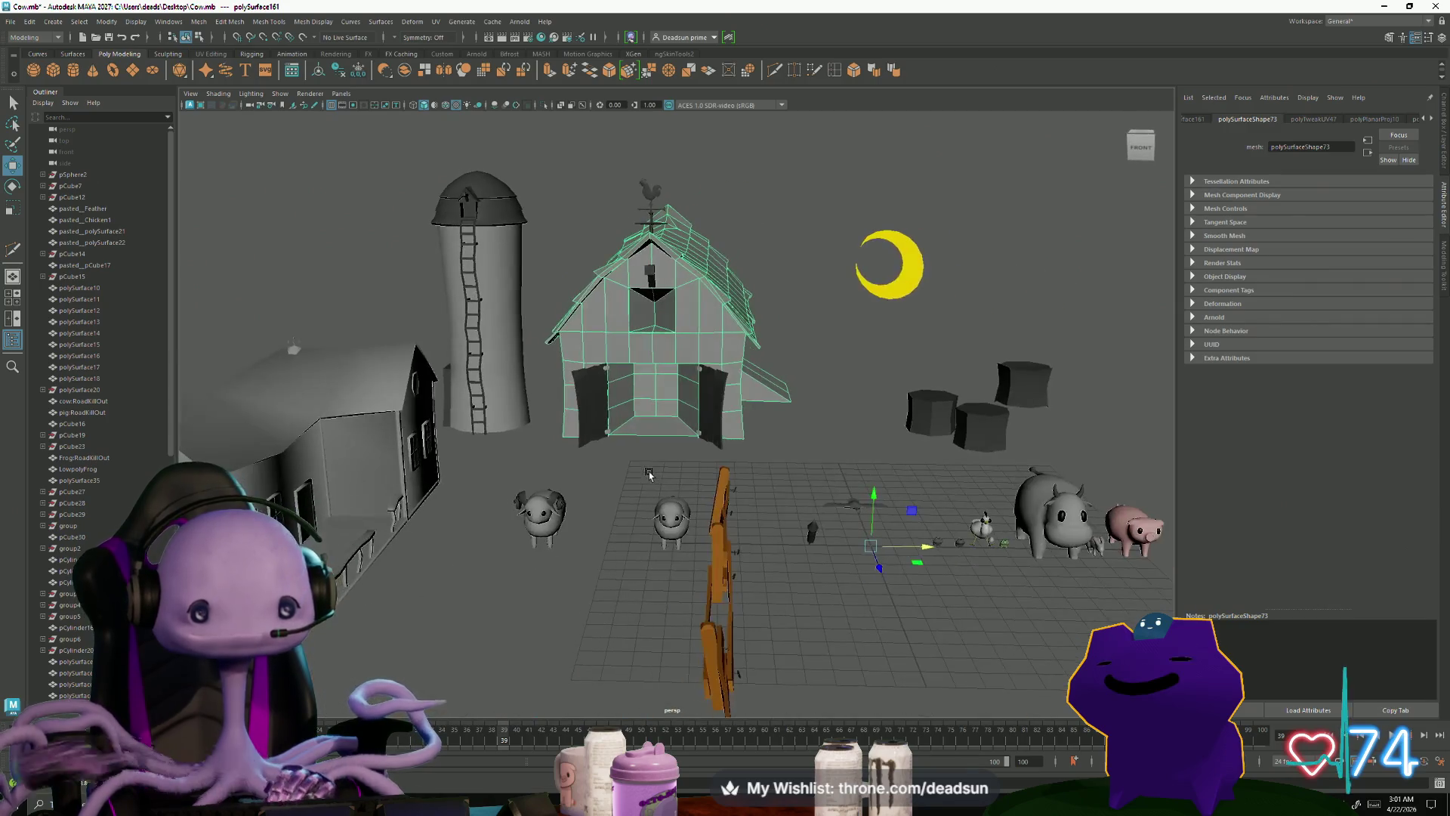
pyautogui.moveTo(734, 375)
pyautogui.keyDown('alt'); pyautogui.mouseDown()
pyautogui.moveTo(680, 453)
pyautogui.moveTo(661, 548)
pyautogui.moveTo(611, 554)
pyautogui.mouseUp(); pyautogui.keyUp('alt')
pyautogui.click(661, 548)
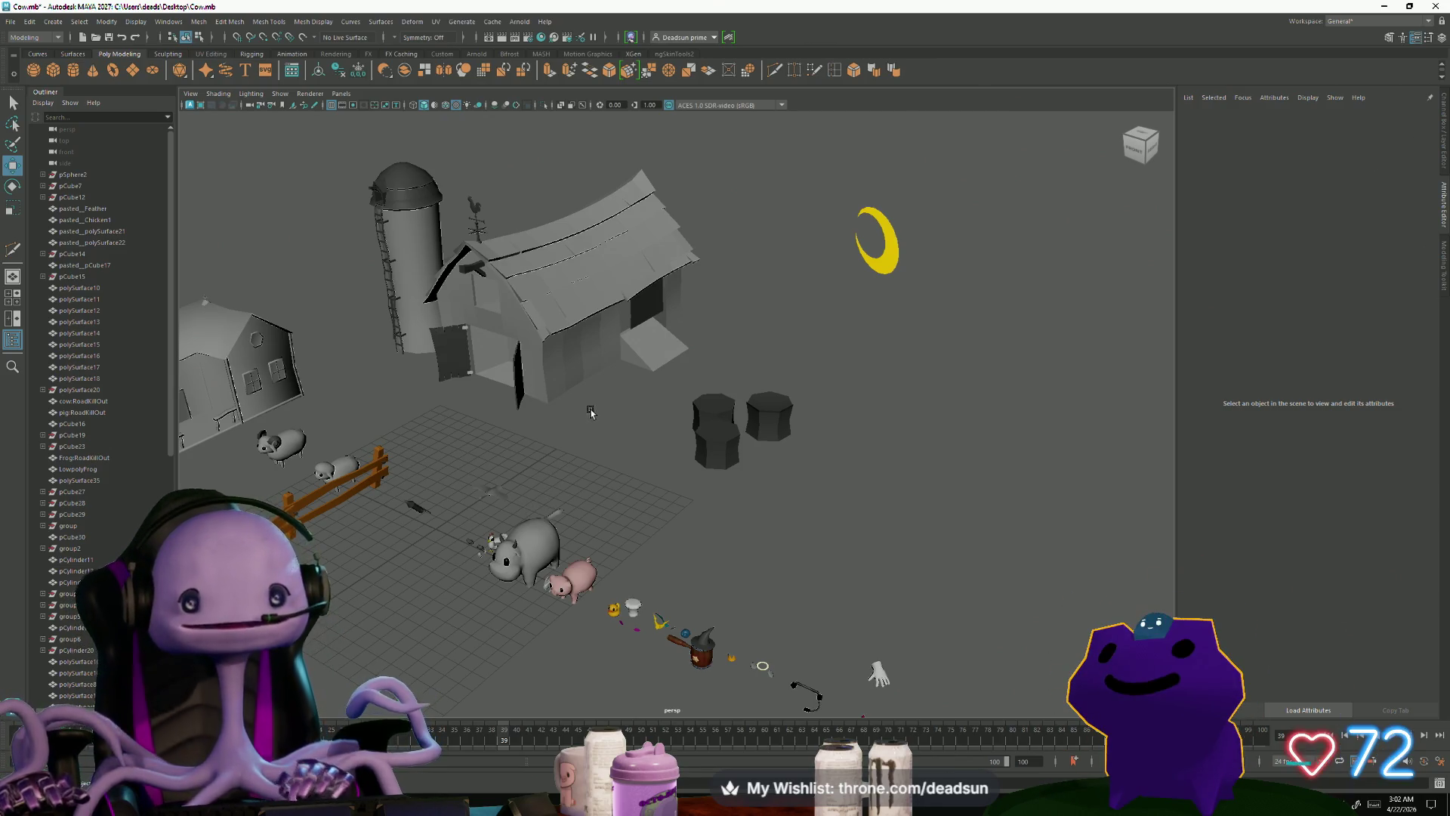
pyautogui.scroll(3, 591, 411)
pyautogui.scroll(-5, 509, 501)
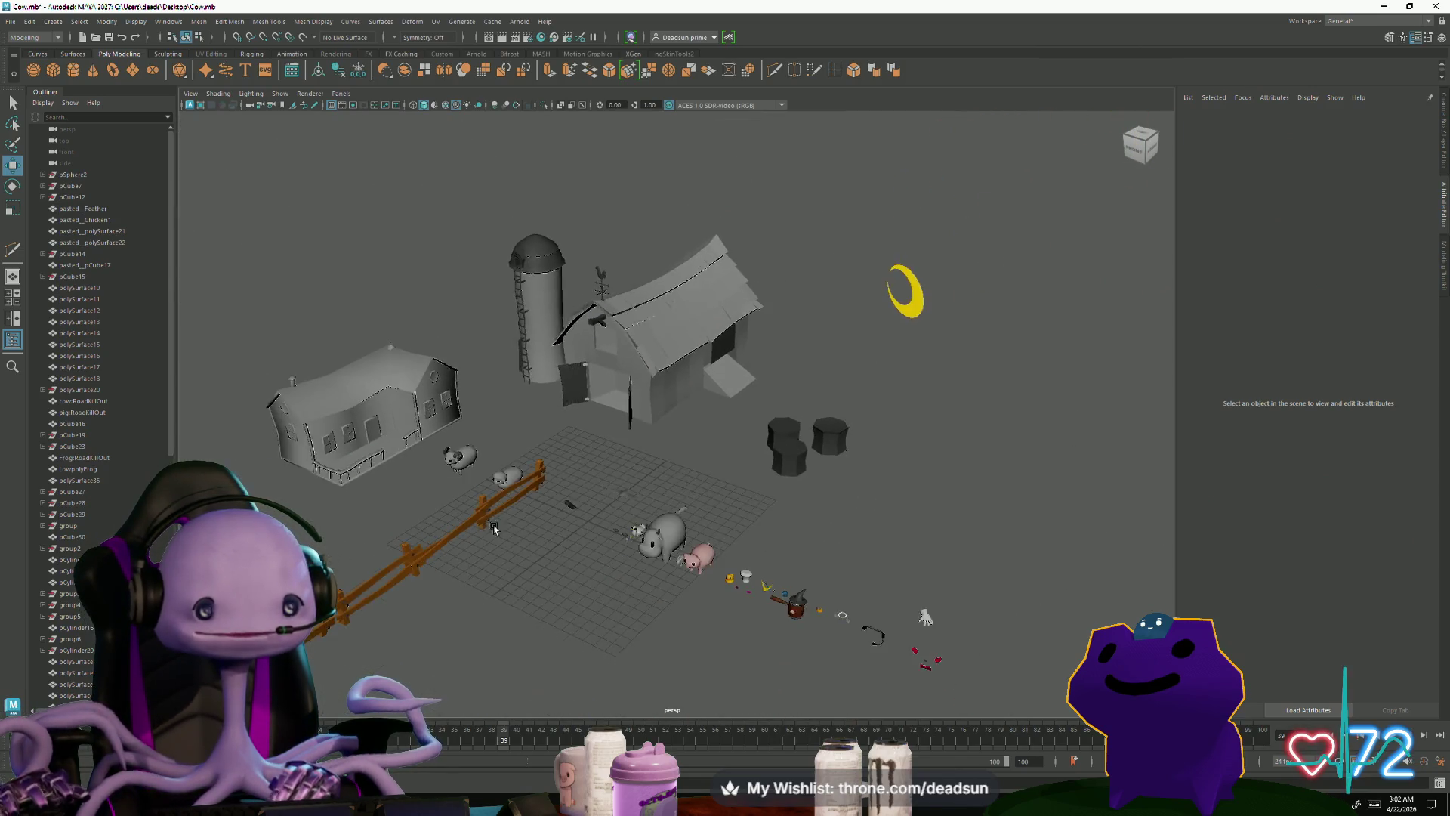
pyautogui.keyDown('alt'); pyautogui.moveTo(494, 528); pyautogui.dragTo(383, 454, button='middle'); pyautogui.keyUp('alt')
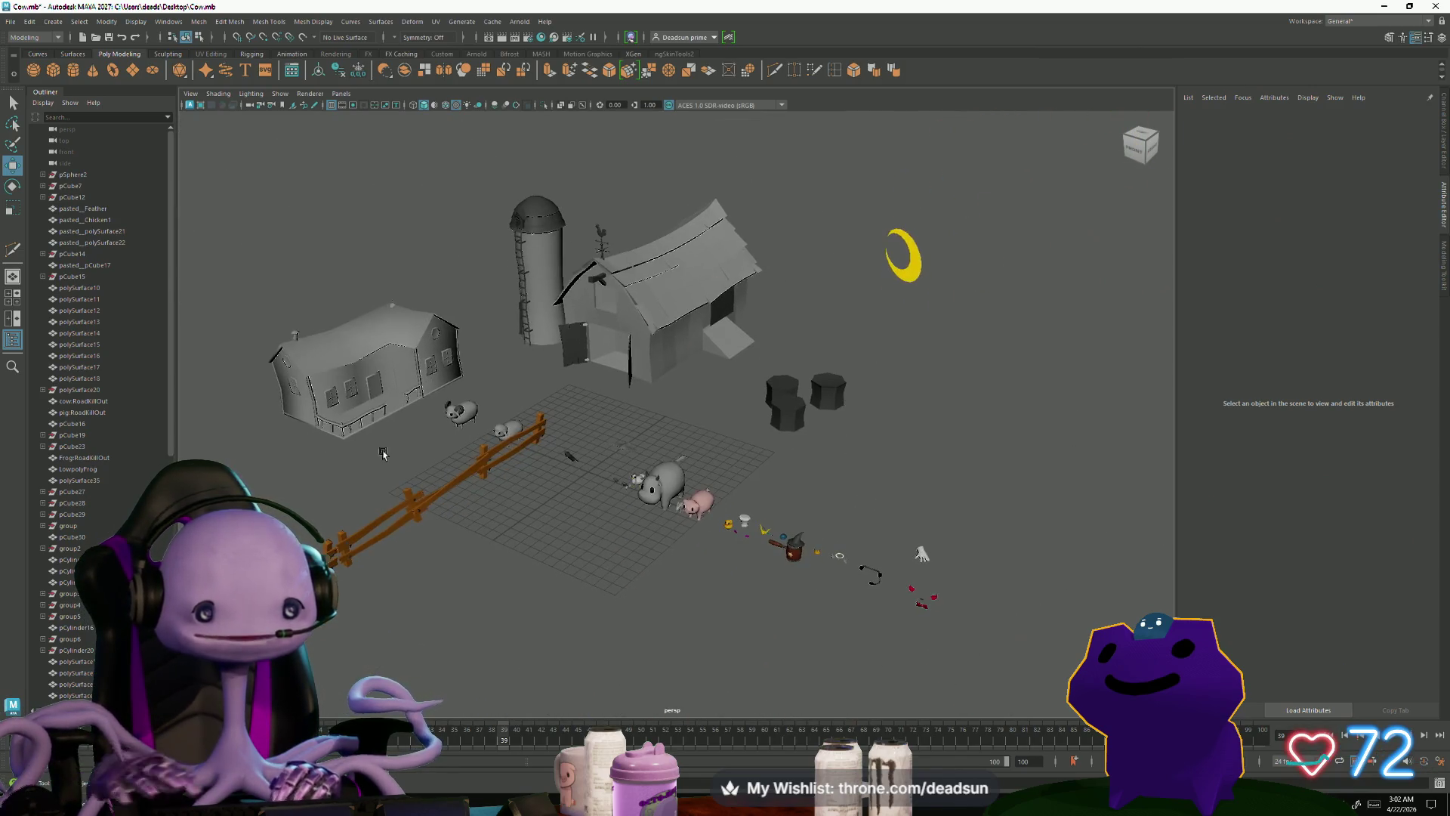
pyautogui.click(50, 75)
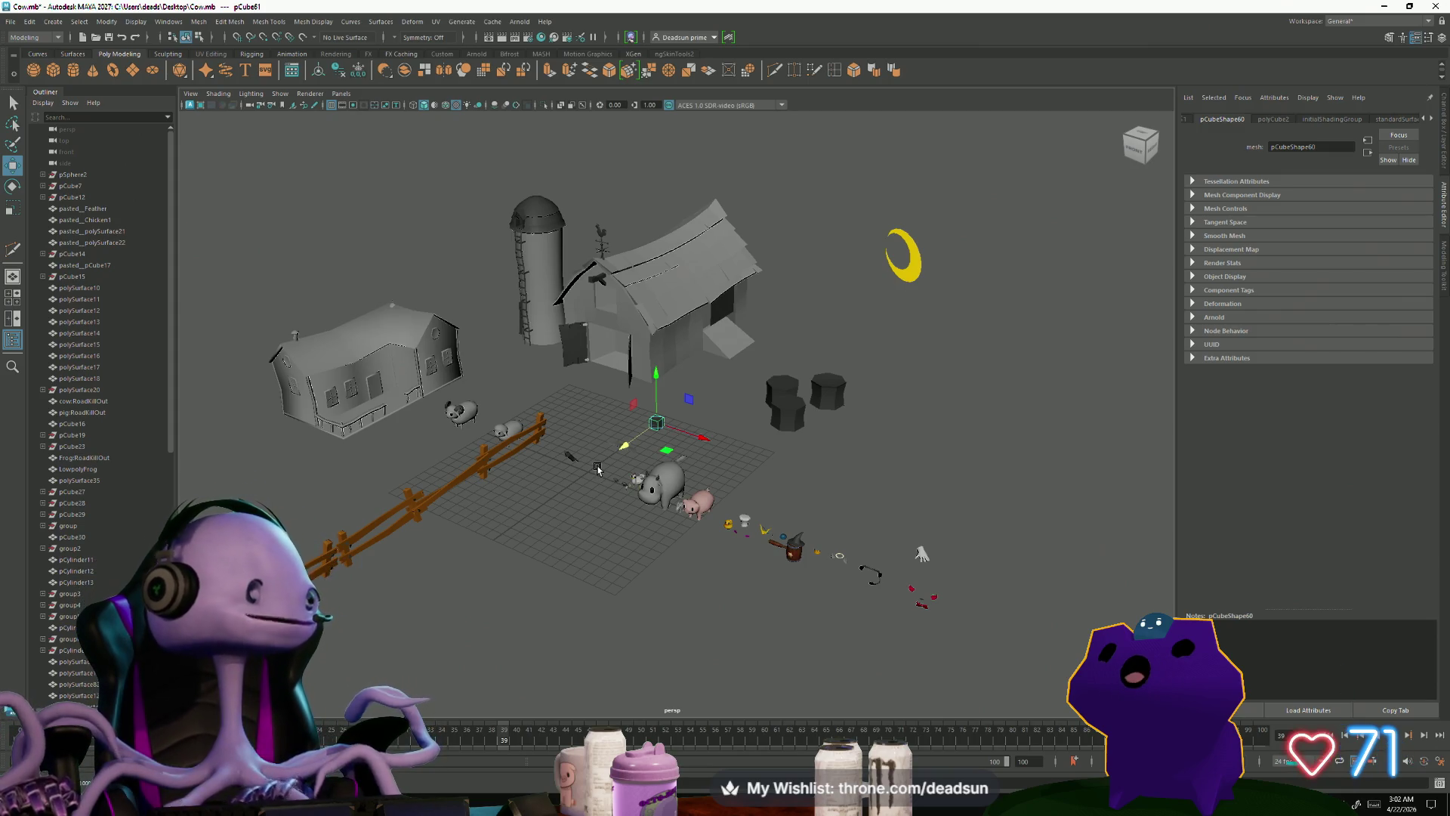
# Step: Delete the new cube's extra faces in face mode, leaving a single plane
pyautogui.scroll(-8, 622, 367)
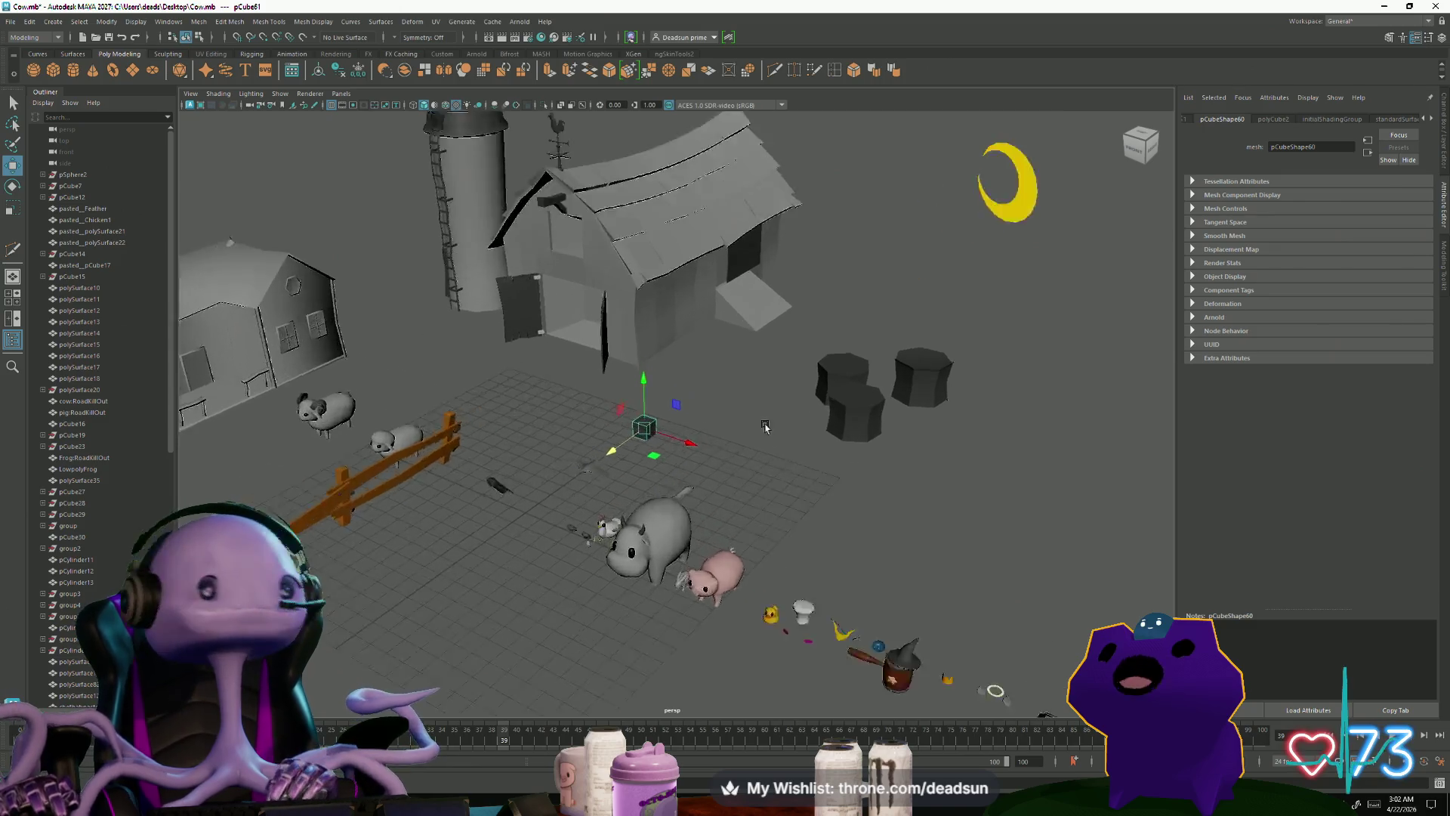
pyautogui.scroll(4, 755, 498)
pyautogui.scroll(-4, 661, 511)
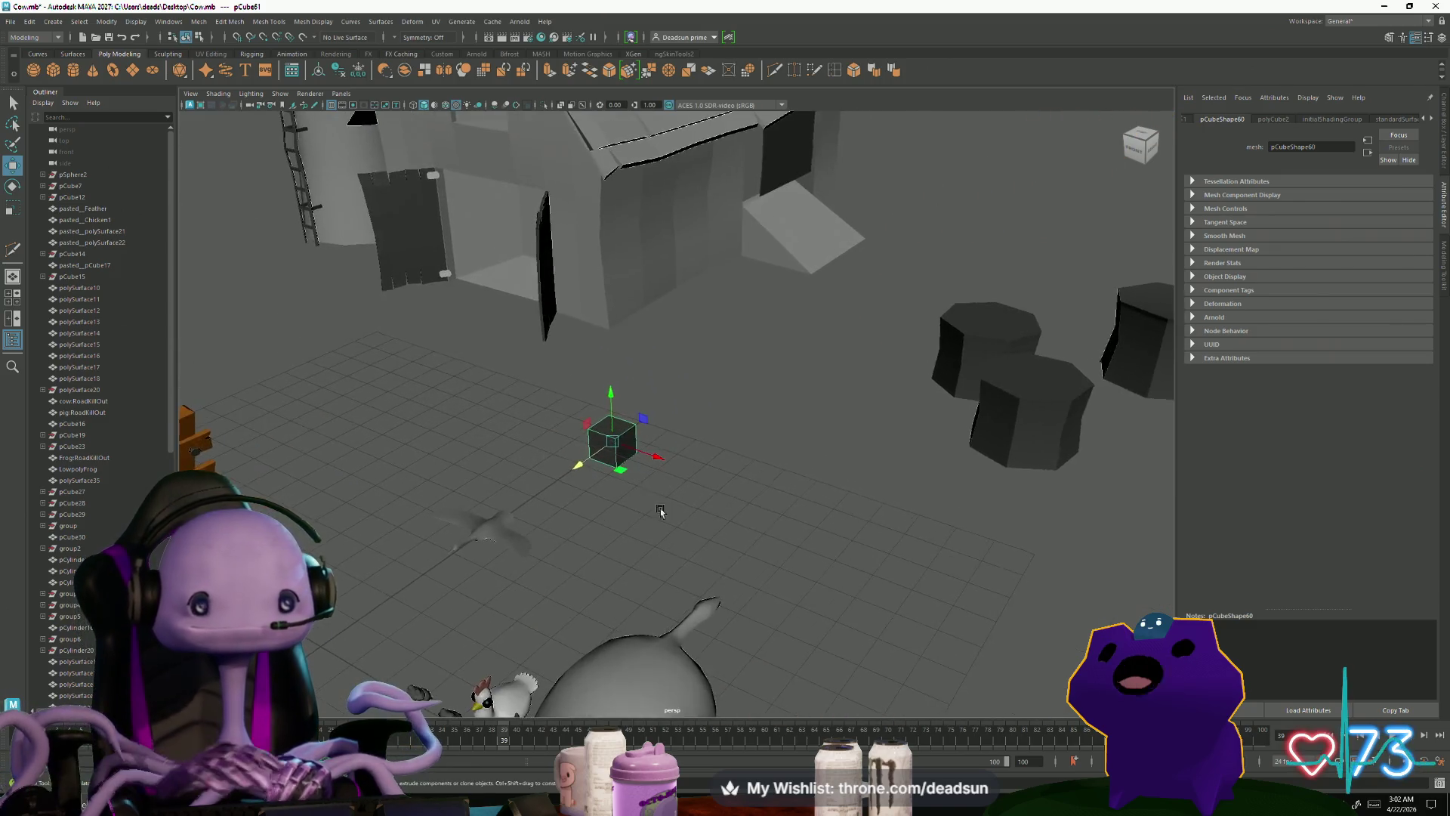
pyautogui.keyDown('alt'); pyautogui.moveTo(661, 511); pyautogui.dragTo(693, 559, button='middle'); pyautogui.keyUp('alt')
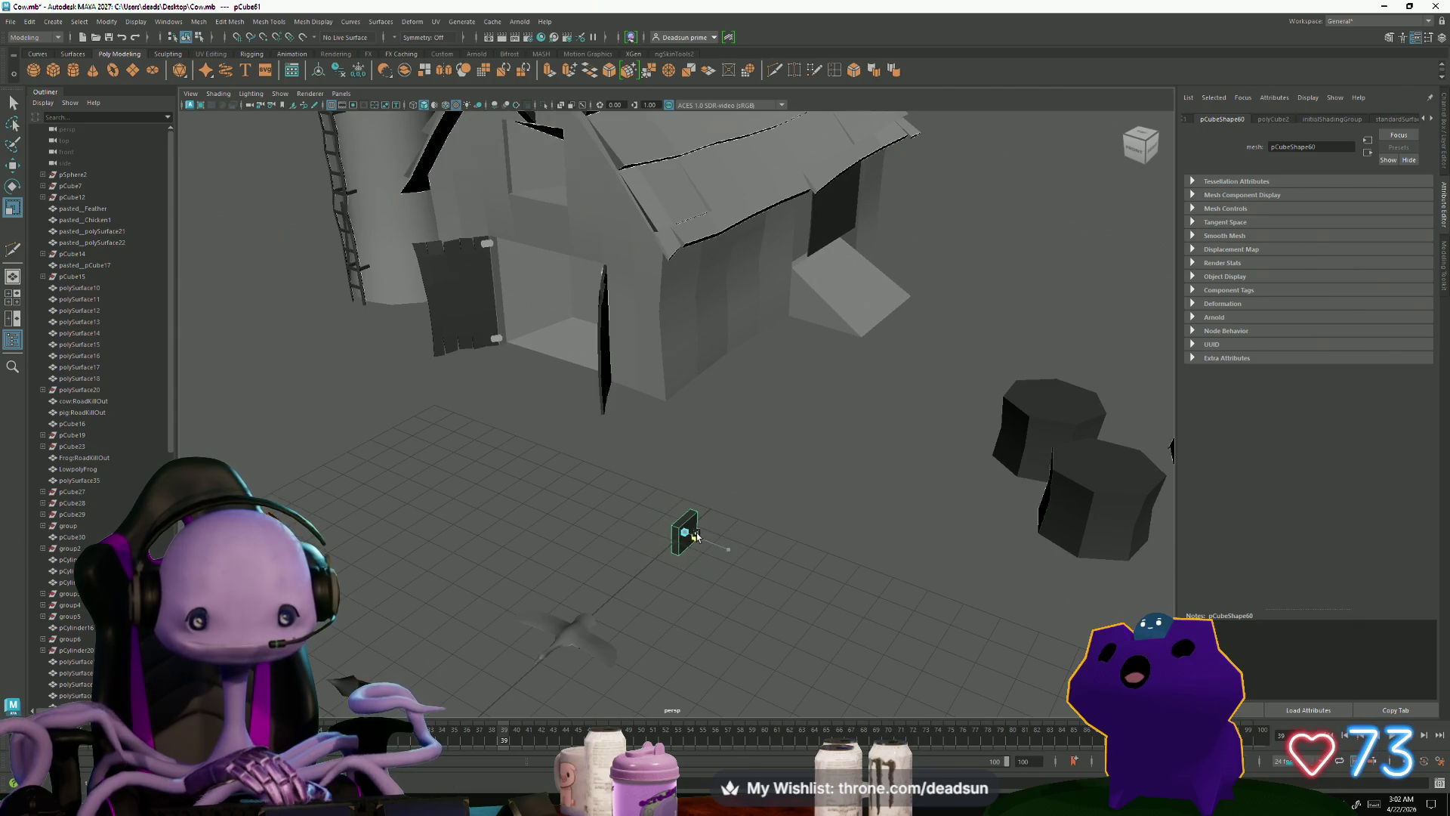
pyautogui.scroll(-5, 639, 562)
pyautogui.scroll(5, 864, 599)
pyautogui.scroll(-4, 806, 488)
pyautogui.moveTo(816, 450); pyautogui.dragTo(815, 471, button='right')
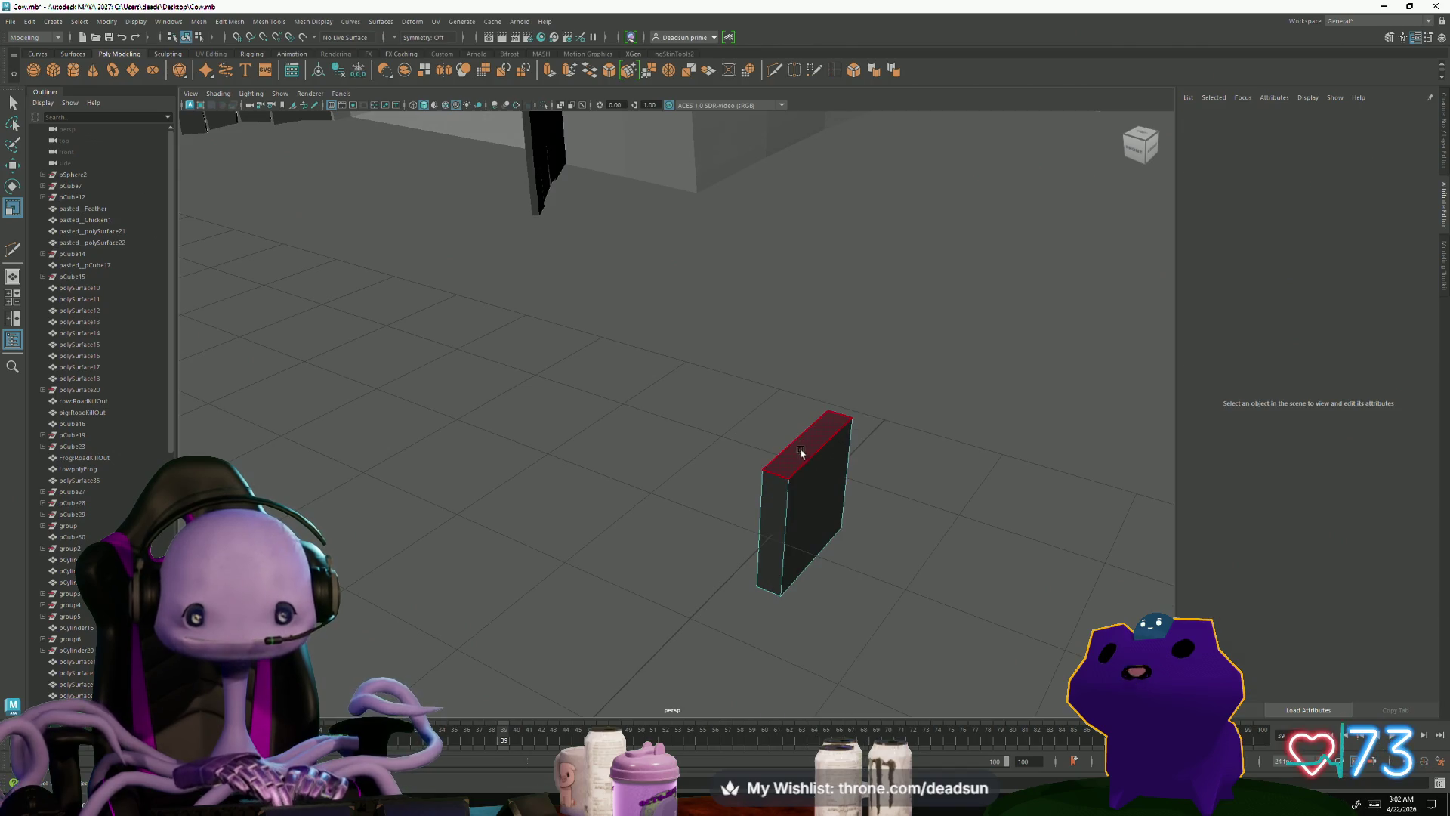
pyautogui.moveTo(877, 423); pyautogui.dragTo(740, 555)
pyautogui.press('Delete')
pyautogui.click(740, 556)
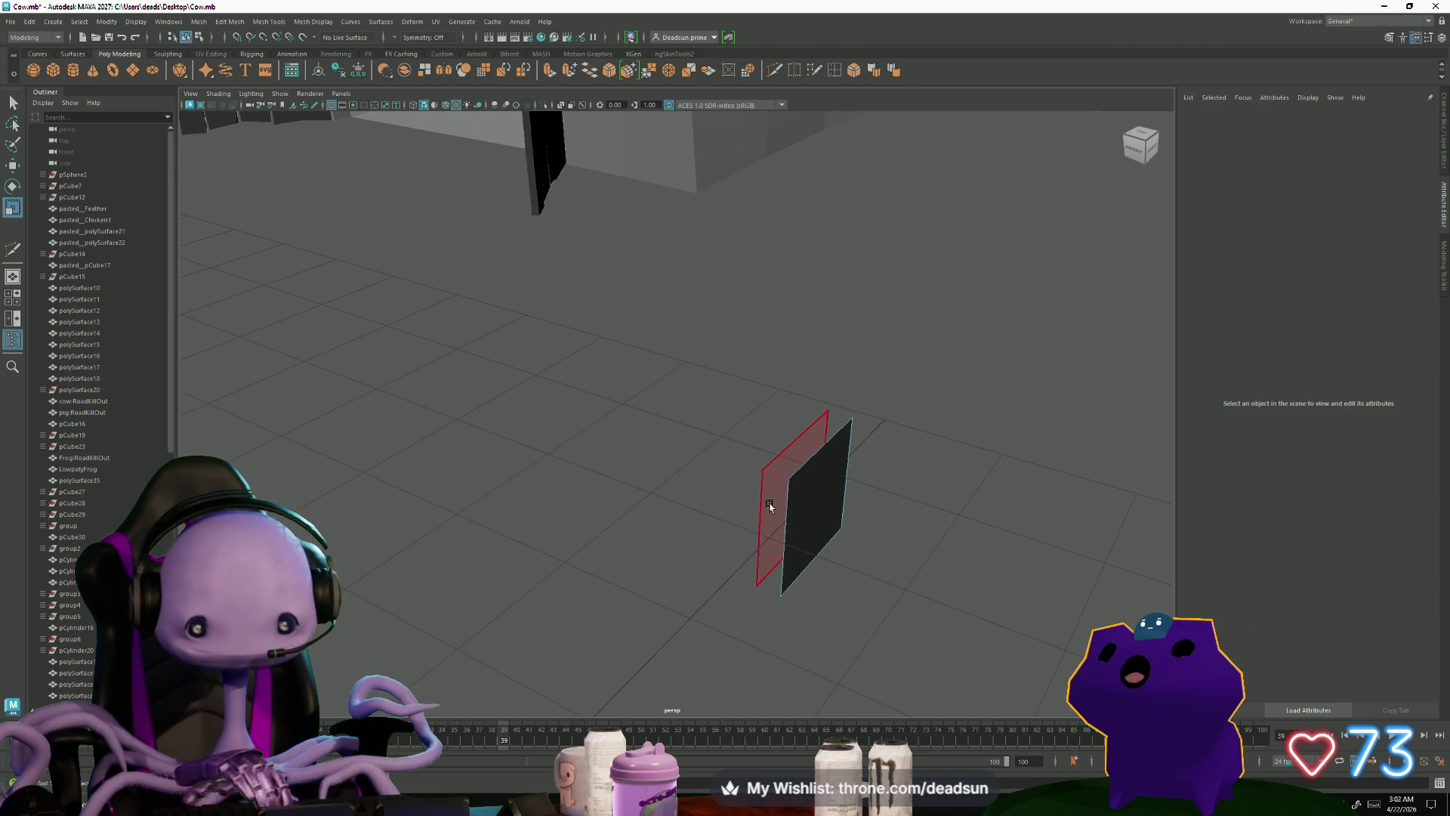
# Step: Select the remaining flat panel pCube60 and orbit to view it from another angle
pyautogui.click(767, 502)
pyautogui.click(739, 574)
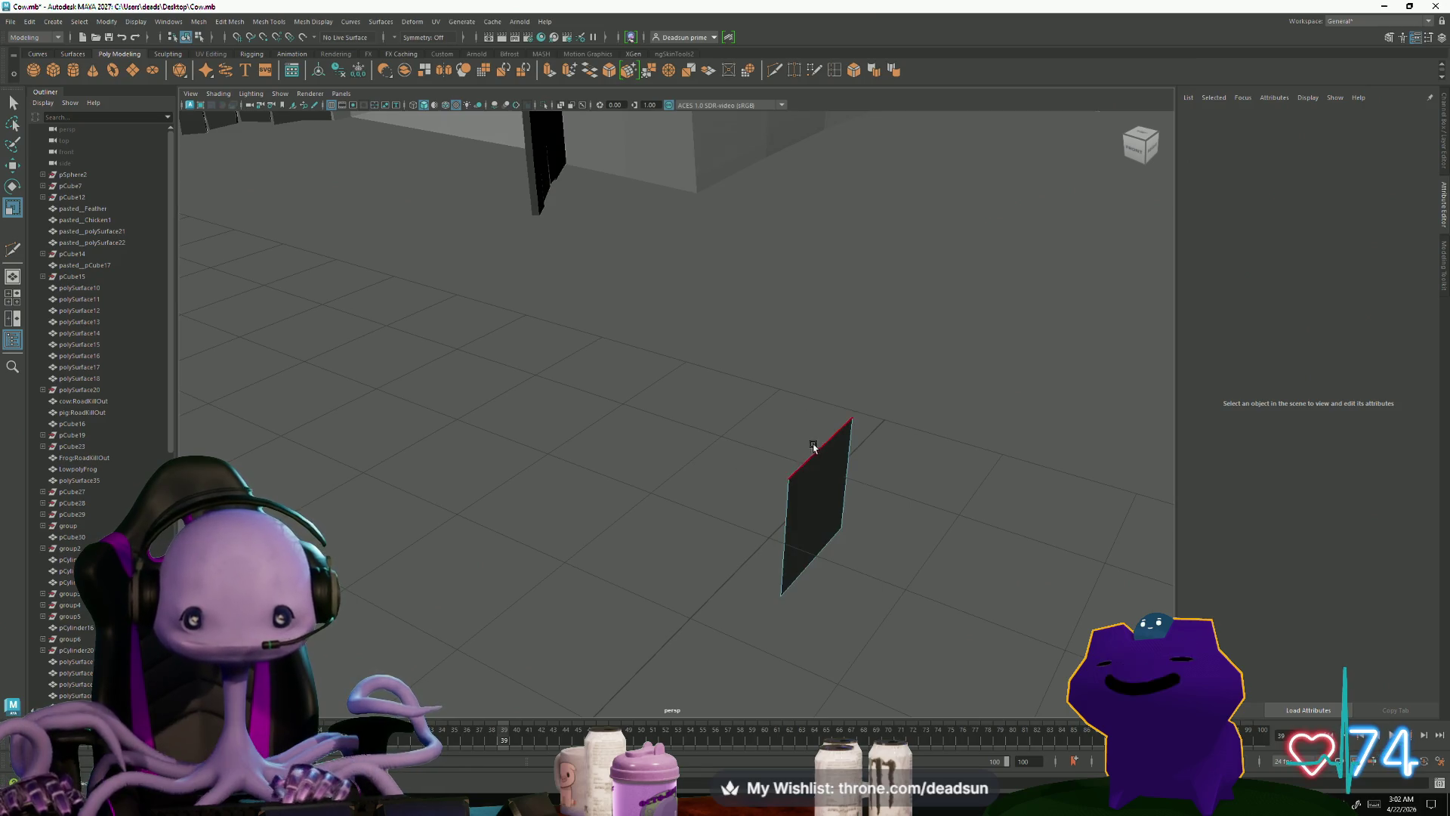
pyautogui.click(822, 485)
pyautogui.moveTo(822, 485)
pyautogui.keyDown('alt'); pyautogui.mouseDown()
pyautogui.moveTo(815, 556)
pyautogui.moveTo(697, 394)
pyautogui.moveTo(669, 244)
pyautogui.mouseUp(); pyautogui.keyUp('alt')
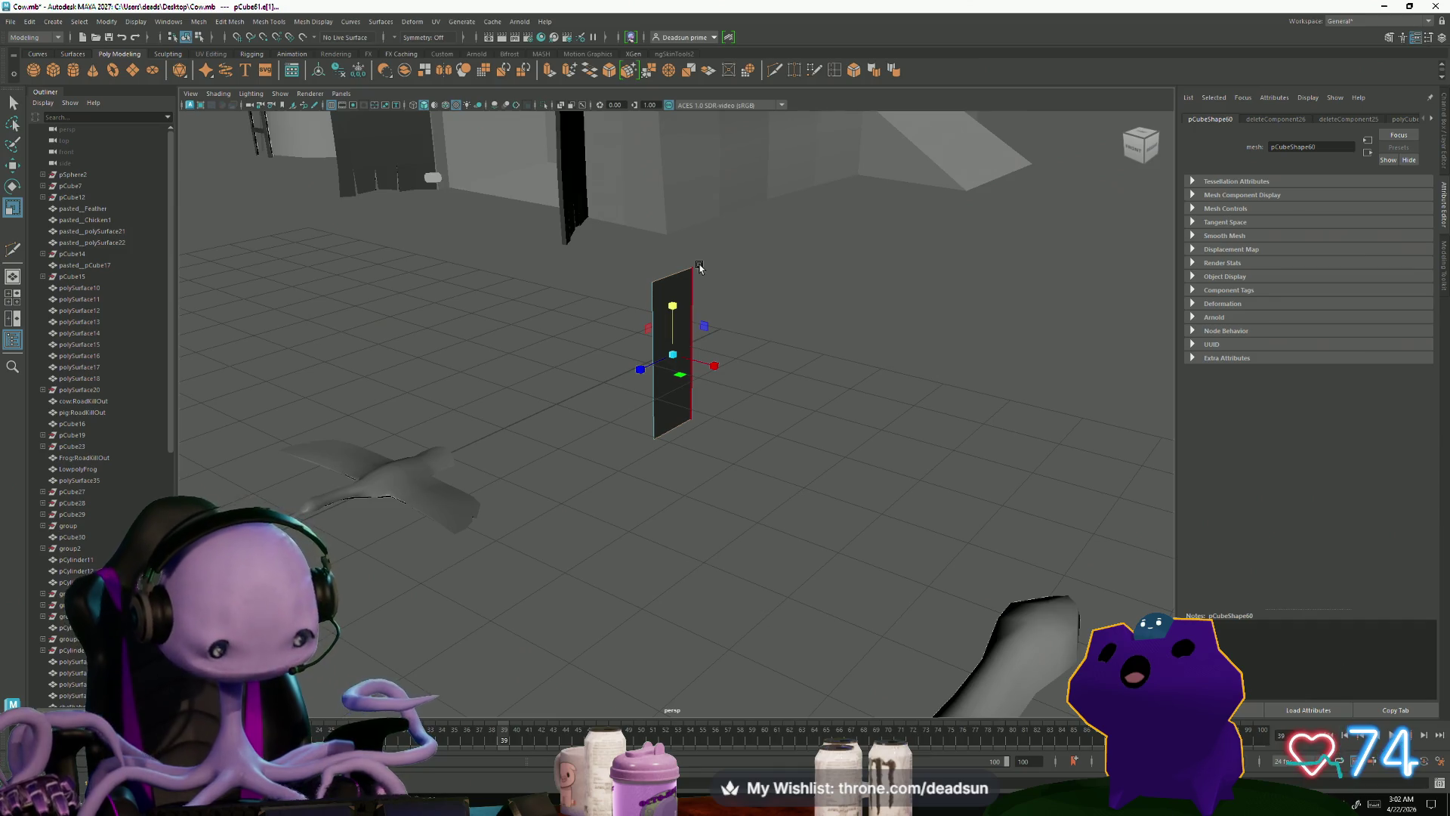
pyautogui.scroll(-5, 1045, 664)
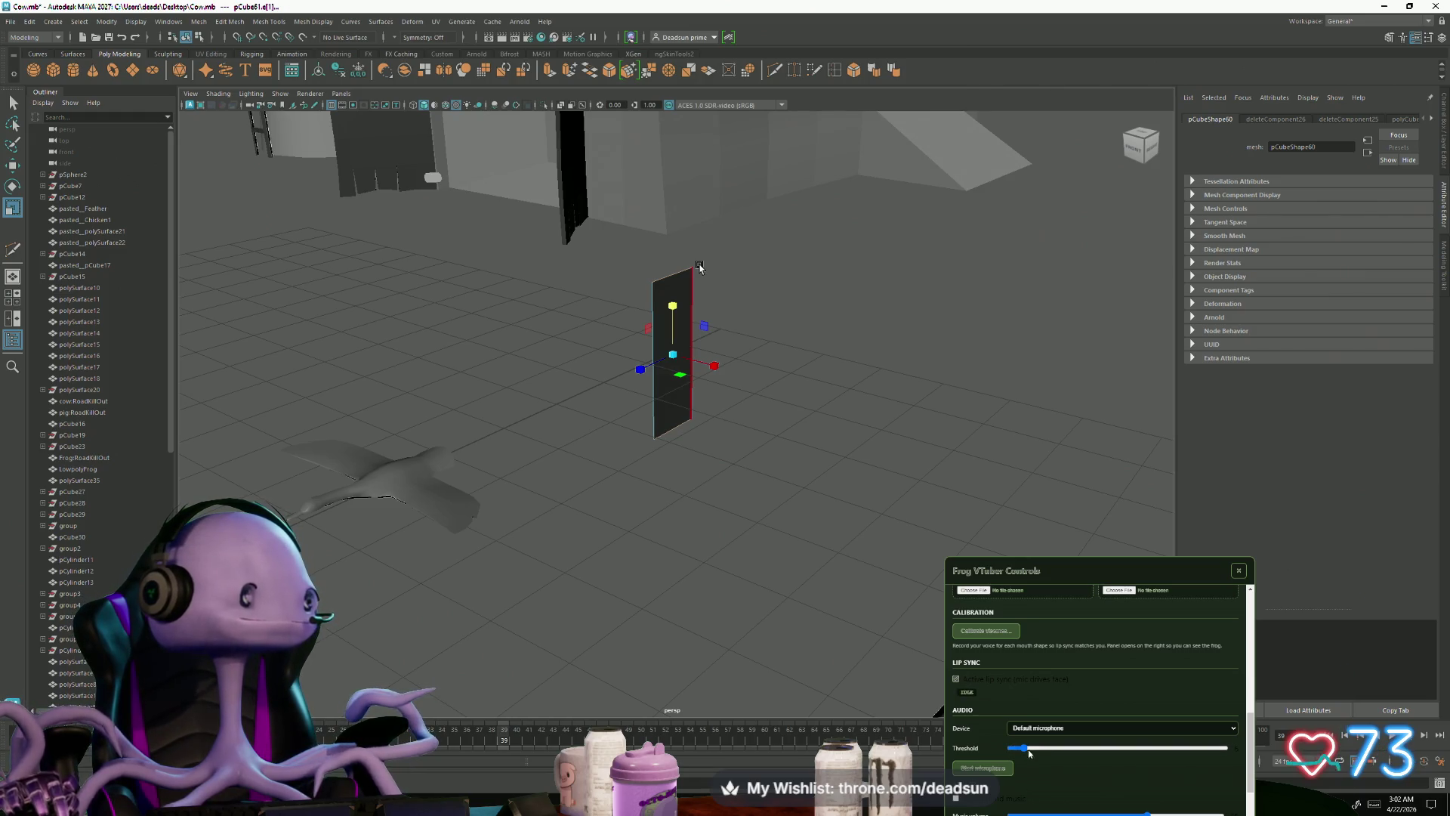
pyautogui.click(1239, 572)
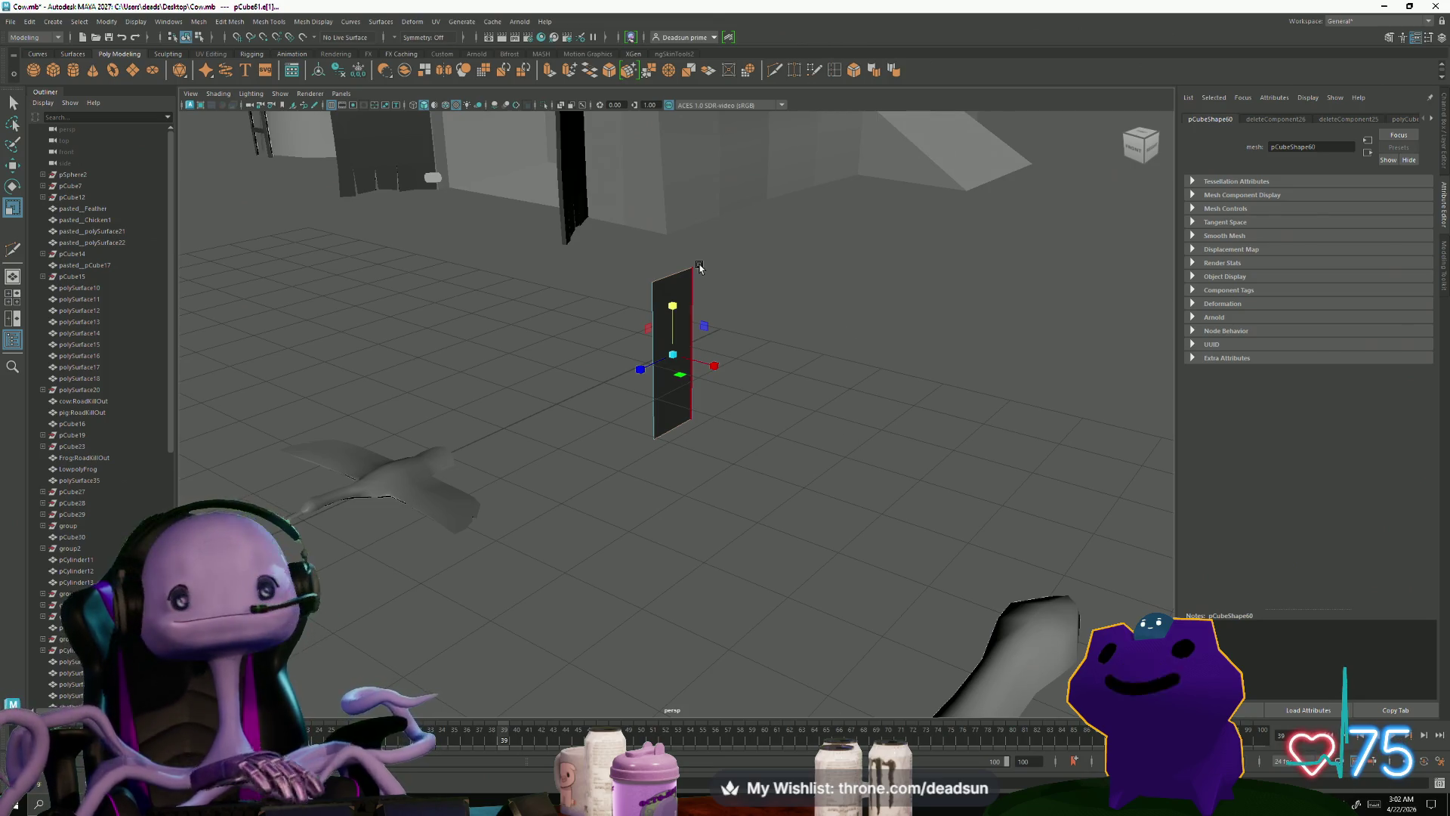
pyautogui.scroll(-3, 664, 227)
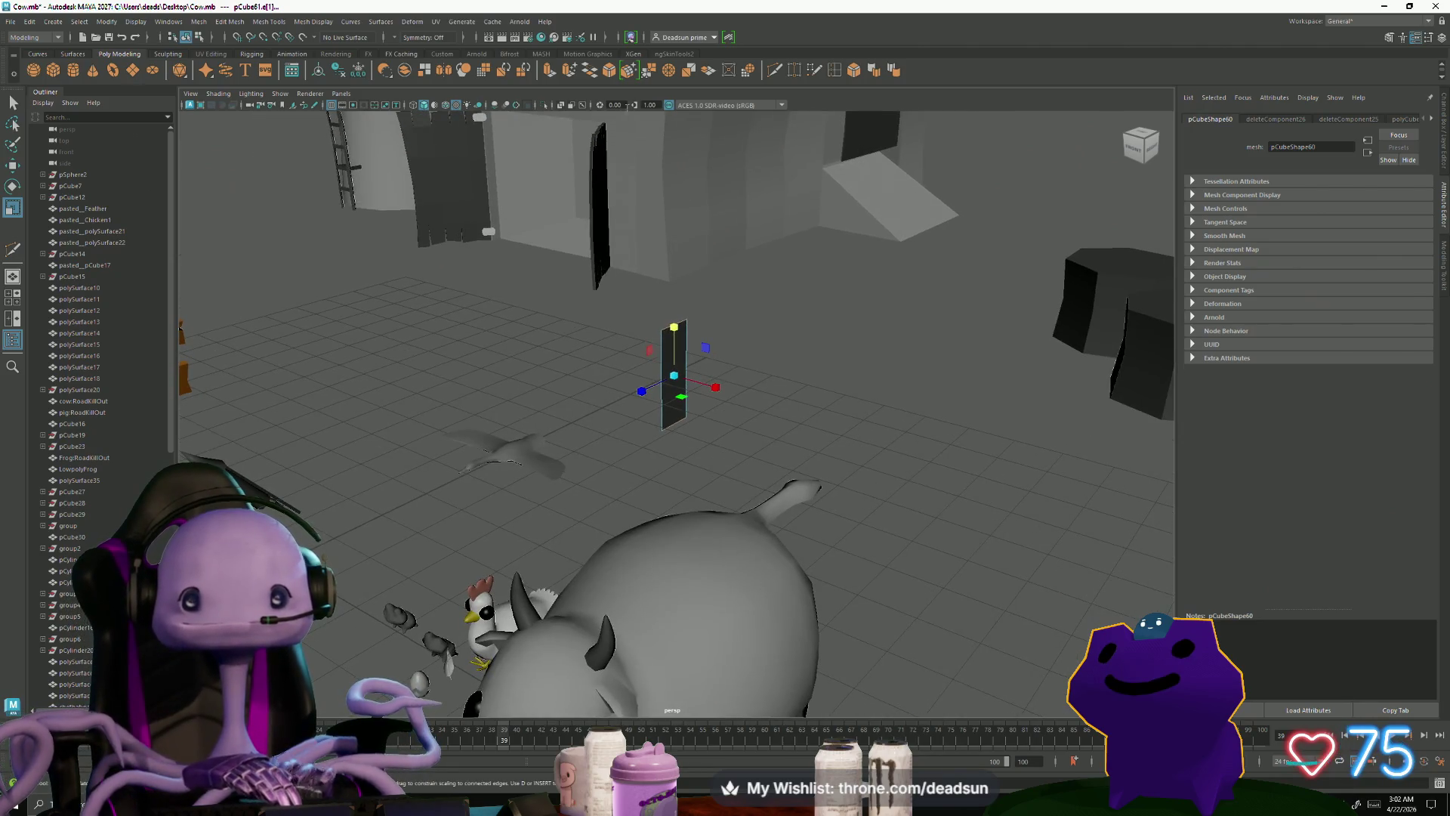
# Step: Extrude the panel's end edge twice, pushing the first extrusion outward to bend the panel
pyautogui.click(550, 72)
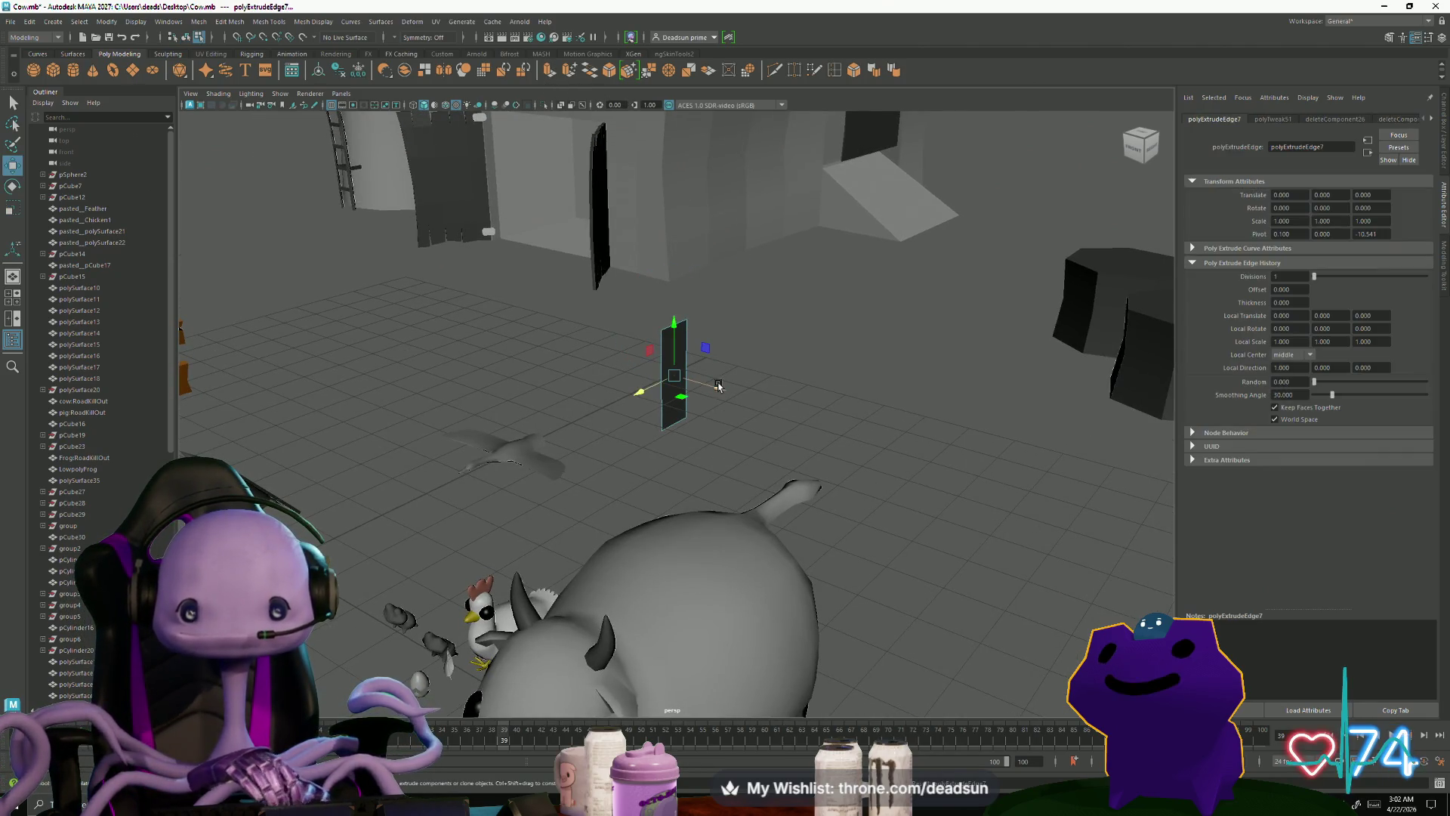
pyautogui.press('r')
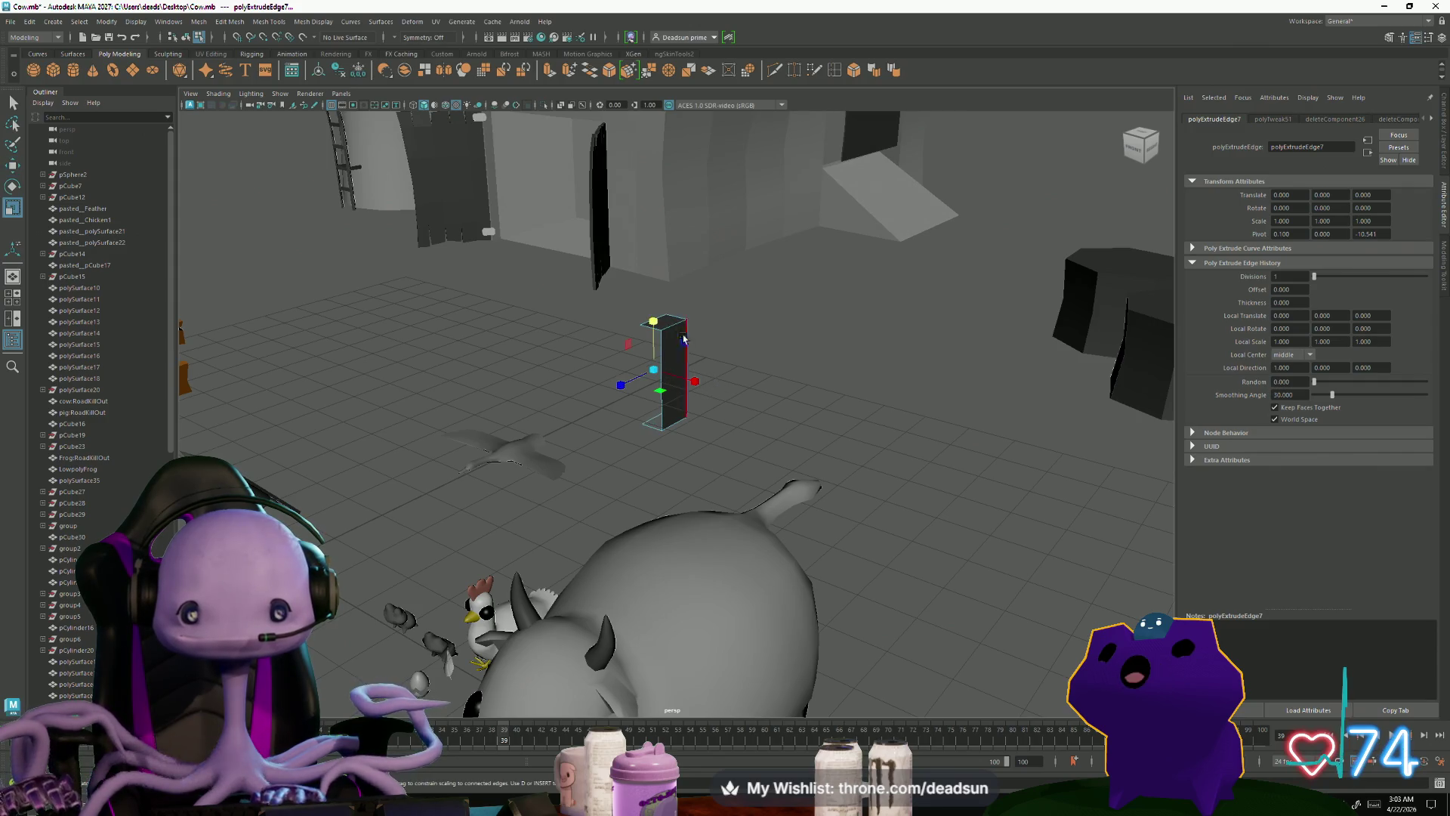
pyautogui.press('w')
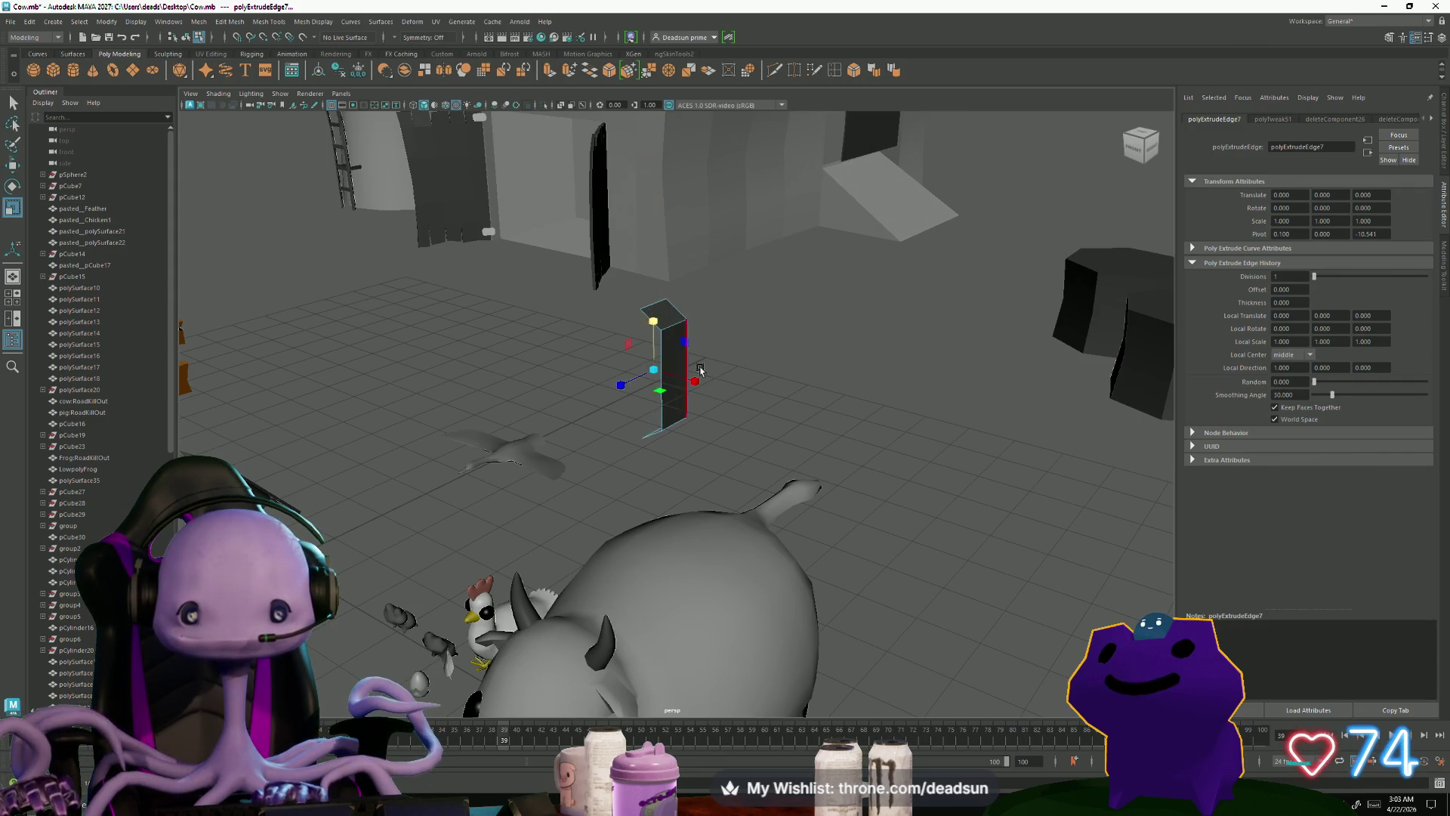
pyautogui.moveTo(689, 377); pyautogui.dragTo(694, 380)
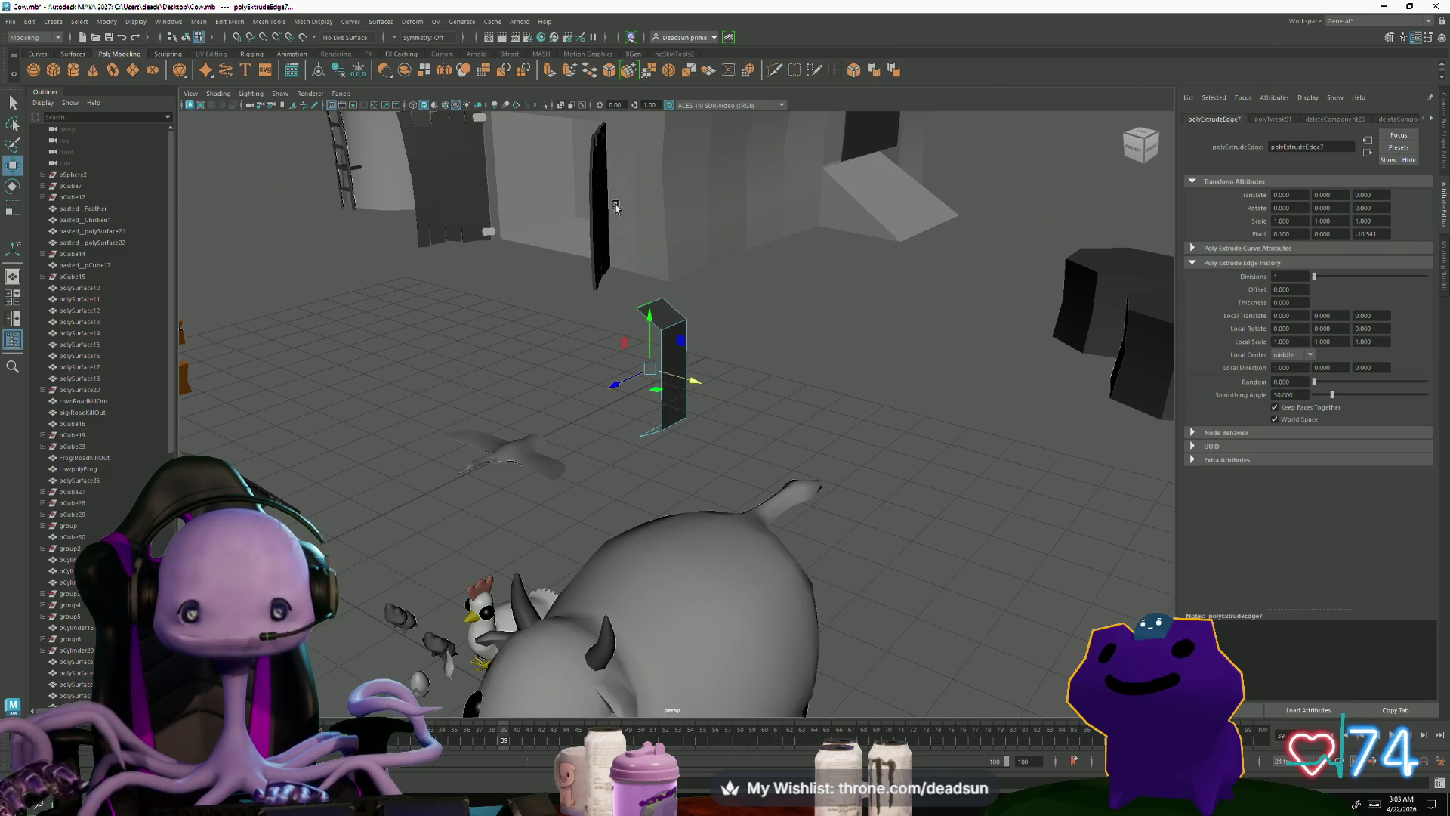
pyautogui.click(557, 70)
pyautogui.press('w')
pyautogui.press('r')
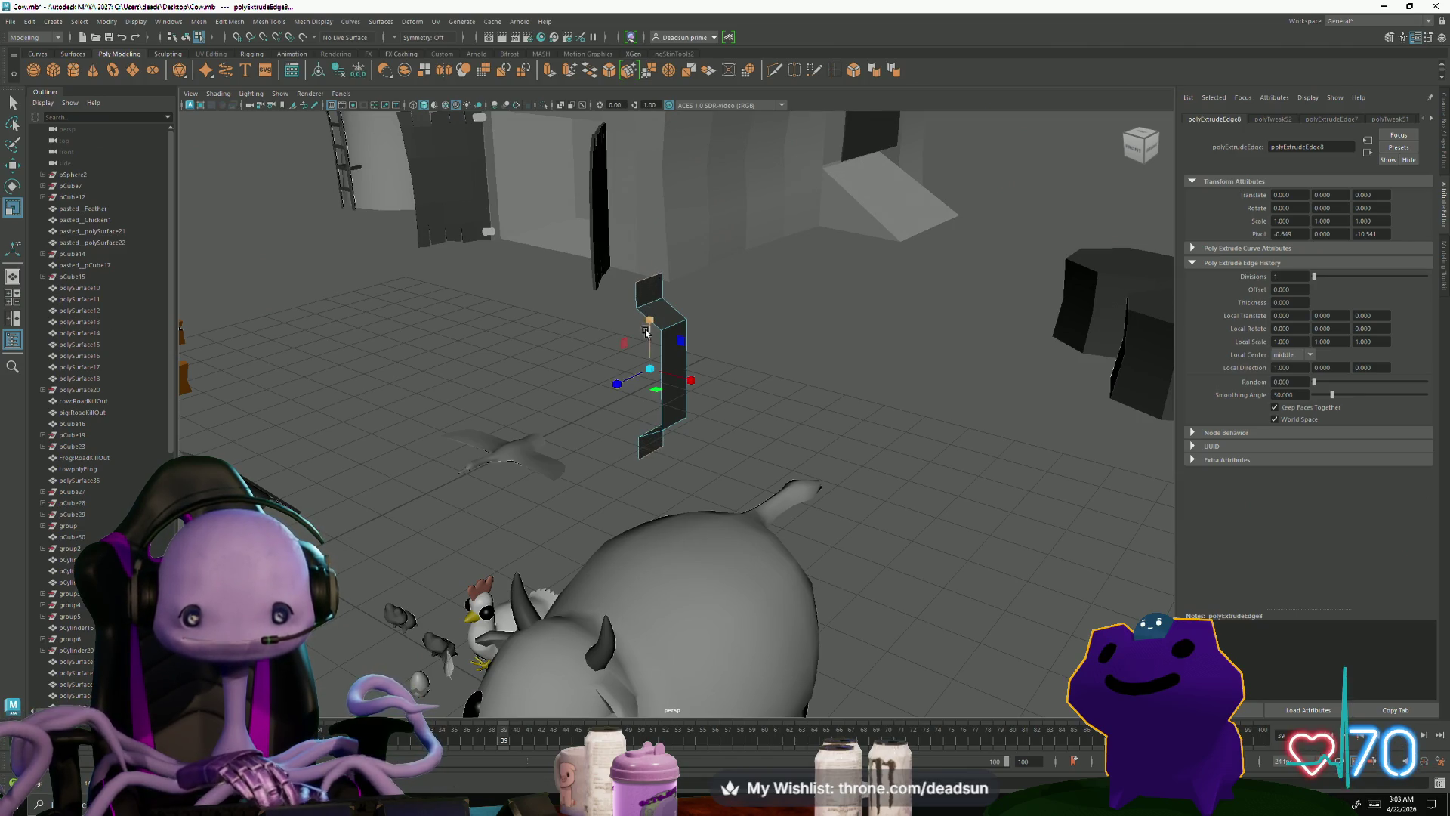
# Step: Select more edges on the bent panel and extrude them once more with Ctrl+E
pyautogui.moveTo(637, 382)
pyautogui.keyDown('alt'); pyautogui.mouseDown()
pyautogui.moveTo(712, 372)
pyautogui.moveTo(632, 355)
pyautogui.moveTo(566, 385)
pyautogui.moveTo(639, 404)
pyautogui.moveTo(614, 415)
pyautogui.moveTo(709, 421)
pyautogui.moveTo(679, 479)
pyautogui.moveTo(722, 496)
pyautogui.mouseUp(); pyautogui.keyUp('alt')
pyautogui.keyDown('alt'); pyautogui.moveTo(723, 497); pyautogui.dragTo(637, 484, button='right'); pyautogui.keyUp('alt')
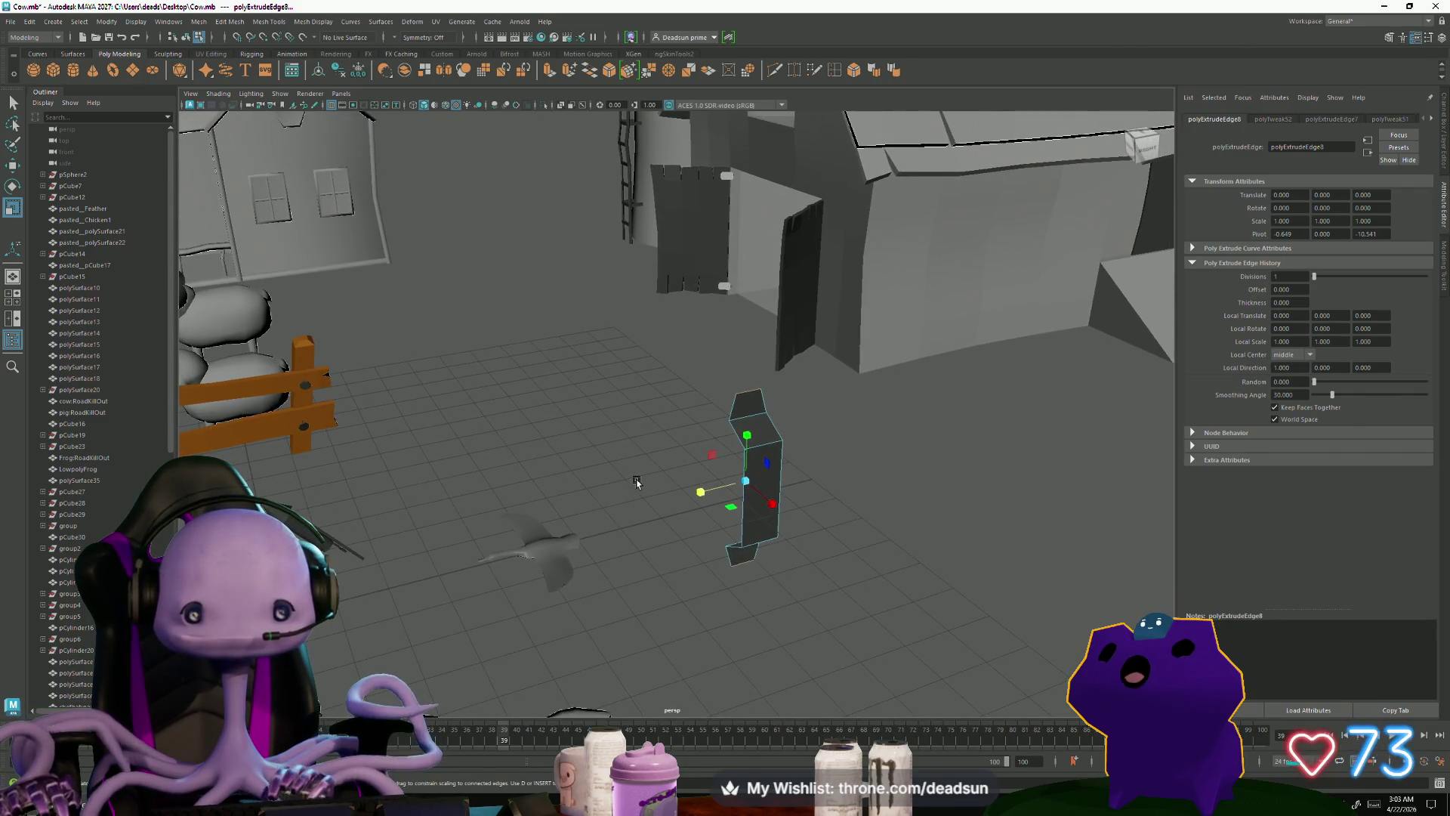
pyautogui.moveTo(706, 469)
pyautogui.keyDown('alt'); pyautogui.mouseDown()
pyautogui.moveTo(718, 473)
pyautogui.moveTo(755, 408)
pyautogui.mouseUp(); pyautogui.keyUp('alt')
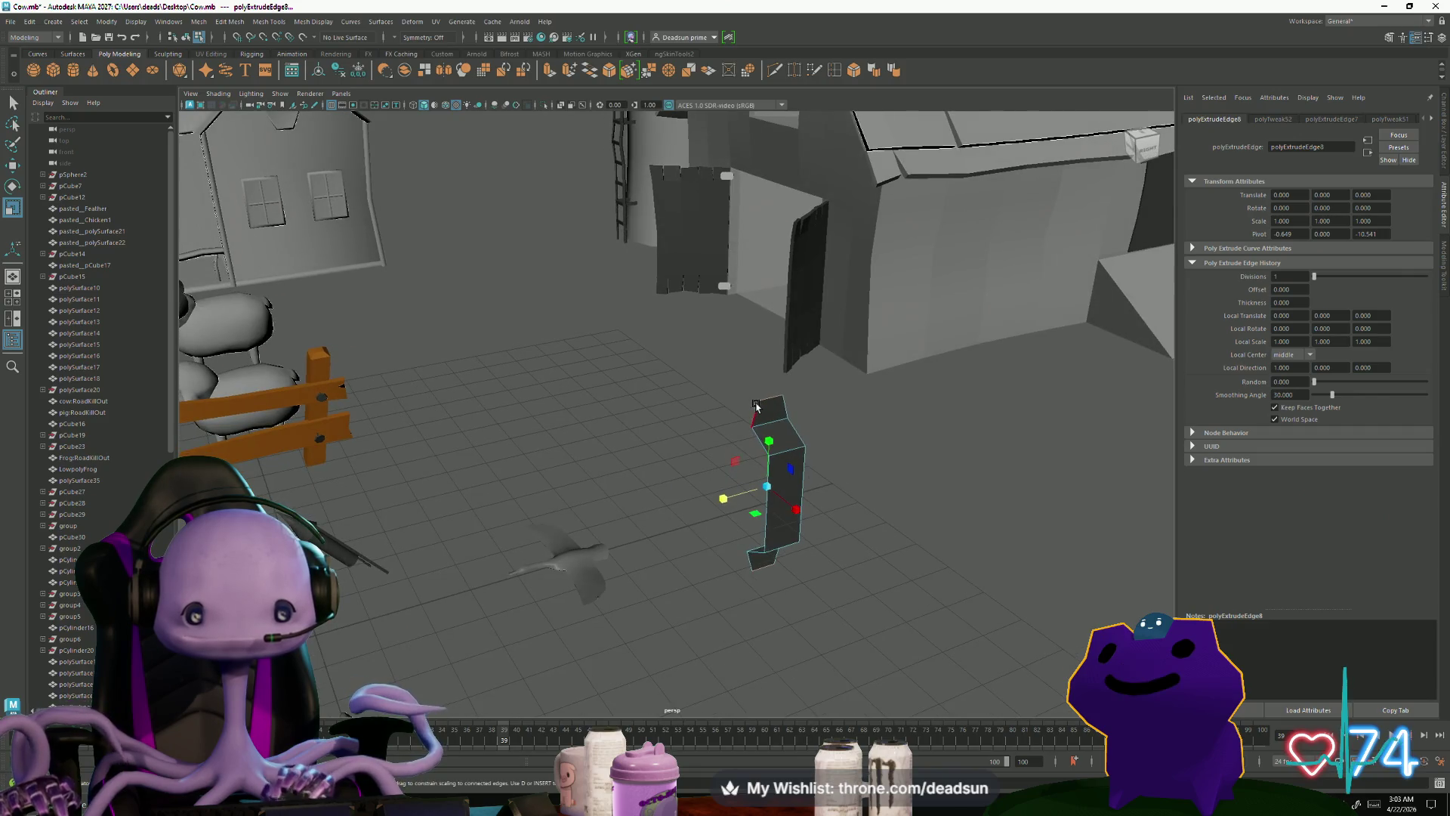
pyautogui.click(755, 406)
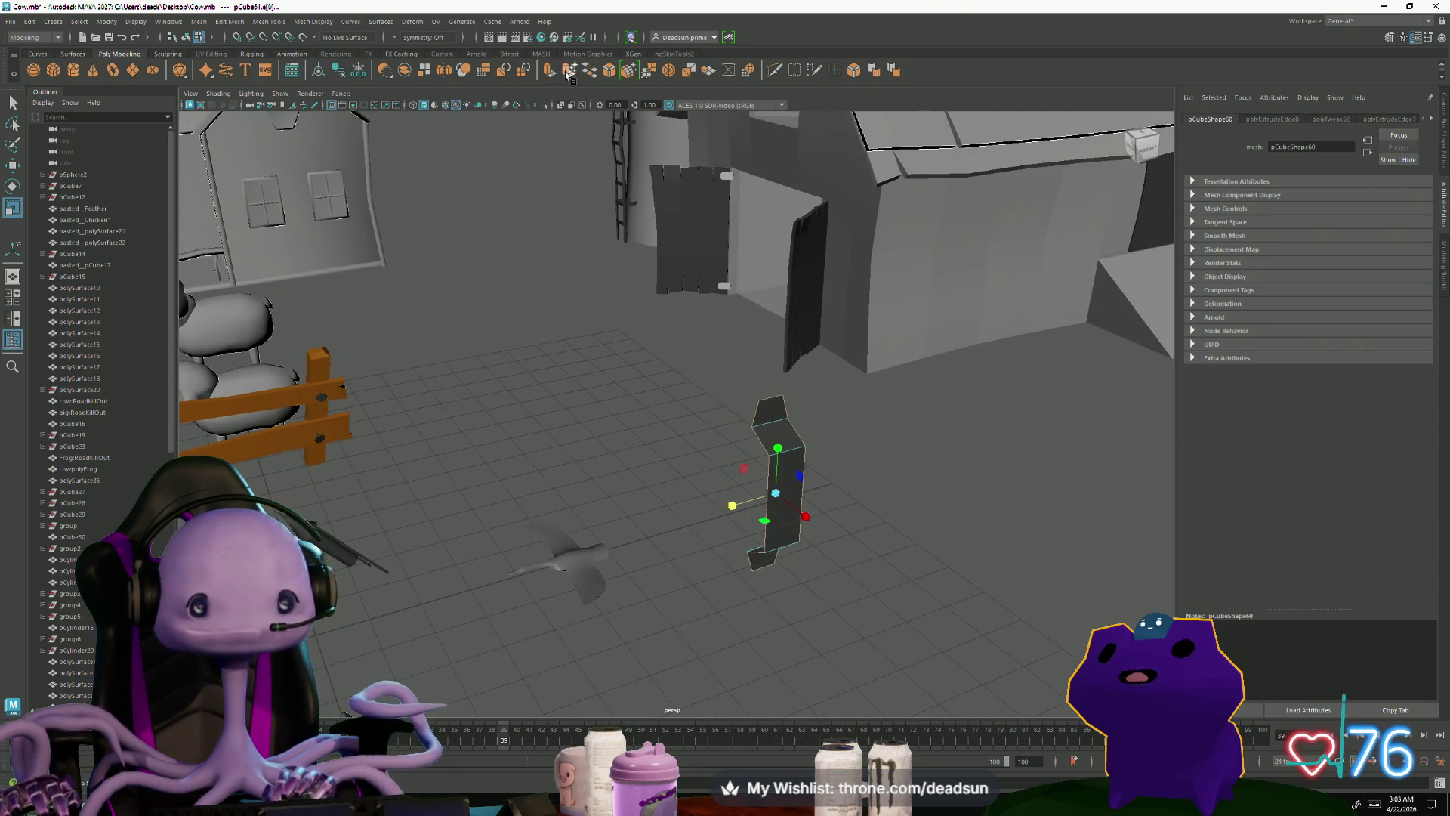
pyautogui.press('w')
pyautogui.hotkey('ctrl', 'e')
pyautogui.click(800, 516)
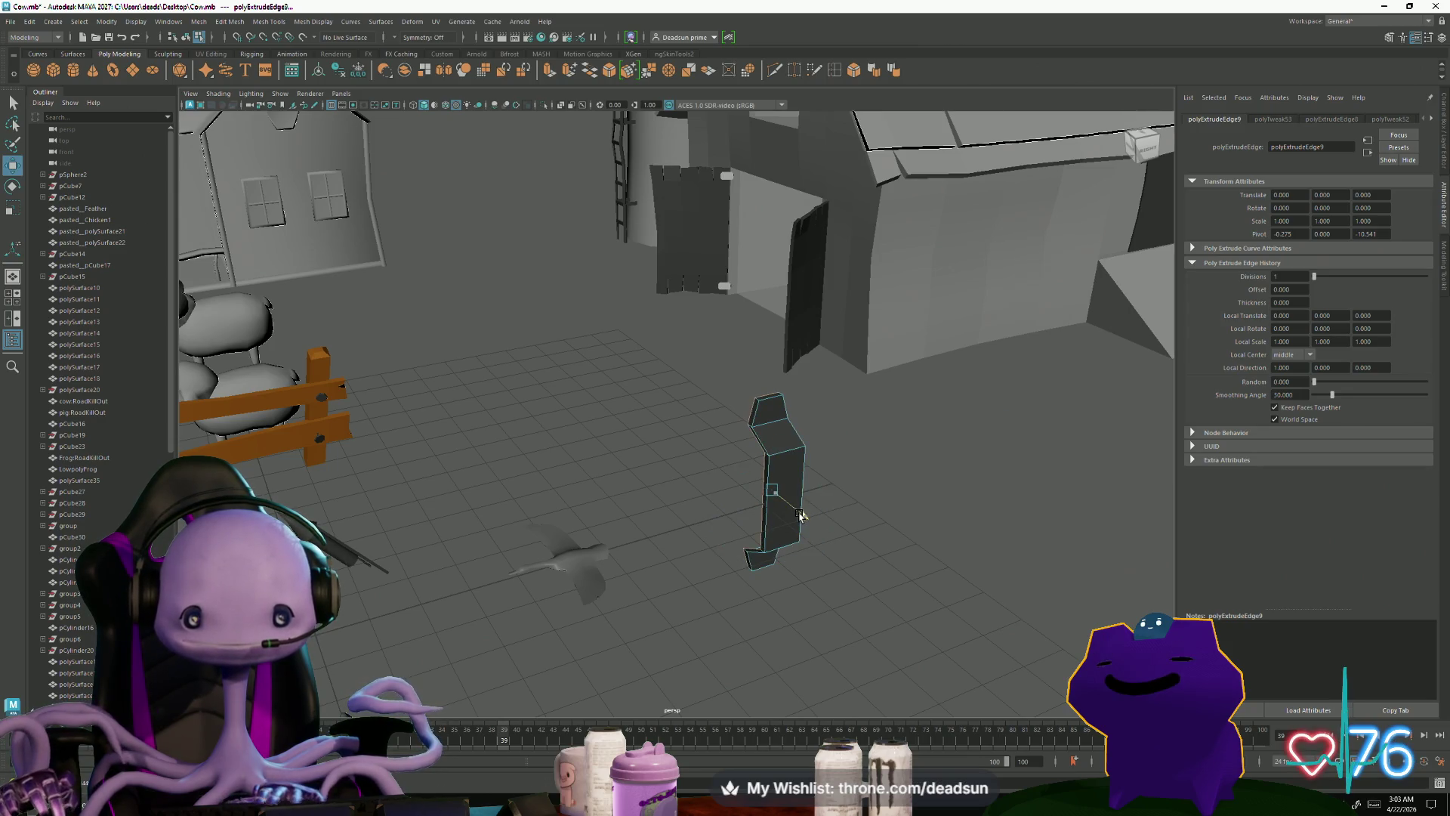
pyautogui.press('r')
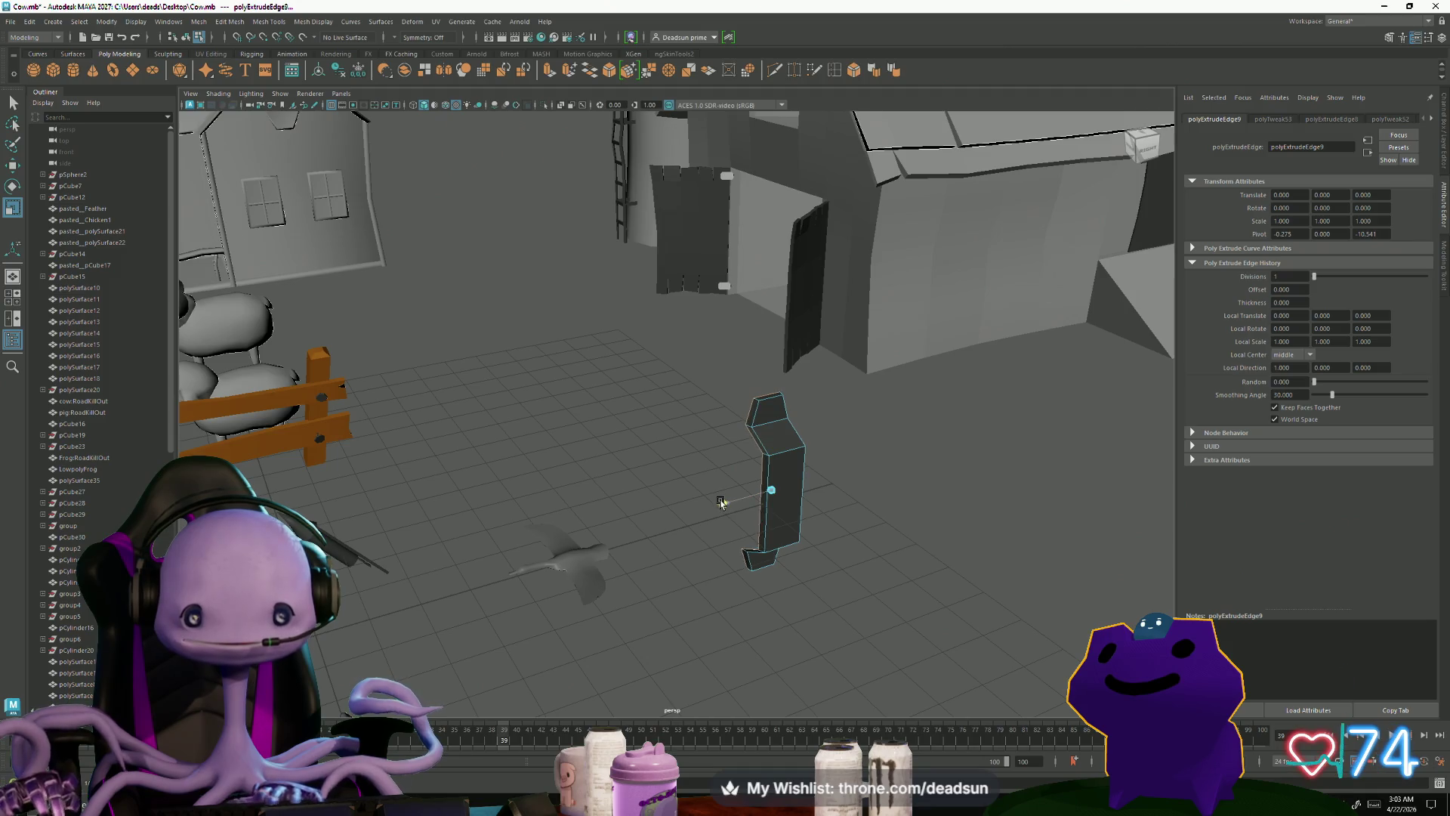
# Step: Frame the view on the bent mesh and select the finished post object
pyautogui.keyDown('alt'); pyautogui.moveTo(718, 505); pyautogui.dragTo(695, 392); pyautogui.keyUp('alt')
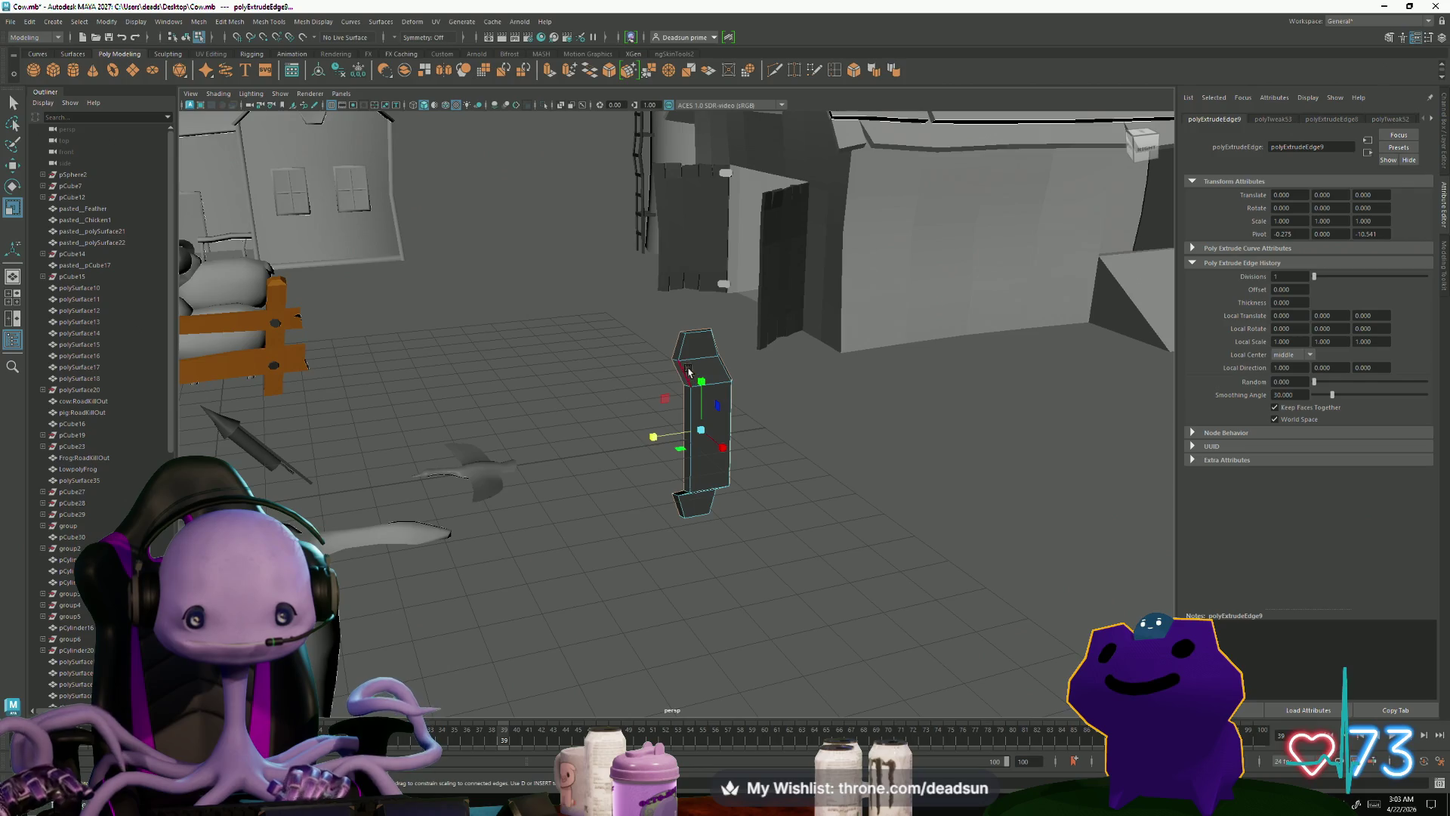
pyautogui.click(698, 324)
pyautogui.moveTo(698, 326)
pyautogui.keyDown('alt'); pyautogui.mouseDown()
pyautogui.moveTo(687, 476)
pyautogui.moveTo(690, 428)
pyautogui.moveTo(663, 414)
pyautogui.moveTo(677, 414)
pyautogui.moveTo(678, 365)
pyautogui.moveTo(515, 443)
pyautogui.moveTo(766, 360)
pyautogui.moveTo(498, 446)
pyautogui.moveTo(521, 465)
pyautogui.moveTo(684, 396)
pyautogui.moveTo(699, 415)
pyautogui.mouseUp(); pyautogui.keyUp('alt')
pyautogui.press('f')
pyautogui.click(766, 360)
pyautogui.click(699, 417)
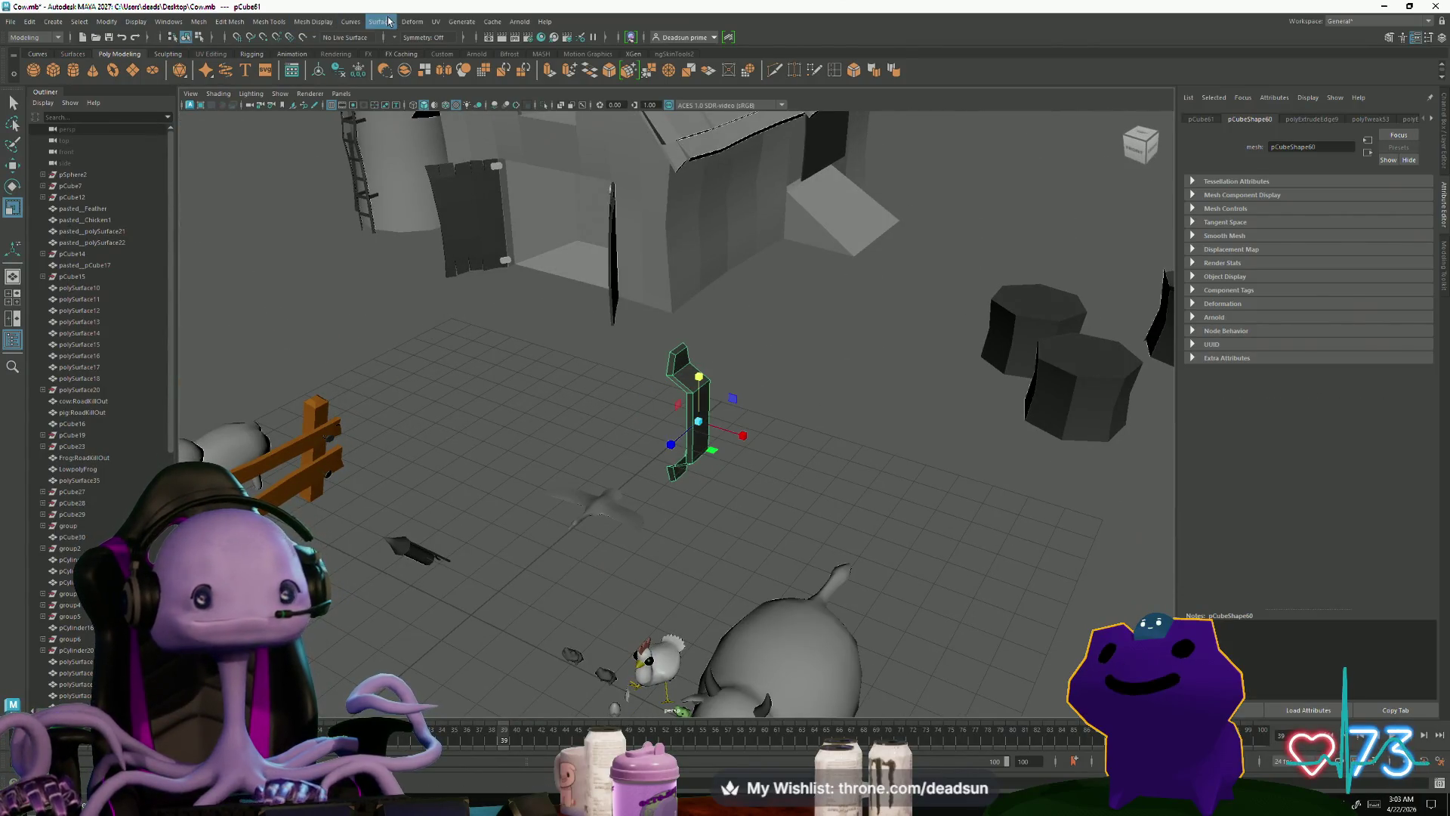
# Step: Open the UV Editor and apply an Automatic projection to all of the post's faces
pyautogui.click(436, 22)
pyautogui.click(463, 45)
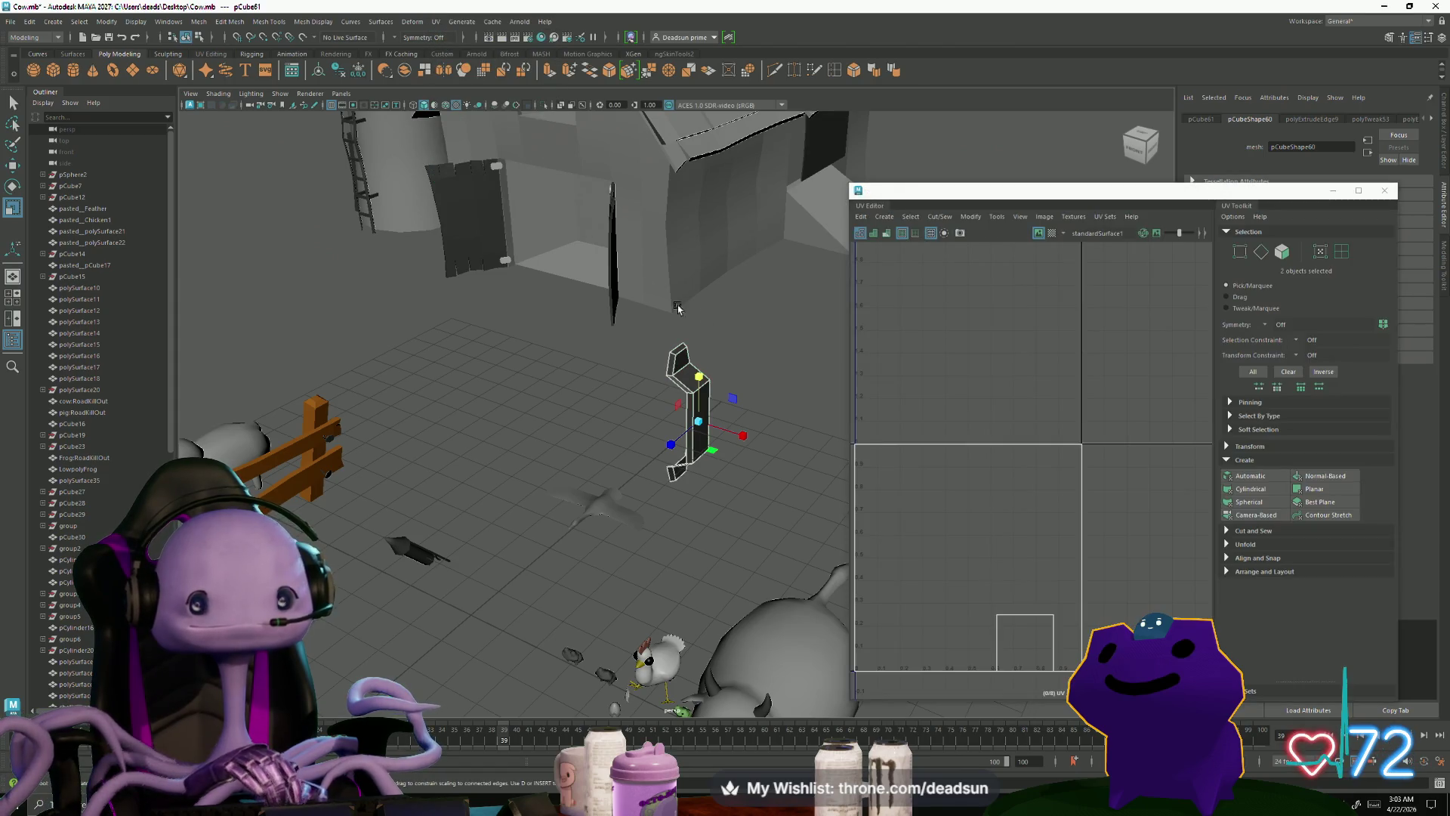
pyautogui.moveTo(674, 362)
pyautogui.mouseDown(button='right')
pyautogui.moveTo(684, 355)
pyautogui.moveTo(680, 400)
pyautogui.mouseUp(button='right')
pyautogui.moveTo(638, 332); pyautogui.dragTo(799, 422)
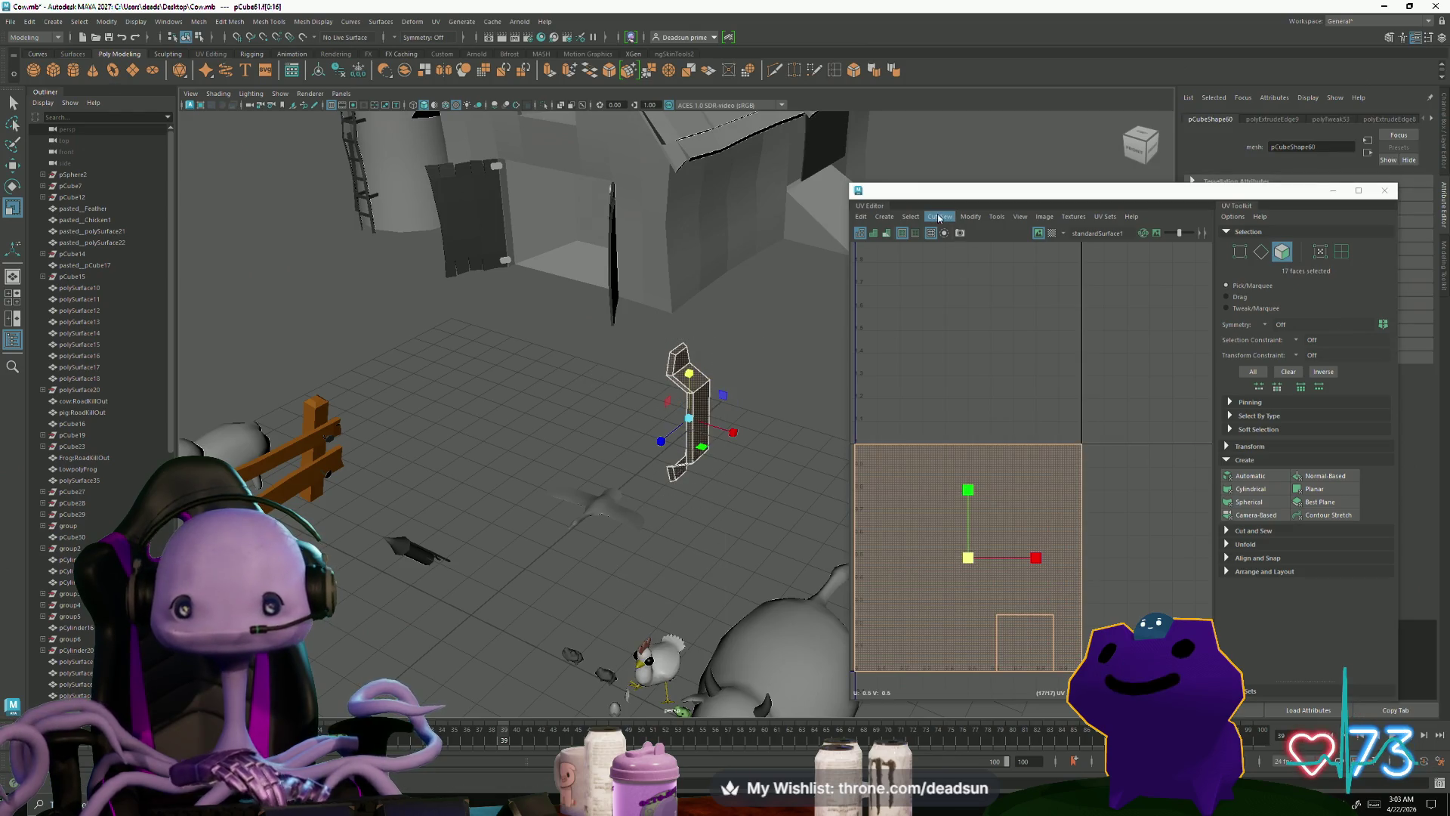
pyautogui.click(883, 217)
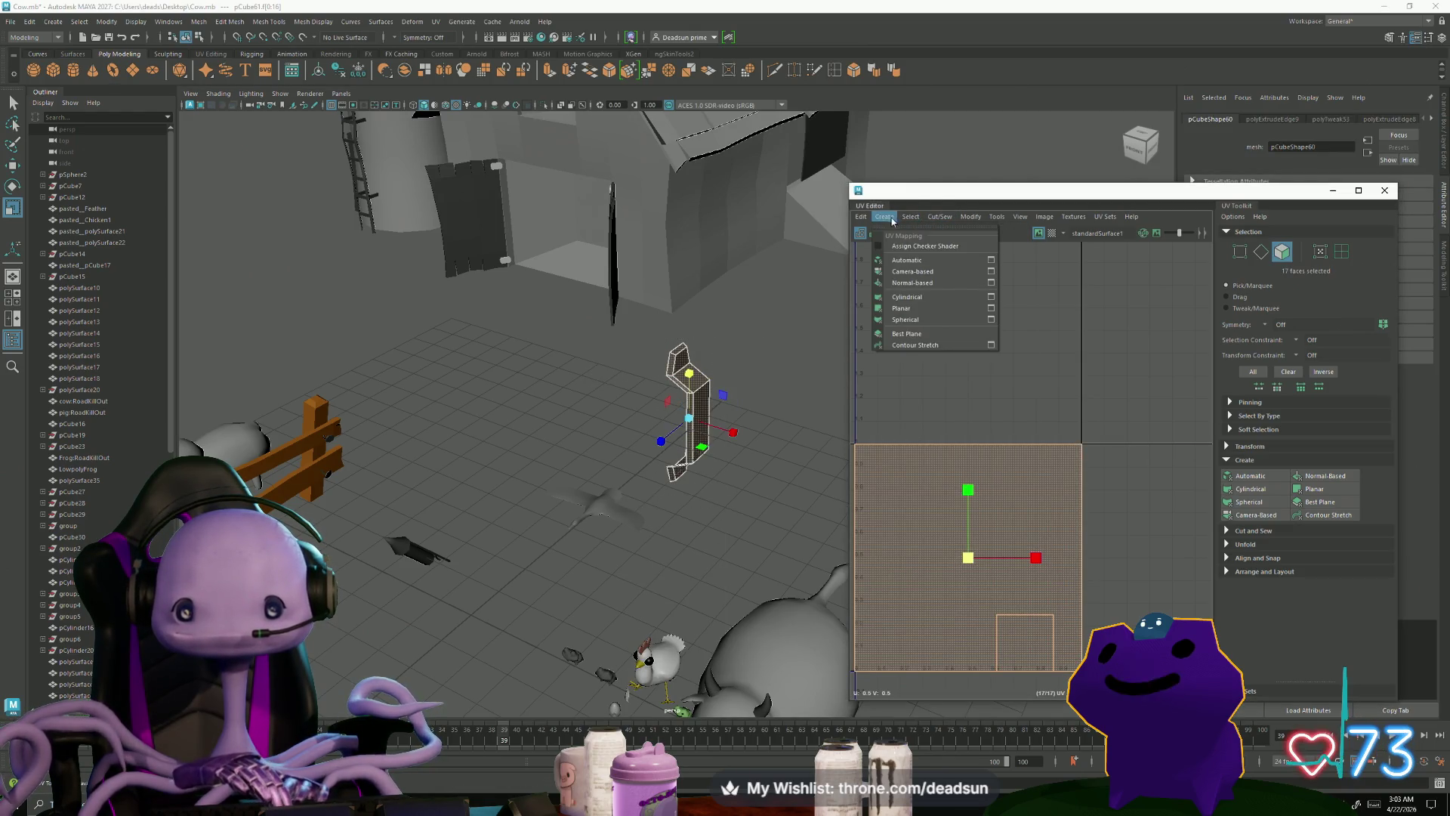
pyautogui.click(903, 261)
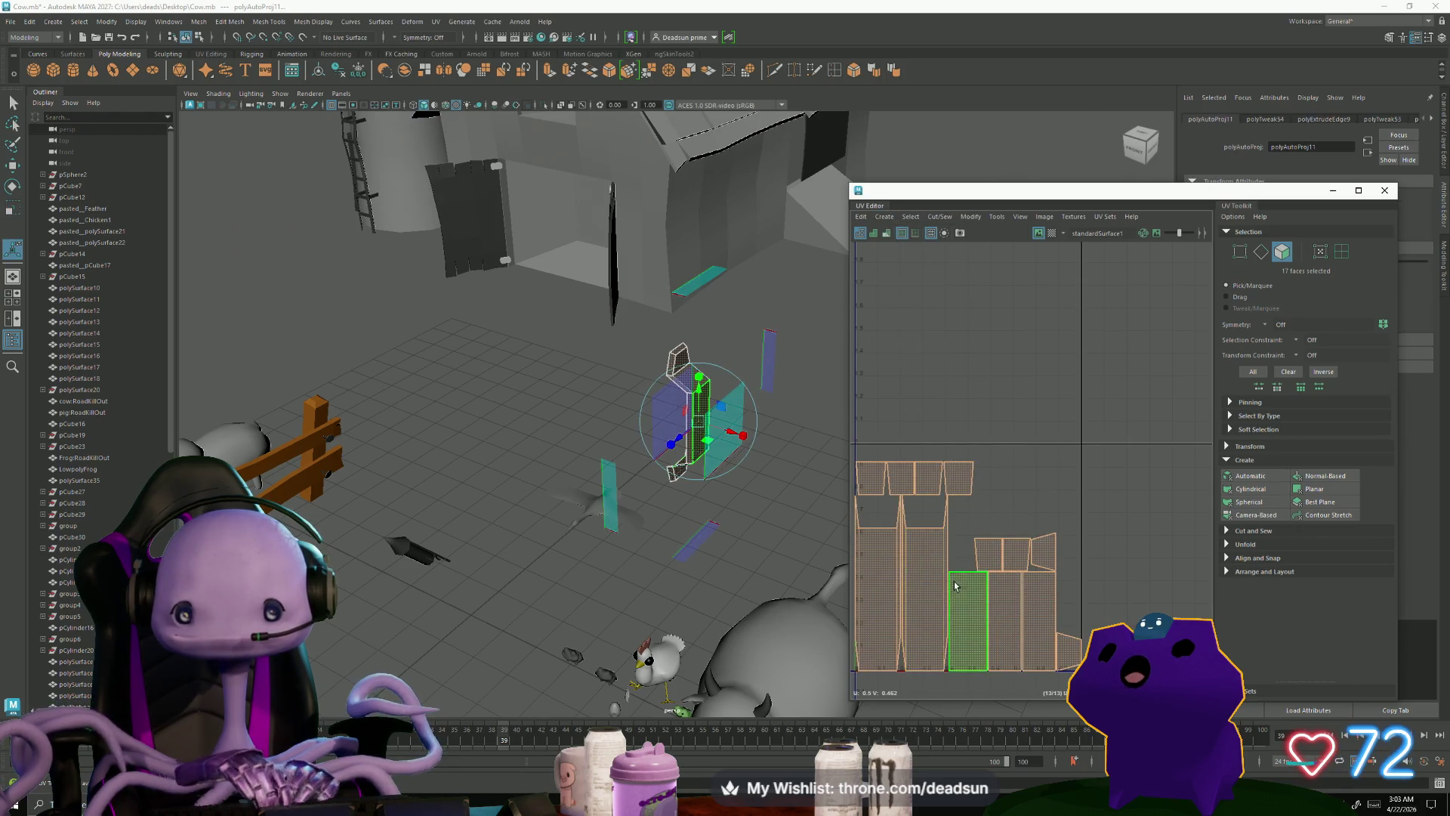
# Step: In UV edge mode, select a short edge and two vertical edges on the UV shells
pyautogui.keyDown('alt'); pyautogui.moveTo(974, 604); pyautogui.dragTo(1022, 532, button='middle'); pyautogui.keyUp('alt')
pyautogui.press('F10')
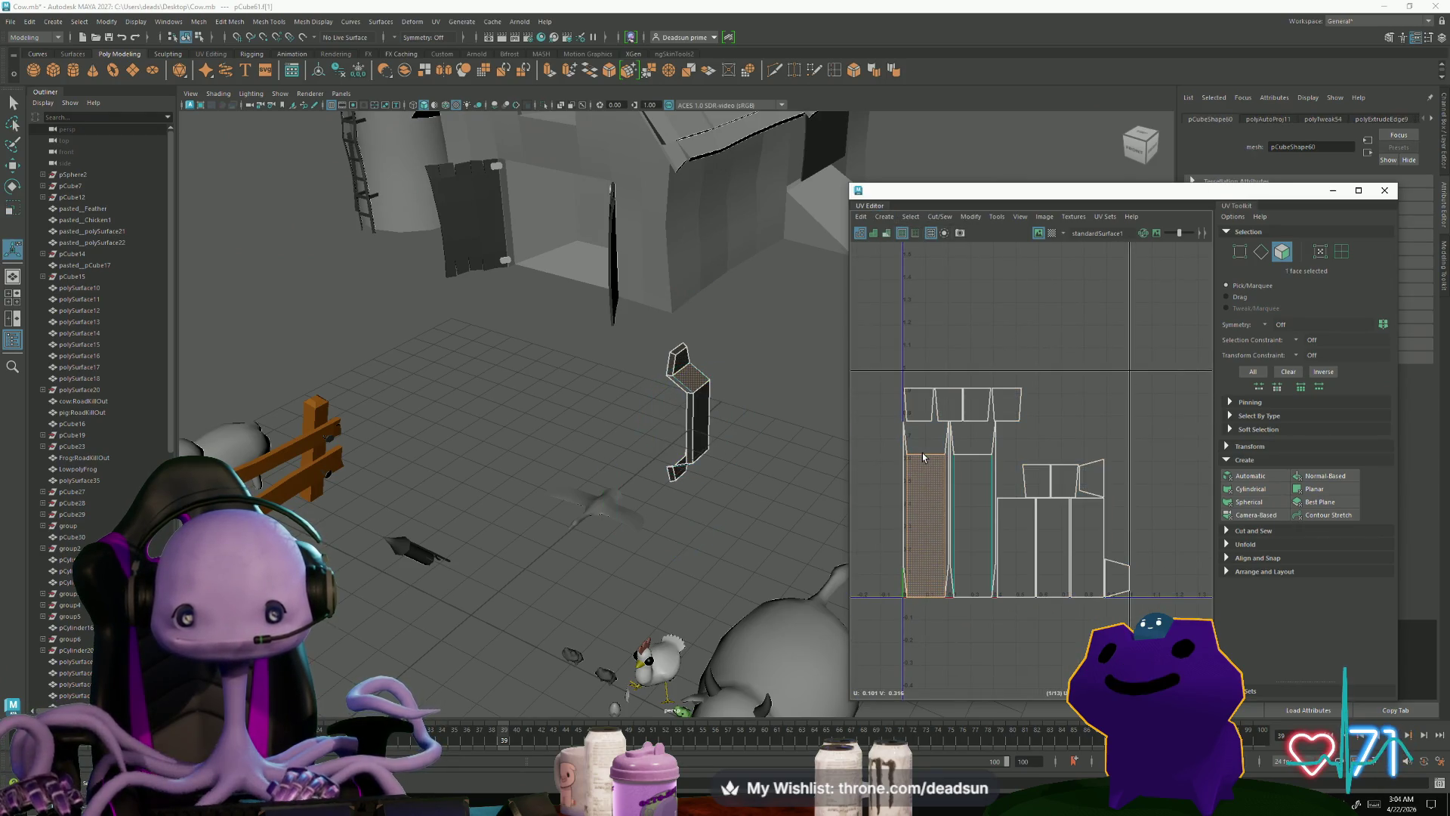
pyautogui.click(924, 455)
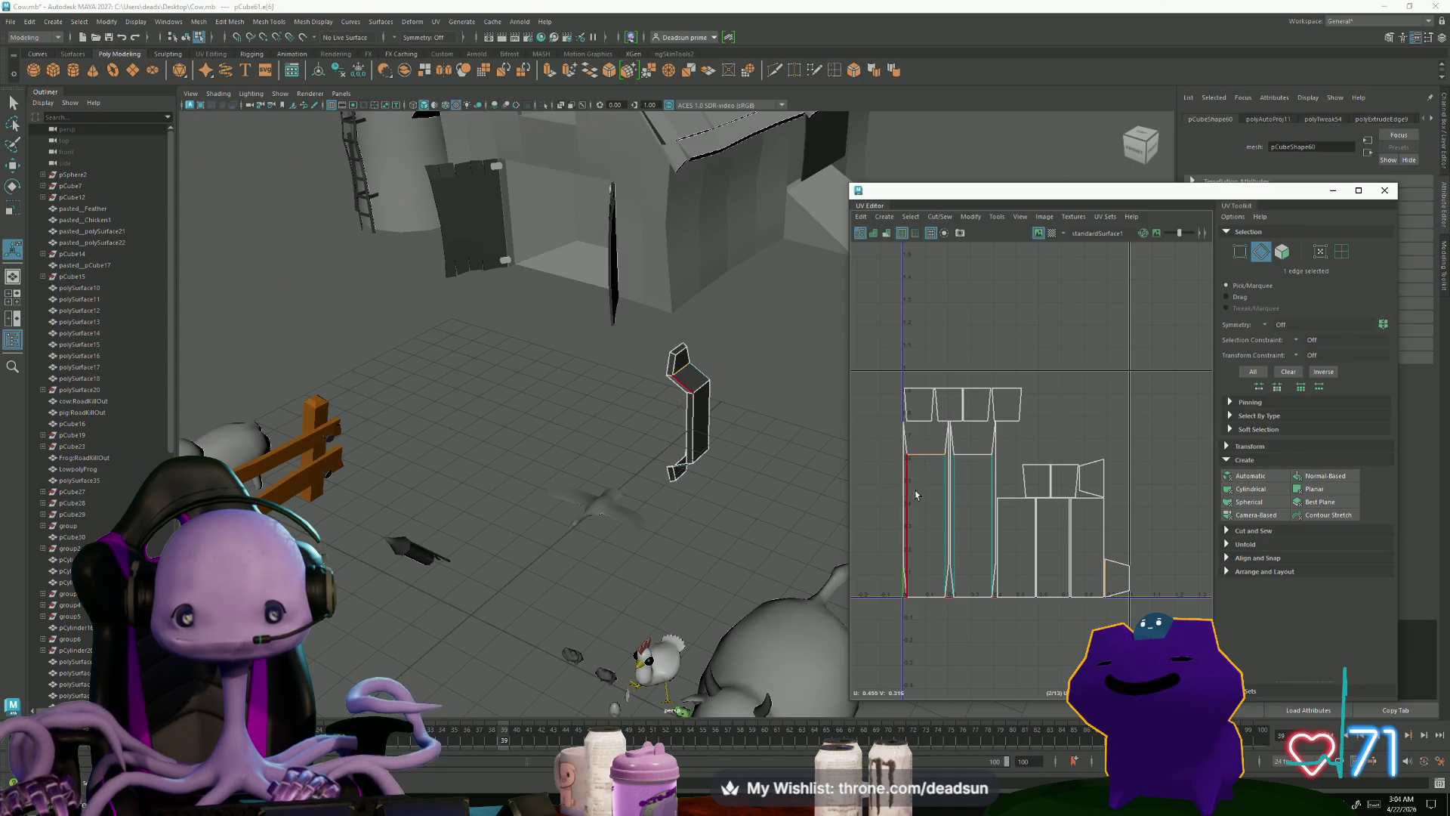
pyautogui.click(971, 454)
pyautogui.click(951, 451)
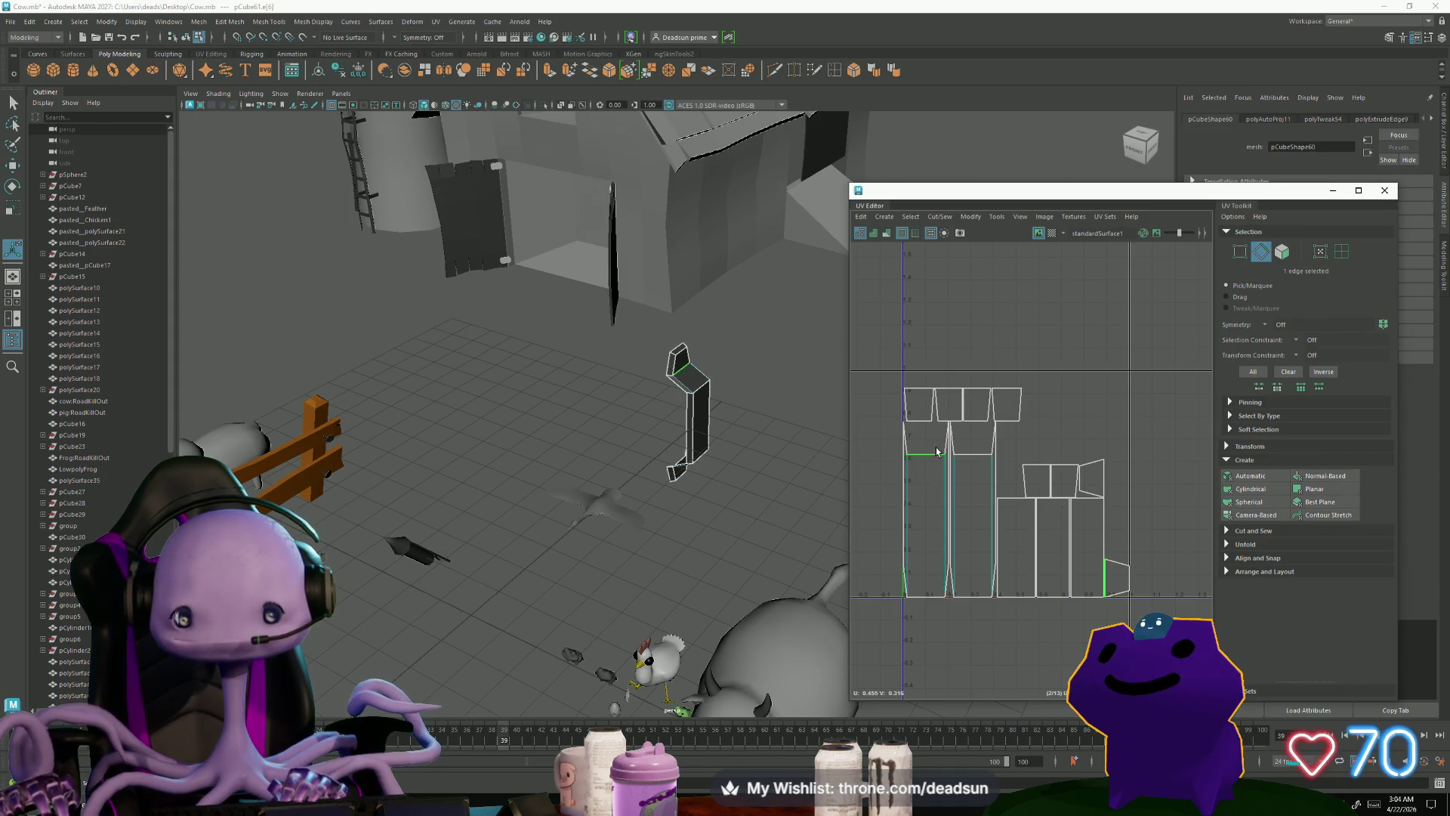
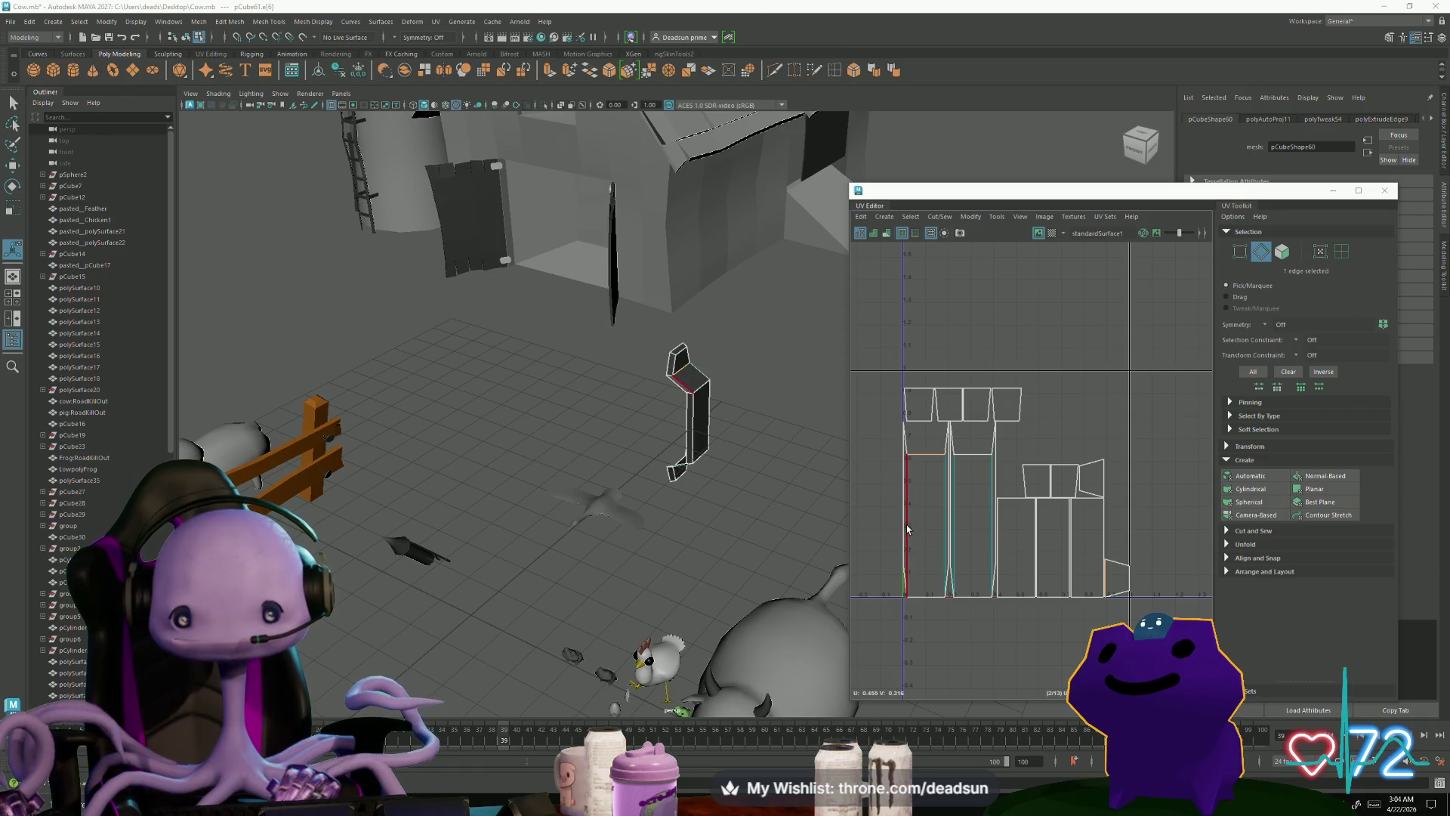
# Step: Select the bracket UV shell's 17 faces in face mode and bring up the UV menu
pyautogui.hotkey('ctrl', 'F11')
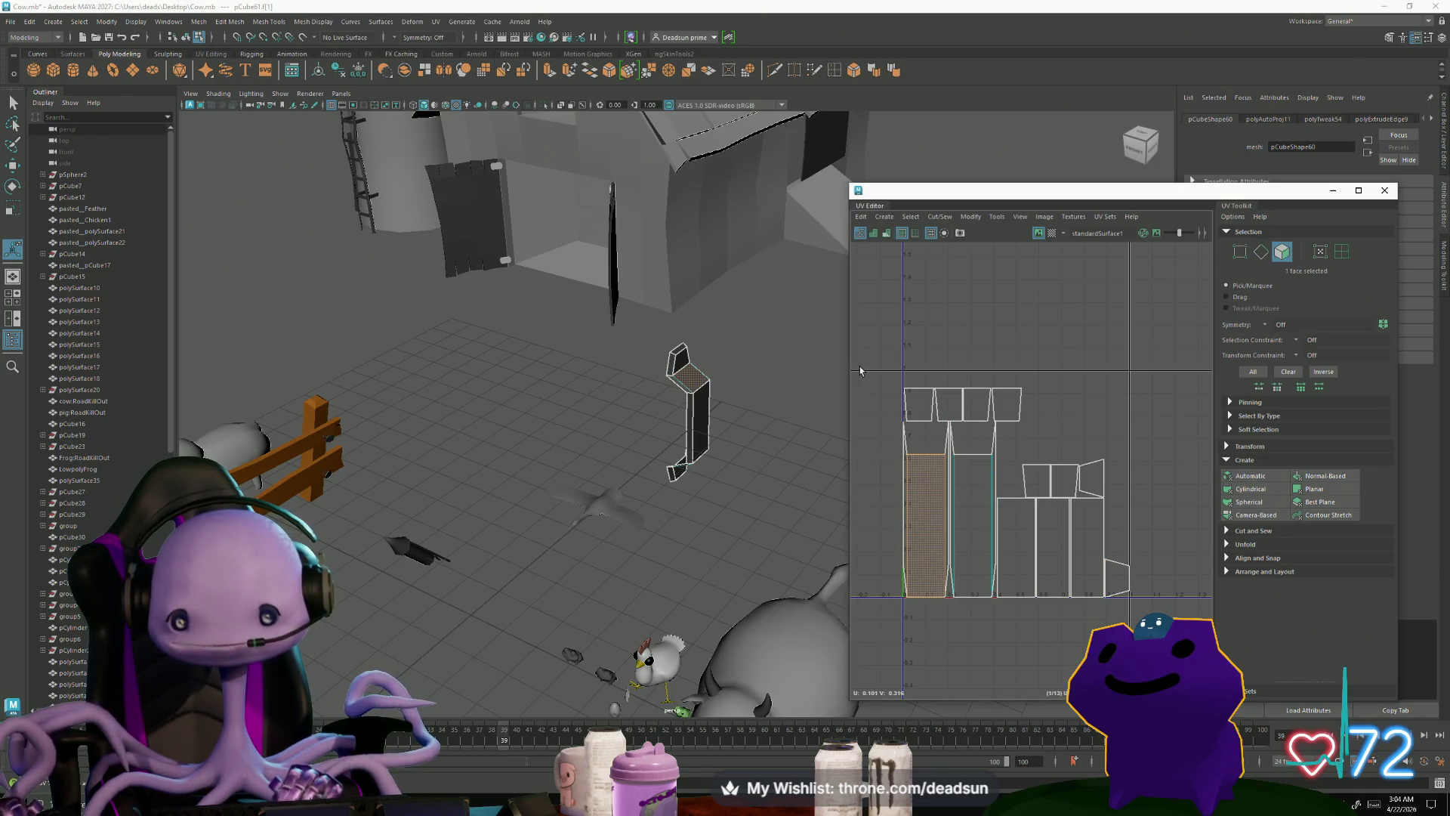
pyautogui.doubleClick(1009, 522)
pyautogui.keyDown('alt'); pyautogui.moveTo(869, 166); pyautogui.dragTo(948, 185); pyautogui.keyUp('alt')
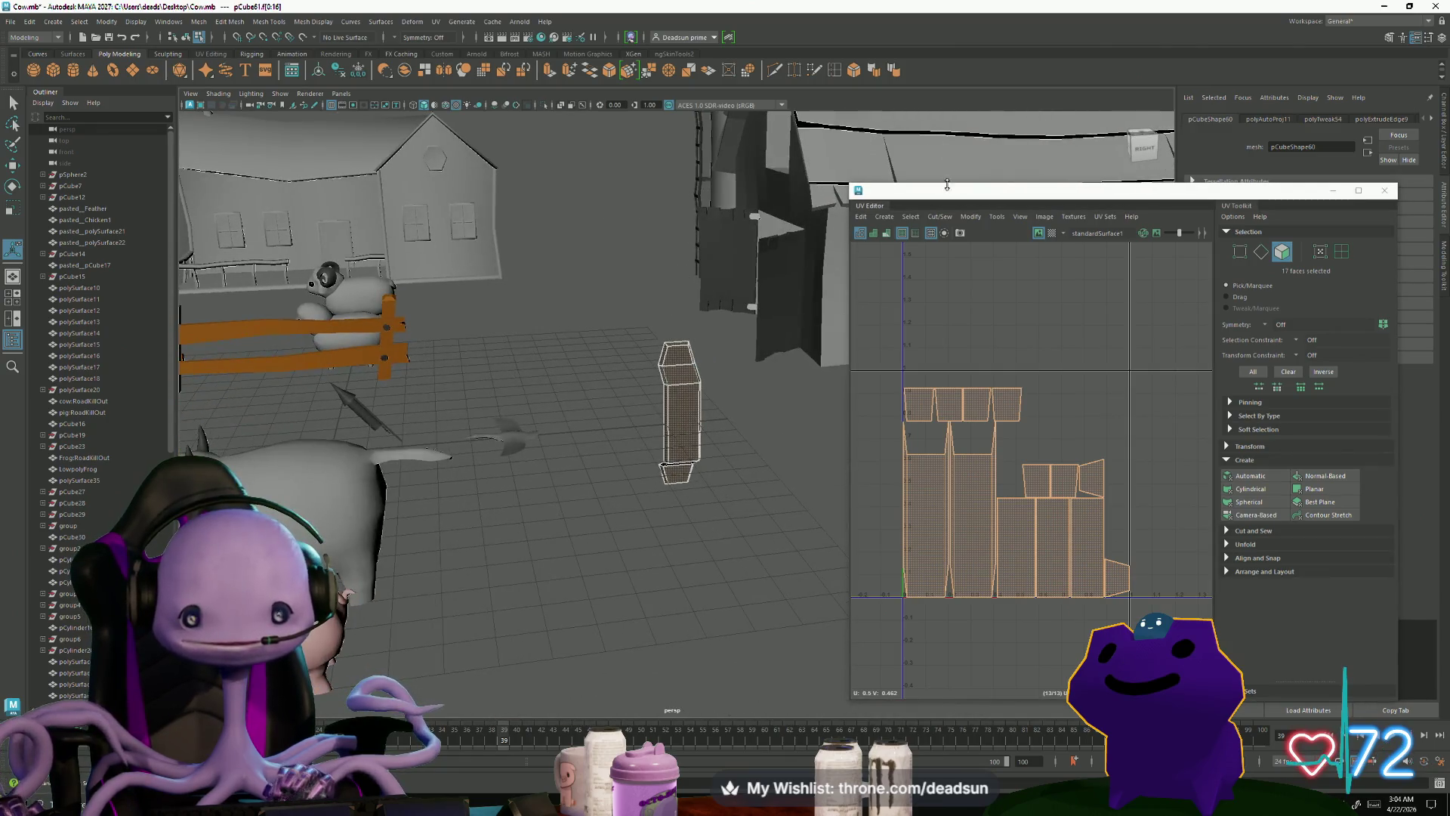
pyautogui.click(436, 21)
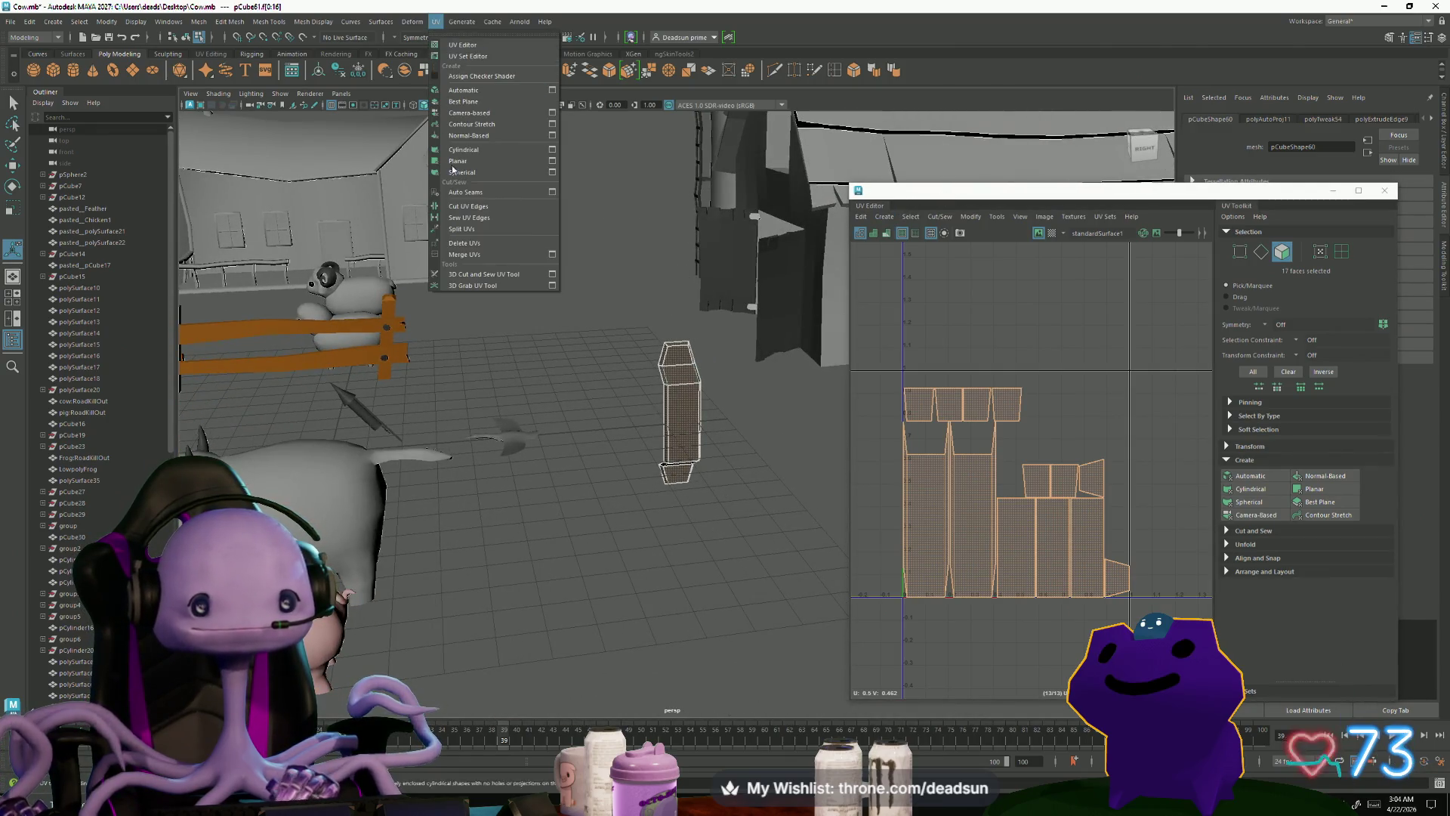
# Step: Apply a planar UV projection to the bracket from the X axis
pyautogui.click(552, 161)
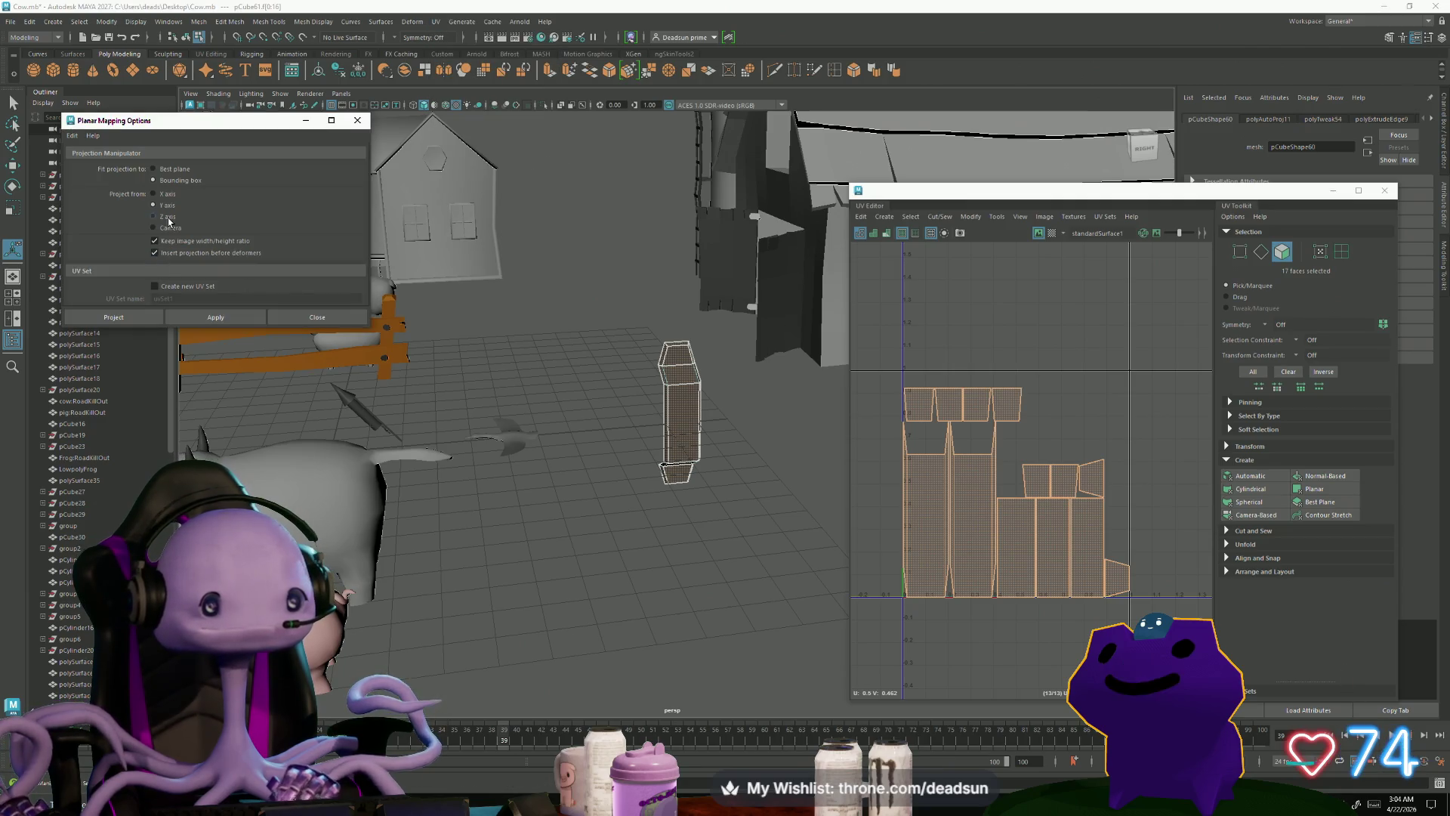
pyautogui.click(167, 194)
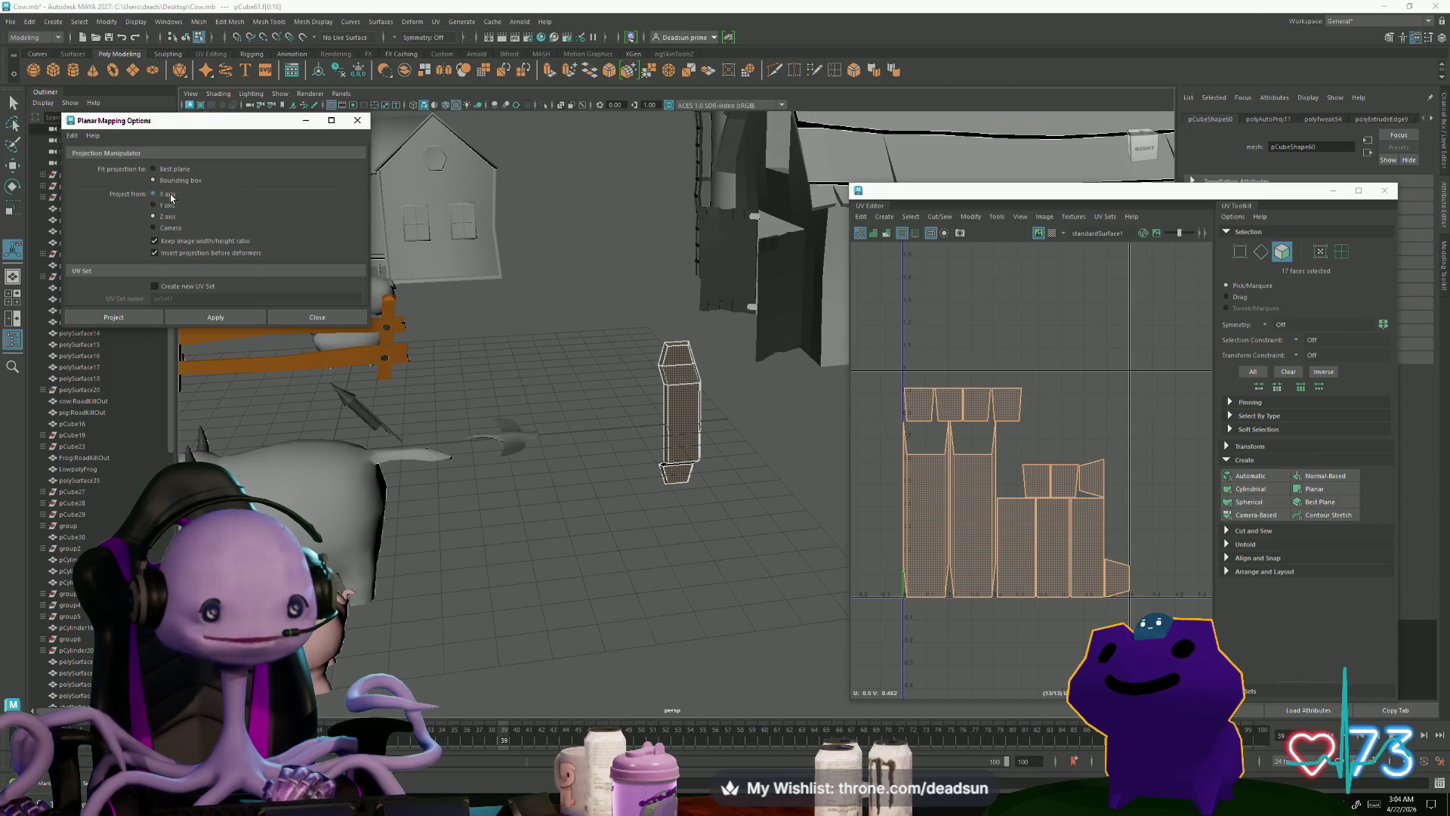
pyautogui.click(240, 314)
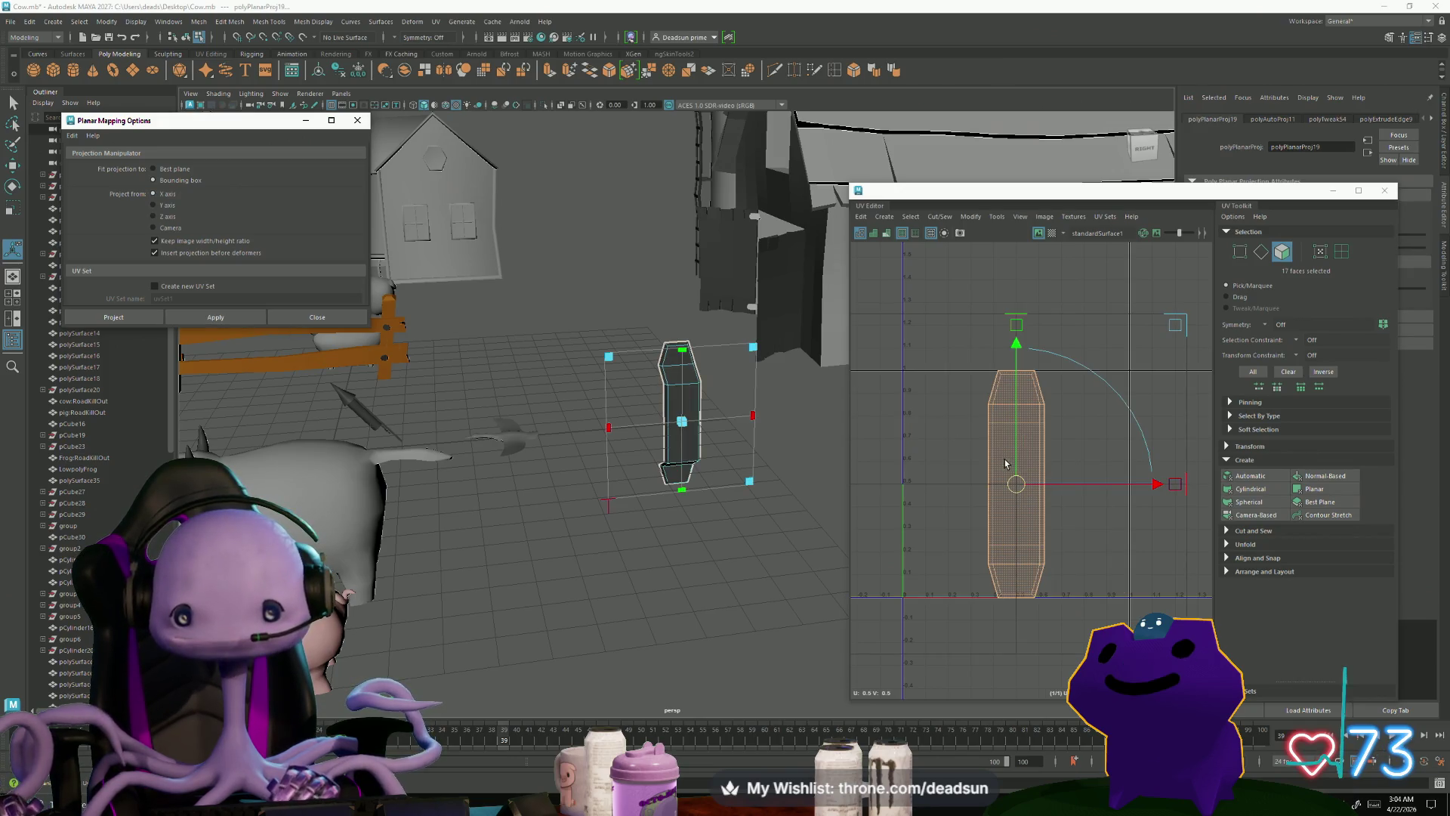
# Step: Select the shell's left edge loop and convert it to UVs
pyautogui.scroll(2, 986, 451)
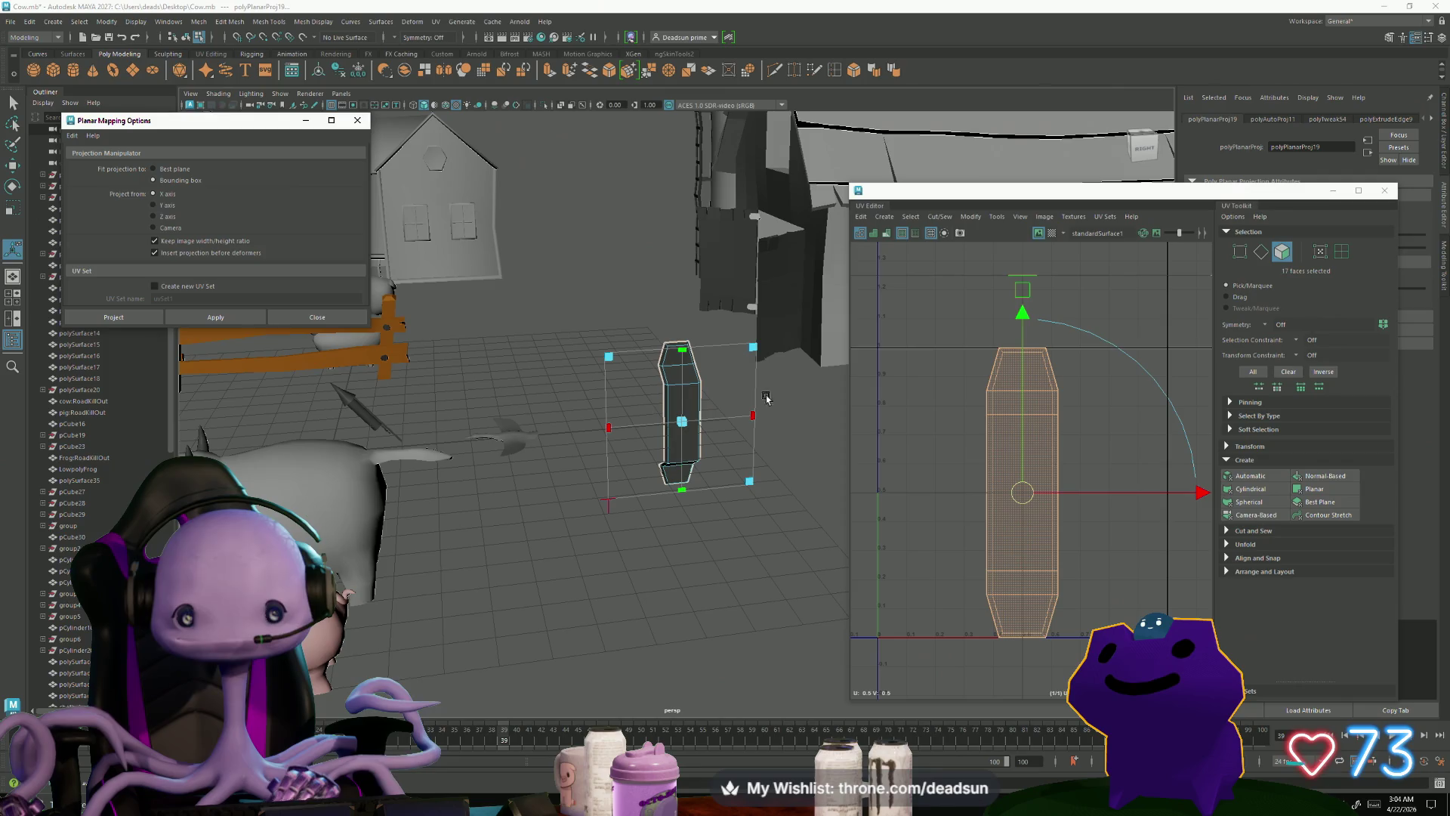
pyautogui.press('F10')
pyautogui.doubleClick(987, 440)
pyautogui.press('r')
pyautogui.moveTo(988, 440); pyautogui.dragTo(1073, 429, button='right')
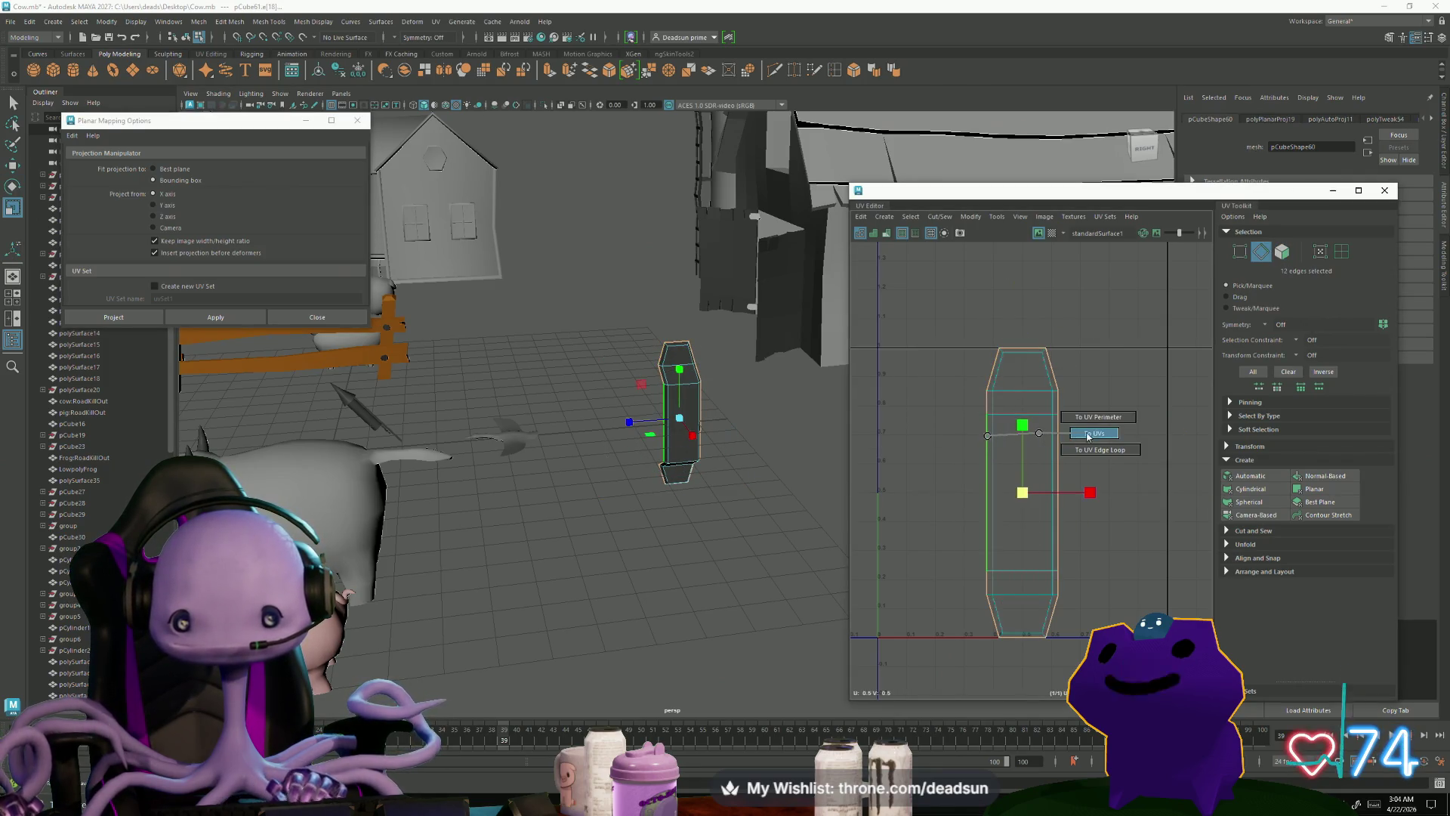
# Step: Scale the bracket's UV shell up, then squeeze its side UVs vertically from a left-edge pivot
pyautogui.moveTo(1023, 493)
pyautogui.mouseDown()
pyautogui.moveTo(1120, 494)
pyautogui.moveTo(1104, 497)
pyautogui.mouseUp()
pyautogui.keyDown('alt'); pyautogui.moveTo(1003, 452); pyautogui.dragTo(1002, 446, button='middle'); pyautogui.keyUp('alt')
pyautogui.click(970, 486)
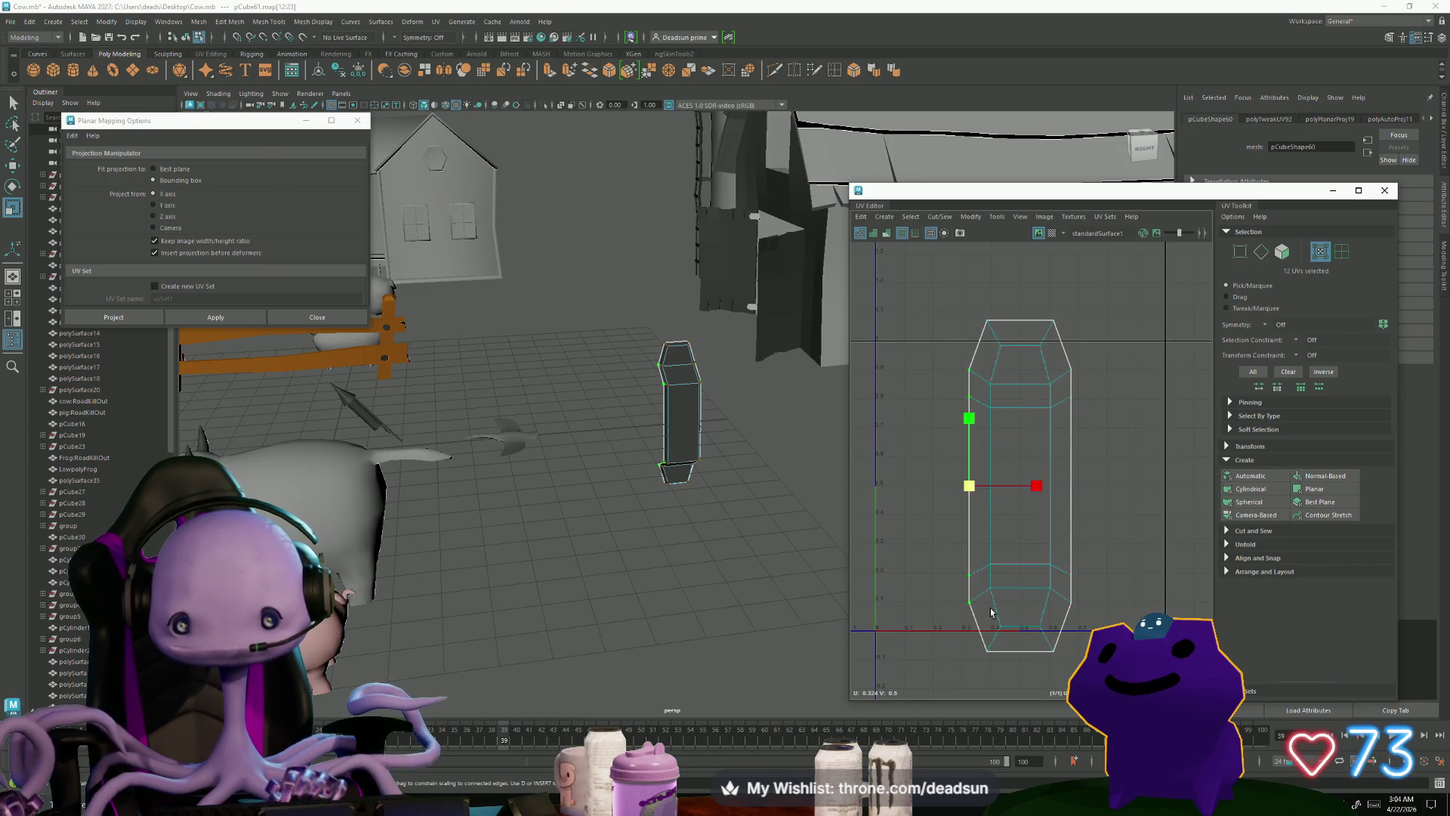
pyautogui.keyDown('shift'); pyautogui.moveTo(1094, 605); pyautogui.dragTo(1094, 605); pyautogui.keyUp('shift')
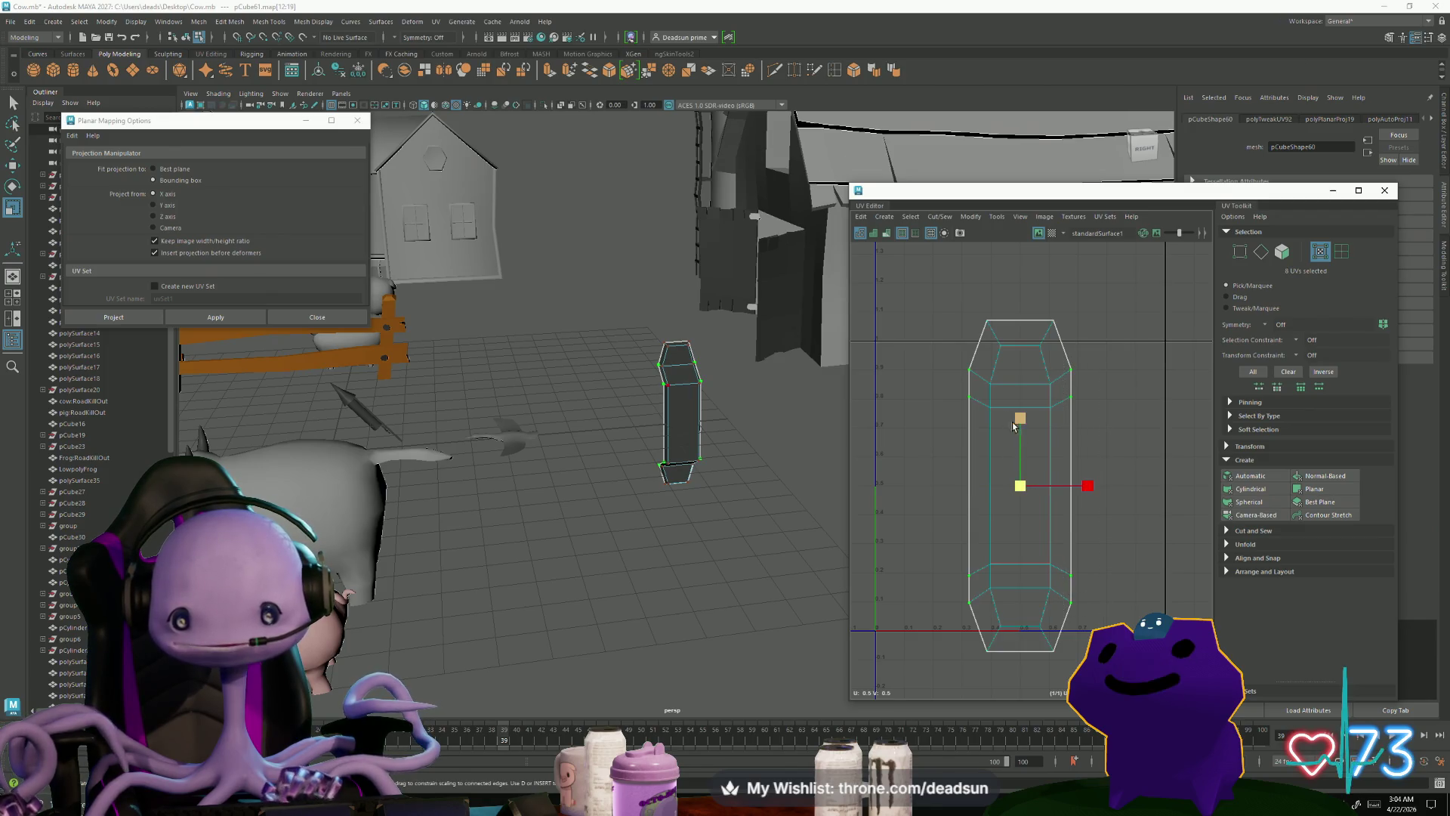
pyautogui.moveTo(1021, 425); pyautogui.dragTo(1023, 427)
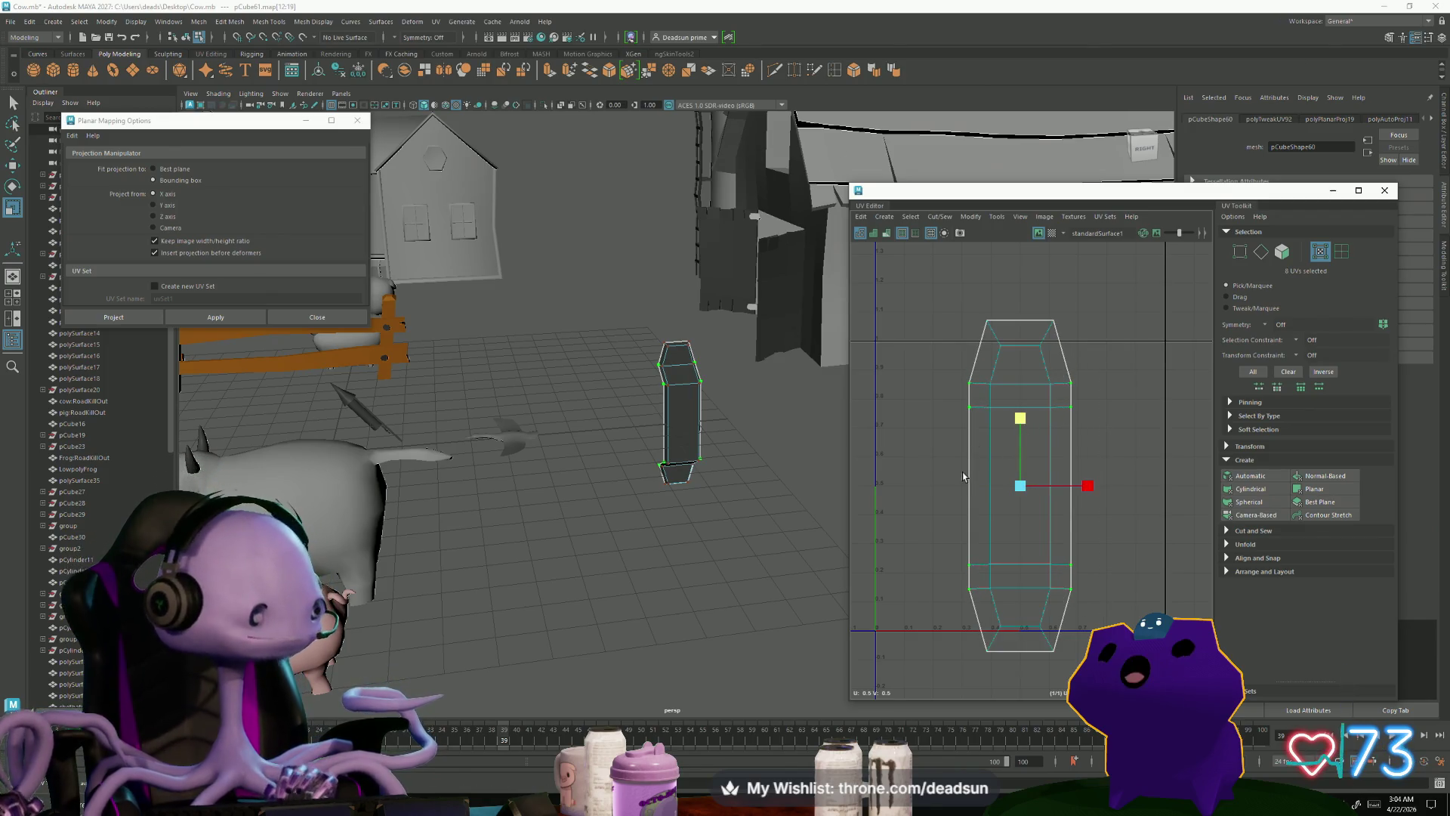
# Step: Return to selecting the bracket as a whole object
pyautogui.scroll(-3, 934, 481)
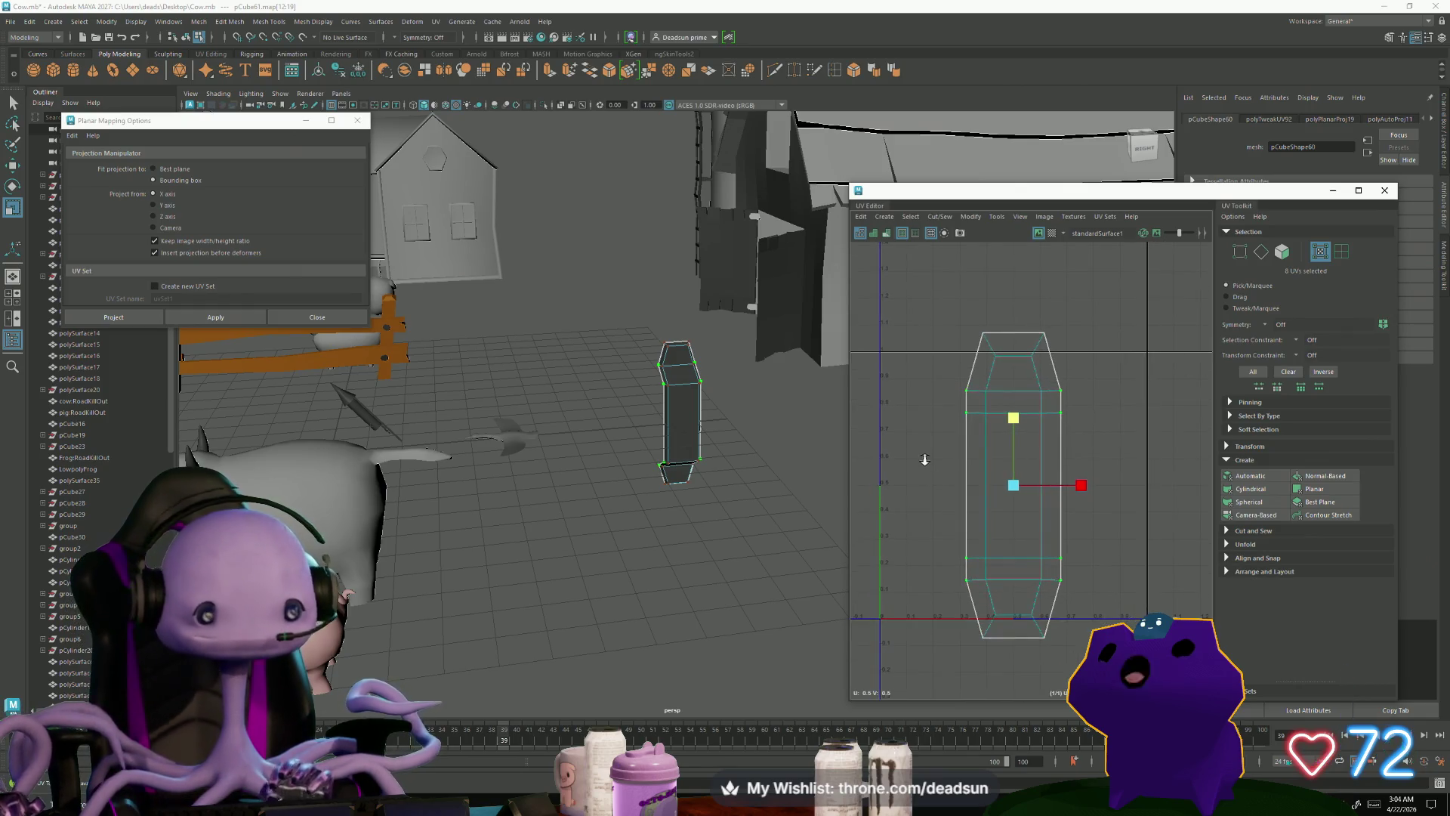
pyautogui.moveTo(714, 429)
pyautogui.keyDown('alt'); pyautogui.mouseDown()
pyautogui.moveTo(665, 439)
pyautogui.moveTo(687, 391)
pyautogui.mouseUp(); pyautogui.keyUp('alt')
pyautogui.moveTo(687, 390); pyautogui.dragTo(707, 387, button='right')
pyautogui.scroll(-8, 785, 431)
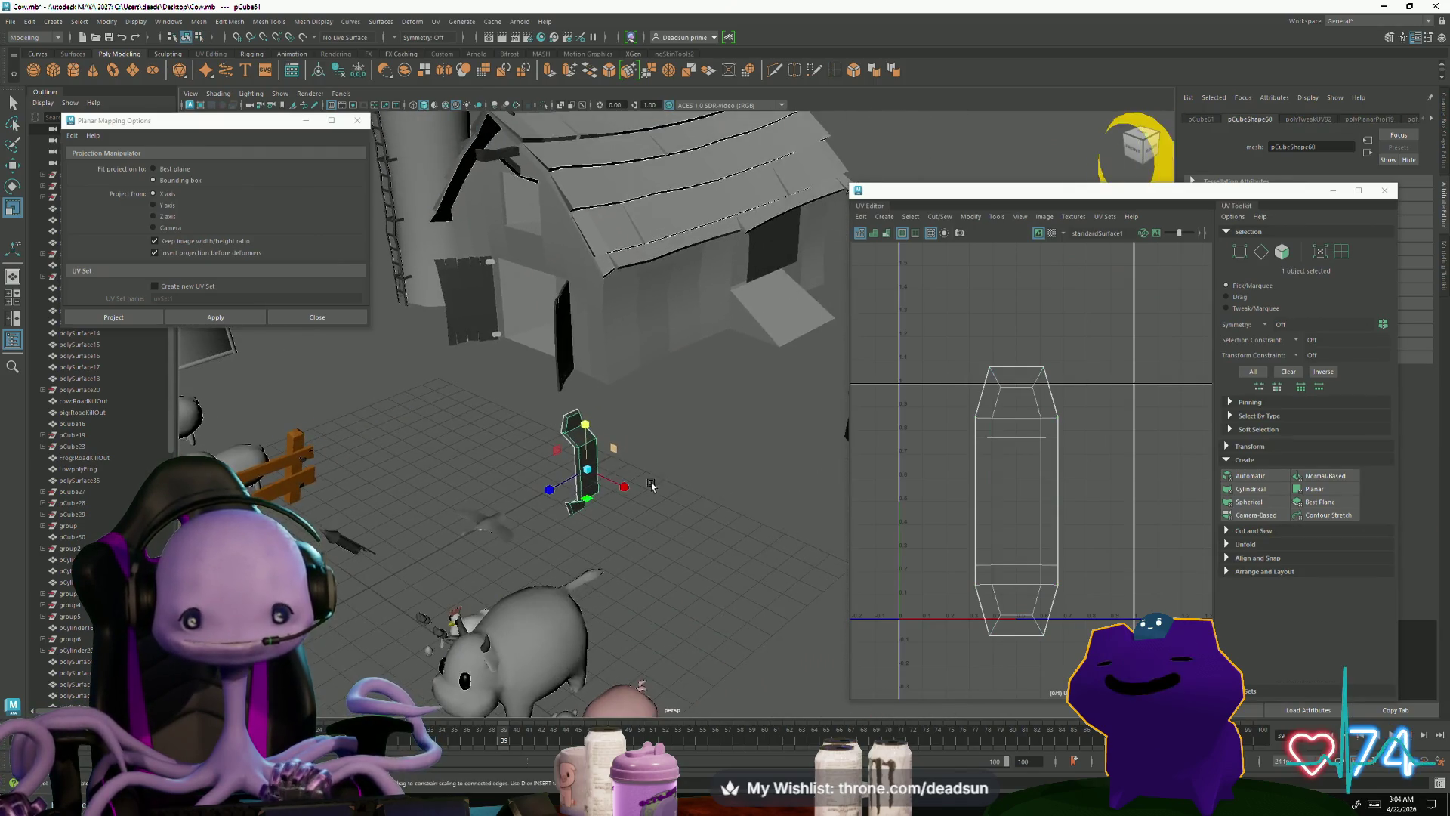
# Step: Shrink the bracket and move it up toward the barn wall
pyautogui.moveTo(558, 479); pyautogui.dragTo(531, 484)
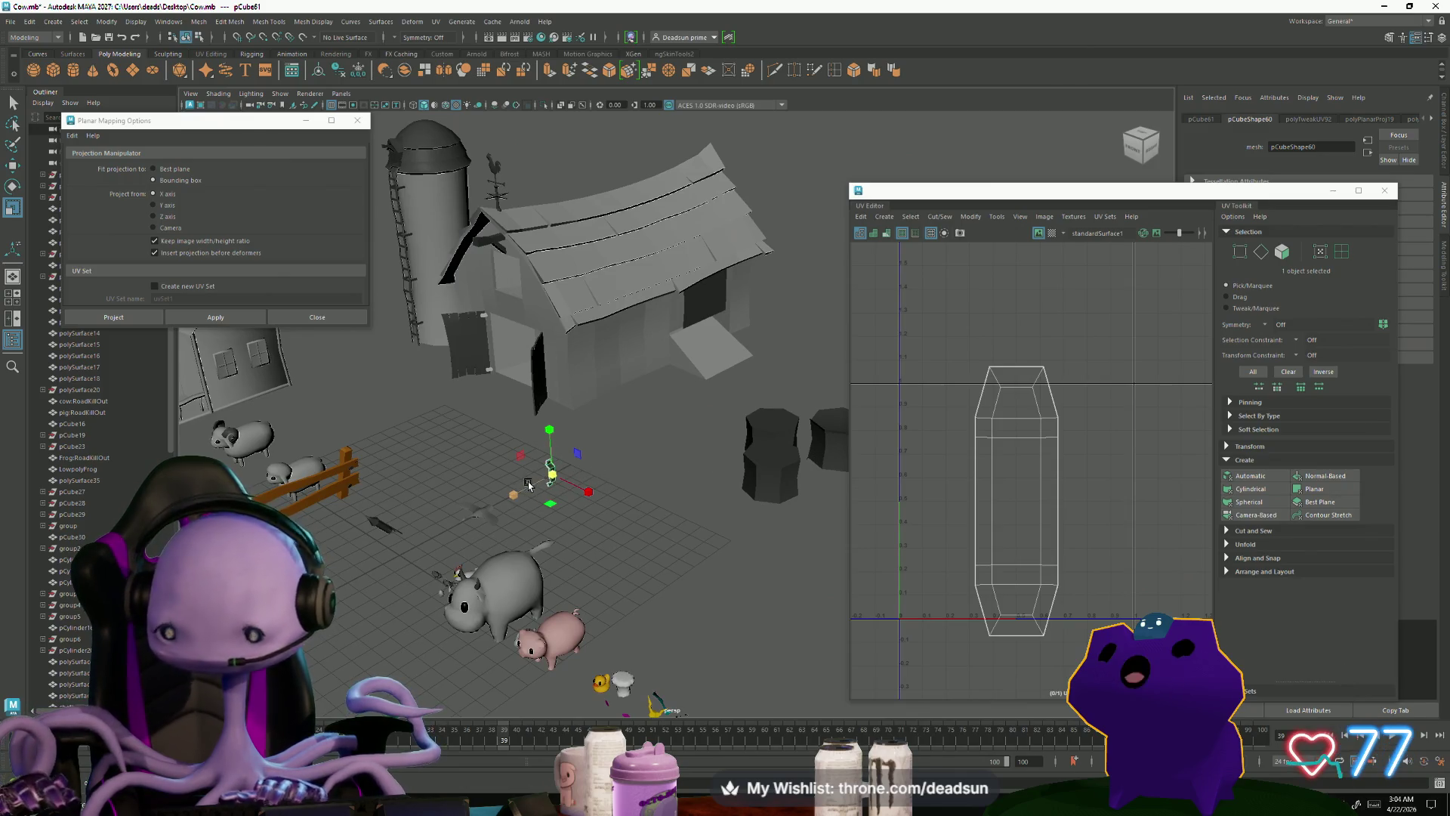
pyautogui.press('w')
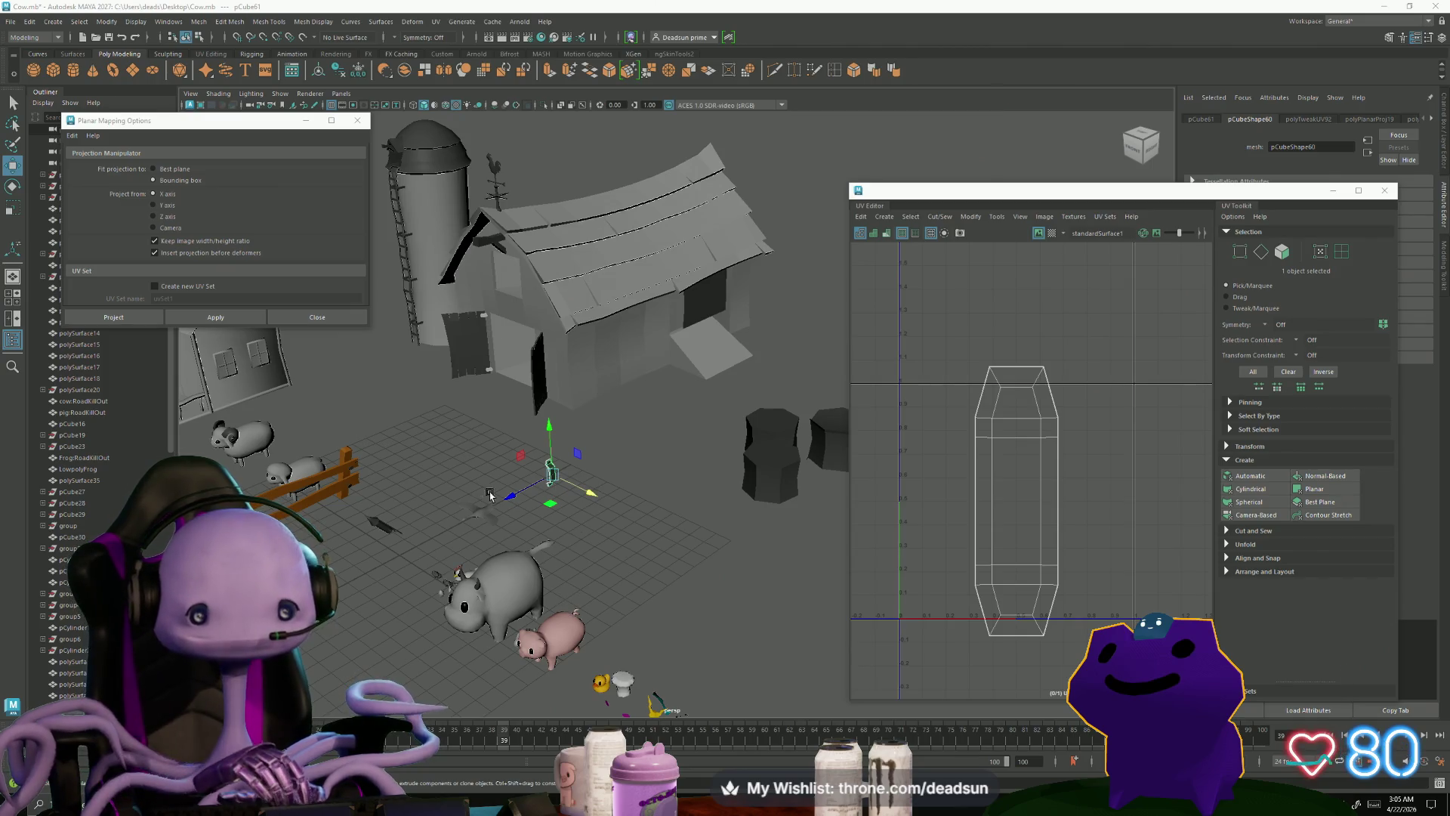
pyautogui.moveTo(490, 495); pyautogui.dragTo(581, 466)
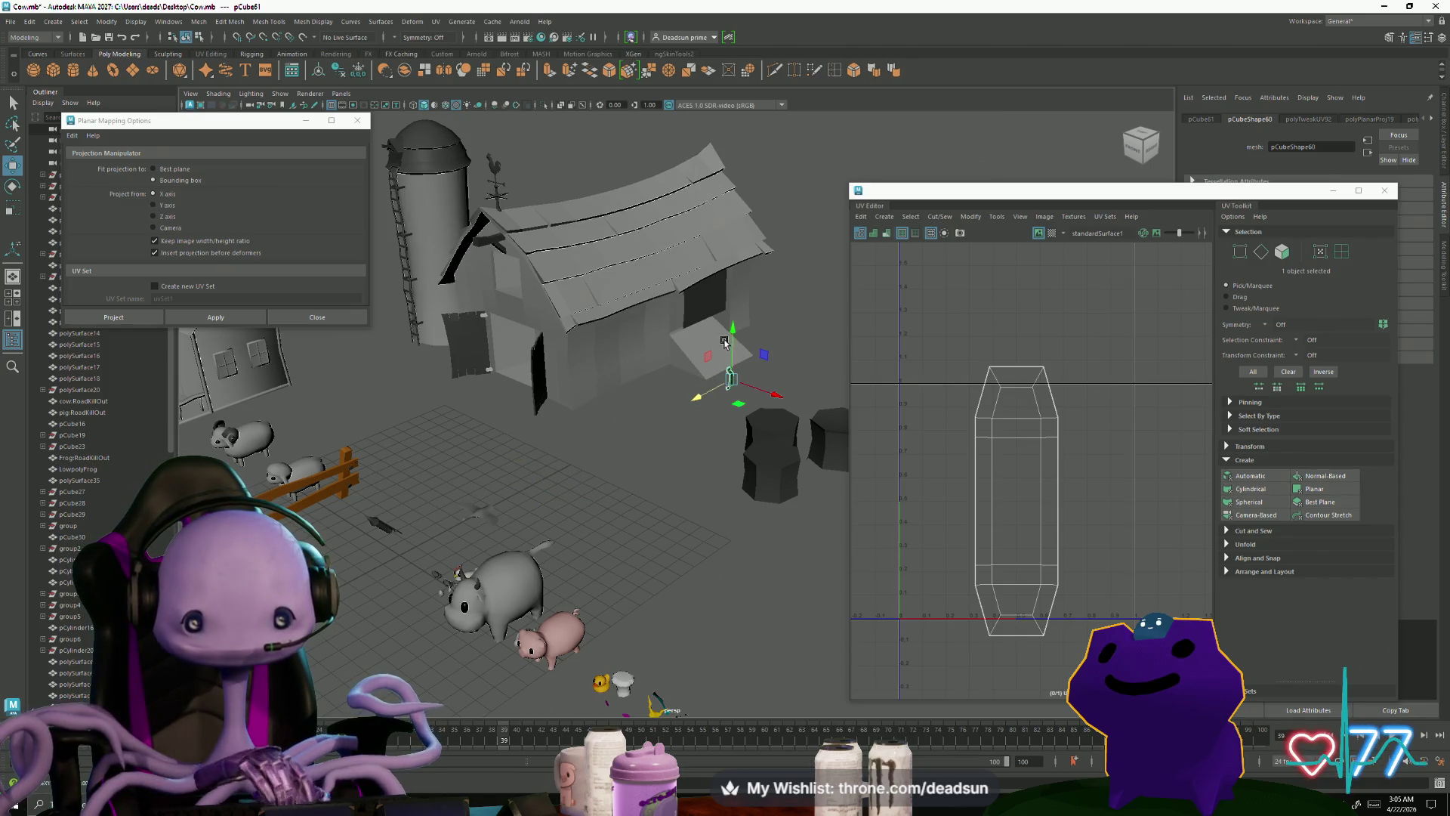
pyautogui.moveTo(715, 267); pyautogui.dragTo(731, 266)
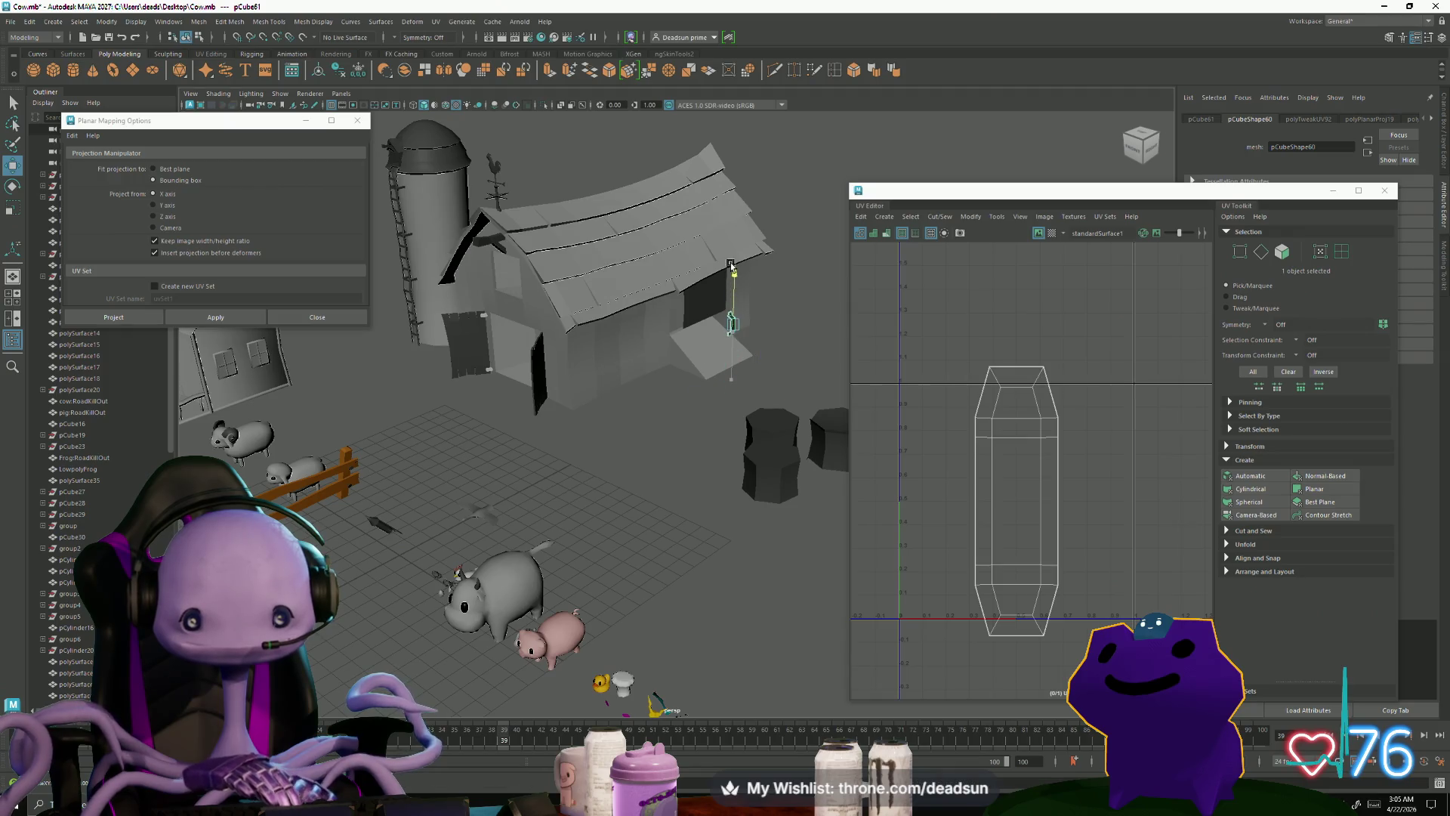
pyautogui.moveTo(764, 347); pyautogui.dragTo(758, 326)
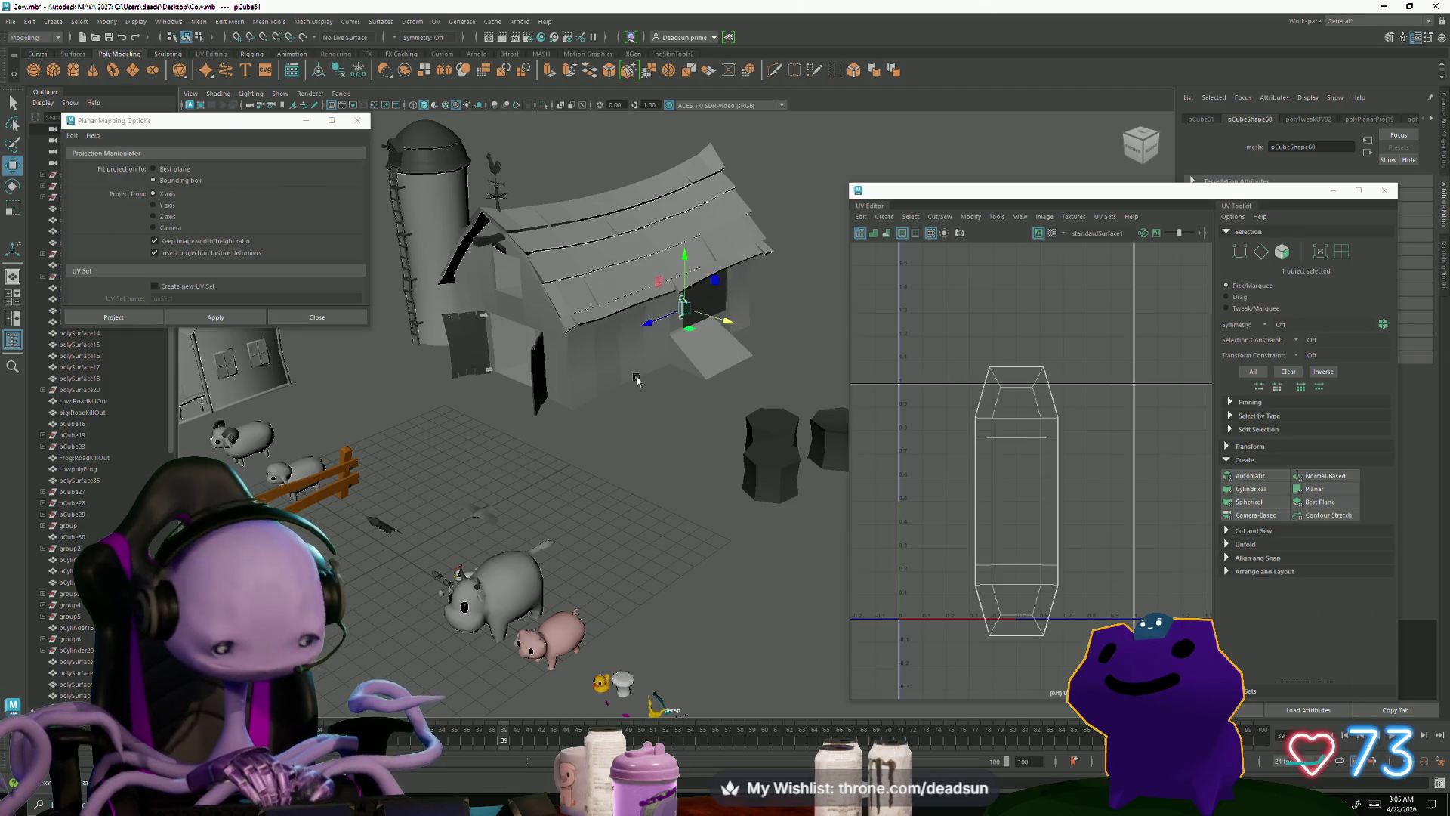
pyautogui.press('f')
pyautogui.moveTo(625, 405)
pyautogui.keyDown('alt'); pyautogui.mouseDown()
pyautogui.moveTo(302, 414)
pyautogui.moveTo(576, 454)
pyautogui.moveTo(628, 420)
pyautogui.moveTo(782, 412)
pyautogui.moveTo(787, 444)
pyautogui.moveTo(853, 431)
pyautogui.mouseUp(); pyautogui.keyUp('alt')
# Step: Slide and lower the bracket onto the dark side door, then review the whole barn
pyautogui.press('e')
pyautogui.press('r')
pyautogui.press('w')
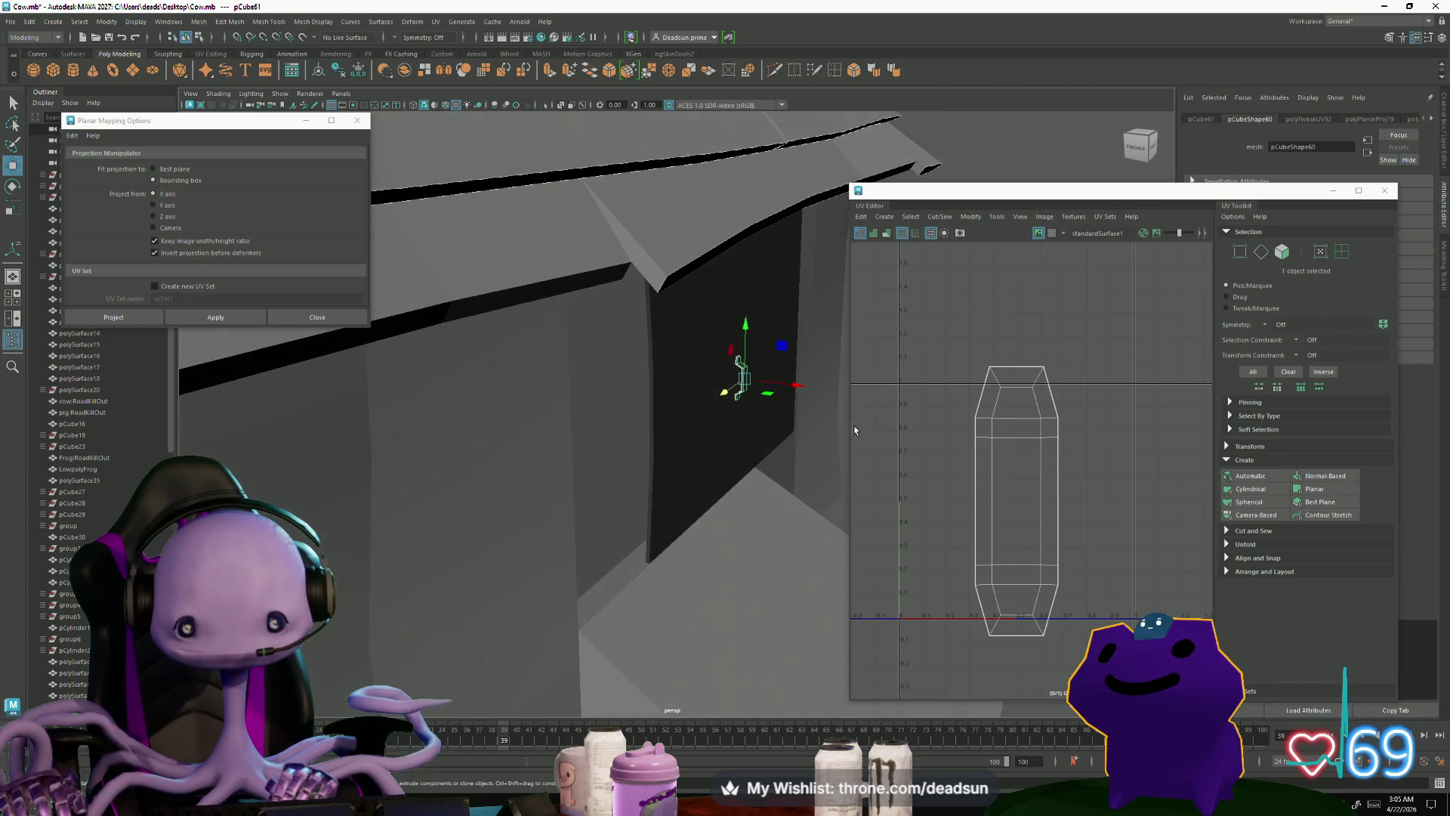
pyautogui.moveTo(799, 389); pyautogui.dragTo(720, 396)
pyautogui.moveTo(670, 324); pyautogui.dragTo(663, 386)
pyautogui.press('f')
pyautogui.moveTo(823, 499)
pyautogui.keyDown('alt'); pyautogui.mouseDown()
pyautogui.moveTo(605, 462)
pyautogui.moveTo(586, 422)
pyautogui.moveTo(729, 431)
pyautogui.mouseUp(); pyautogui.keyUp('alt')
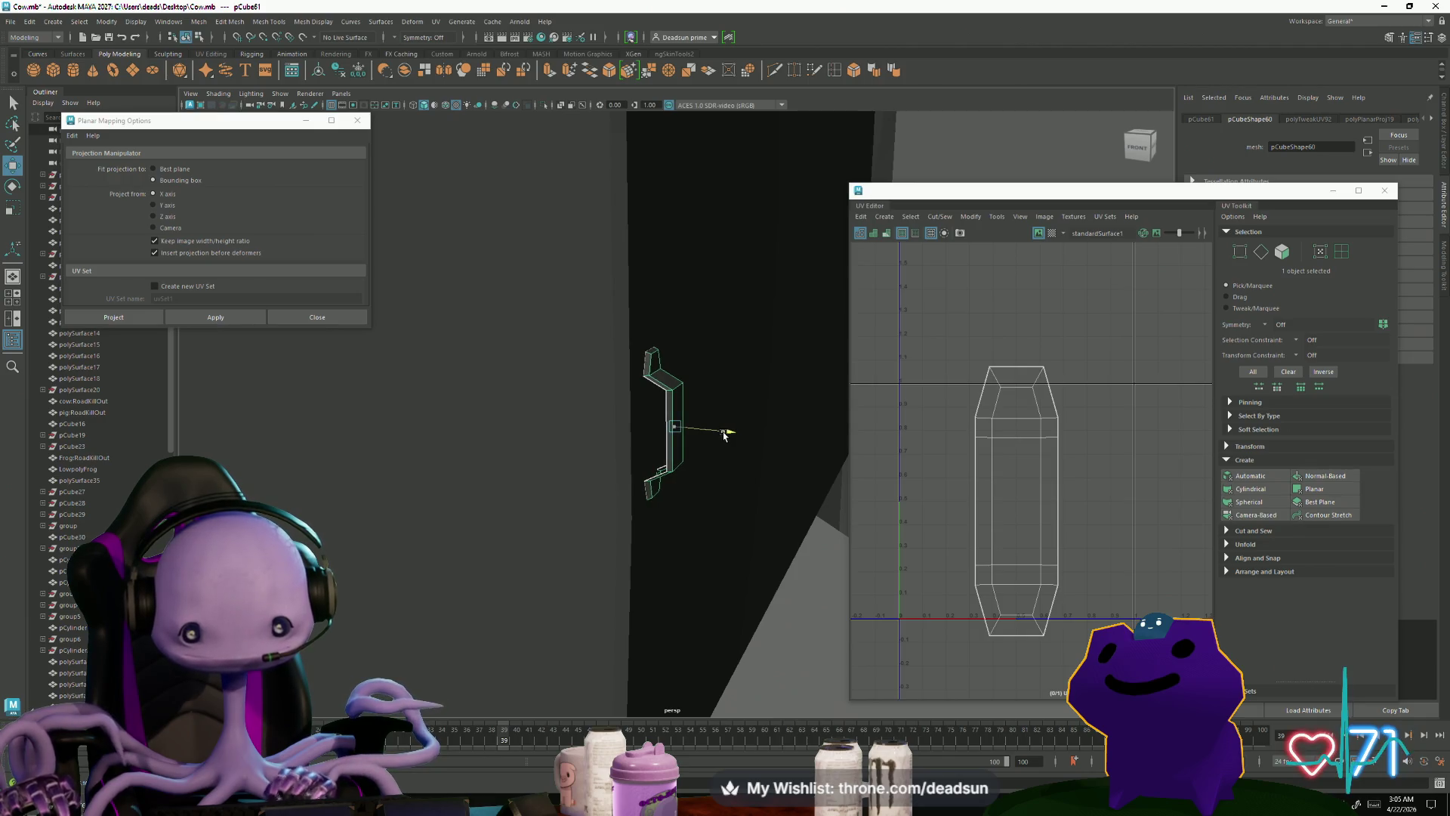
pyautogui.keyDown('alt'); pyautogui.moveTo(723, 435); pyautogui.dragTo(347, 557); pyautogui.keyUp('alt')
pyautogui.keyDown('alt'); pyautogui.moveTo(347, 557); pyautogui.dragTo(544, 600, button='right'); pyautogui.keyUp('alt')
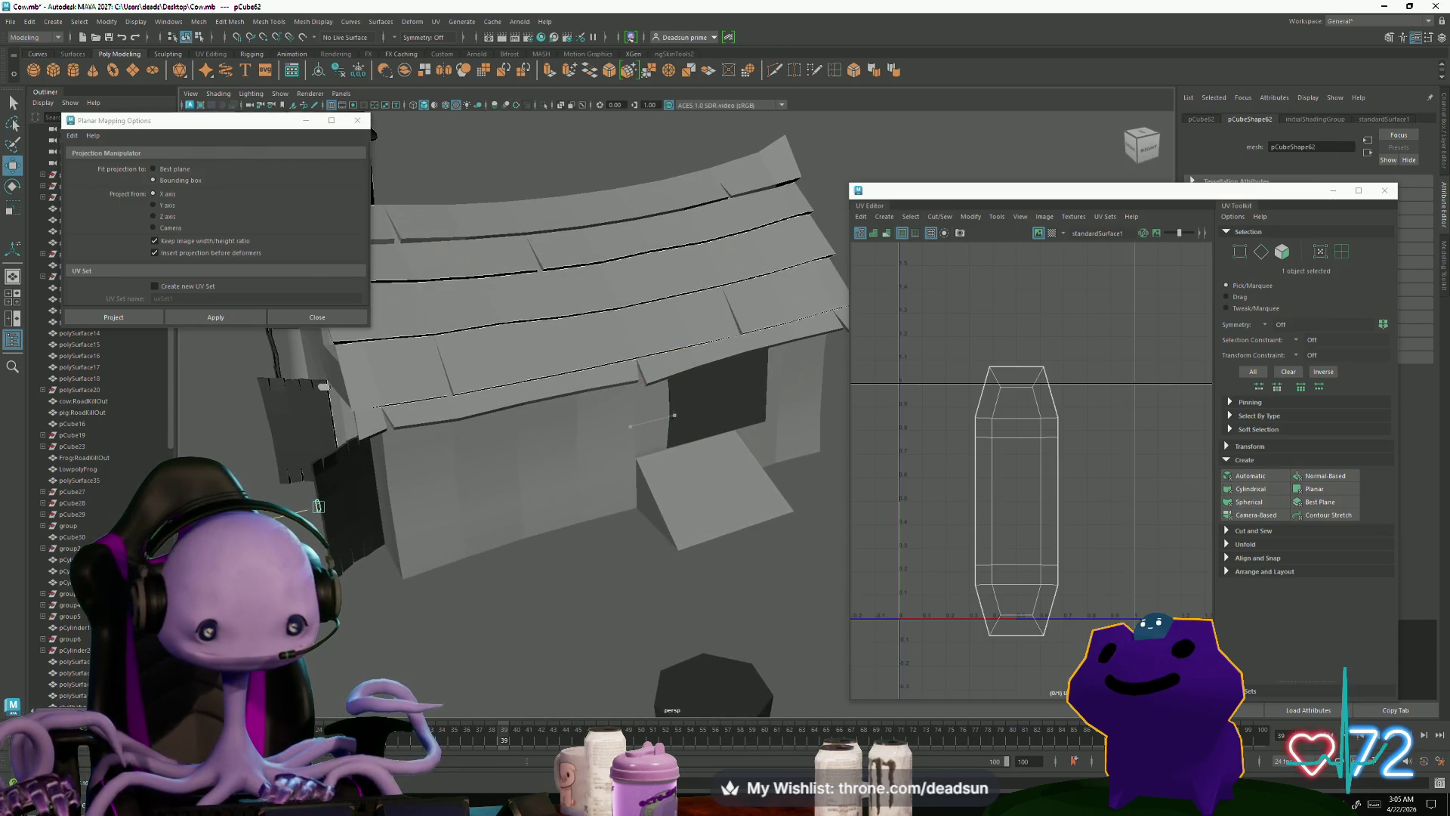
# Step: Rotate the bracket to line up with the door plank
pyautogui.press('f')
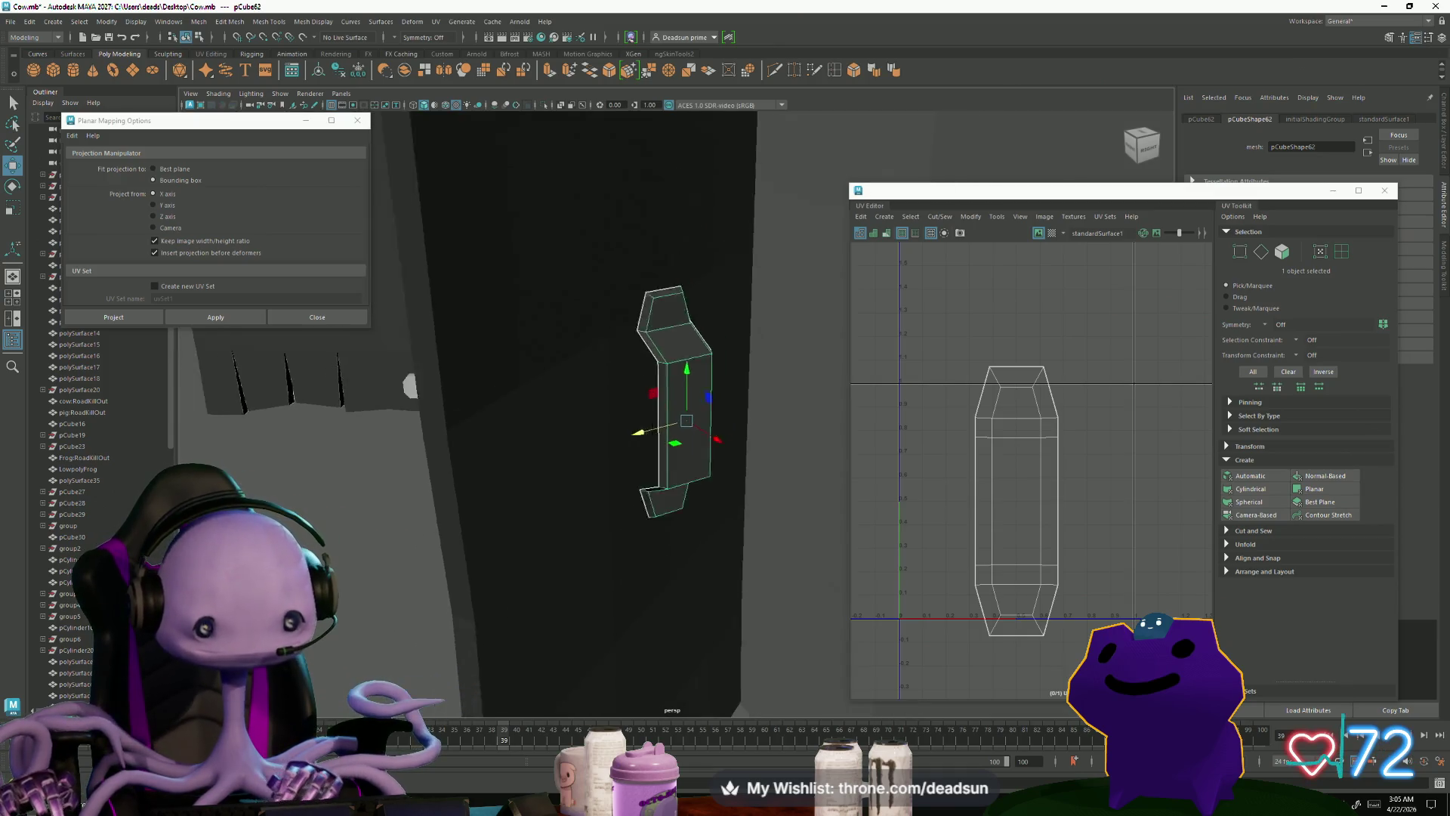
pyautogui.moveTo(483, 563)
pyautogui.keyDown('alt'); pyautogui.mouseDown()
pyautogui.moveTo(492, 544)
pyautogui.moveTo(554, 534)
pyautogui.moveTo(686, 355)
pyautogui.moveTo(673, 455)
pyautogui.mouseUp(); pyautogui.keyUp('alt')
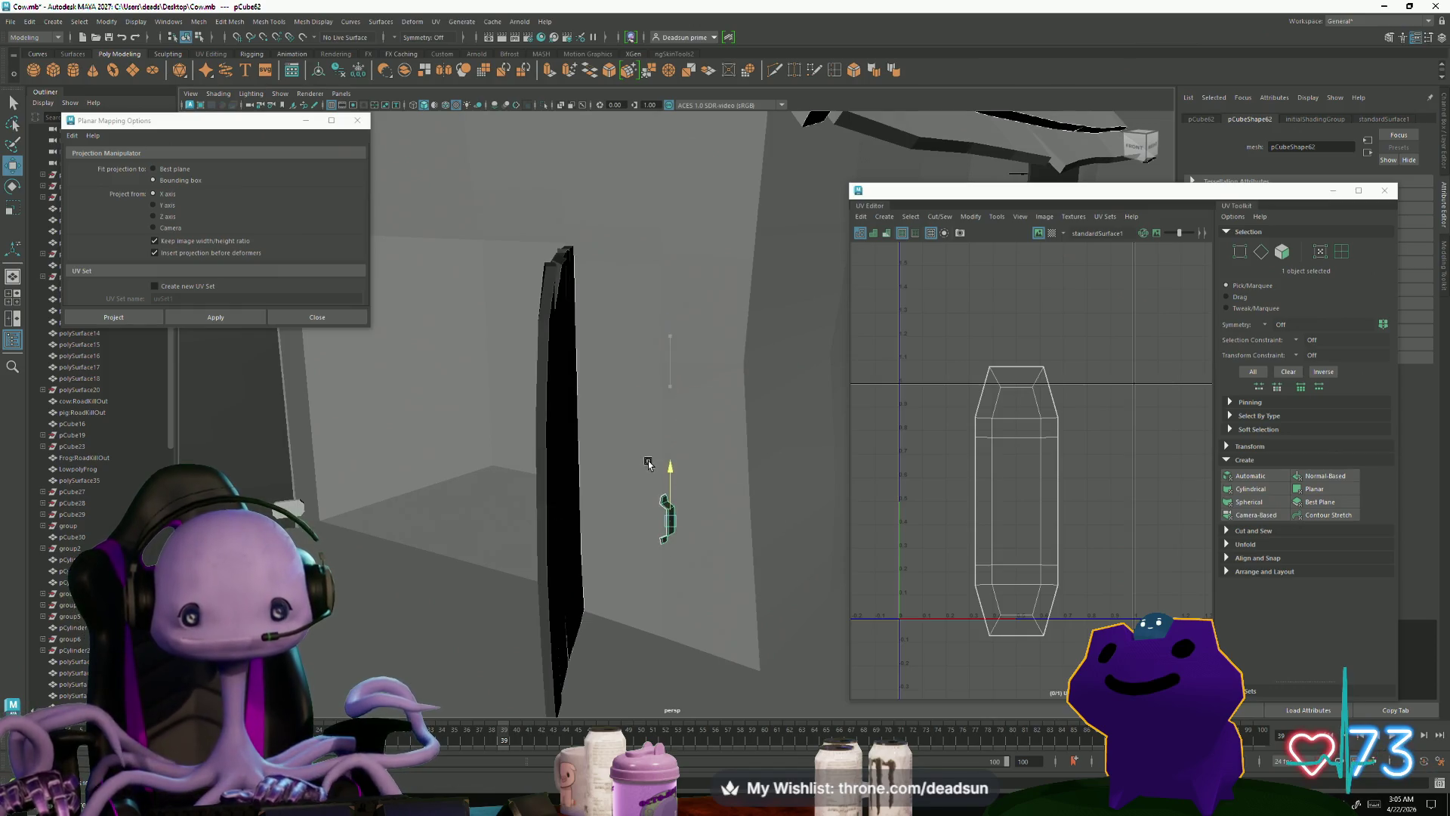
pyautogui.press('e')
pyautogui.press('w')
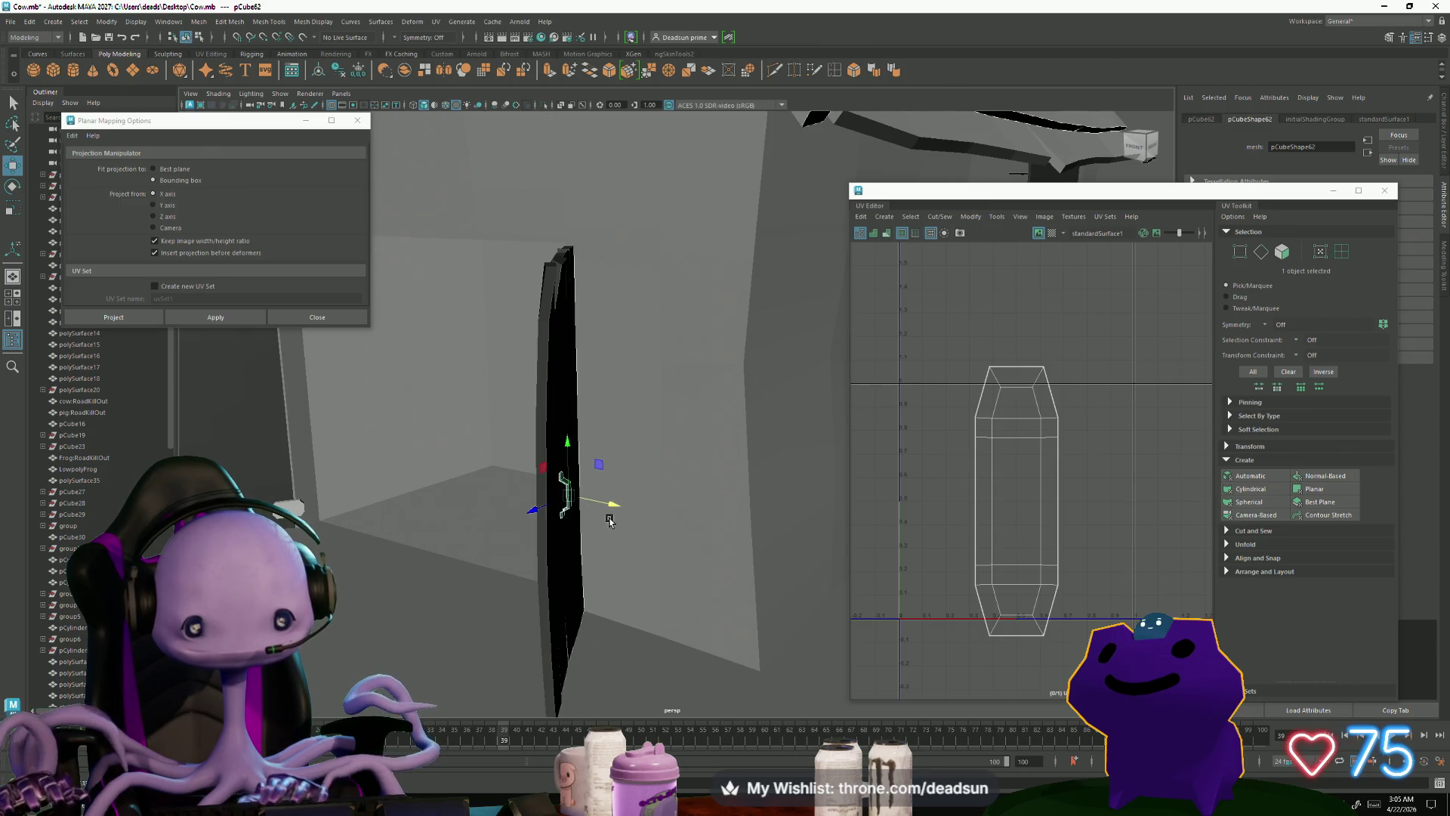
pyautogui.moveTo(534, 509)
pyautogui.keyDown('alt'); pyautogui.mouseDown()
pyautogui.moveTo(503, 509)
pyautogui.moveTo(600, 491)
pyautogui.mouseUp(); pyautogui.keyUp('alt')
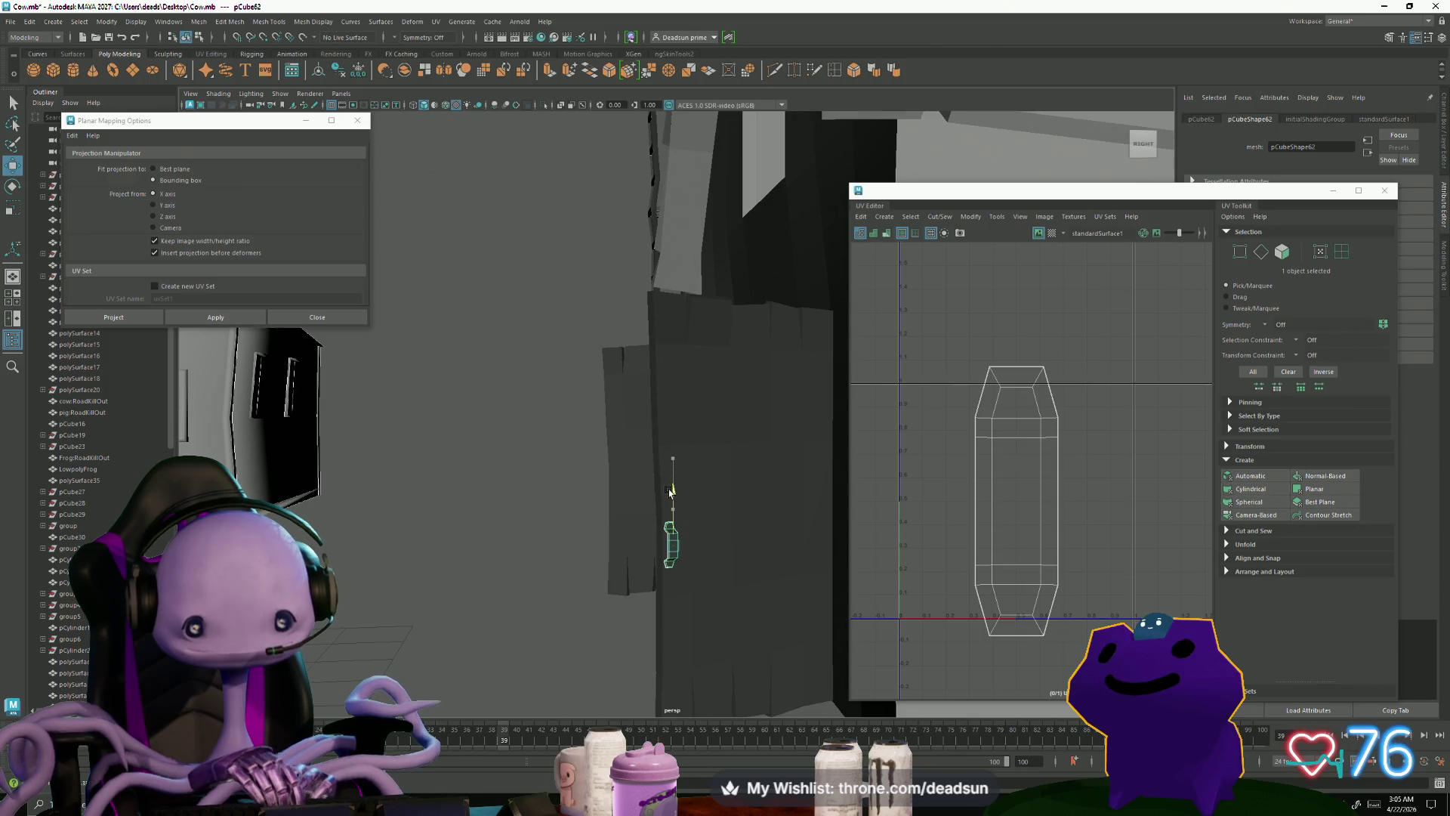
pyautogui.keyDown('alt'); pyautogui.moveTo(620, 535); pyautogui.dragTo(708, 457); pyautogui.keyUp('alt')
pyautogui.click(627, 520)
pyautogui.press('e')
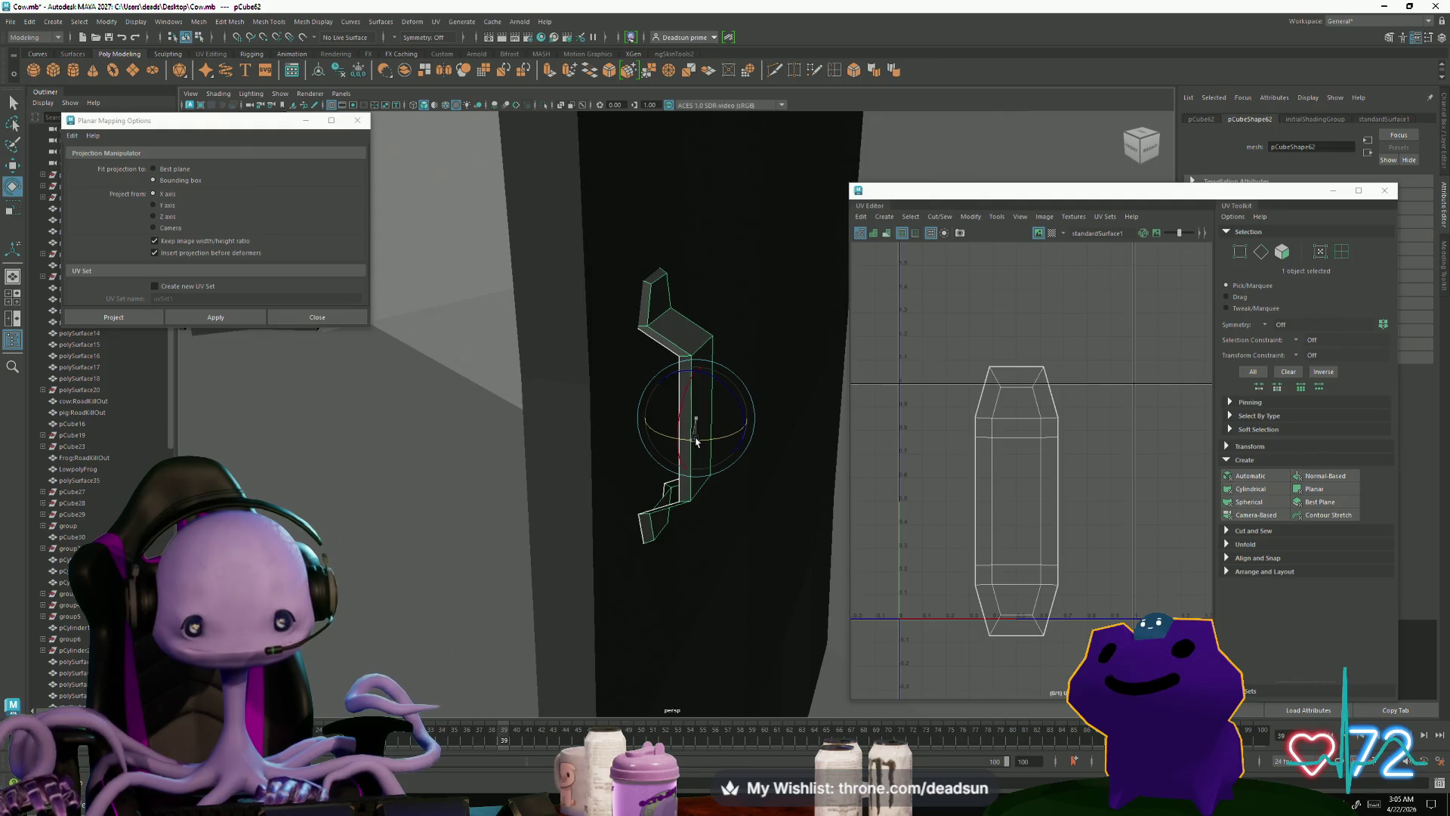
pyautogui.moveTo(738, 404); pyautogui.dragTo(734, 401)
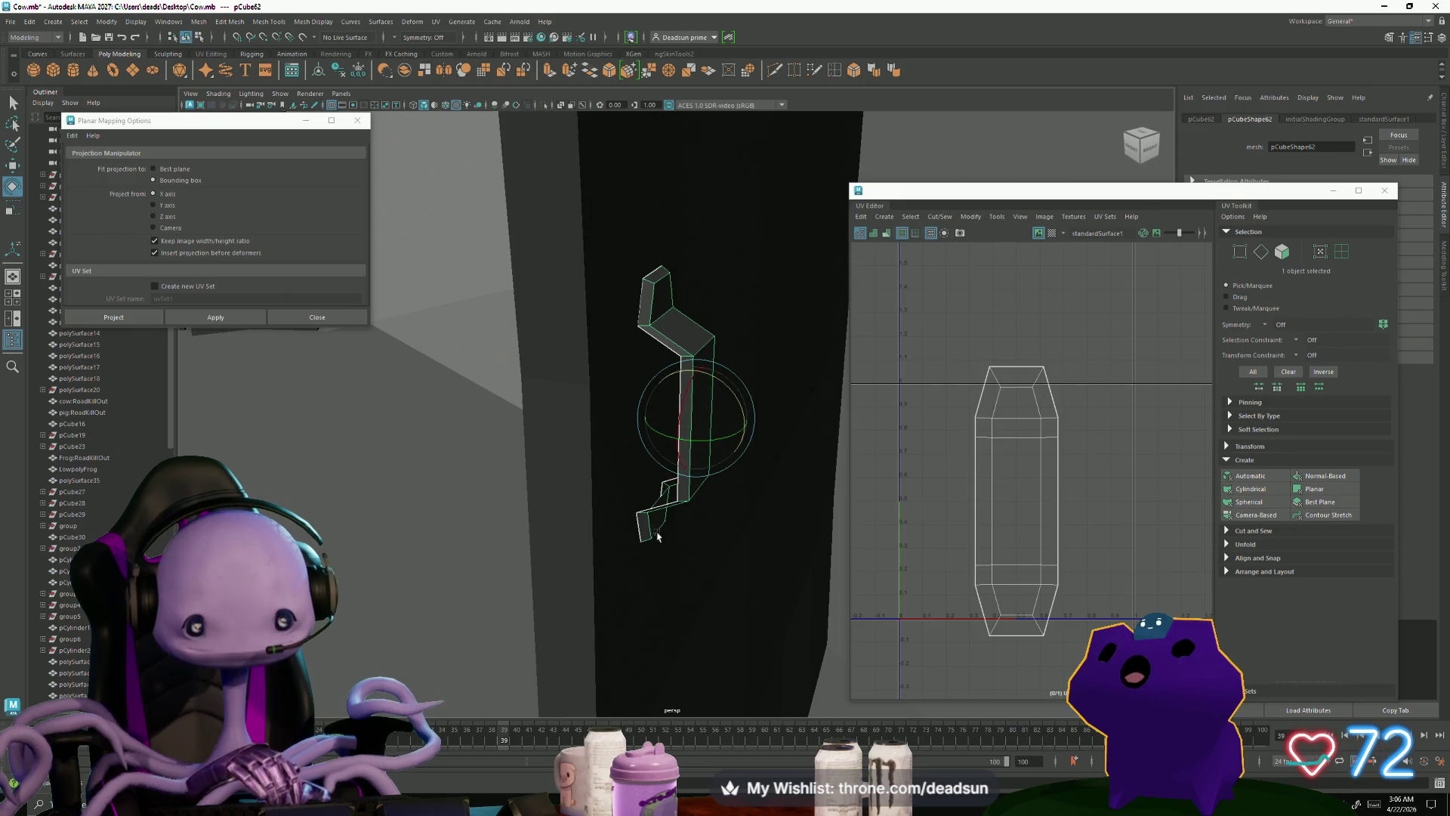
# Step: Select and adjust the bracket's top and bottom end vertices
pyautogui.moveTo(662, 306); pyautogui.dragTo(622, 248, button='right')
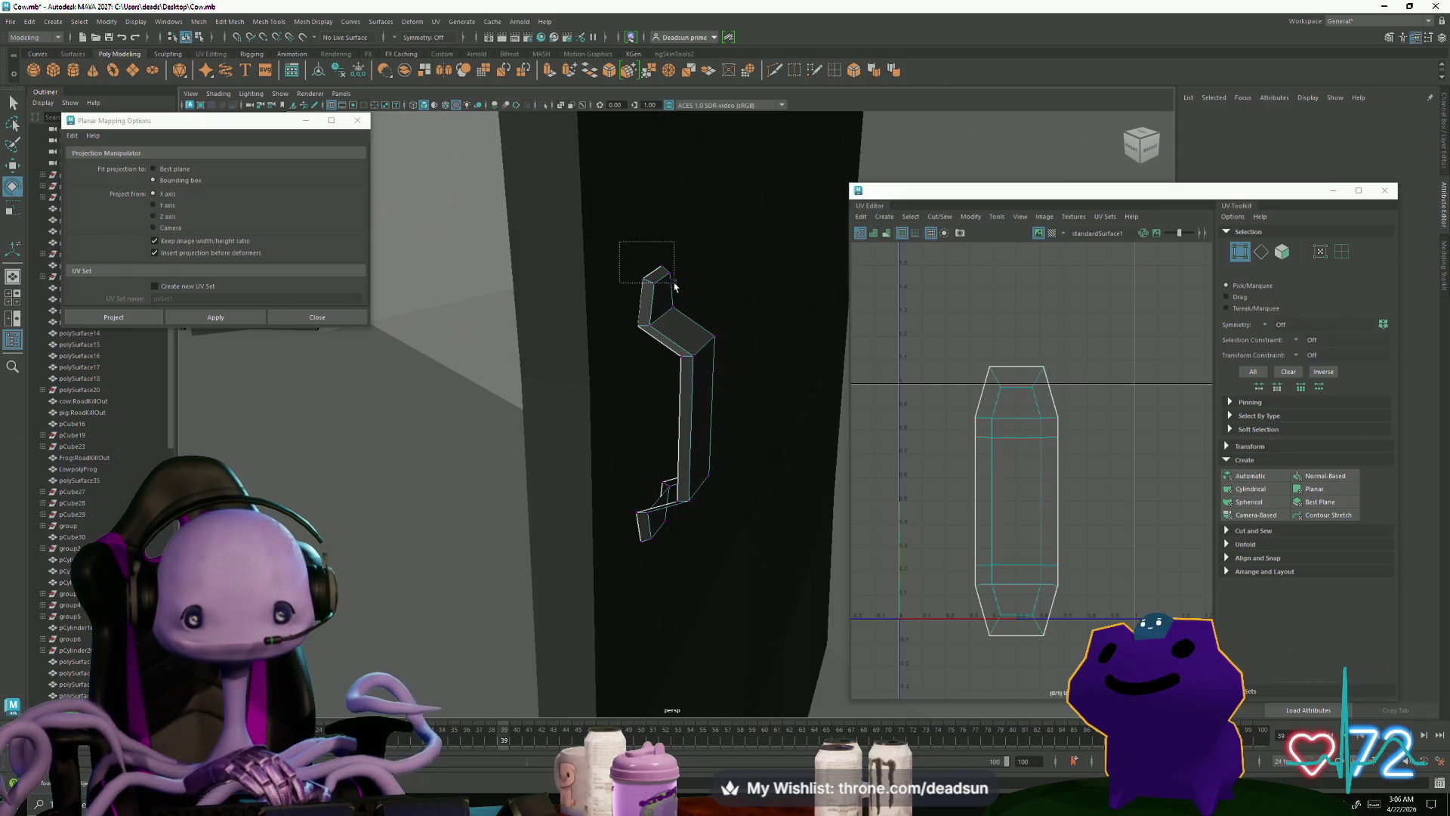
pyautogui.moveTo(674, 285); pyautogui.dragTo(675, 286)
pyautogui.keyDown('alt'); pyautogui.moveTo(664, 448); pyautogui.dragTo(642, 415); pyautogui.keyUp('alt')
pyautogui.moveTo(610, 545)
pyautogui.keyDown('shift'); pyautogui.mouseDown()
pyautogui.moveTo(667, 572)
pyautogui.moveTo(673, 600)
pyautogui.moveTo(650, 420)
pyautogui.mouseUp(); pyautogui.keyUp('shift')
pyautogui.press('w')
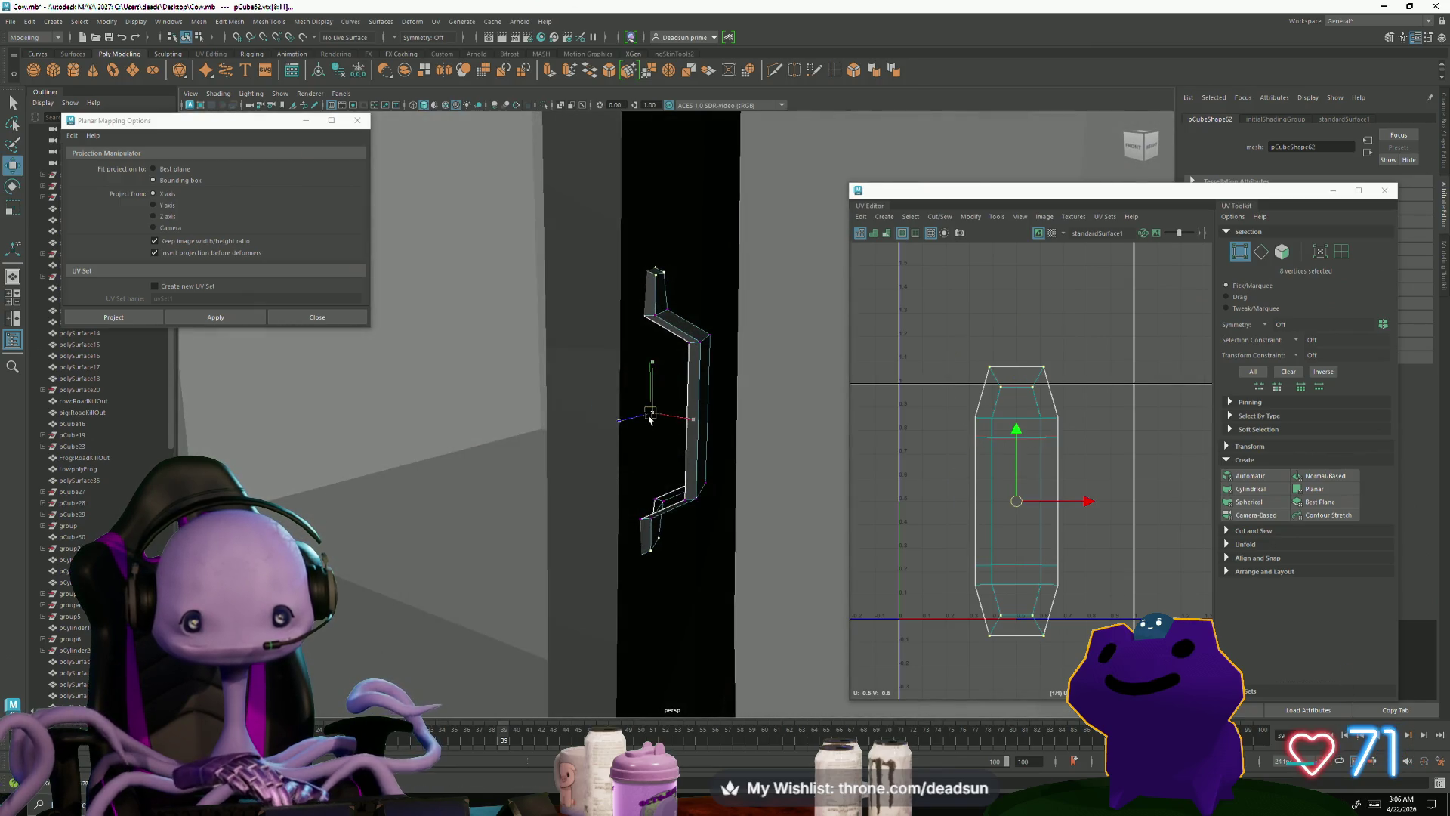
pyautogui.click(659, 503)
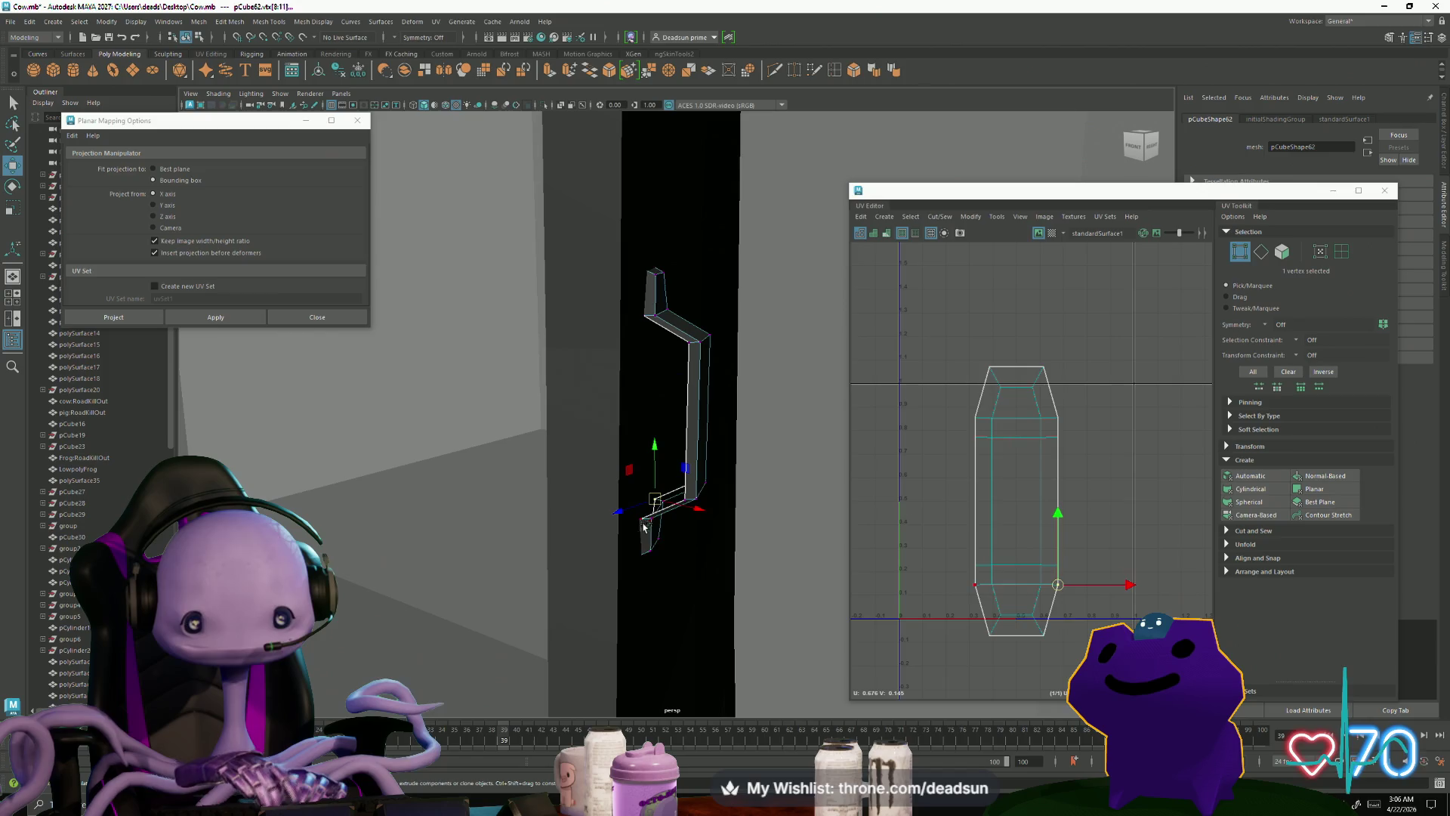
pyautogui.keyDown('shift'); pyautogui.click(640, 521); pyautogui.keyUp('shift')
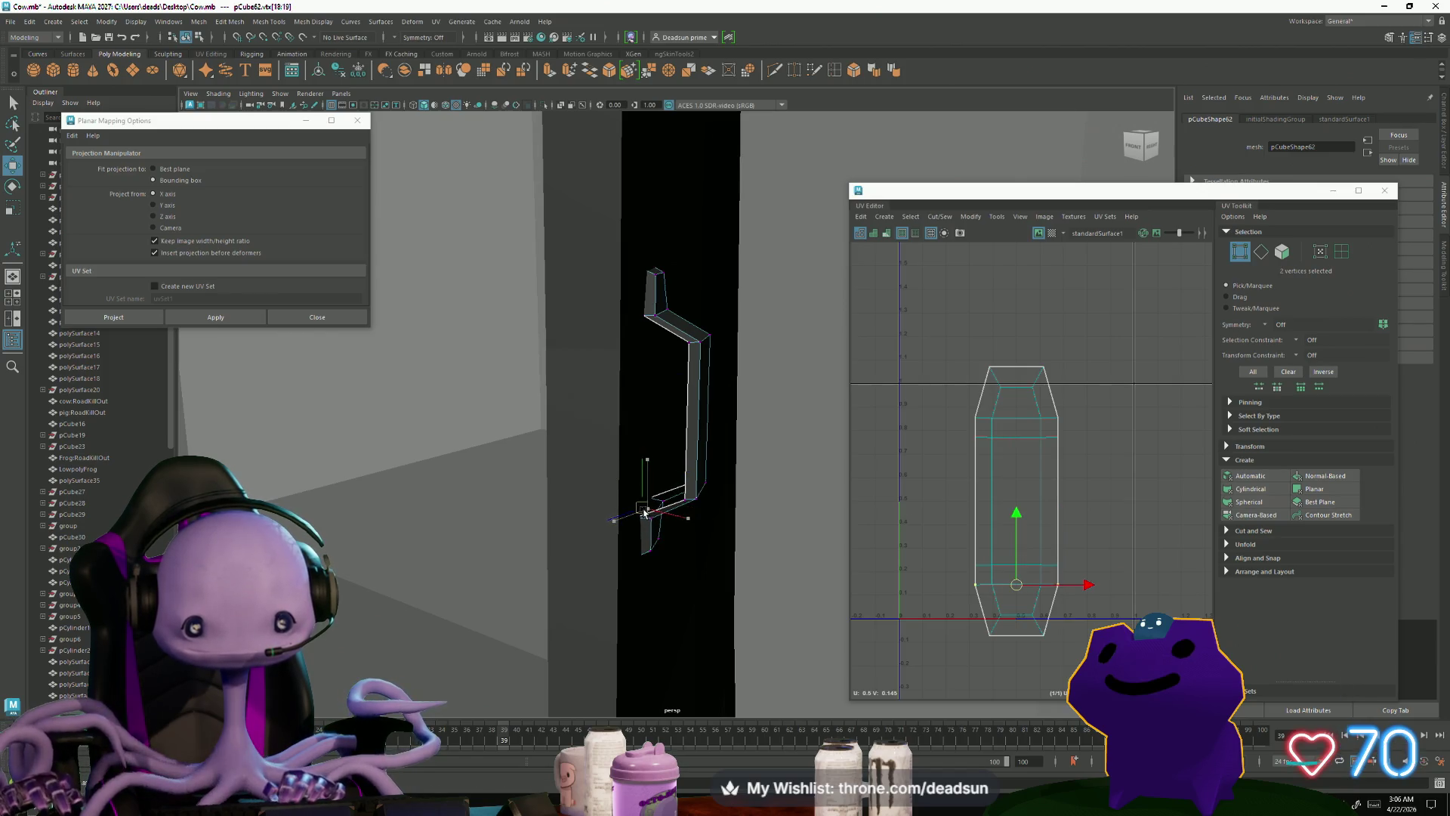
pyautogui.click(643, 319)
# Step: Clear the vertex selection and select the barn door object pCube62
pyautogui.scroll(-3, 644, 319)
pyautogui.moveTo(664, 393)
pyautogui.keyDown('alt'); pyautogui.mouseDown()
pyautogui.moveTo(677, 436)
pyautogui.moveTo(615, 495)
pyautogui.moveTo(677, 432)
pyautogui.mouseUp(); pyautogui.keyUp('alt')
pyautogui.click(670, 408)
pyautogui.click(677, 432)
pyautogui.scroll(-10, 673, 454)
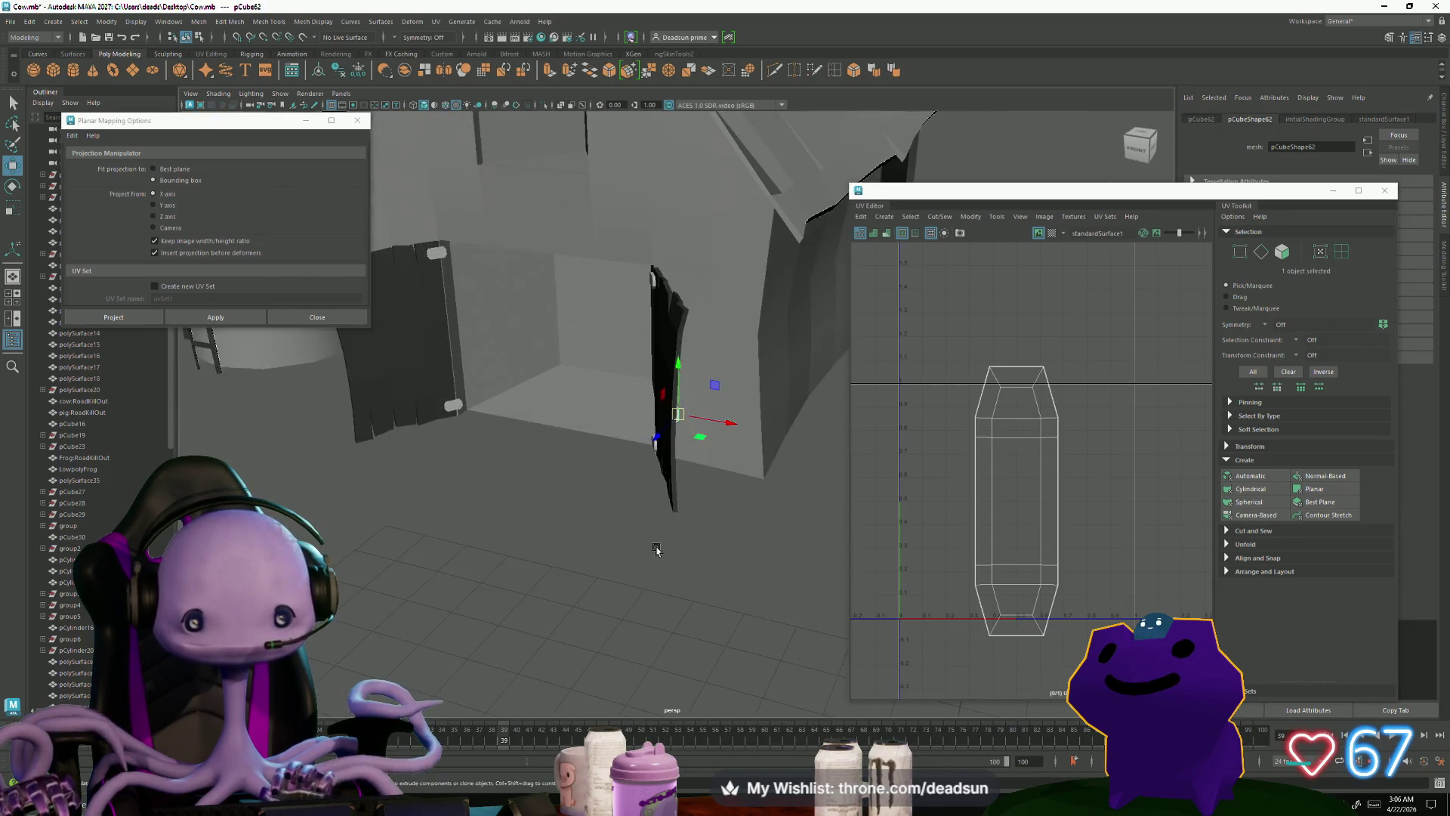
# Step: Reselect barn door pCube62 and slide the planar projection handle left
pyautogui.keyDown('alt'); pyautogui.moveTo(568, 559); pyautogui.dragTo(695, 561); pyautogui.keyUp('alt')
pyautogui.scroll(5, 695, 560)
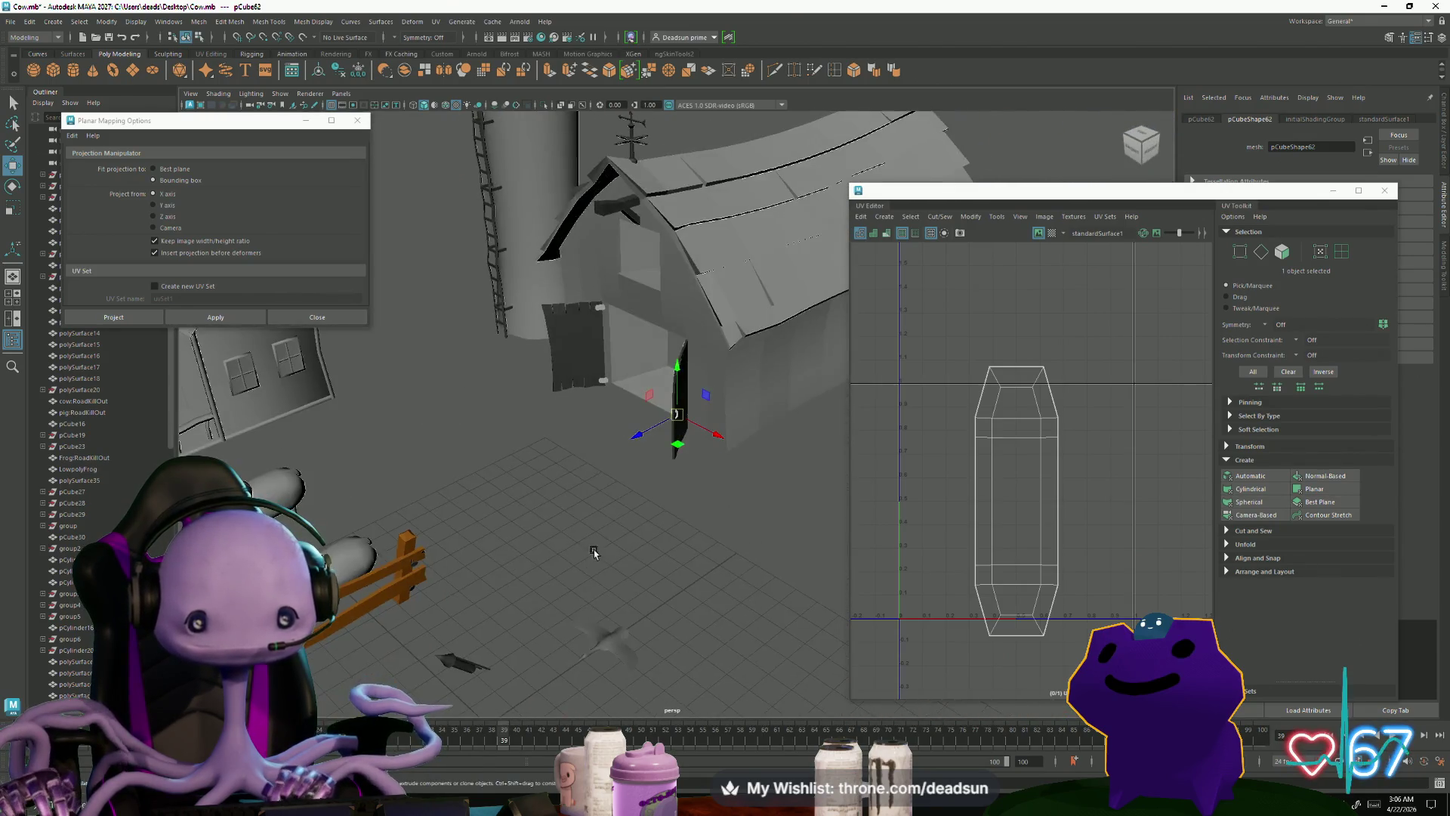
pyautogui.keyDown('alt'); pyautogui.moveTo(592, 551); pyautogui.dragTo(654, 507); pyautogui.keyUp('alt')
pyautogui.click(654, 507)
pyautogui.click(683, 415)
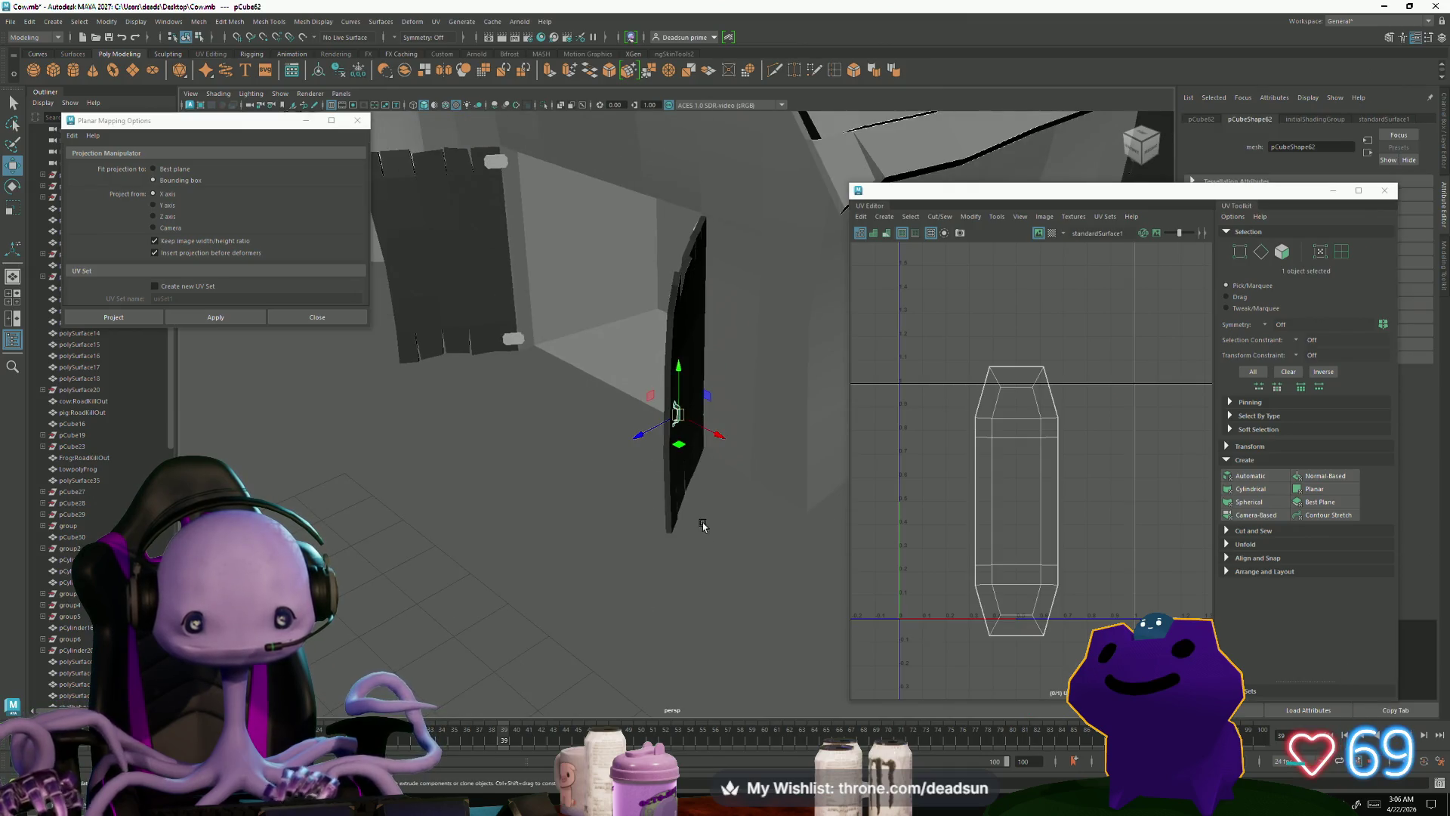
pyautogui.scroll(-5, 664, 421)
pyautogui.keyDown('alt'); pyautogui.moveTo(501, 567); pyautogui.dragTo(680, 589); pyautogui.keyUp('alt')
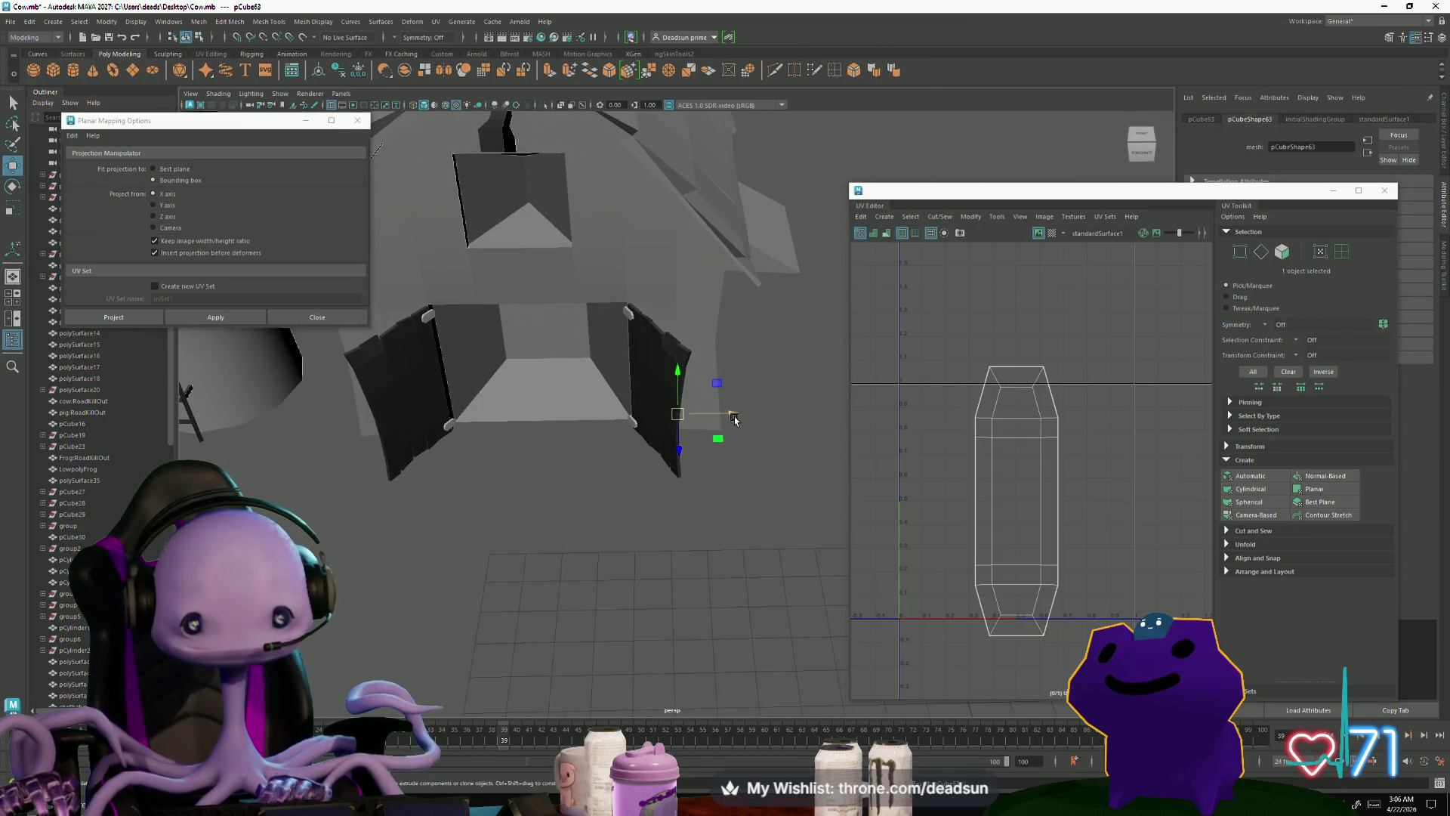
pyautogui.moveTo(529, 421); pyautogui.dragTo(435, 423)
# Step: Rotate the handle piece pCube63 and move it into place beside the door
pyautogui.press('f')
pyautogui.keyDown('alt'); pyautogui.moveTo(438, 480); pyautogui.dragTo(509, 525); pyautogui.keyUp('alt')
pyautogui.press('e')
pyautogui.moveTo(654, 431); pyautogui.dragTo(727, 453)
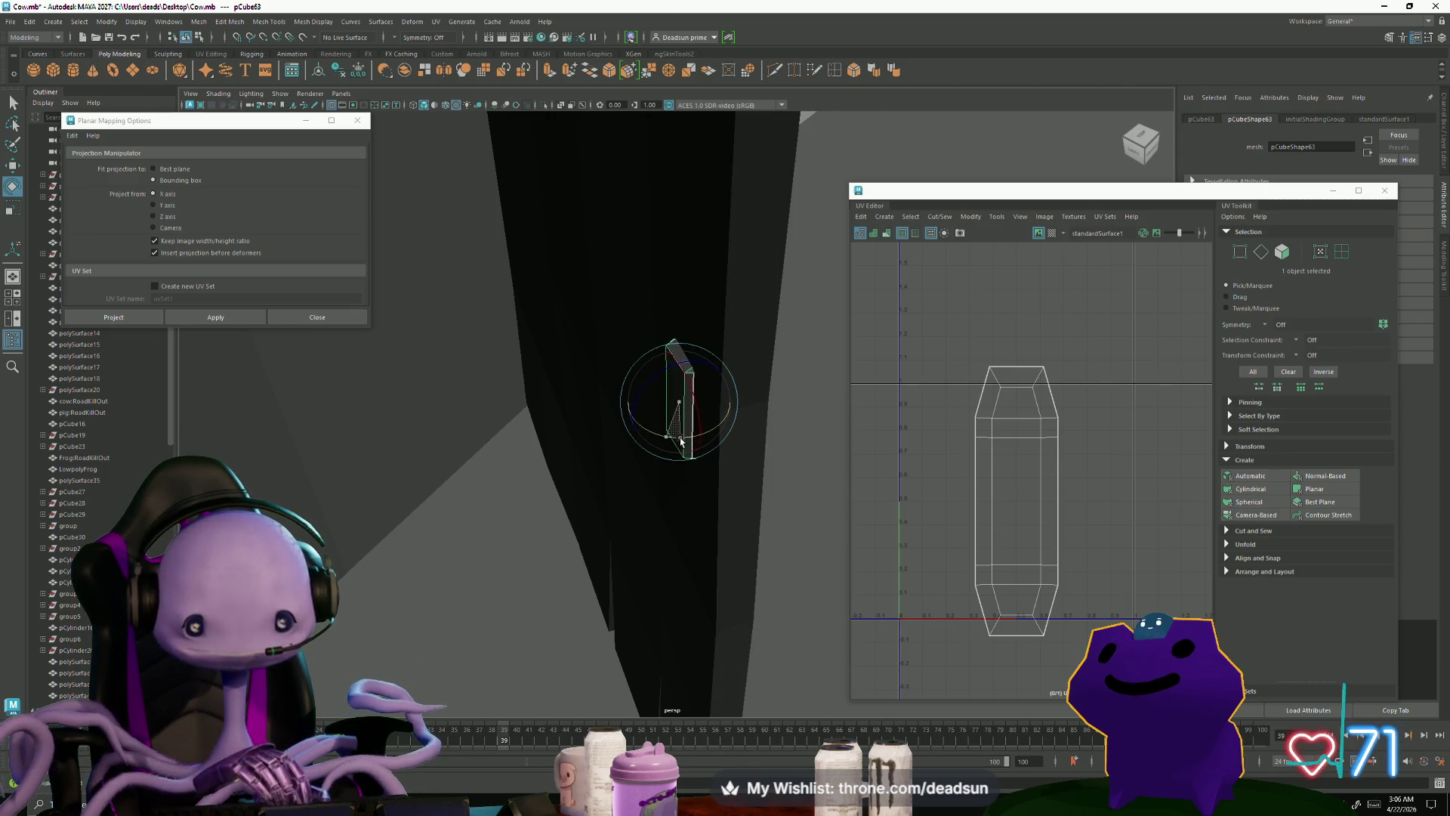
pyautogui.press('w')
pyautogui.moveTo(709, 373)
pyautogui.mouseDown()
pyautogui.moveTo(693, 365)
pyautogui.moveTo(692, 381)
pyautogui.mouseUp()
pyautogui.moveTo(704, 450); pyautogui.dragTo(748, 417)
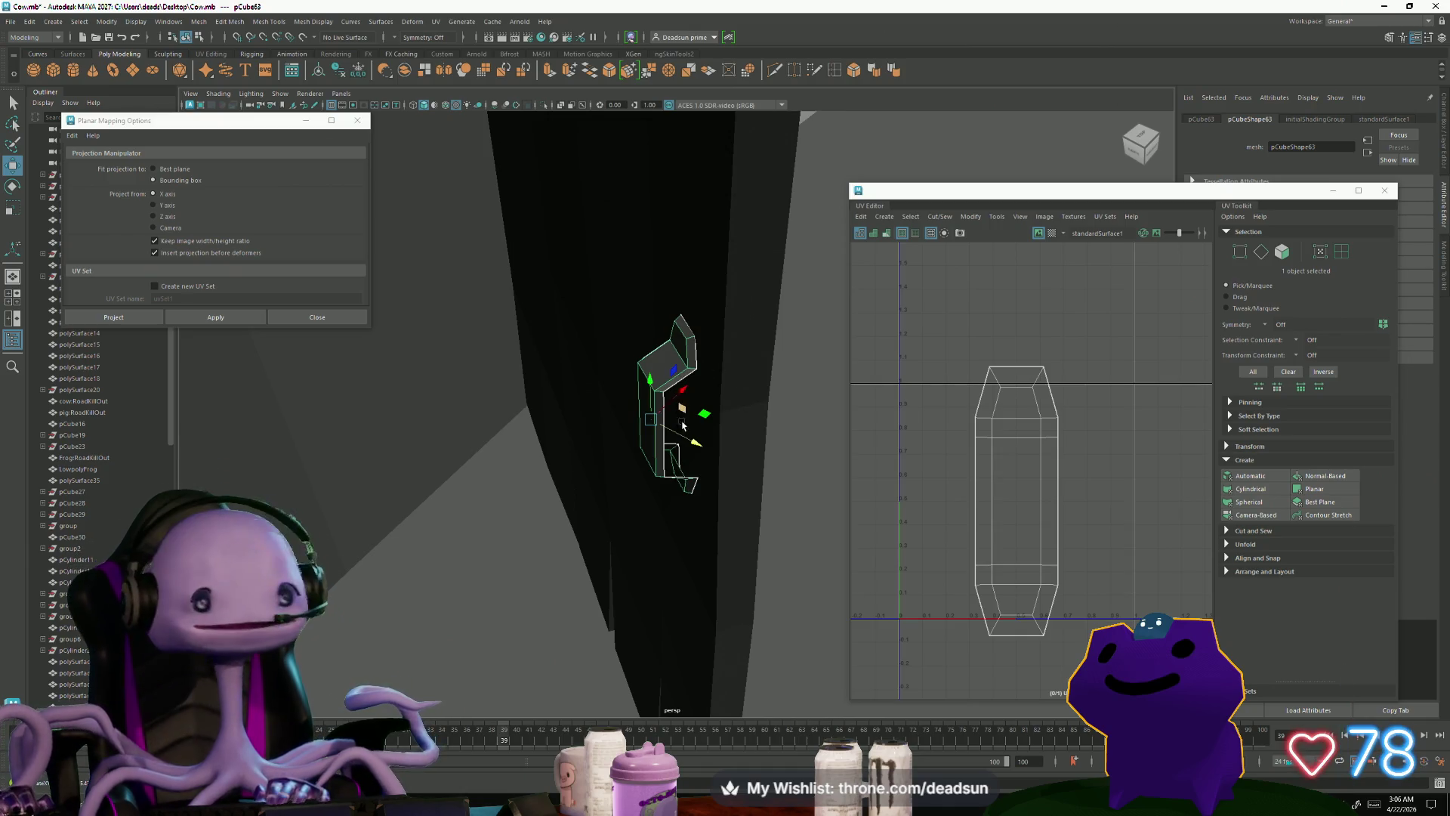
# Step: Tilt the top of pCube63 so it leans against the door
pyautogui.press('e')
pyautogui.moveTo(693, 446)
pyautogui.mouseDown()
pyautogui.moveTo(684, 391)
pyautogui.moveTo(633, 381)
pyautogui.moveTo(685, 427)
pyautogui.moveTo(679, 442)
pyautogui.mouseUp()
pyautogui.press('w')
pyautogui.press('e')
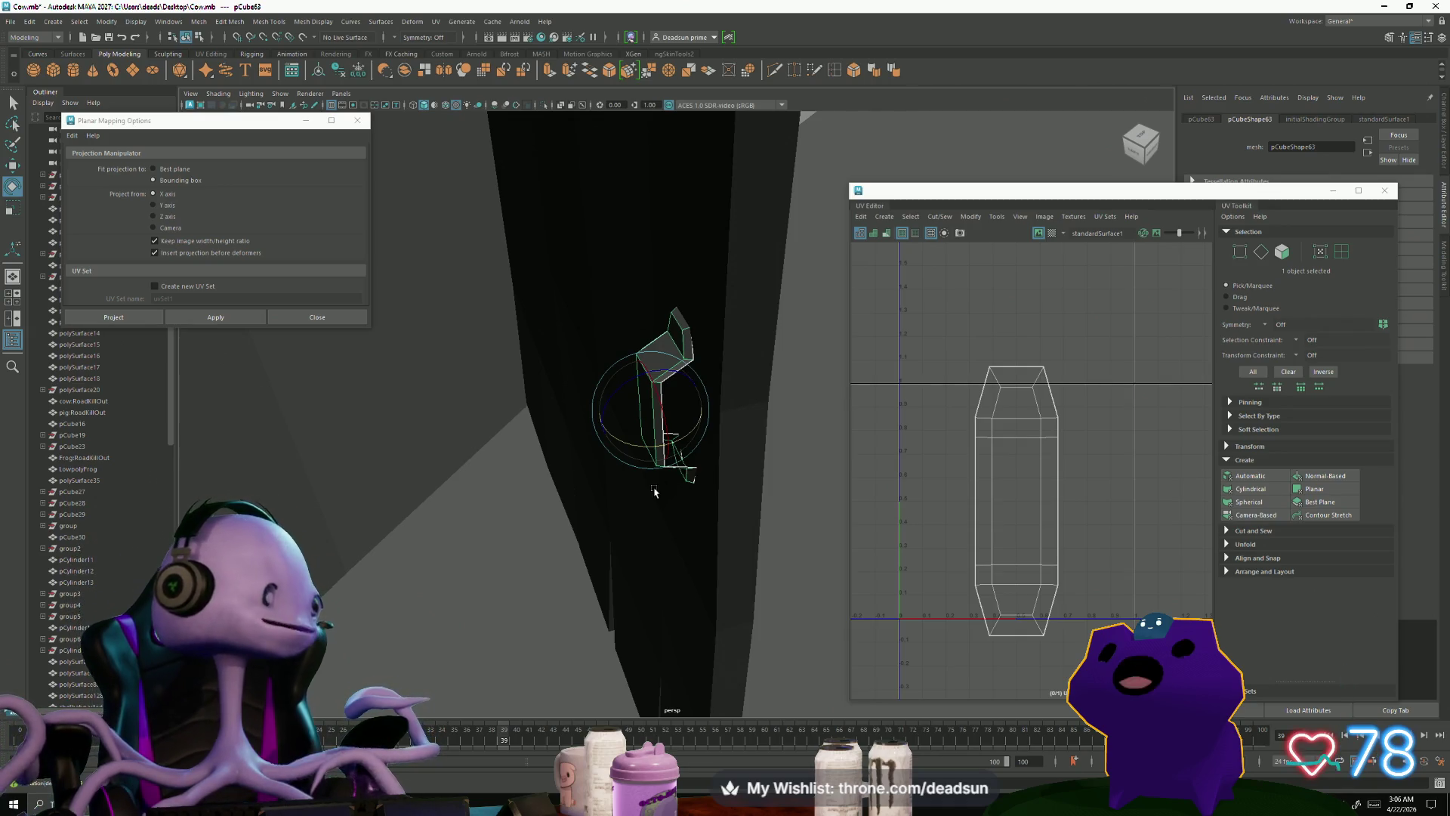
pyautogui.hotkey('alt', 'Tab')
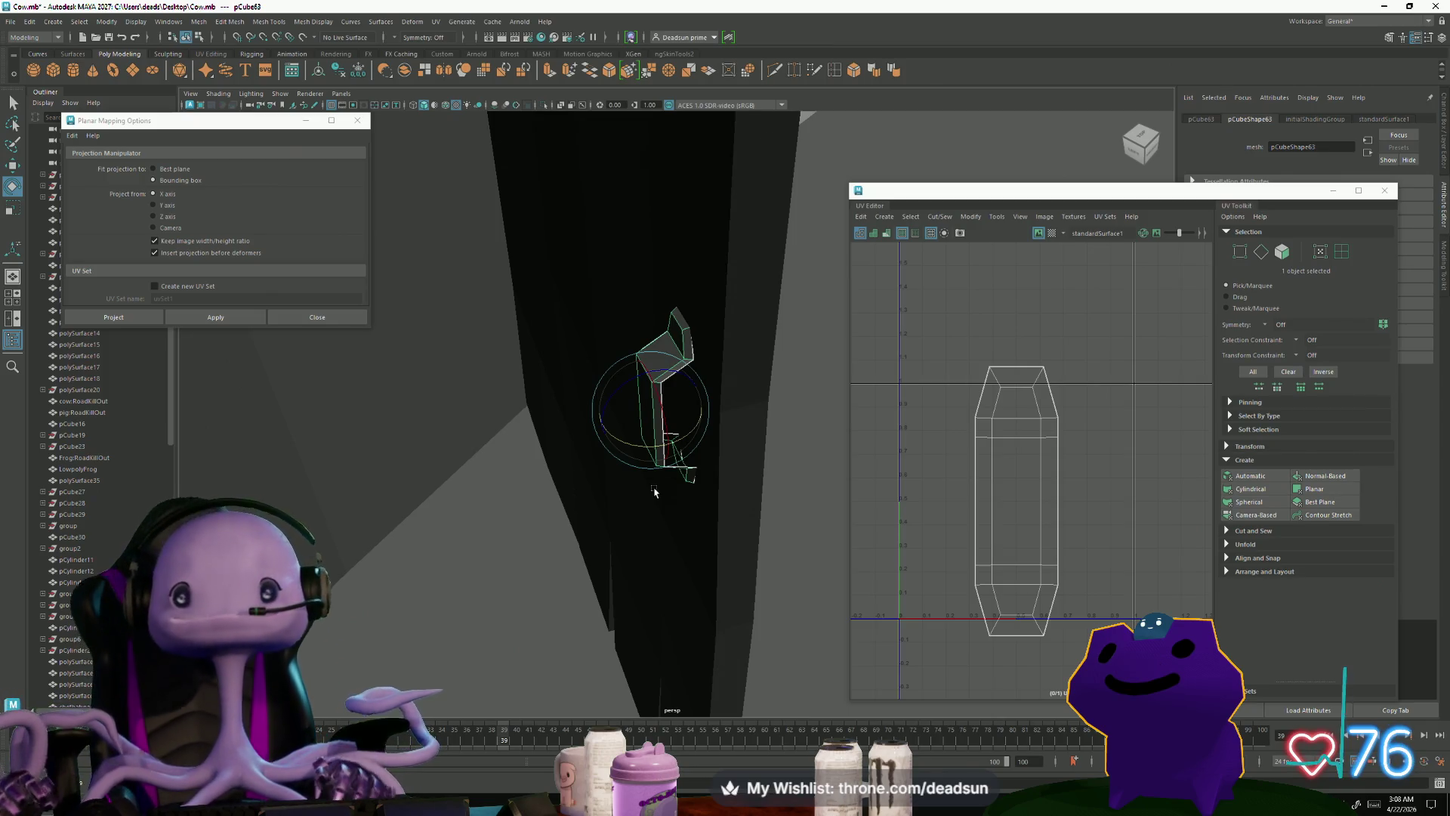
# Step: Select the UVs of handle pieces pCube62 and pCube63 in the UV layout
pyautogui.click(1075, 432)
pyautogui.hotkey('ctrl', 'F12')
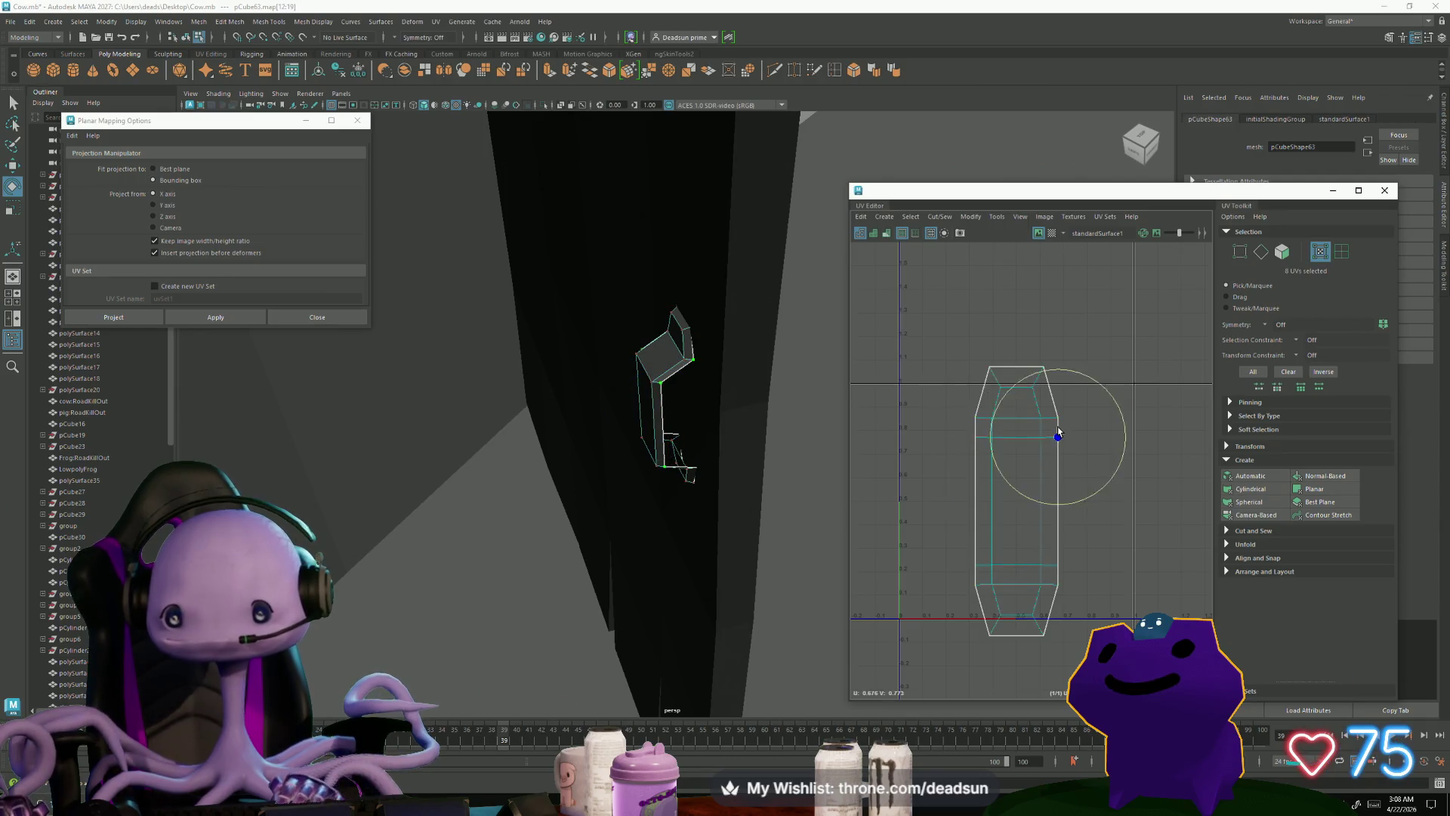
pyautogui.scroll(-3, 945, 472)
pyautogui.moveTo(842, 446)
pyautogui.keyDown('alt'); pyautogui.mouseDown()
pyautogui.moveTo(590, 444)
pyautogui.moveTo(444, 346)
pyautogui.moveTo(522, 404)
pyautogui.moveTo(602, 412)
pyautogui.moveTo(667, 440)
pyautogui.moveTo(590, 378)
pyautogui.moveTo(519, 392)
pyautogui.moveTo(555, 437)
pyautogui.mouseUp(); pyautogui.keyUp('alt')
pyautogui.keyDown('shift'); pyautogui.click(520, 427); pyautogui.keyUp('shift')
pyautogui.moveTo(680, 488)
pyautogui.keyDown('alt'); pyautogui.mouseDown()
pyautogui.moveTo(470, 421)
pyautogui.moveTo(492, 479)
pyautogui.moveTo(476, 512)
pyautogui.moveTo(725, 390)
pyautogui.moveTo(534, 444)
pyautogui.moveTo(529, 423)
pyautogui.mouseUp(); pyautogui.keyUp('alt')
pyautogui.click(542, 429)
# Step: Add pCube61's UVs and slide the three handle shells side by side along U
pyautogui.scroll(-3, 864, 511)
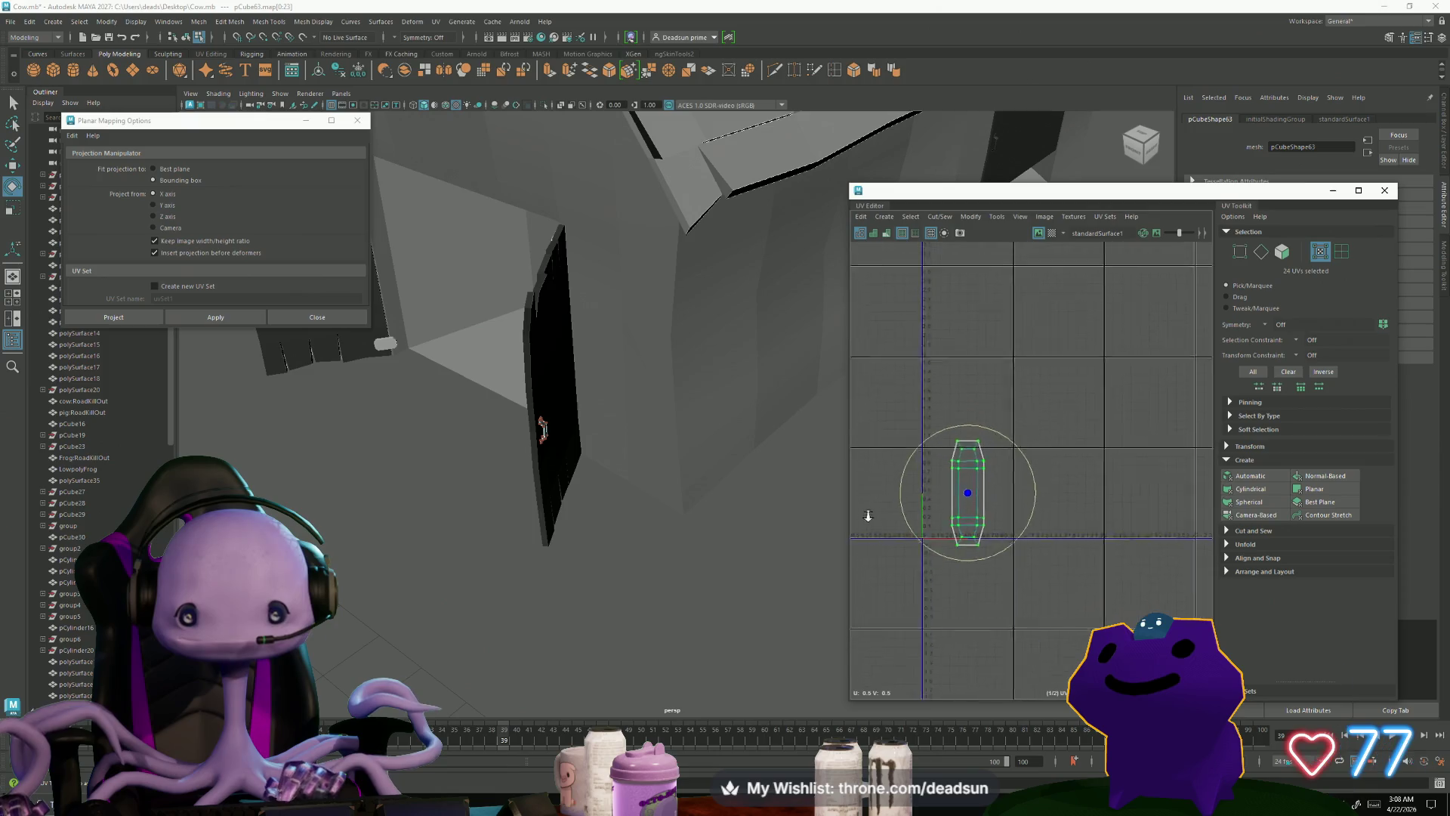
pyautogui.keyDown('alt'); pyautogui.moveTo(750, 509); pyautogui.dragTo(903, 544); pyautogui.keyUp('alt')
pyautogui.press('w')
pyautogui.moveTo(1027, 506); pyautogui.dragTo(1004, 505)
pyautogui.moveTo(750, 554)
pyautogui.keyDown('alt'); pyautogui.mouseDown()
pyautogui.moveTo(408, 602)
pyautogui.moveTo(456, 523)
pyautogui.mouseUp(); pyautogui.keyUp('alt')
pyautogui.keyDown('shift'); pyautogui.click(670, 272); pyautogui.keyUp('shift')
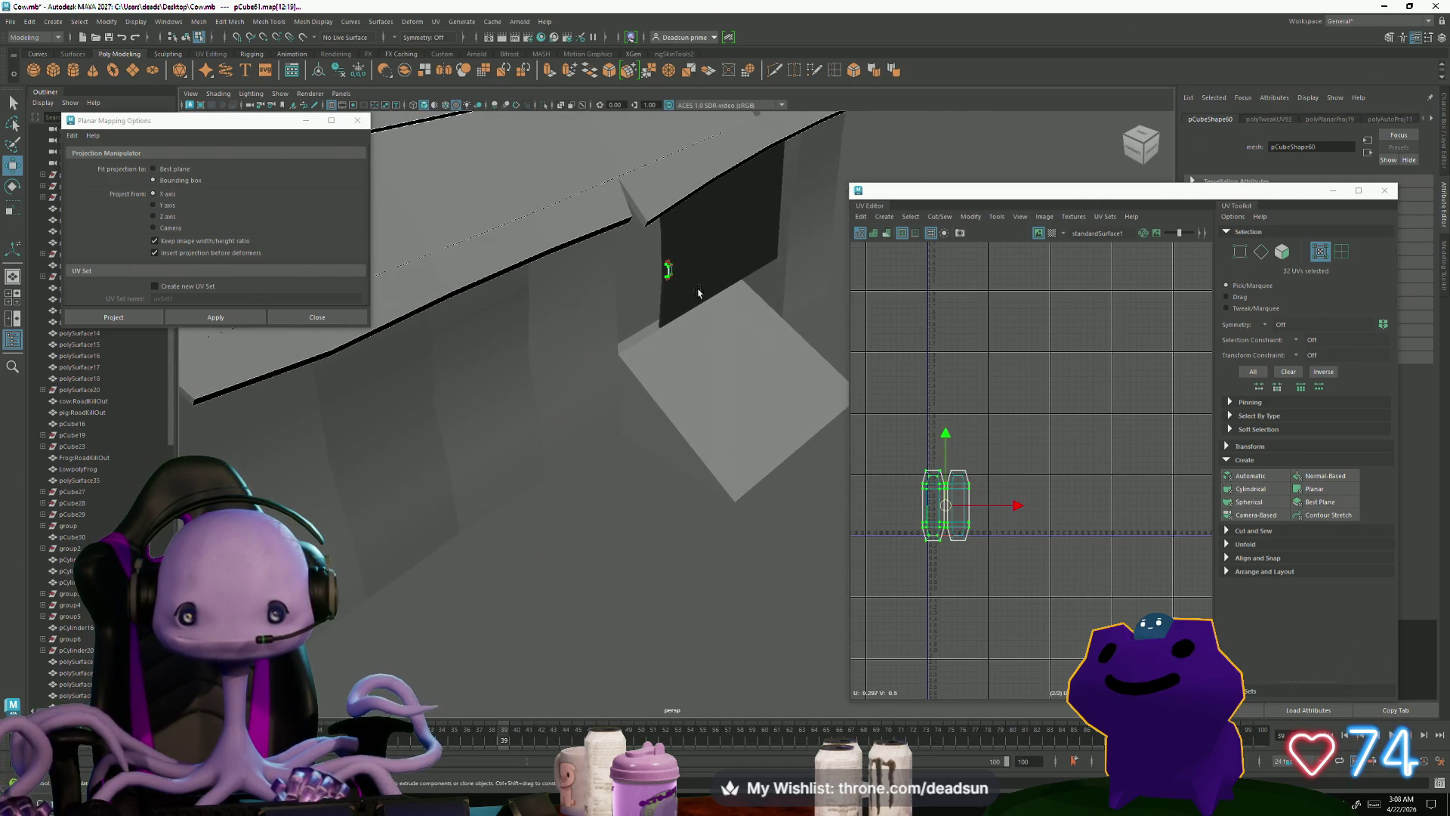
pyautogui.moveTo(567, 615)
pyautogui.keyDown('alt'); pyautogui.mouseDown()
pyautogui.moveTo(745, 552)
pyautogui.moveTo(622, 583)
pyautogui.moveTo(453, 423)
pyautogui.moveTo(475, 427)
pyautogui.mouseUp(); pyautogui.keyUp('alt')
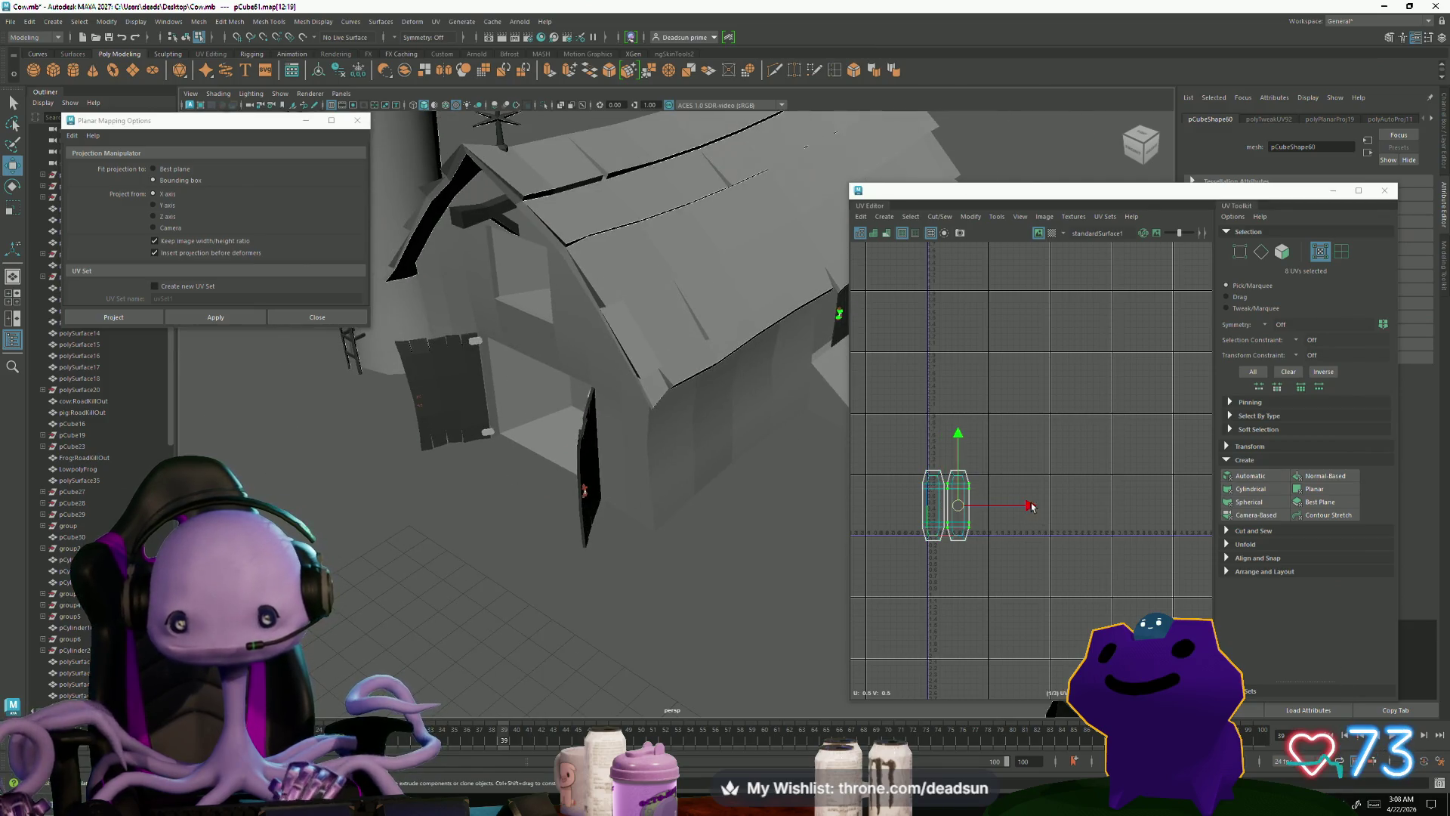
pyautogui.keyDown('alt'); pyautogui.moveTo(958, 519); pyautogui.dragTo(894, 539, button='middle'); pyautogui.keyUp('alt')
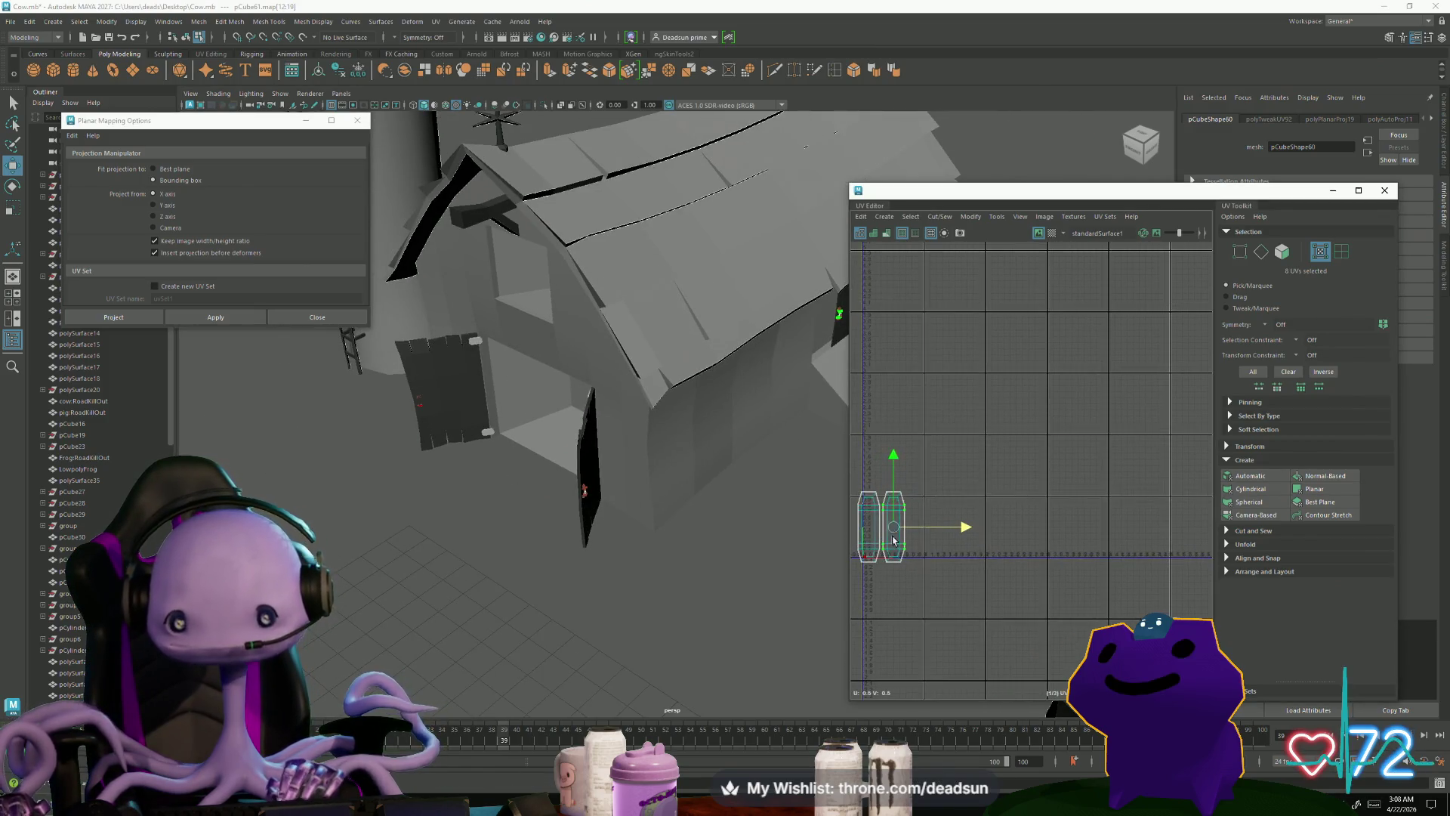
pyautogui.keyDown('alt'); pyautogui.moveTo(764, 365); pyautogui.dragTo(621, 434); pyautogui.keyUp('alt')
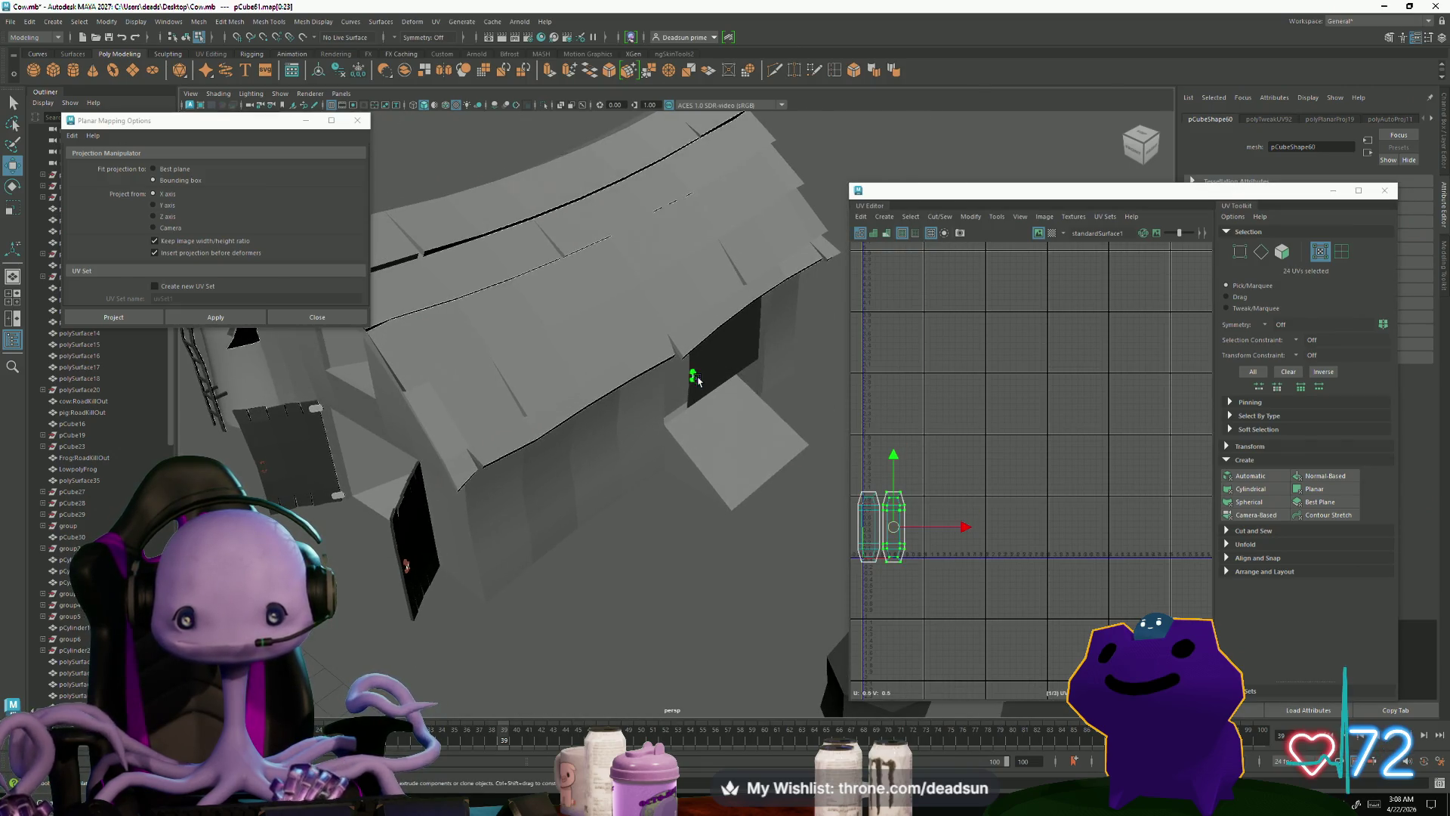
pyautogui.keyDown('shift'); pyautogui.moveTo(965, 522); pyautogui.dragTo(992, 535); pyautogui.keyUp('shift')
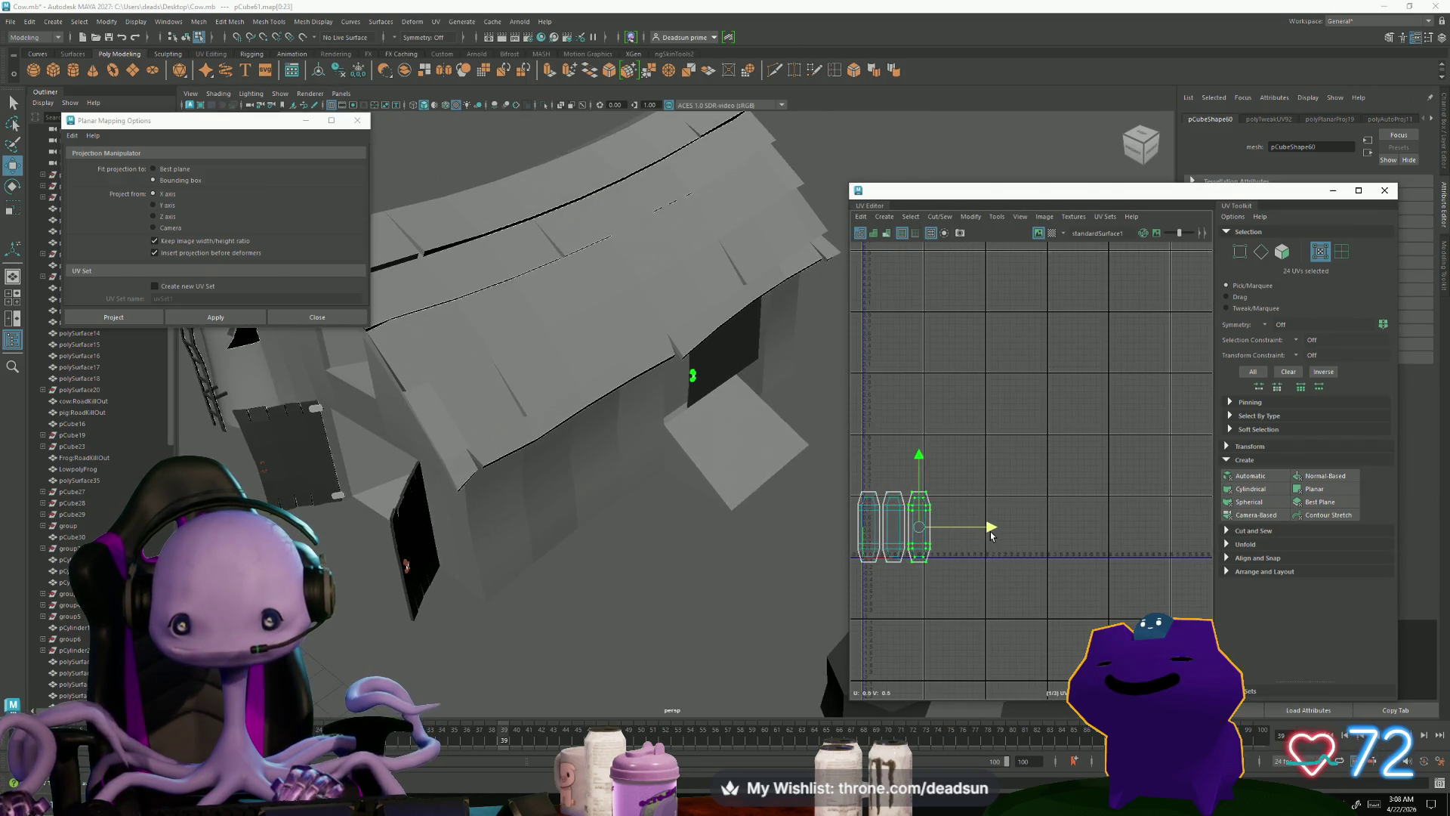
pyautogui.keyDown('alt'); pyautogui.moveTo(992, 535); pyautogui.dragTo(1033, 510, button='middle'); pyautogui.keyUp('alt')
# Step: Box-select all three handle UV shells and shrink them together
pyautogui.moveTo(1094, 597); pyautogui.dragTo(1094, 598)
pyautogui.press('r')
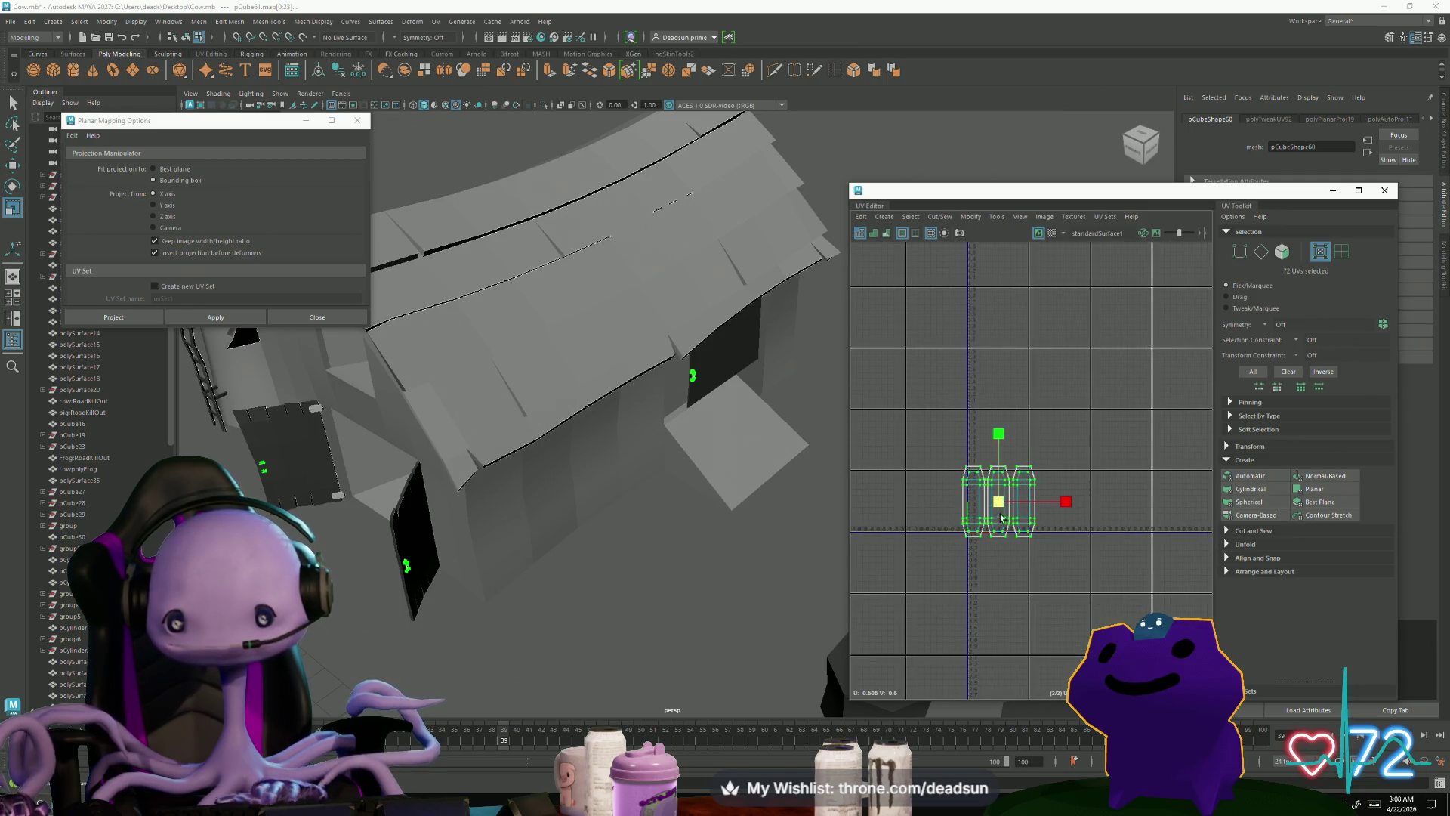
pyautogui.moveTo(999, 501)
pyautogui.mouseDown()
pyautogui.moveTo(953, 520)
pyautogui.moveTo(1055, 554)
pyautogui.mouseUp()
pyautogui.press('w')
# Step: Box-select all the barn objects in object mode
pyautogui.keyDown('alt'); pyautogui.moveTo(642, 560); pyautogui.dragTo(539, 560); pyautogui.keyUp('alt')
pyautogui.keyDown('alt'); pyautogui.moveTo(500, 492); pyautogui.dragTo(539, 588); pyautogui.keyUp('alt')
pyautogui.moveTo(483, 489); pyautogui.dragTo(484, 544, button='right')
pyautogui.moveTo(453, 446)
pyautogui.mouseDown()
pyautogui.moveTo(506, 514)
pyautogui.moveTo(627, 529)
pyautogui.mouseUp()
pyautogui.moveTo(453, 235)
pyautogui.mouseDown()
pyautogui.moveTo(729, 555)
pyautogui.moveTo(611, 507)
pyautogui.mouseUp()
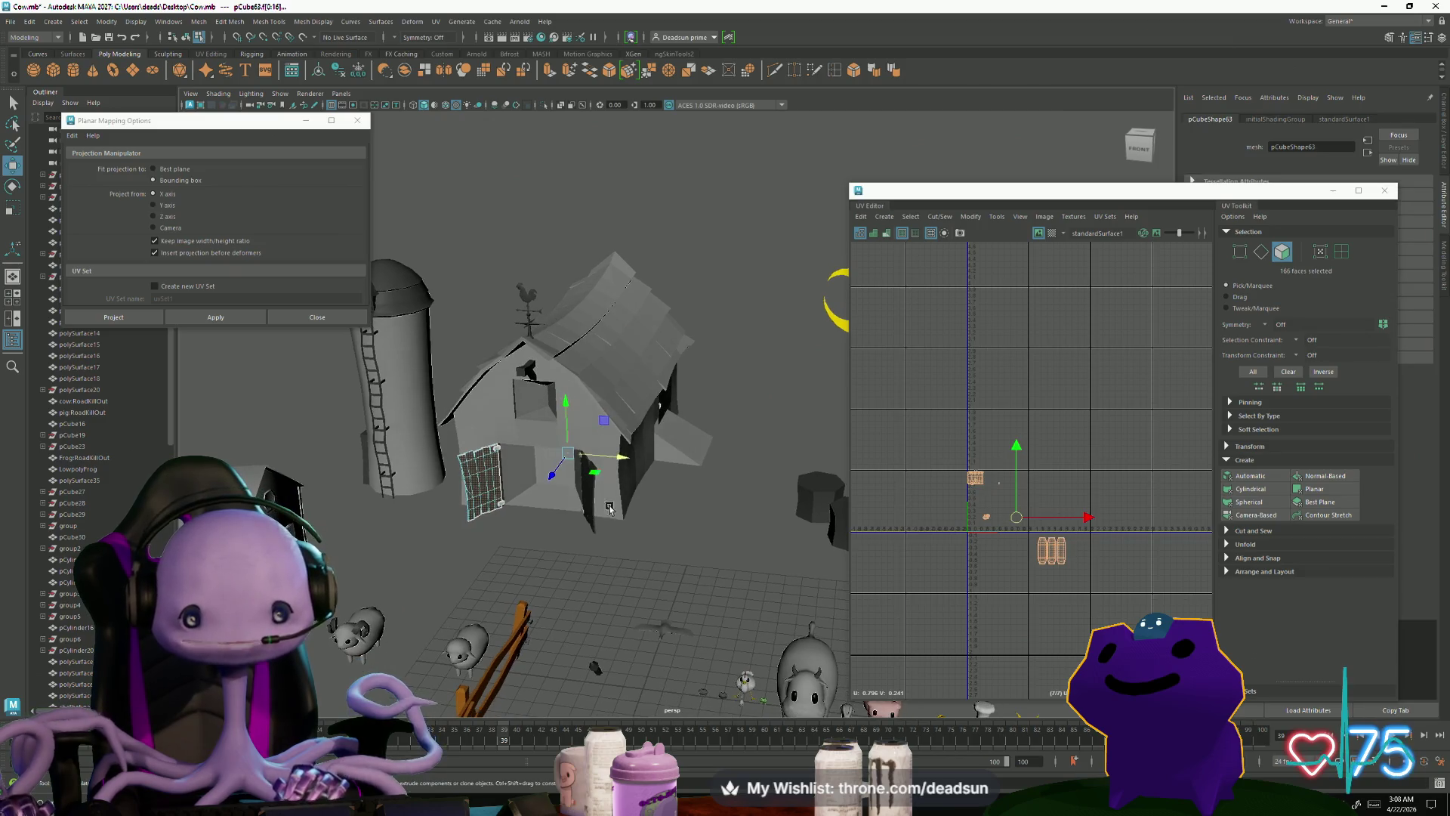
pyautogui.press('F8')
pyautogui.moveTo(450, 225); pyautogui.dragTo(728, 559)
# Step: Shrink the three handle UV shells into a small cluster beneath the weathervane shells
pyautogui.scroll(5, 1057, 574)
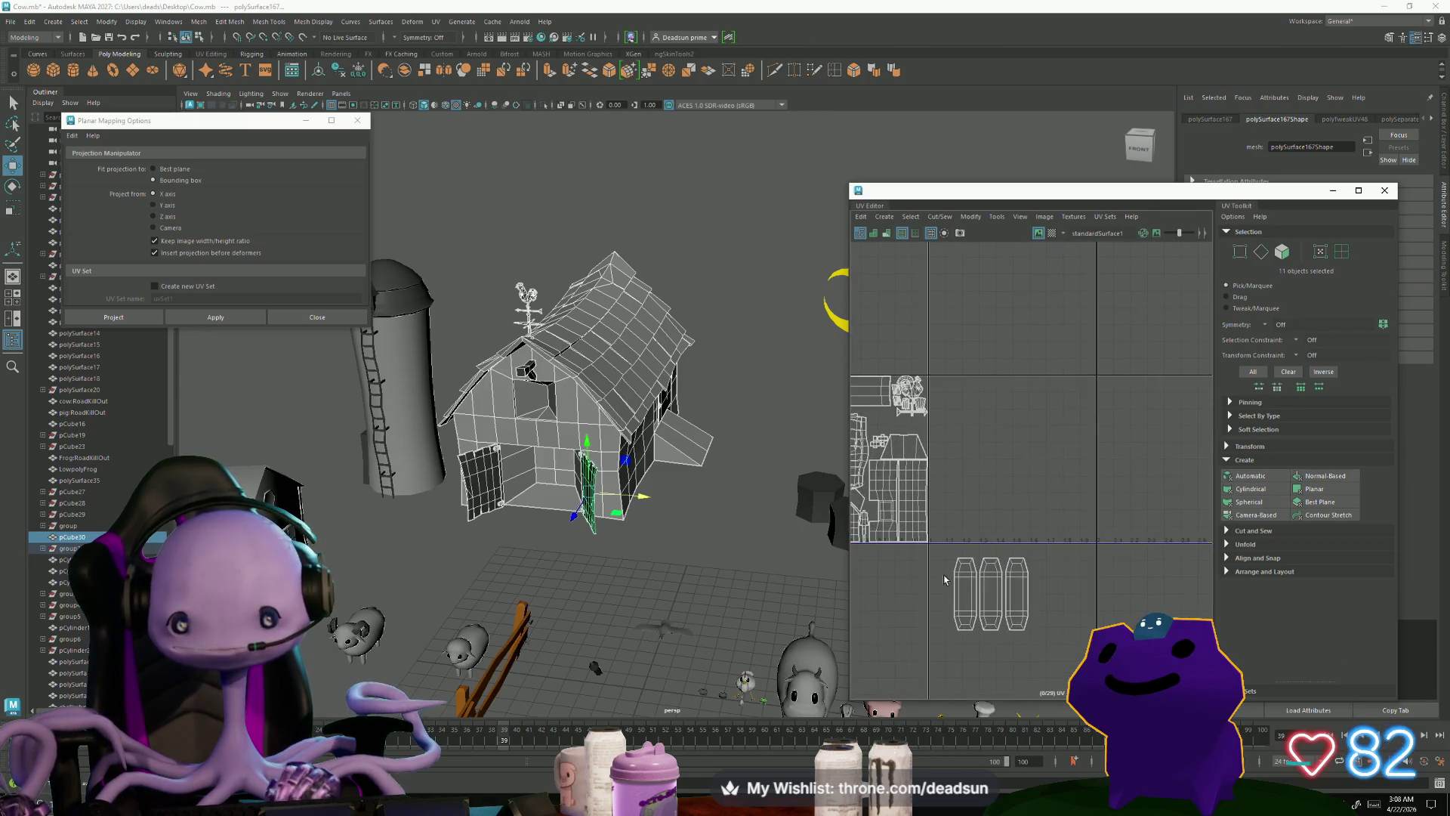
pyautogui.moveTo(1019, 487); pyautogui.dragTo(1061, 484, button='right')
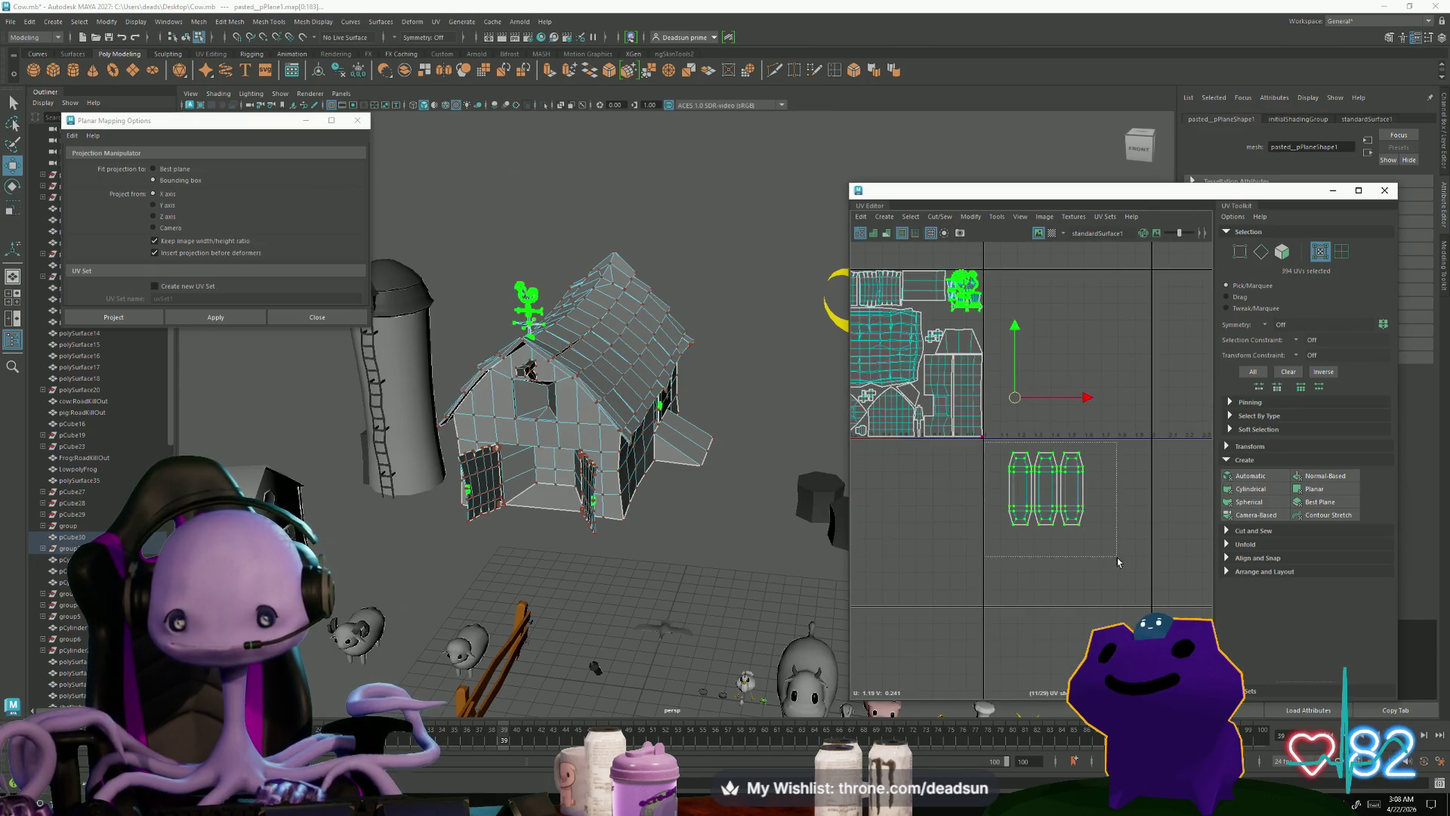
pyautogui.moveTo(986, 446); pyautogui.dragTo(1124, 569)
pyautogui.moveTo(1034, 487)
pyautogui.mouseDown()
pyautogui.moveTo(994, 488)
pyautogui.moveTo(973, 314)
pyautogui.moveTo(968, 350)
pyautogui.moveTo(955, 352)
pyautogui.moveTo(1032, 356)
pyautogui.mouseUp()
pyautogui.press('w')
pyautogui.scroll(5, 973, 314)
pyautogui.press('r')
pyautogui.press('w')
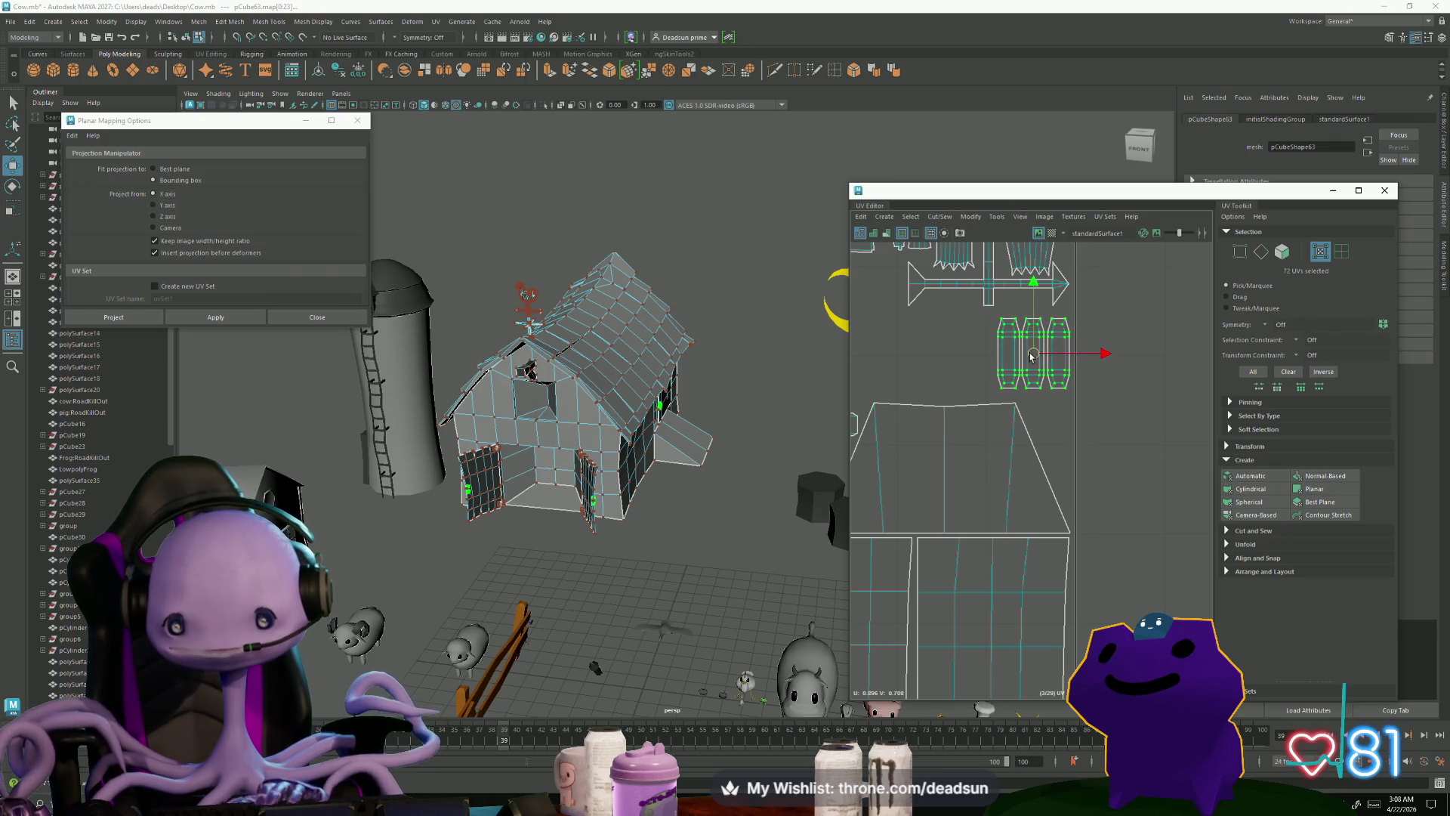
pyautogui.scroll(5, 1020, 393)
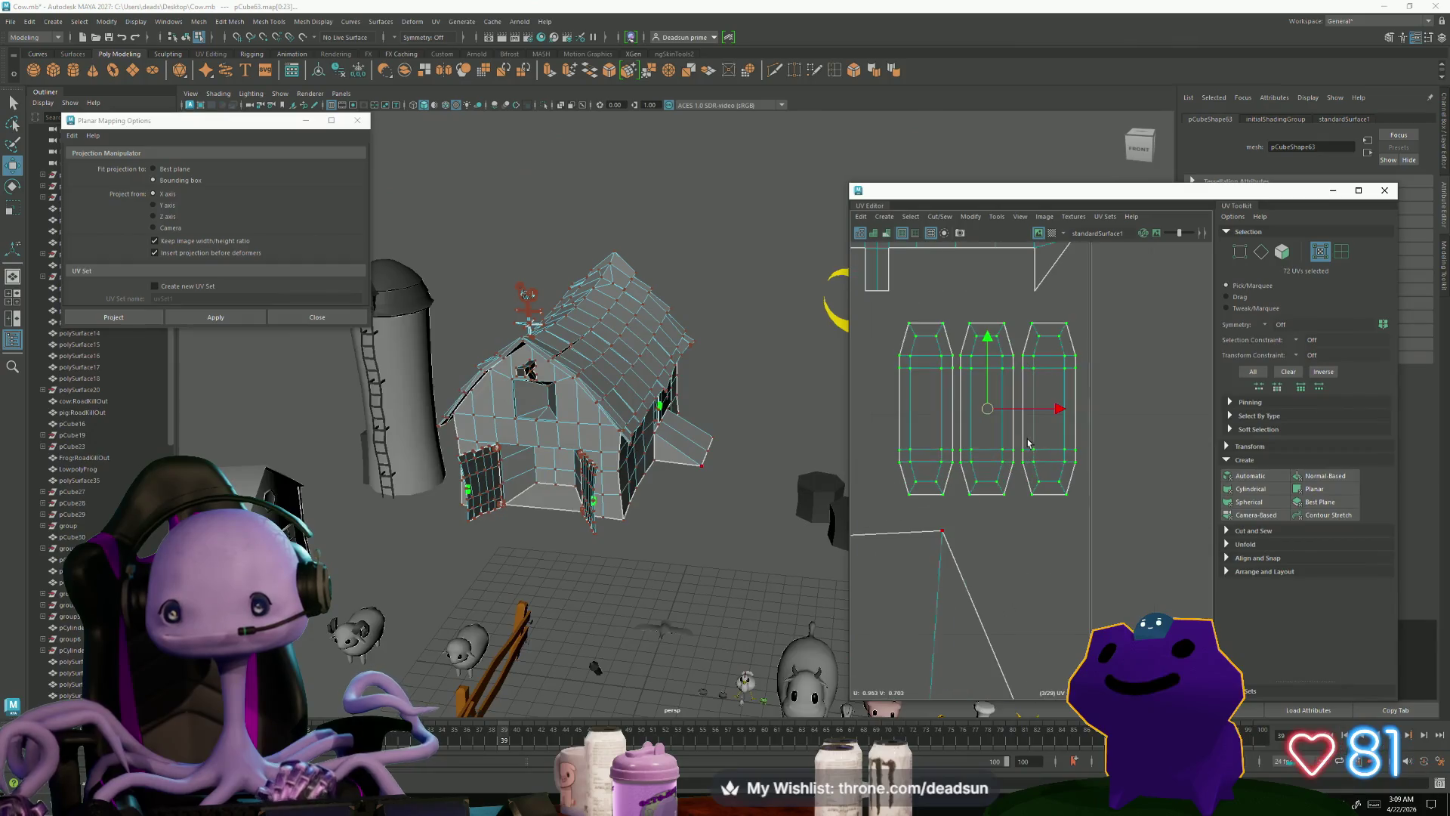
pyautogui.moveTo(1058, 408)
pyautogui.mouseDown()
pyautogui.moveTo(1070, 413)
pyautogui.moveTo(990, 409)
pyautogui.mouseUp()
# Step: Nudge individual handle shells slightly right to fine-tune their spacing
pyautogui.click(1022, 363)
pyautogui.keyDown('ctrl'); pyautogui.click(990, 398); pyautogui.keyUp('ctrl')
pyautogui.scroll(-2, 999, 452)
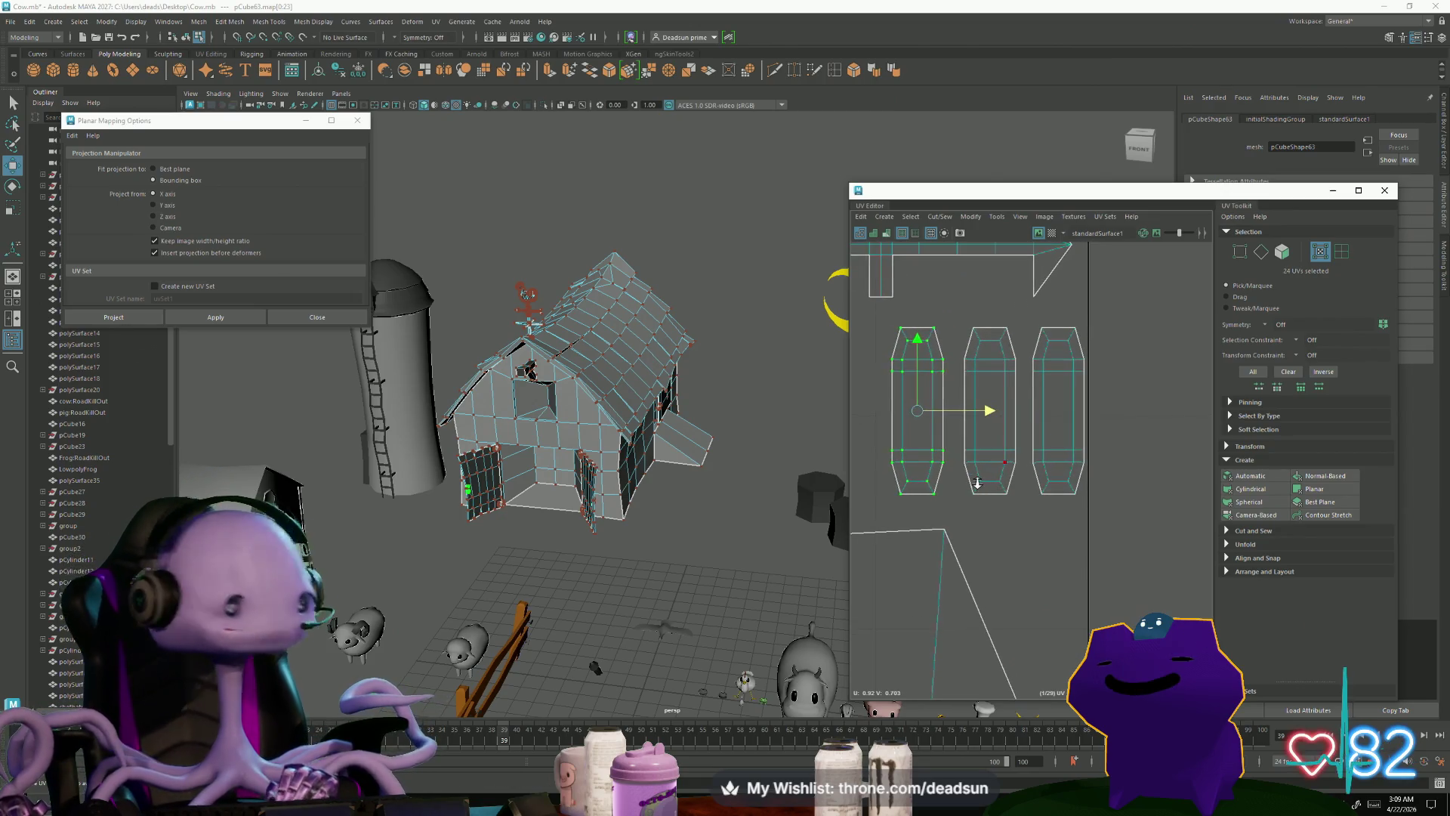
pyautogui.keyDown('alt'); pyautogui.moveTo(978, 475); pyautogui.dragTo(1010, 477, button='middle'); pyautogui.keyUp('alt')
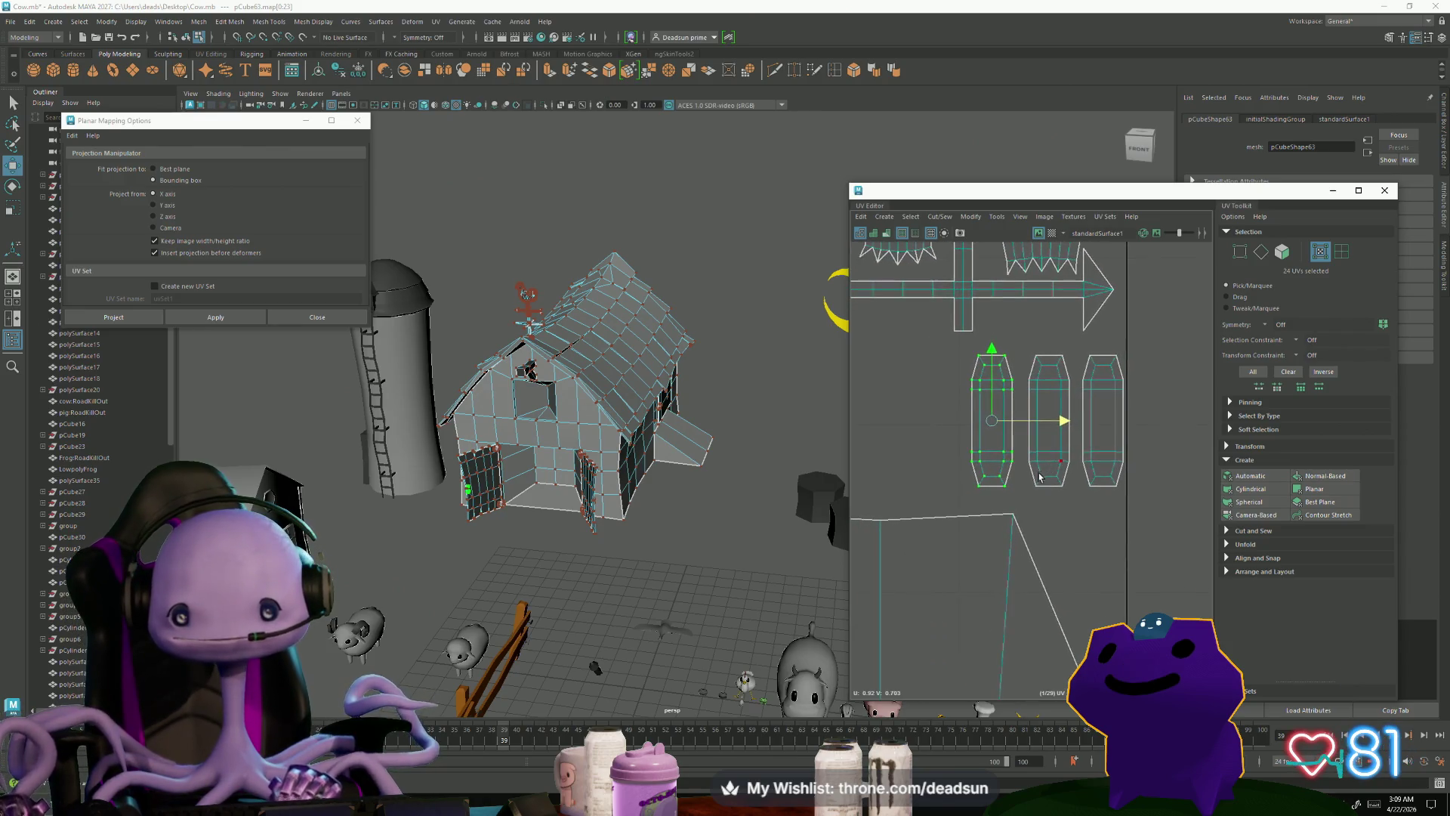
pyautogui.scroll(-3, 1010, 476)
pyautogui.scroll(-5, 969, 539)
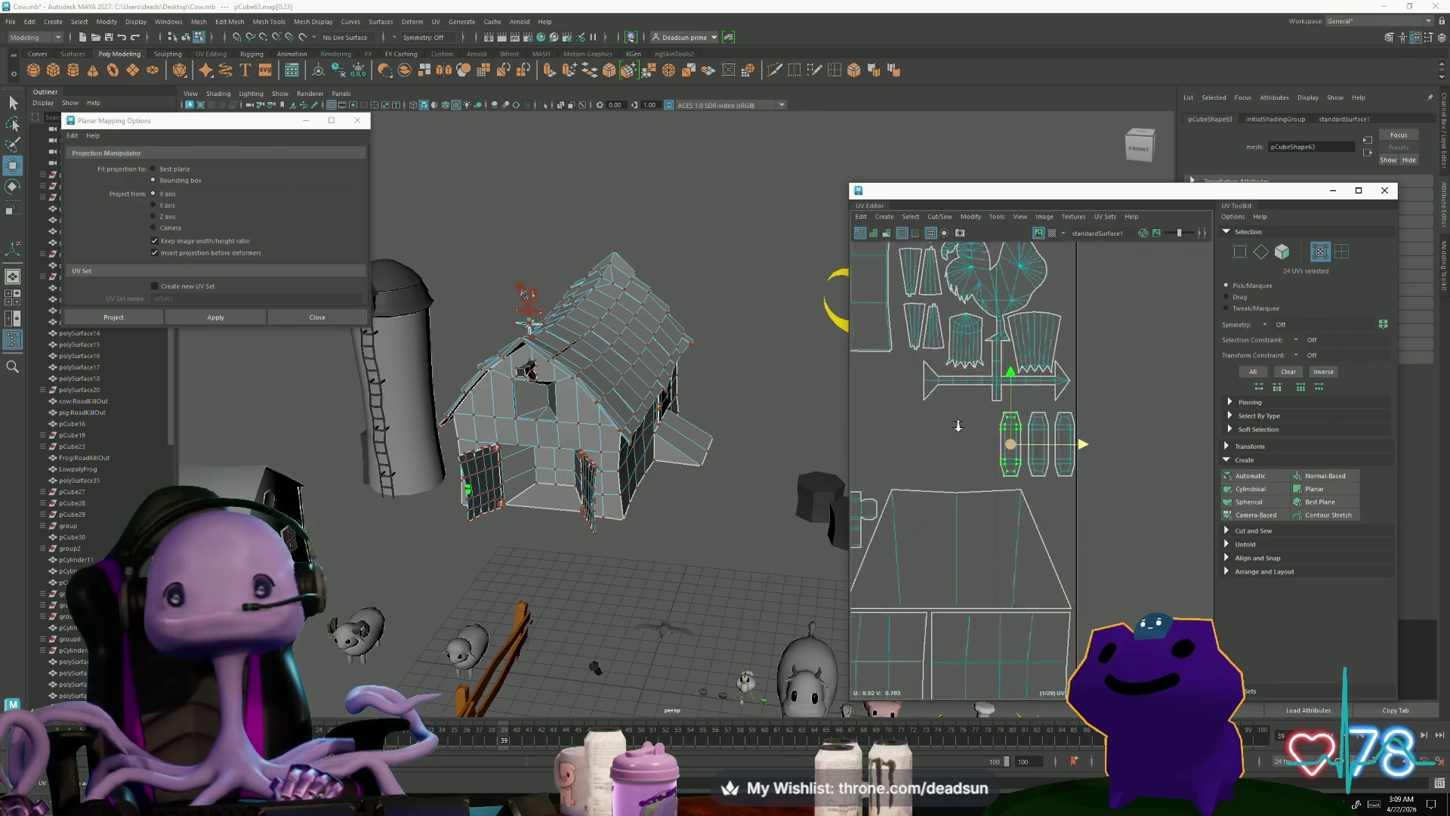
pyautogui.scroll(5, 997, 529)
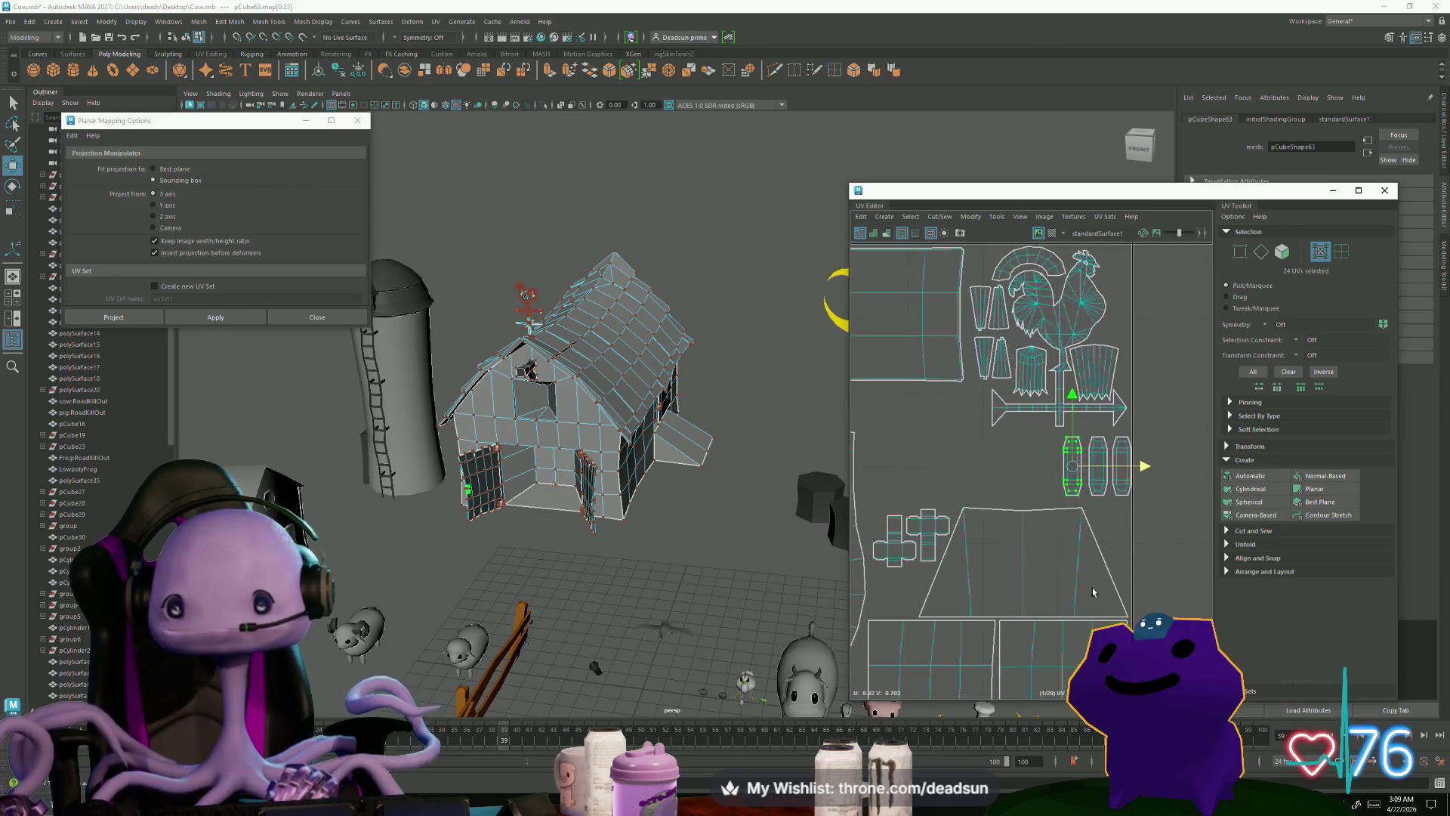
pyautogui.scroll(-5, 1021, 548)
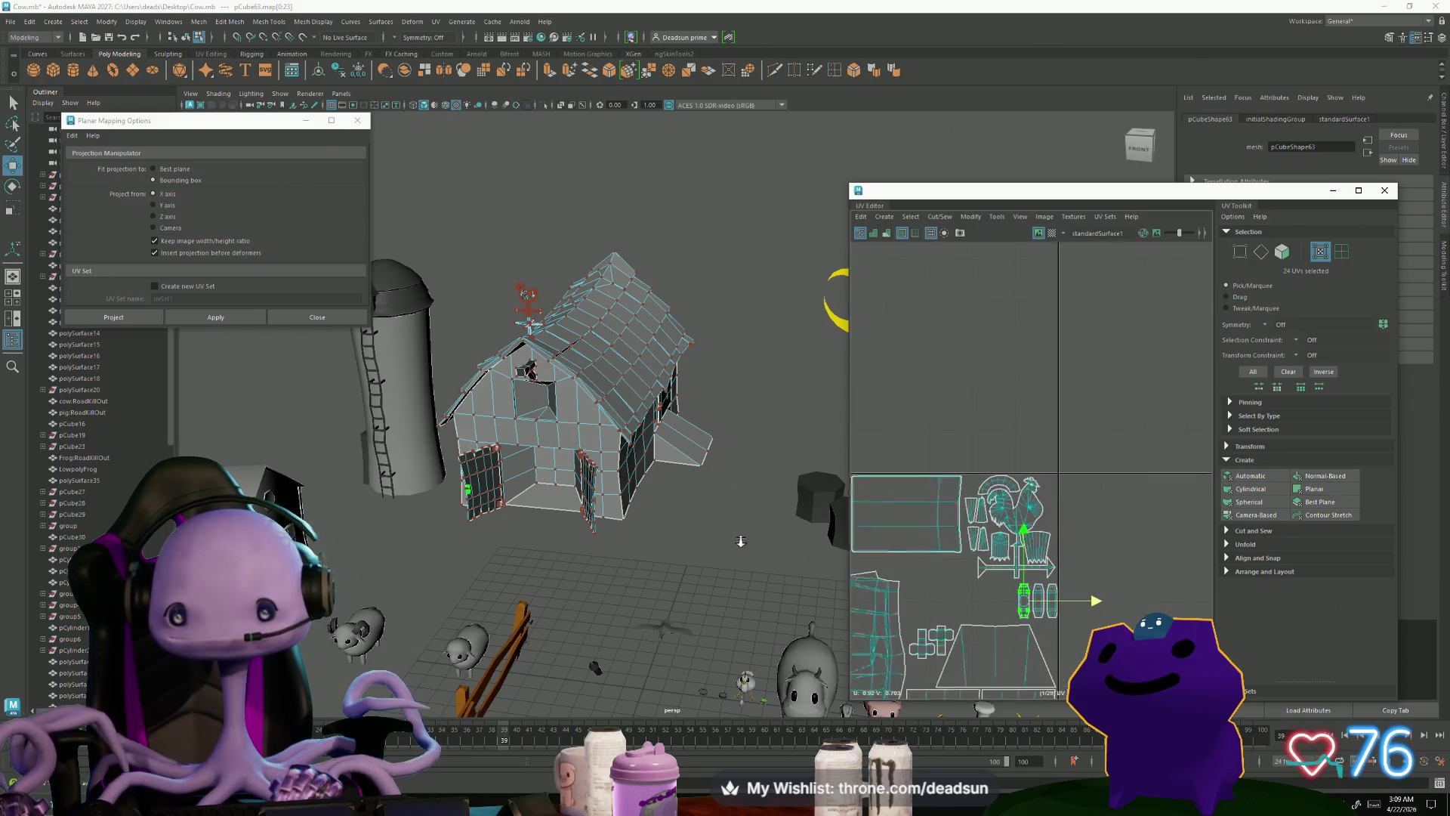
pyautogui.scroll(5, 1035, 559)
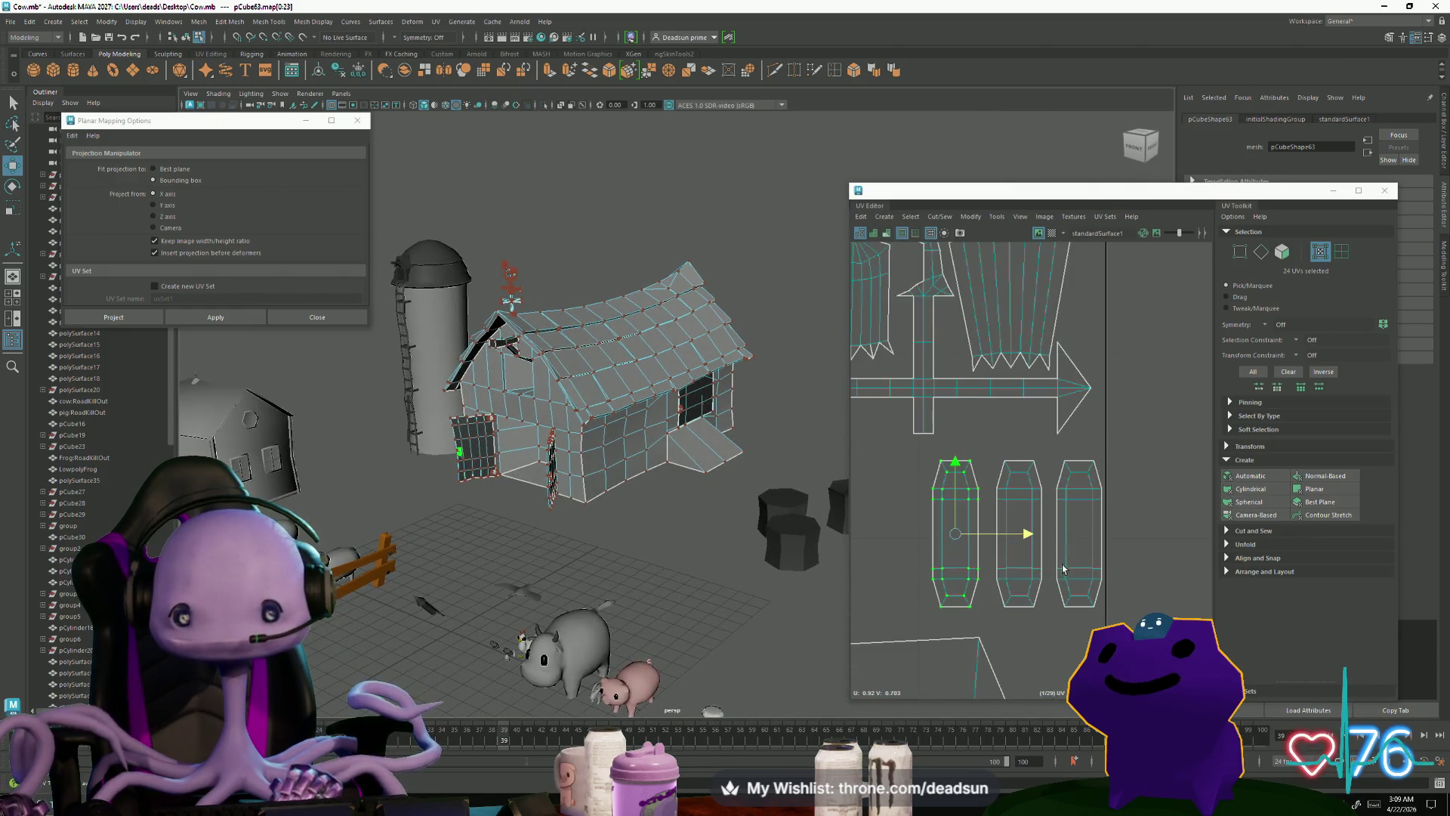
pyautogui.click(981, 557)
pyautogui.moveTo(1032, 538); pyautogui.dragTo(1037, 538)
# Step: Shift two handle shells right, then scale all three slightly
pyautogui.keyDown('shift'); pyautogui.click(1073, 510); pyautogui.keyUp('shift')
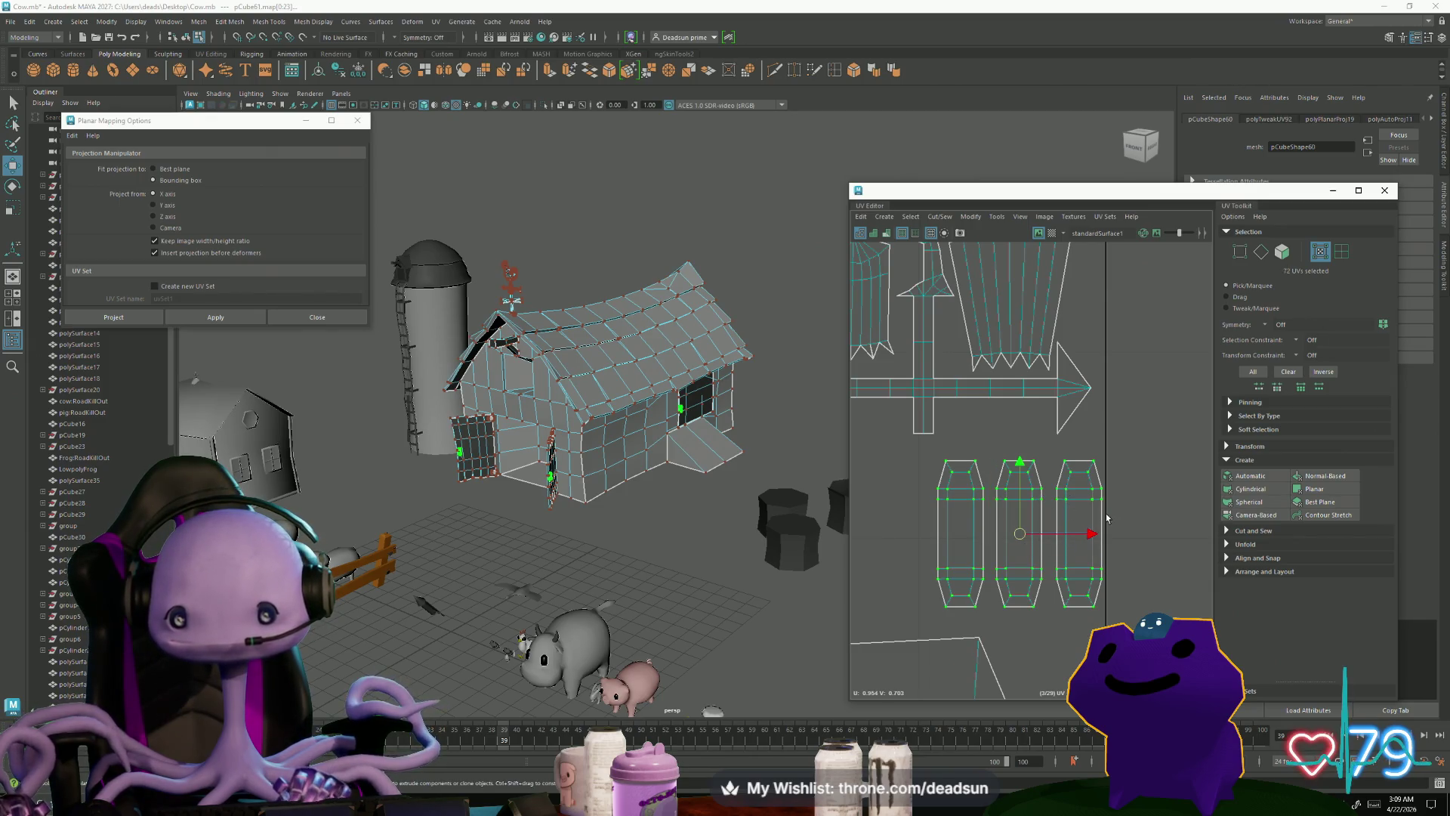
pyautogui.keyDown('shift'); pyautogui.click(1095, 510); pyautogui.keyUp('shift')
pyautogui.moveTo(1060, 536); pyautogui.dragTo(1065, 534)
pyautogui.keyDown('shift'); pyautogui.click(1077, 496); pyautogui.keyUp('shift')
pyautogui.scroll(-3, 1073, 529)
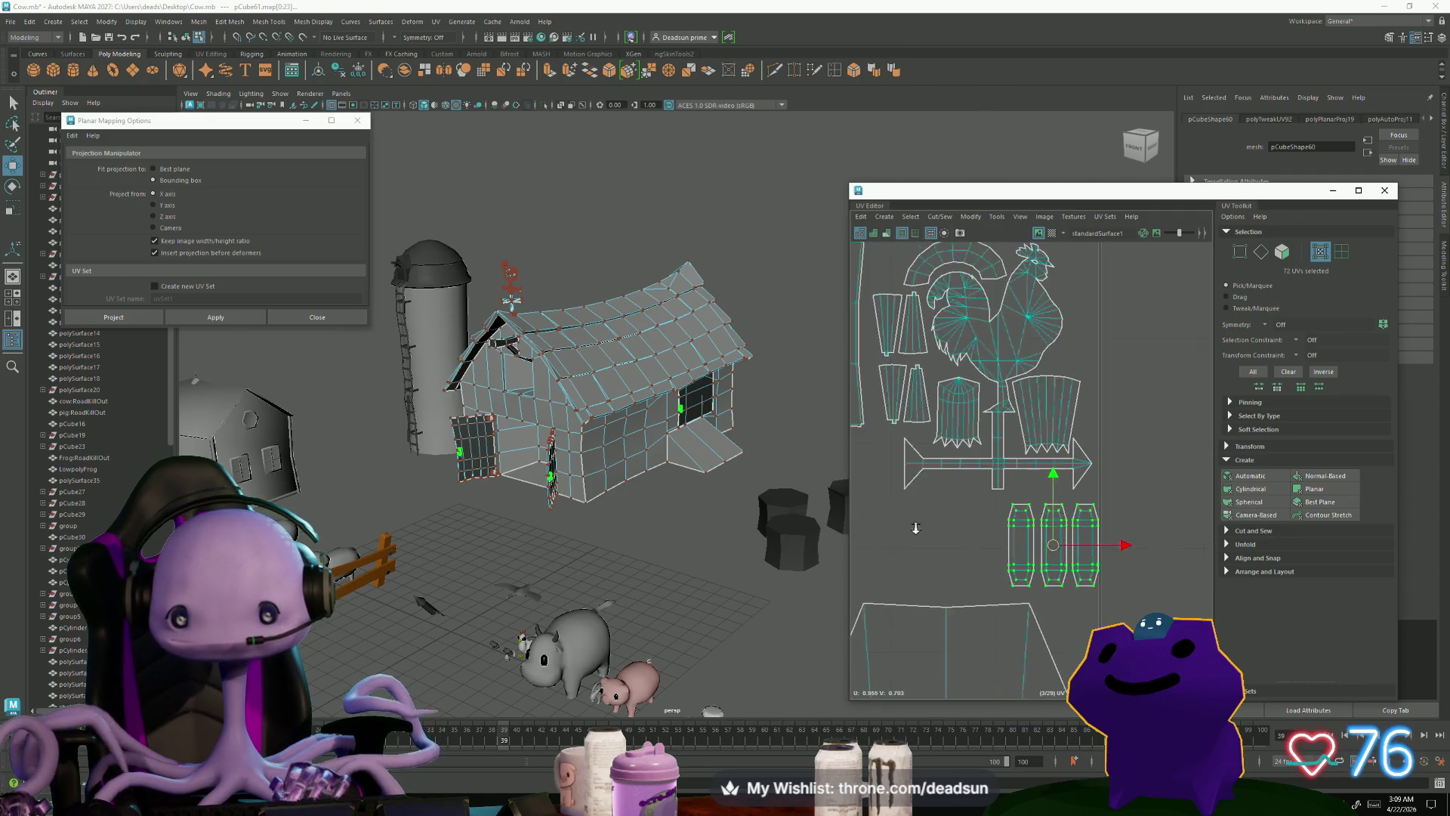
pyautogui.scroll(-1, 1032, 582)
pyautogui.moveTo(1060, 554); pyautogui.dragTo(1050, 556)
# Step: Orbit around the farm scene to review the barn
pyautogui.press('r')
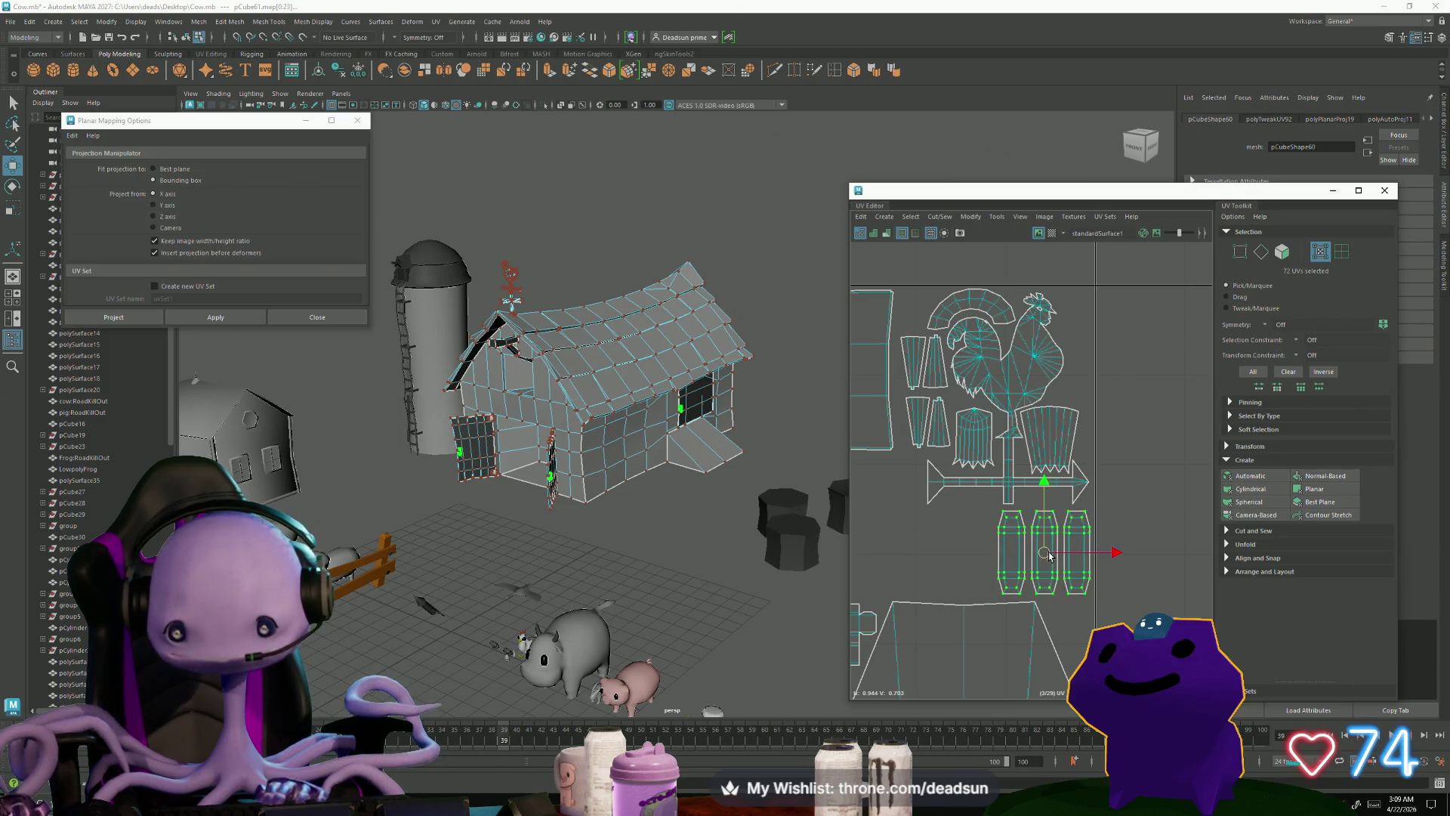
pyautogui.scroll(-3, 1050, 555)
pyautogui.keyDown('alt'); pyautogui.moveTo(553, 564); pyautogui.dragTo(555, 559); pyautogui.keyUp('alt')
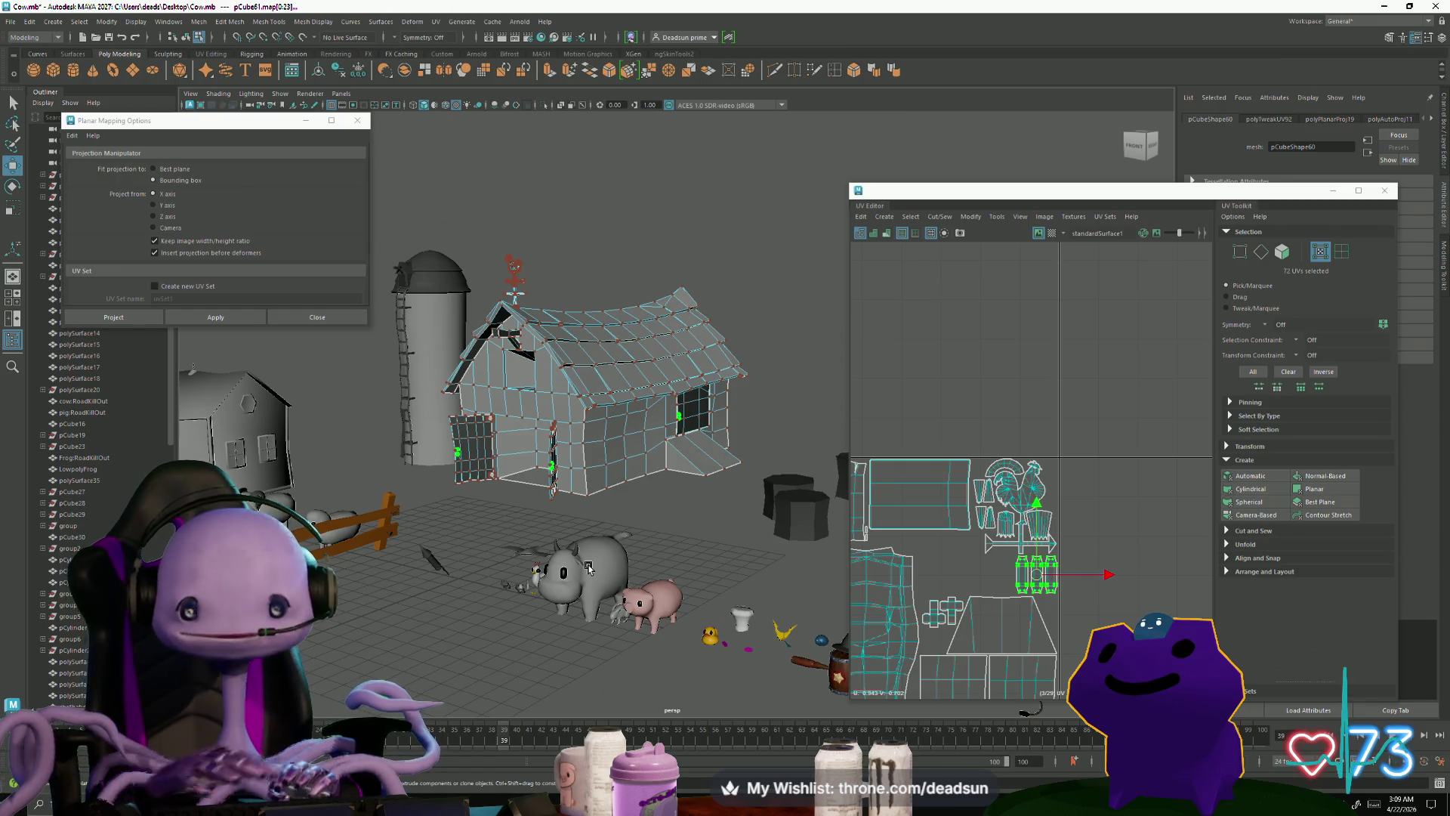
pyautogui.moveTo(592, 474)
pyautogui.keyDown('alt'); pyautogui.mouseDown()
pyautogui.moveTo(795, 546)
pyautogui.moveTo(726, 506)
pyautogui.mouseUp(); pyautogui.keyUp('alt')
# Step: Select the gable beam's shell and move its UVs up beside the weathervane rooster shells
pyautogui.scroll(4, 680, 484)
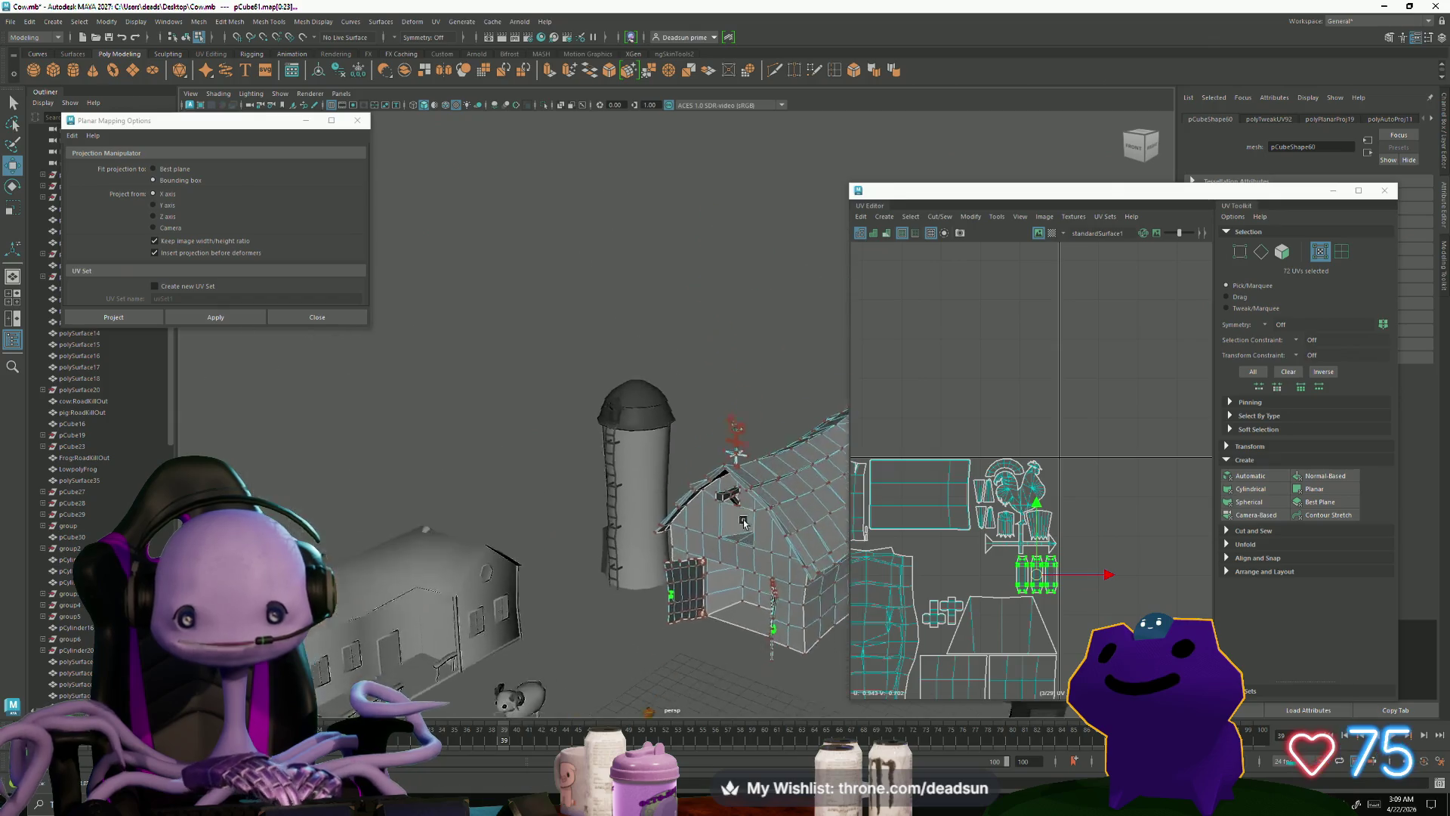
pyautogui.scroll(5, 625, 451)
pyautogui.rightClick(542, 437)
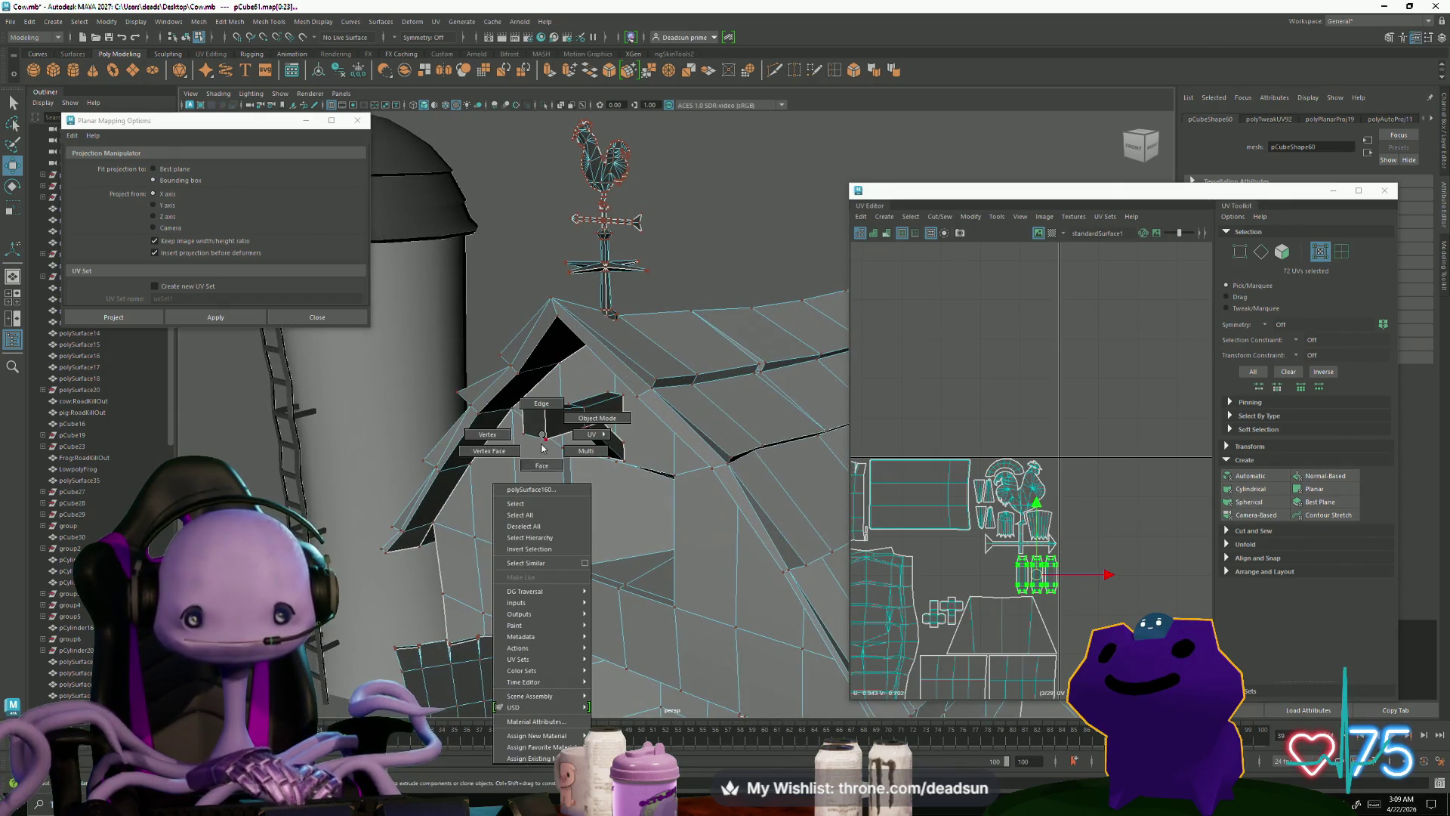
pyautogui.click(542, 466)
pyautogui.click(538, 421)
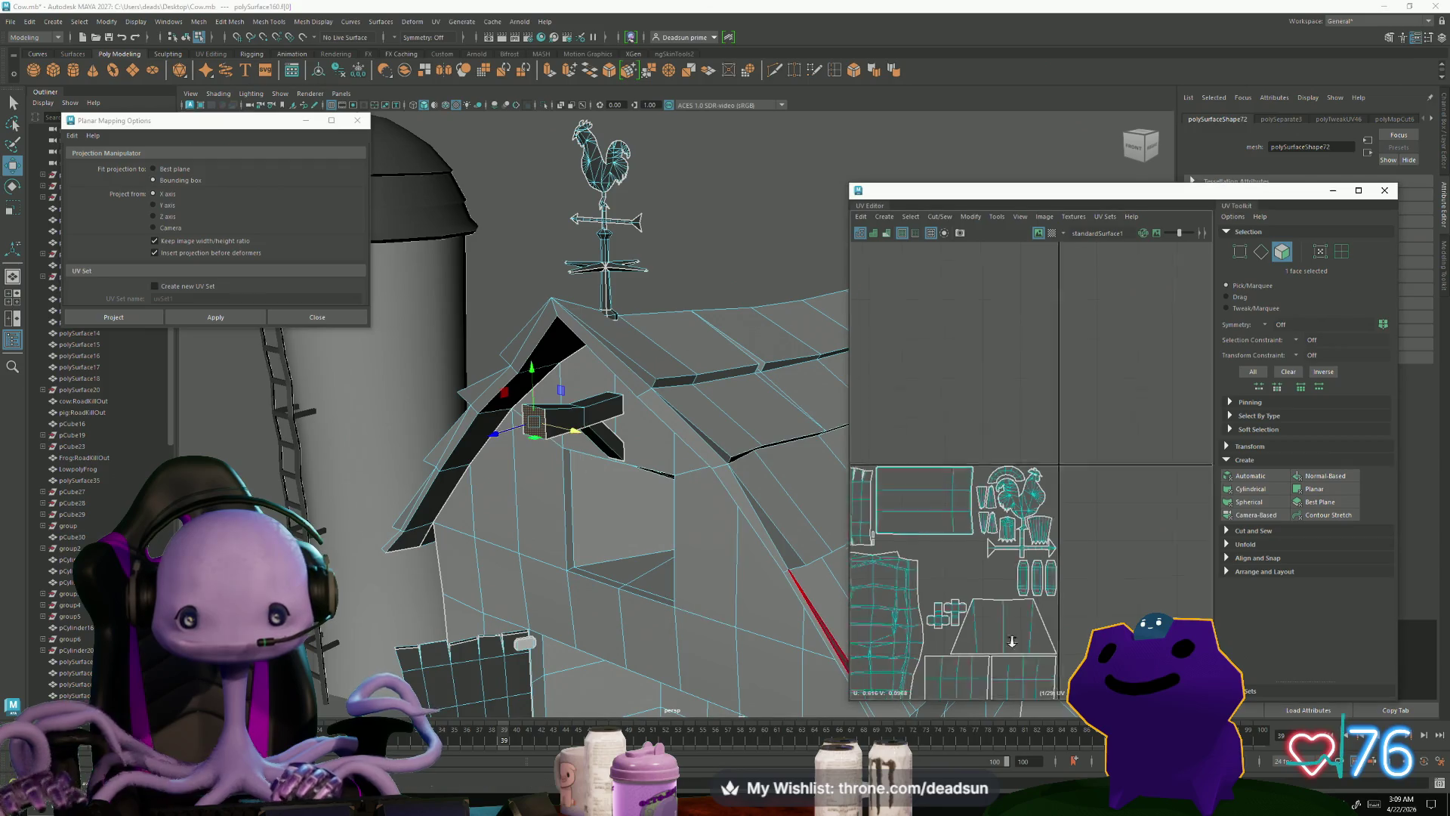
pyautogui.scroll(10, 1071, 561)
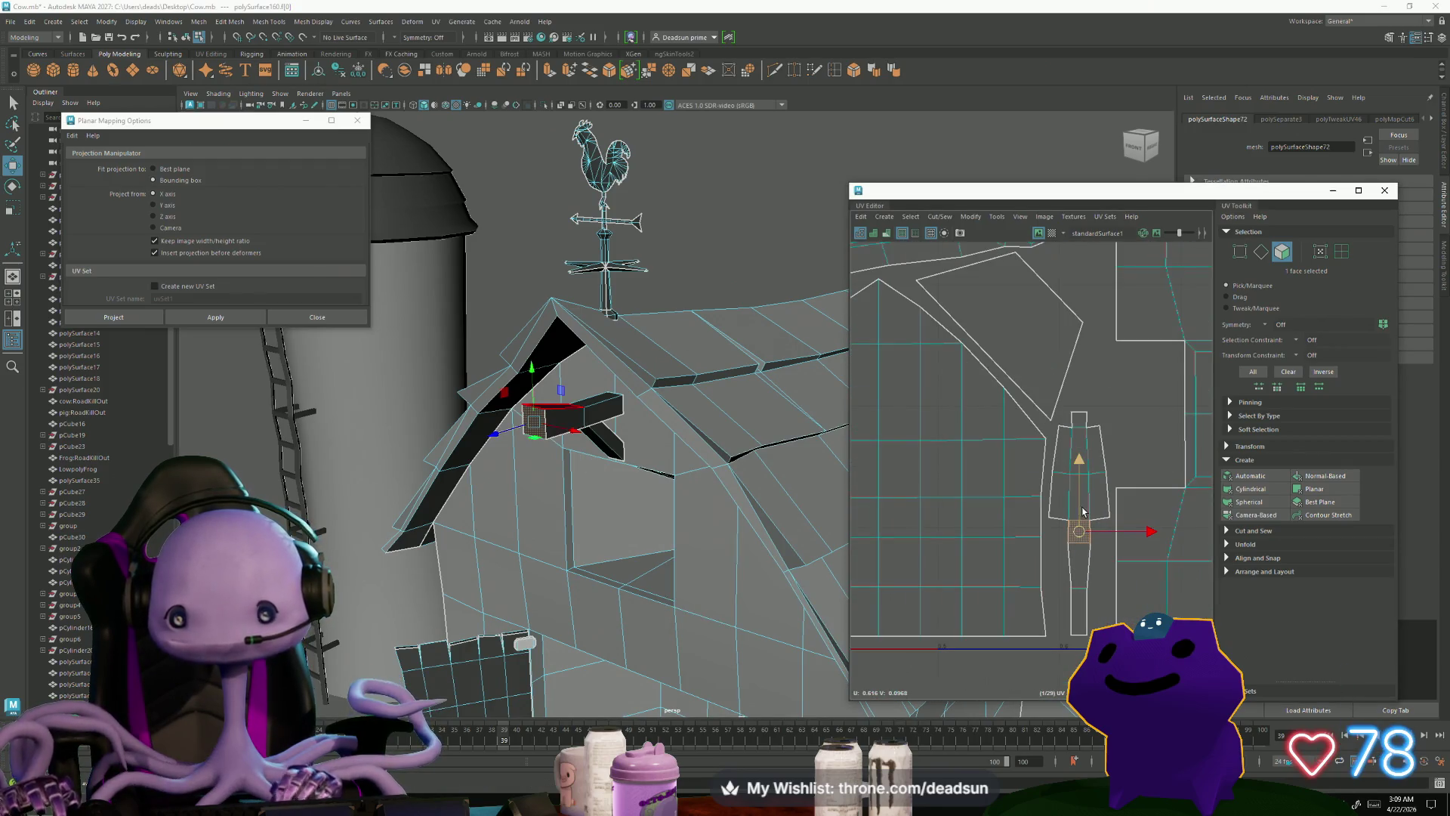
pyautogui.scroll(-10, 905, 520)
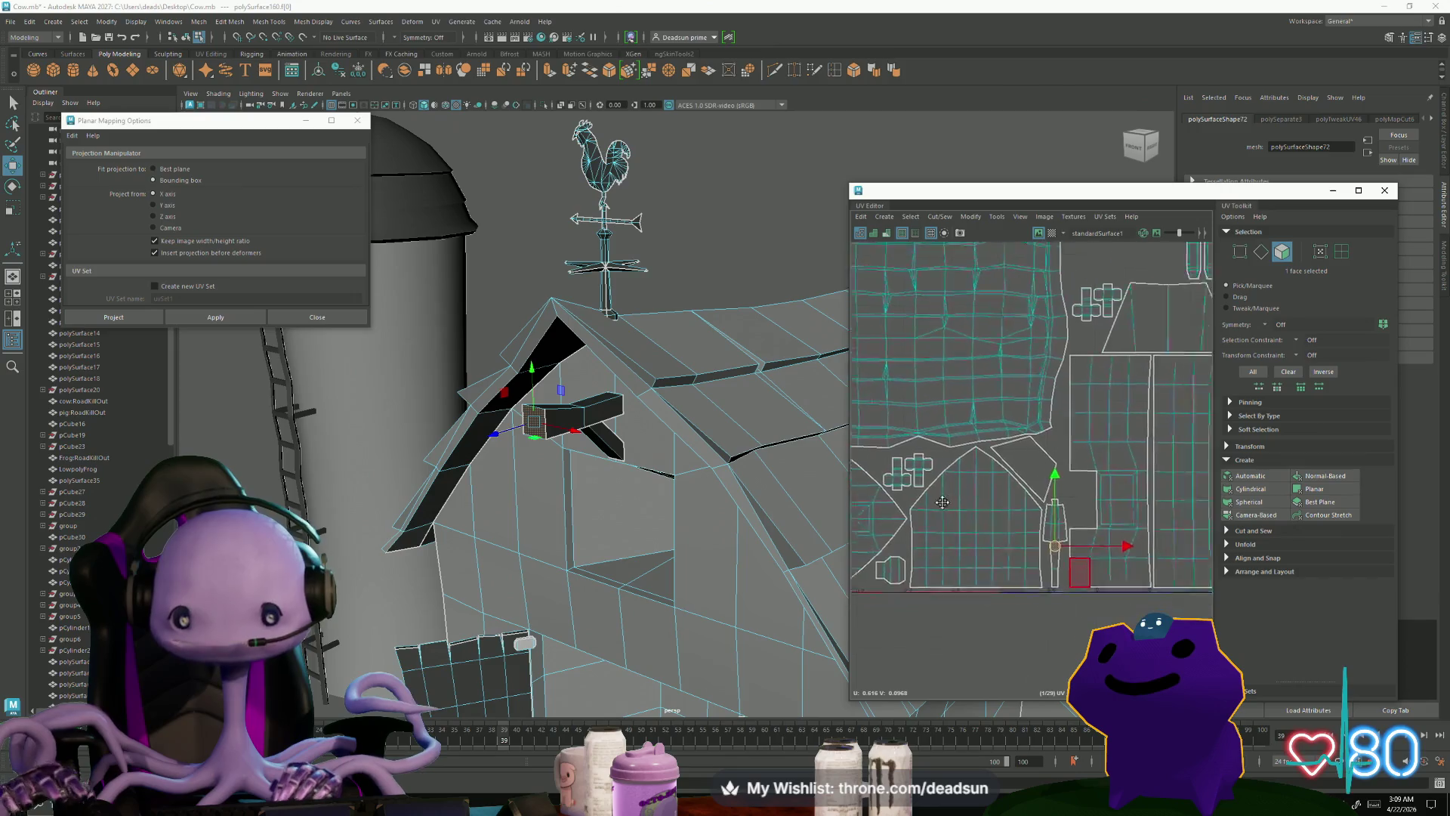
pyautogui.scroll(-1, 905, 521)
pyautogui.keyDown('alt'); pyautogui.moveTo(905, 520); pyautogui.dragTo(980, 553, button='middle'); pyautogui.keyUp('alt')
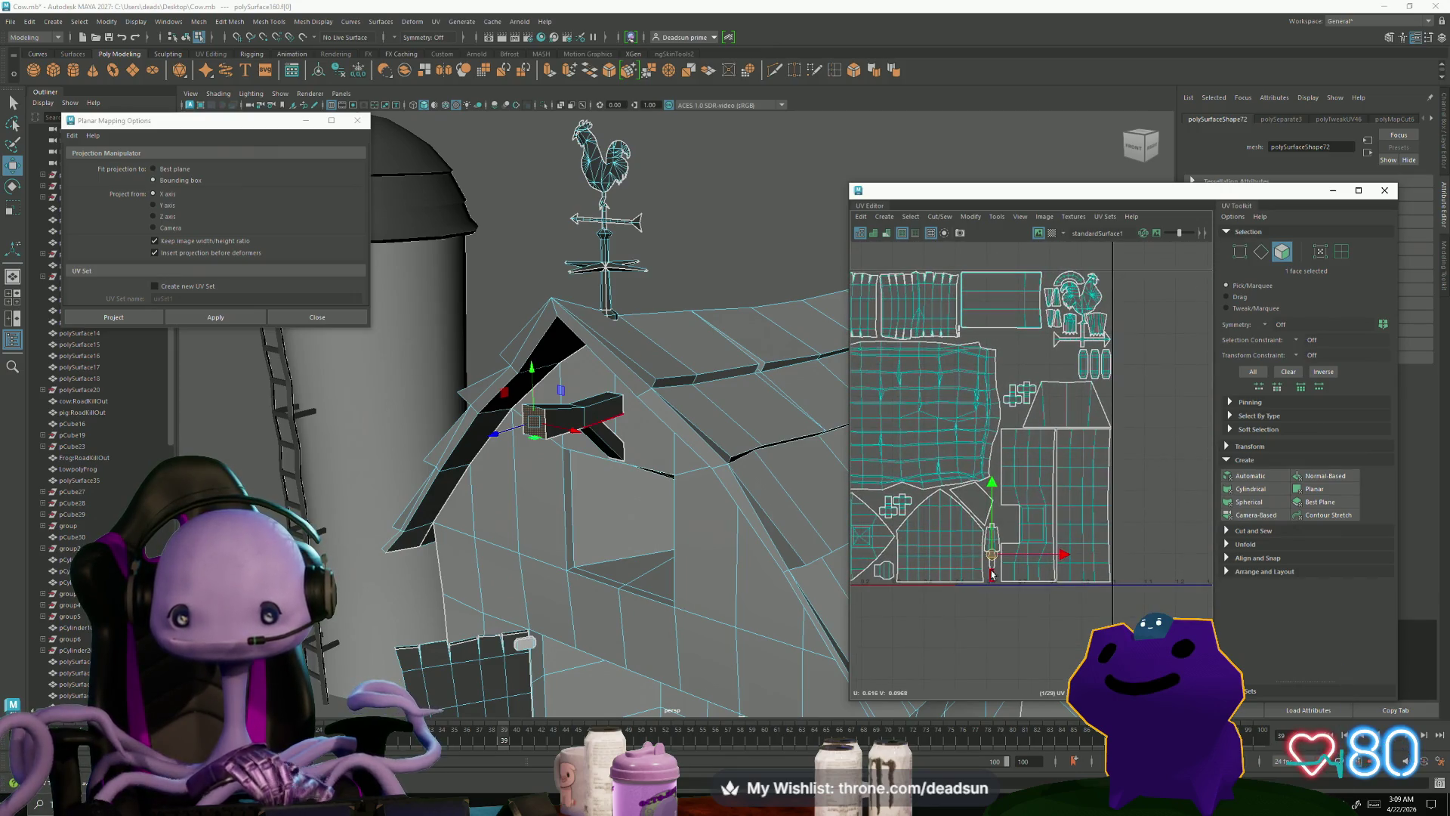
pyautogui.doubleClick(992, 574)
pyautogui.moveTo(992, 557); pyautogui.dragTo(1034, 374)
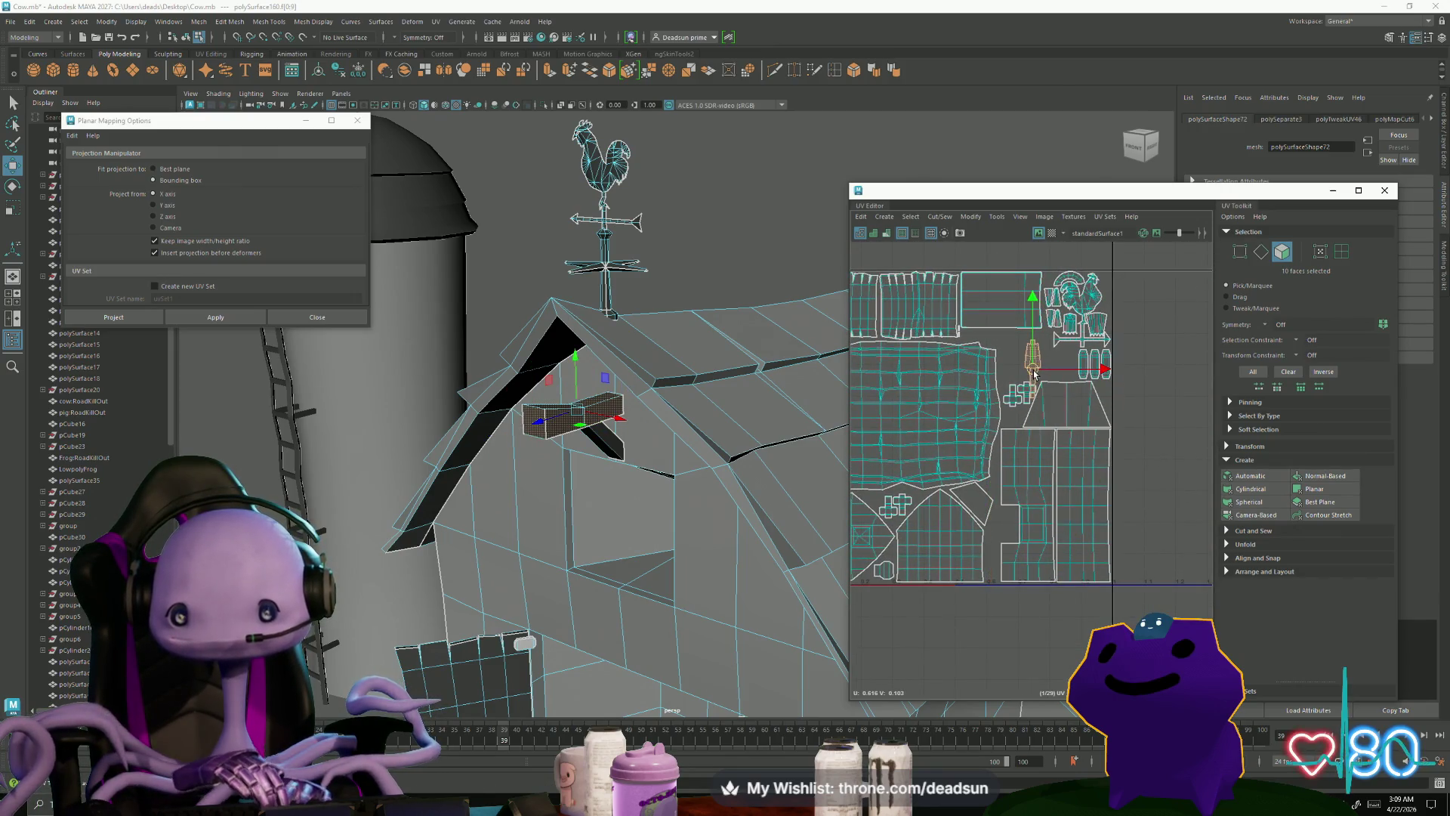
# Step: Rotate the small beam UV shell from upright to horizontal
pyautogui.press('e')
pyautogui.click(1005, 437)
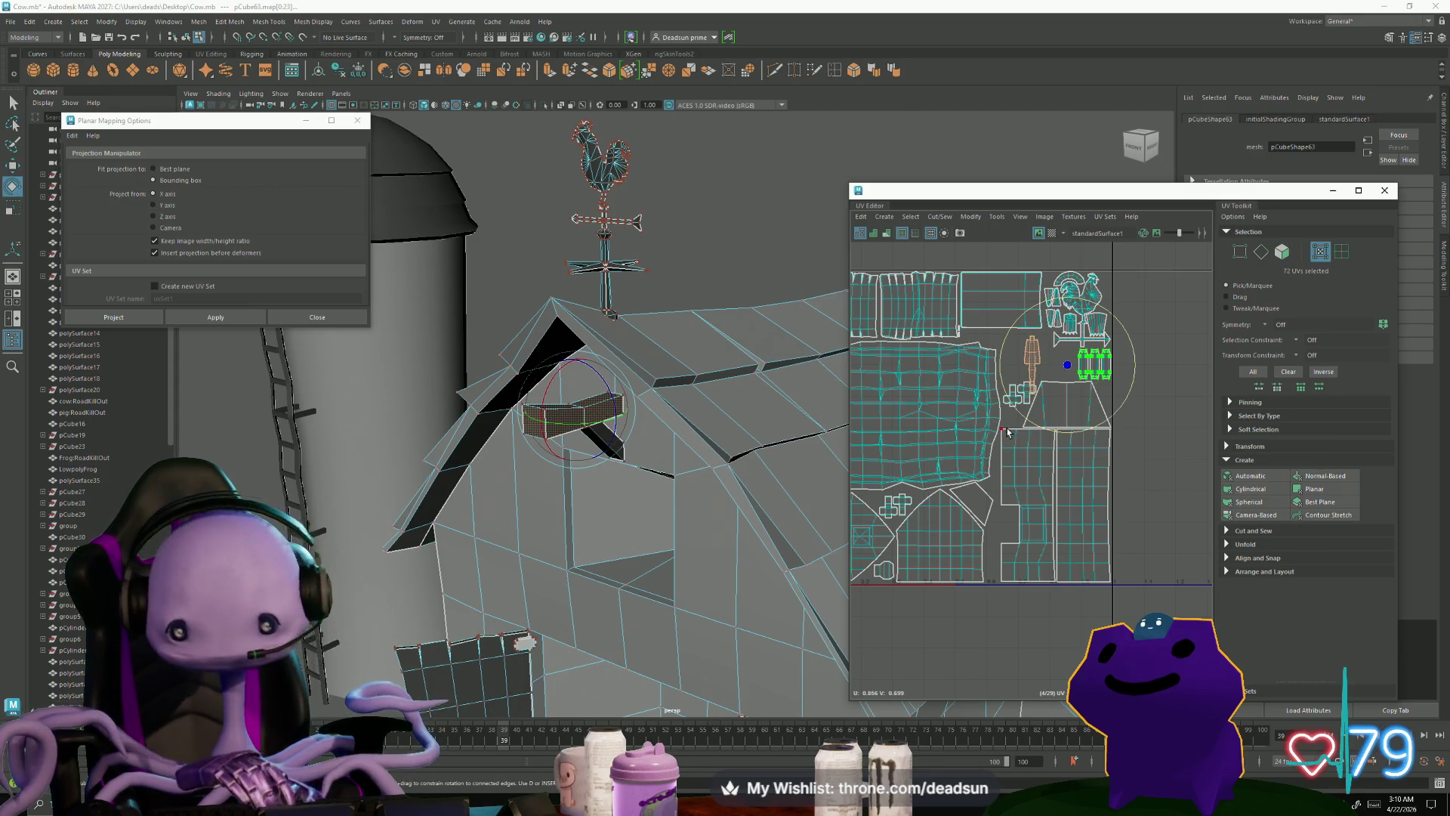
pyautogui.click(1034, 368)
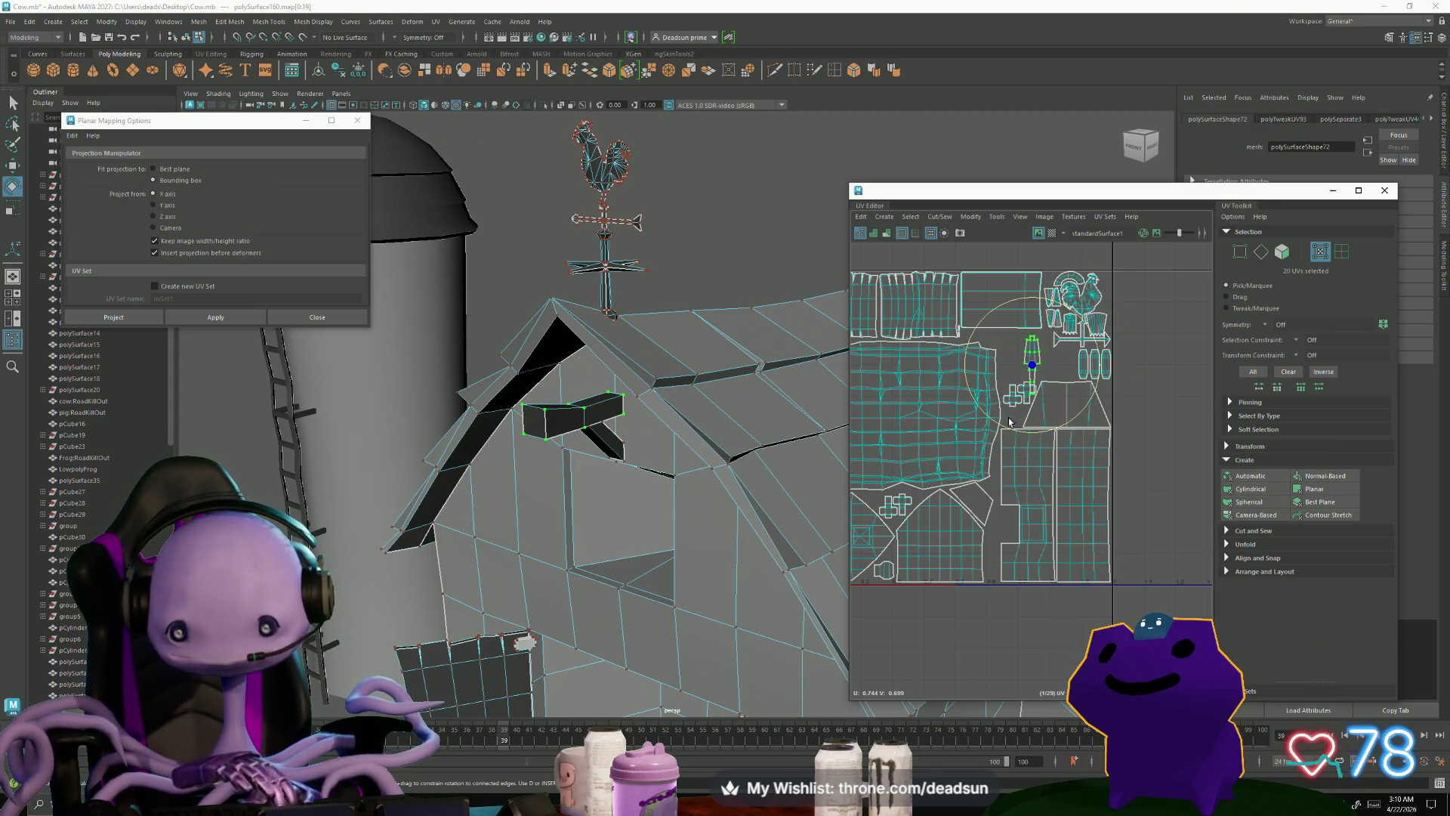
pyautogui.moveTo(1007, 429)
pyautogui.mouseDown()
pyautogui.moveTo(1088, 408)
pyautogui.moveTo(1048, 420)
pyautogui.moveTo(1072, 408)
pyautogui.mouseUp()
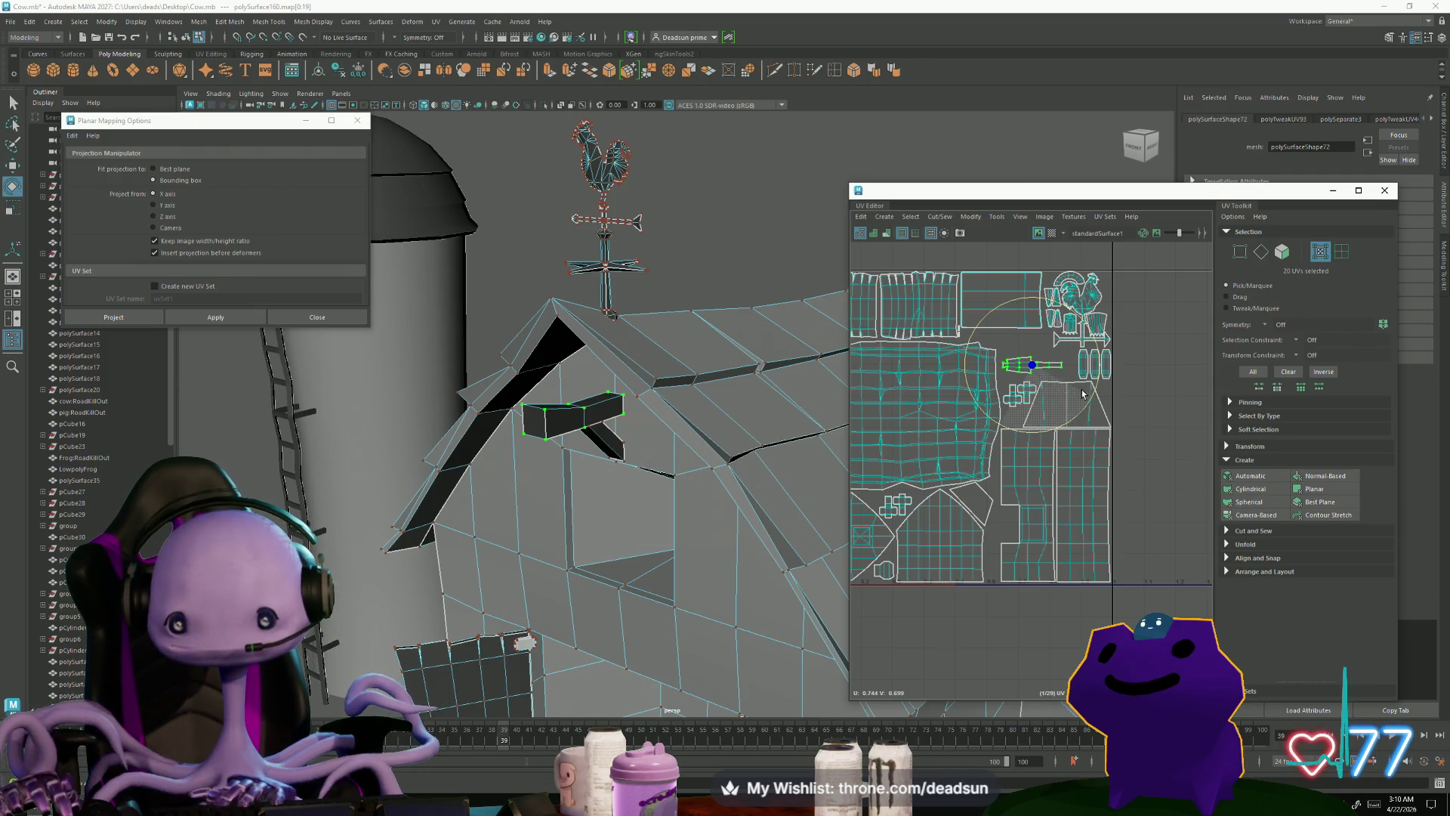
pyautogui.press('w')
pyautogui.scroll(5, 1035, 366)
pyautogui.press('w')
pyautogui.moveTo(1061, 369); pyautogui.dragTo(1062, 336, button='right')
# Step: Cut the beam's UV shell along the chosen vertical and horizontal edges
pyautogui.click(1100, 351)
pyautogui.click(1056, 355)
pyautogui.click(1099, 365)
pyautogui.click(1194, 349)
pyautogui.click(1052, 354)
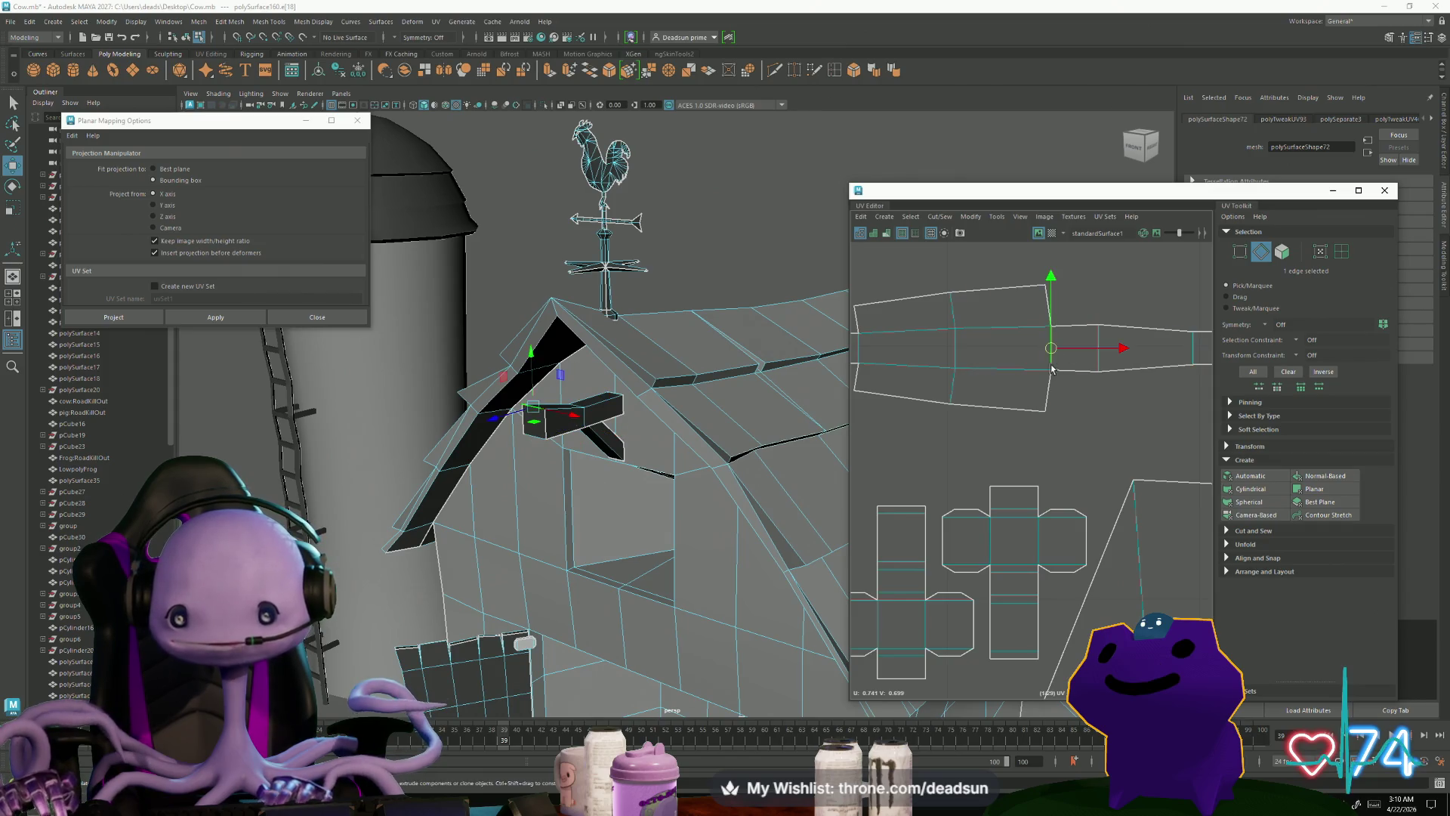
pyautogui.click(854, 330)
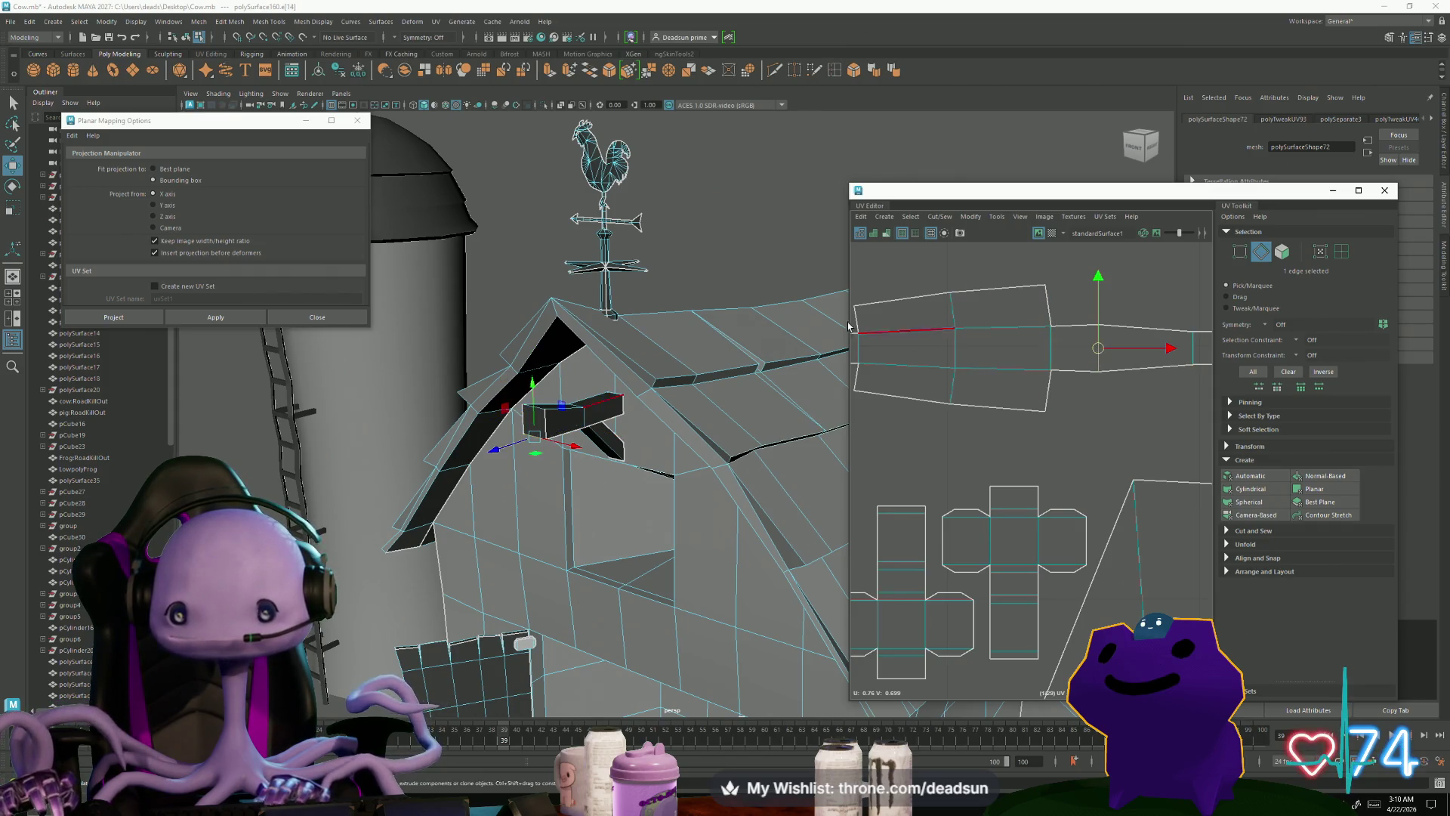
pyautogui.click(937, 217)
pyautogui.click(982, 274)
# Step: Move the cut-off piece up and away, then select the beam's UV pieces for scaling
pyautogui.scroll(-2, 1052, 441)
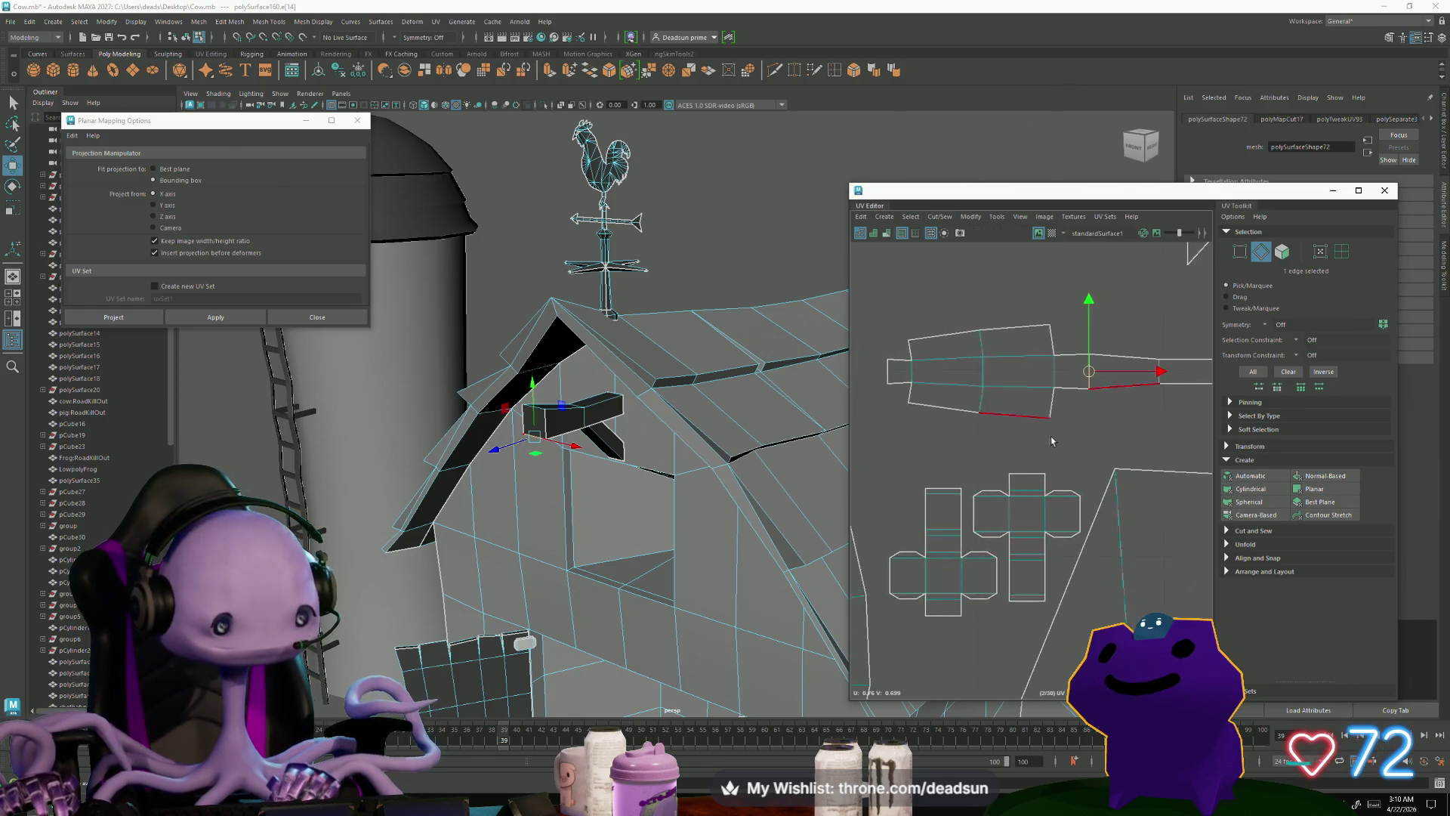
pyautogui.scroll(-2, 1052, 441)
pyautogui.moveTo(1073, 423); pyautogui.dragTo(1073, 389, button='right')
pyautogui.click(1034, 403)
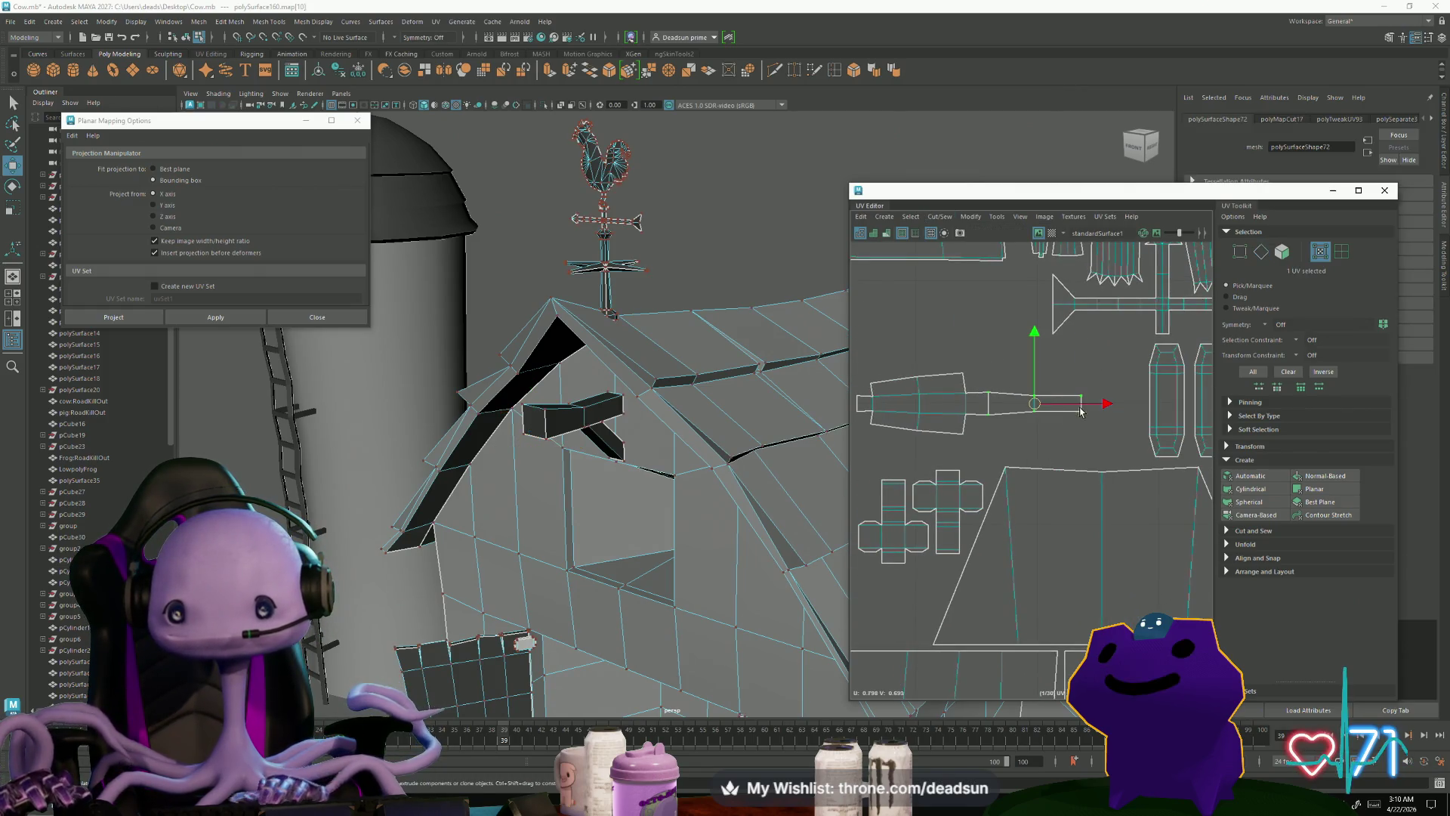
pyautogui.moveTo(1039, 406); pyautogui.dragTo(926, 362)
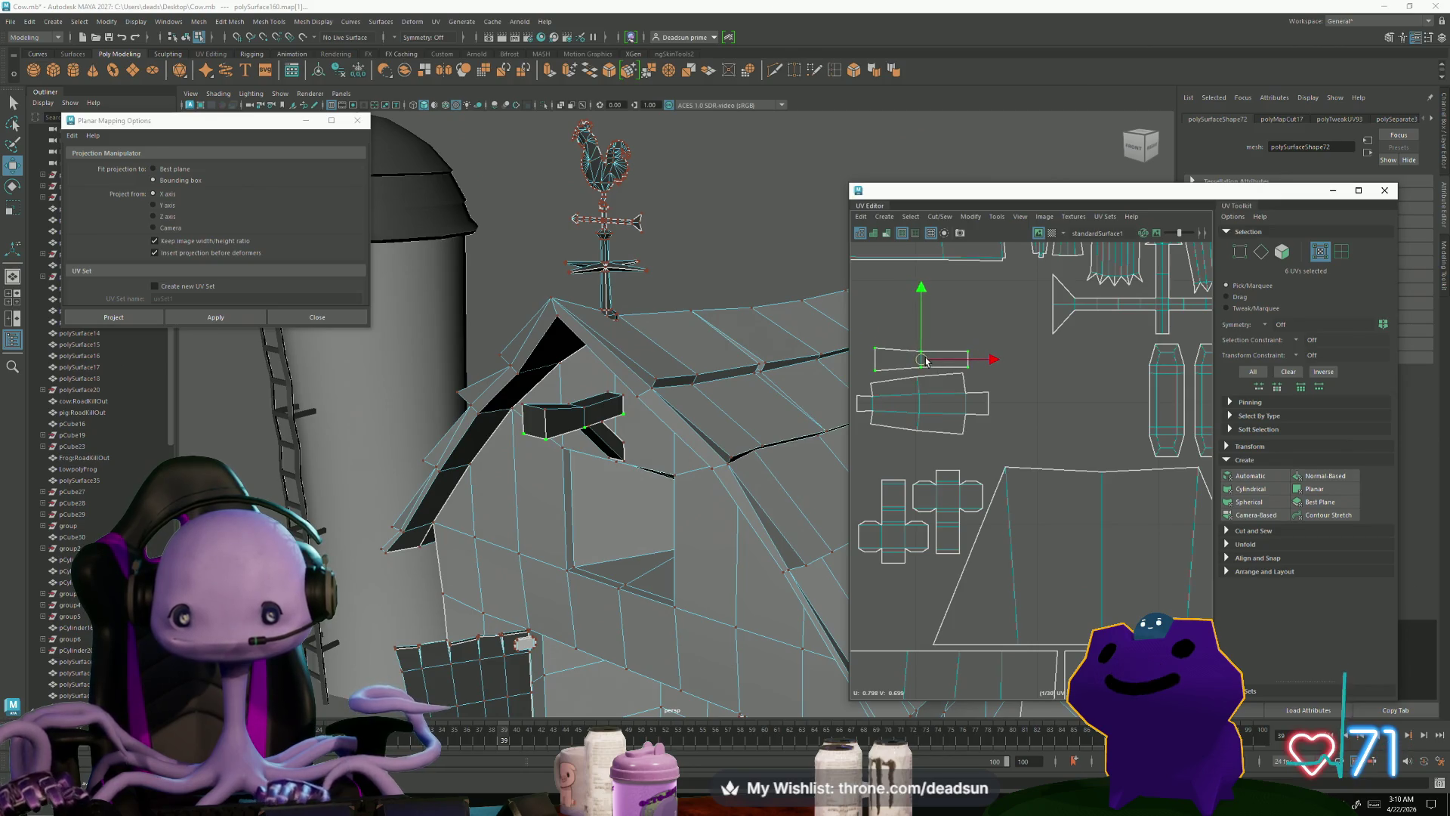
pyautogui.scroll(-2, 907, 364)
pyautogui.moveTo(1001, 442); pyautogui.dragTo(1001, 443)
pyautogui.moveTo(939, 395); pyautogui.dragTo(968, 390)
pyautogui.press('r')
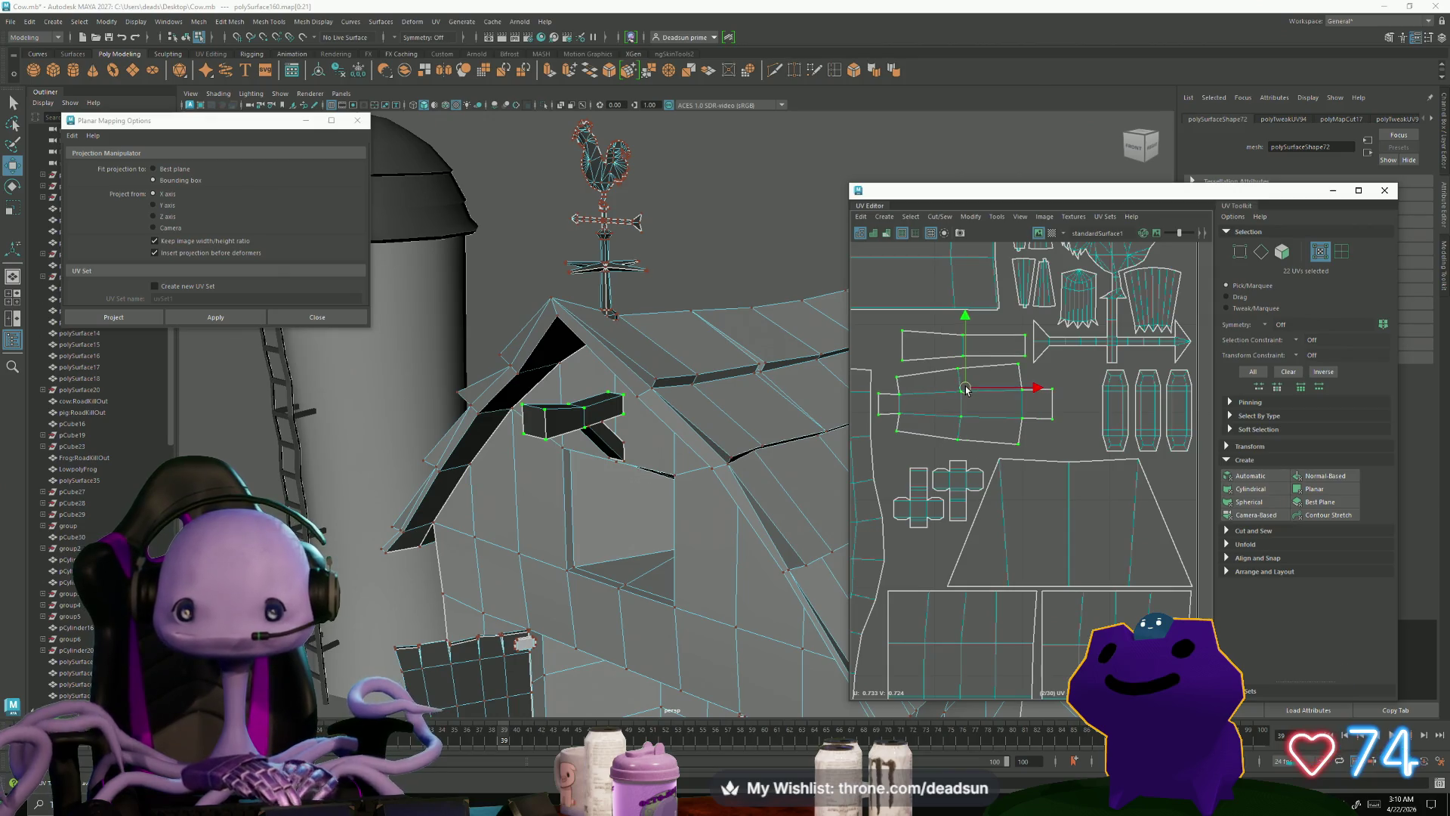
pyautogui.scroll(-3, 1039, 446)
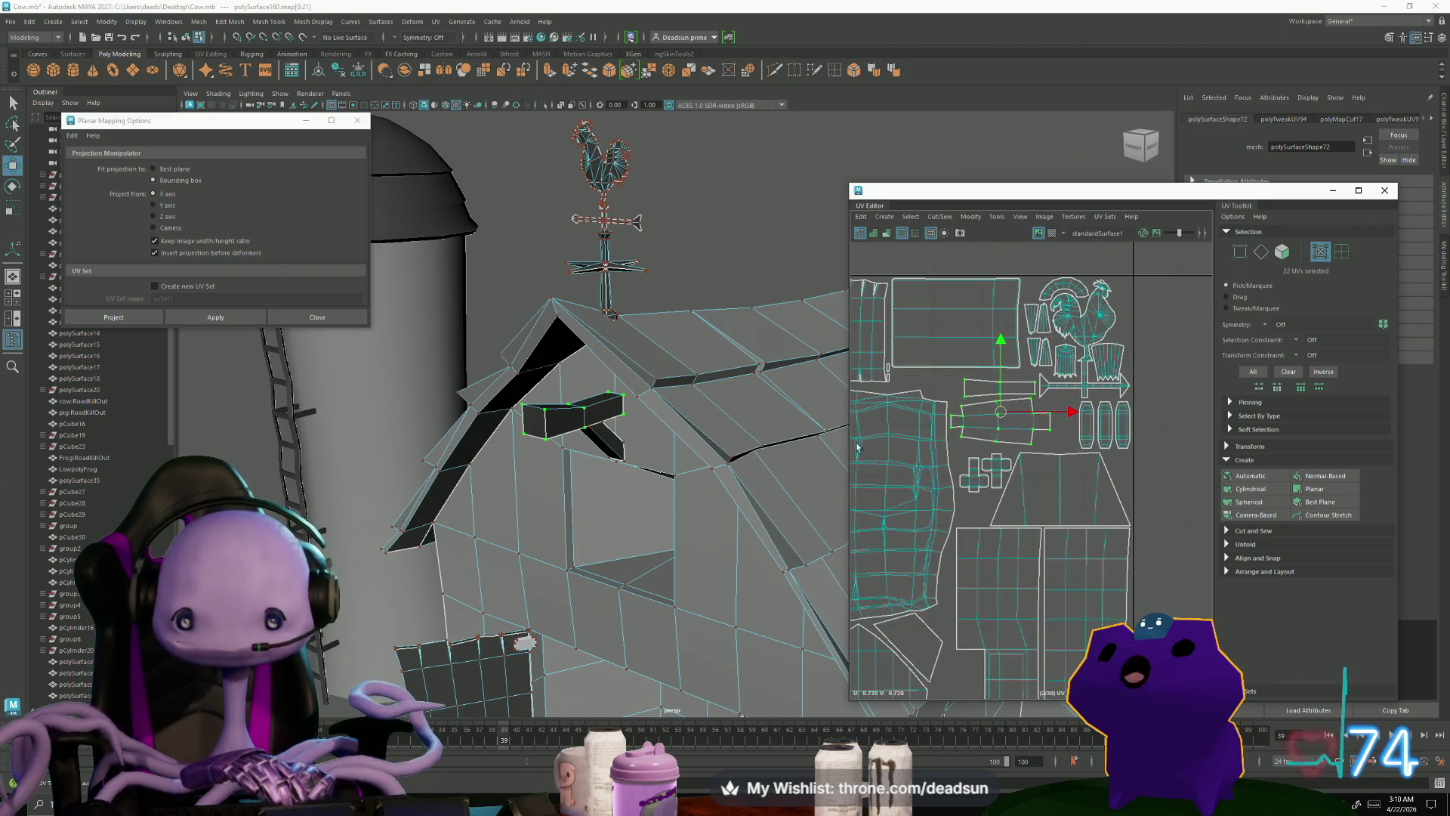
pyautogui.scroll(5, 1023, 427)
# Step: Cut the shell along one more edge with Cut/Sew > Cut
pyautogui.moveTo(1024, 423); pyautogui.dragTo(1023, 406, button='right')
pyautogui.click(1021, 407)
pyautogui.click(939, 216)
pyautogui.click(963, 277)
# Step: Enlarge the square UV shell evenly and shift it right
pyautogui.scroll(-2, 1039, 397)
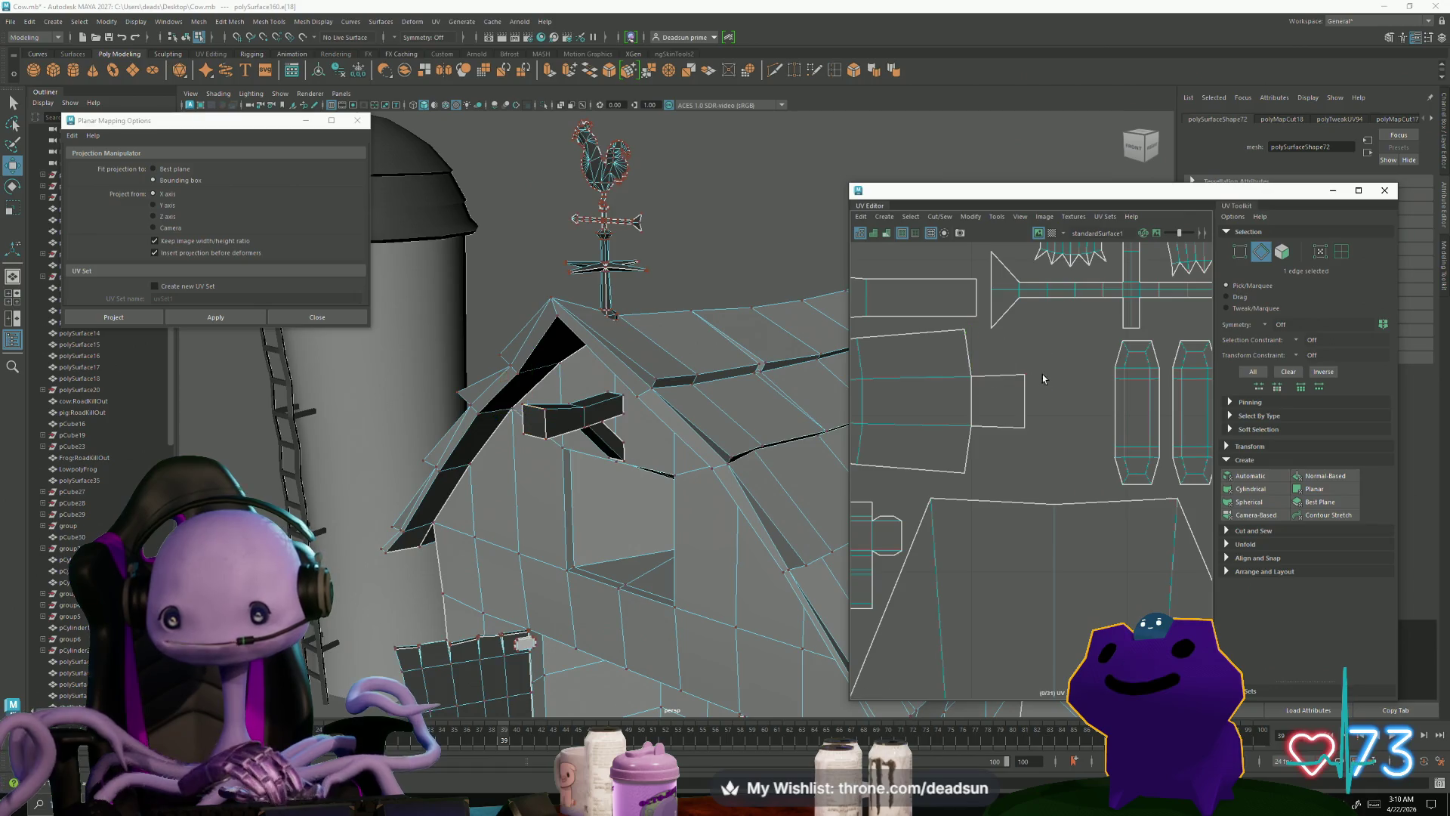
pyautogui.moveTo(1044, 379); pyautogui.dragTo(1027, 355, button='right')
pyautogui.press('r')
pyautogui.moveTo(997, 398); pyautogui.dragTo(1020, 398)
pyautogui.press('w')
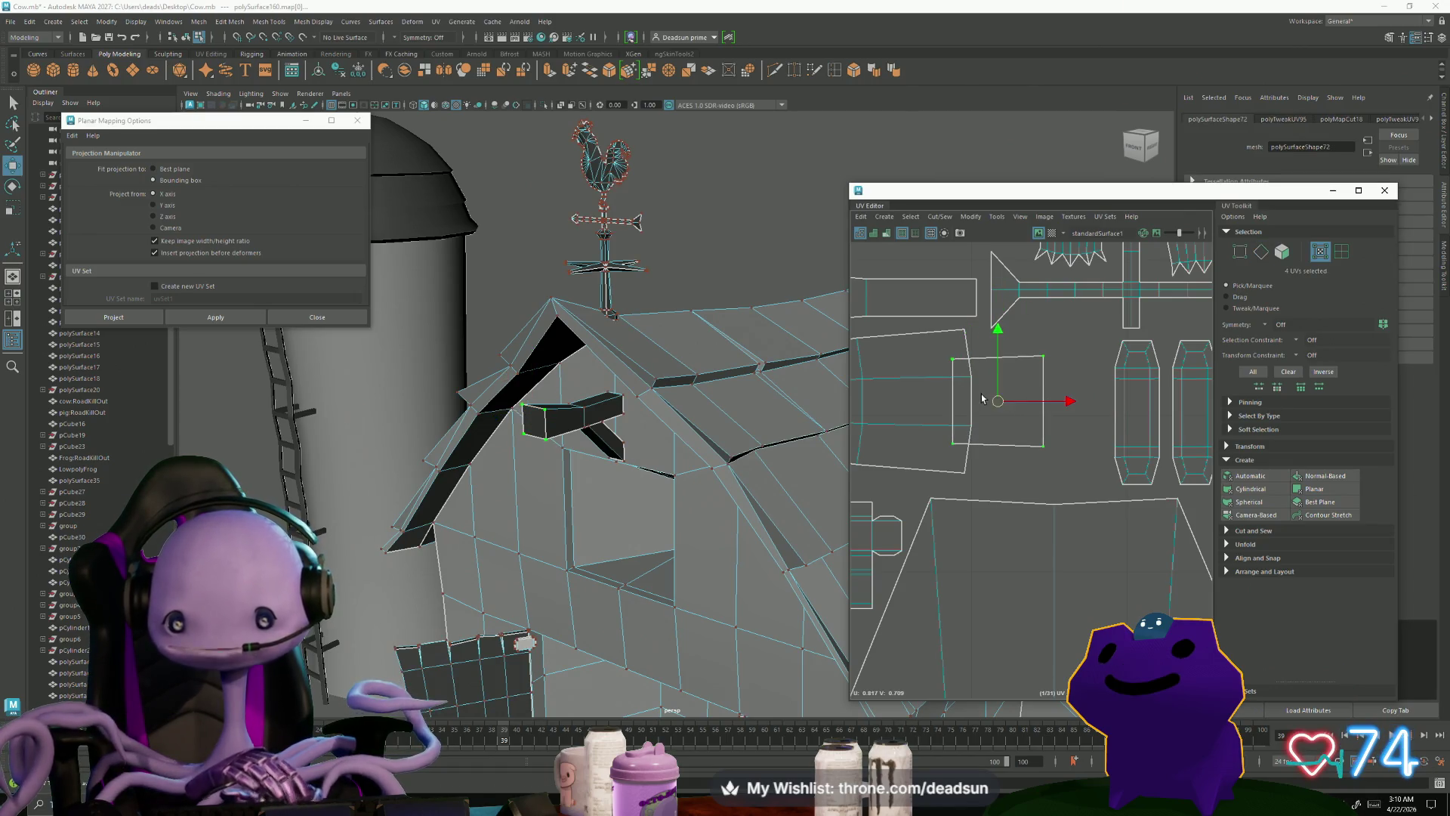
pyautogui.press('r')
pyautogui.moveTo(1005, 403); pyautogui.dragTo(1039, 403)
pyautogui.press('w')
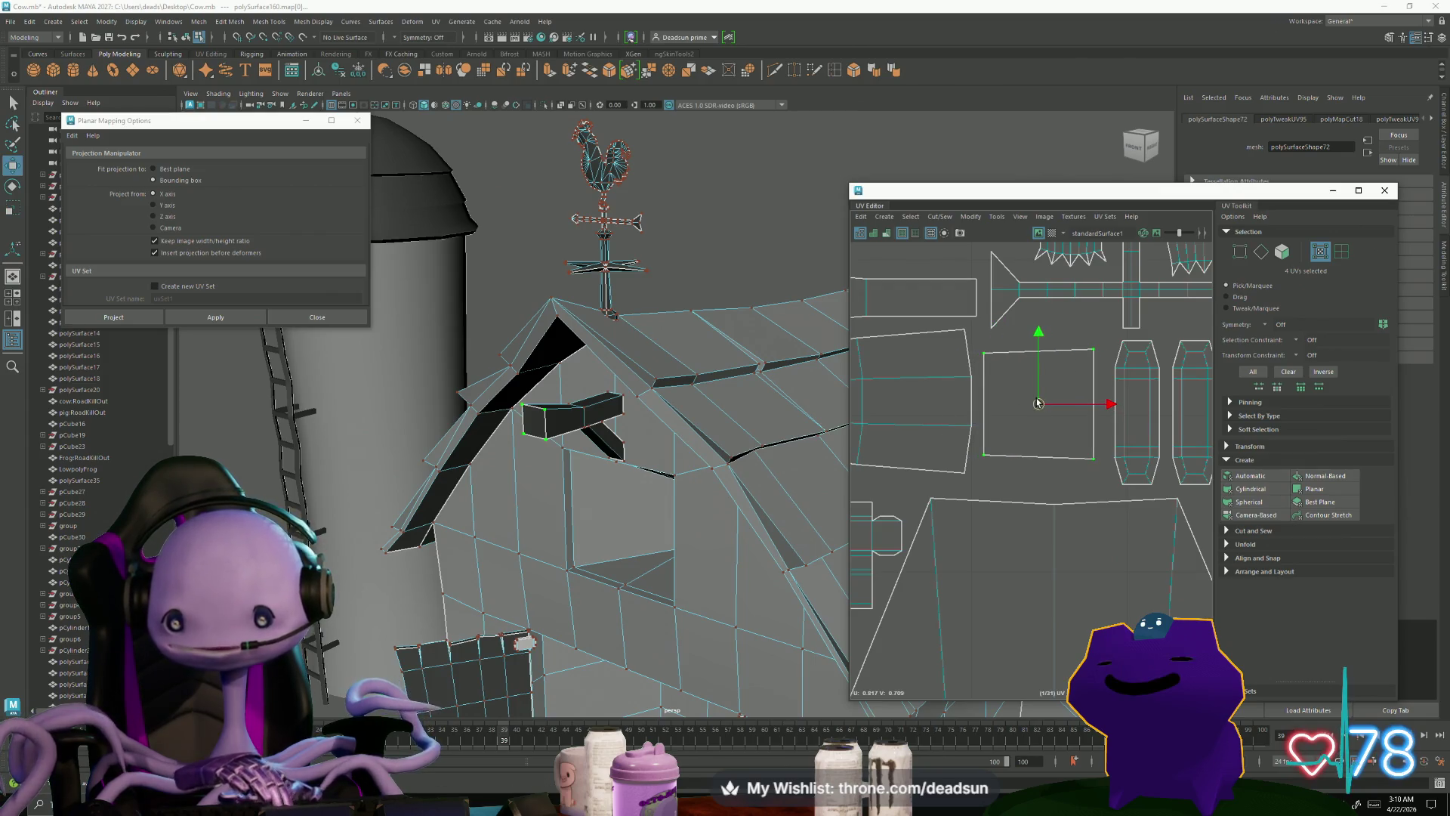
pyautogui.scroll(-5, 1024, 500)
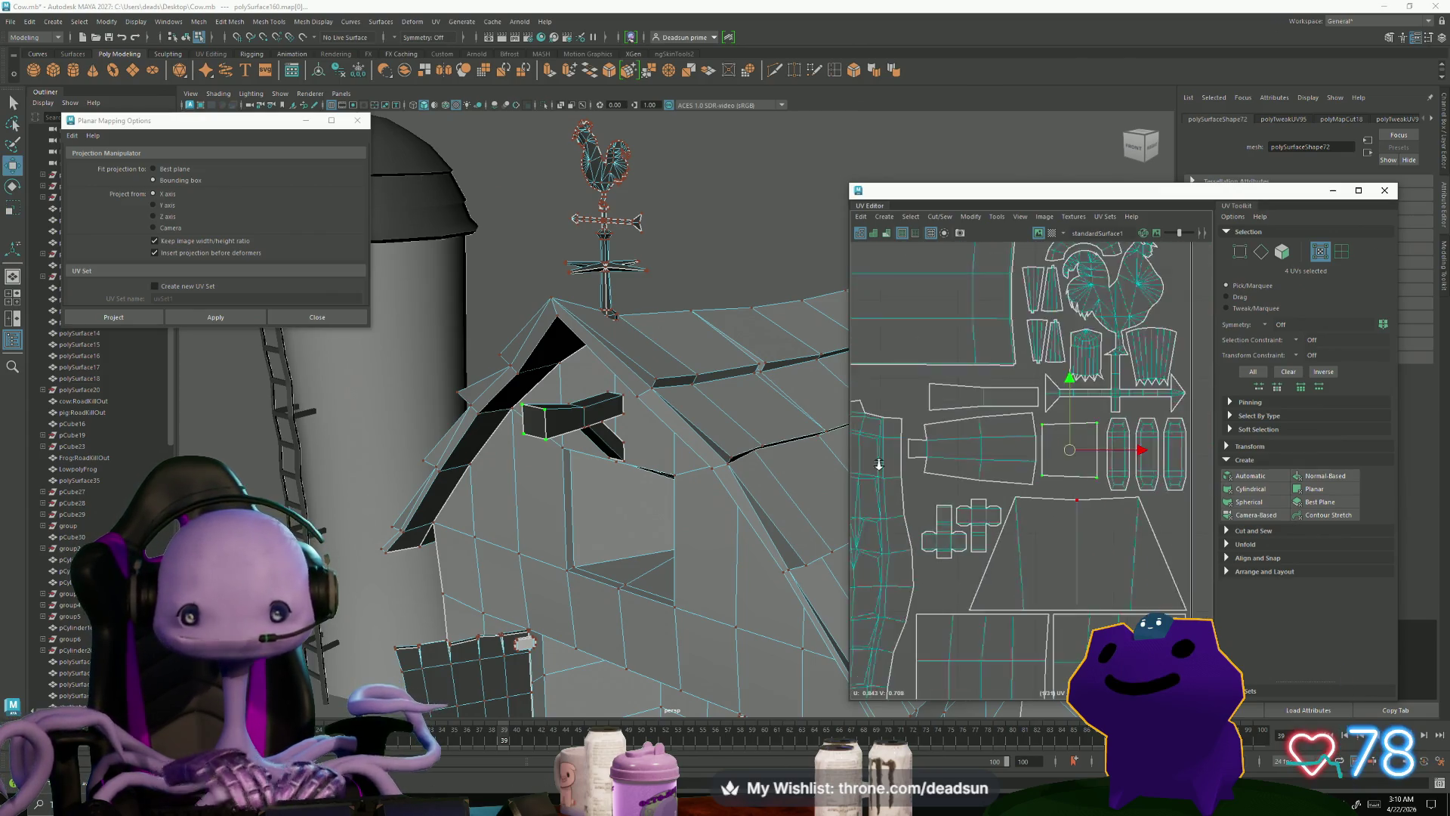
pyautogui.scroll(4, 1068, 442)
pyautogui.moveTo(1055, 436); pyautogui.dragTo(1062, 436)
# Step: Move the cross-shaped shell down and to the right
pyautogui.scroll(-3, 1063, 437)
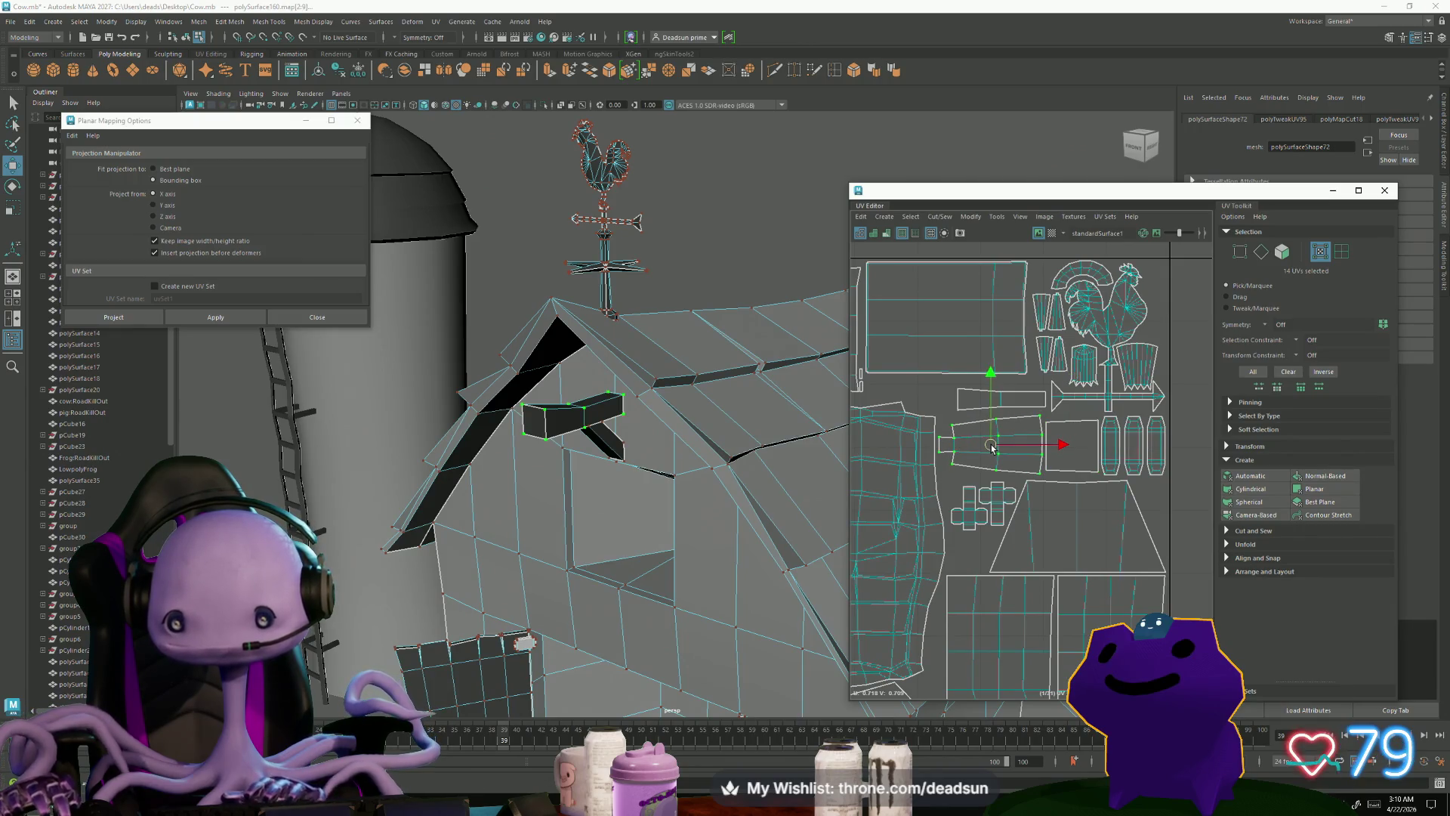
pyautogui.scroll(3, 1046, 524)
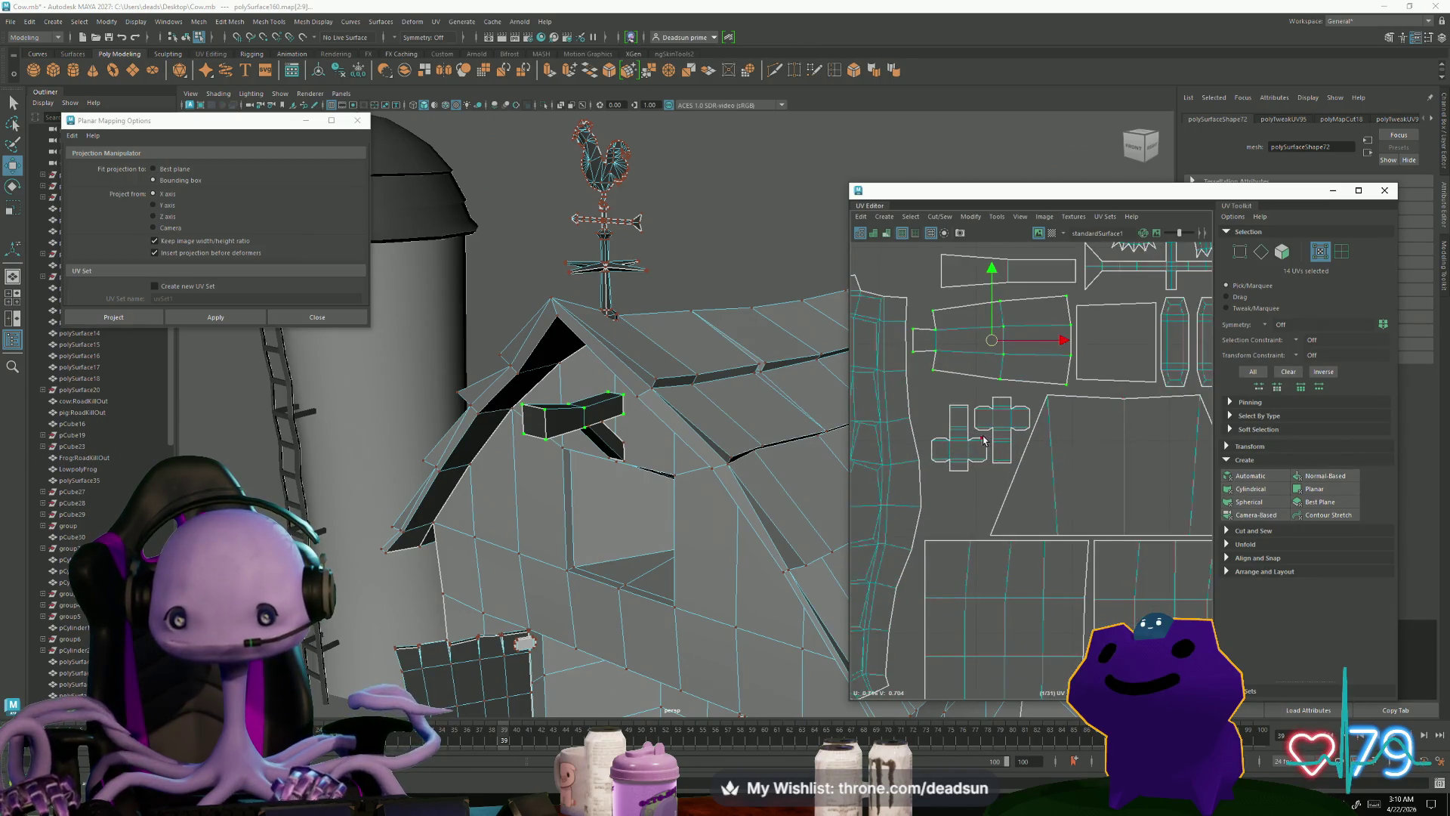
pyautogui.moveTo(969, 442)
pyautogui.mouseDown()
pyautogui.moveTo(960, 432)
pyautogui.moveTo(982, 475)
pyautogui.moveTo(979, 455)
pyautogui.mouseUp()
# Step: Place both cross-shaped UV shells in the gap beside the house shell
pyautogui.scroll(-4, 1048, 518)
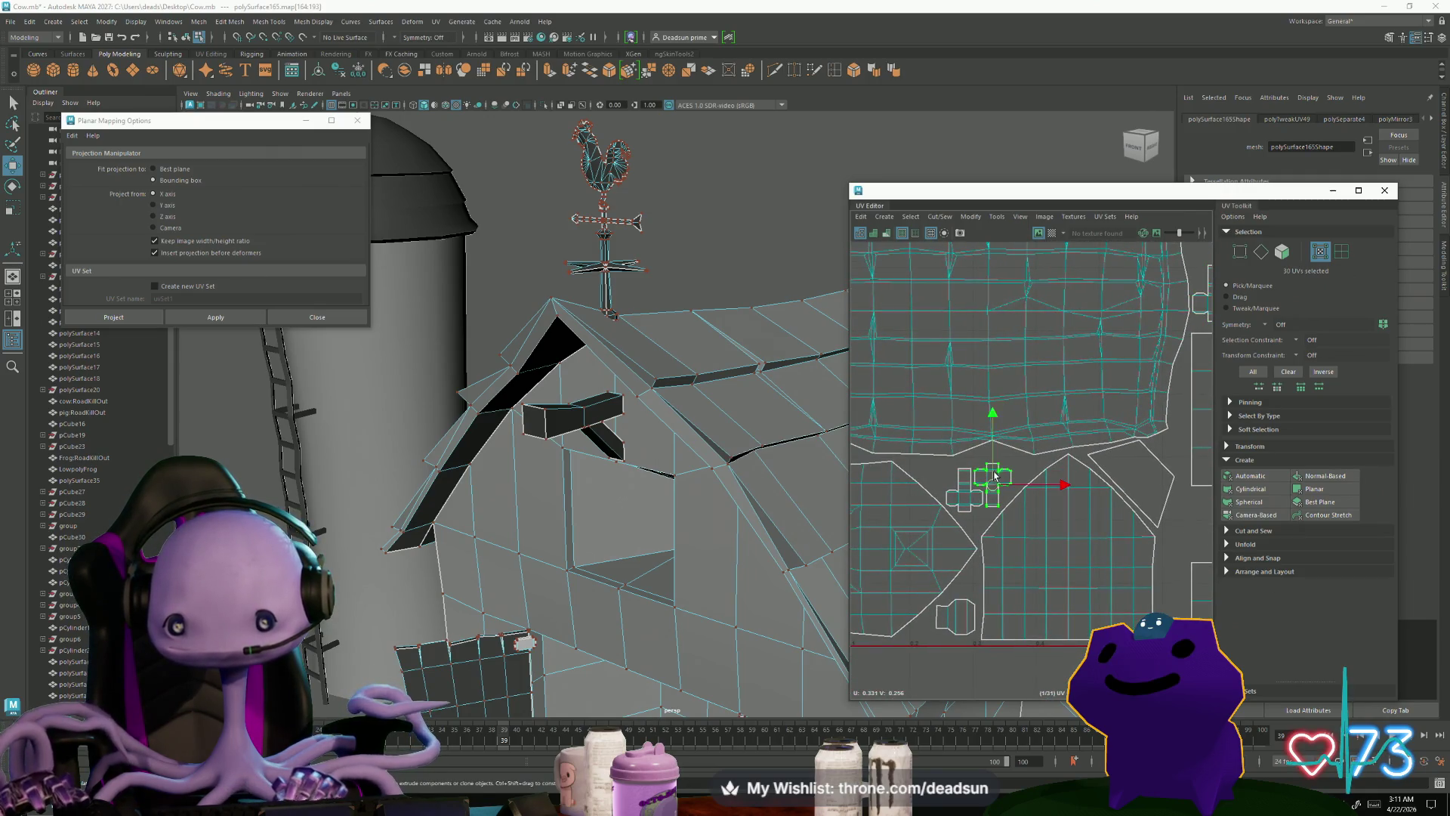
pyautogui.moveTo(985, 468); pyautogui.dragTo(1184, 525)
pyautogui.keyDown('alt'); pyautogui.moveTo(1185, 525); pyautogui.dragTo(1107, 523, button='middle'); pyautogui.keyUp('alt')
pyautogui.moveTo(1107, 525); pyautogui.dragTo(947, 485)
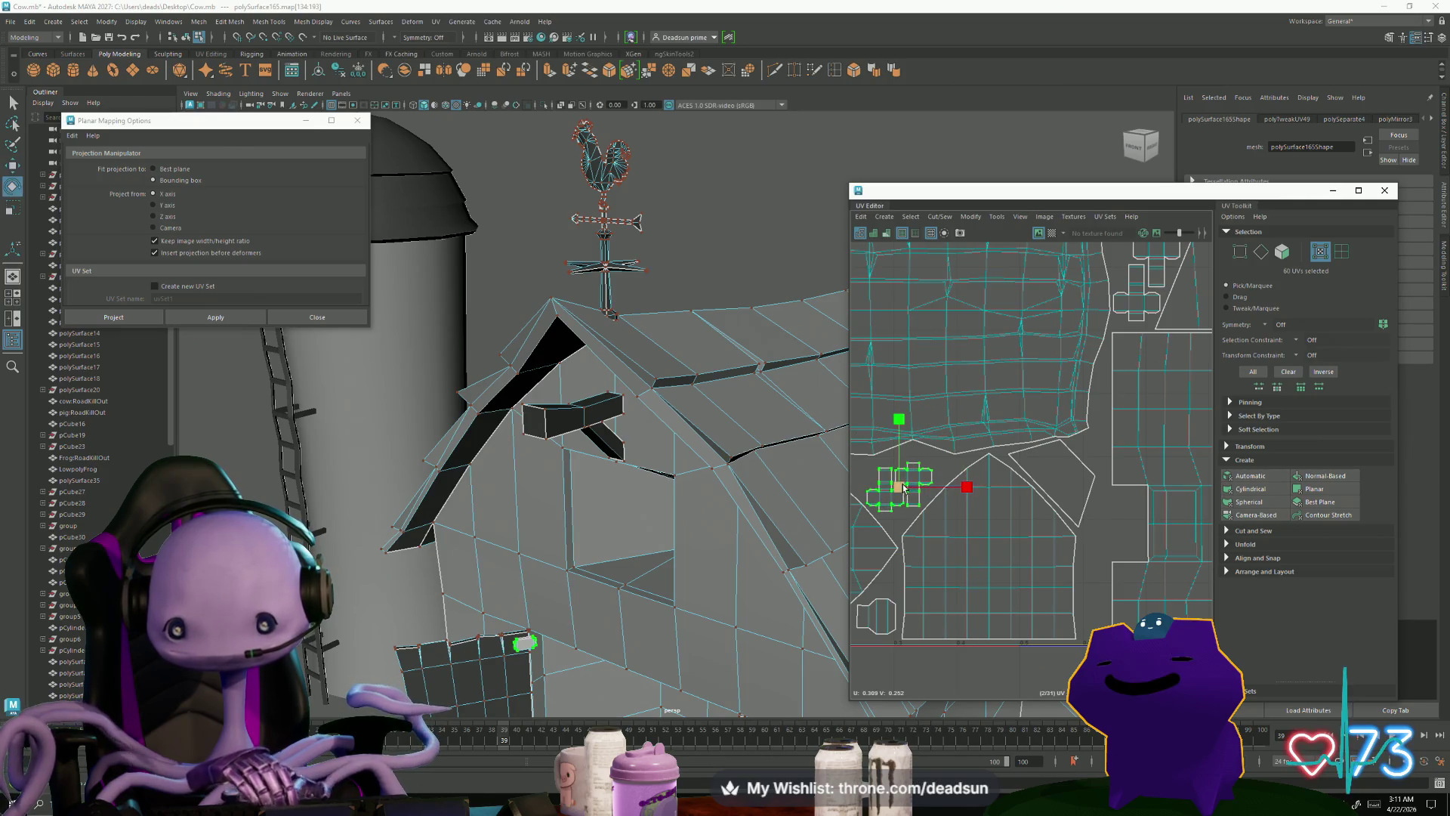
pyautogui.keyDown('shift'); pyautogui.click(892, 490); pyautogui.keyUp('shift')
pyautogui.moveTo(892, 489)
pyautogui.mouseDown()
pyautogui.moveTo(1108, 498)
pyautogui.moveTo(1118, 526)
pyautogui.mouseUp()
pyautogui.click(945, 459)
# Step: Orbit the viewport to look down on the barn and silo from above
pyautogui.scroll(-5, 1127, 546)
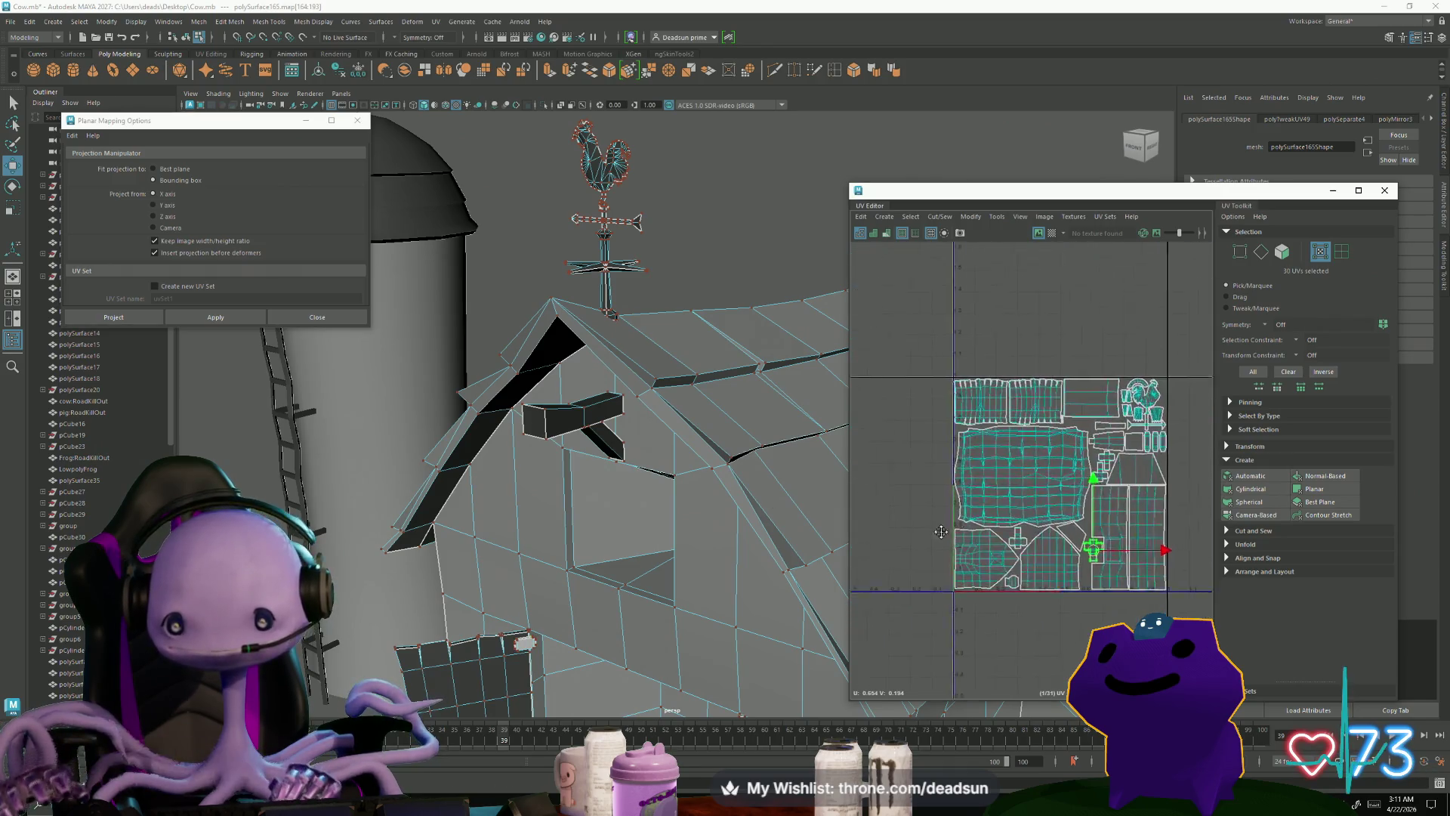
pyautogui.scroll(3, 1042, 475)
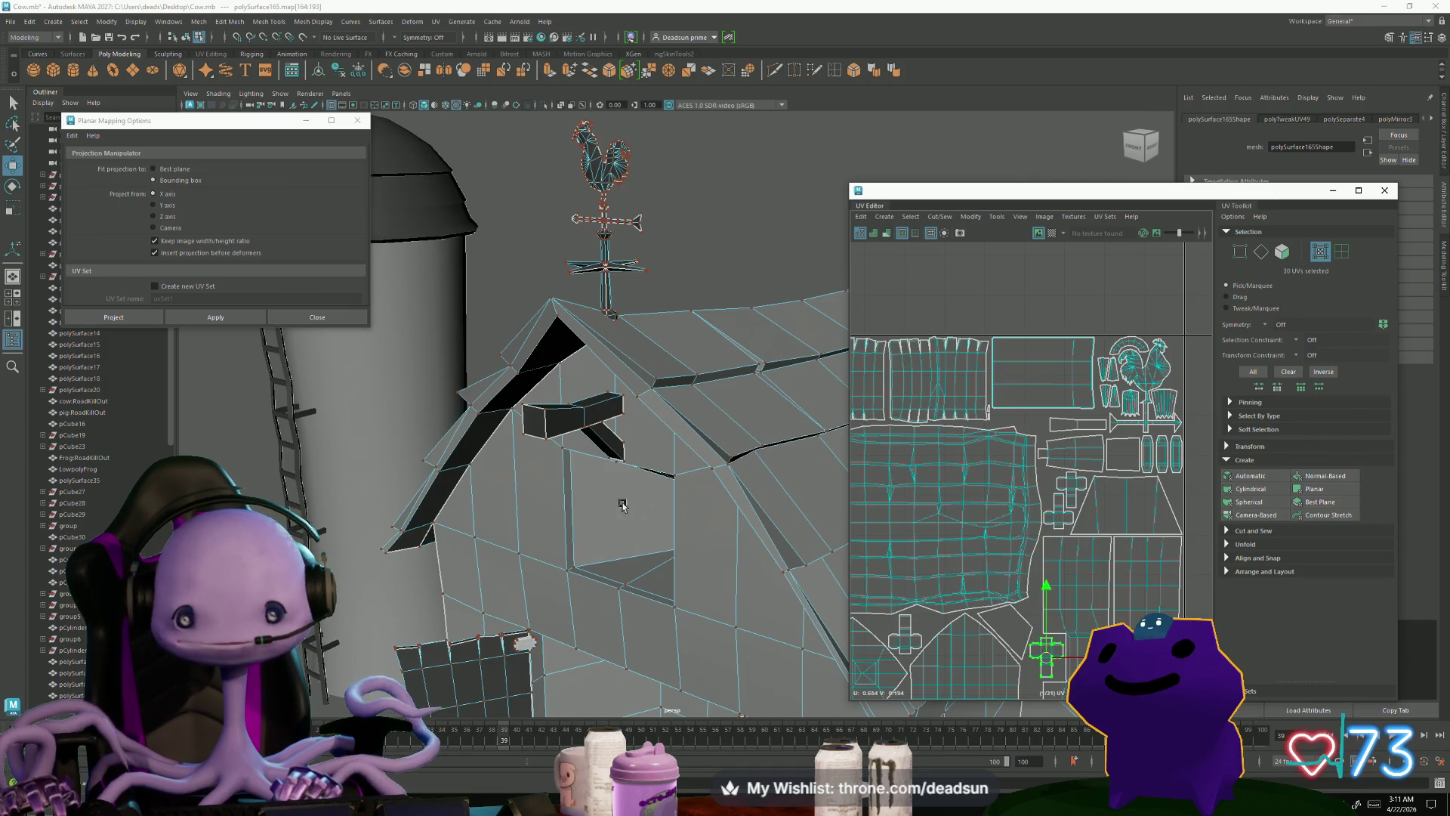
pyautogui.scroll(-5, 622, 506)
pyautogui.moveTo(623, 505)
pyautogui.keyDown('alt'); pyautogui.mouseDown()
pyautogui.moveTo(575, 609)
pyautogui.moveTo(514, 602)
pyautogui.mouseUp(); pyautogui.keyUp('alt')
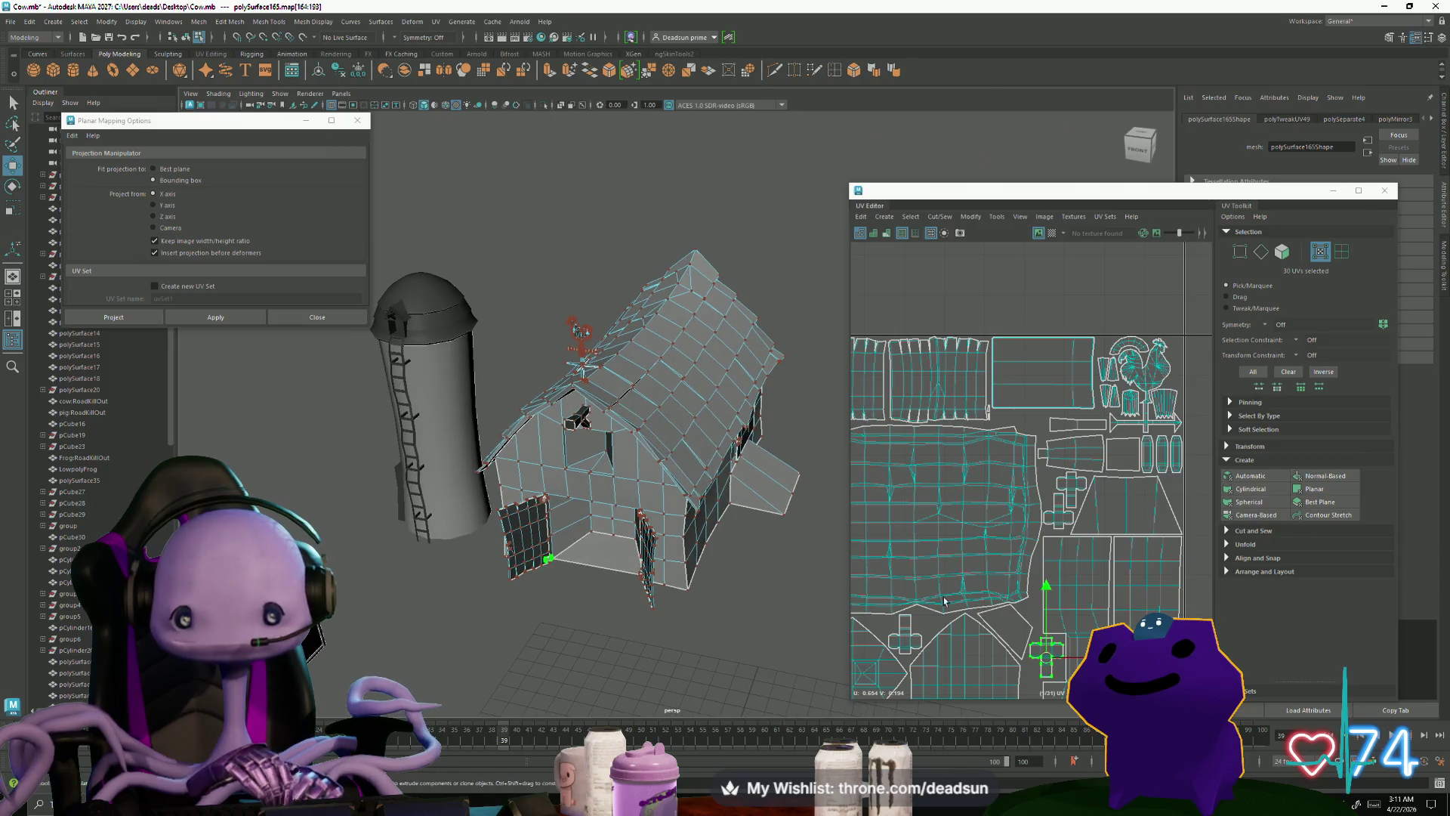
pyautogui.scroll(-4, 944, 601)
pyautogui.moveTo(780, 605)
pyautogui.keyDown('alt'); pyautogui.mouseDown()
pyautogui.moveTo(767, 557)
pyautogui.moveTo(701, 654)
pyautogui.moveTo(699, 639)
pyautogui.moveTo(664, 638)
pyautogui.mouseUp(); pyautogui.keyUp('alt')
# Step: Return to Object Mode, select the whole barn, and orbit overhead around the farm scene
pyautogui.rightClick(557, 518)
pyautogui.click(558, 469)
pyautogui.moveTo(589, 574)
pyautogui.keyDown('alt'); pyautogui.mouseDown()
pyautogui.moveTo(551, 577)
pyautogui.moveTo(527, 395)
pyautogui.mouseUp(); pyautogui.keyUp('alt')
pyautogui.click(605, 348)
pyautogui.moveTo(605, 348)
pyautogui.keyDown('alt'); pyautogui.mouseDown()
pyautogui.moveTo(710, 529)
pyautogui.moveTo(624, 532)
pyautogui.mouseUp(); pyautogui.keyUp('alt')
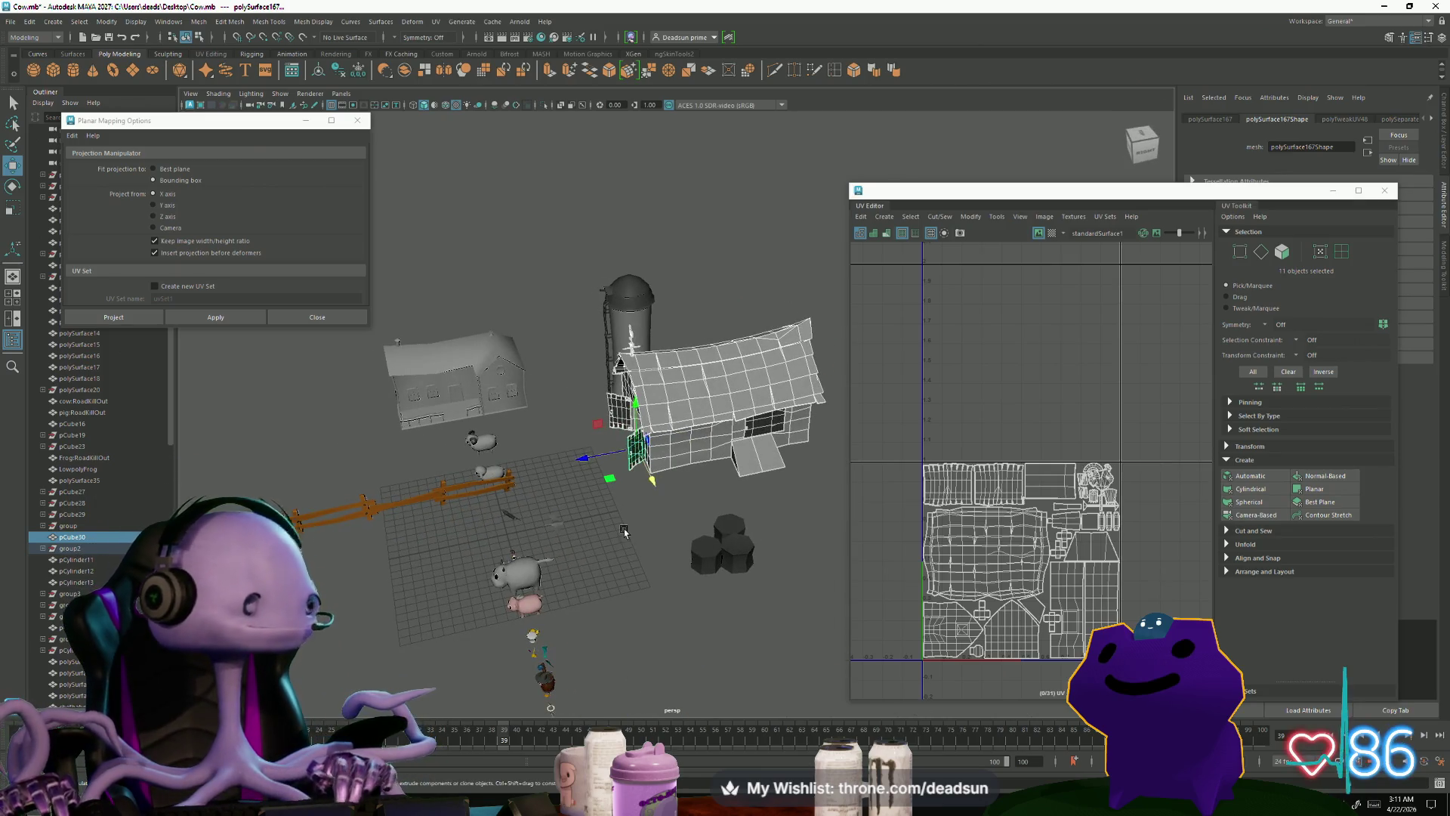
pyautogui.keyDown('alt'); pyautogui.moveTo(427, 286); pyautogui.dragTo(253, 81); pyautogui.keyUp('alt')
# Step: Save the scene and merge the barn pieces with Mesh > Combine
pyautogui.click(10, 25)
pyautogui.click(38, 66)
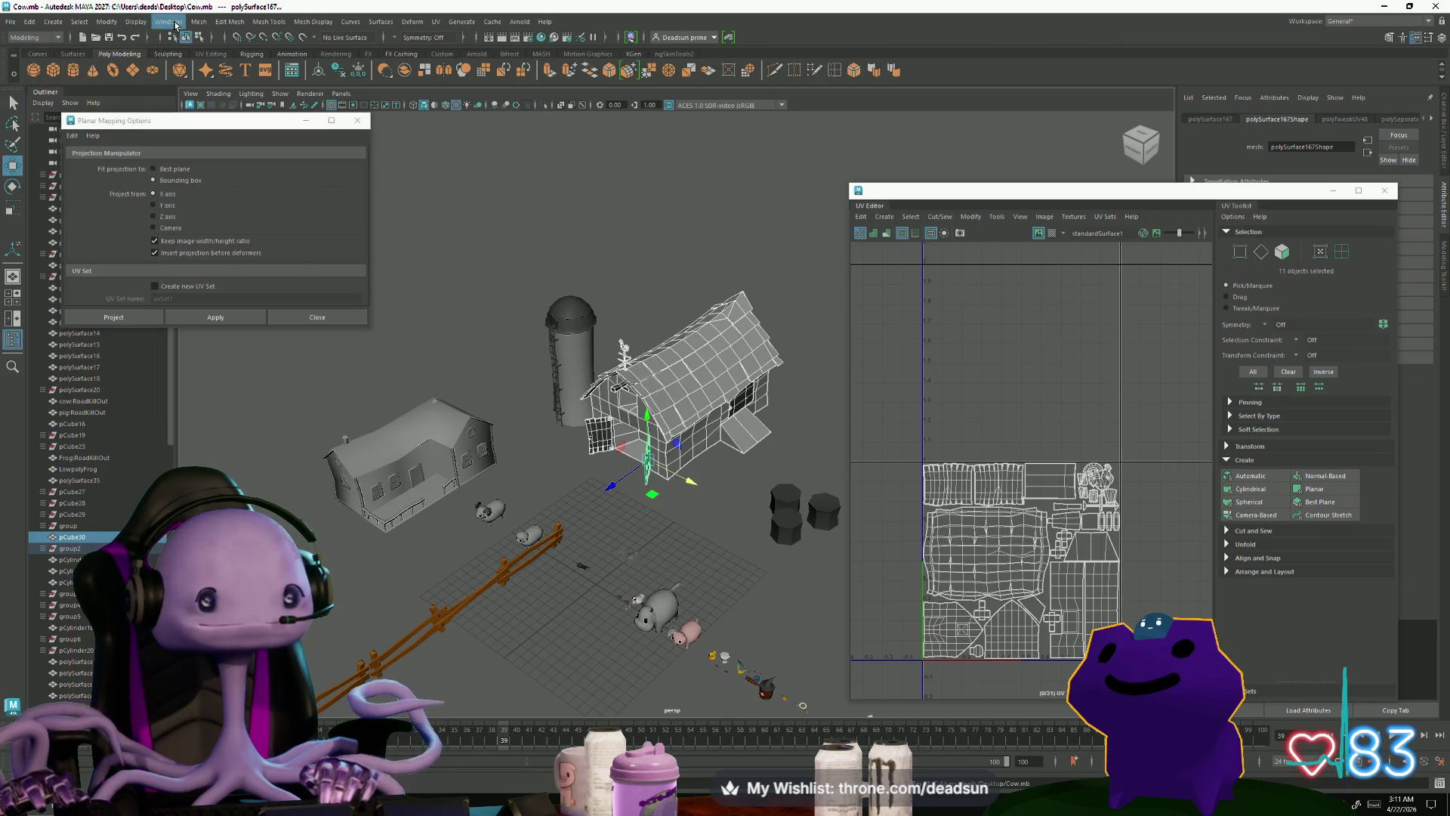
pyautogui.click(199, 21)
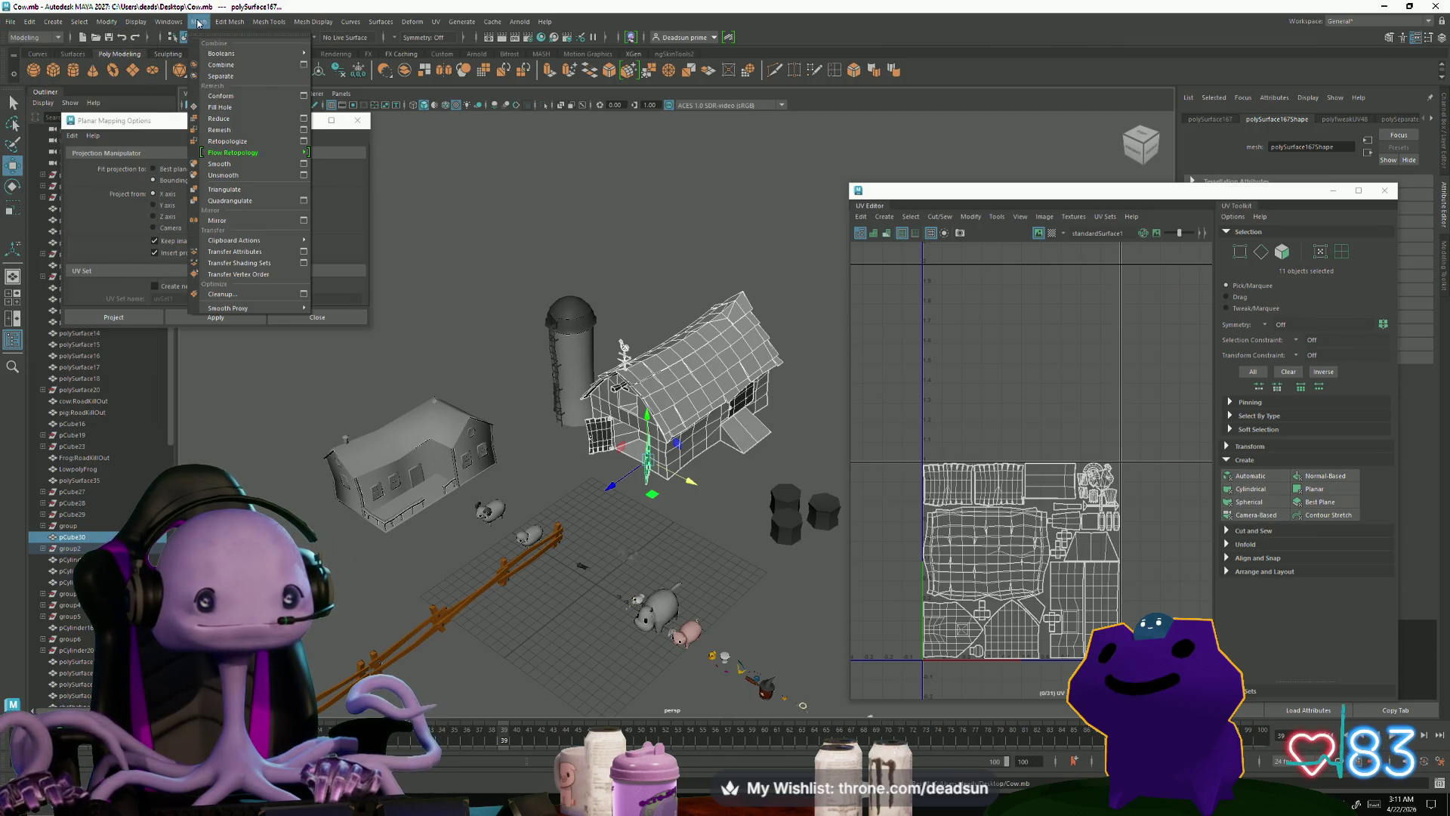
pyautogui.click(219, 66)
pyautogui.click(198, 21)
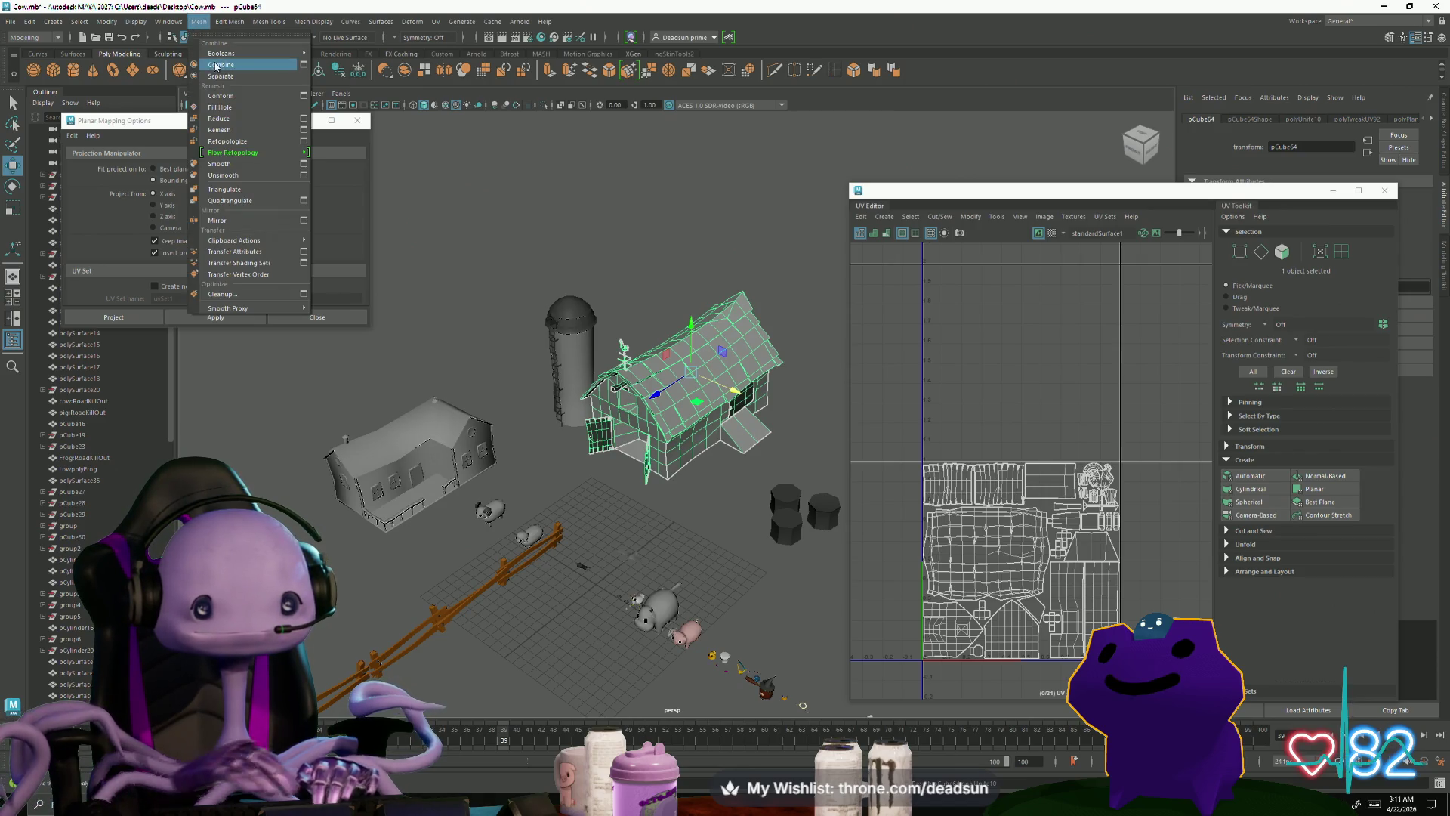
pyautogui.press('Escape')
# Step: Select edges beside the door on the combined barn mesh and expand its history nodes
pyautogui.moveTo(575, 227)
pyautogui.keyDown('alt'); pyautogui.mouseDown()
pyautogui.moveTo(755, 239)
pyautogui.moveTo(658, 439)
pyautogui.moveTo(463, 483)
pyautogui.moveTo(605, 544)
pyautogui.mouseUp(); pyautogui.keyUp('alt')
pyautogui.click(715, 577)
pyautogui.moveTo(715, 577)
pyautogui.keyDown('alt'); pyautogui.mouseDown()
pyautogui.moveTo(599, 566)
pyautogui.moveTo(657, 568)
pyautogui.moveTo(695, 479)
pyautogui.moveTo(777, 421)
pyautogui.mouseUp(); pyautogui.keyUp('alt')
pyautogui.click(758, 401)
pyautogui.moveTo(763, 406); pyautogui.dragTo(770, 352, button='right')
pyautogui.doubleClick(761, 400)
pyautogui.moveTo(764, 405)
pyautogui.keyDown('alt'); pyautogui.mouseDown()
pyautogui.moveTo(543, 473)
pyautogui.moveTo(519, 509)
pyautogui.mouseUp(); pyautogui.keyUp('alt')
pyautogui.click(348, 489)
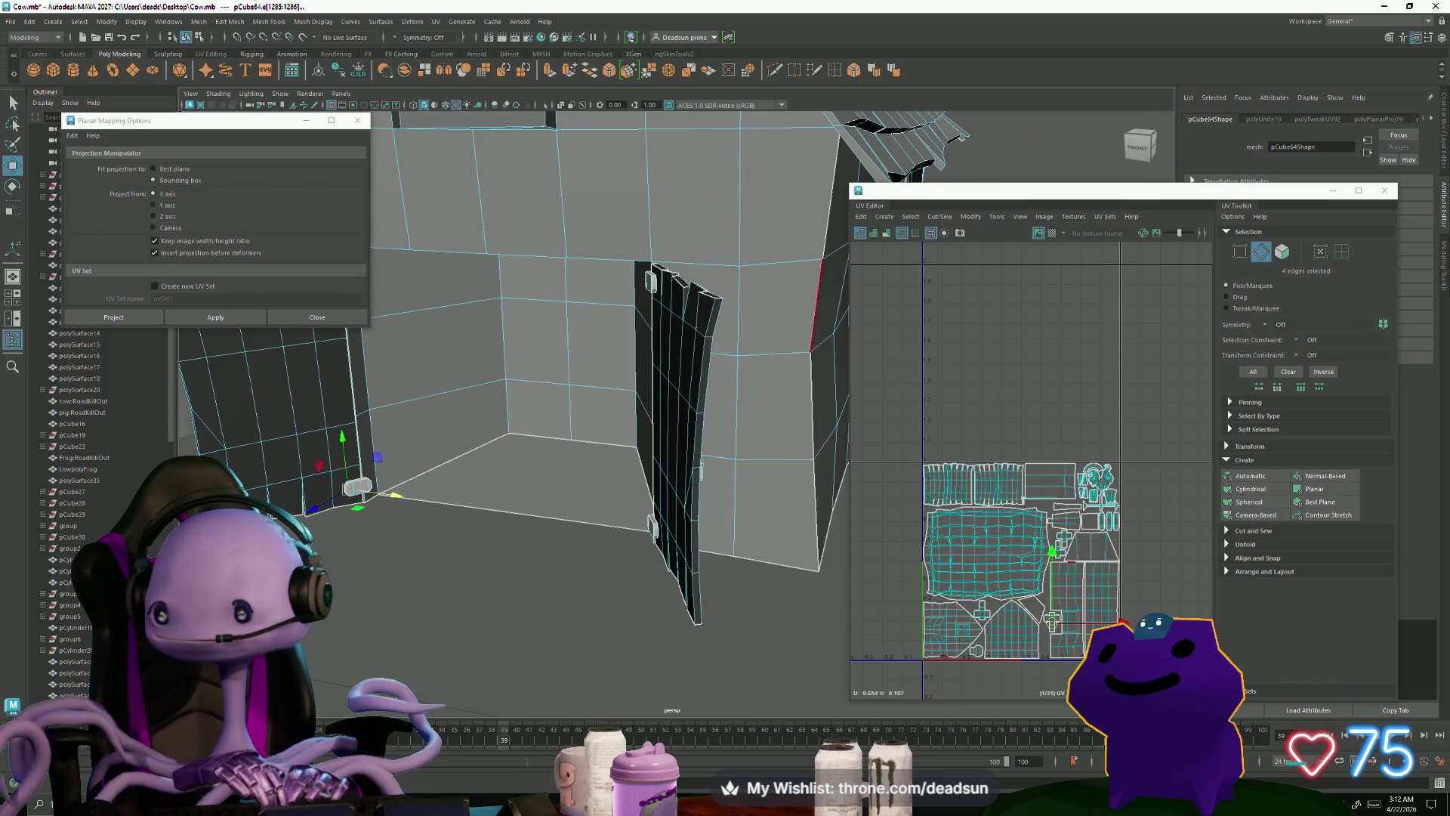
pyautogui.click(1430, 119)
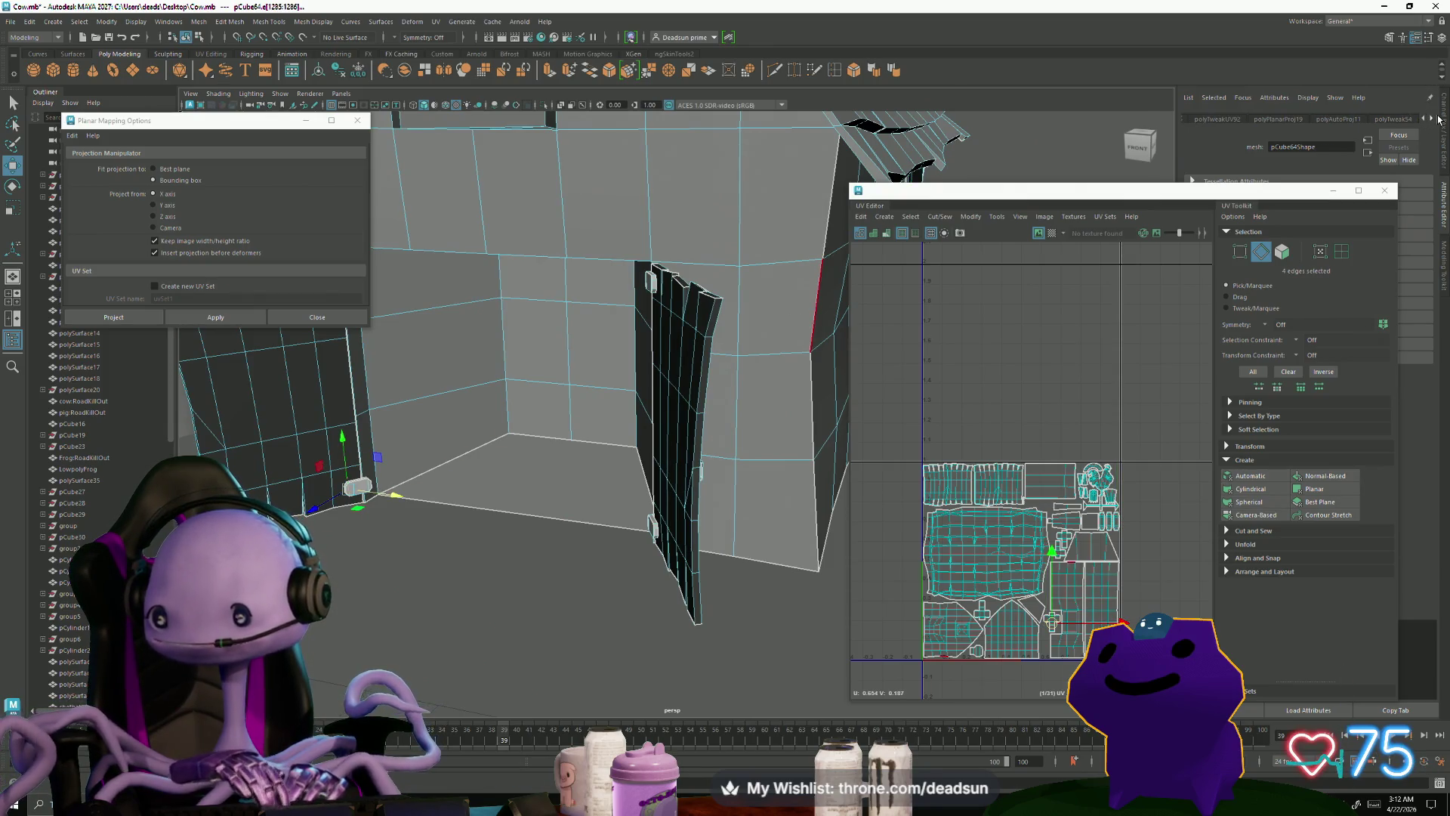
pyautogui.click(30, 21)
# Step: Delete the barn's construction history and review the standardSurface1 and lambert6 materials
pyautogui.moveTo(114, 189)
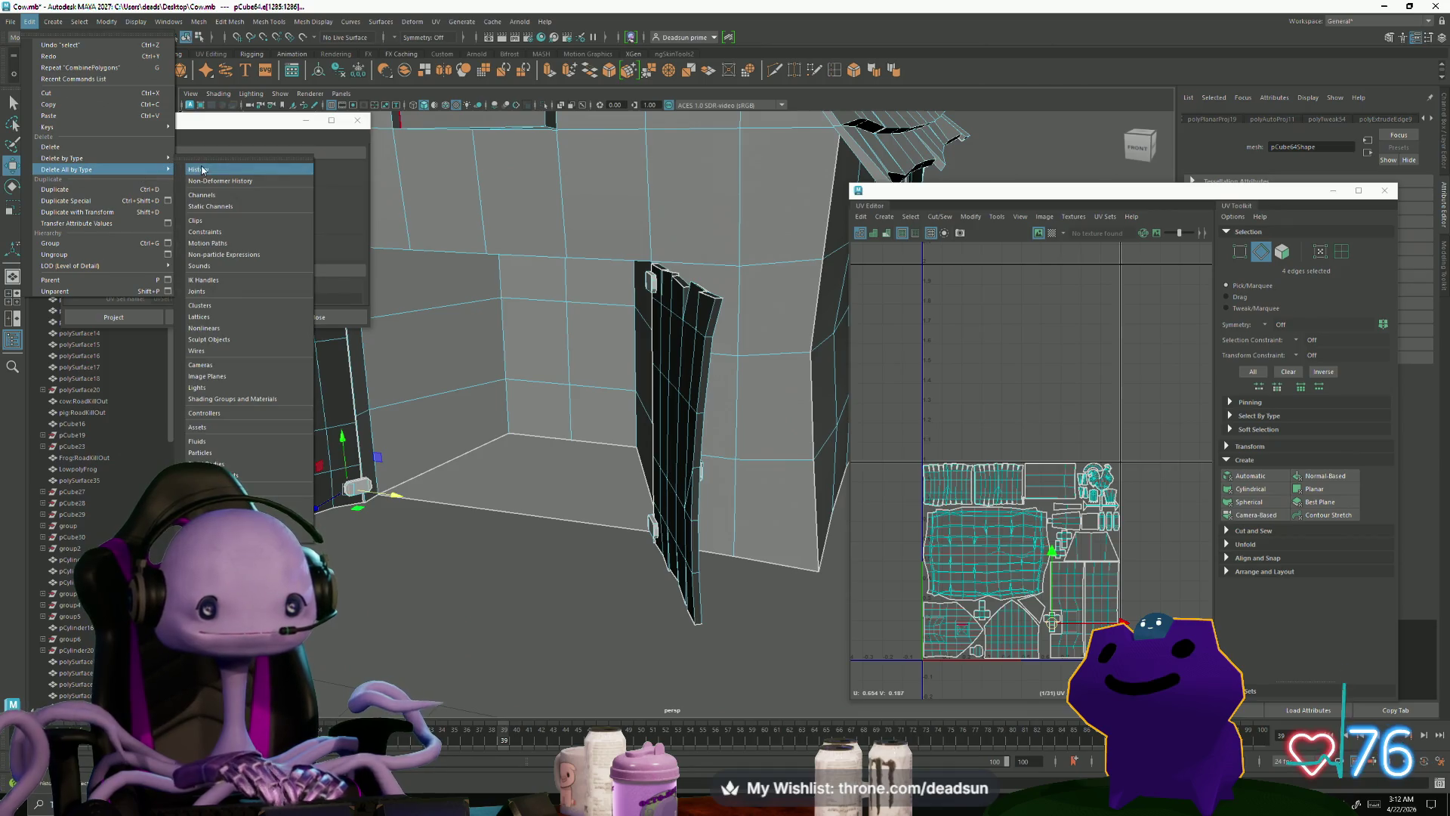
pyautogui.click(227, 170)
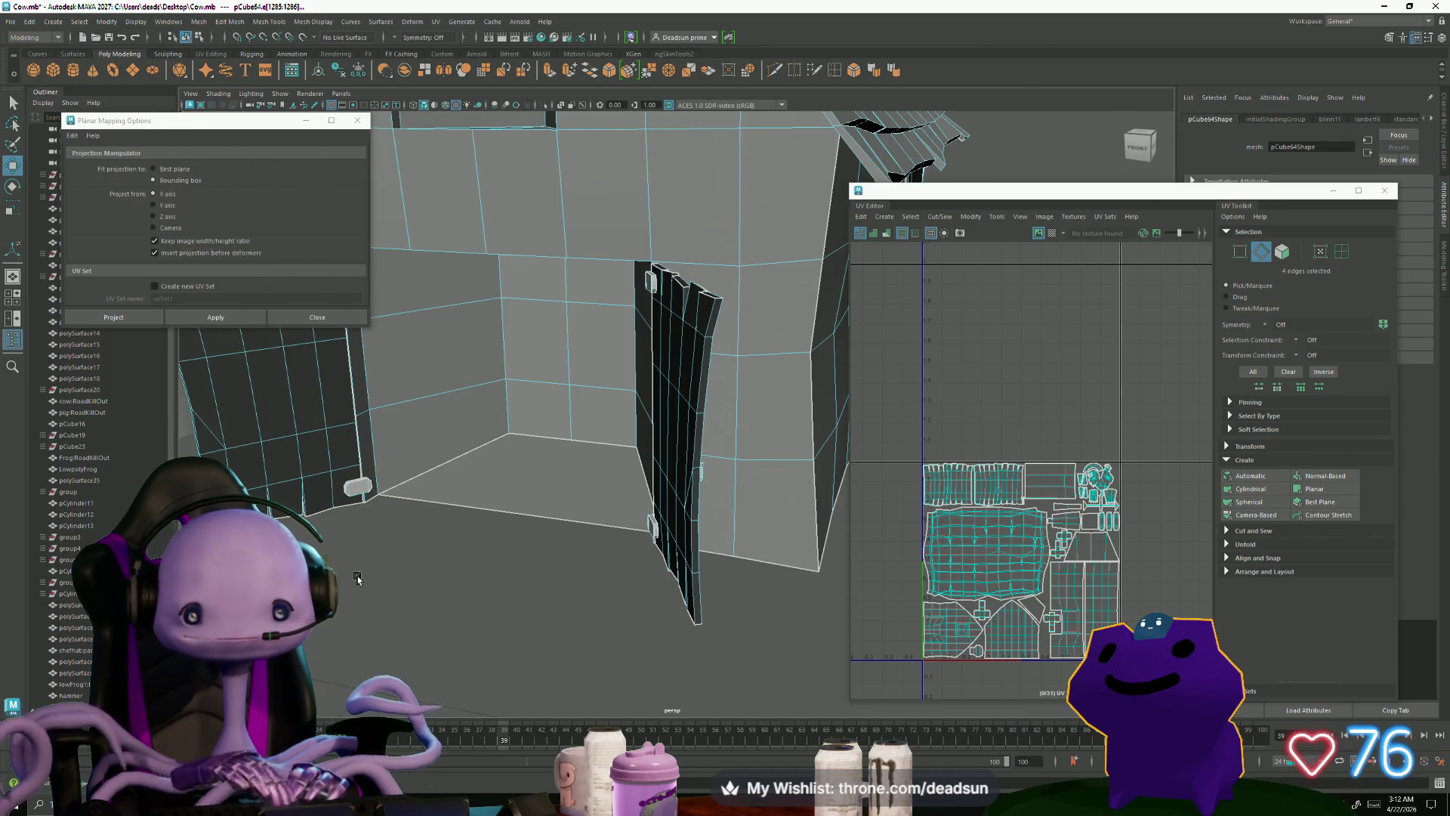
pyautogui.click(363, 491)
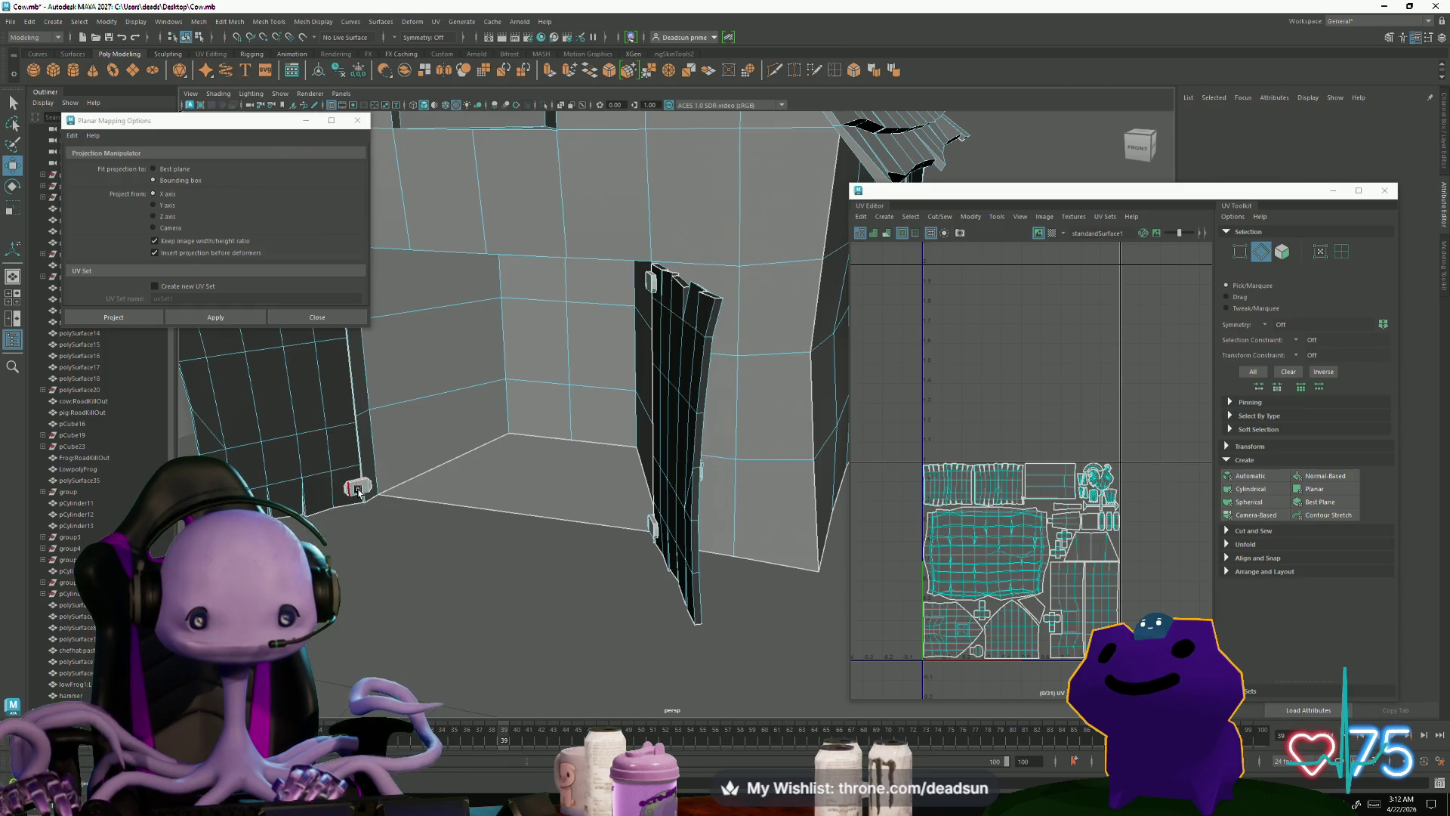
pyautogui.hotkey('ctrl', 'z')
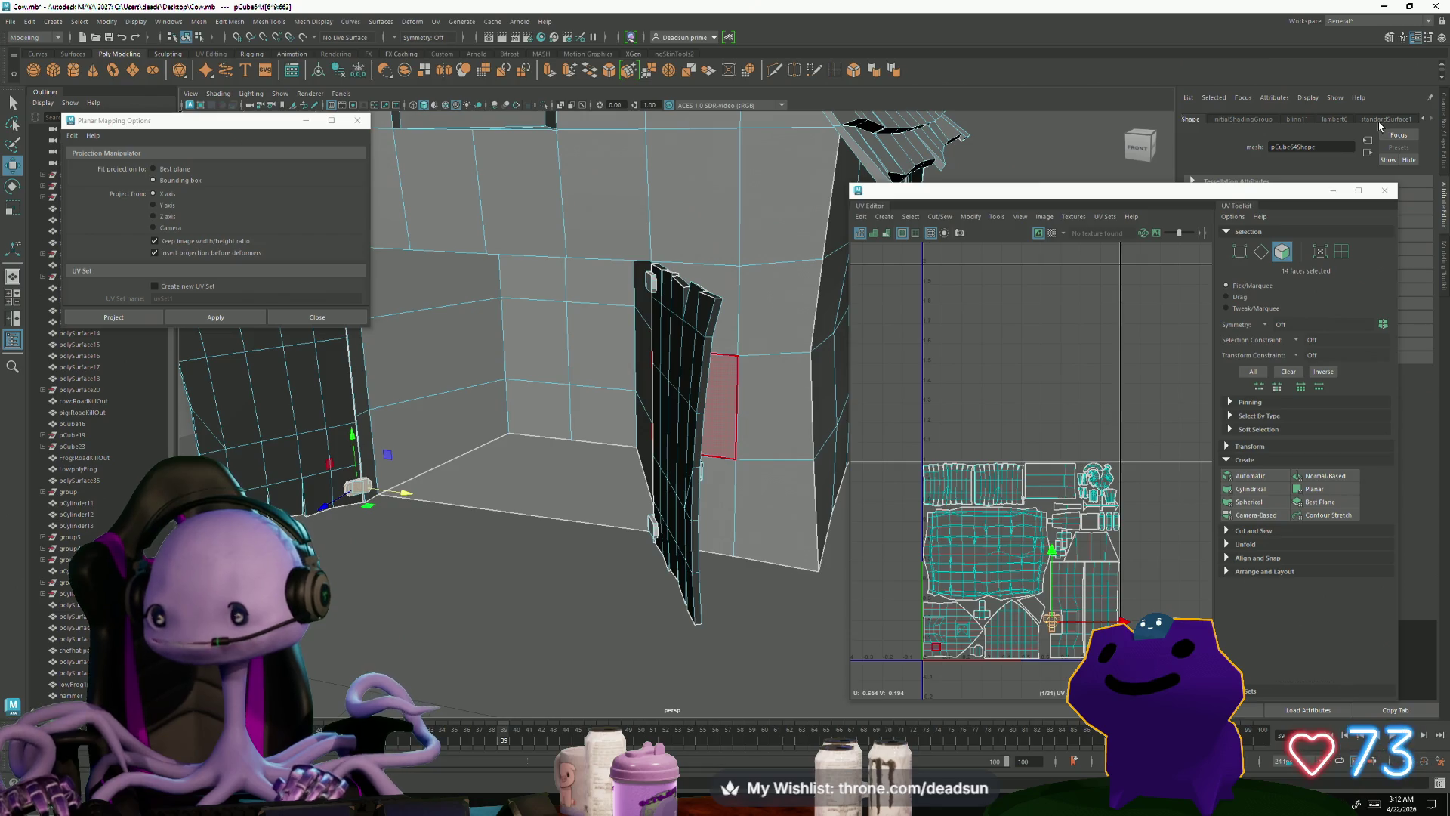
pyautogui.click(1388, 120)
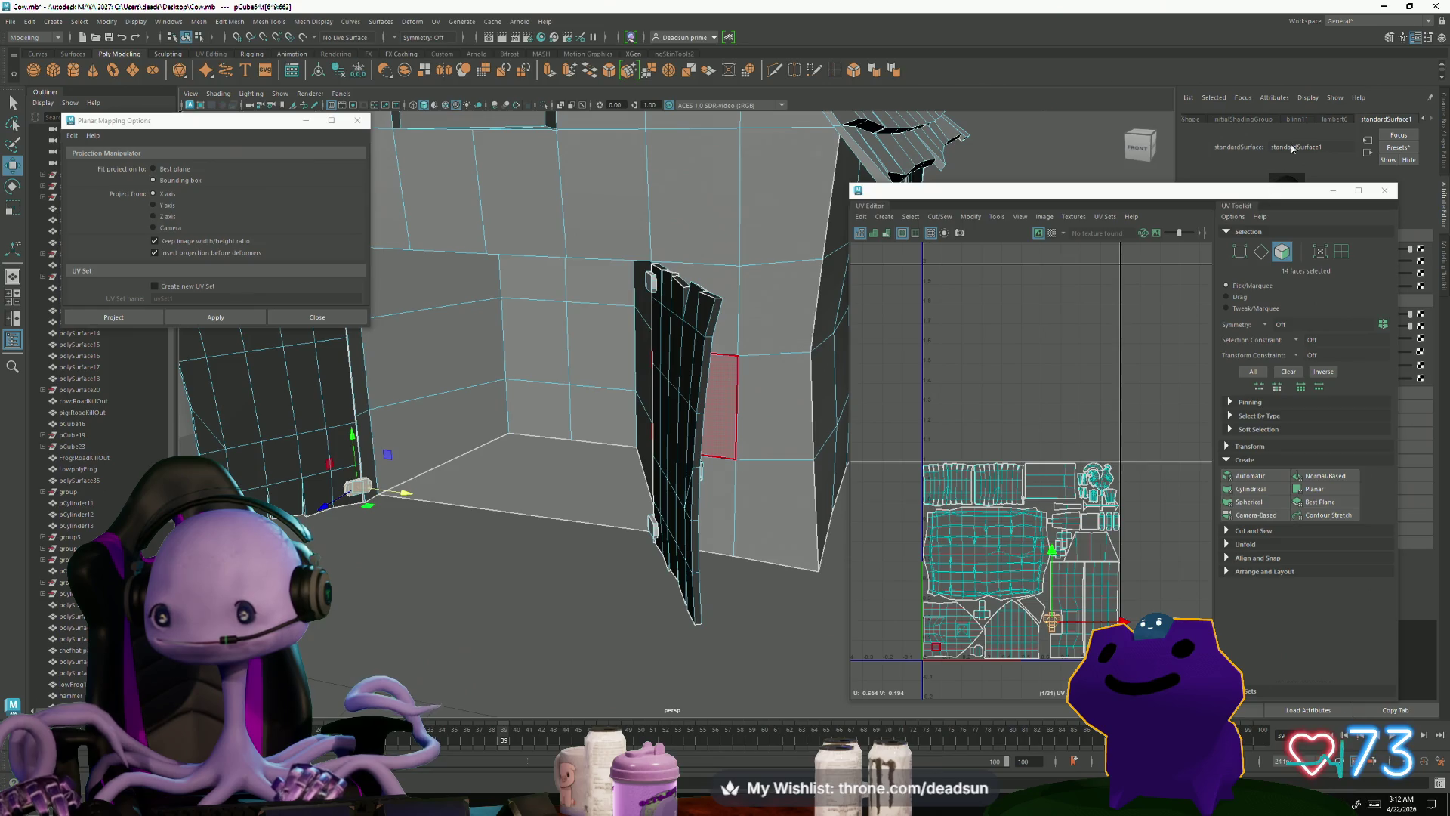
pyautogui.click(1338, 121)
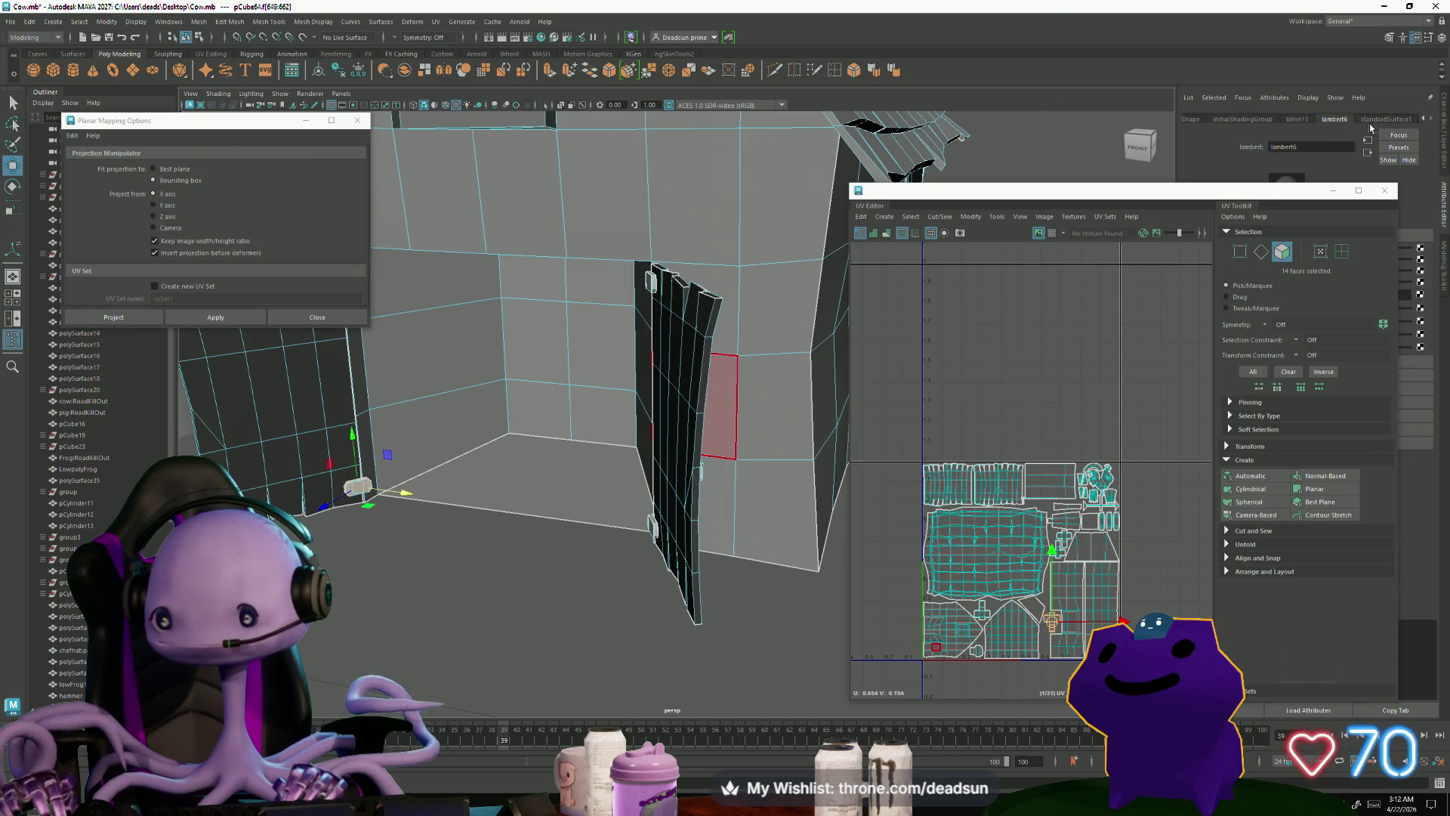
# Step: Select the faces of both barn doors in face mode
pyautogui.click(375, 539)
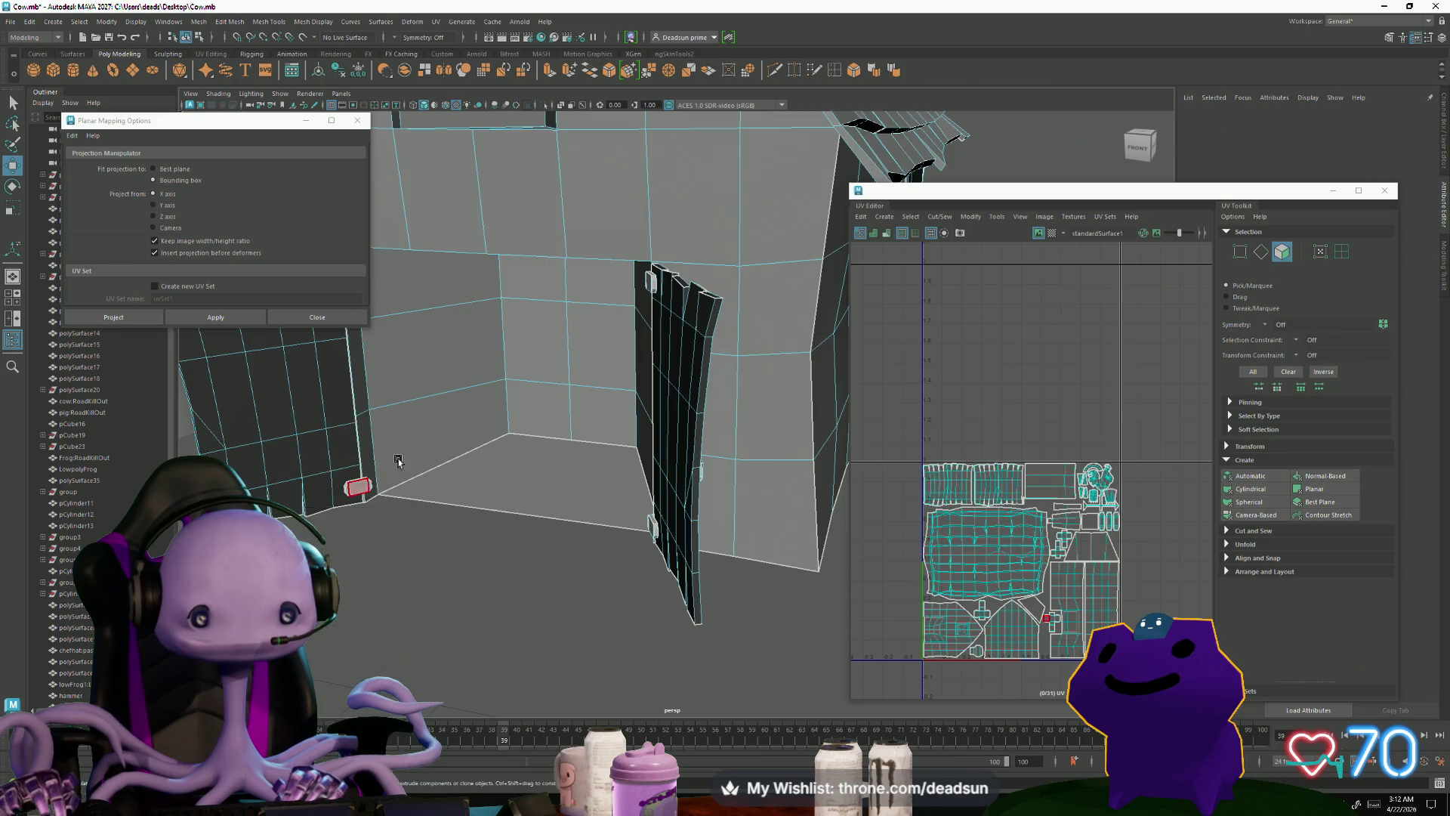
pyautogui.click(538, 502)
pyautogui.moveTo(538, 501)
pyautogui.keyDown('alt'); pyautogui.mouseDown()
pyautogui.moveTo(460, 525)
pyautogui.moveTo(404, 507)
pyautogui.mouseUp(); pyautogui.keyUp('alt')
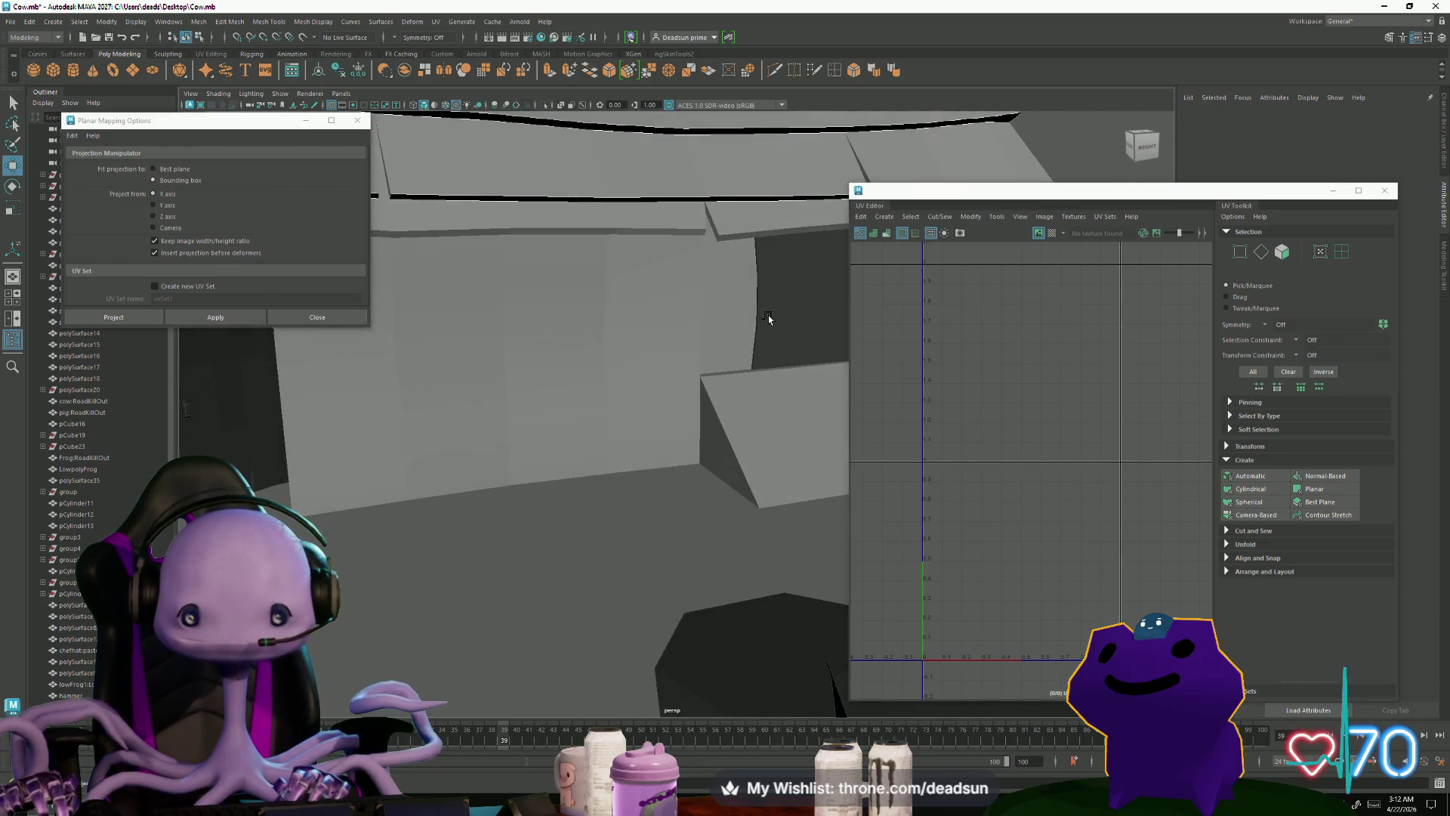
pyautogui.click(766, 315)
pyautogui.rightClick(766, 316)
pyautogui.click(766, 318)
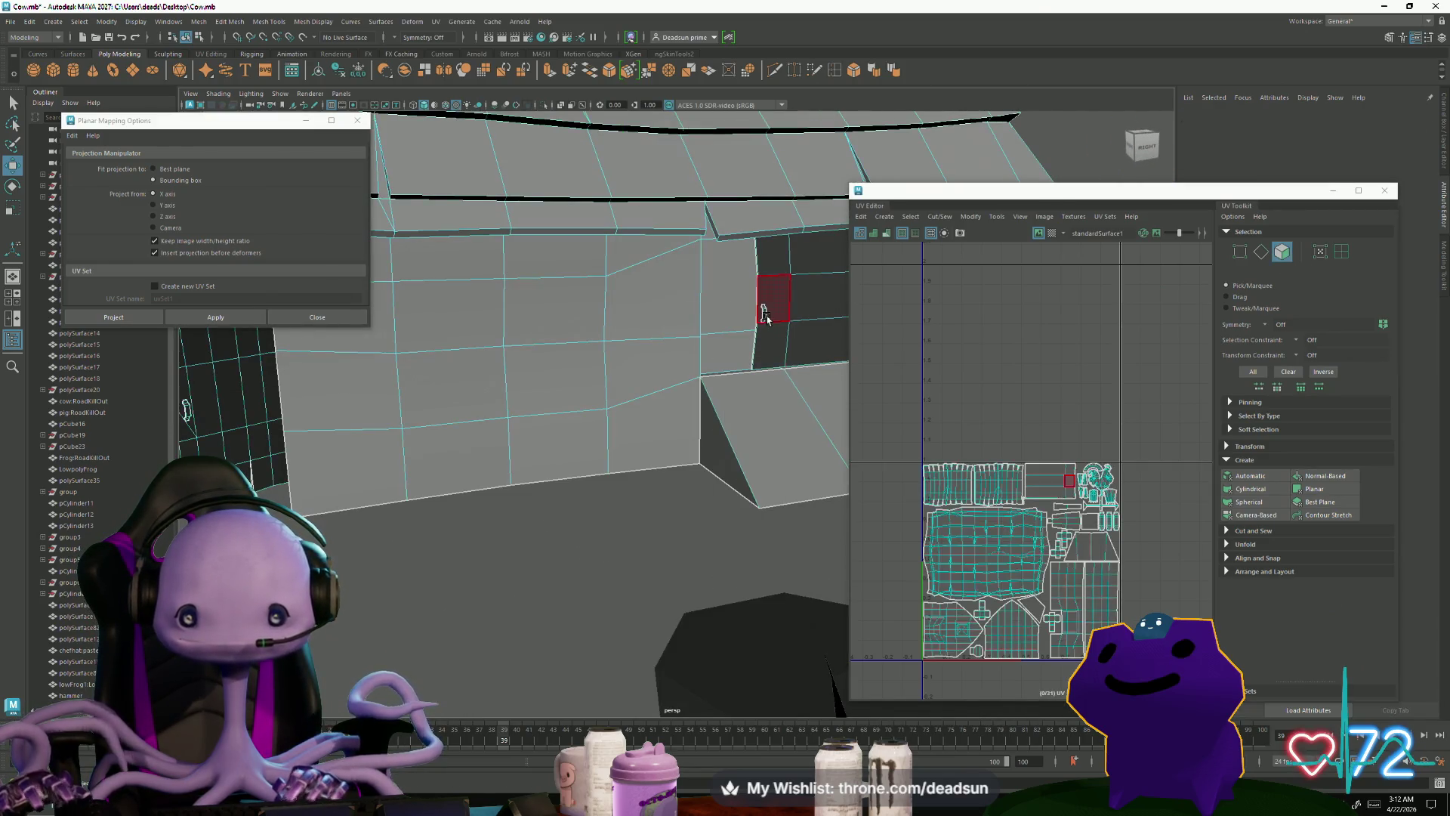
pyautogui.keyDown('alt'); pyautogui.moveTo(765, 317); pyautogui.dragTo(488, 451); pyautogui.keyUp('alt')
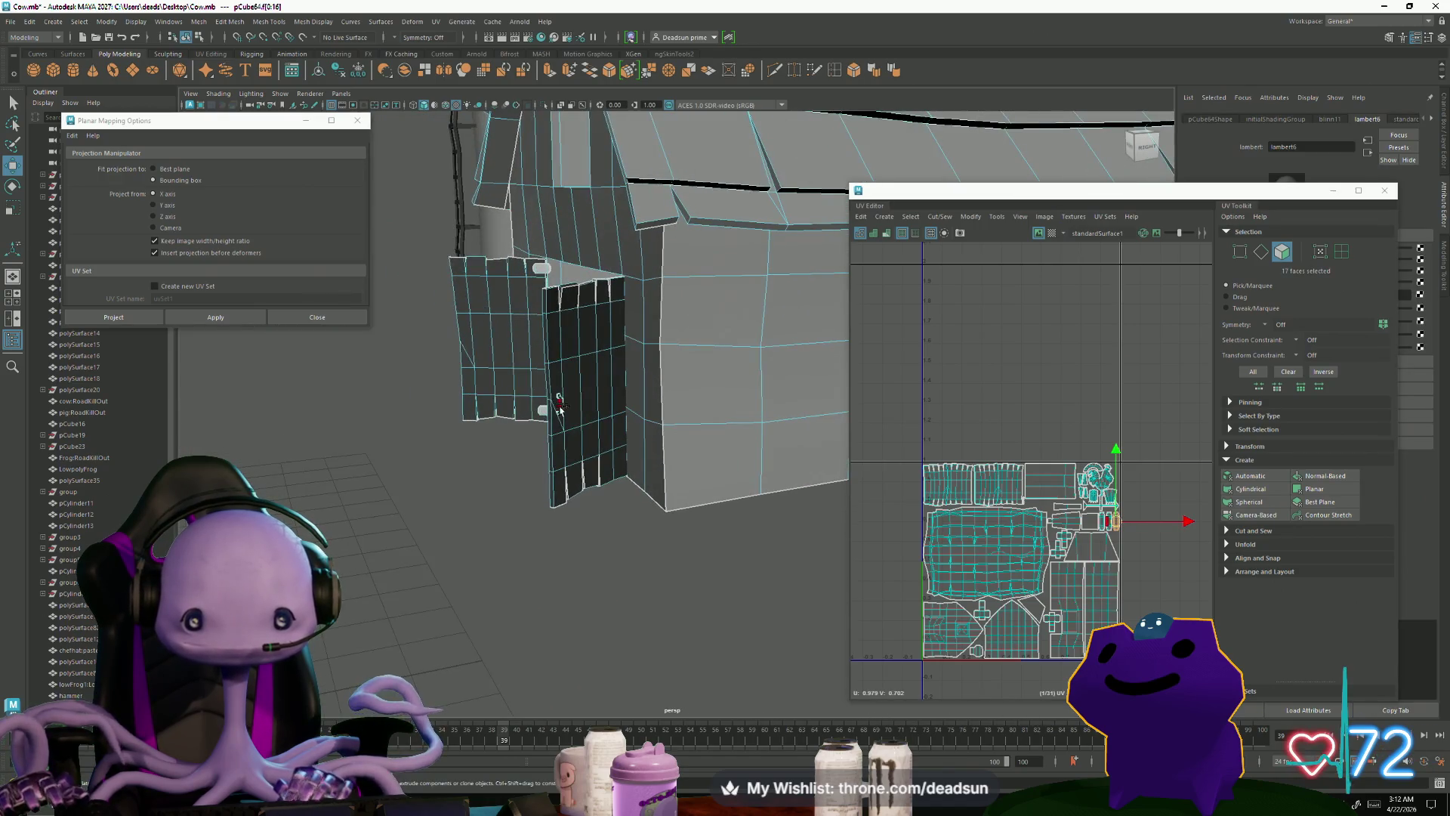
pyautogui.keyDown('shift'); pyautogui.click(561, 408); pyautogui.keyUp('shift')
pyautogui.moveTo(562, 408)
pyautogui.keyDown('alt'); pyautogui.mouseDown()
pyautogui.moveTo(456, 486)
pyautogui.moveTo(586, 479)
pyautogui.moveTo(542, 521)
pyautogui.mouseUp(); pyautogui.keyUp('alt')
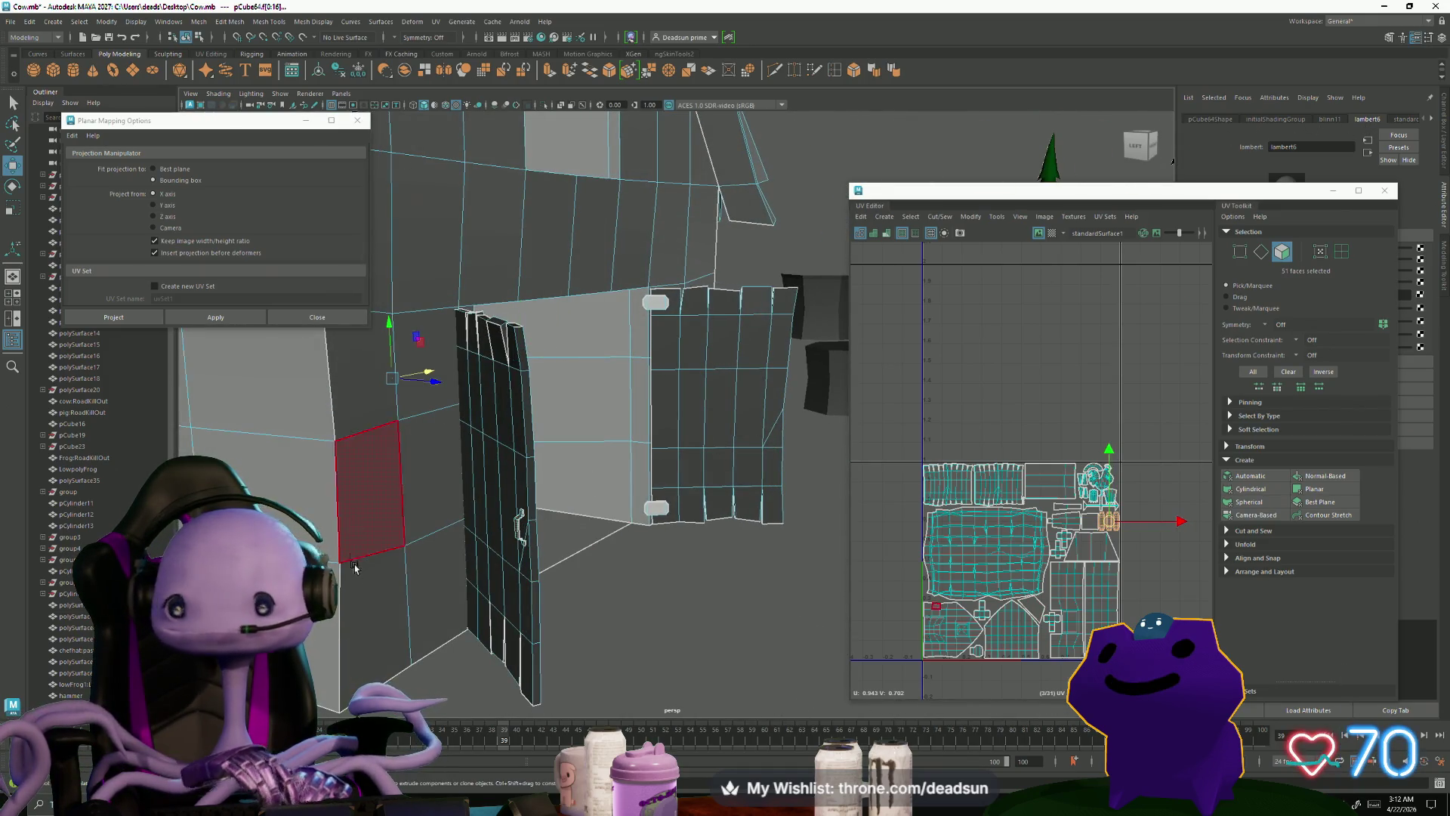
# Step: Assign an existing scene material to the selected door faces, turning them dark
pyautogui.moveTo(518, 458); pyautogui.dragTo(549, 783, button='right')
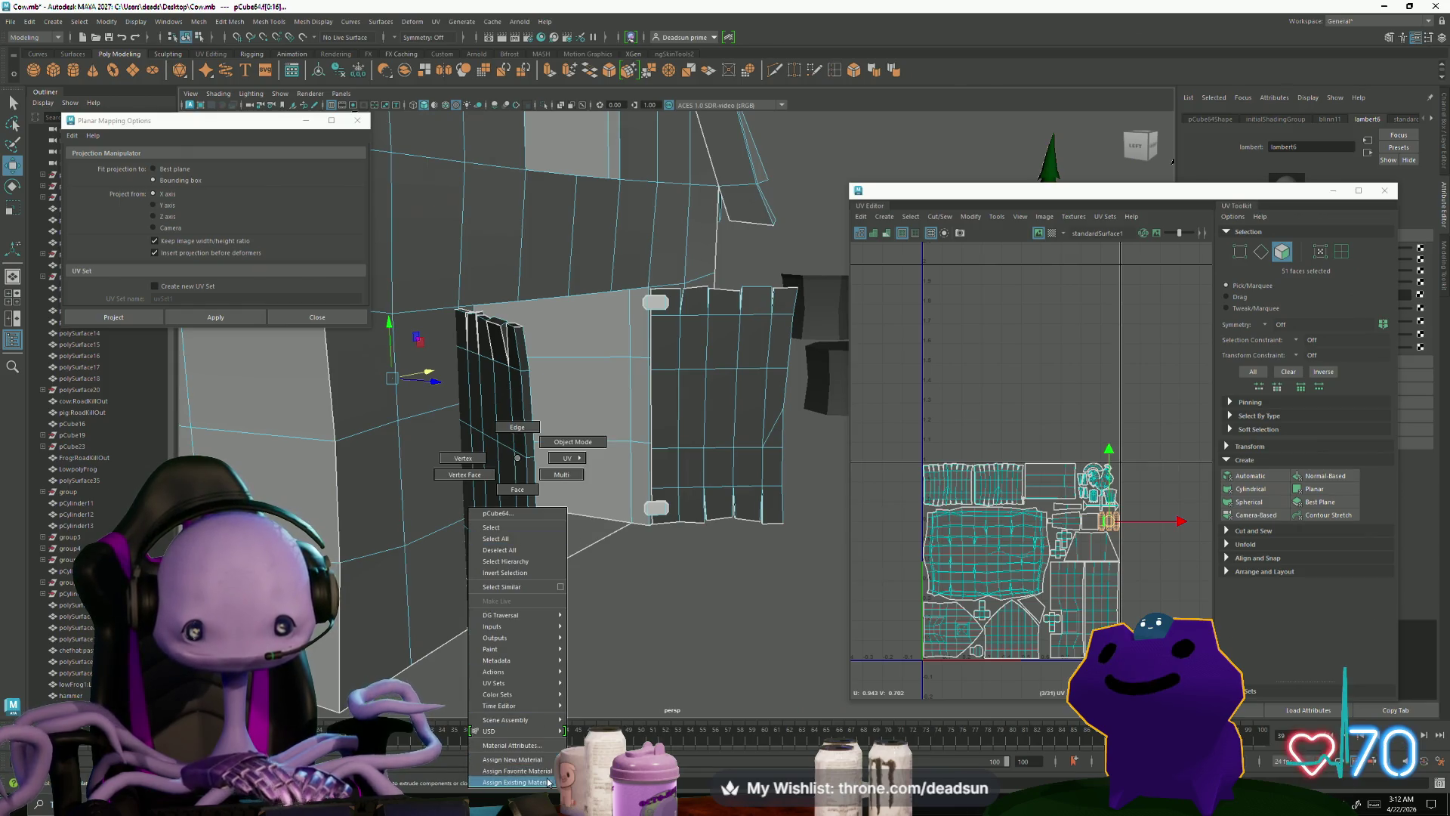
pyautogui.moveTo(549, 783)
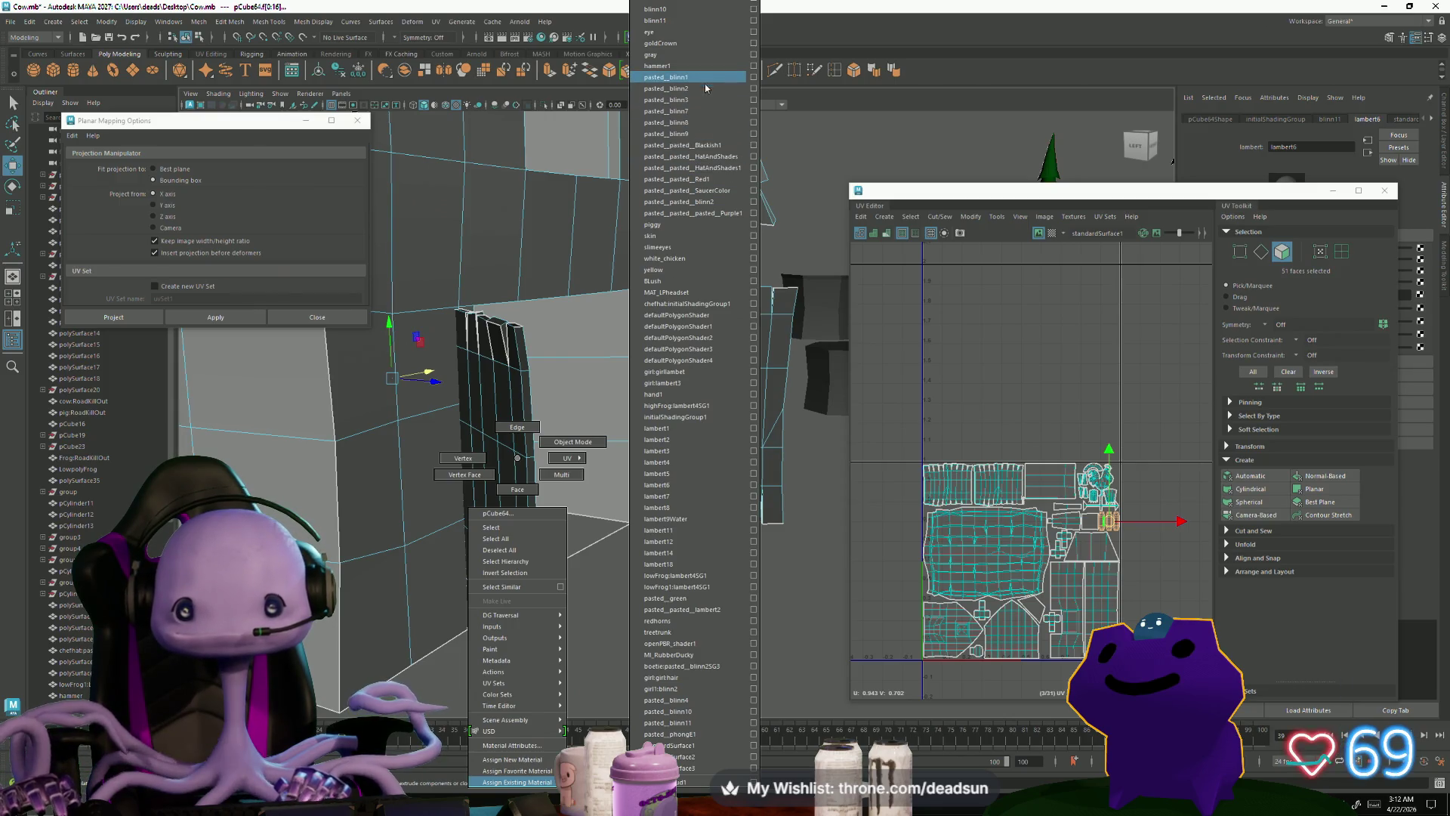
pyautogui.click(677, 706)
pyautogui.moveTo(656, 691)
pyautogui.keyDown('alt'); pyautogui.mouseDown()
pyautogui.moveTo(508, 611)
pyautogui.moveTo(519, 578)
pyautogui.mouseUp(); pyautogui.keyUp('alt')
pyautogui.moveTo(578, 408); pyautogui.dragTo(486, 605, button='right')
pyautogui.moveTo(486, 606)
pyautogui.keyDown('alt'); pyautogui.mouseDown()
pyautogui.moveTo(534, 550)
pyautogui.moveTo(489, 662)
pyautogui.moveTo(462, 601)
pyautogui.mouseUp(); pyautogui.keyUp('alt')
pyautogui.keyDown('alt'); pyautogui.moveTo(463, 601); pyautogui.dragTo(581, 553, button='right'); pyautogui.keyUp('alt')
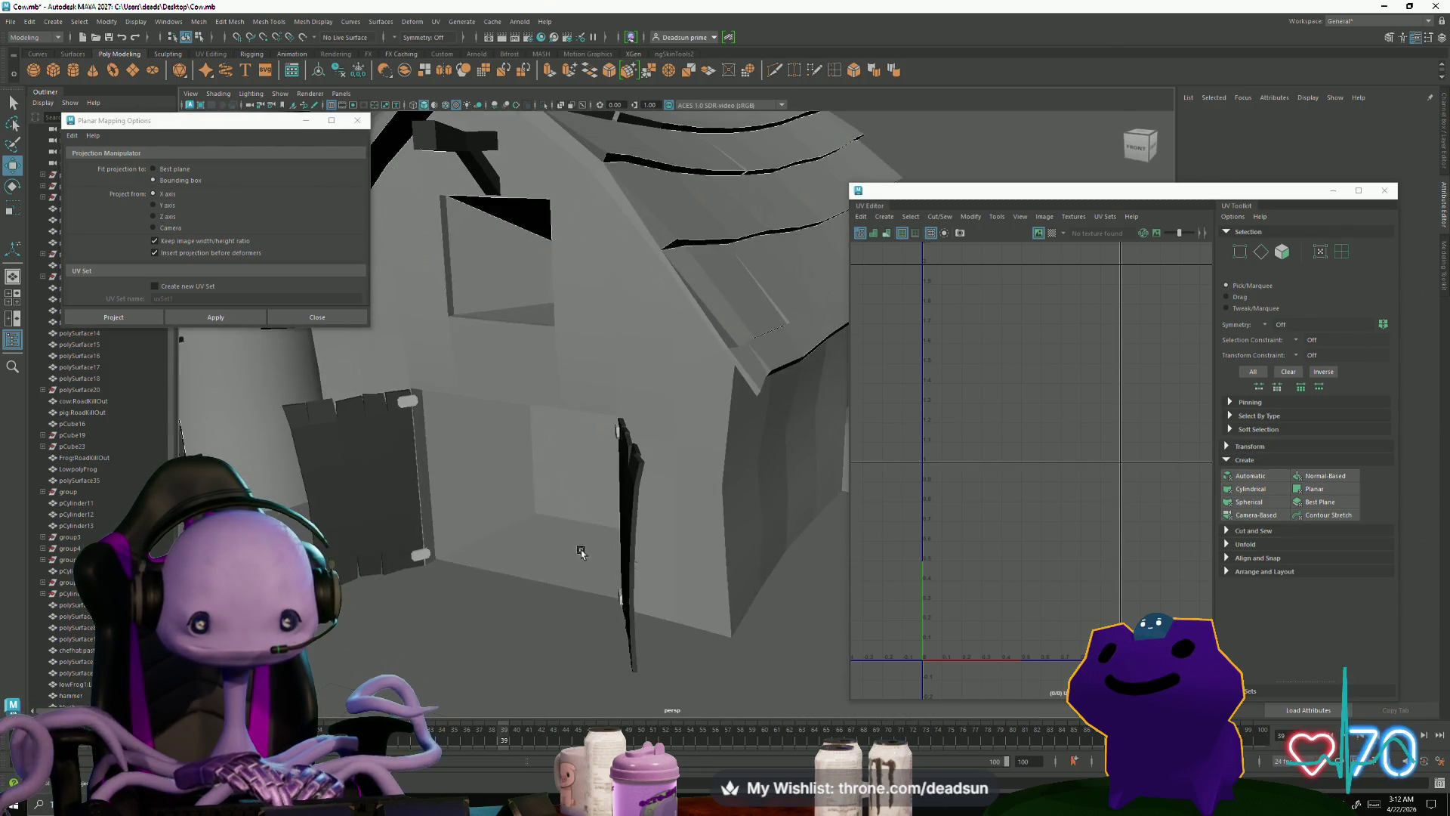
# Step: Select the doorway walls and floor plus the window recess faces
pyautogui.moveTo(499, 506); pyautogui.dragTo(502, 540, button='right')
pyautogui.click(555, 544)
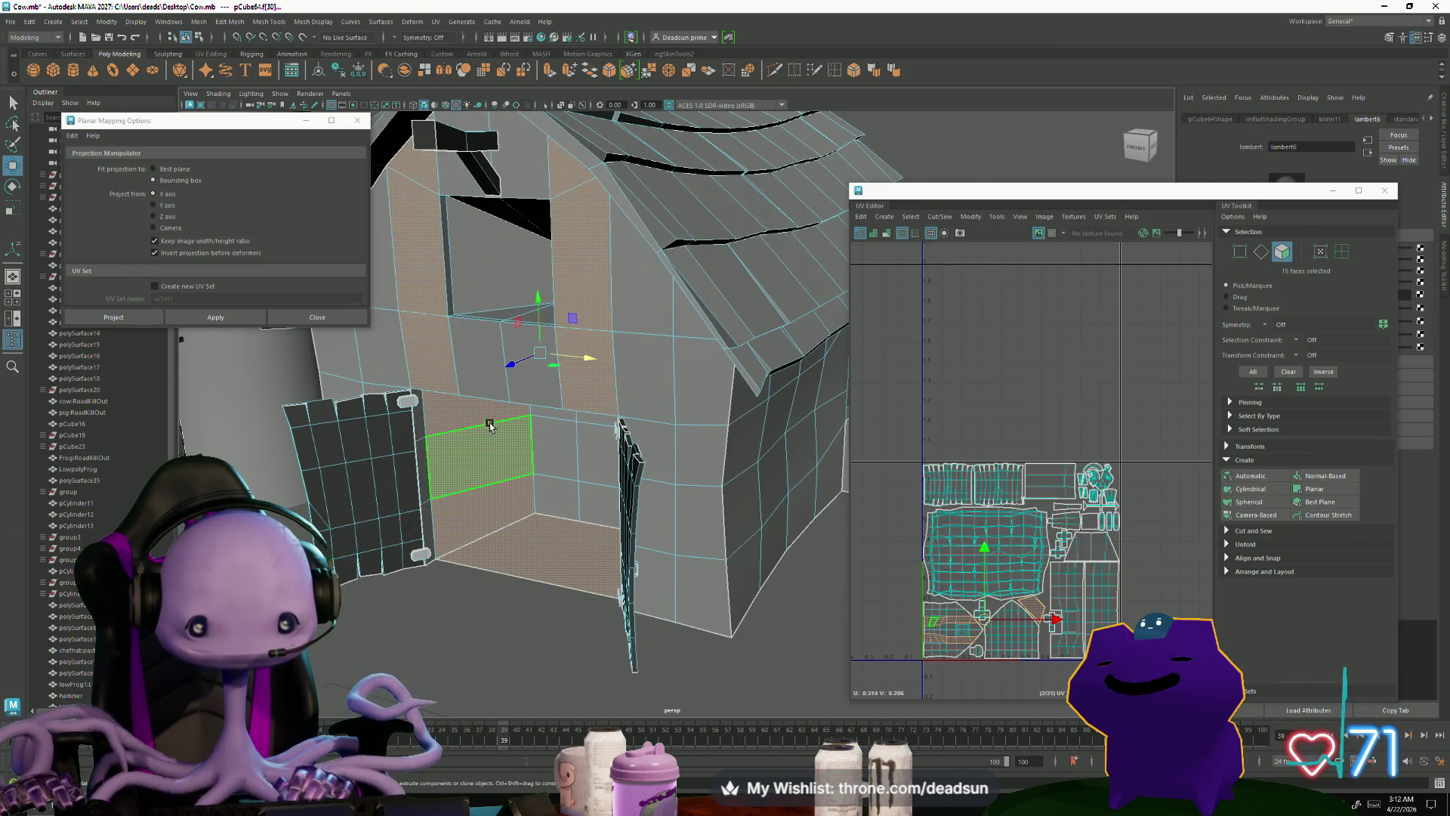
pyautogui.click(497, 442)
pyautogui.keyDown('alt'); pyautogui.moveTo(497, 442); pyautogui.dragTo(549, 535); pyautogui.keyUp('alt')
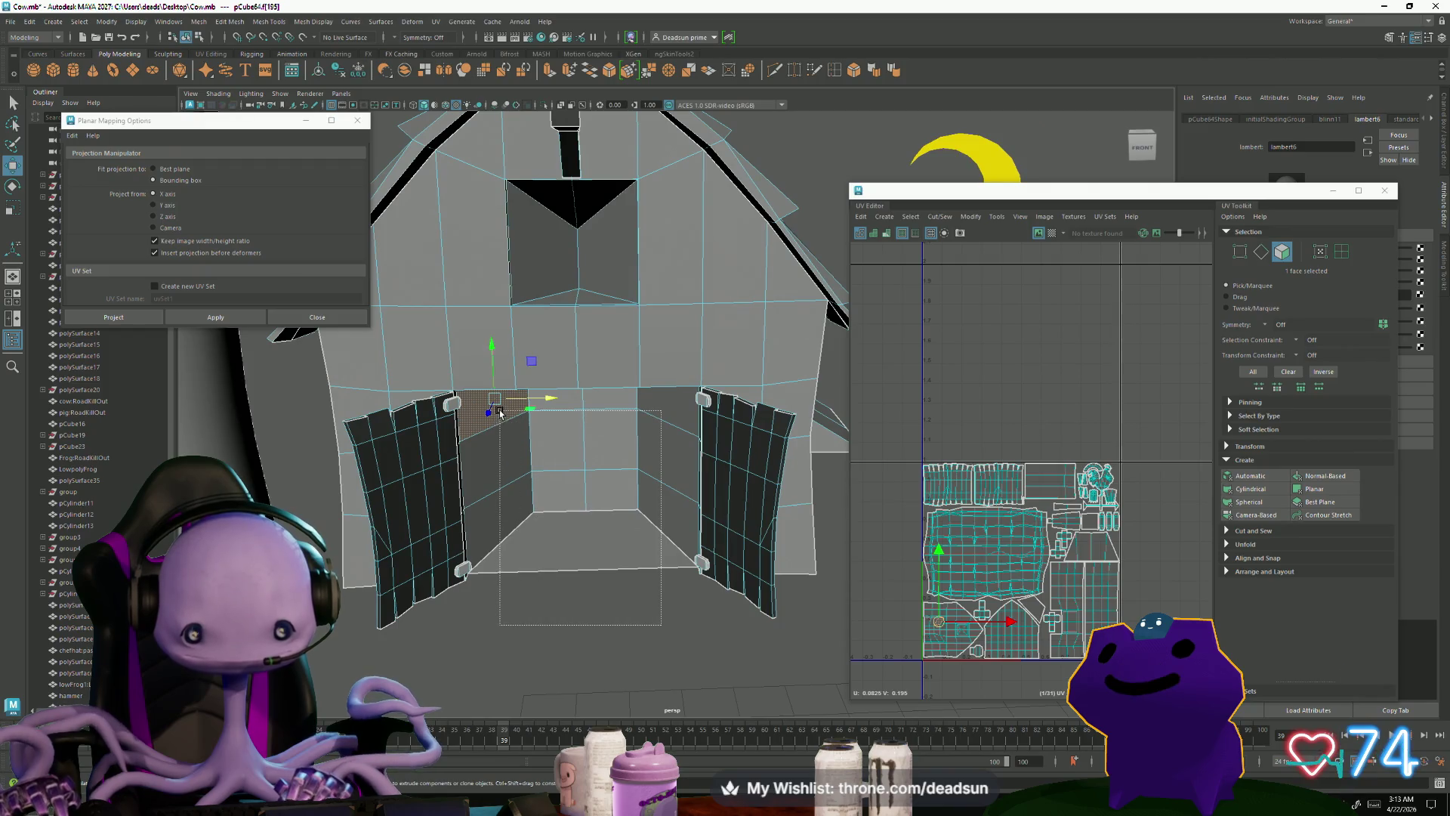
pyautogui.moveTo(500, 412); pyautogui.dragTo(527, 377)
pyautogui.keyDown('shift'); pyautogui.click(550, 270); pyautogui.keyUp('shift')
pyautogui.keyDown('shift'); pyautogui.click(597, 241); pyautogui.keyUp('shift')
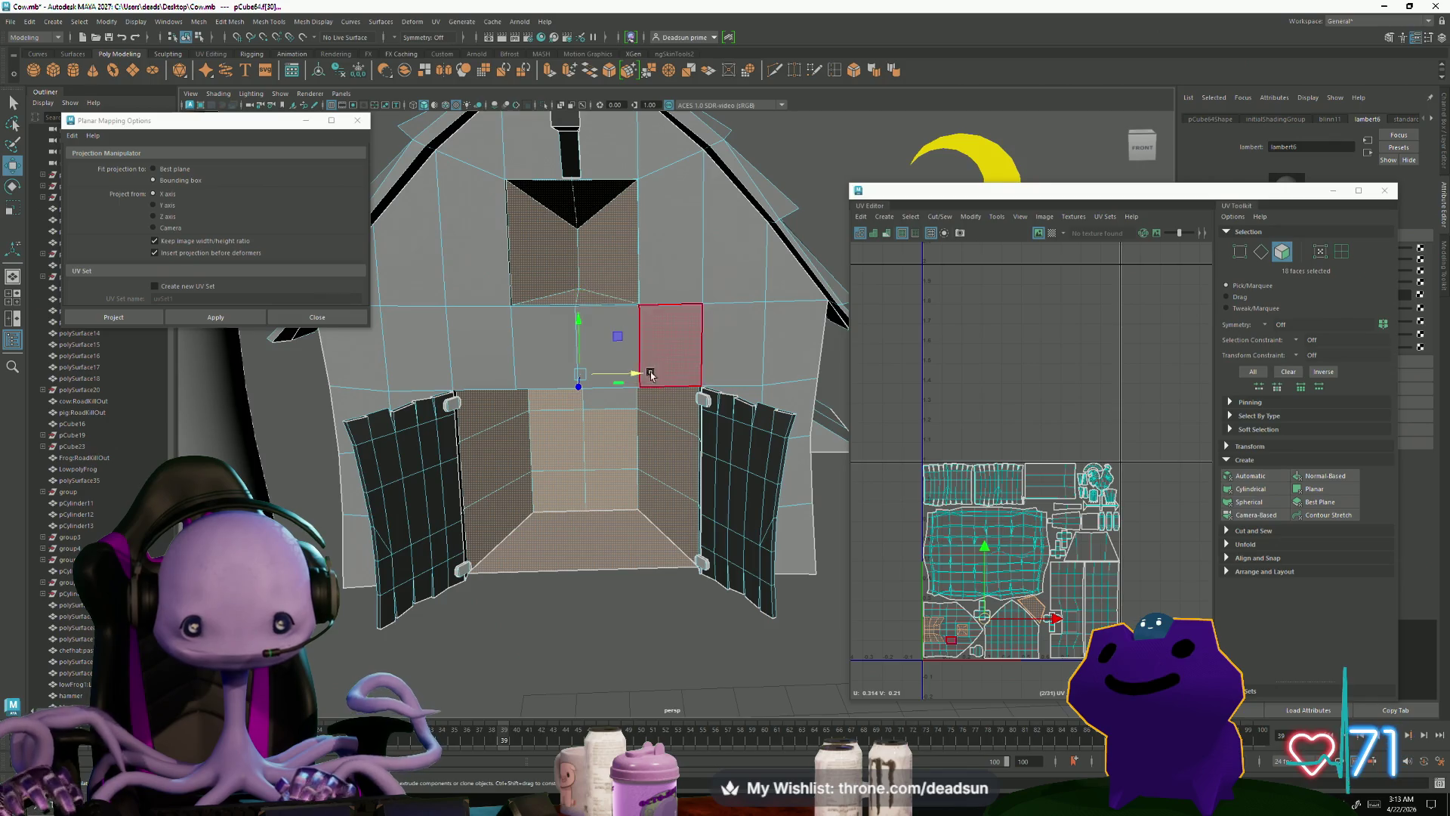
pyautogui.scroll(-5, 652, 375)
pyautogui.scroll(8, 601, 457)
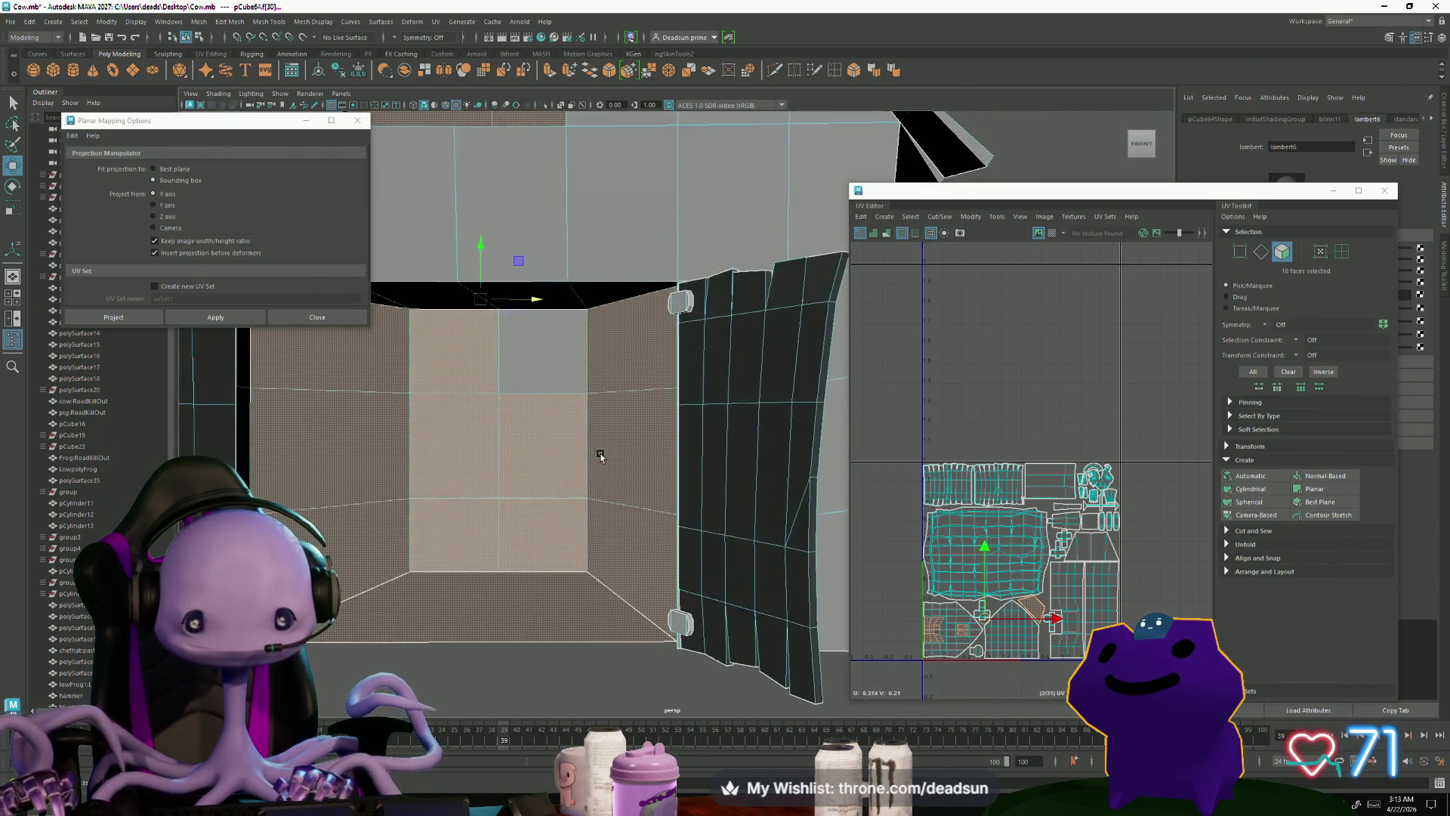
# Step: Add the upper wall, door-side and remaining wall-strip faces to reach 27 selected
pyautogui.keyDown('shift'); pyautogui.click(560, 342); pyautogui.keyUp('shift')
pyautogui.keyDown('shift'); pyautogui.click(454, 290); pyautogui.keyUp('shift')
pyautogui.moveTo(454, 291)
pyautogui.keyDown('alt'); pyautogui.mouseDown()
pyautogui.moveTo(539, 377)
pyautogui.moveTo(461, 316)
pyautogui.mouseUp(); pyautogui.keyUp('alt')
pyautogui.scroll(-5, 581, 355)
pyautogui.moveTo(693, 388)
pyautogui.keyDown('alt'); pyautogui.mouseDown()
pyautogui.moveTo(453, 423)
pyautogui.moveTo(330, 470)
pyautogui.moveTo(353, 442)
pyautogui.moveTo(499, 491)
pyautogui.moveTo(469, 578)
pyautogui.moveTo(739, 639)
pyautogui.moveTo(700, 599)
pyautogui.moveTo(732, 586)
pyautogui.moveTo(598, 595)
pyautogui.moveTo(690, 580)
pyautogui.moveTo(703, 553)
pyautogui.mouseUp(); pyautogui.keyUp('alt')
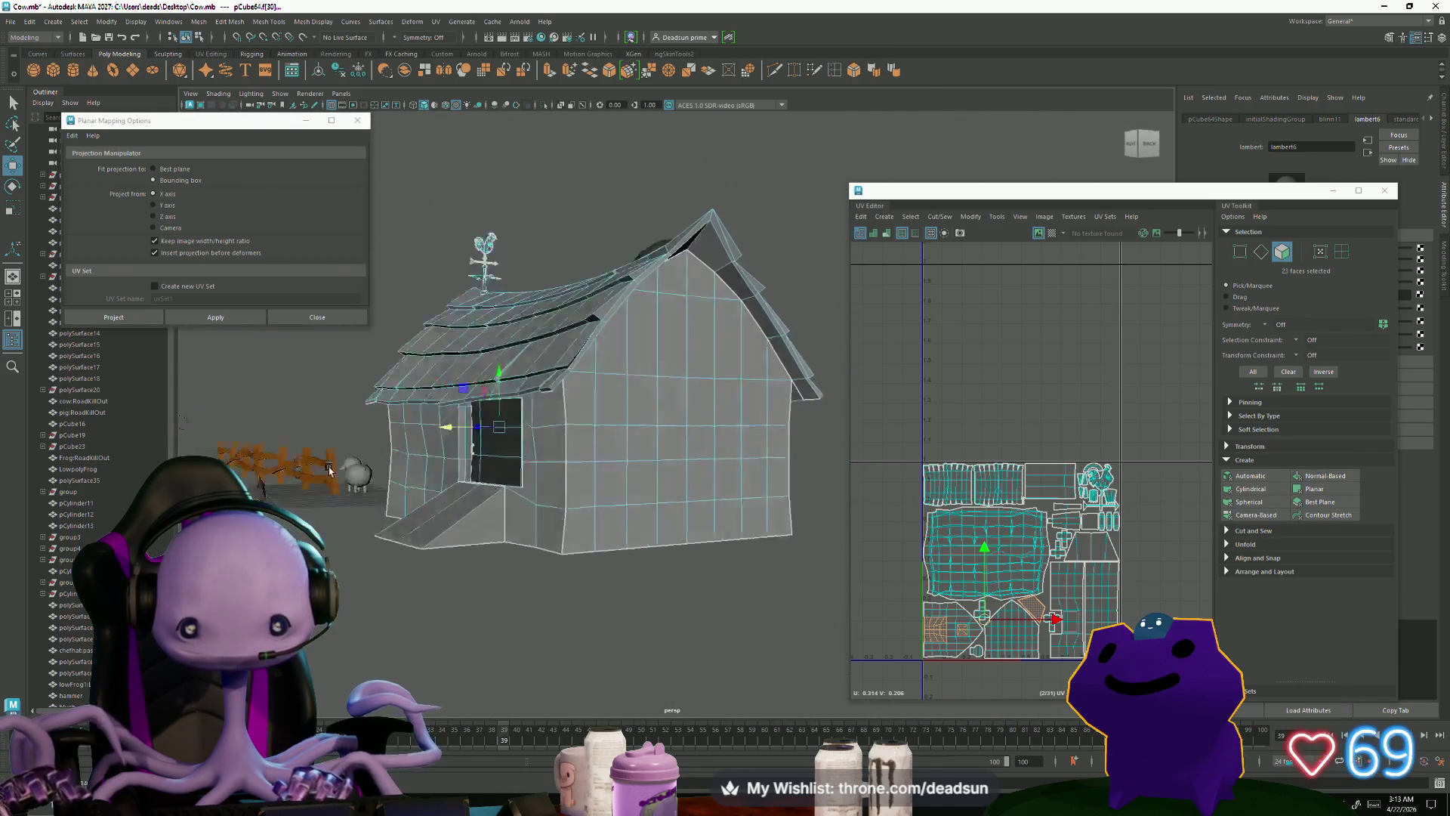
pyautogui.scroll(5, 330, 470)
pyautogui.keyDown('shift'); pyautogui.click(335, 470); pyautogui.keyUp('shift')
pyautogui.keyDown('shift'); pyautogui.click(773, 507); pyautogui.keyUp('shift')
pyautogui.keyDown('alt'); pyautogui.moveTo(773, 506); pyautogui.dragTo(718, 544); pyautogui.keyUp('alt')
pyautogui.keyDown('shift'); pyautogui.click(717, 544); pyautogui.keyUp('shift')
pyautogui.scroll(-5, 501, 518)
pyautogui.moveTo(501, 517)
pyautogui.keyDown('alt'); pyautogui.mouseDown()
pyautogui.moveTo(628, 624)
pyautogui.moveTo(615, 574)
pyautogui.mouseUp(); pyautogui.keyUp('alt')
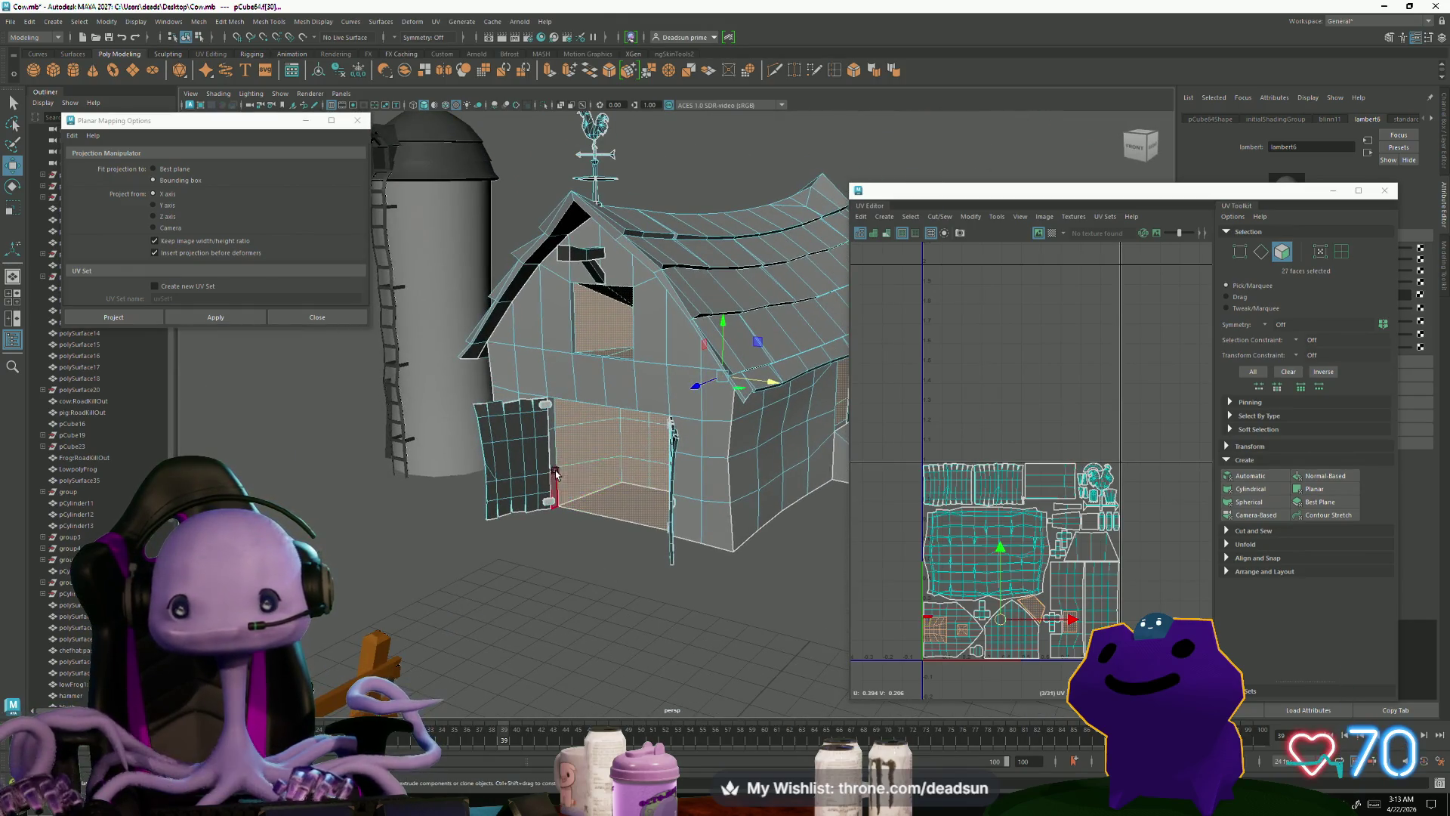
# Step: Assign the doorway and window recess faces a new black Lambert material named darkness
pyautogui.rightClick(610, 452)
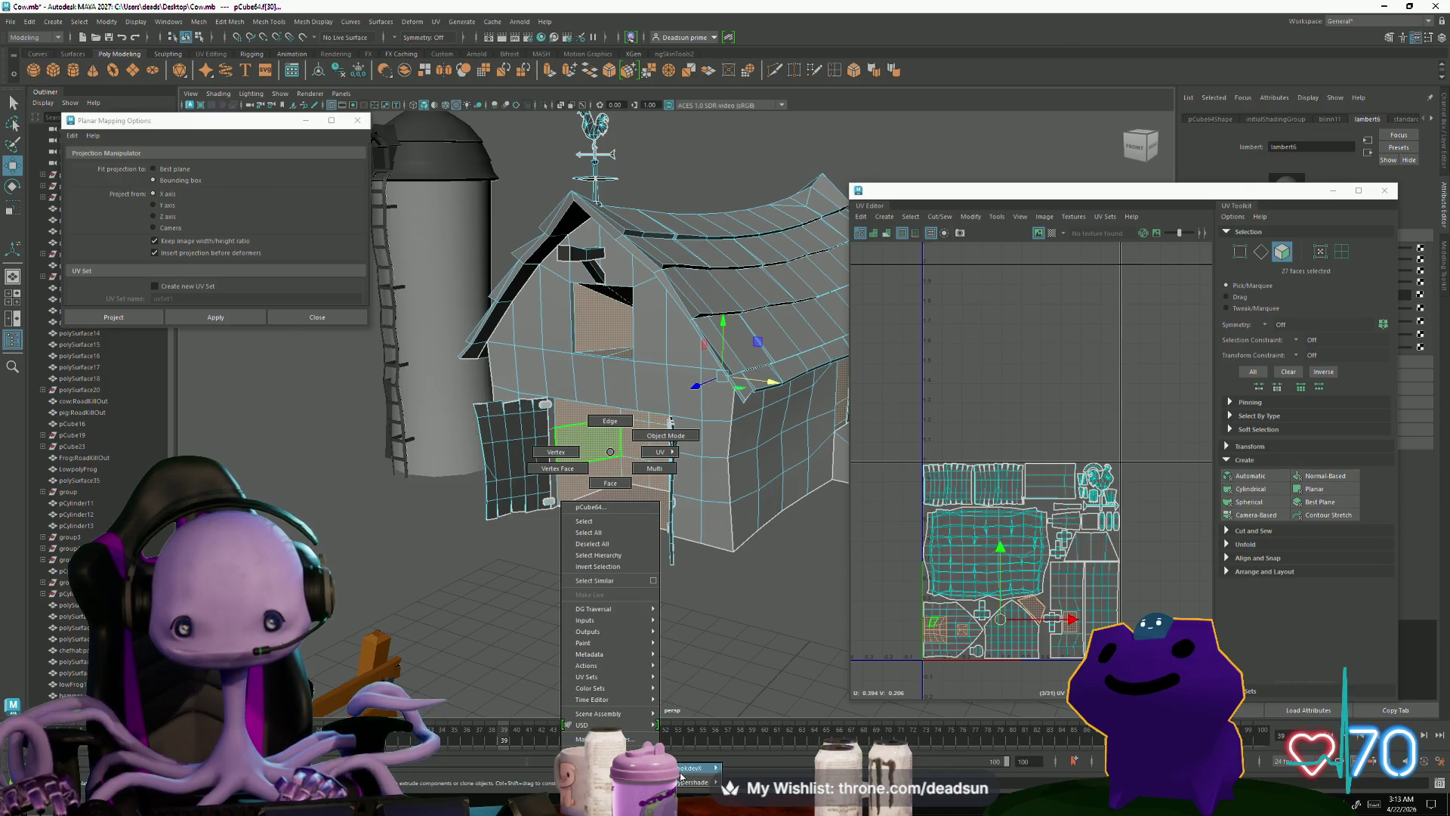
pyautogui.moveTo(604, 763)
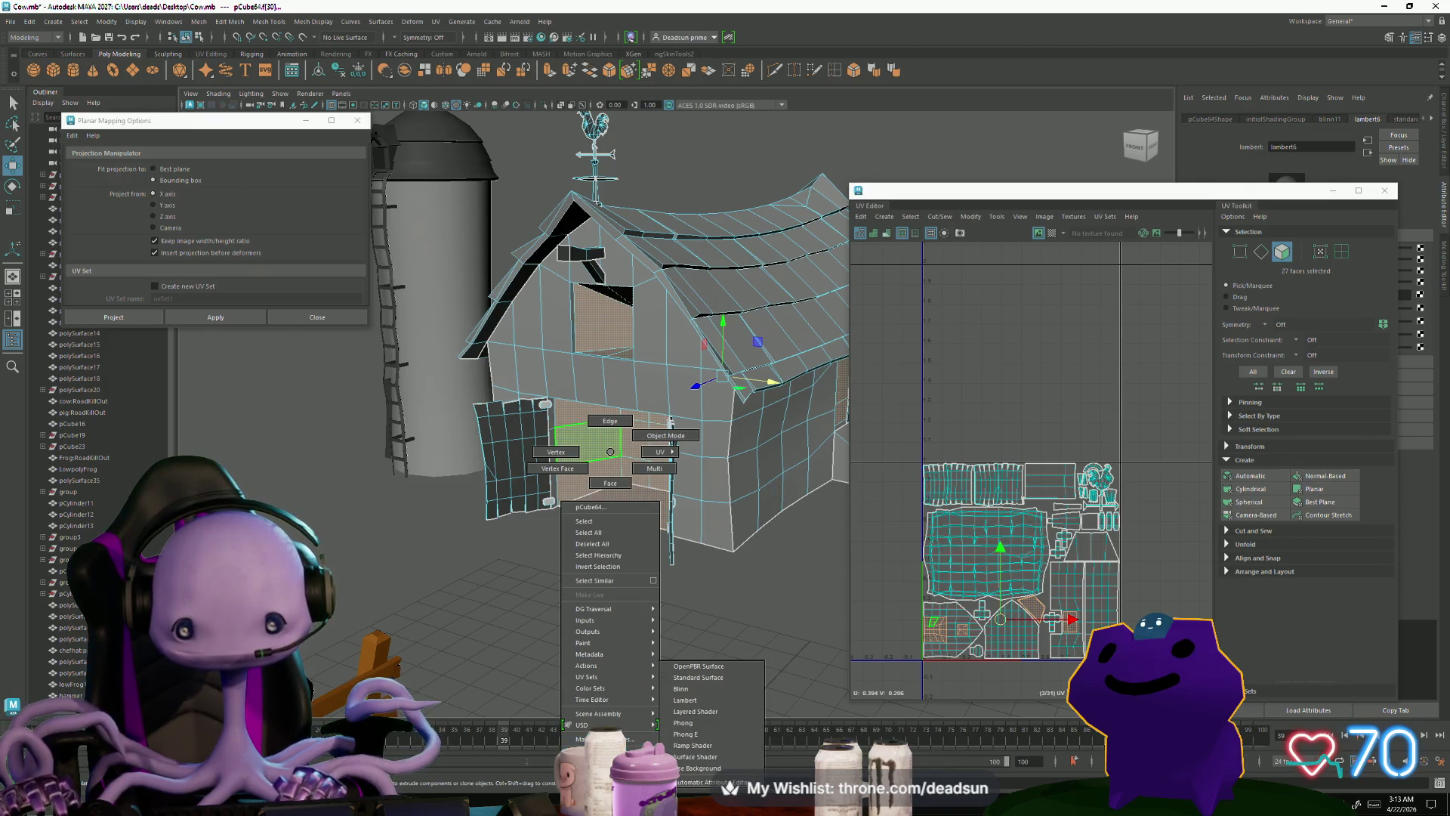
pyautogui.click(710, 700)
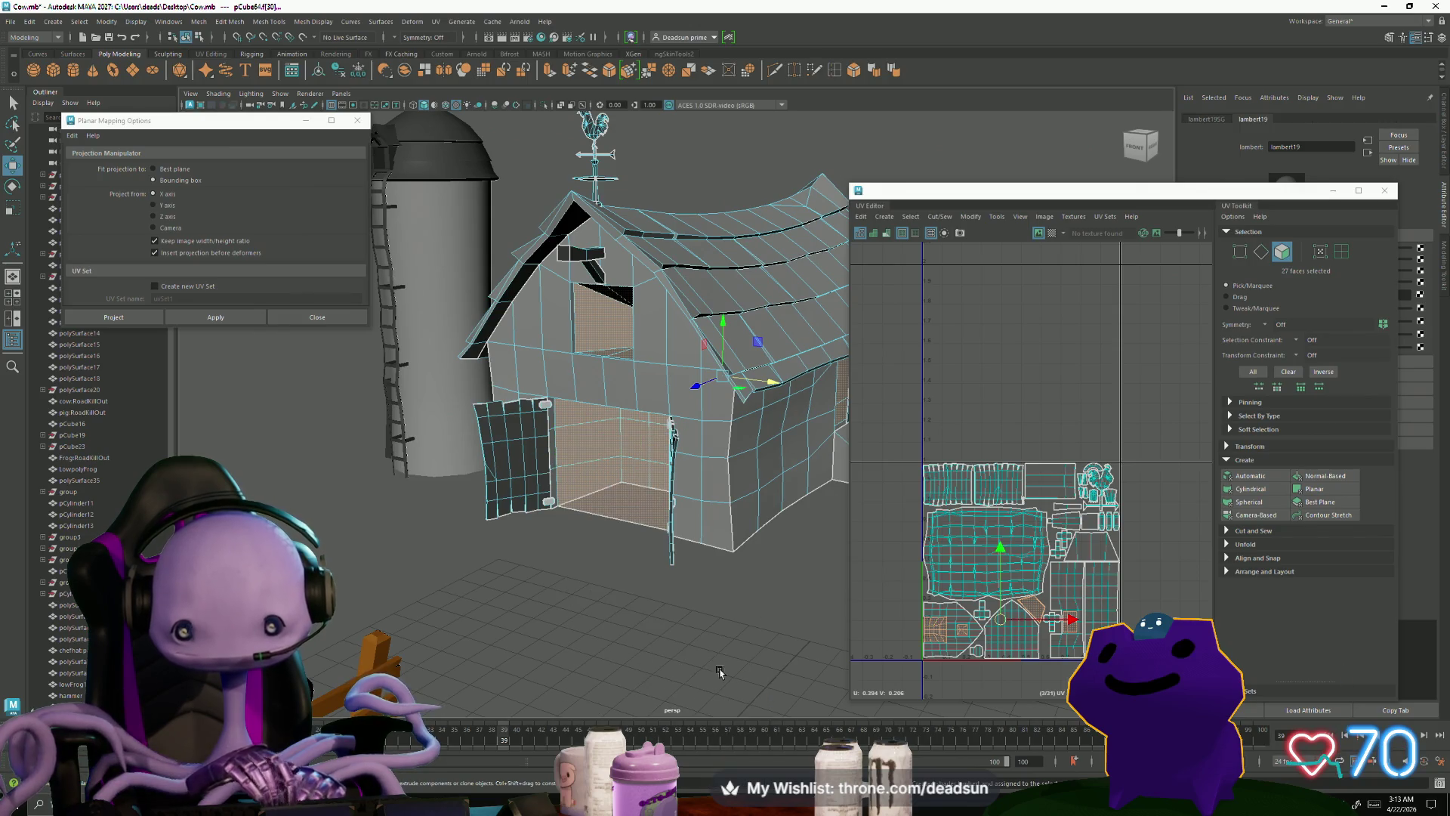
pyautogui.moveTo(1308, 197)
pyautogui.mouseDown()
pyautogui.moveTo(1129, 272)
pyautogui.moveTo(1097, 371)
pyautogui.mouseUp()
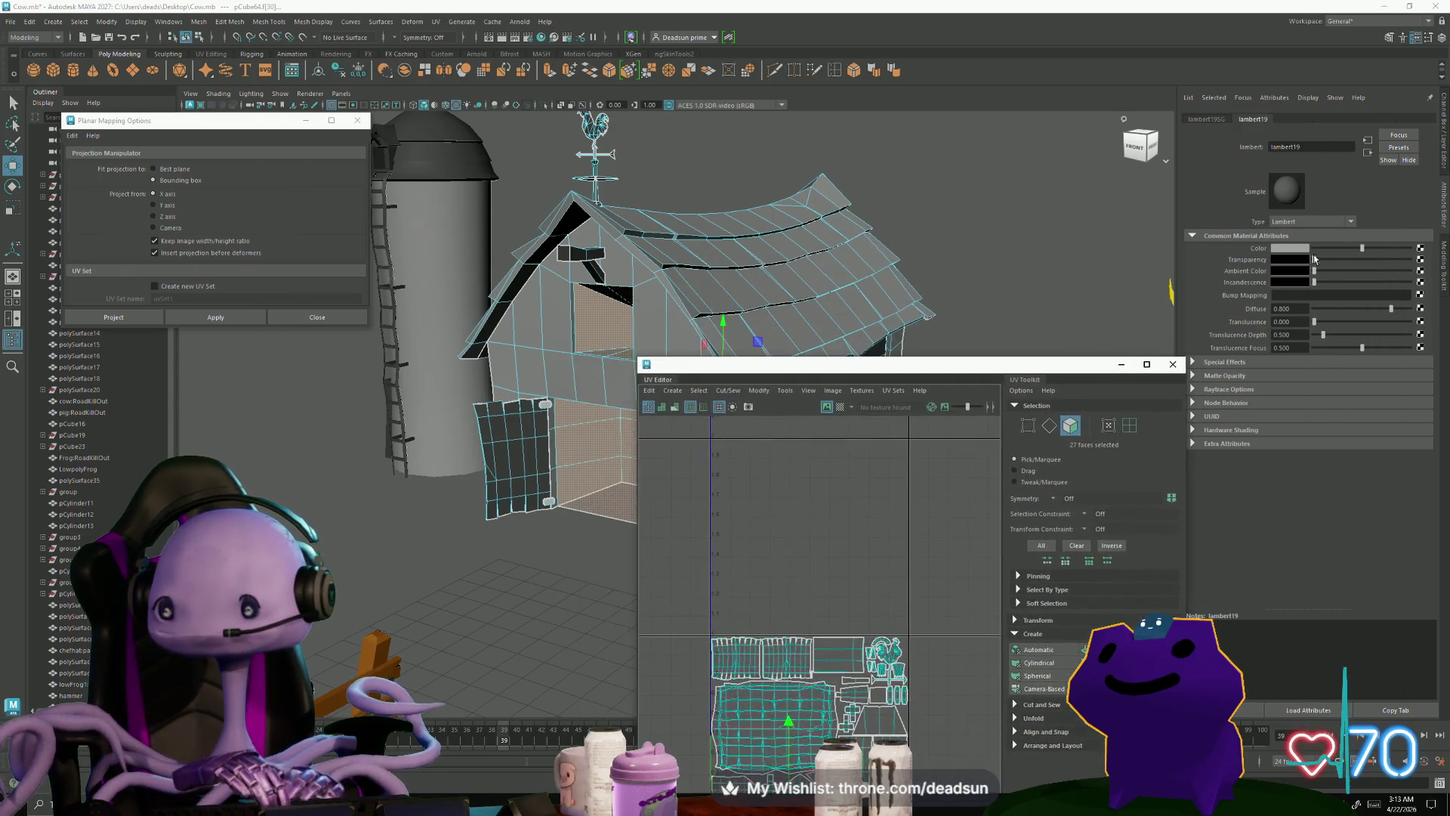
pyautogui.moveTo(1362, 249); pyautogui.dragTo(1314, 249)
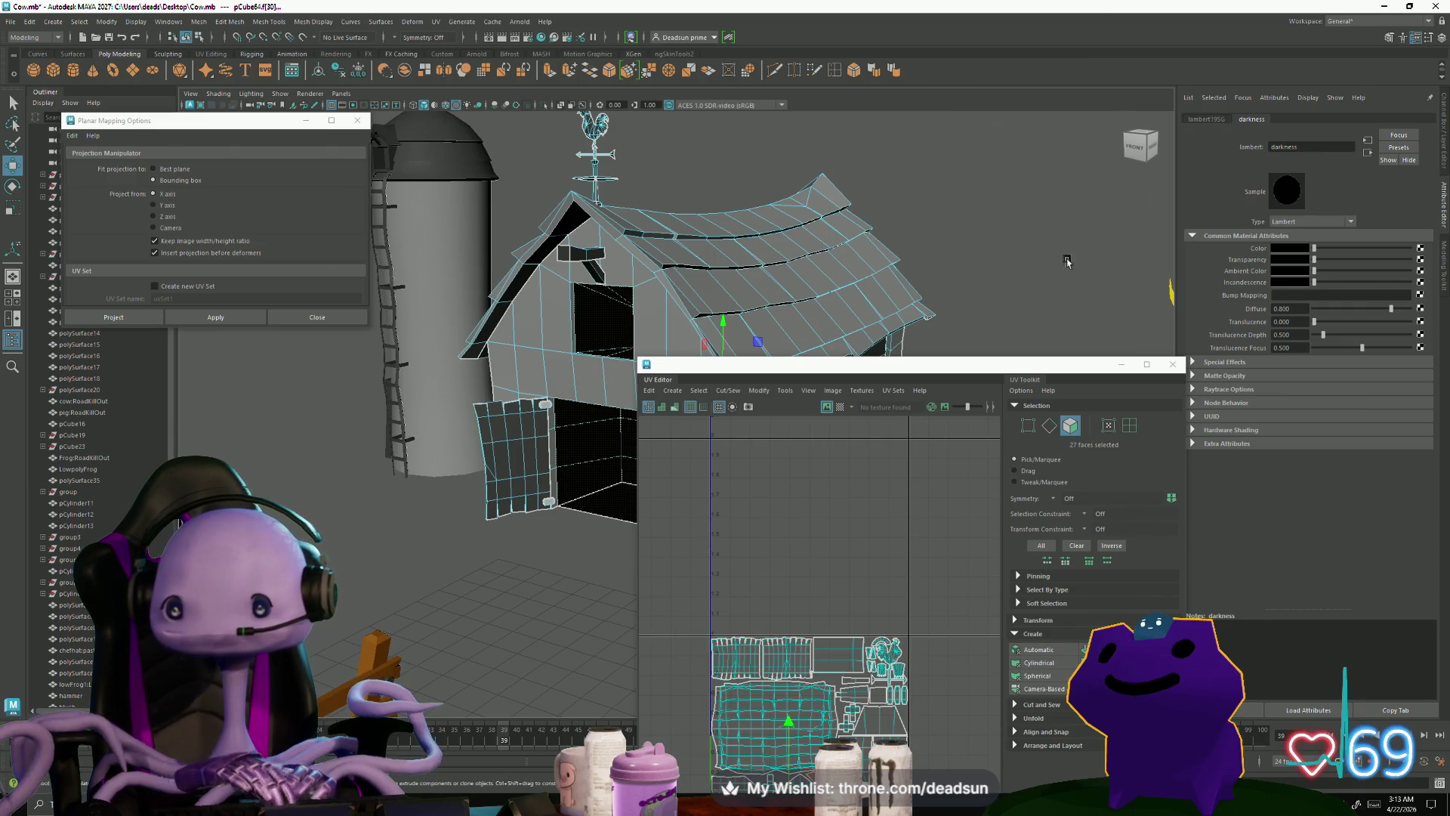
# Step: Close the UV Editor, clear the face selection and view the whole farm from above
pyautogui.click(1173, 368)
pyautogui.moveTo(703, 283); pyautogui.dragTo(839, 227, button='right')
pyautogui.scroll(-10, 838, 226)
pyautogui.moveTo(838, 227)
pyautogui.keyDown('alt'); pyautogui.mouseDown()
pyautogui.moveTo(549, 363)
pyautogui.moveTo(606, 340)
pyautogui.moveTo(756, 453)
pyautogui.mouseUp(); pyautogui.keyUp('alt')
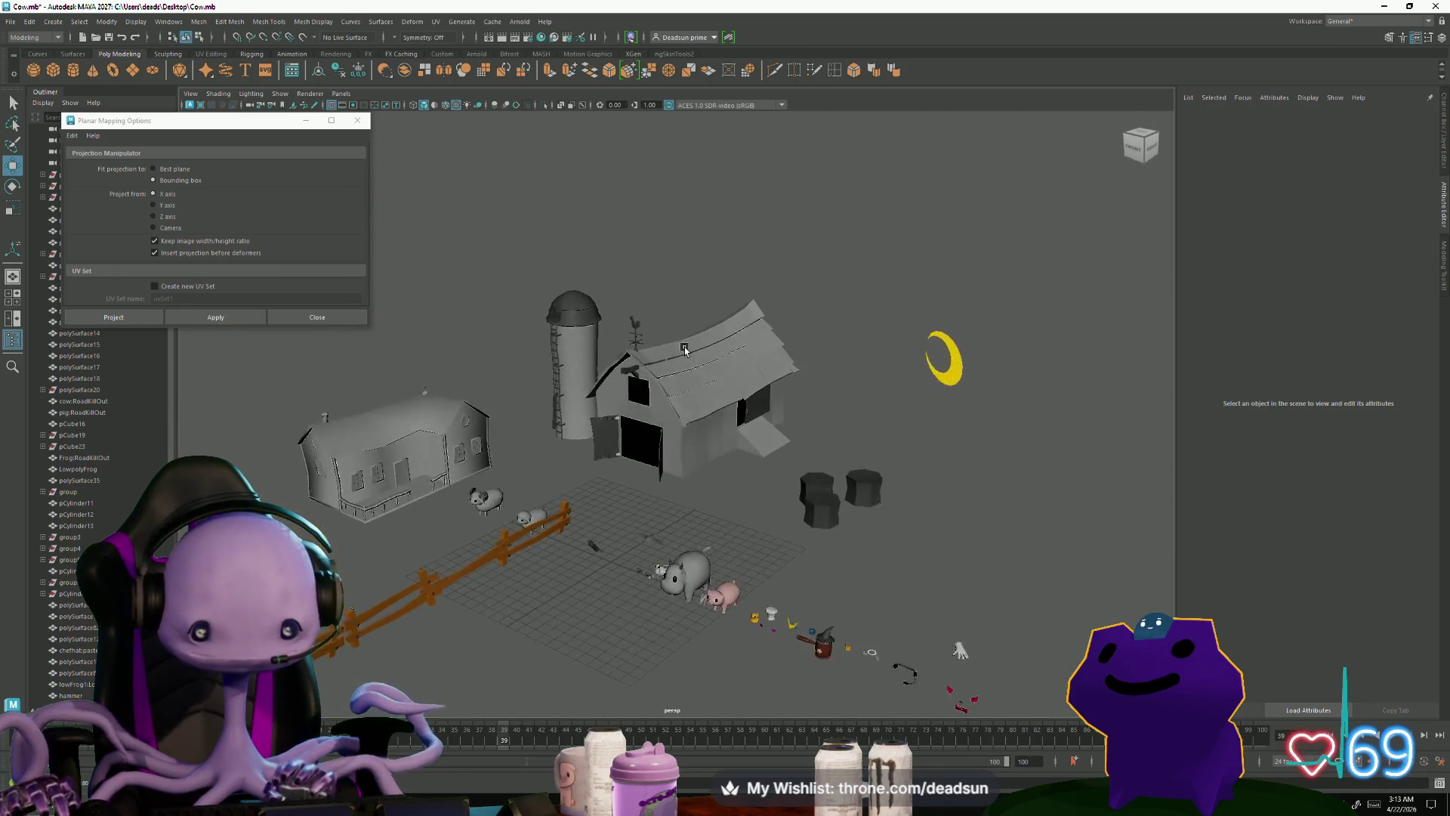
# Step: Zoom in and orbit around the barn, selecting it to inspect it within the farm
pyautogui.scroll(6, 835, 534)
pyautogui.scroll(2, 418, 578)
pyautogui.click(639, 519)
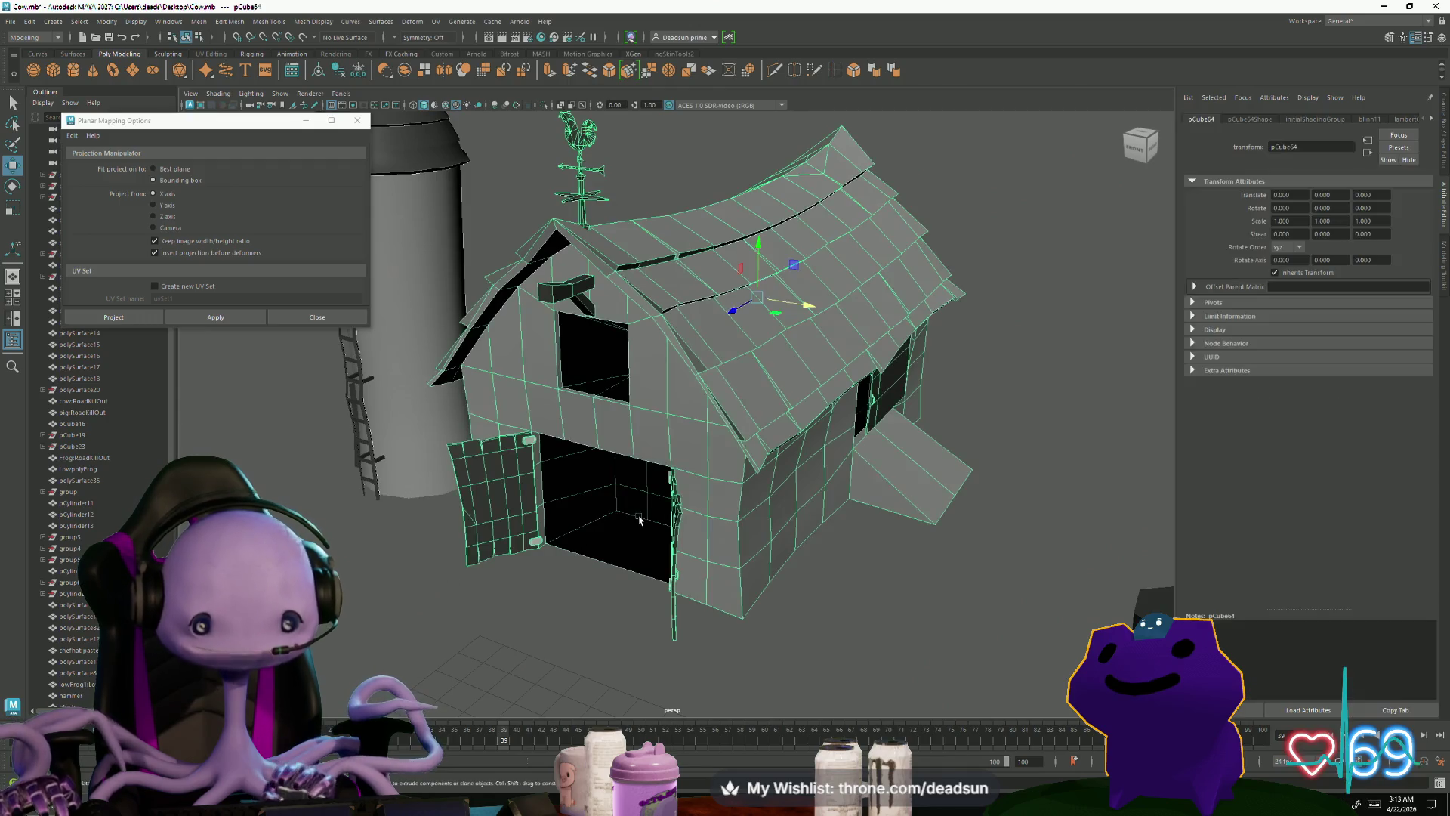
pyautogui.moveTo(740, 612)
pyautogui.keyDown('alt'); pyautogui.mouseDown()
pyautogui.moveTo(599, 602)
pyautogui.moveTo(544, 586)
pyautogui.moveTo(610, 595)
pyautogui.moveTo(529, 571)
pyautogui.moveTo(519, 585)
pyautogui.moveTo(759, 526)
pyautogui.moveTo(664, 552)
pyautogui.moveTo(756, 597)
pyautogui.moveTo(635, 540)
pyautogui.mouseUp(); pyautogui.keyUp('alt')
pyautogui.click(610, 595)
pyautogui.scroll(-5, 610, 596)
pyautogui.click(760, 527)
pyautogui.scroll(-5, 664, 552)
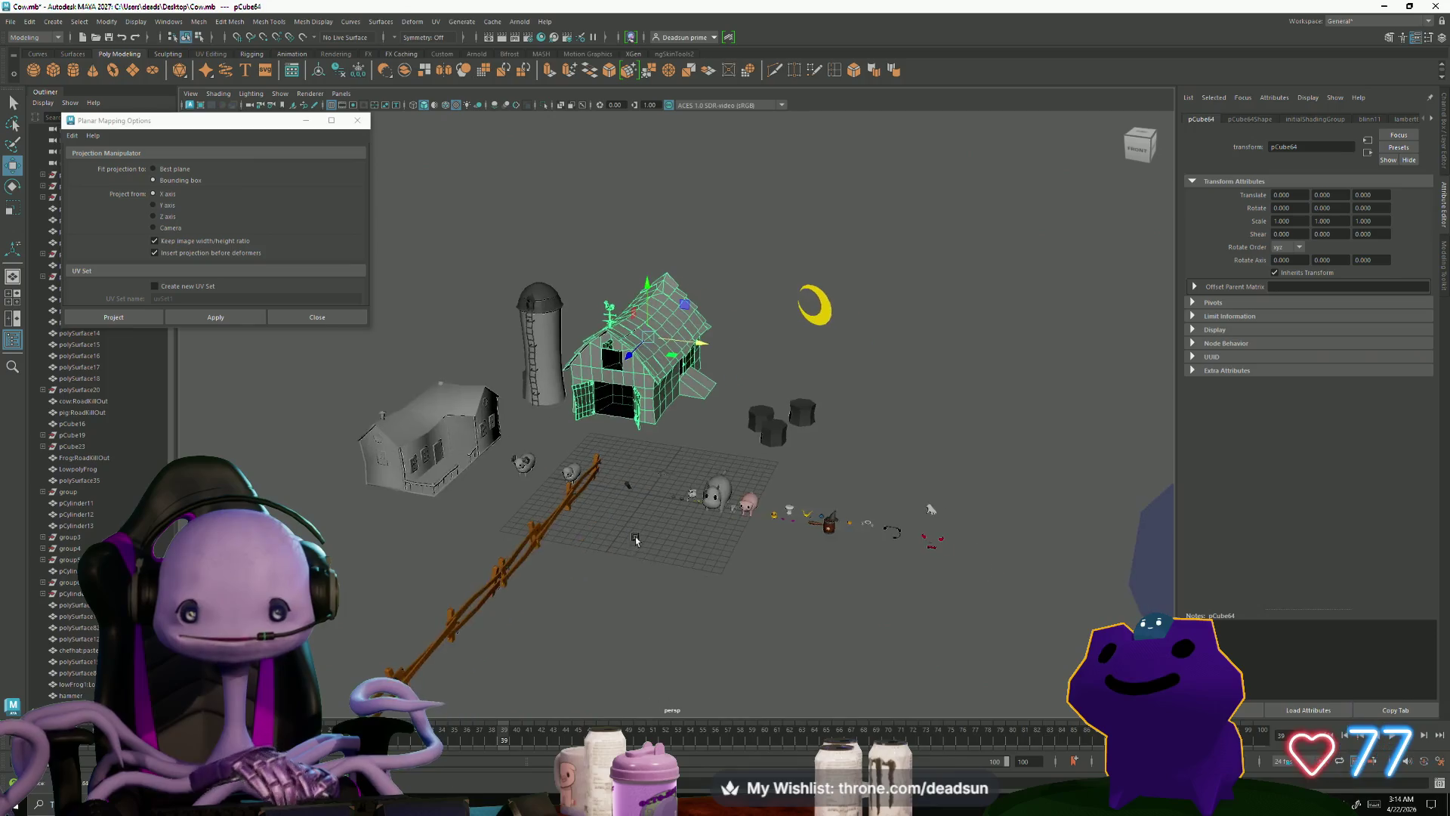
pyautogui.scroll(8, 473, 324)
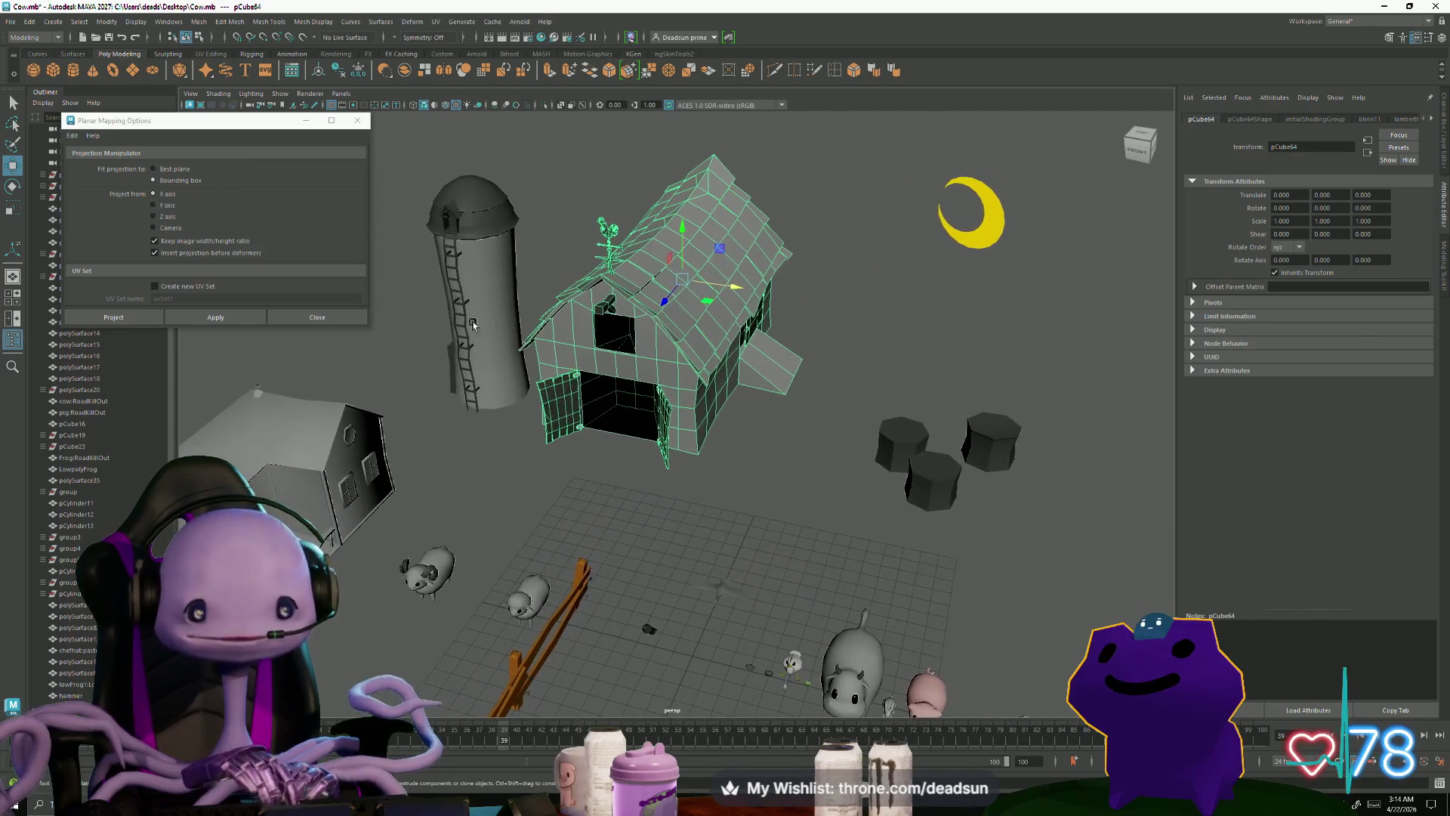
# Step: Close the Planar Mapping Options window and reselect the barn mesh
pyautogui.click(357, 120)
pyautogui.keyDown('alt'); pyautogui.moveTo(484, 393); pyautogui.dragTo(620, 459); pyautogui.keyUp('alt')
pyautogui.click(619, 459)
pyautogui.click(654, 395)
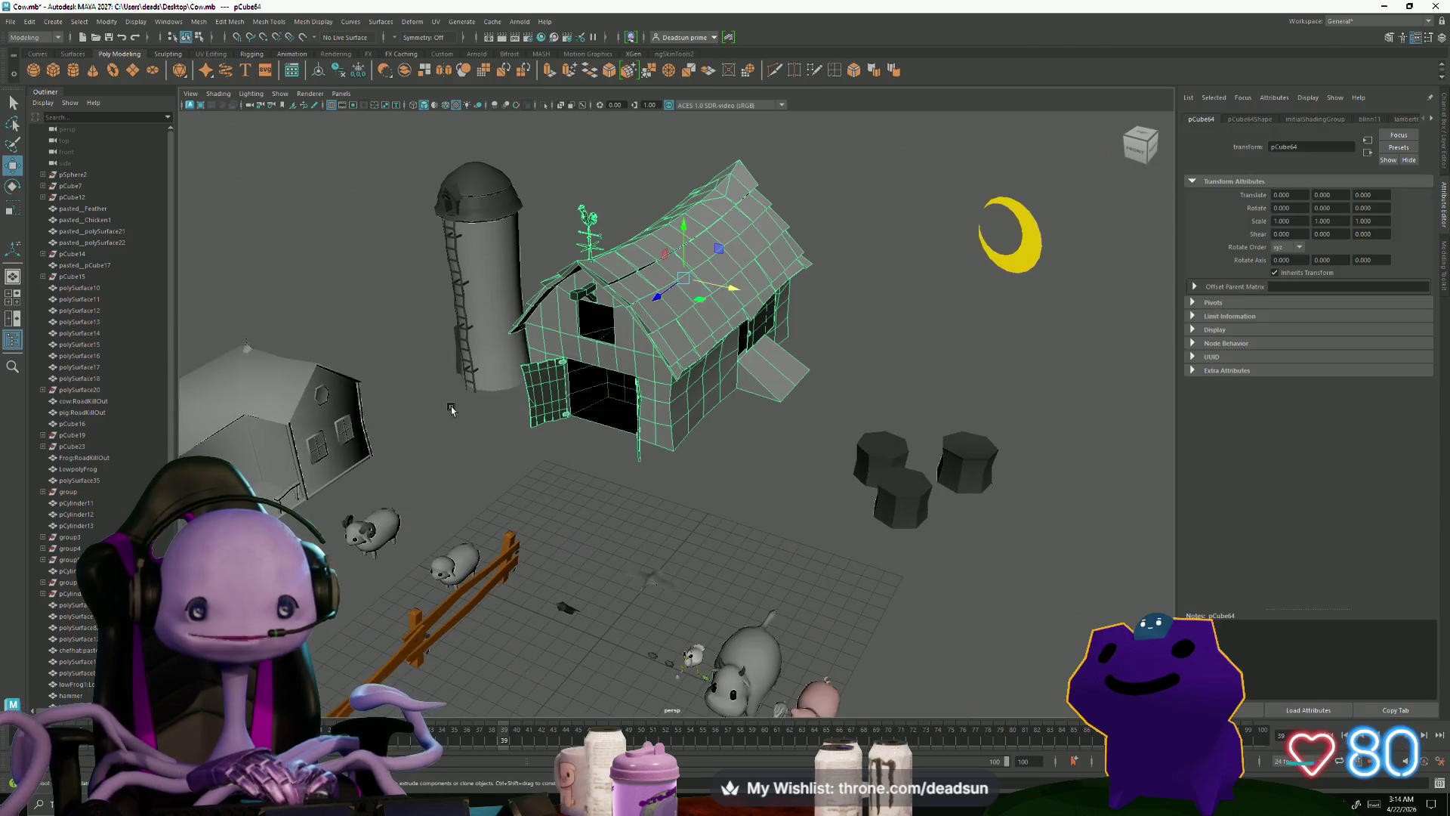
# Step: Export the selected barn with Export Selection to the Desktop as Barn.fbx
pyautogui.click(11, 26)
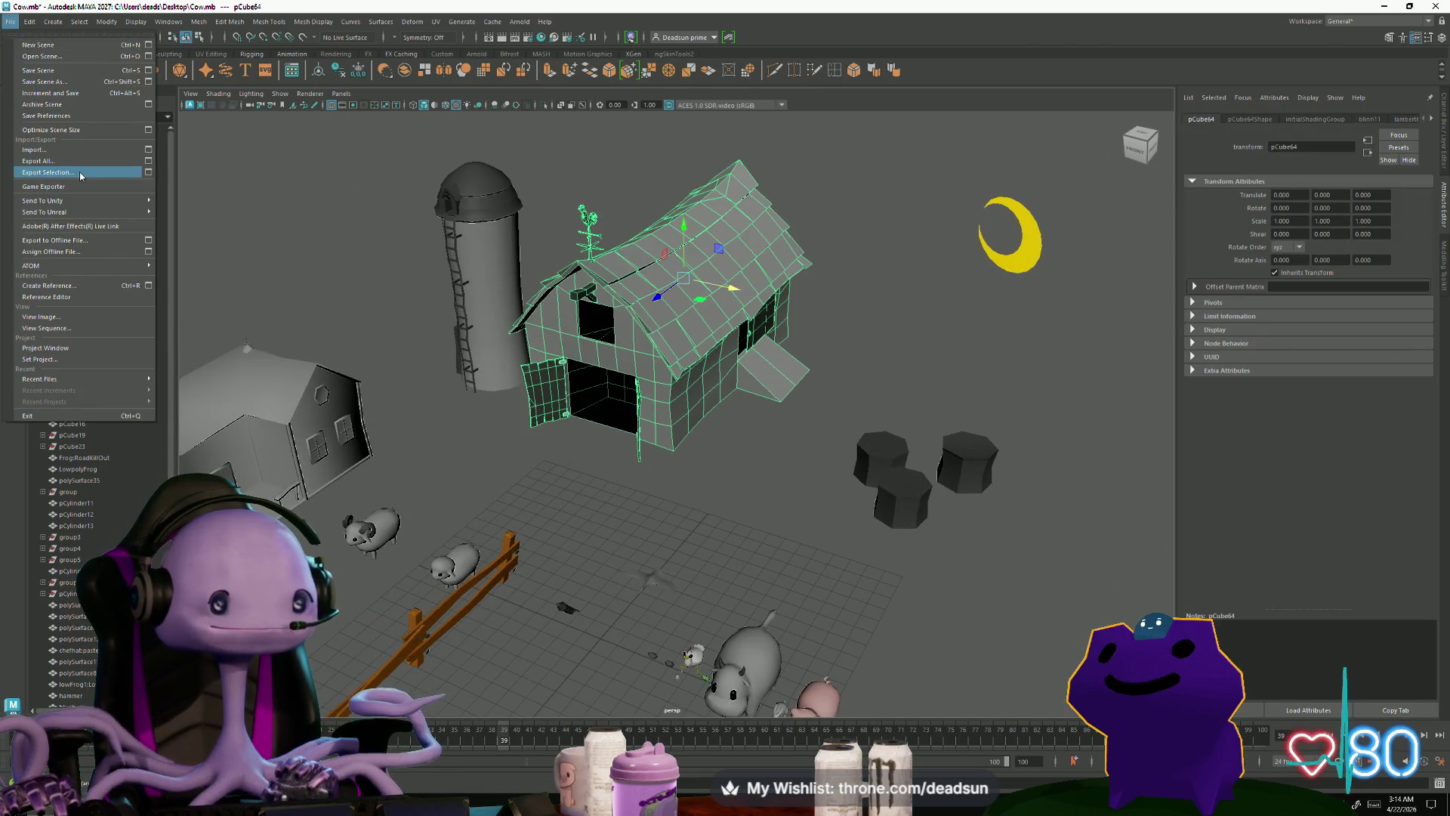
pyautogui.click(80, 176)
pyautogui.click(143, 183)
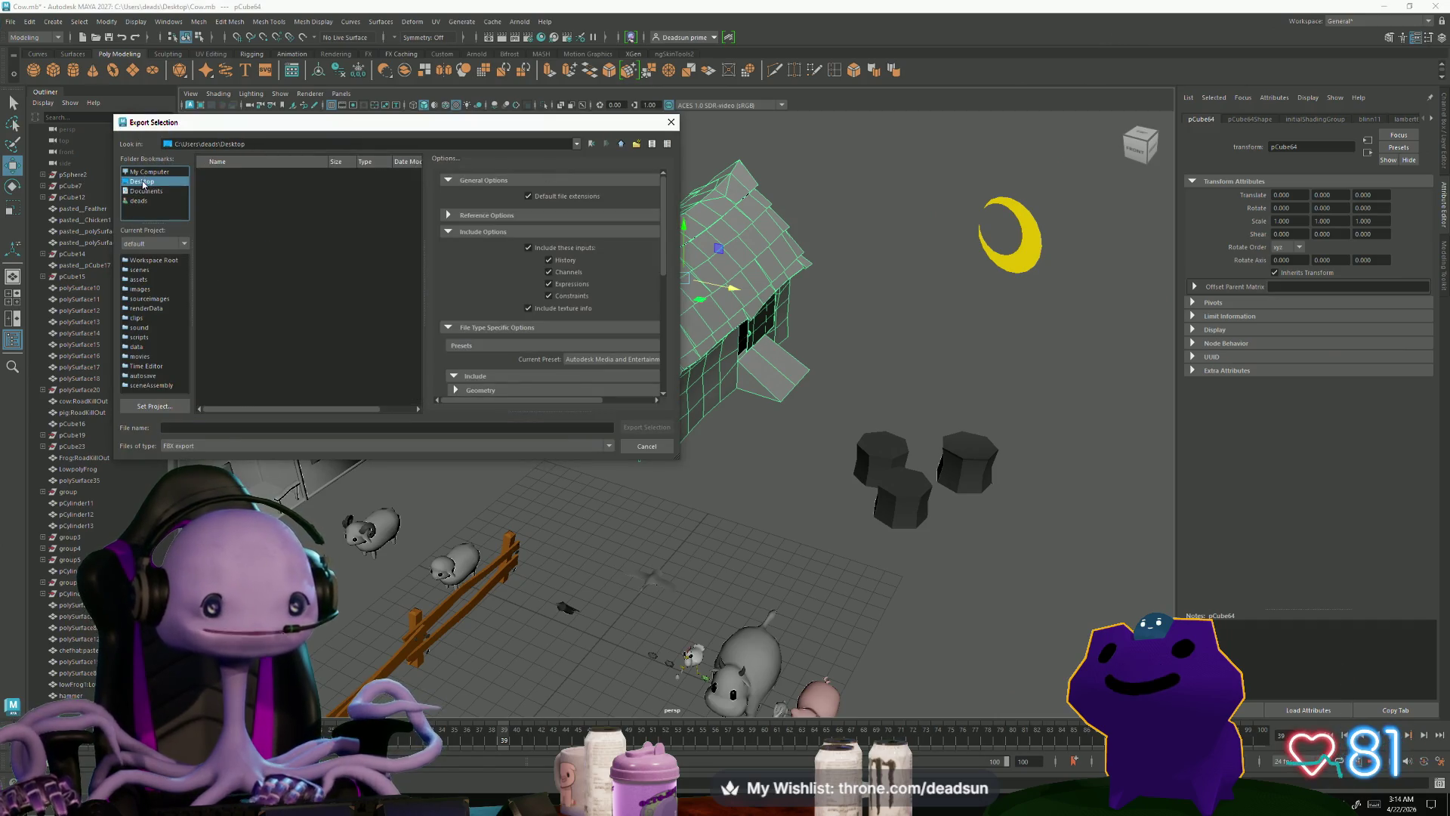
pyautogui.click(212, 429)
pyautogui.write('Barn')
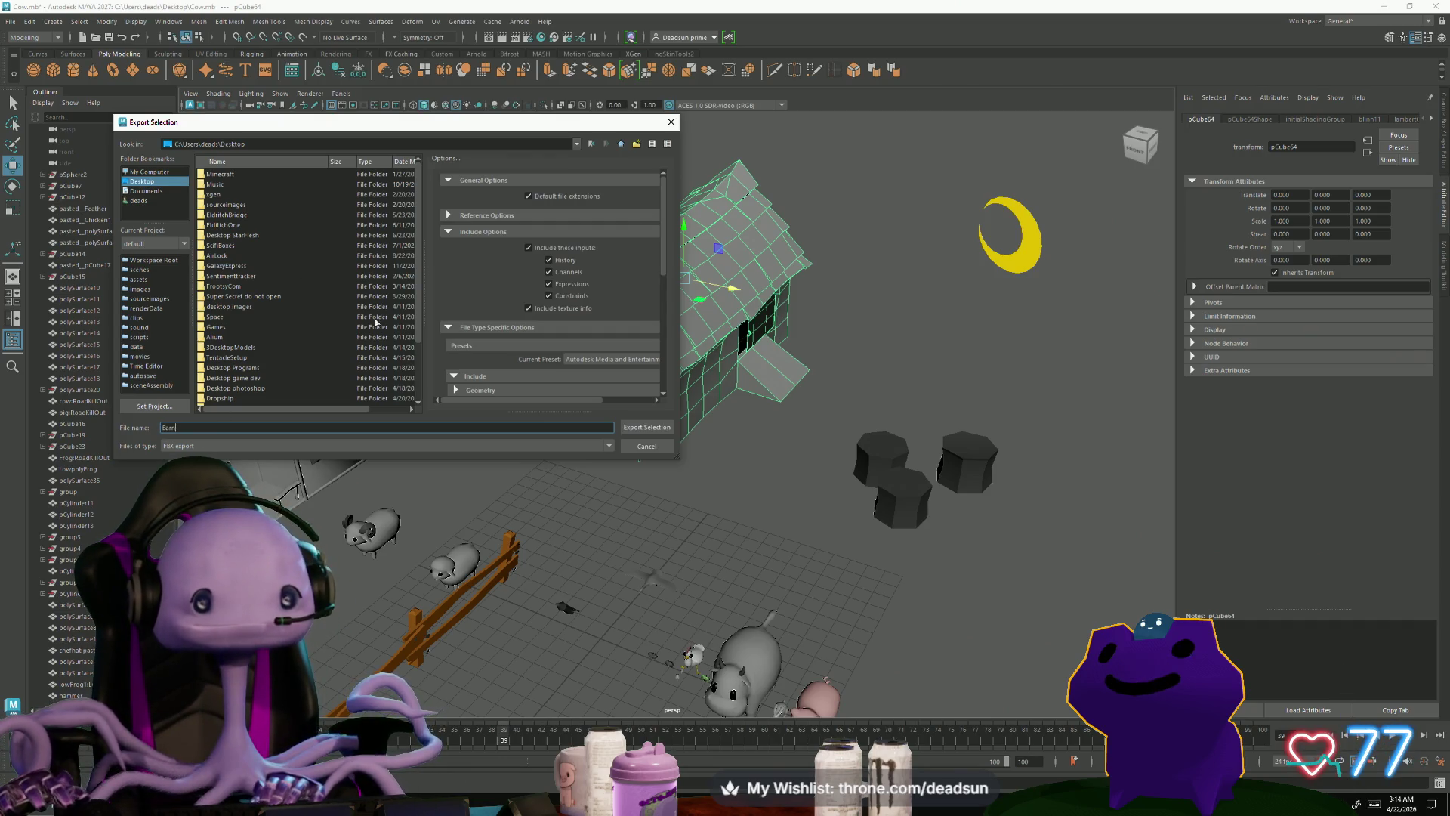
pyautogui.click(646, 427)
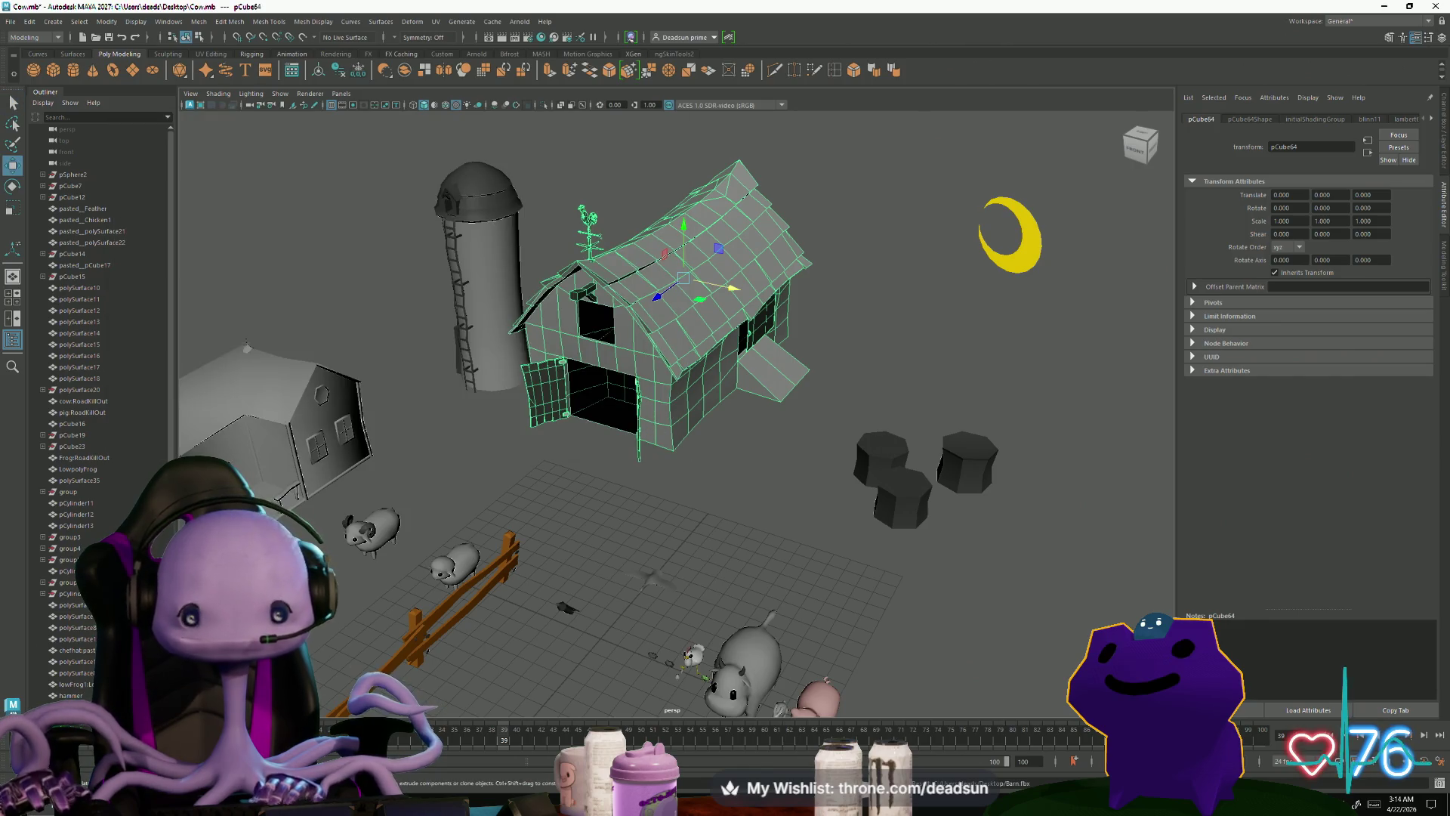
pyautogui.press('super')
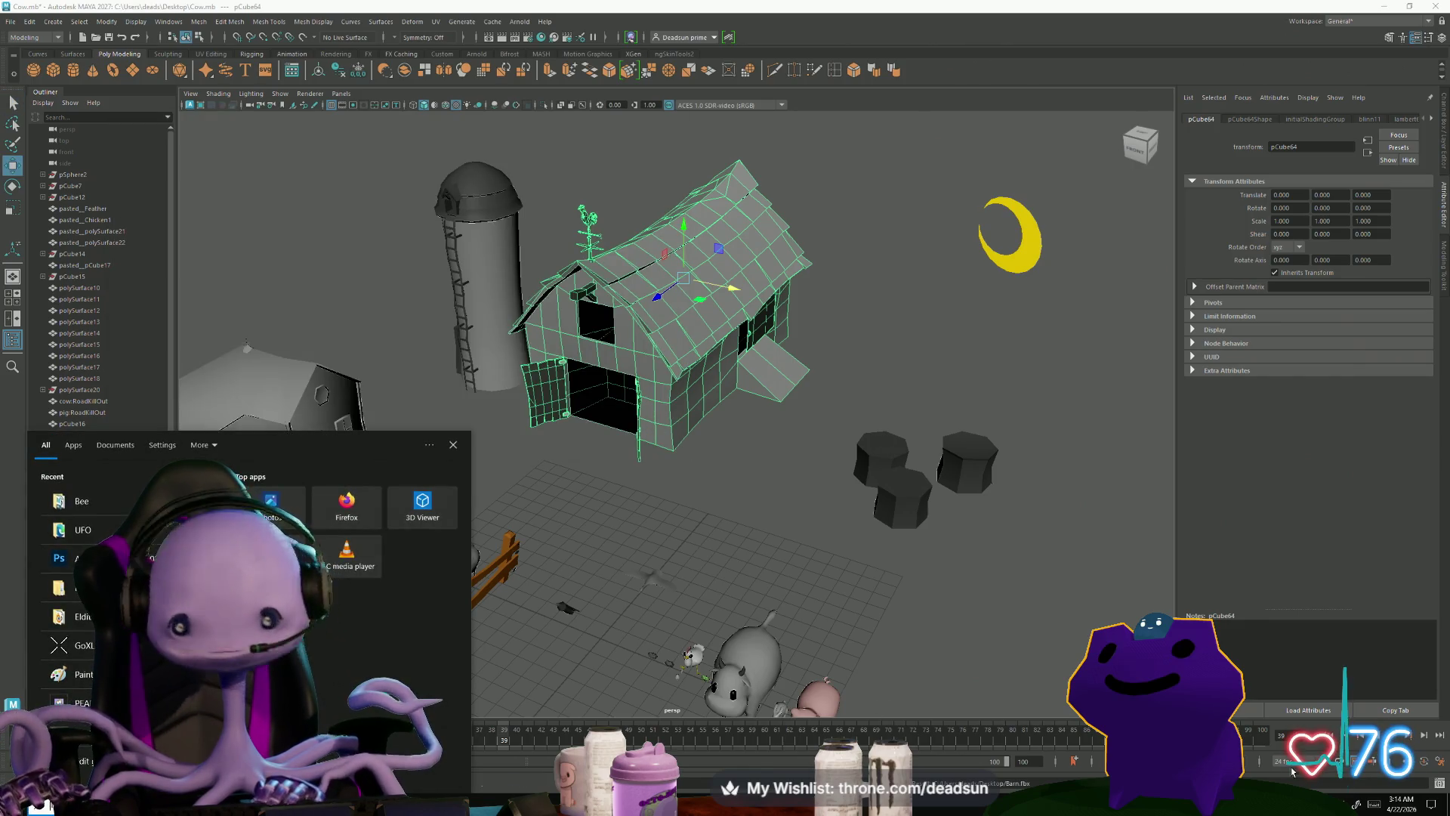
# Step: Launch Substance 3D Painter 2025 from the Steam tray icon's menu
pyautogui.click(1345, 803)
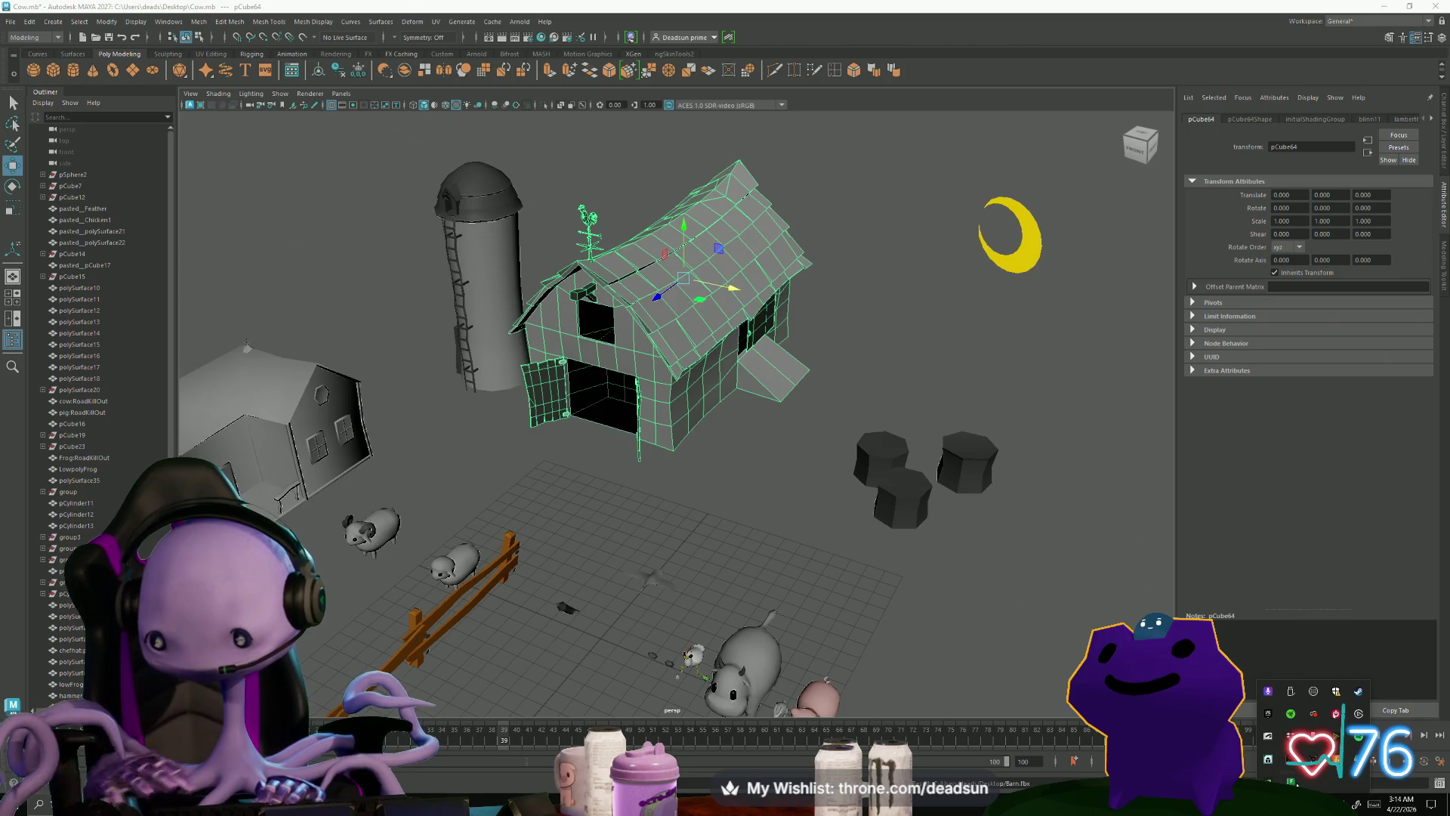
pyautogui.rightClick(1357, 693)
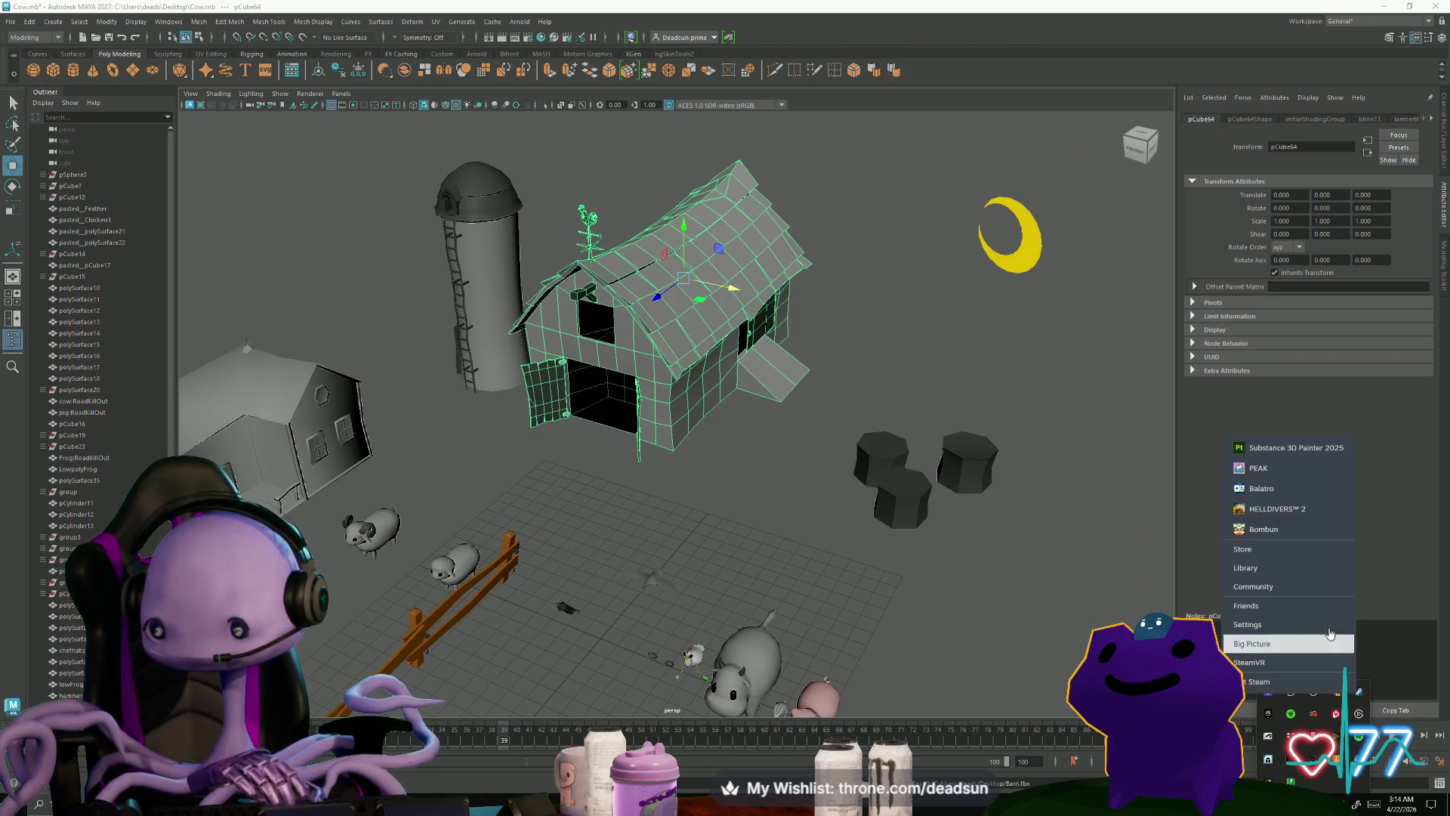
pyautogui.click(1284, 446)
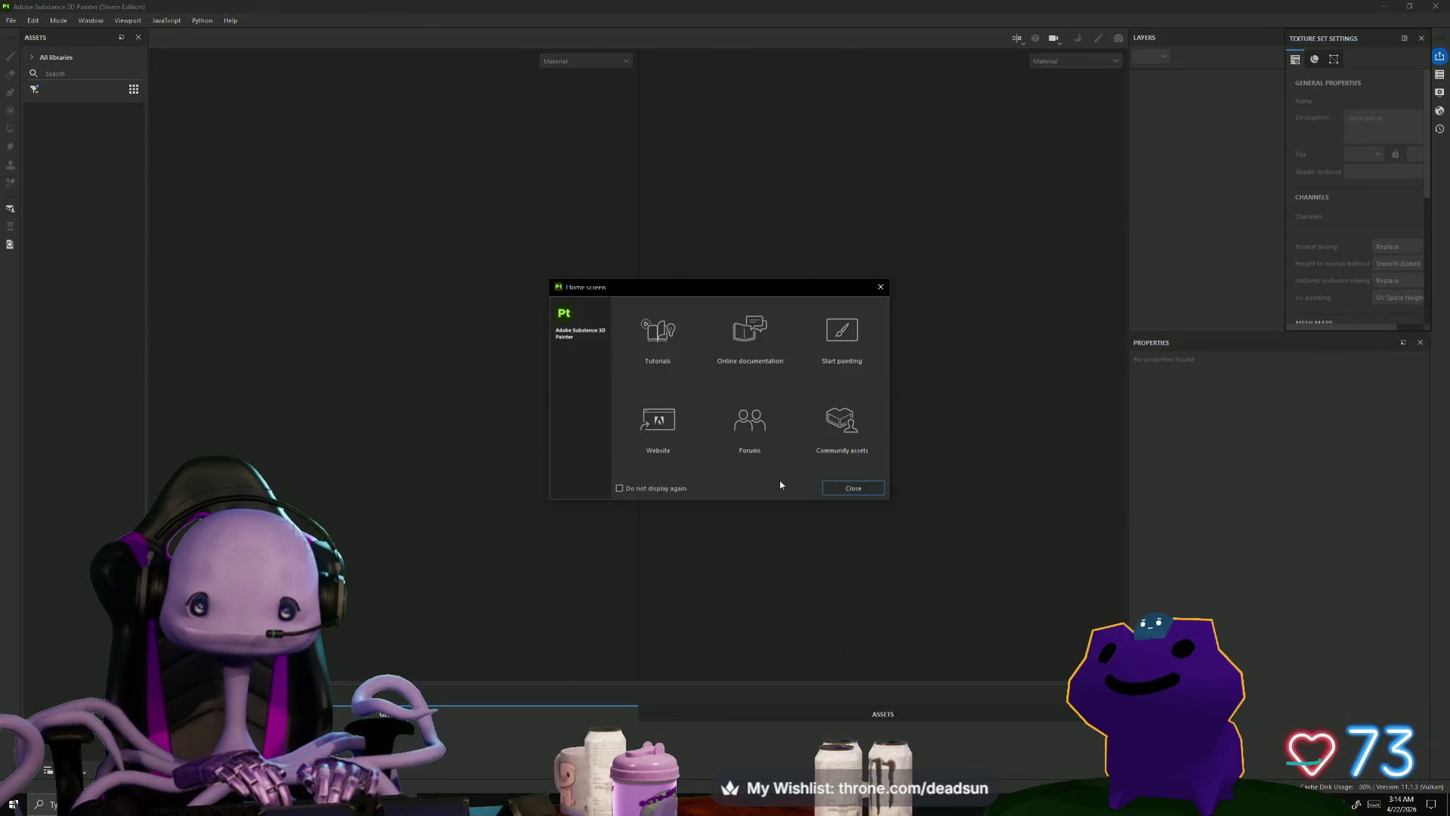
# Step: Dismiss the Painter Home screen and start a new project from the File menu
pyautogui.click(878, 287)
pyautogui.click(34, 22)
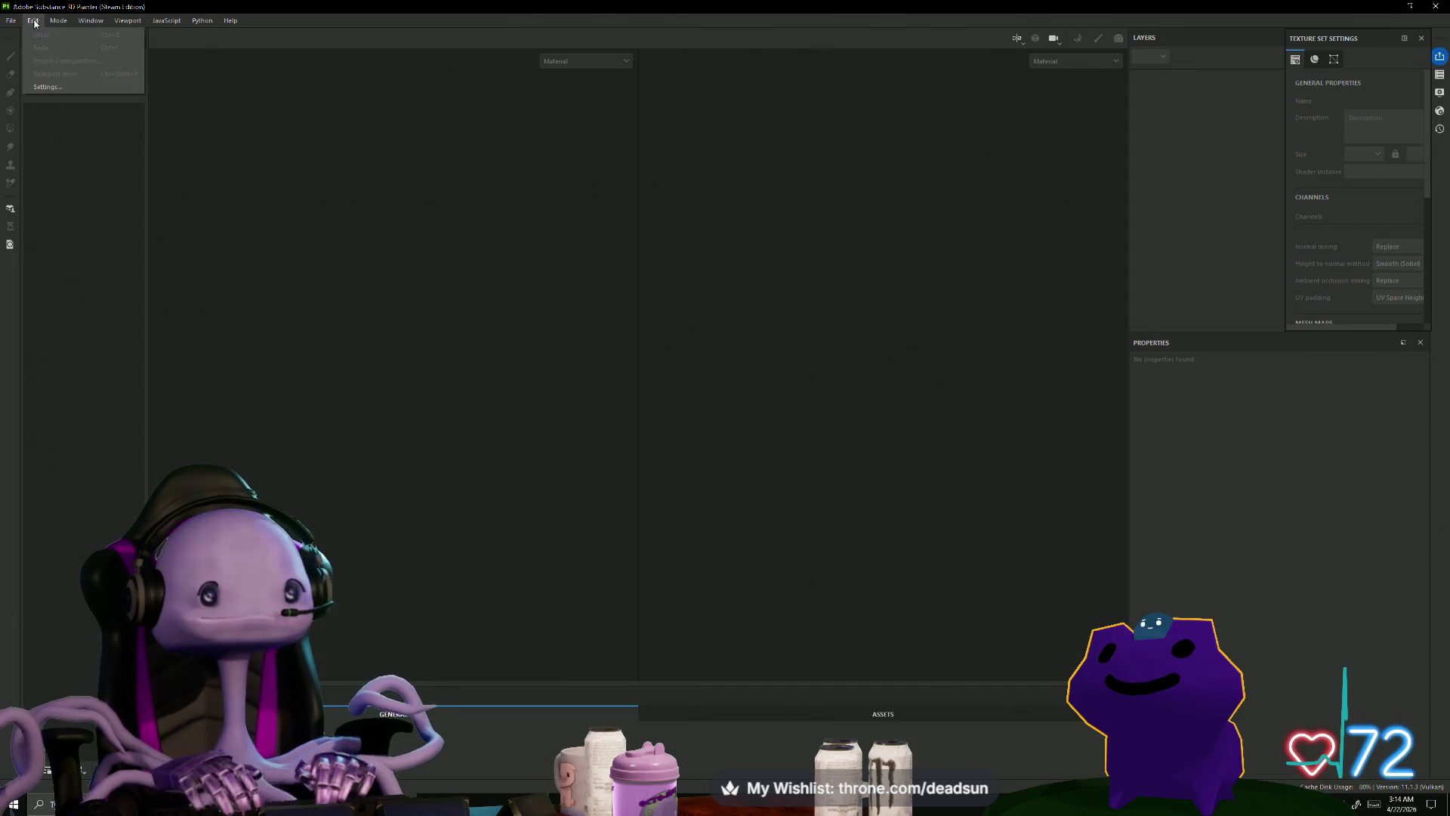
pyautogui.click(33, 20)
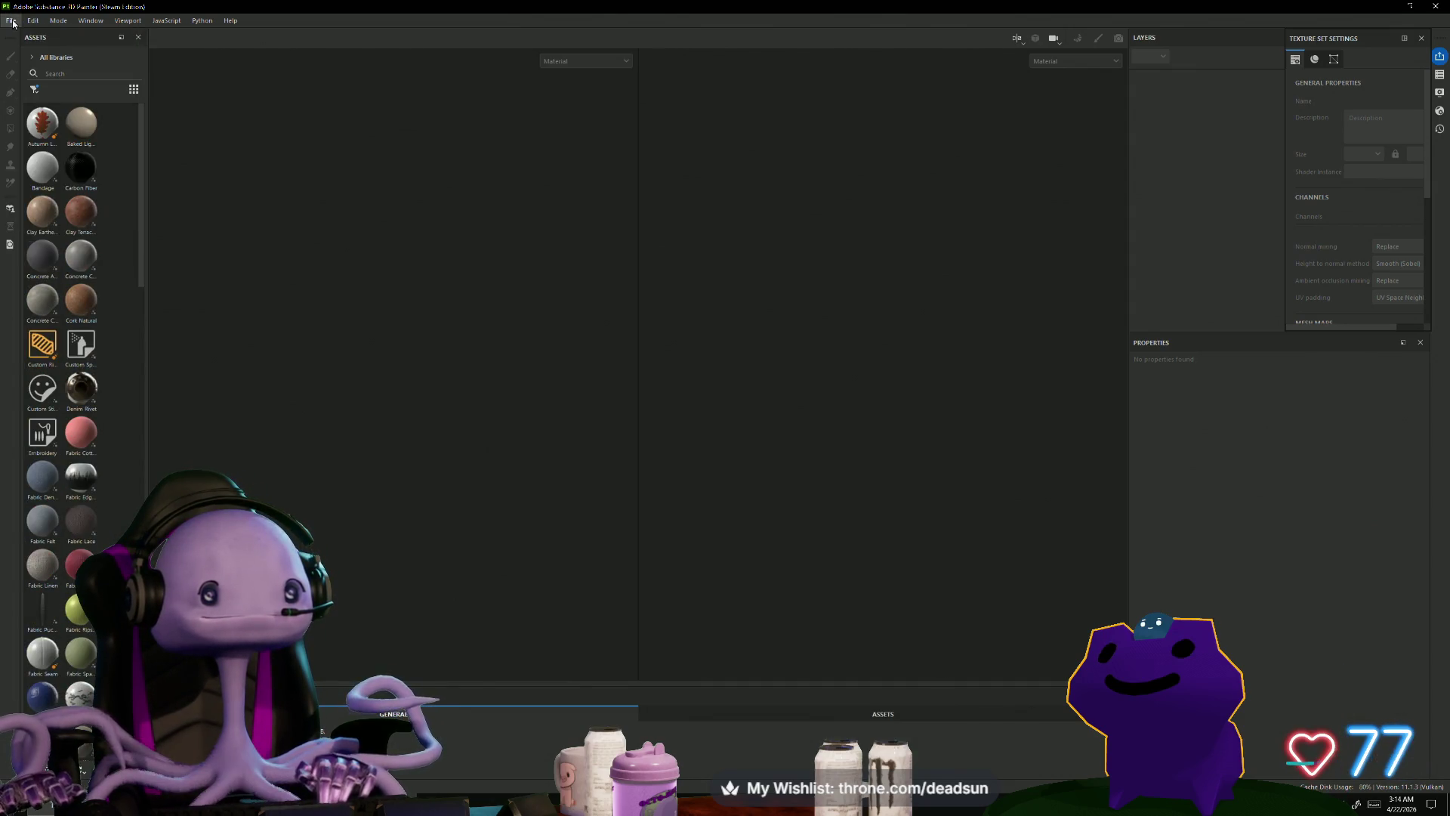
pyautogui.click(13, 22)
pyautogui.click(26, 37)
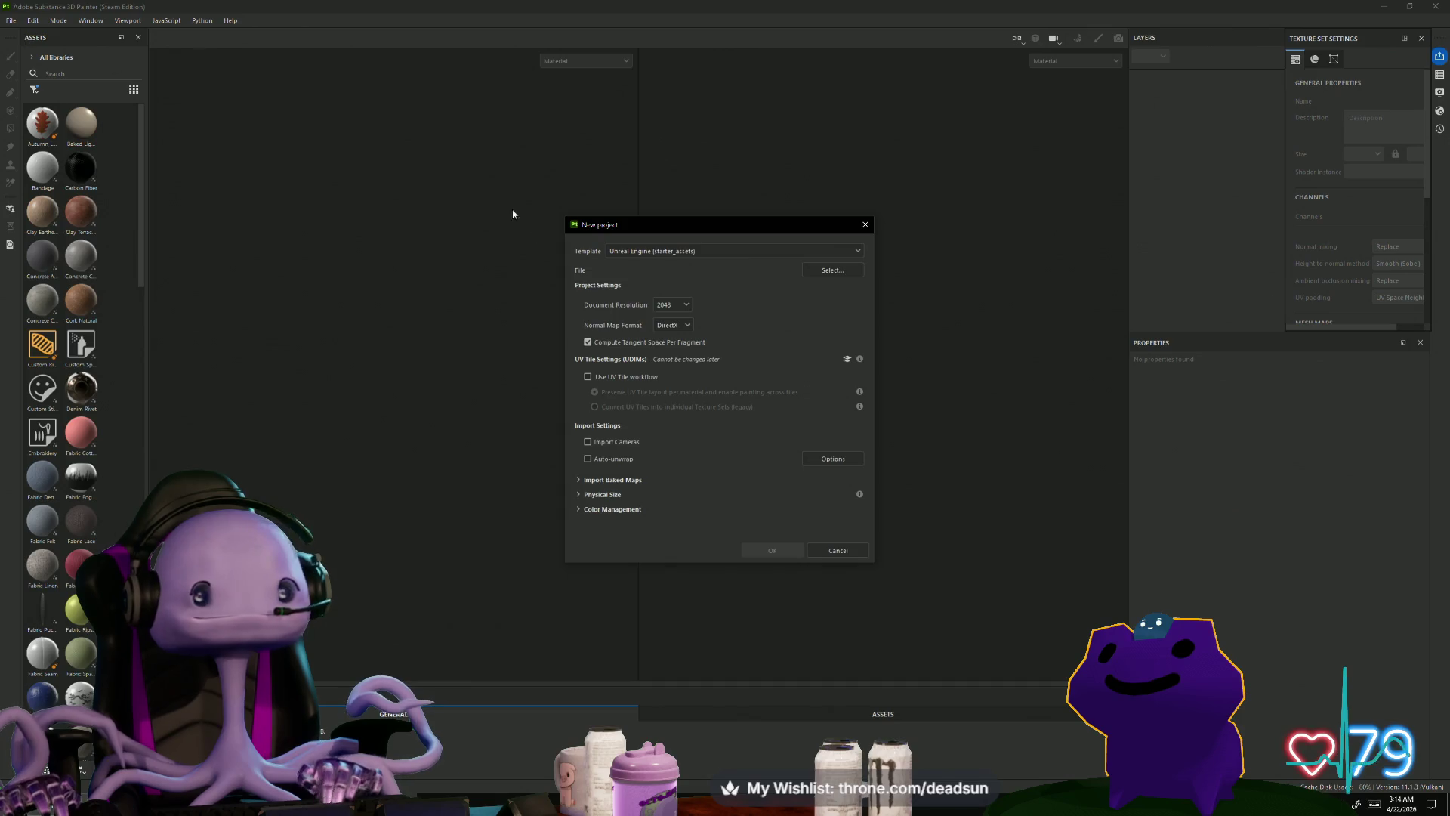
# Step: Choose the Unreal Engine template and the Desktop Barn.fbx mesh, then create the project
pyautogui.click(717, 251)
pyautogui.click(827, 270)
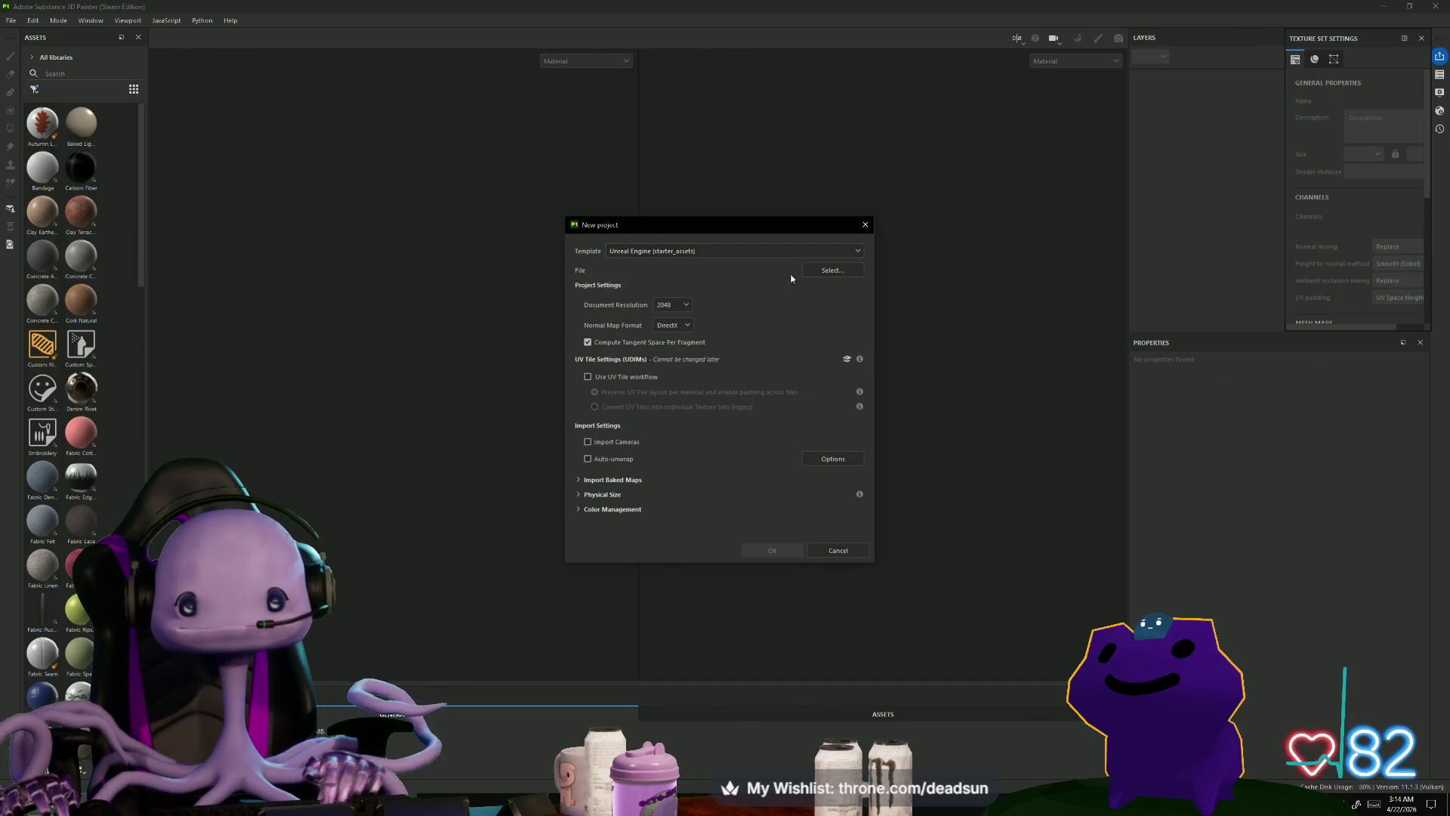
pyautogui.click(831, 269)
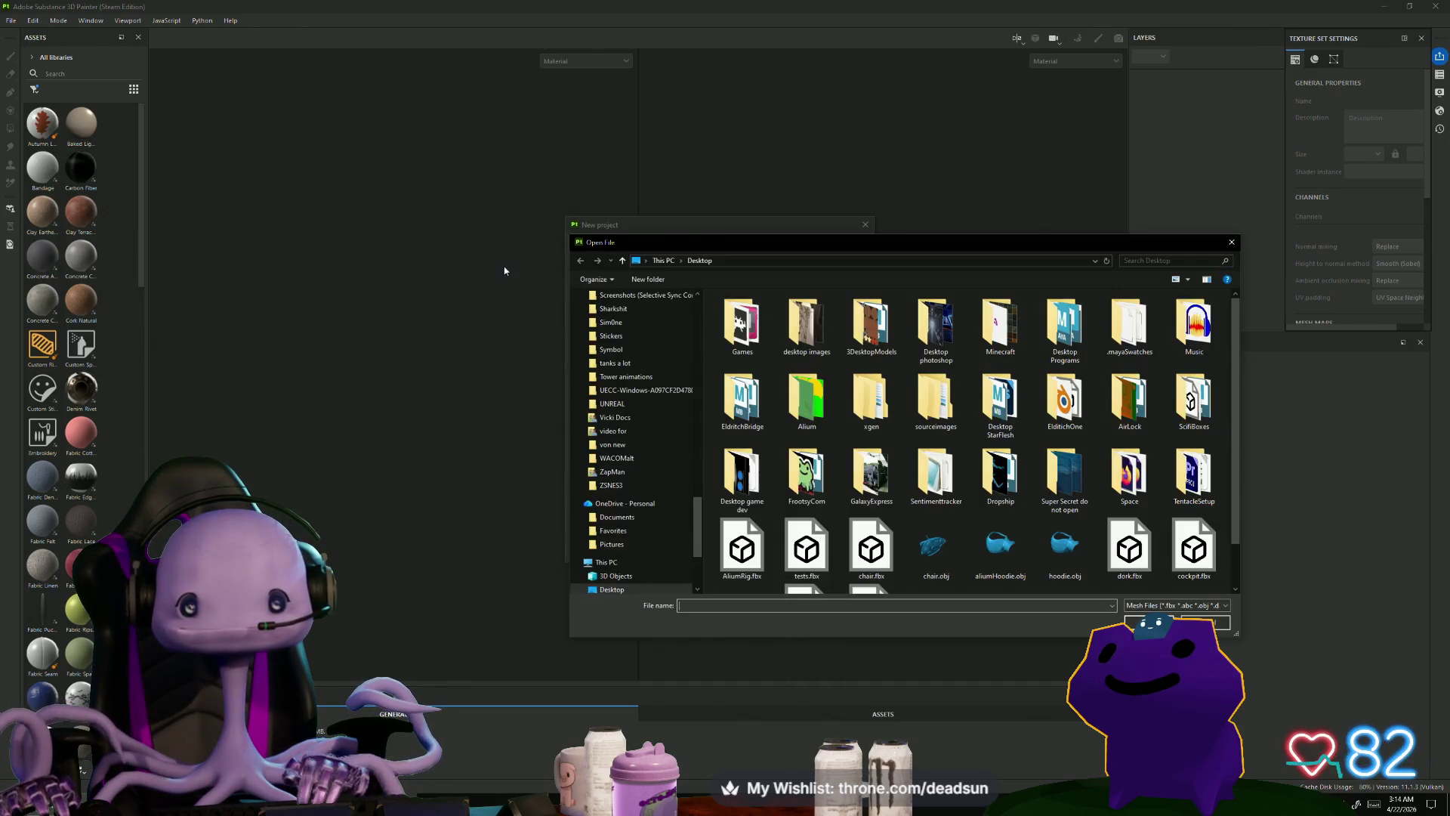
pyautogui.click(884, 545)
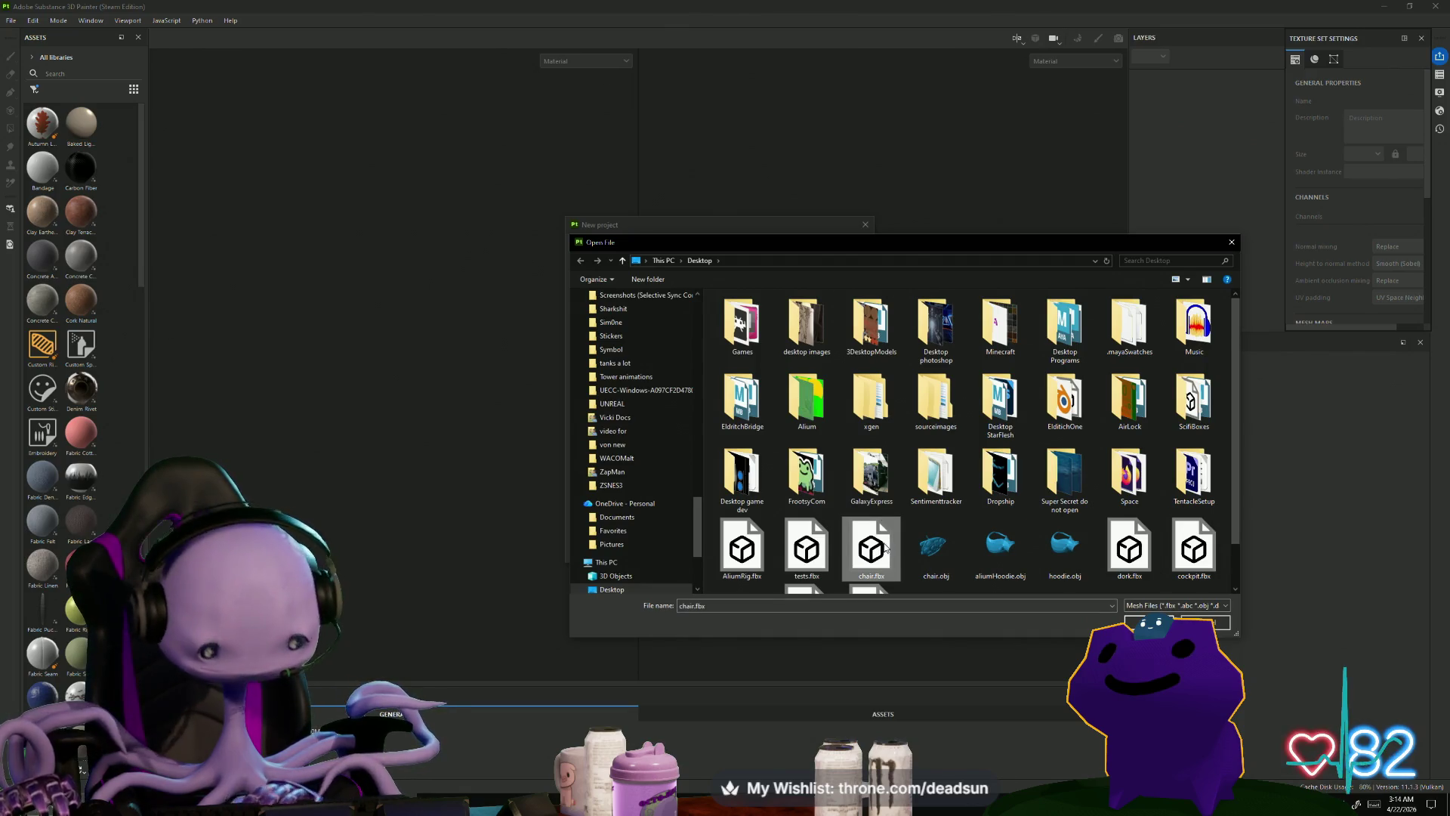
pyautogui.scroll(-1, 885, 548)
pyautogui.click(884, 547)
pyautogui.click(1129, 622)
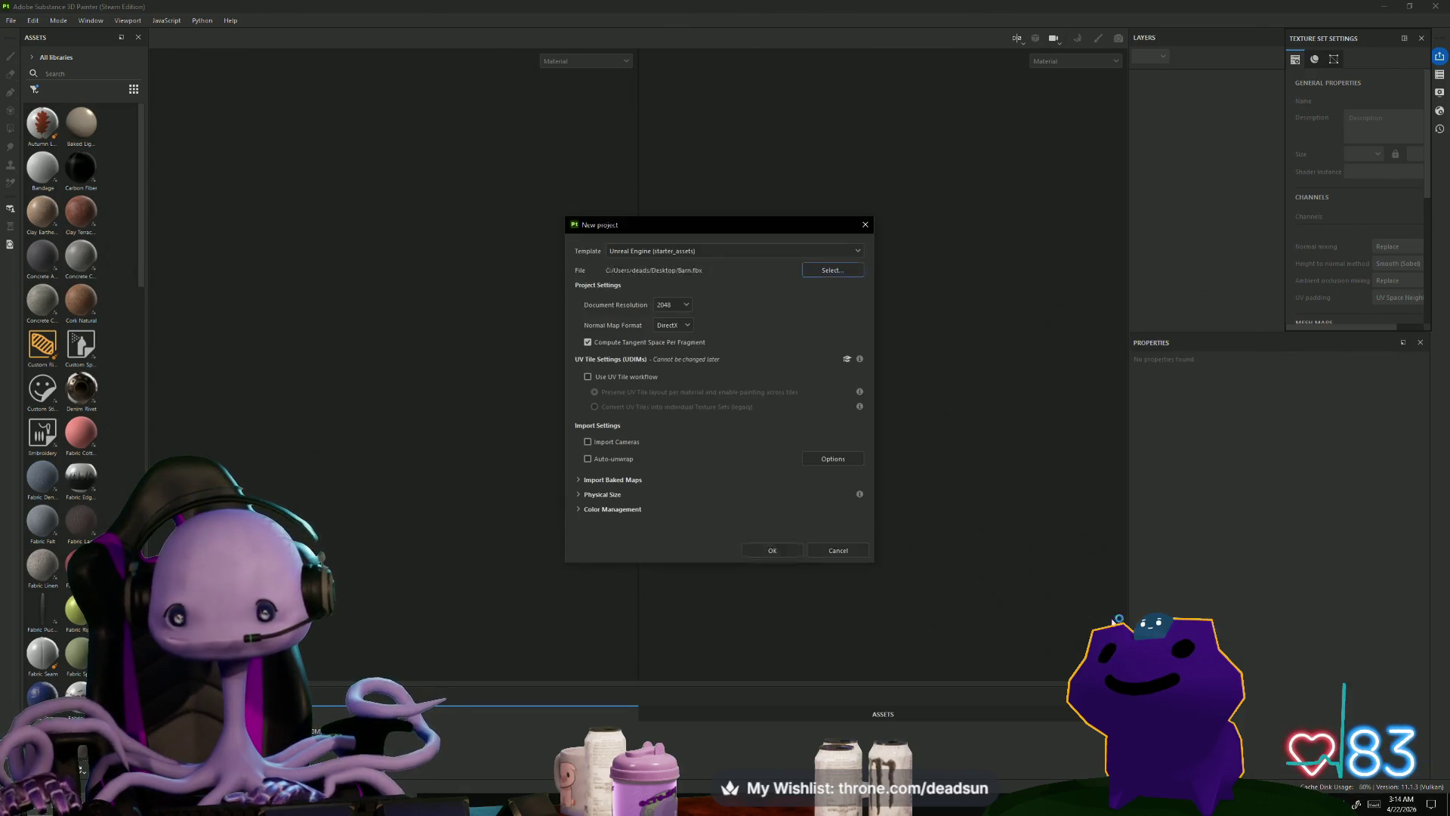
pyautogui.click(763, 554)
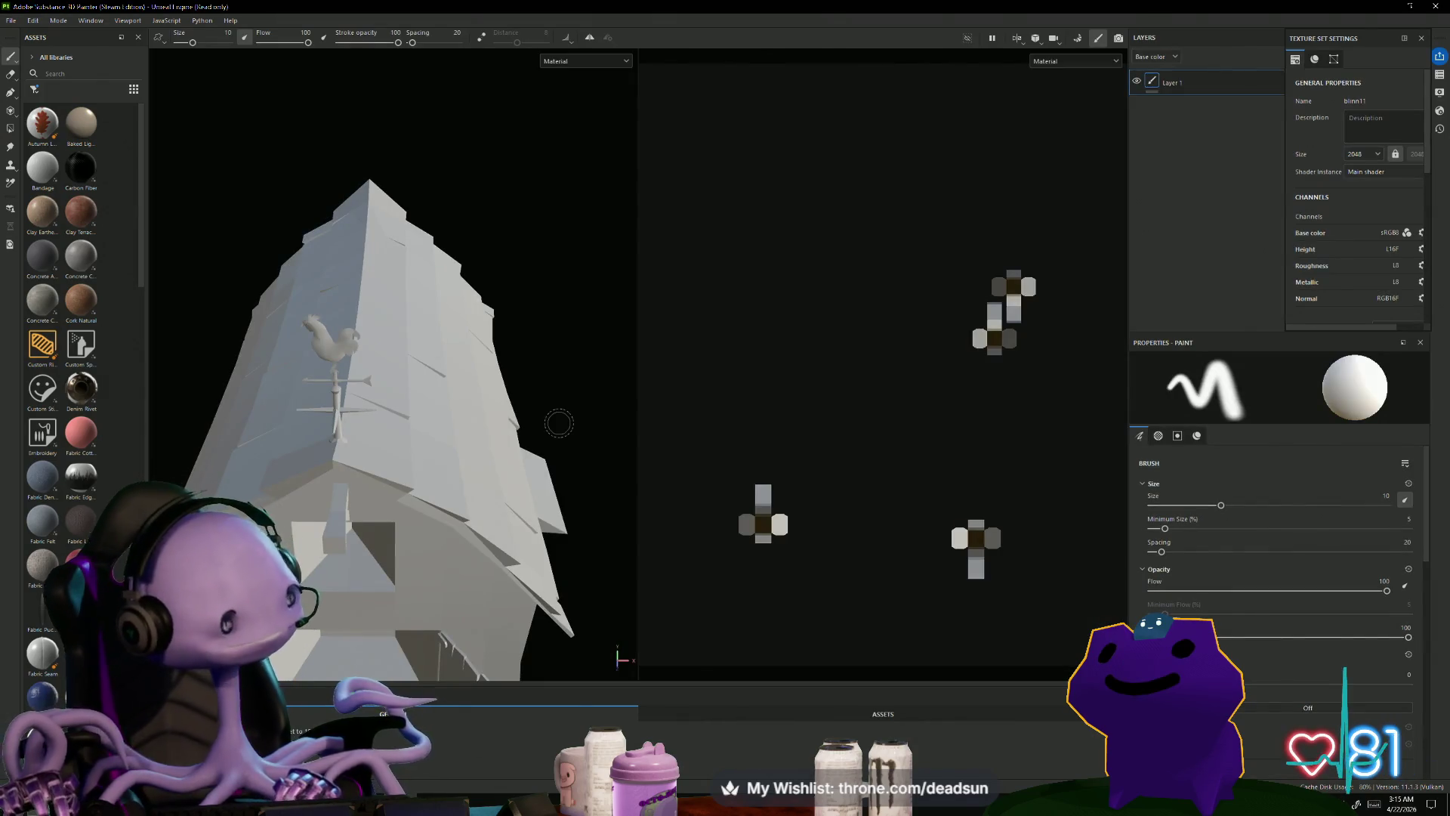
# Step: Bake the barn's 2048 mesh maps, then return to painting mode
pyautogui.moveTo(510, 440)
pyautogui.keyDown('alt'); pyautogui.mouseDown()
pyautogui.moveTo(428, 417)
pyautogui.moveTo(404, 361)
pyautogui.moveTo(377, 424)
pyautogui.moveTo(438, 453)
pyautogui.mouseUp(); pyautogui.keyUp('alt')
pyautogui.moveTo(438, 454)
pyautogui.keyDown('alt'); pyautogui.mouseDown(button='middle')
pyautogui.moveTo(467, 473)
pyautogui.moveTo(446, 478)
pyautogui.mouseUp(button='middle'); pyautogui.keyUp('alt')
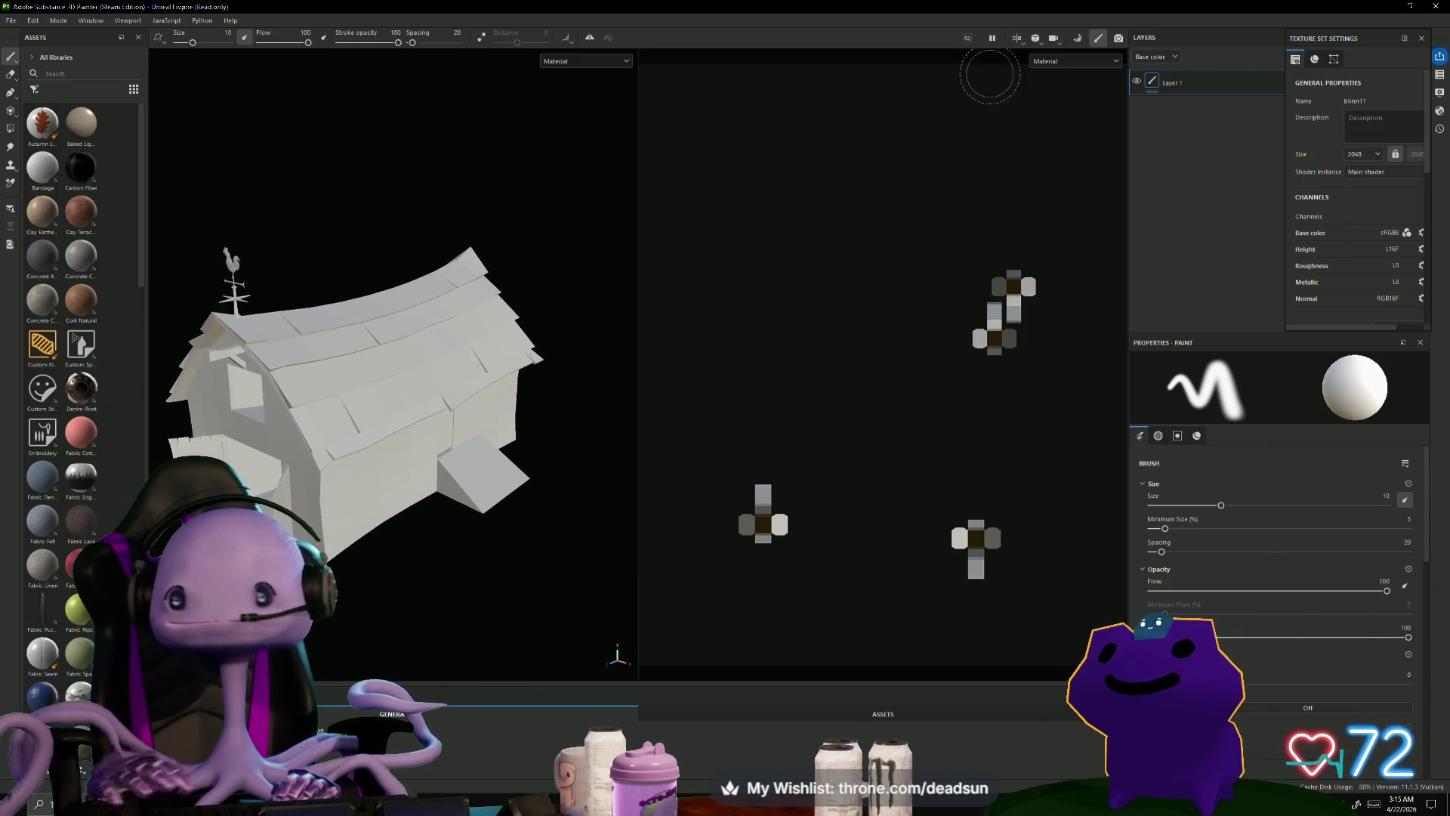
pyautogui.click(1075, 38)
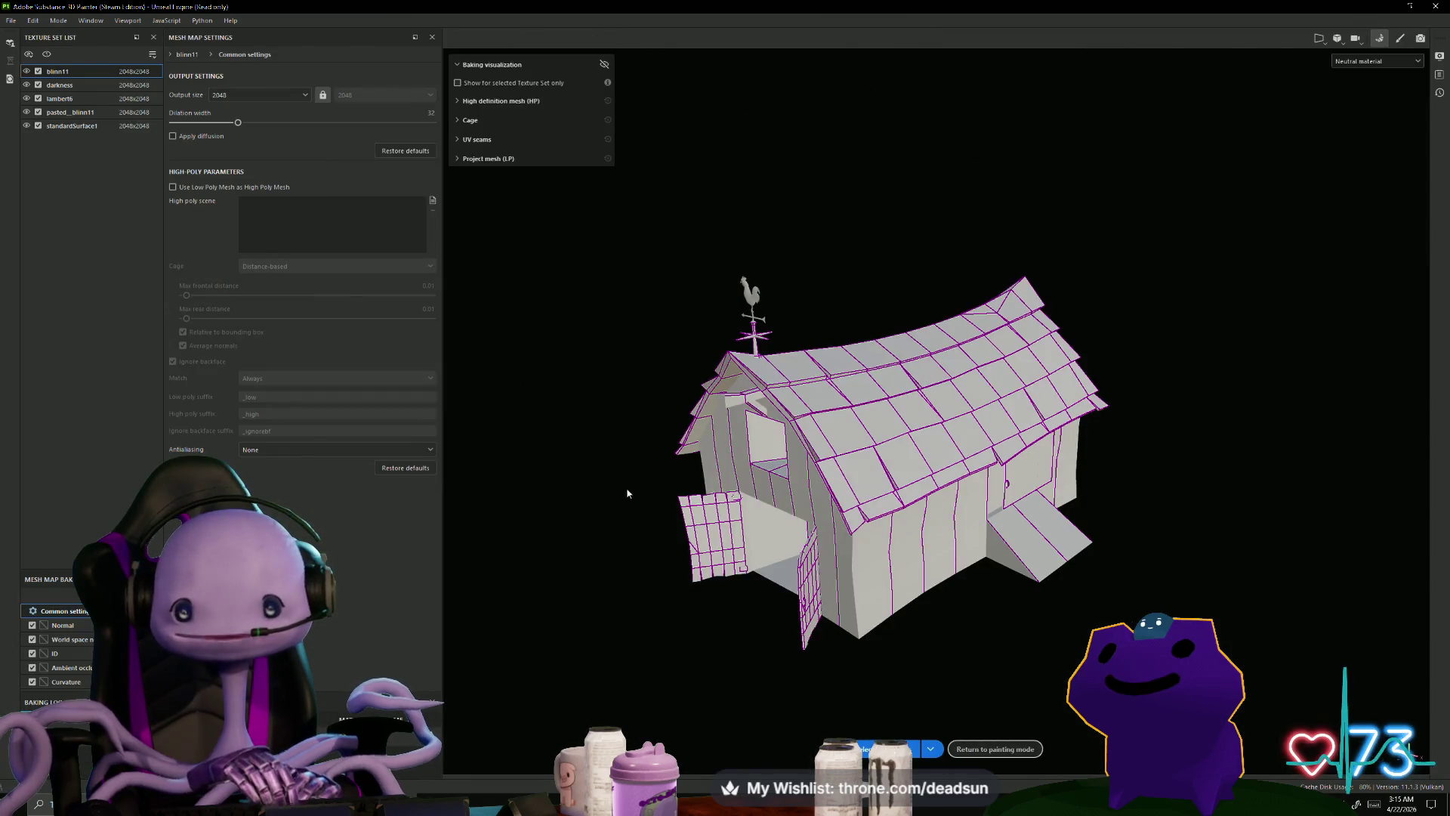
pyautogui.click(847, 749)
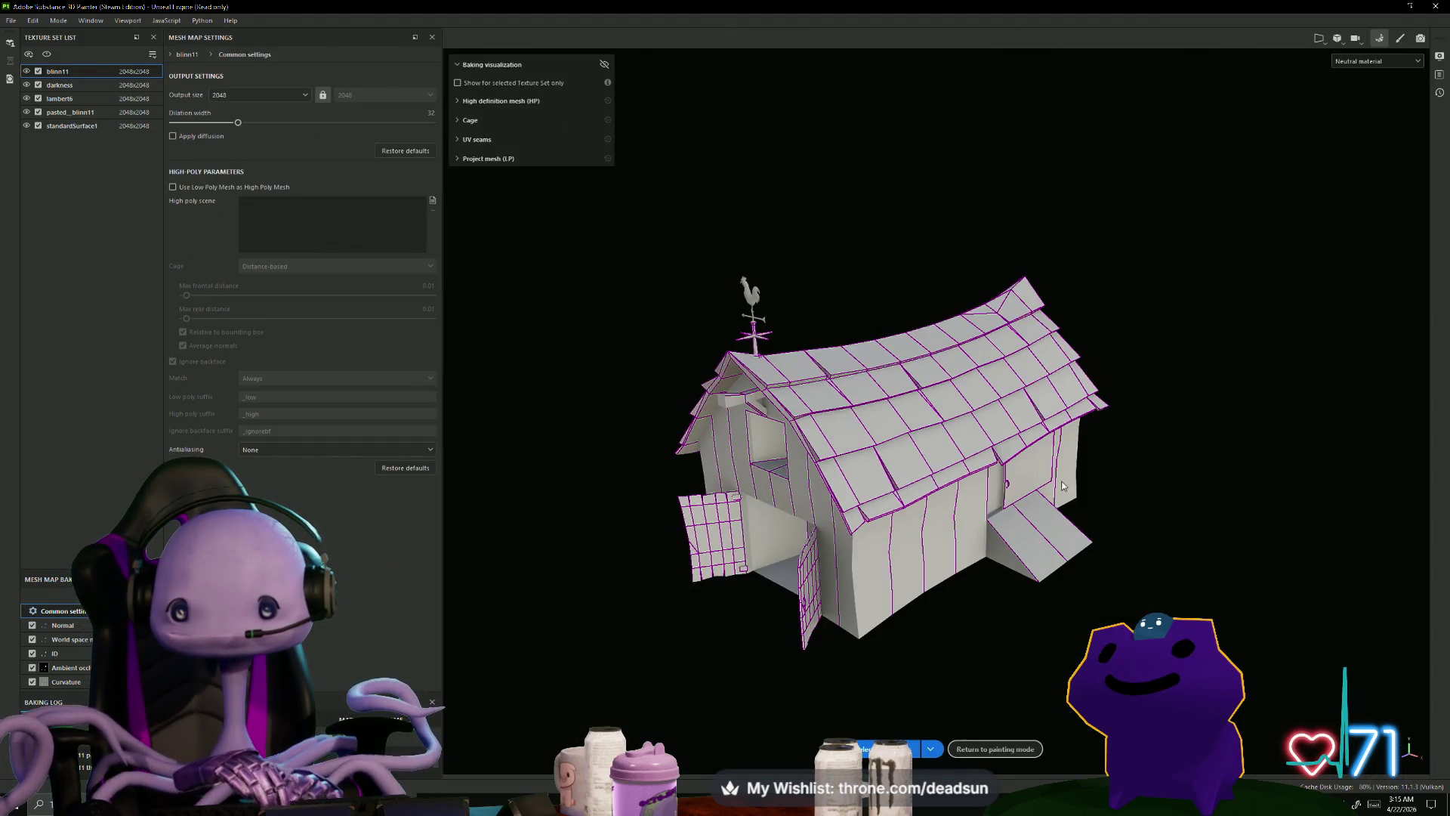
pyautogui.click(1407, 40)
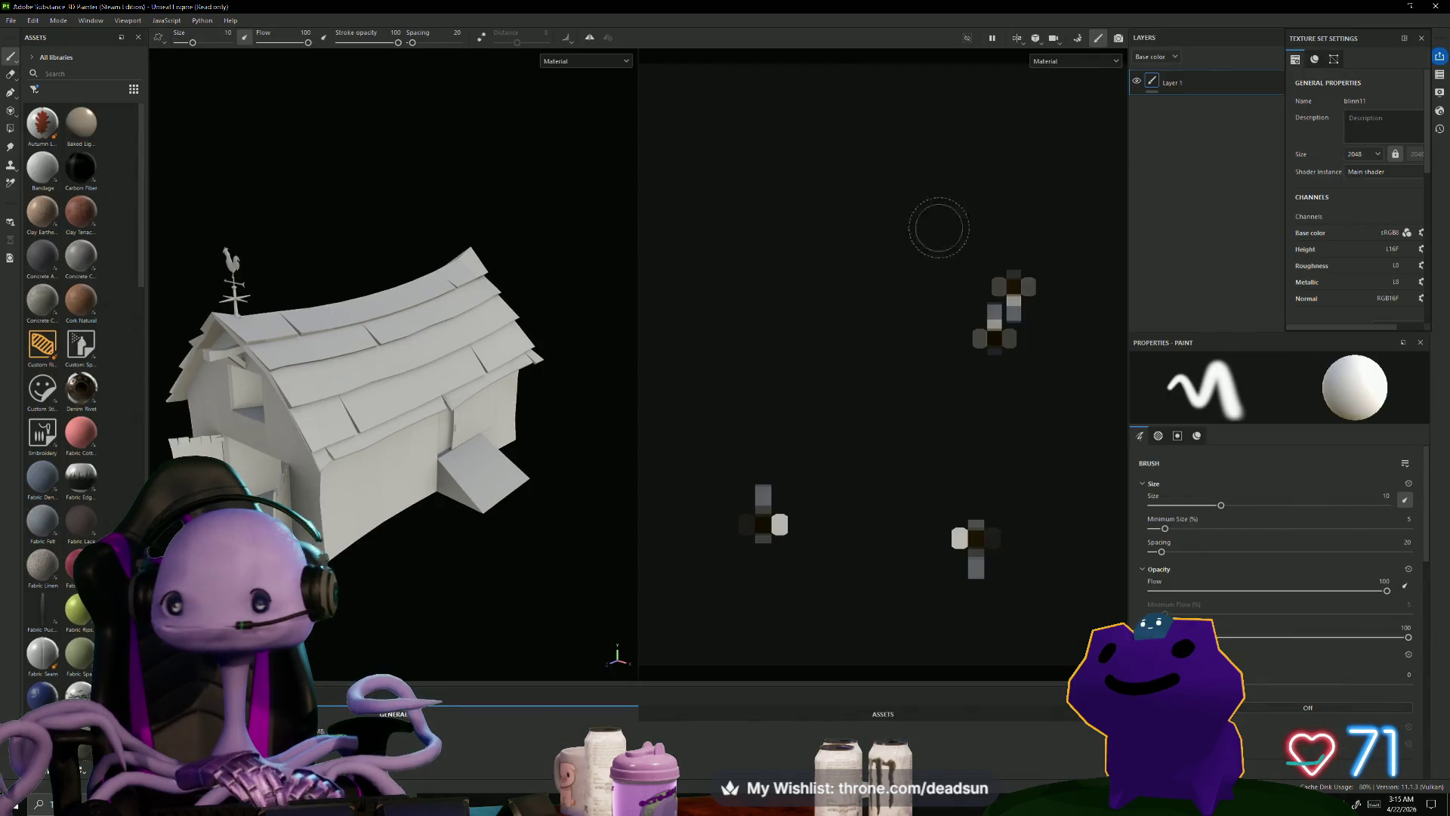
pyautogui.moveTo(341, 597)
pyautogui.keyDown('alt'); pyautogui.mouseDown()
pyautogui.moveTo(583, 592)
pyautogui.moveTo(453, 665)
pyautogui.mouseUp(); pyautogui.keyUp('alt')
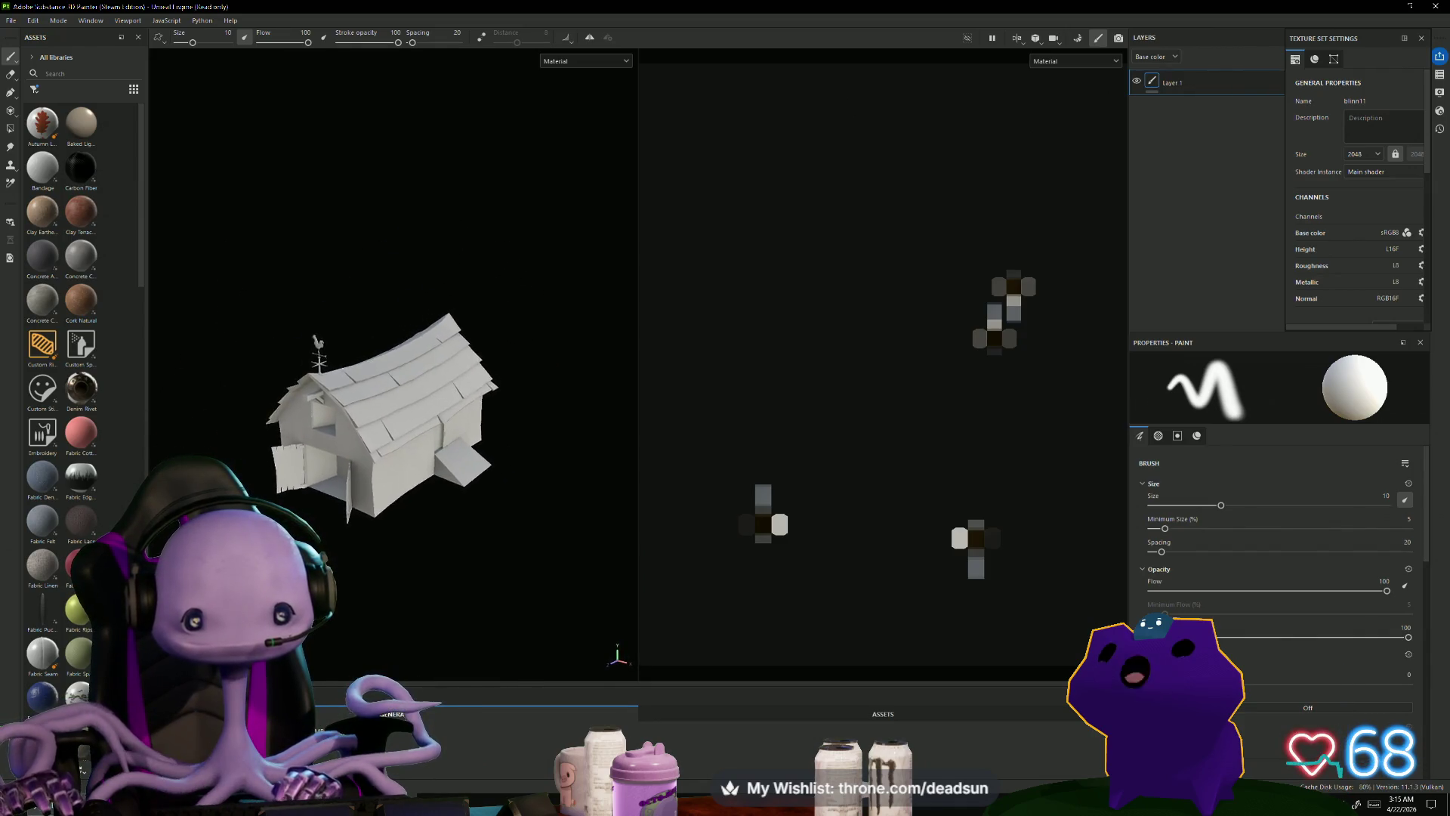
pyautogui.moveTo(483, 574)
pyautogui.keyDown('alt'); pyautogui.mouseDown()
pyautogui.moveTo(498, 578)
pyautogui.moveTo(383, 606)
pyautogui.moveTo(382, 592)
pyautogui.moveTo(453, 608)
pyautogui.moveTo(521, 586)
pyautogui.moveTo(443, 605)
pyautogui.moveTo(437, 666)
pyautogui.moveTo(415, 602)
pyautogui.mouseUp(); pyautogui.keyUp('alt')
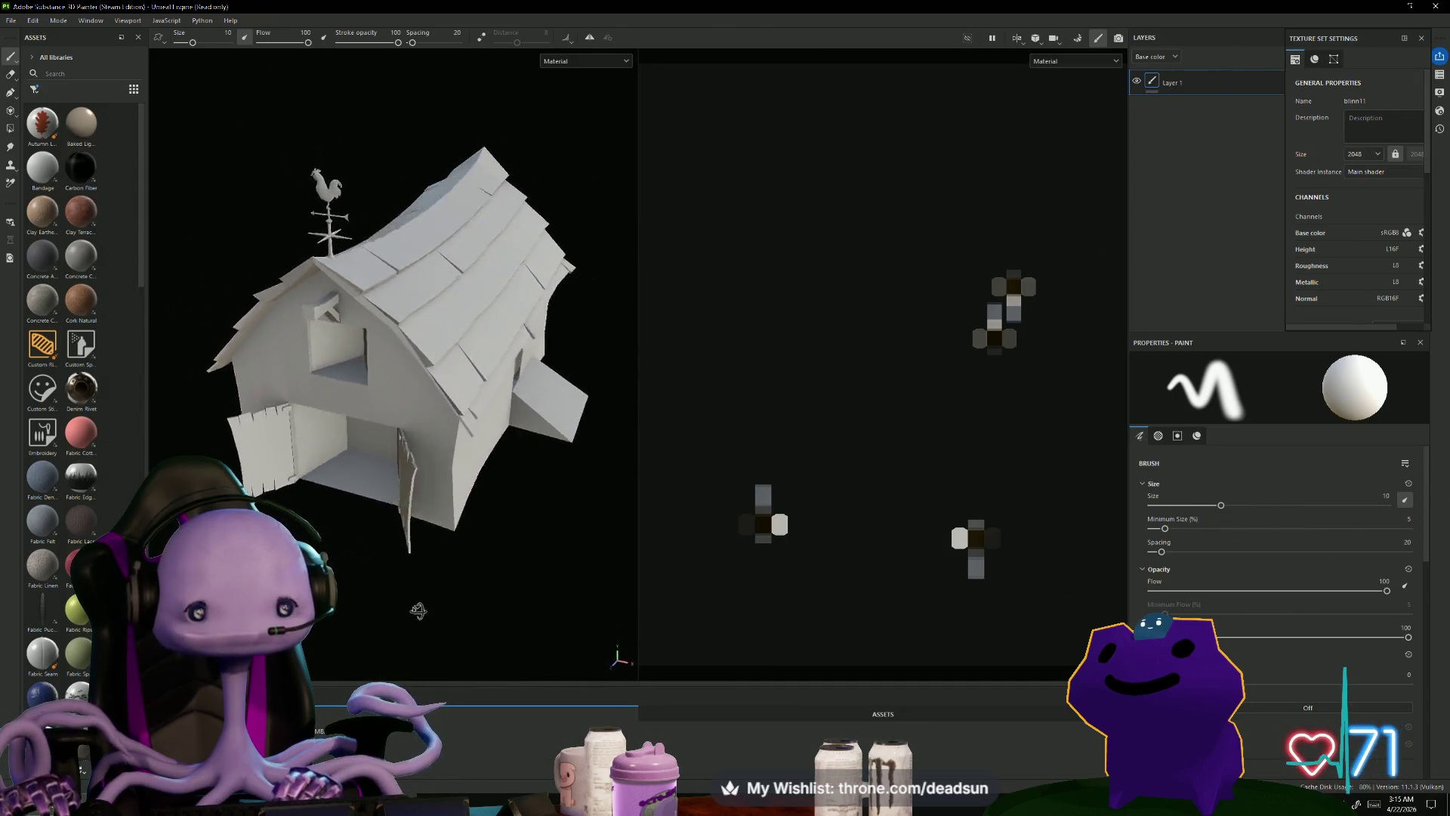
pyautogui.scroll(5, 415, 603)
pyautogui.moveTo(528, 612)
pyautogui.keyDown('alt'); pyautogui.mouseDown()
pyautogui.moveTo(379, 609)
pyautogui.moveTo(469, 625)
pyautogui.moveTo(497, 591)
pyautogui.moveTo(479, 524)
pyautogui.moveTo(363, 619)
pyautogui.mouseUp(); pyautogui.keyUp('alt')
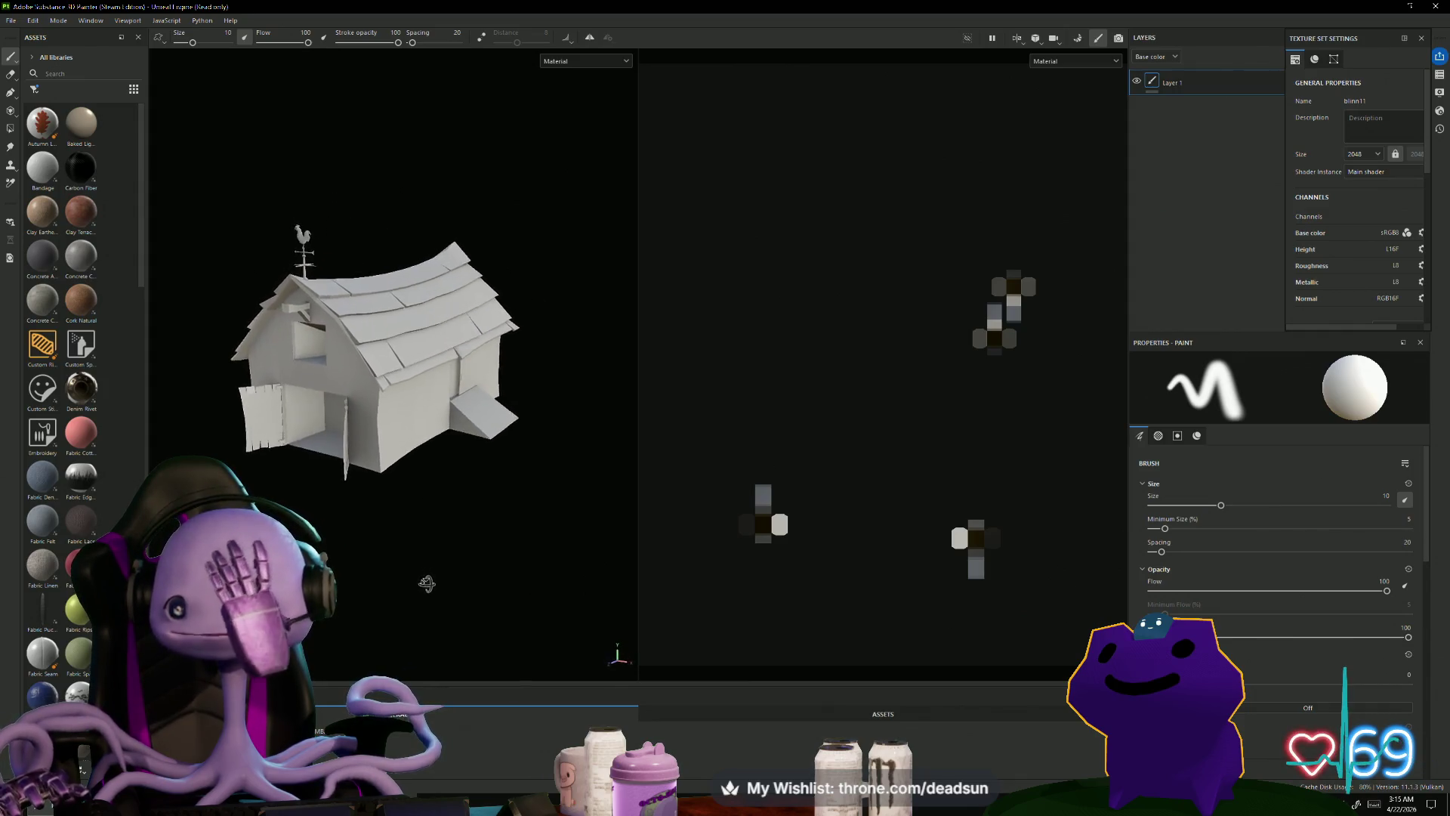
pyautogui.keyDown('alt'); pyautogui.moveTo(428, 611); pyautogui.dragTo(441, 559); pyautogui.keyUp('alt')
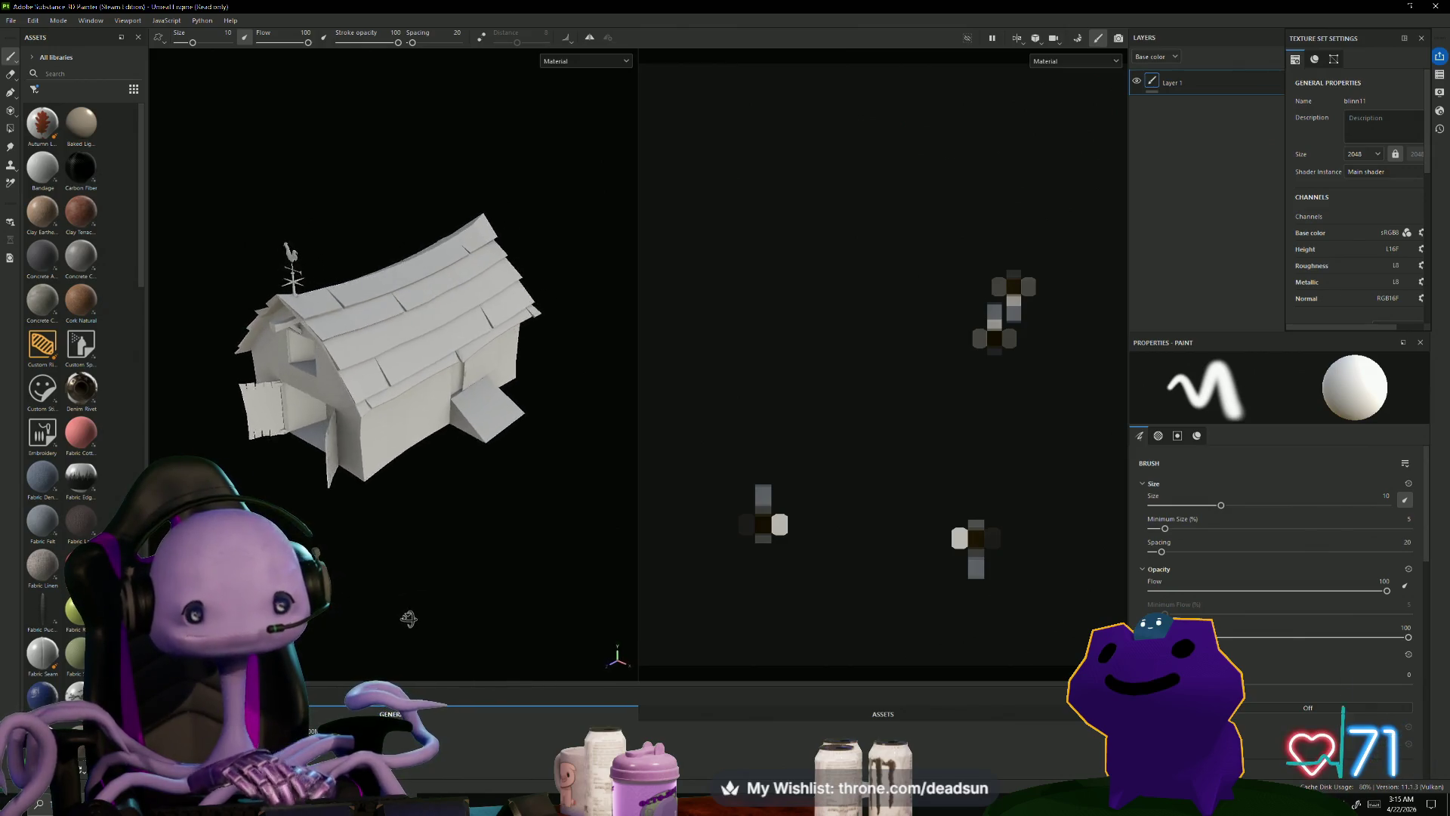
pyautogui.keyDown('alt'); pyautogui.moveTo(436, 643); pyautogui.dragTo(442, 658, button='right'); pyautogui.keyUp('alt')
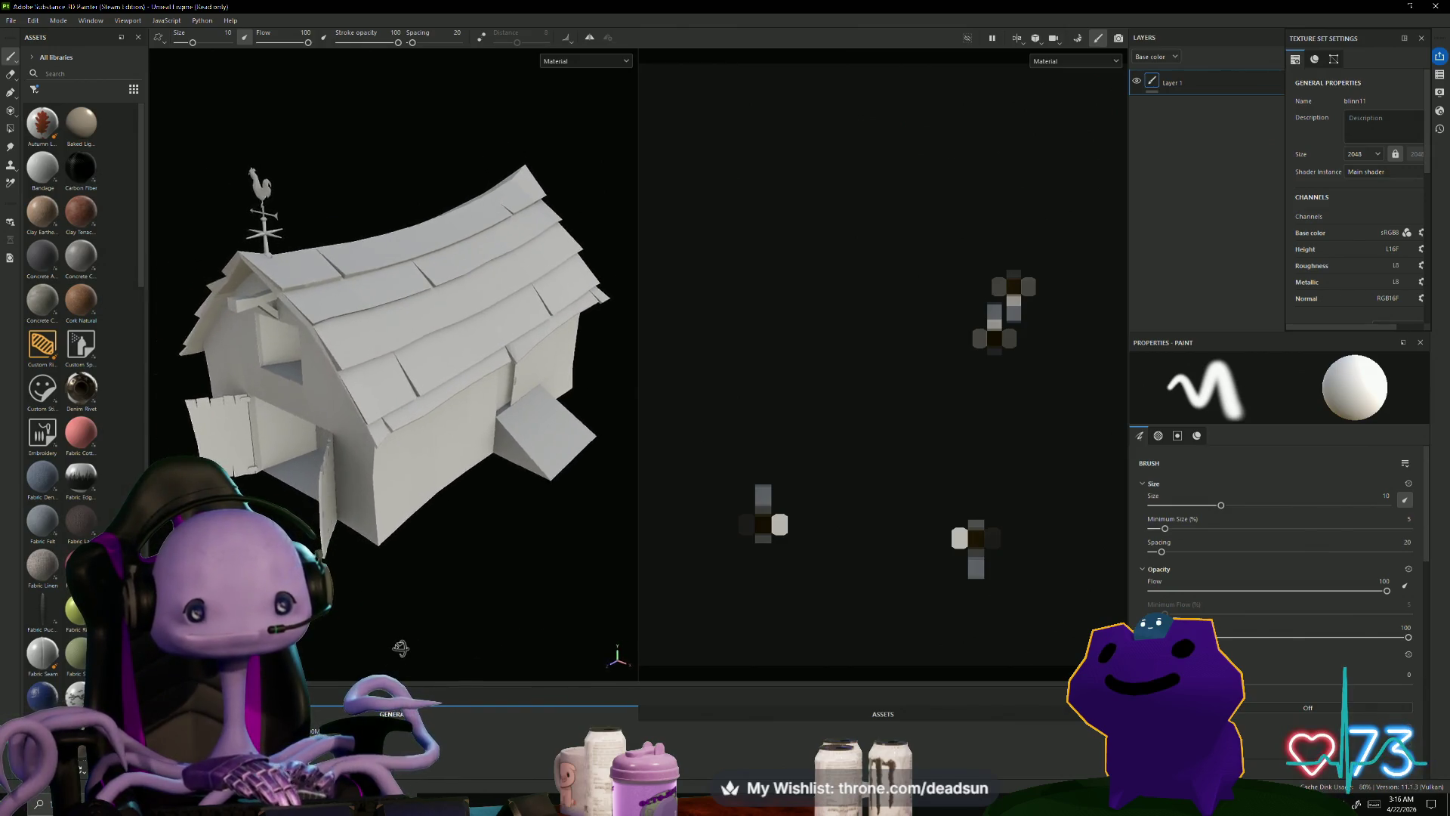
pyautogui.moveTo(423, 612)
pyautogui.keyDown('alt'); pyautogui.mouseDown()
pyautogui.moveTo(423, 582)
pyautogui.moveTo(425, 627)
pyautogui.moveTo(409, 633)
pyautogui.moveTo(395, 492)
pyautogui.moveTo(401, 655)
pyautogui.moveTo(405, 638)
pyautogui.moveTo(371, 605)
pyautogui.mouseUp(); pyautogui.keyUp('alt')
pyautogui.keyDown('alt'); pyautogui.moveTo(364, 603); pyautogui.dragTo(397, 625, button='middle'); pyautogui.keyUp('alt')
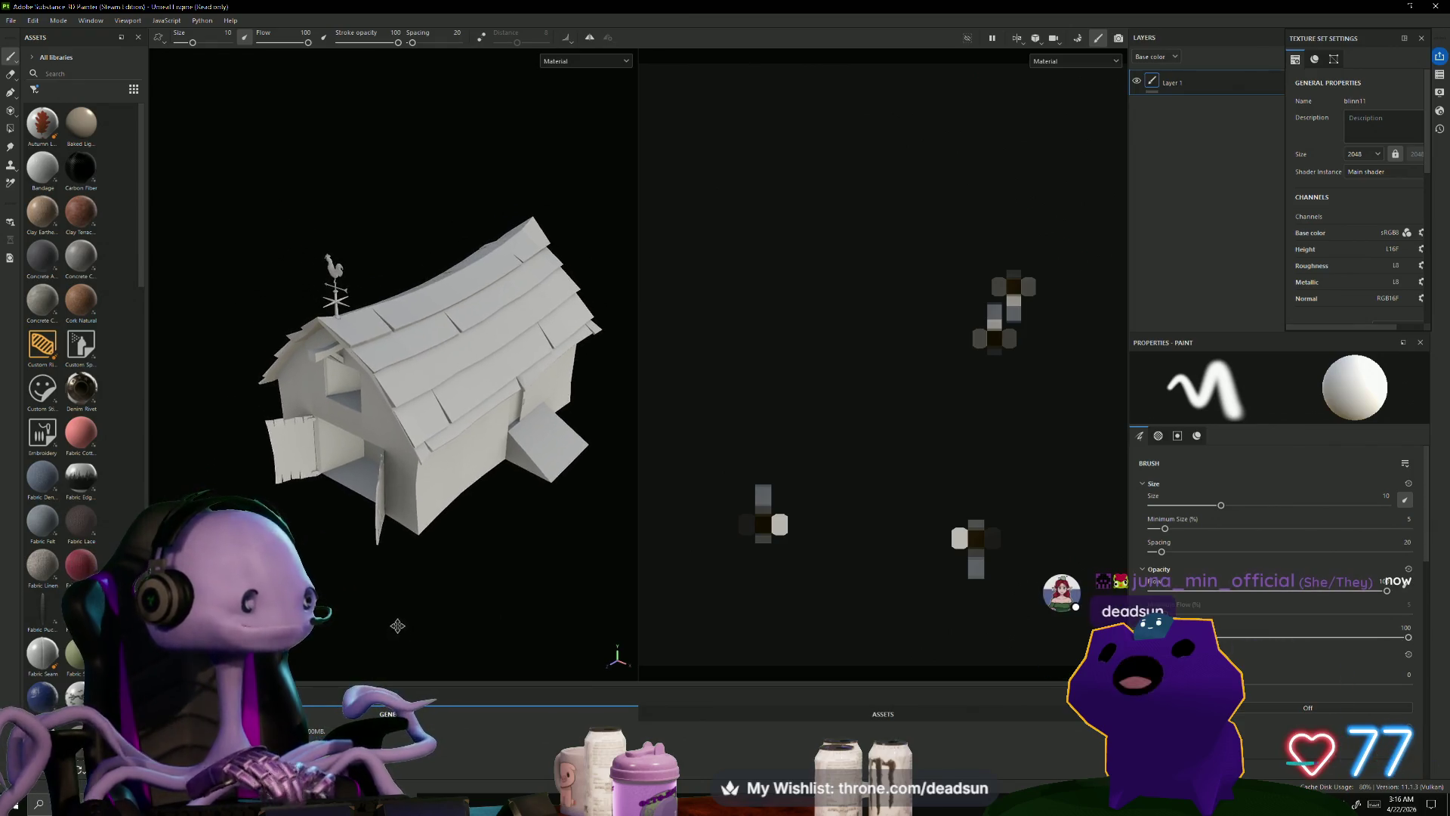
pyautogui.keyDown('alt'); pyautogui.moveTo(348, 597); pyautogui.dragTo(416, 586); pyautogui.keyUp('alt')
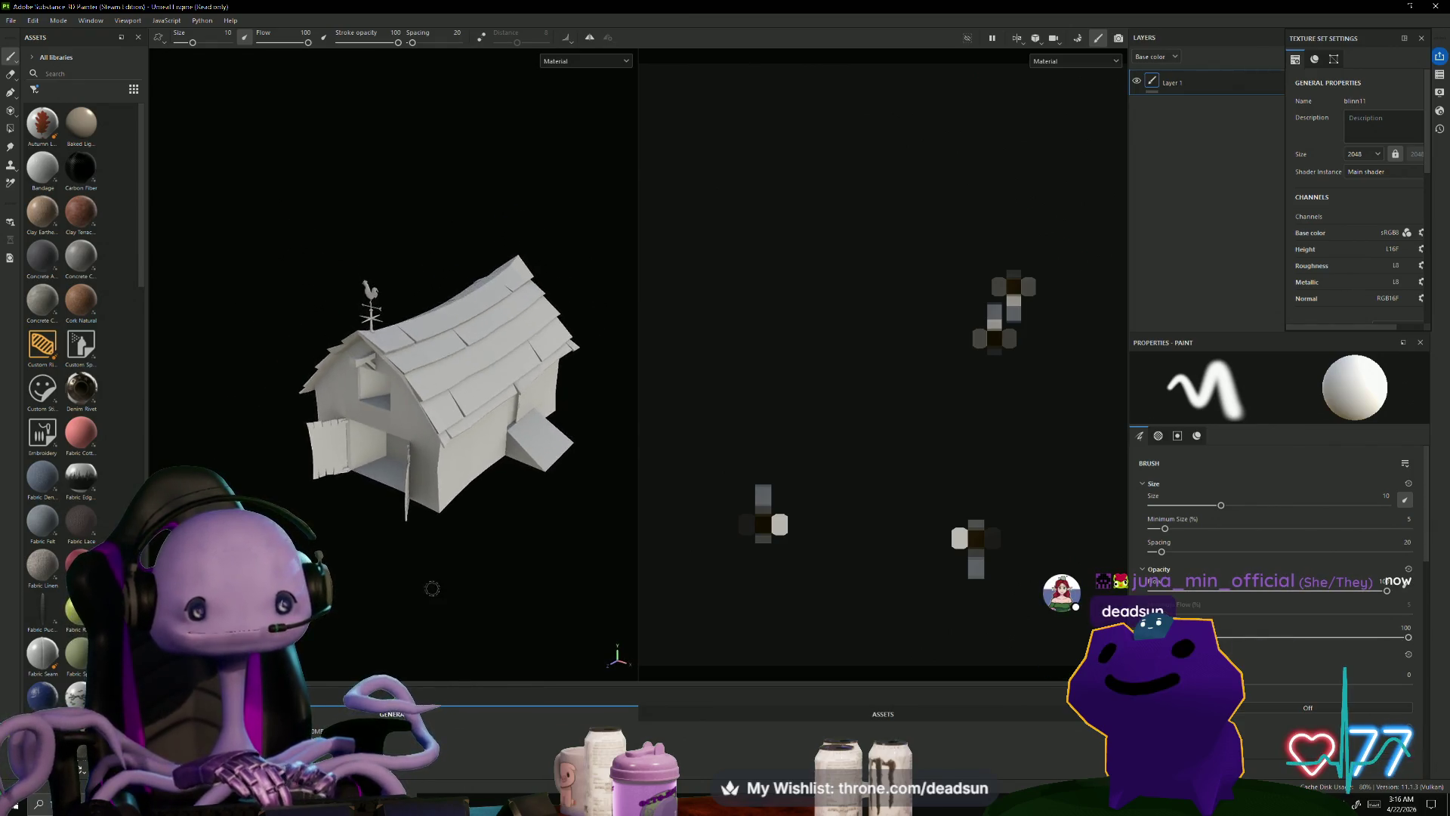
pyautogui.moveTo(551, 592)
pyautogui.keyDown('alt'); pyautogui.mouseDown()
pyautogui.moveTo(534, 573)
pyautogui.moveTo(411, 624)
pyautogui.moveTo(534, 690)
pyautogui.mouseUp(); pyautogui.keyUp('alt')
pyautogui.scroll(5, 652, 599)
pyautogui.scroll(-5, 652, 599)
pyautogui.moveTo(652, 600)
pyautogui.keyDown('alt'); pyautogui.mouseDown()
pyautogui.moveTo(851, 589)
pyautogui.moveTo(453, 615)
pyautogui.moveTo(411, 604)
pyautogui.moveTo(423, 574)
pyautogui.moveTo(443, 587)
pyautogui.moveTo(406, 643)
pyautogui.moveTo(431, 619)
pyautogui.moveTo(421, 628)
pyautogui.moveTo(445, 626)
pyautogui.moveTo(332, 631)
pyautogui.mouseUp(); pyautogui.keyUp('alt')
pyautogui.scroll(-10, 75, 529)
pyautogui.scroll(-10, 51, 302)
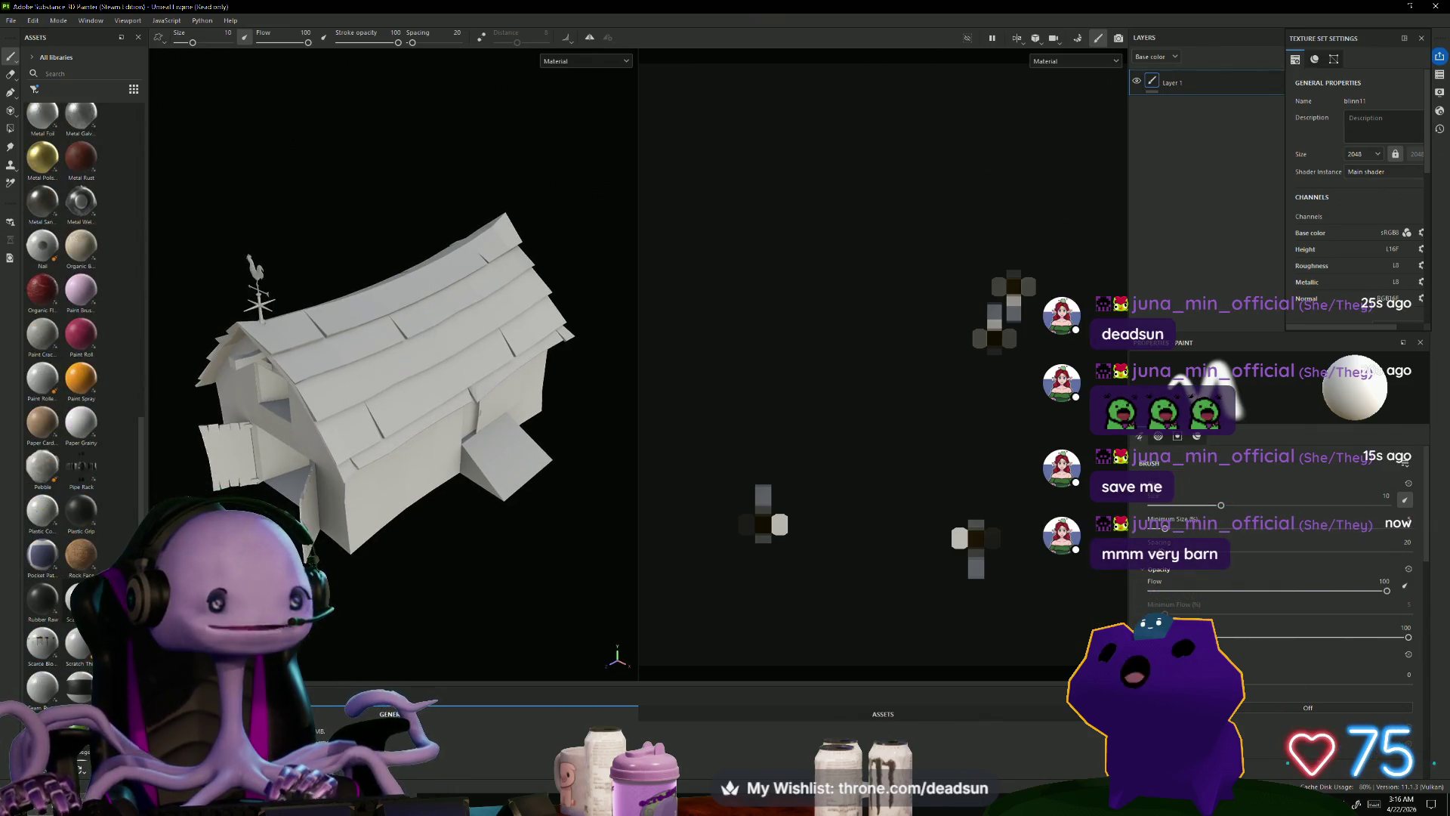
pyautogui.scroll(-10, 52, 340)
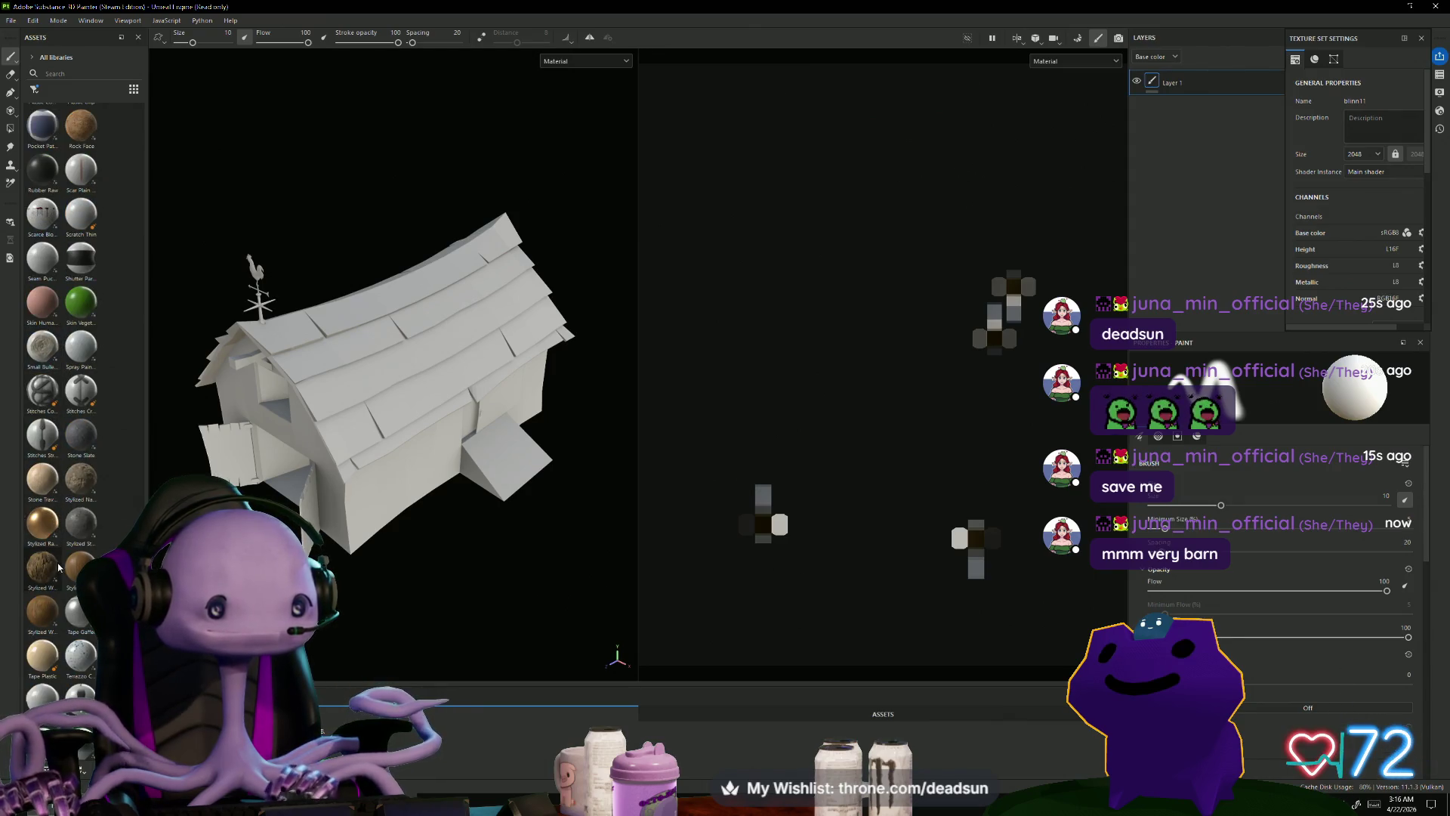
pyautogui.scroll(-3, 70, 555)
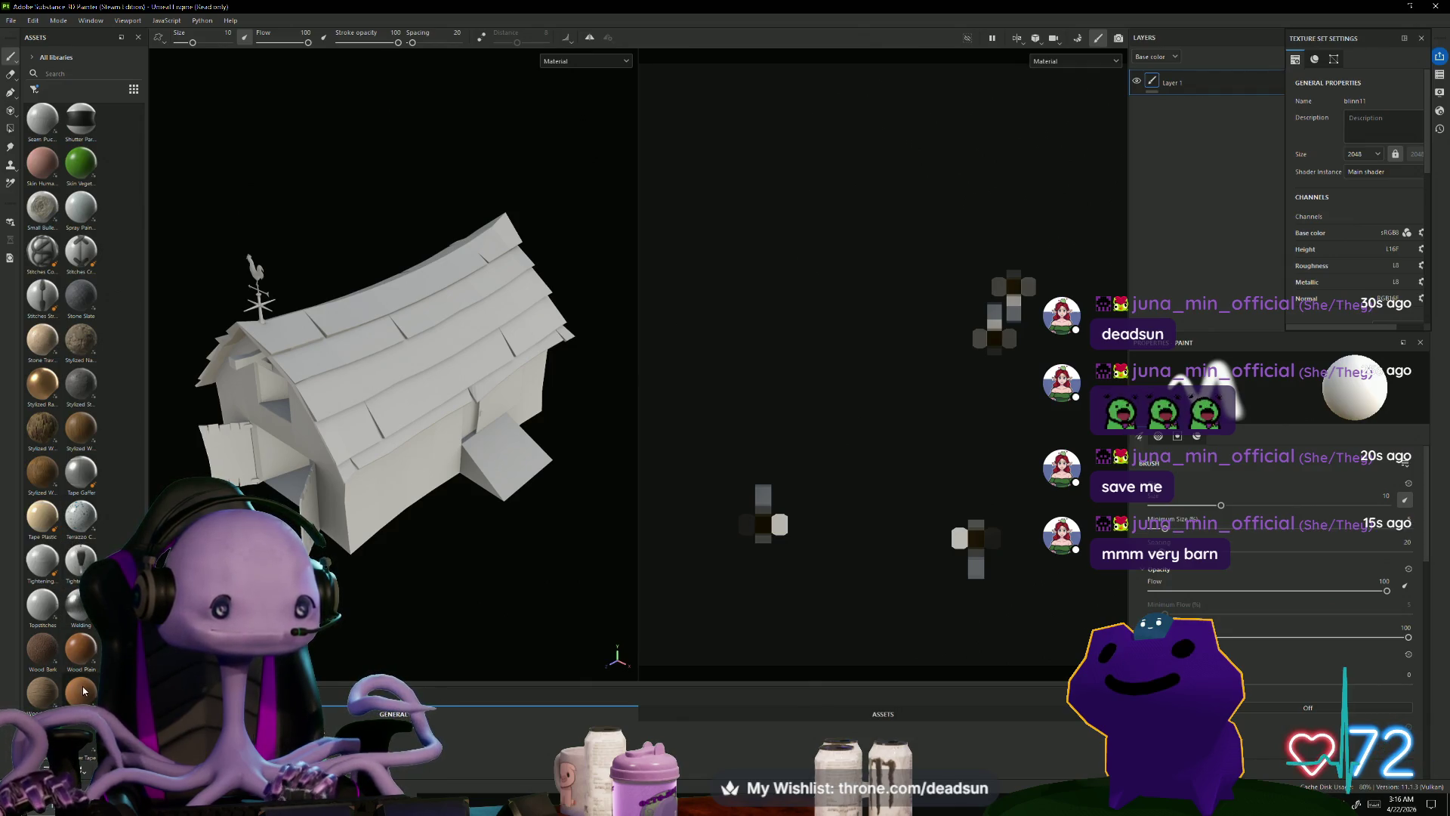
pyautogui.moveTo(88, 686)
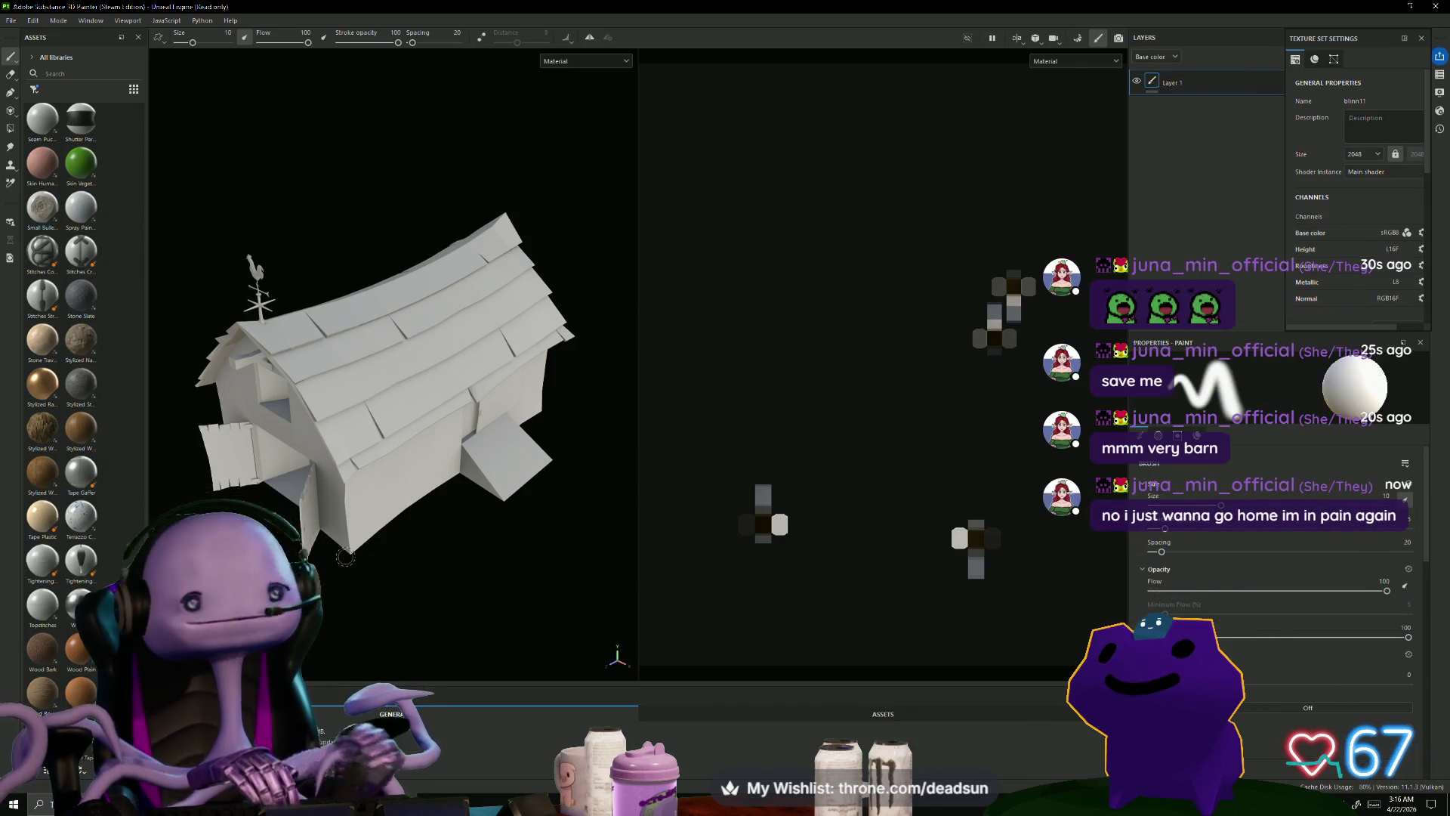
pyautogui.moveTo(345, 556)
pyautogui.keyDown('alt'); pyautogui.mouseDown()
pyautogui.moveTo(324, 243)
pyautogui.moveTo(406, 256)
pyautogui.moveTo(483, 593)
pyautogui.moveTo(496, 582)
pyautogui.moveTo(476, 609)
pyautogui.moveTo(392, 574)
pyautogui.moveTo(367, 535)
pyautogui.moveTo(376, 581)
pyautogui.moveTo(632, 579)
pyautogui.mouseUp(); pyautogui.keyUp('alt')
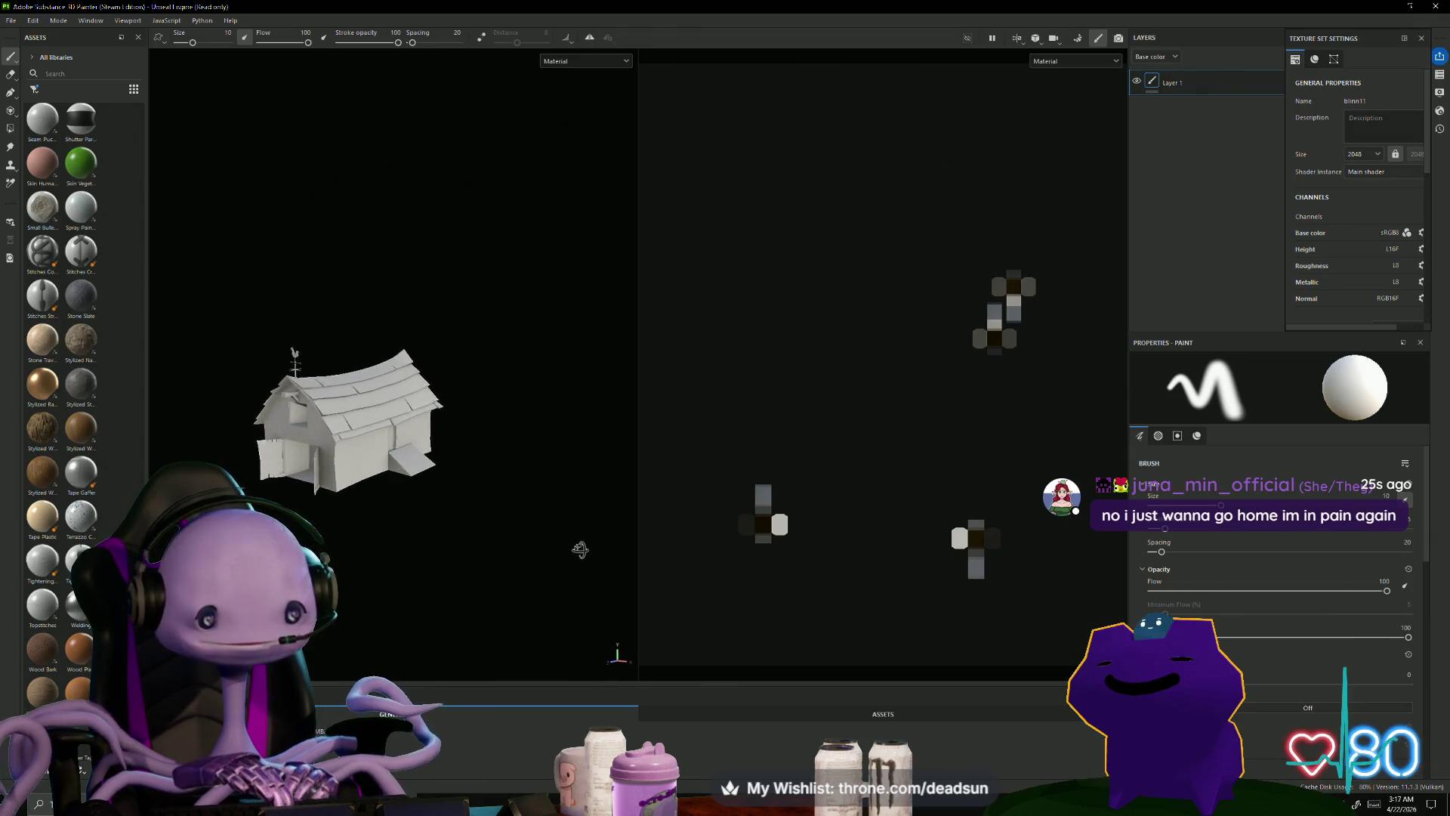
pyautogui.moveTo(592, 552)
pyautogui.keyDown('alt'); pyautogui.mouseDown()
pyautogui.moveTo(597, 586)
pyautogui.moveTo(576, 608)
pyautogui.mouseUp(); pyautogui.keyUp('alt')
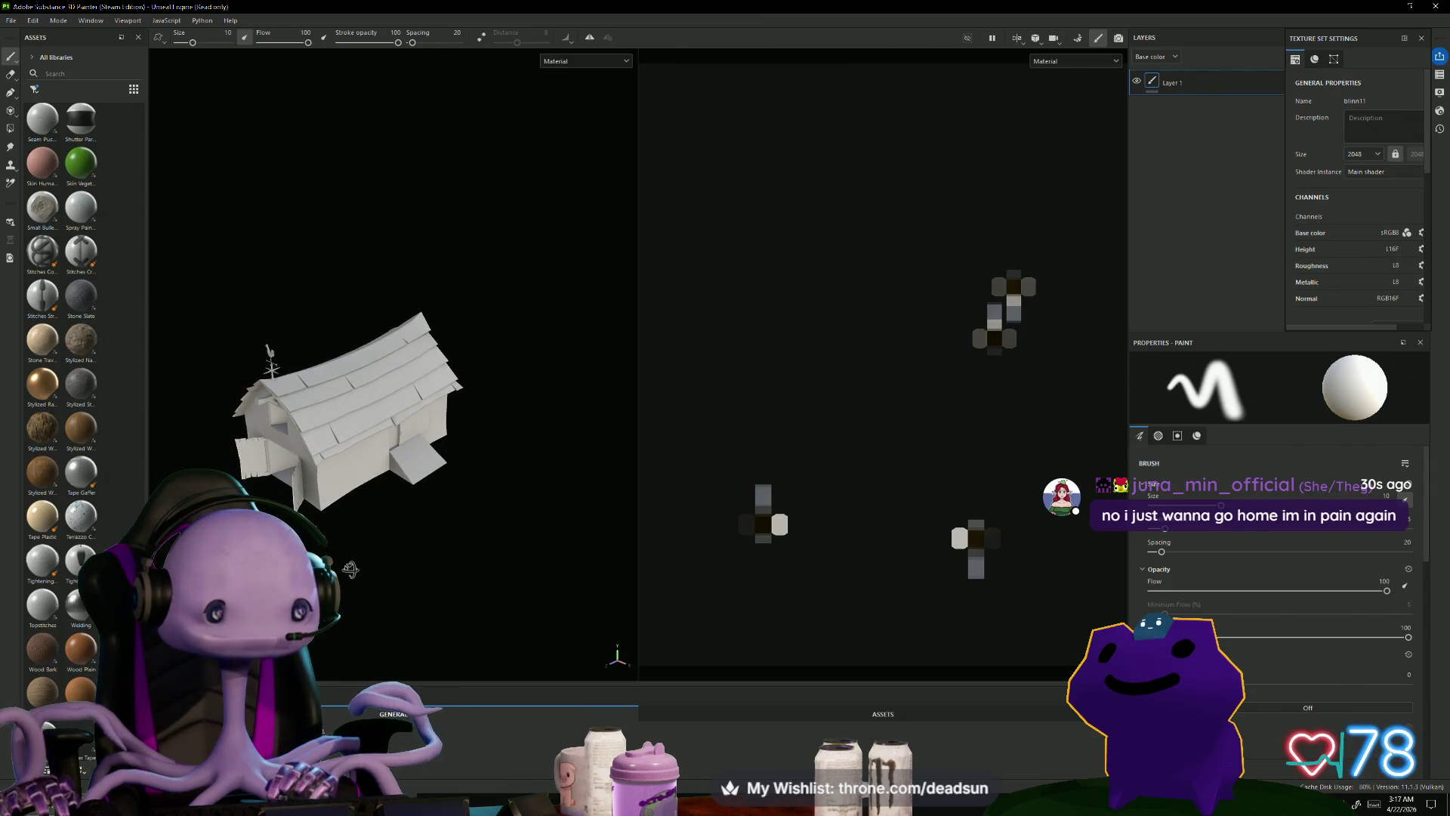
pyautogui.keyDown('alt'); pyautogui.moveTo(381, 607); pyautogui.dragTo(384, 626); pyautogui.keyUp('alt')
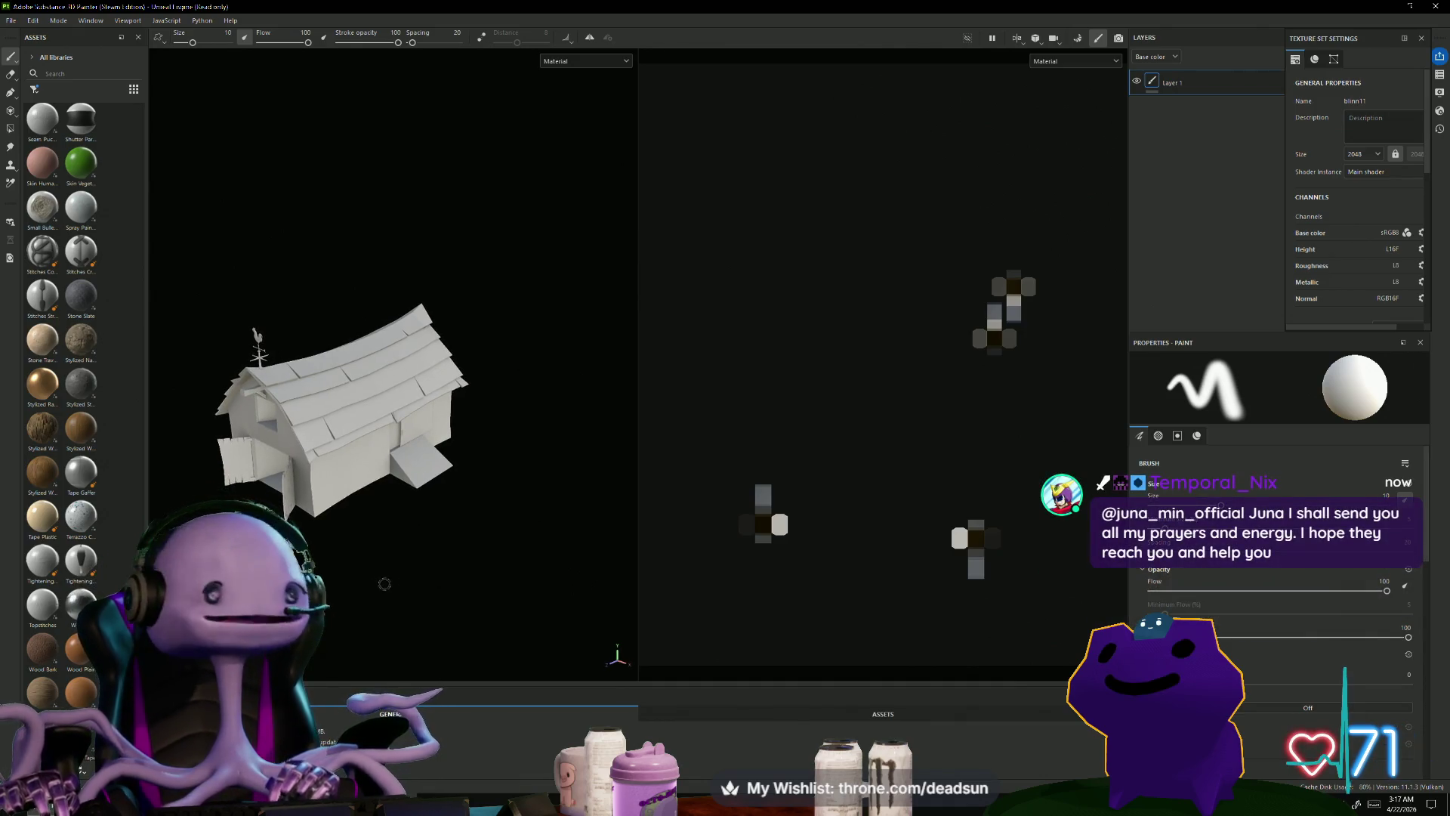
pyautogui.keyDown('alt'); pyautogui.moveTo(385, 586); pyautogui.dragTo(642, 612); pyautogui.keyUp('alt')
pyautogui.moveTo(302, 578)
pyautogui.keyDown('alt'); pyautogui.mouseDown()
pyautogui.moveTo(504, 562)
pyautogui.moveTo(386, 527)
pyautogui.moveTo(317, 578)
pyautogui.mouseUp(); pyautogui.keyUp('alt')
pyautogui.click(11, 20)
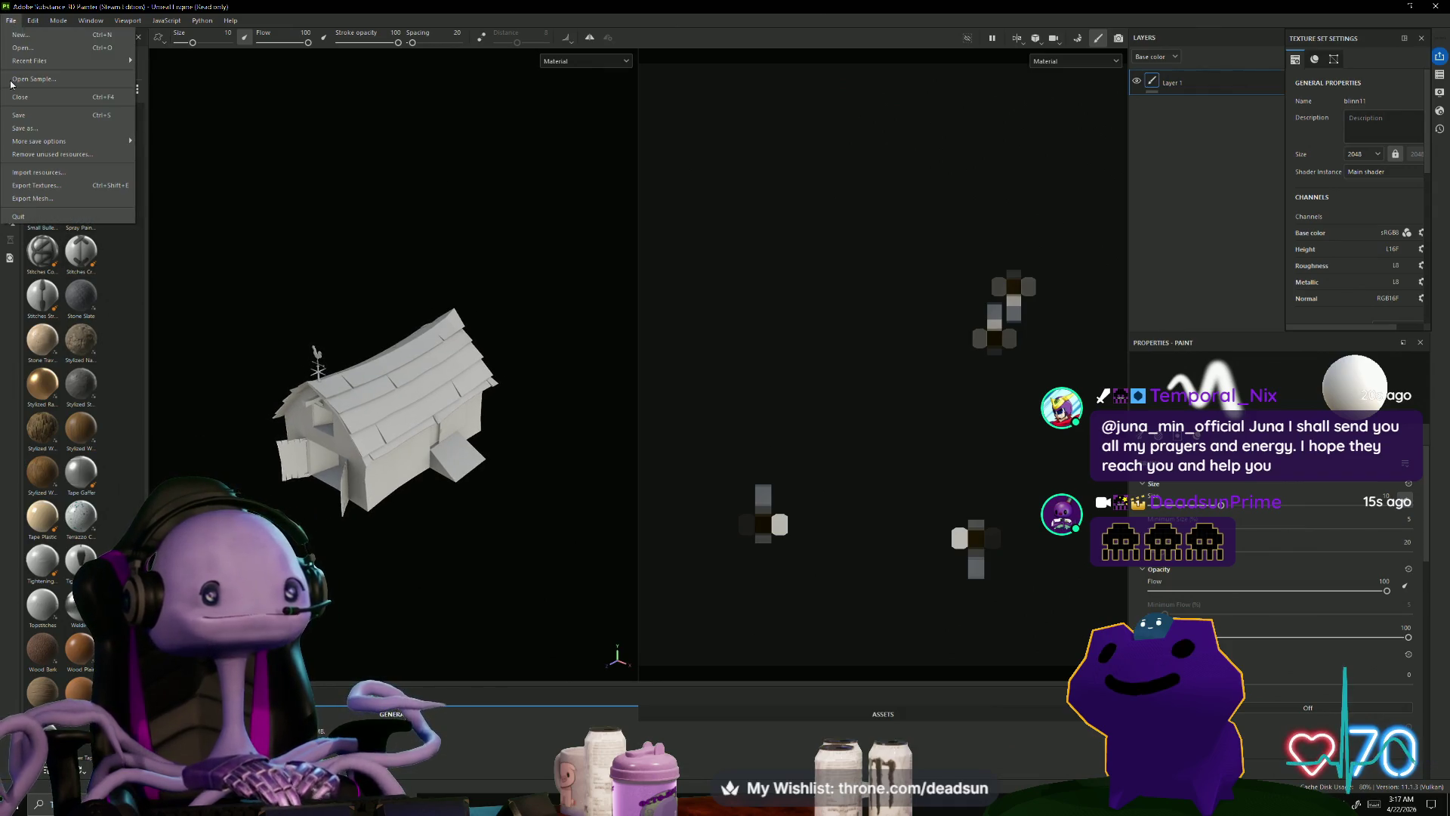
# Step: Review the export Settings, Output Templates and 20-map export list, then switch back to Maya
pyautogui.click(62, 185)
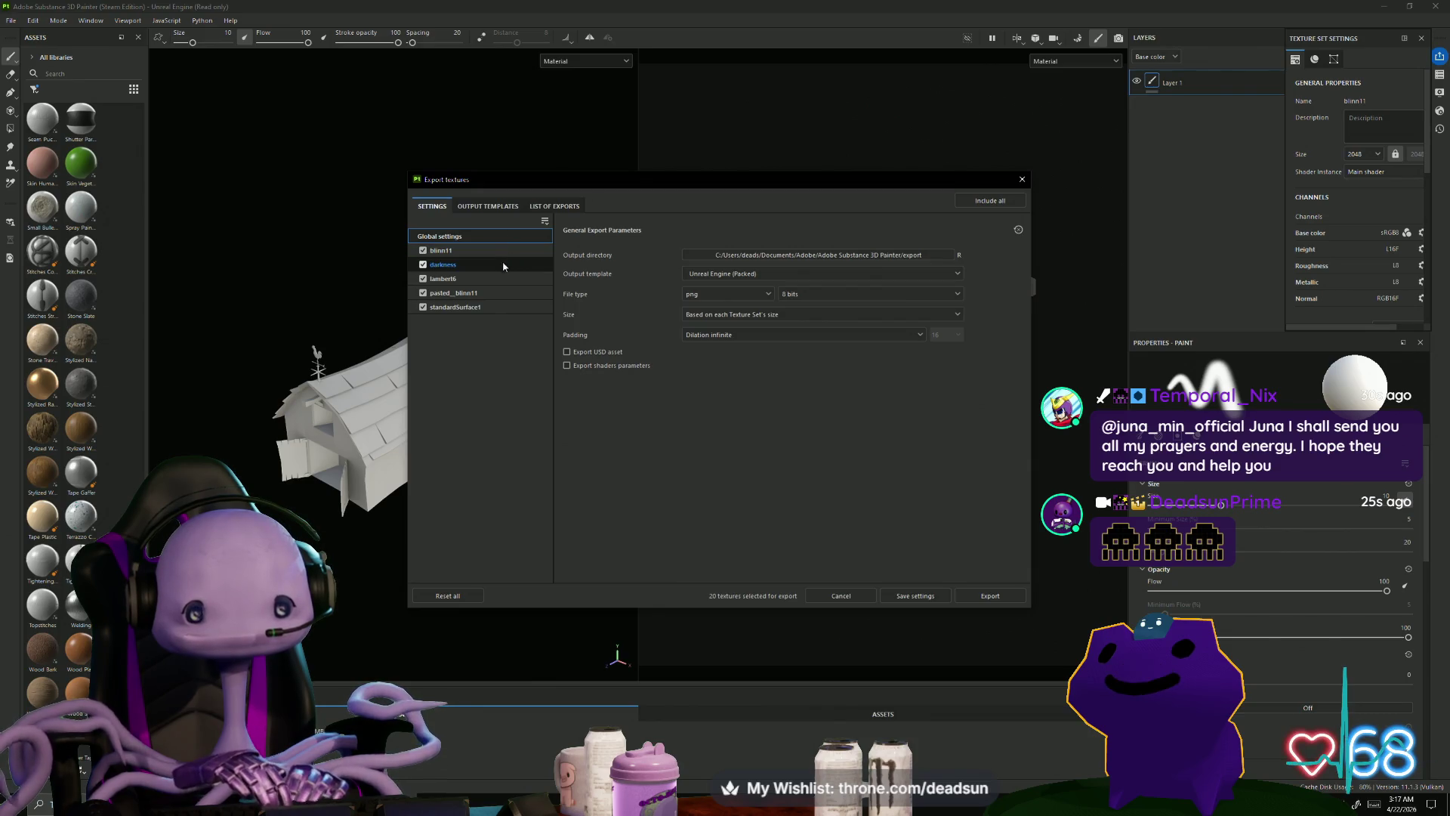
pyautogui.click(483, 207)
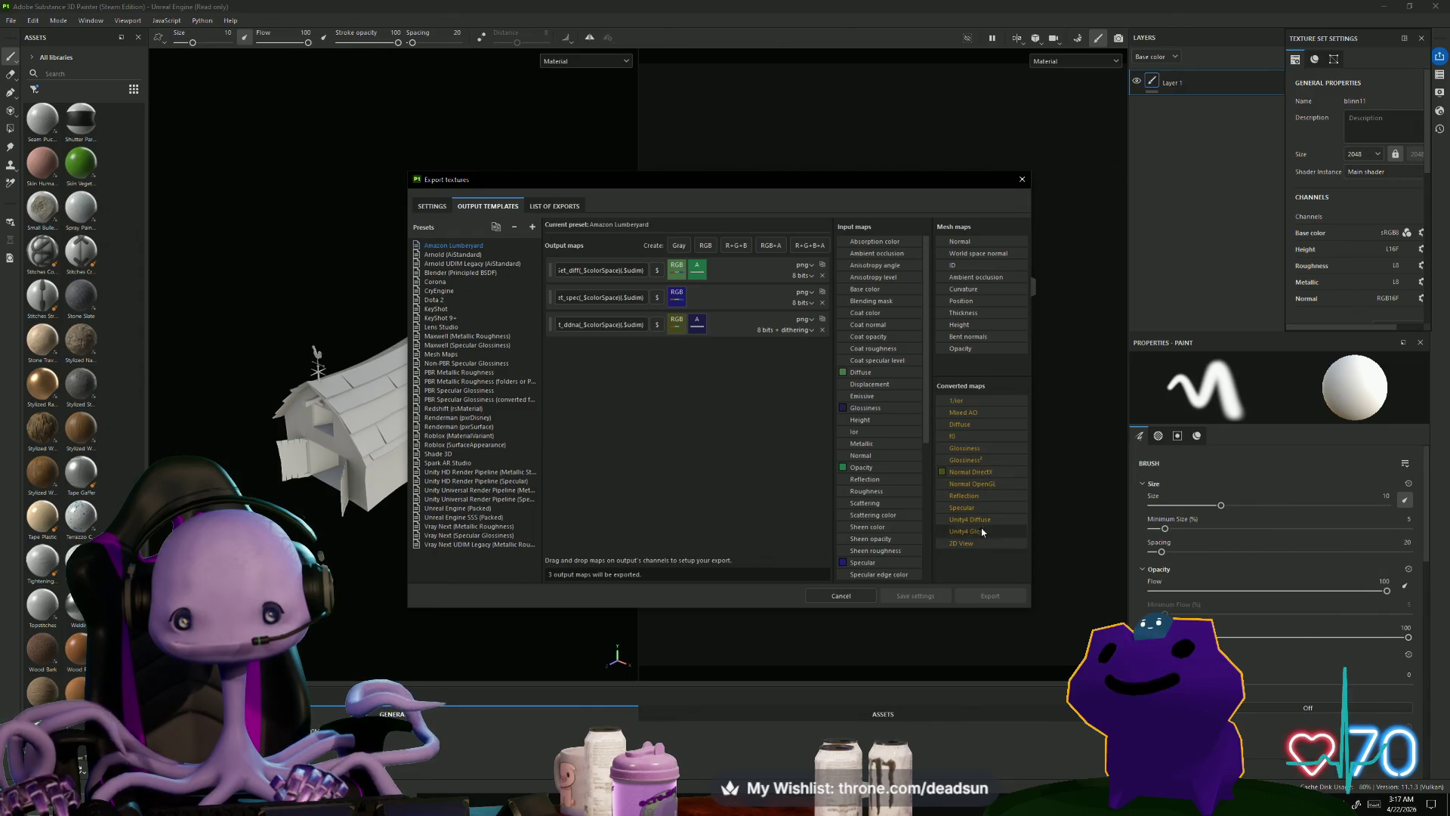
pyautogui.click(555, 206)
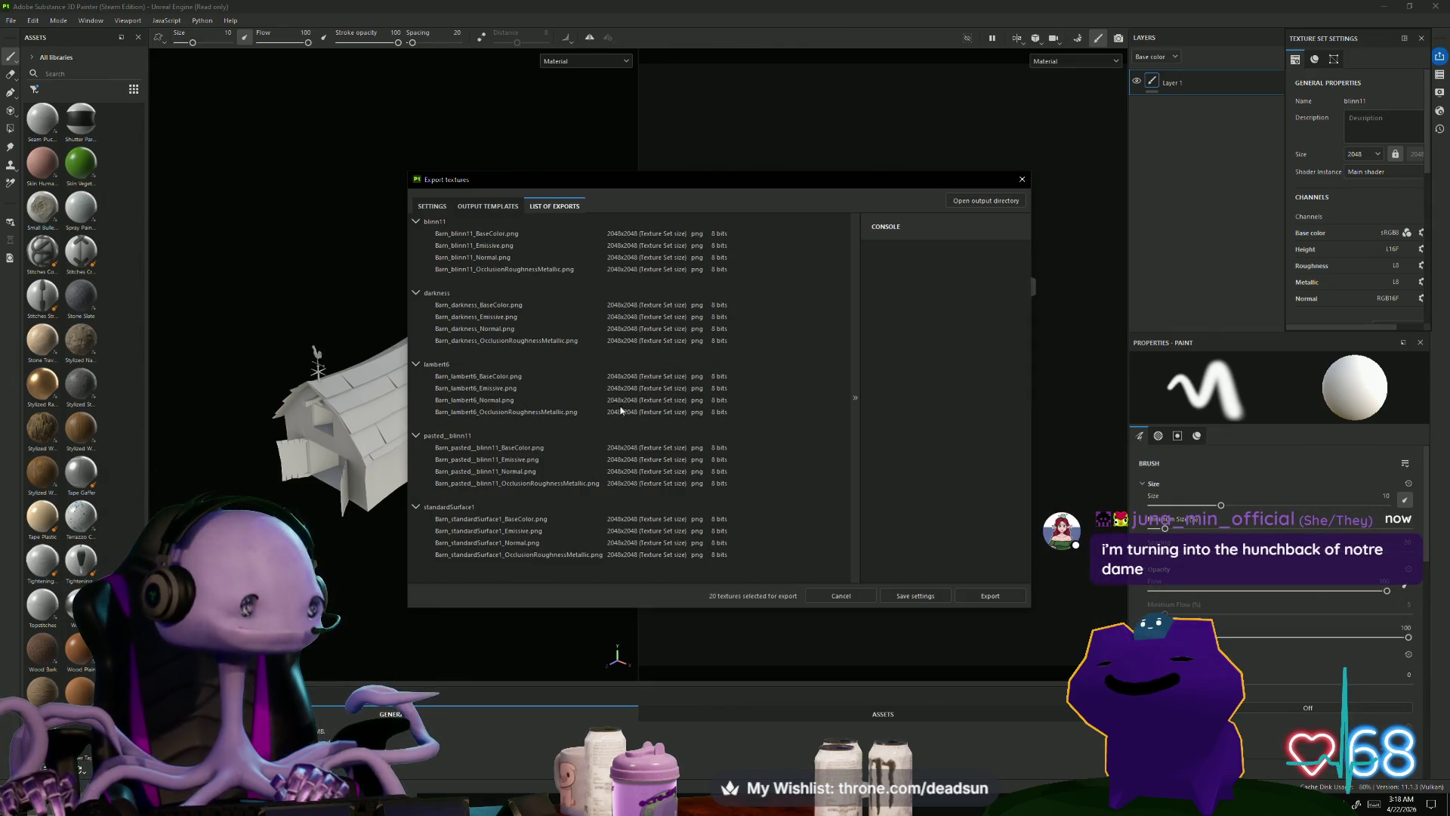
pyautogui.click(1021, 179)
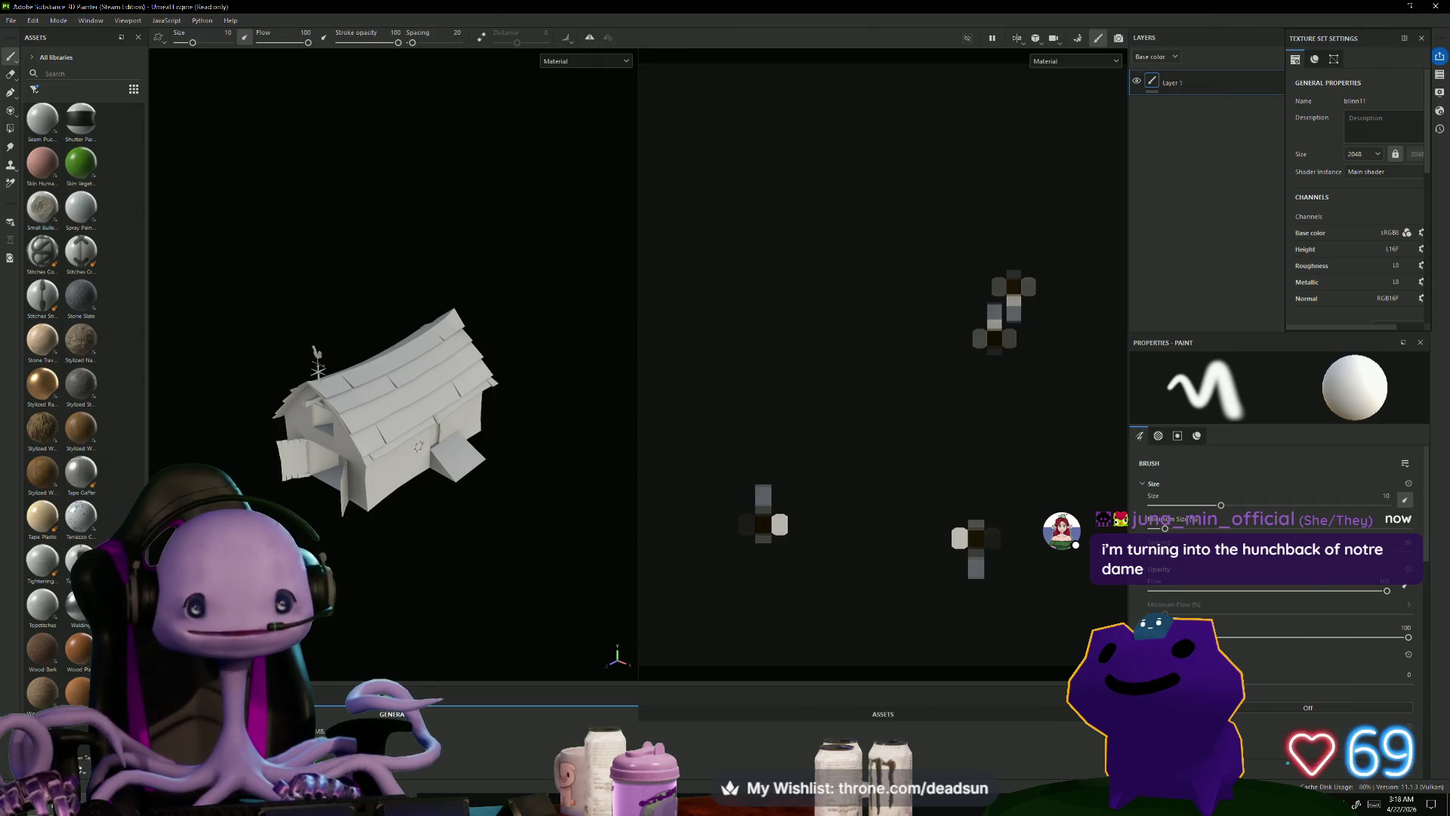
pyautogui.hotkey('alt', 'Tab')
pyautogui.rightClick(649, 281)
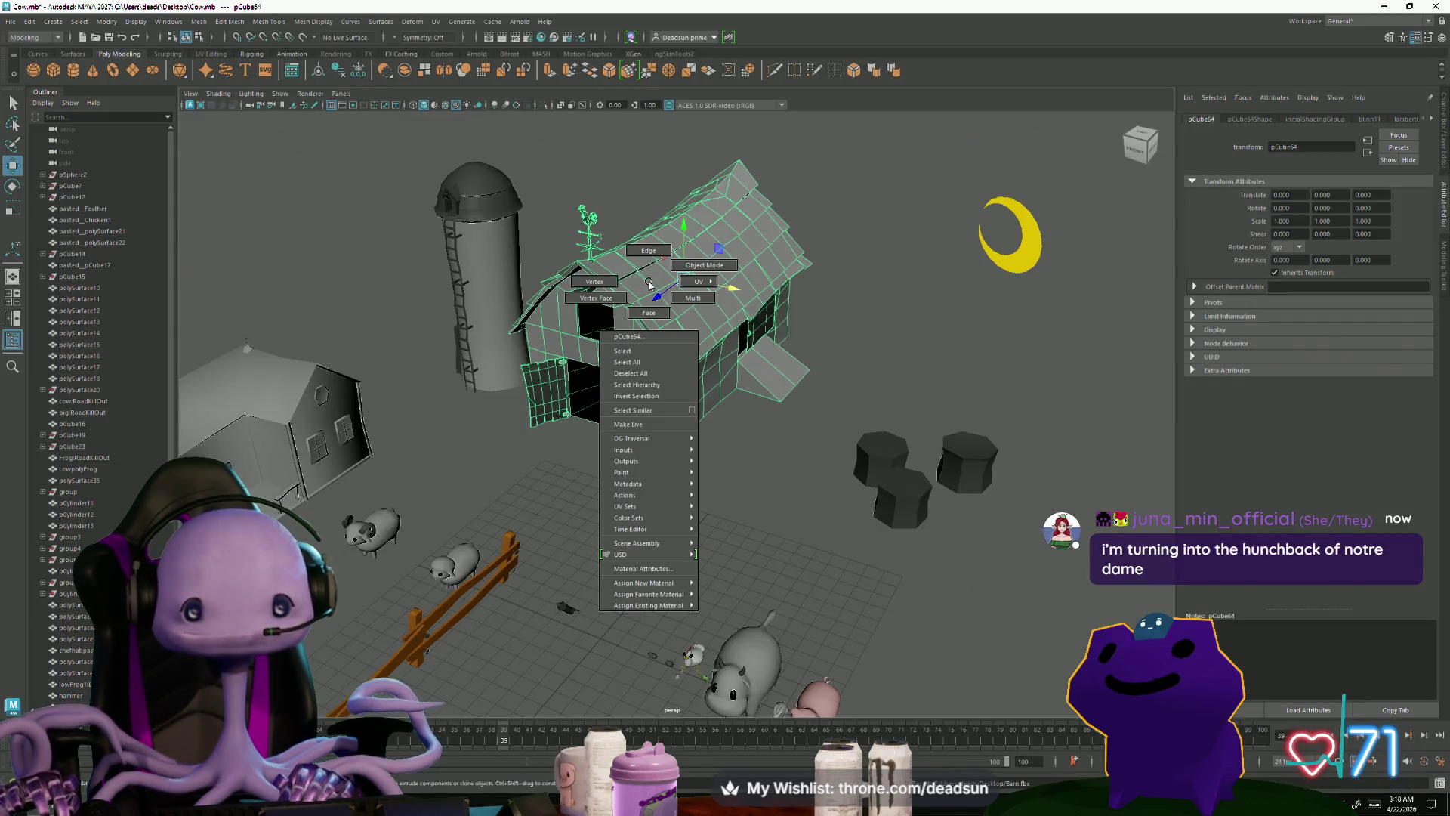
# Step: Give the barn pCube64 a new Lambert material
pyautogui.moveTo(676, 594)
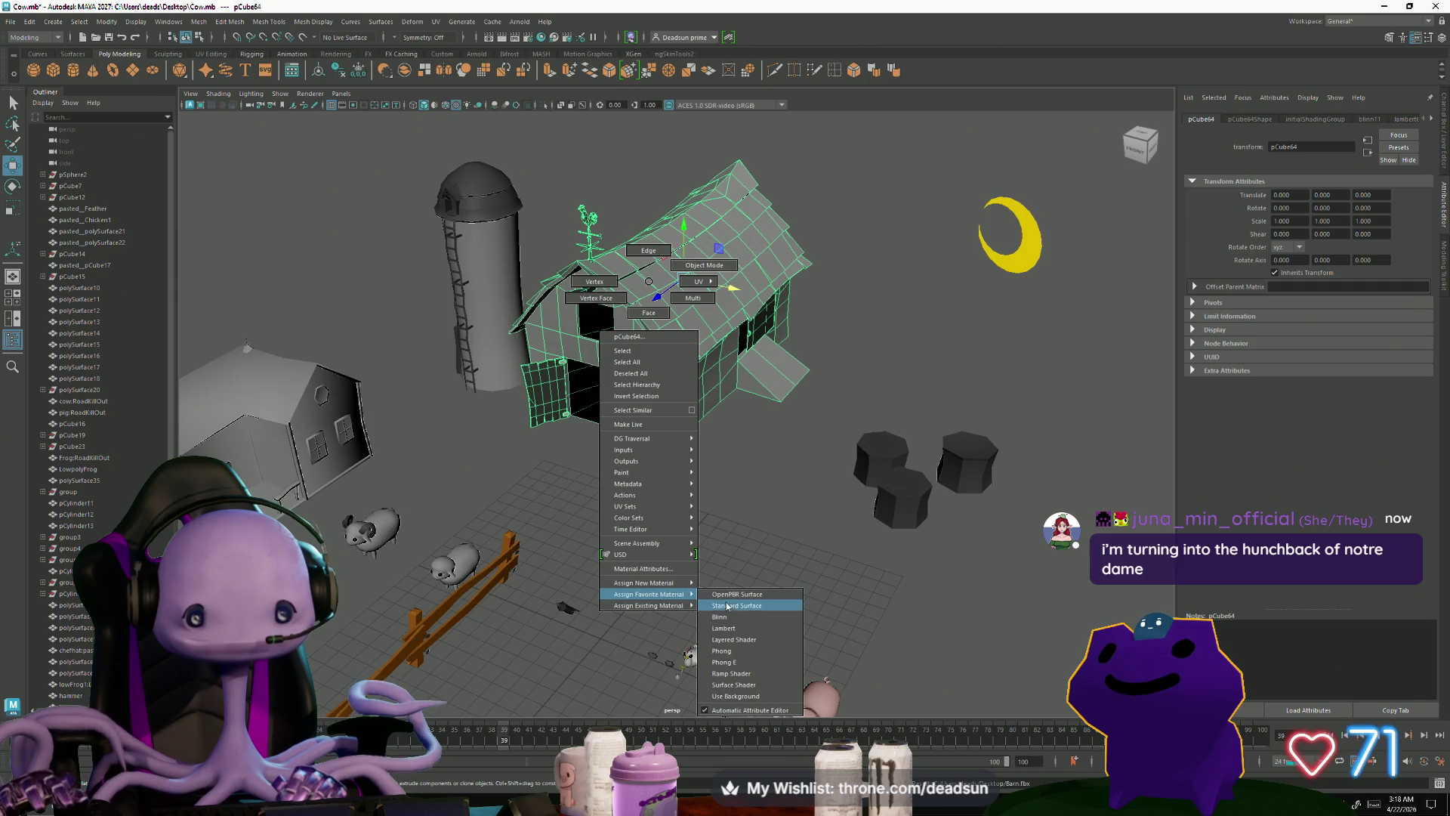
pyautogui.click(736, 628)
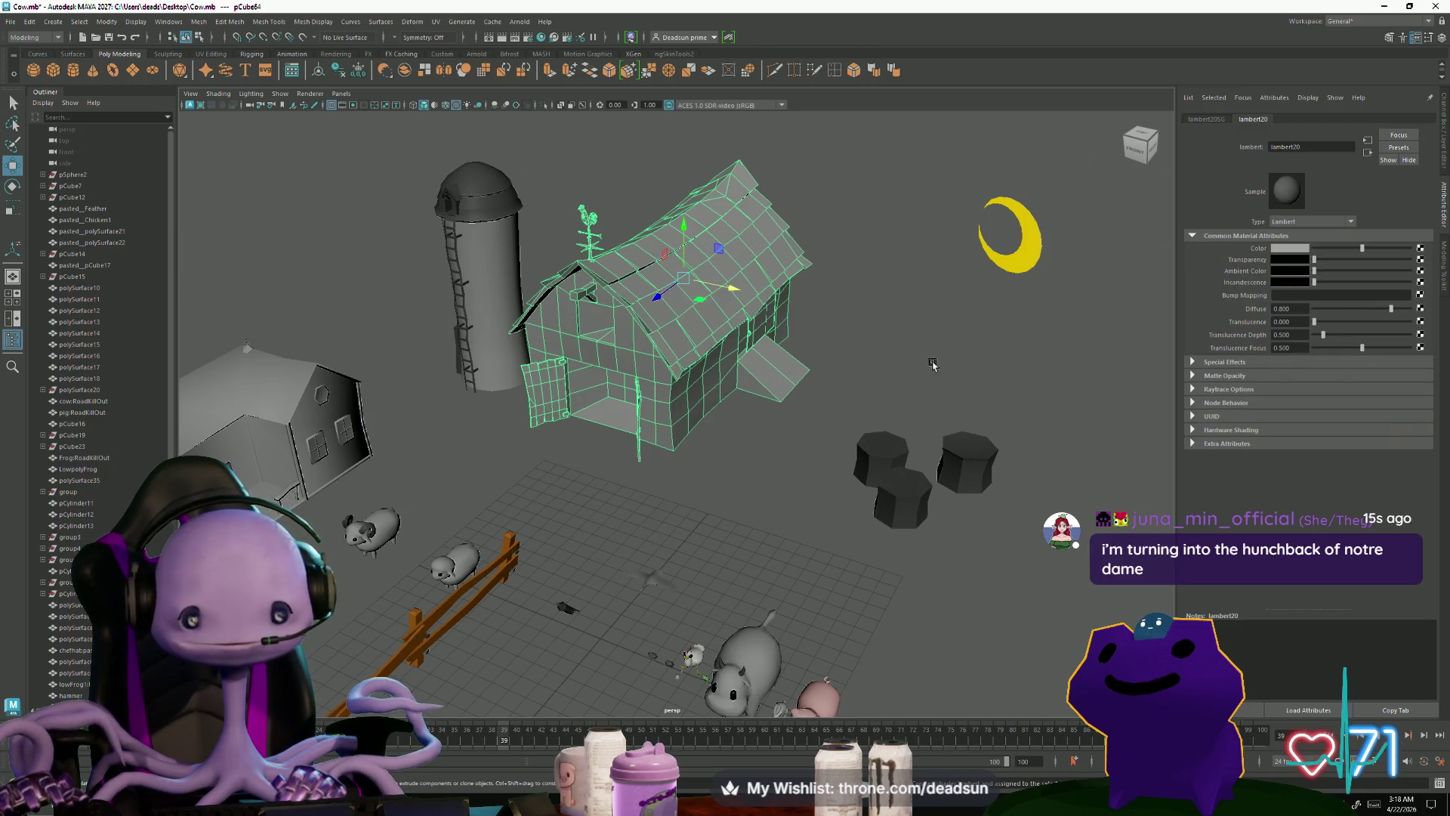
pyautogui.moveTo(841, 429)
pyautogui.keyDown('alt'); pyautogui.mouseDown()
pyautogui.moveTo(670, 501)
pyautogui.moveTo(702, 516)
pyautogui.moveTo(680, 502)
pyautogui.mouseUp(); pyautogui.keyUp('alt')
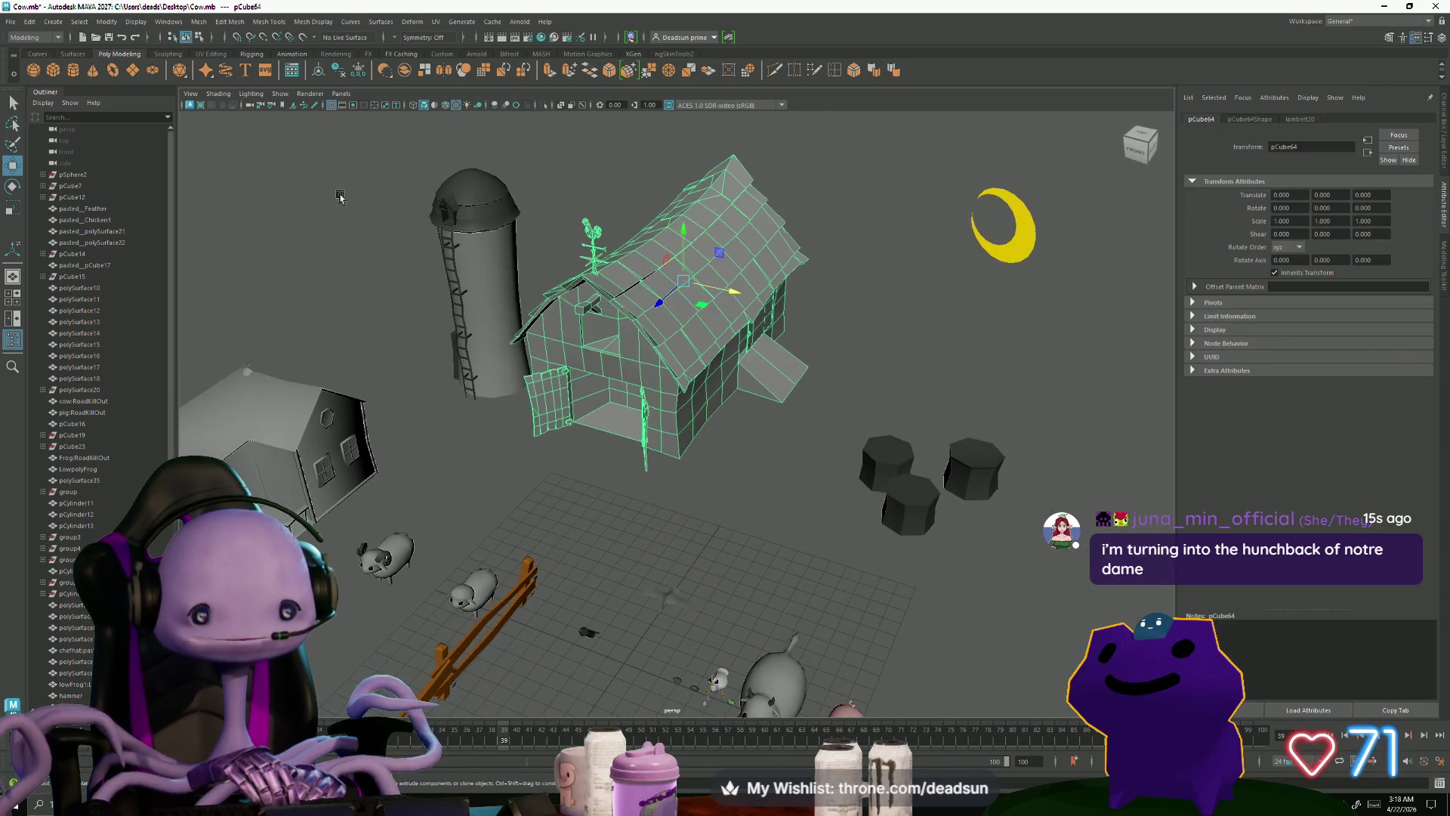
# Step: Re-export the barn over the Desktop's Barn.fbx and switch back to Substance Painter
pyautogui.click(10, 22)
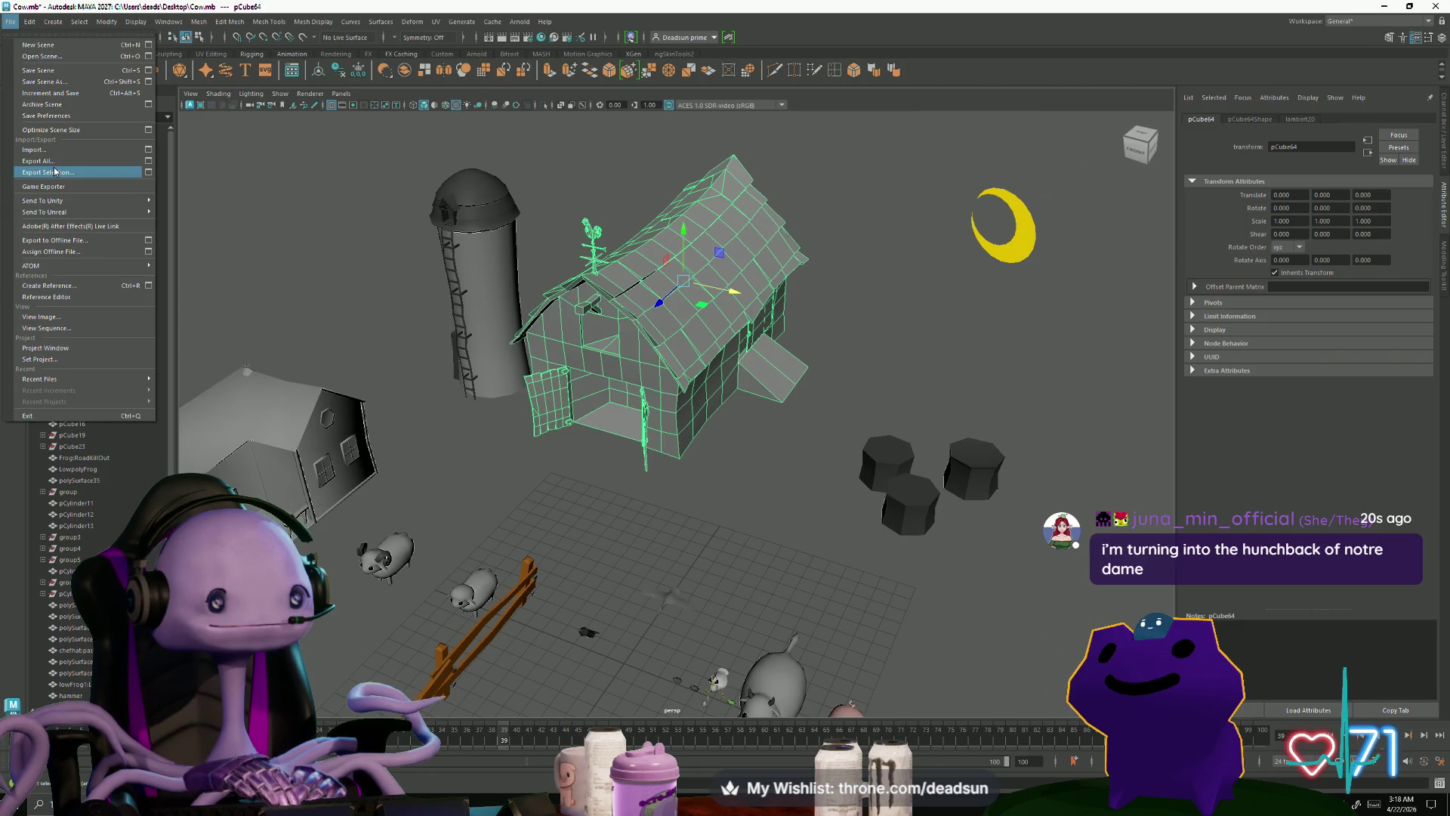
pyautogui.click(55, 172)
pyautogui.click(240, 338)
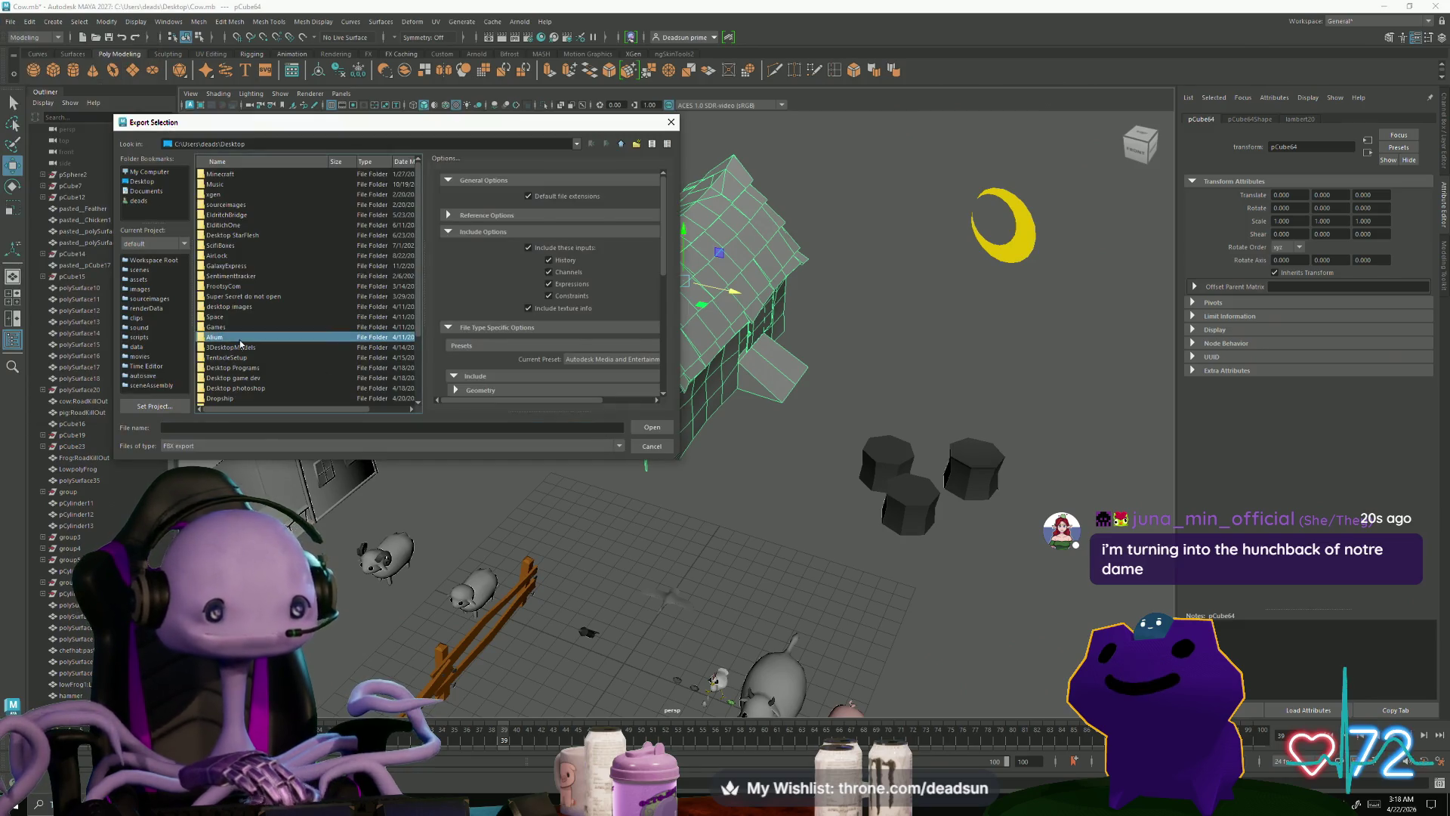
pyautogui.scroll(-3, 236, 370)
pyautogui.click(244, 398)
pyautogui.click(661, 435)
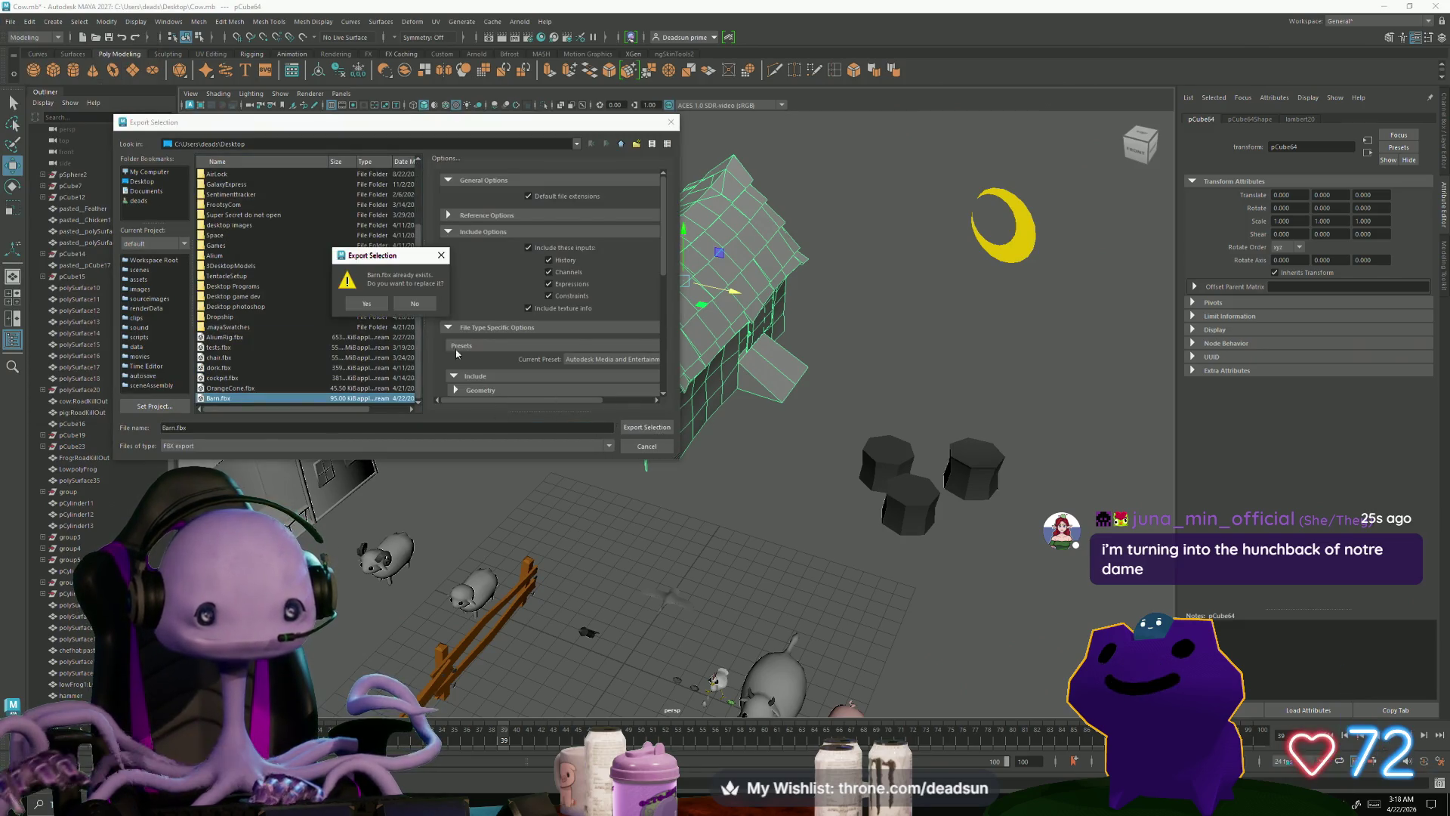
pyautogui.click(364, 303)
pyautogui.hotkey('alt', 'Tab')
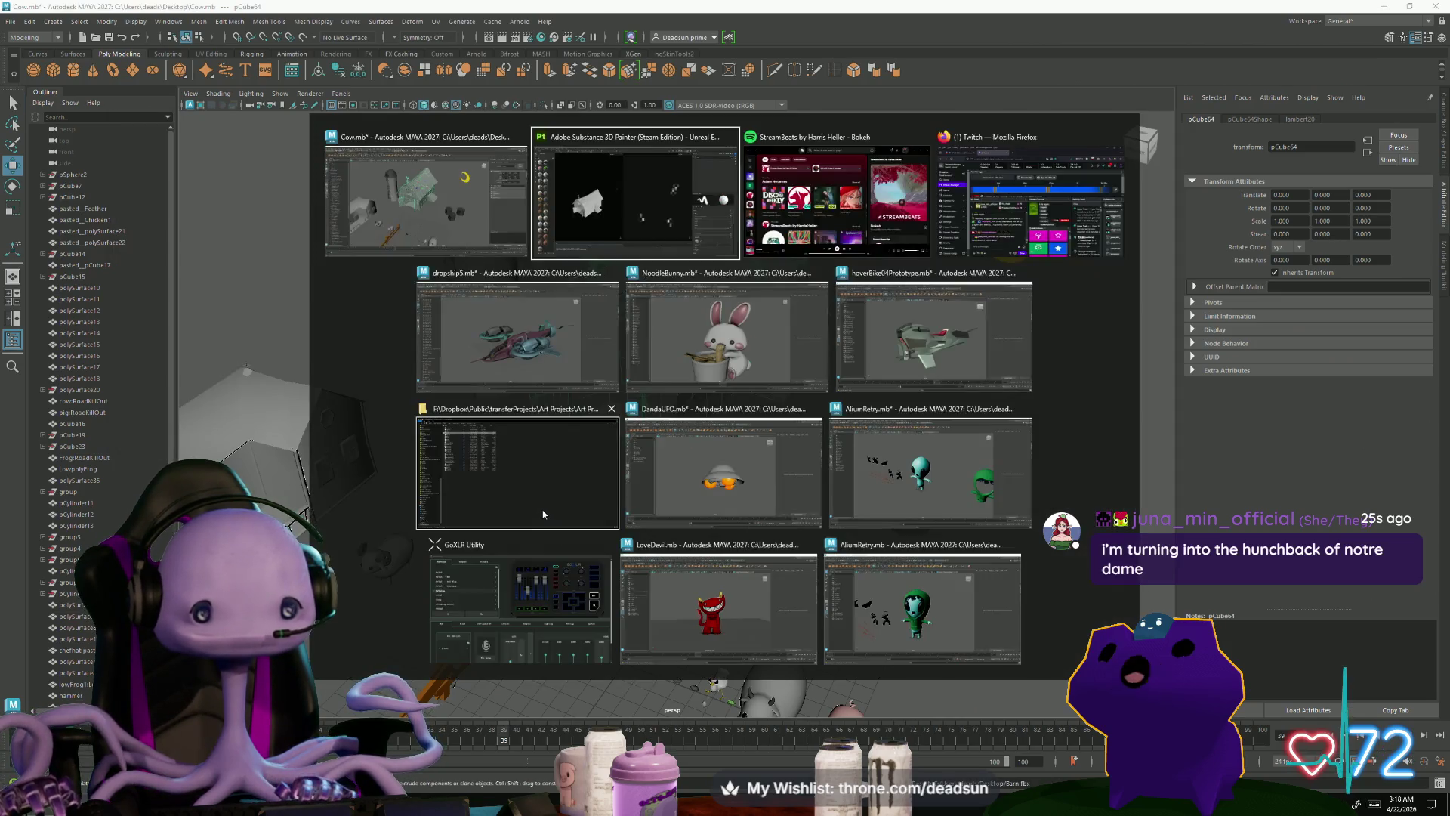
pyautogui.click(12, 21)
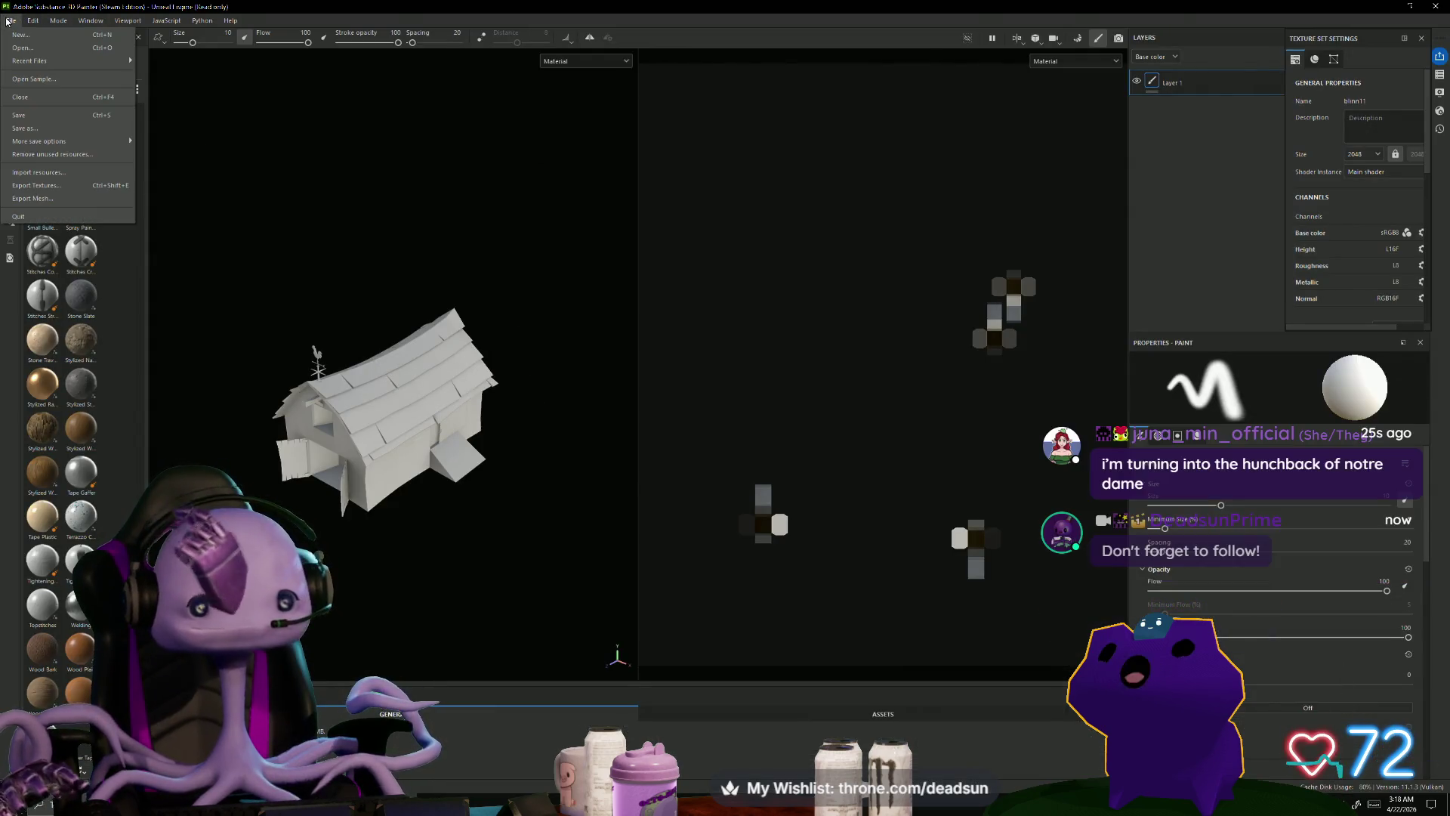
# Step: Create a new project from Desktop Barn.fbx, discarding the previous project's unsaved changes
pyautogui.click(23, 36)
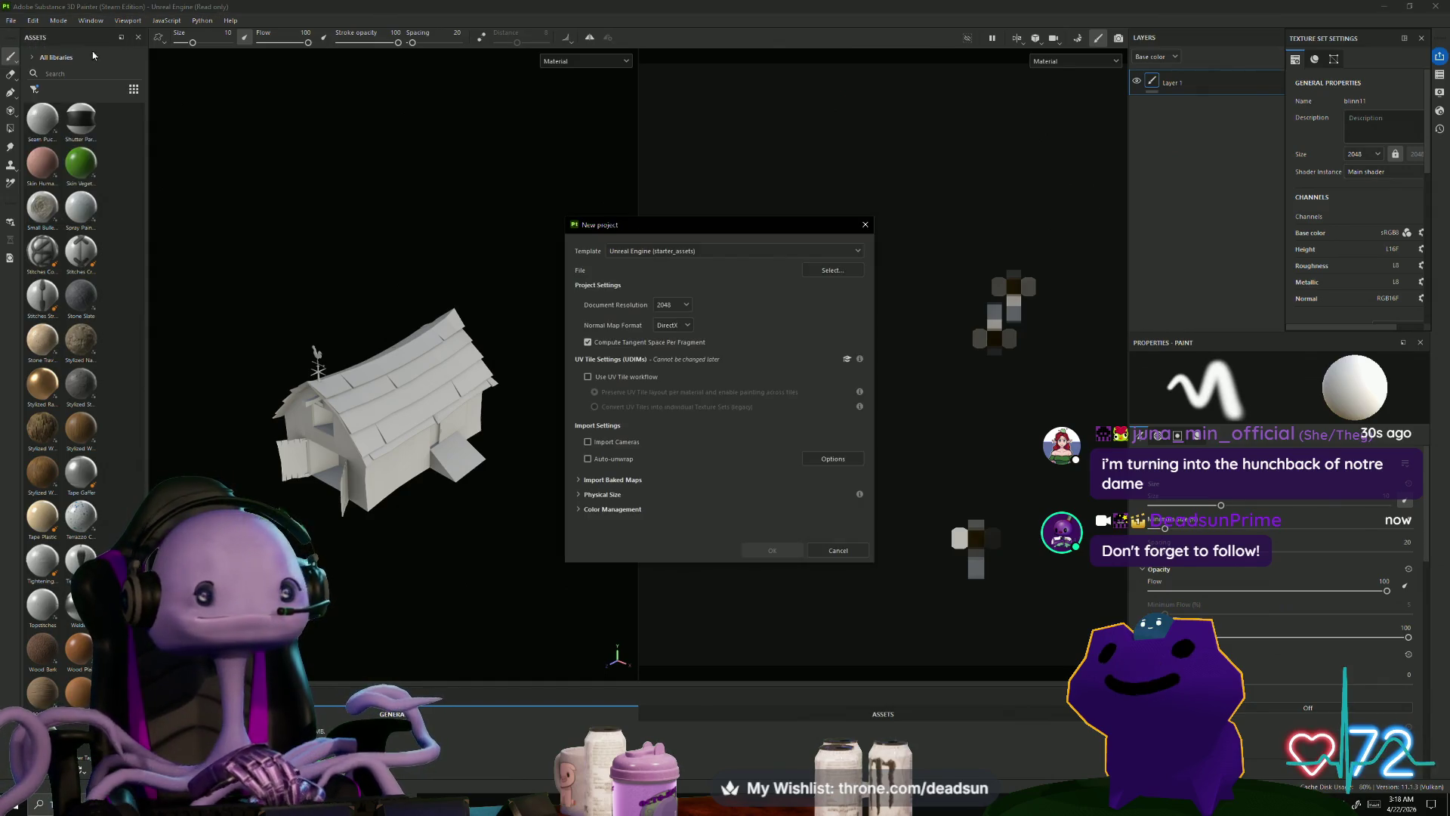
pyautogui.click(831, 270)
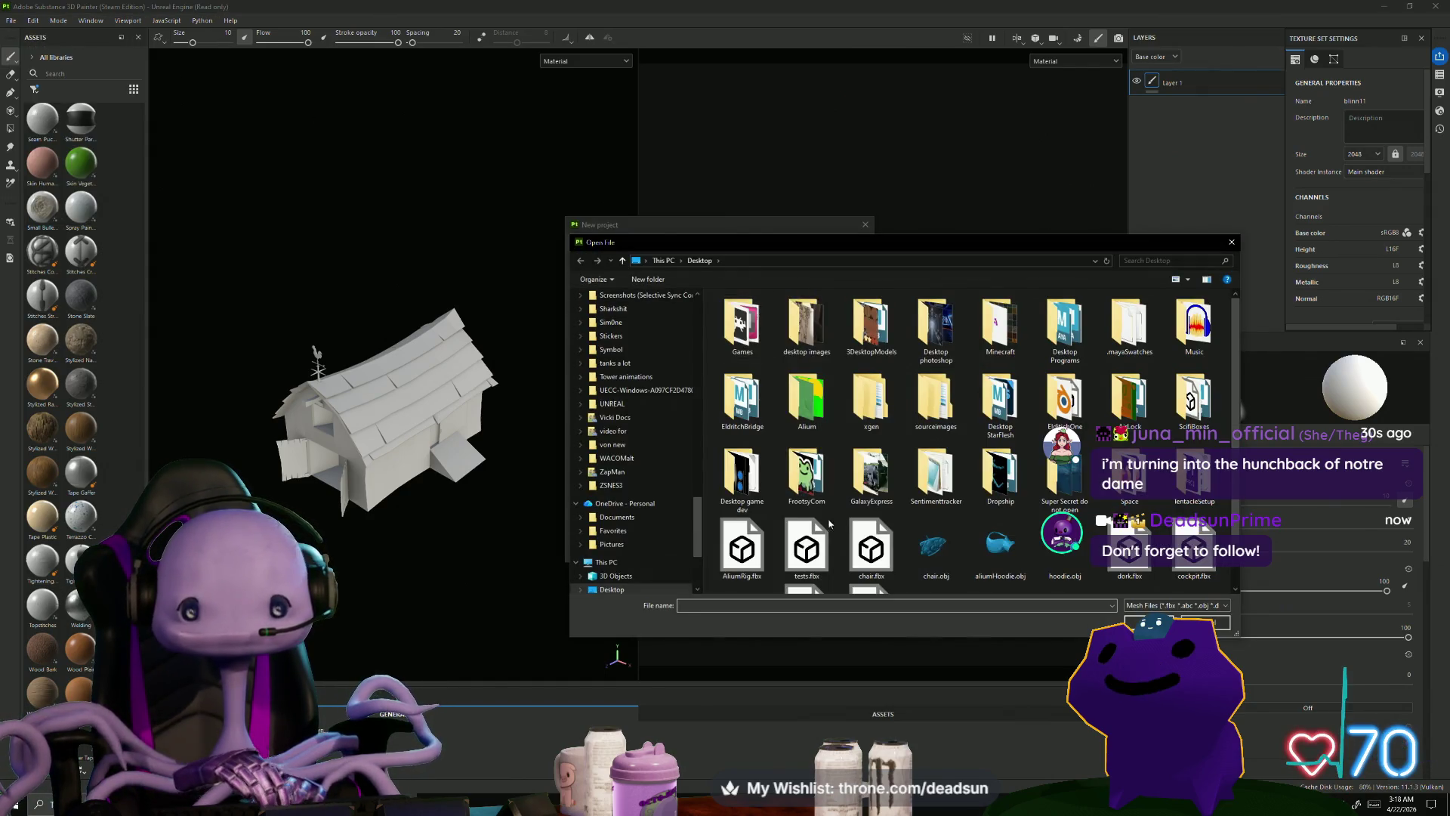
pyautogui.scroll(-1, 862, 543)
pyautogui.click(862, 543)
pyautogui.click(1137, 622)
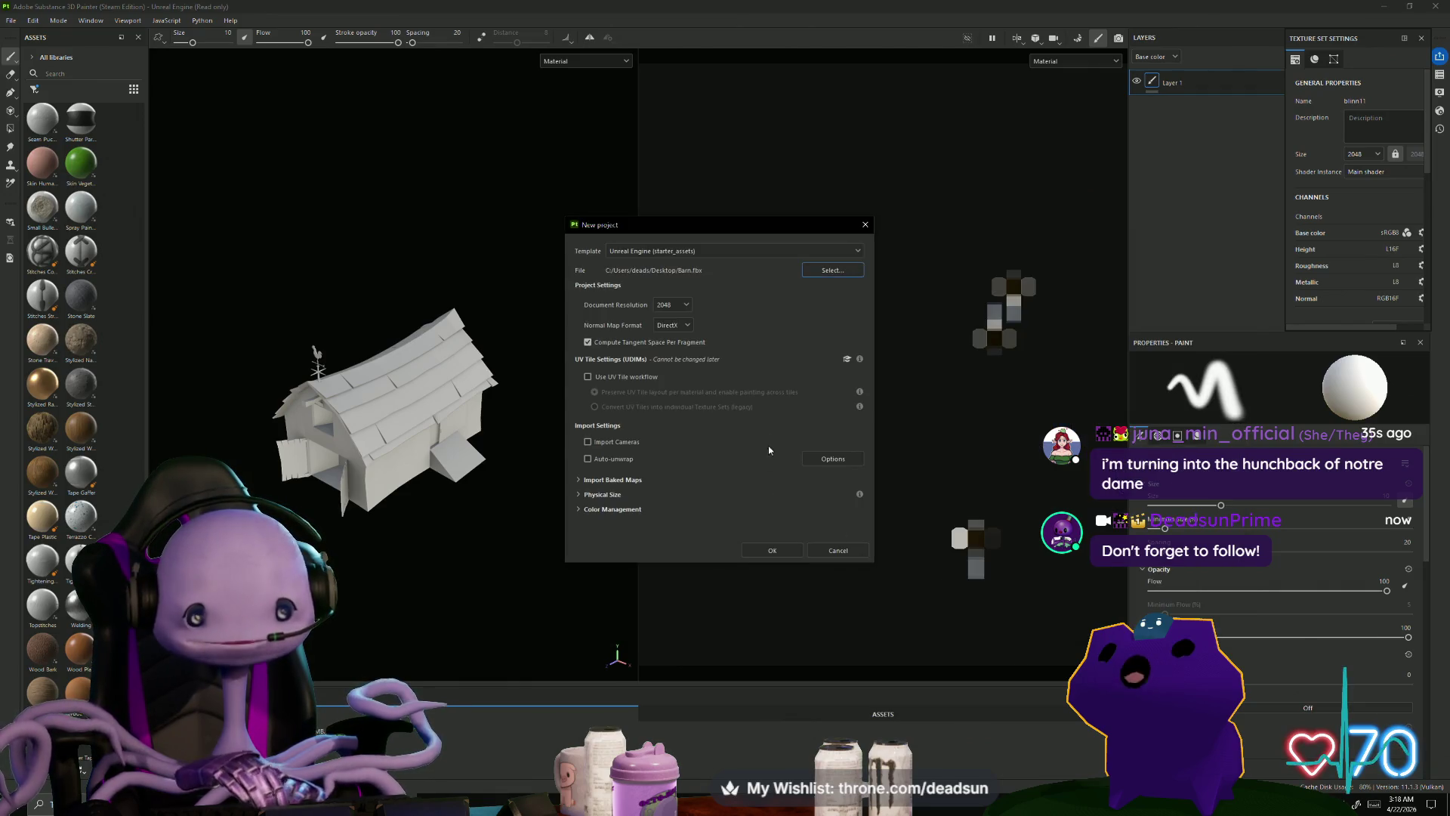
pyautogui.click(771, 551)
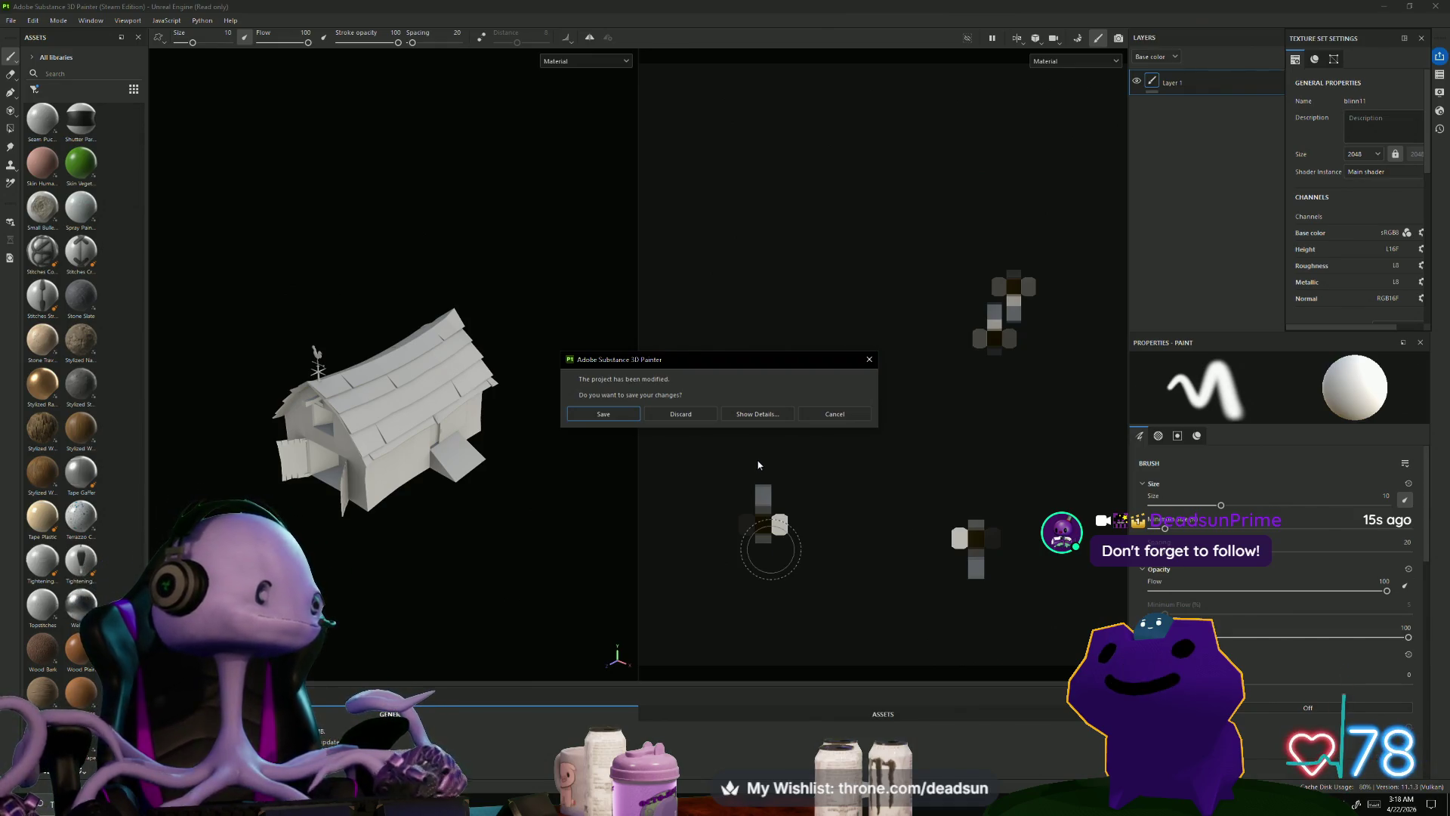
pyautogui.click(691, 416)
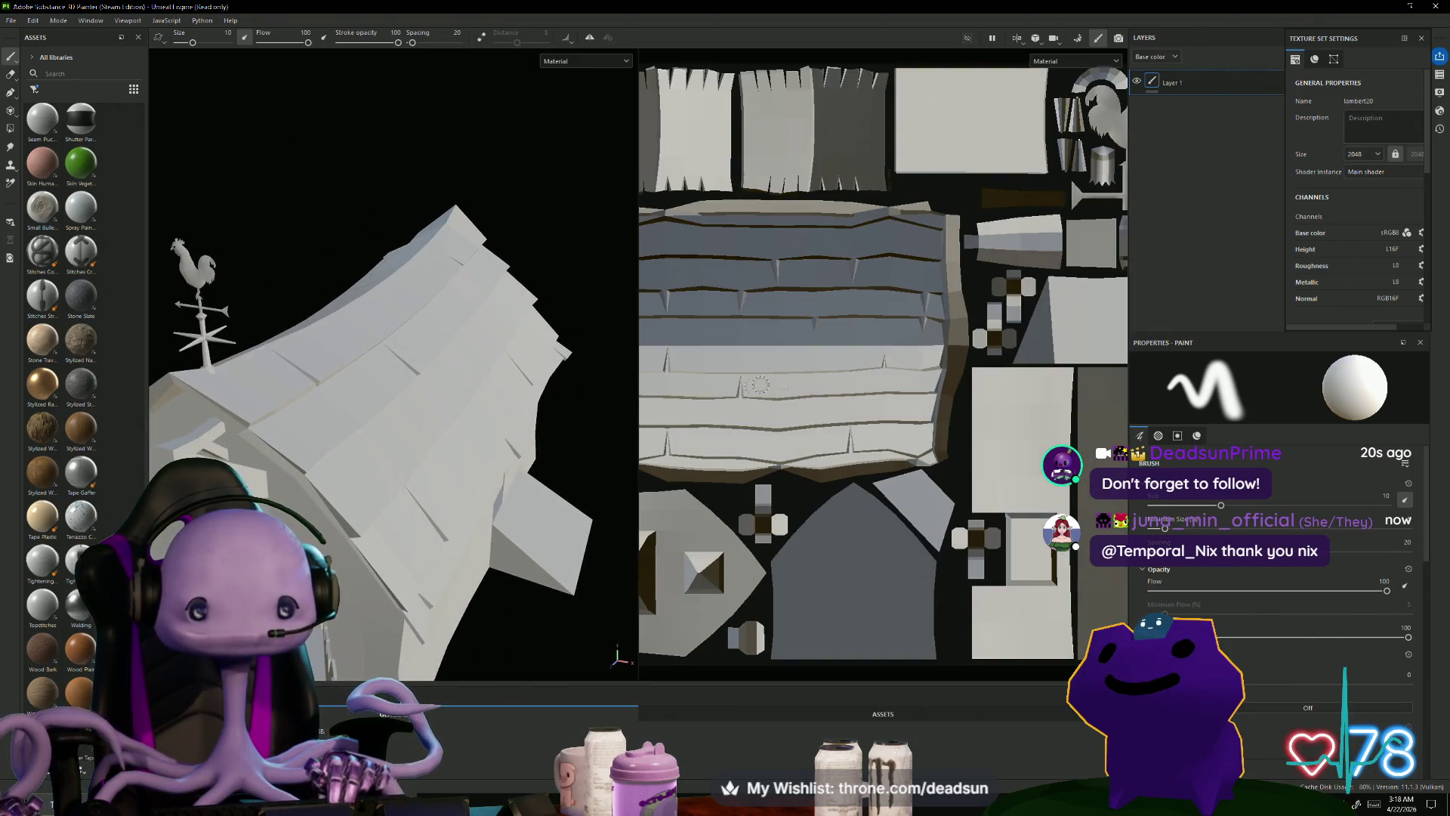
# Step: Bake the new barn project's mesh maps and return to painting mode
pyautogui.scroll(-4, 805, 408)
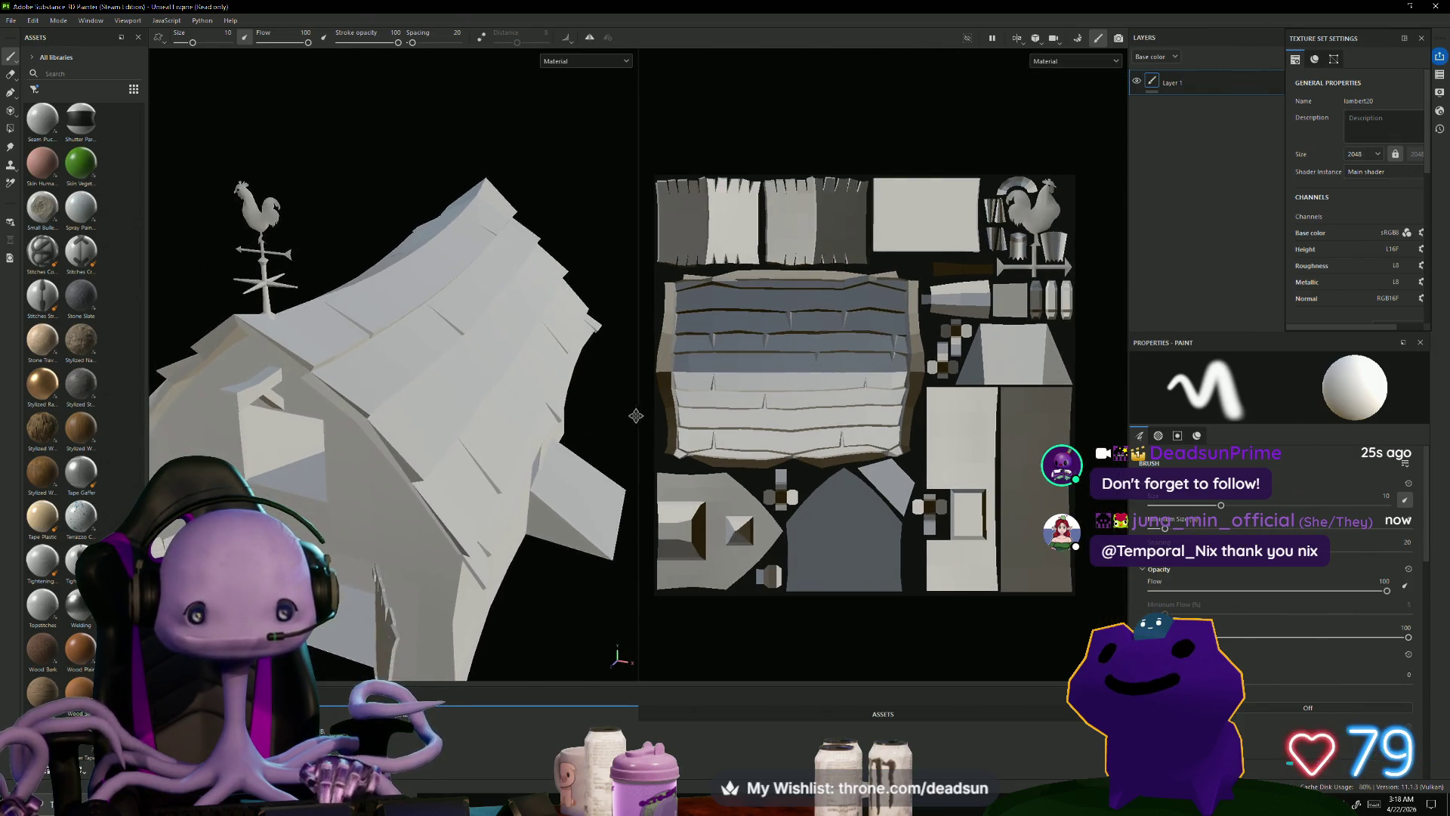
pyautogui.click(1078, 39)
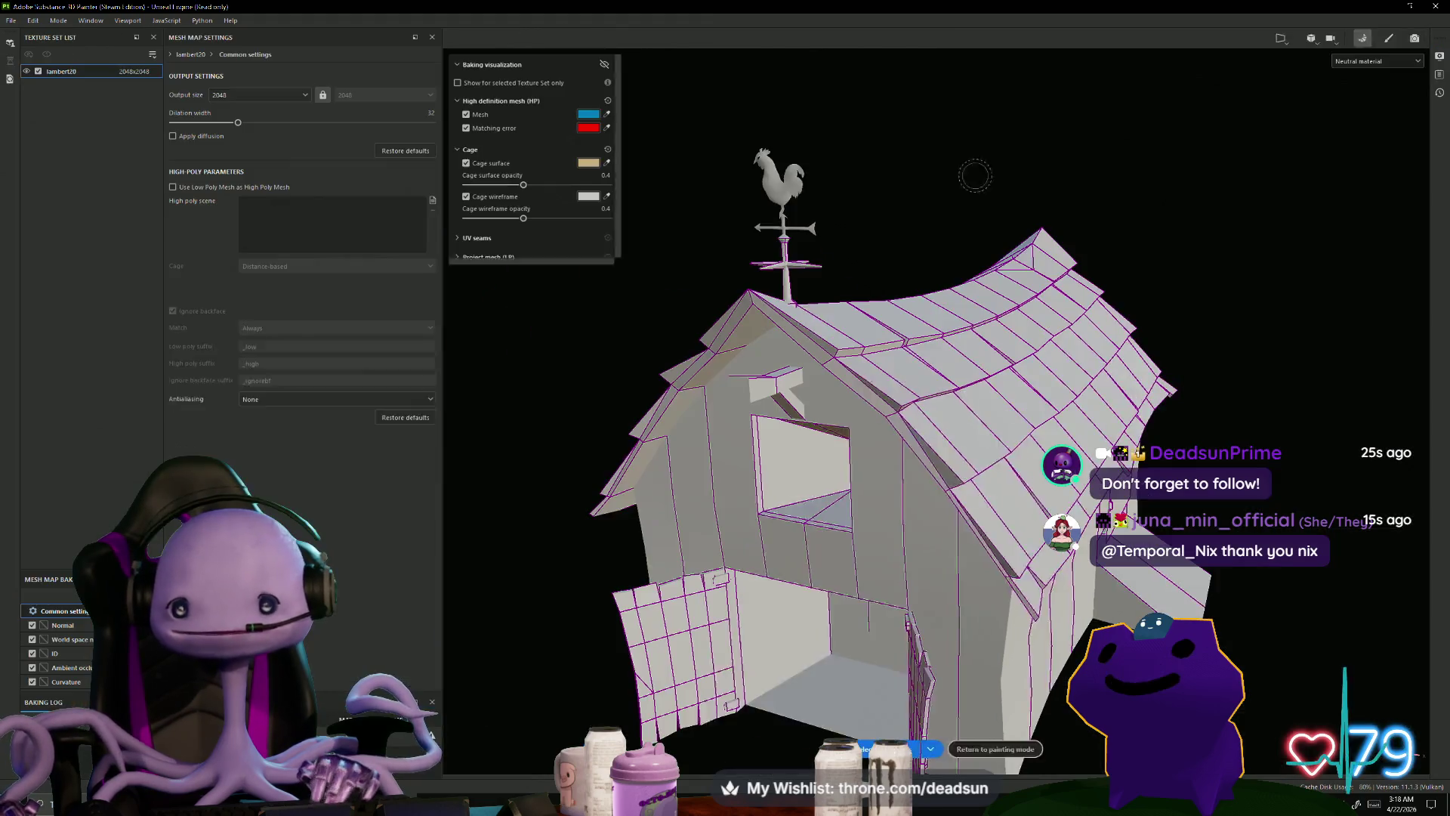
pyautogui.click(911, 746)
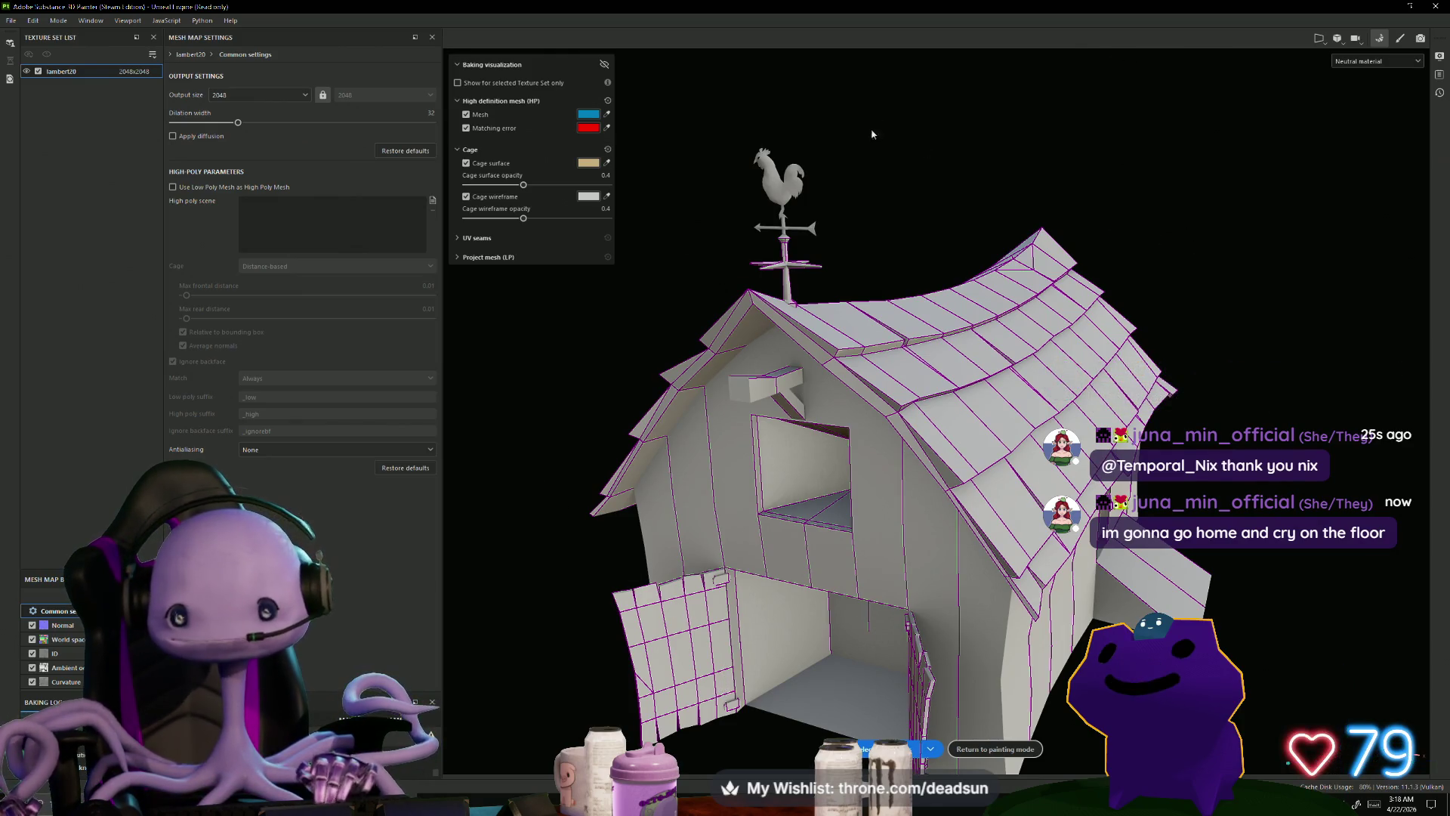
pyautogui.click(1400, 38)
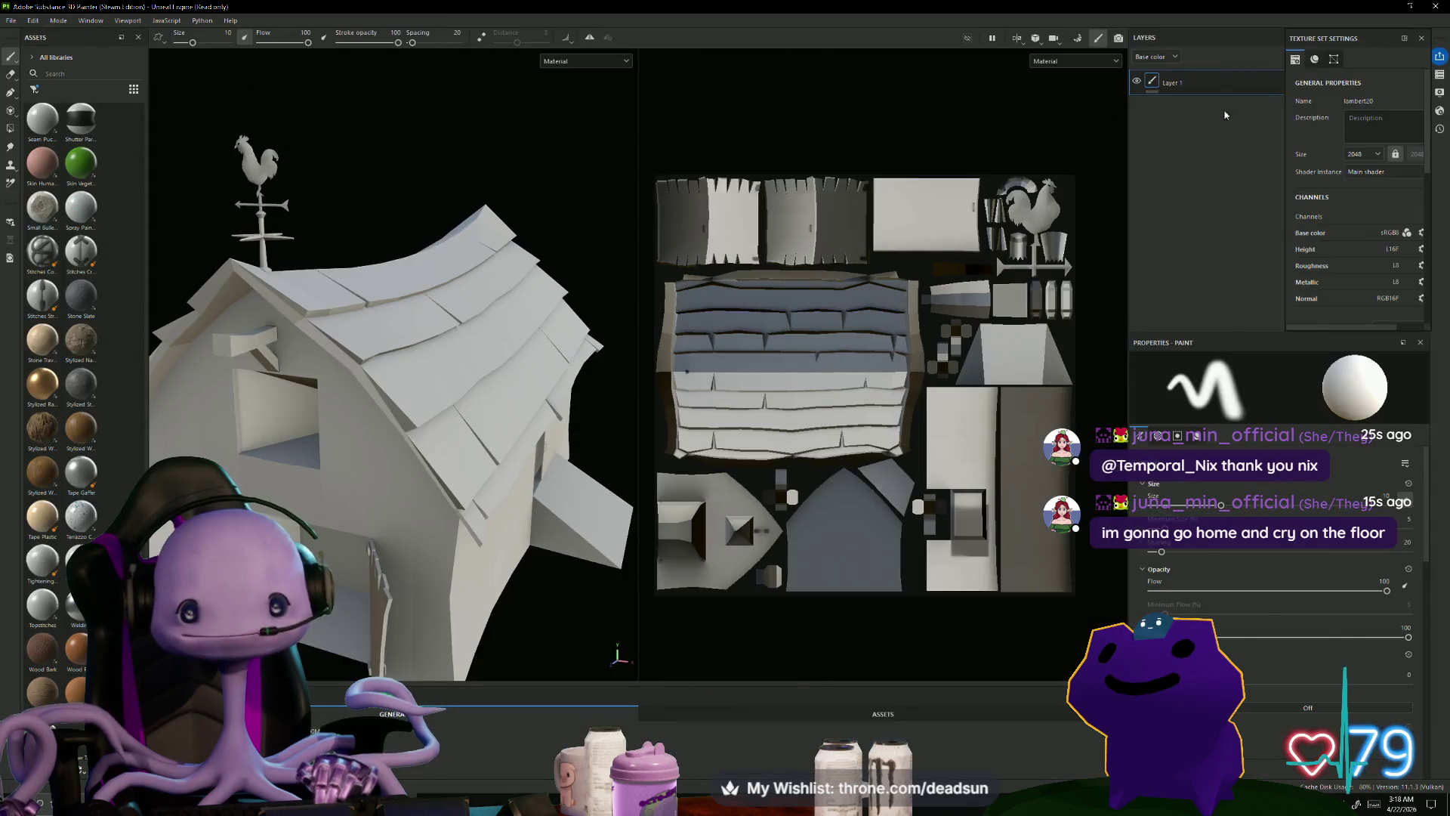
# Step: Frame and orbit the barn to inspect its roof, gable ends and open doors
pyautogui.moveTo(579, 648)
pyautogui.keyDown('alt'); pyautogui.mouseDown()
pyautogui.moveTo(677, 633)
pyautogui.moveTo(499, 633)
pyautogui.mouseUp(); pyautogui.keyUp('alt')
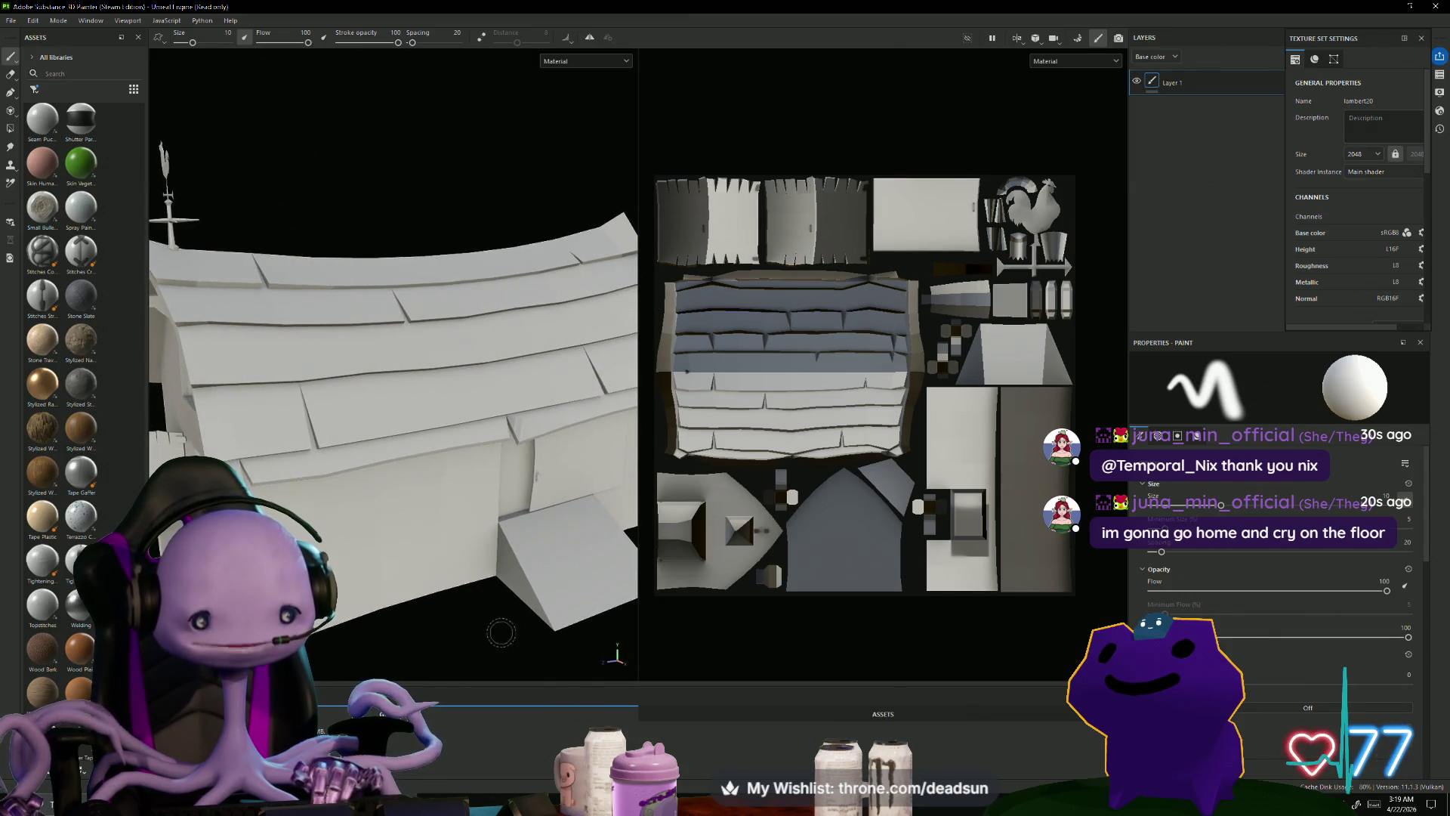
pyautogui.press('f')
pyautogui.moveTo(337, 611)
pyautogui.keyDown('alt'); pyautogui.mouseDown()
pyautogui.moveTo(619, 602)
pyautogui.moveTo(502, 609)
pyautogui.moveTo(394, 587)
pyautogui.mouseUp(); pyautogui.keyUp('alt')
pyautogui.keyDown('alt'); pyautogui.moveTo(412, 582); pyautogui.dragTo(329, 581); pyautogui.keyUp('alt')
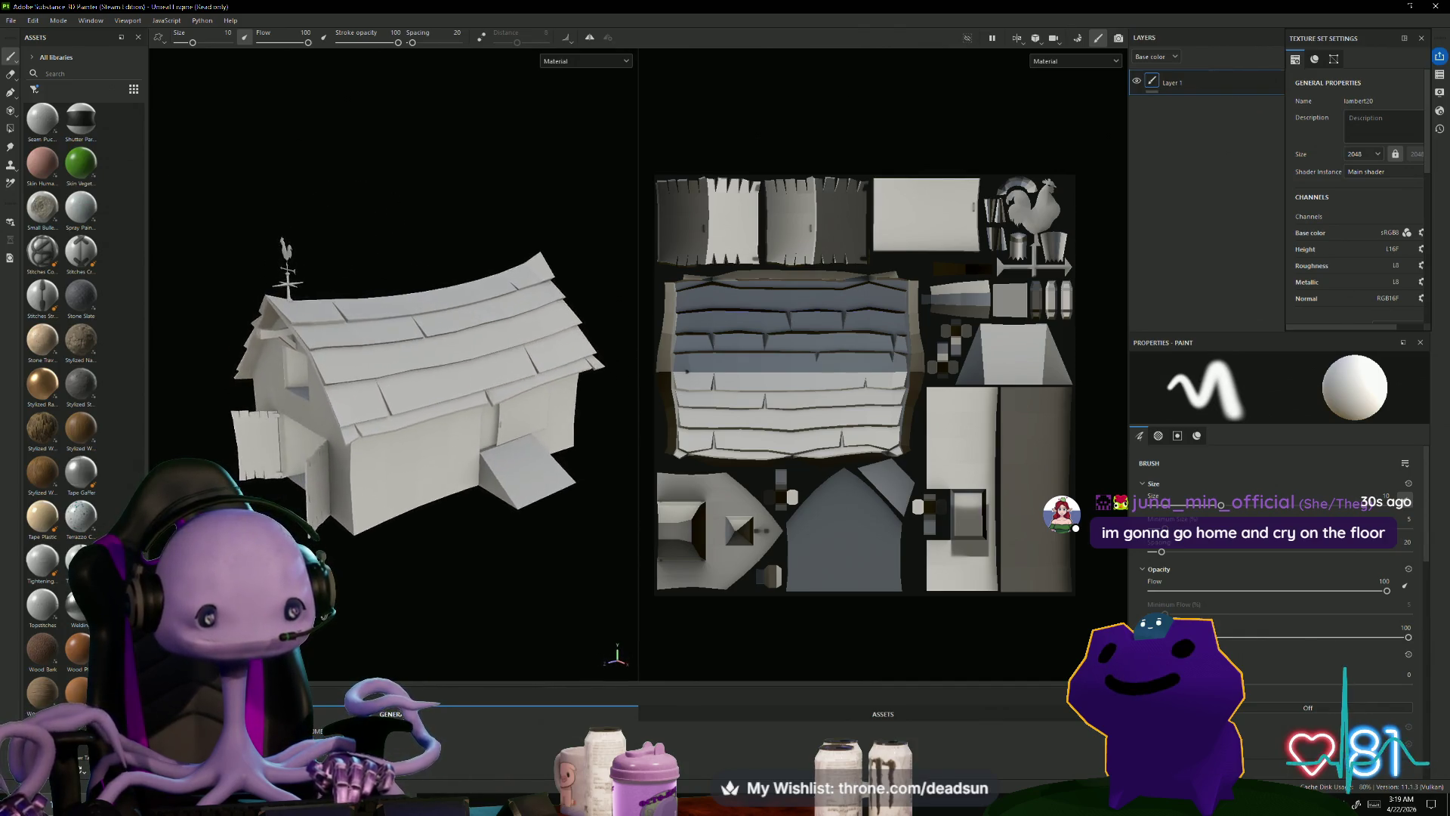
pyautogui.moveTo(325, 634)
pyautogui.keyDown('alt'); pyautogui.mouseDown()
pyautogui.moveTo(389, 606)
pyautogui.moveTo(350, 646)
pyautogui.moveTo(381, 620)
pyautogui.mouseUp(); pyautogui.keyUp('alt')
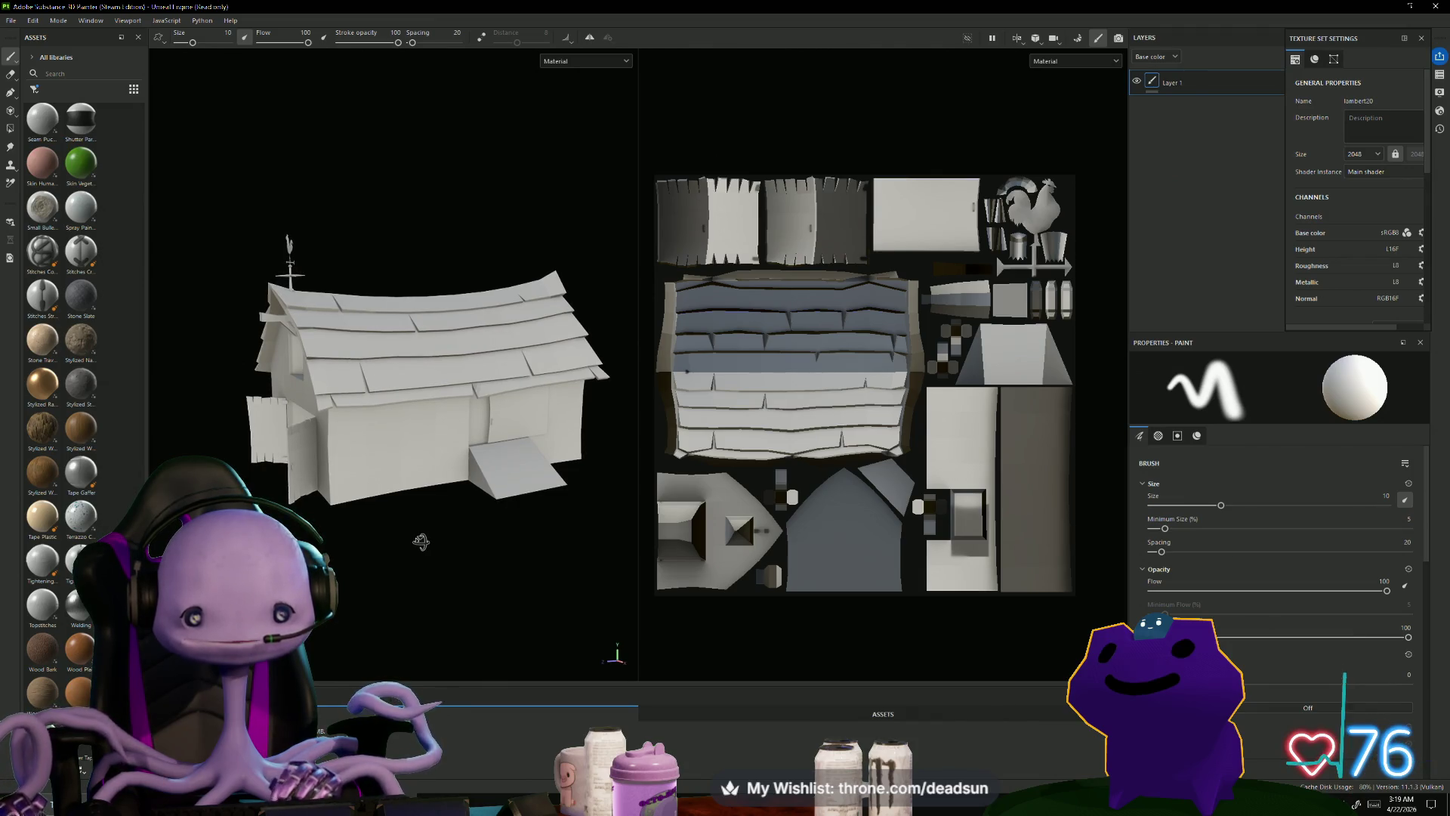
pyautogui.moveTo(421, 540)
pyautogui.keyDown('alt'); pyautogui.mouseDown()
pyautogui.moveTo(557, 543)
pyautogui.moveTo(582, 528)
pyautogui.moveTo(578, 510)
pyautogui.moveTo(401, 583)
pyautogui.moveTo(372, 555)
pyautogui.moveTo(379, 539)
pyautogui.moveTo(386, 673)
pyautogui.moveTo(411, 586)
pyautogui.moveTo(478, 491)
pyautogui.moveTo(480, 453)
pyautogui.moveTo(568, 298)
pyautogui.moveTo(533, 365)
pyautogui.moveTo(468, 597)
pyautogui.mouseUp(); pyautogui.keyUp('alt')
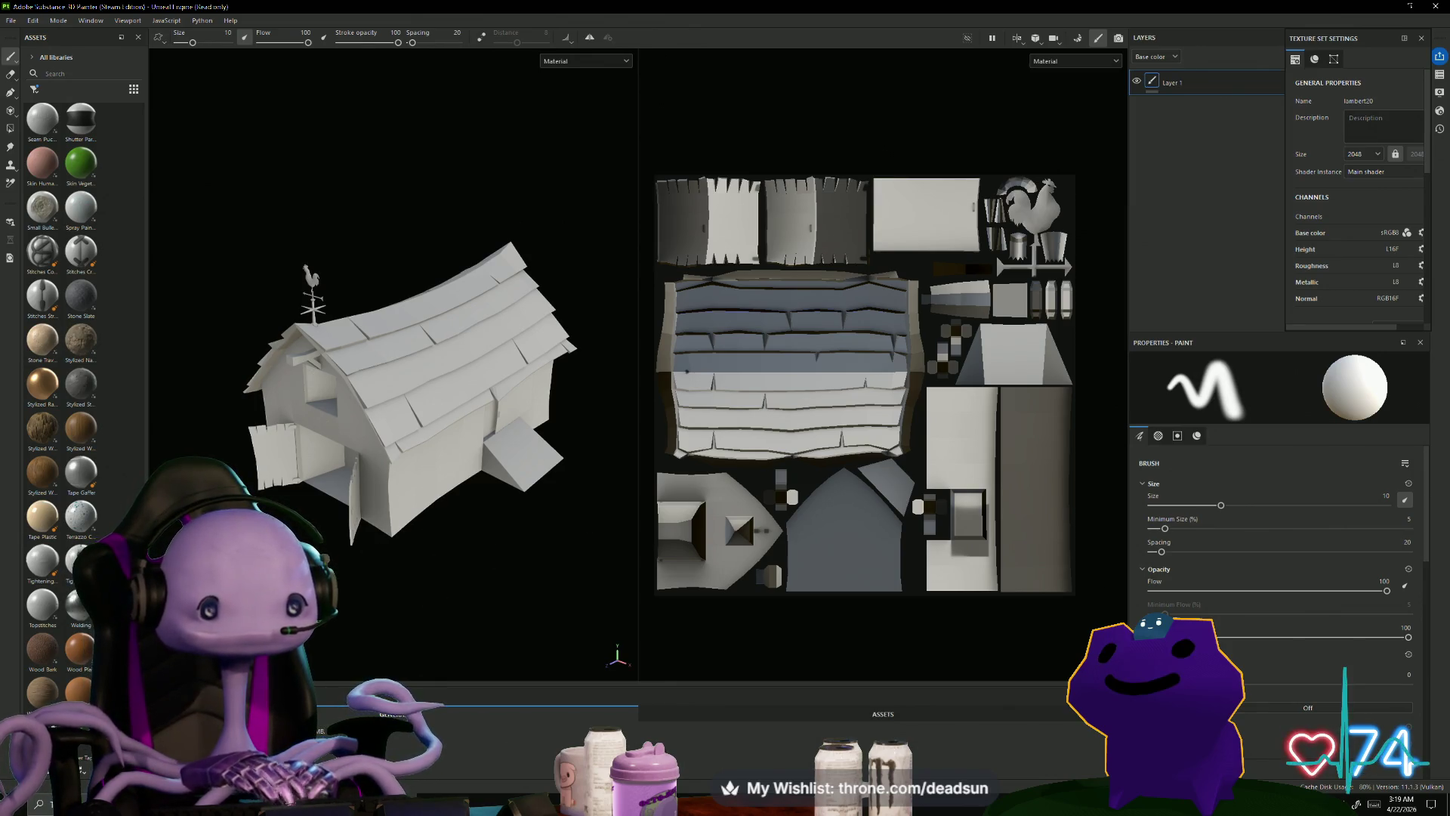
pyautogui.moveTo(363, 469)
pyautogui.keyDown('alt'); pyautogui.mouseDown()
pyautogui.moveTo(281, 517)
pyautogui.moveTo(424, 615)
pyautogui.moveTo(509, 592)
pyautogui.moveTo(399, 617)
pyautogui.moveTo(353, 645)
pyautogui.mouseUp(); pyautogui.keyUp('alt')
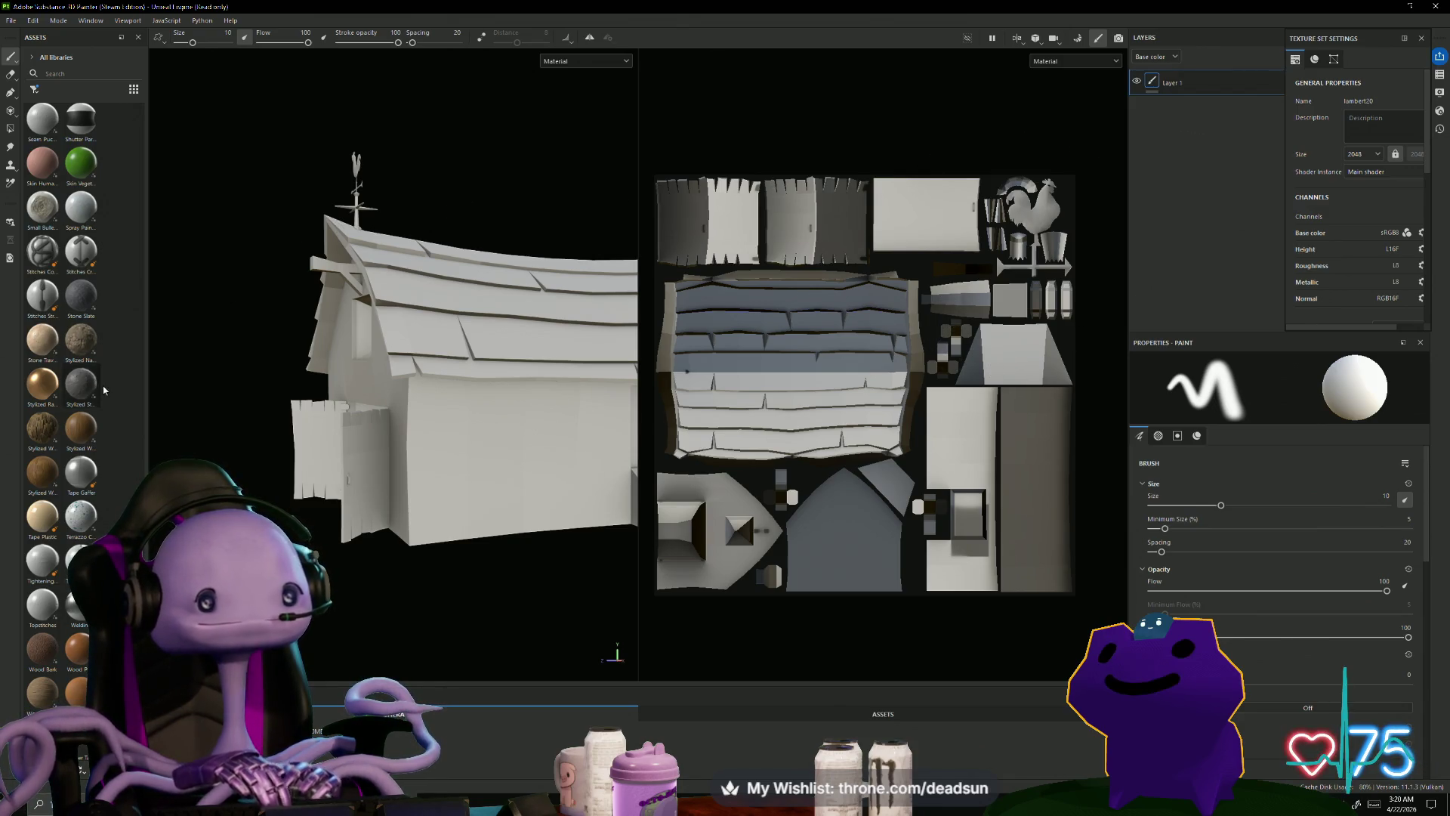
# Step: Search the asset library for 'cartoon', clear the search, orbit to the barn's front, and open the File menu
pyautogui.scroll(15, 143, 99)
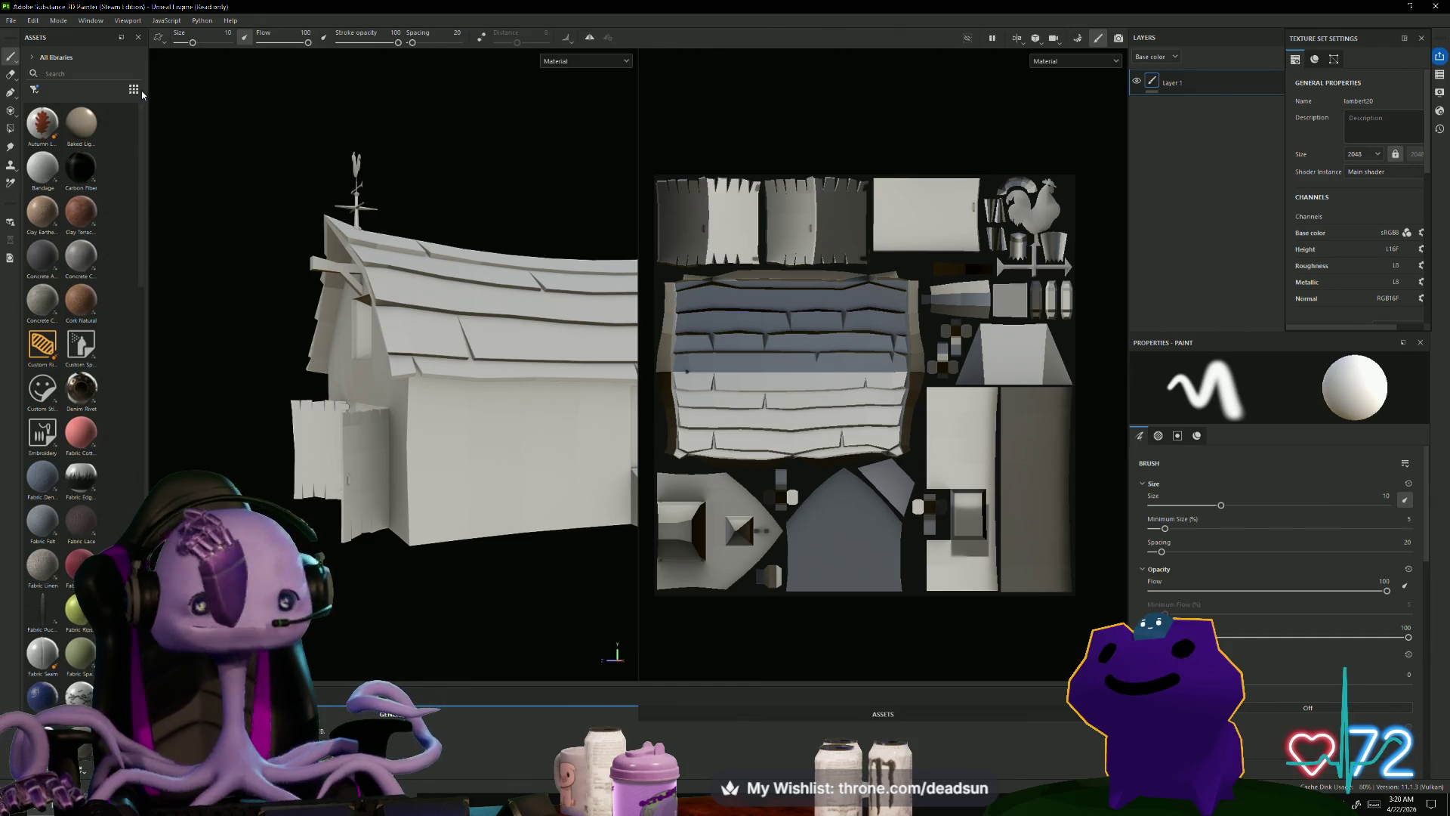
pyautogui.click(87, 72)
pyautogui.write('car')
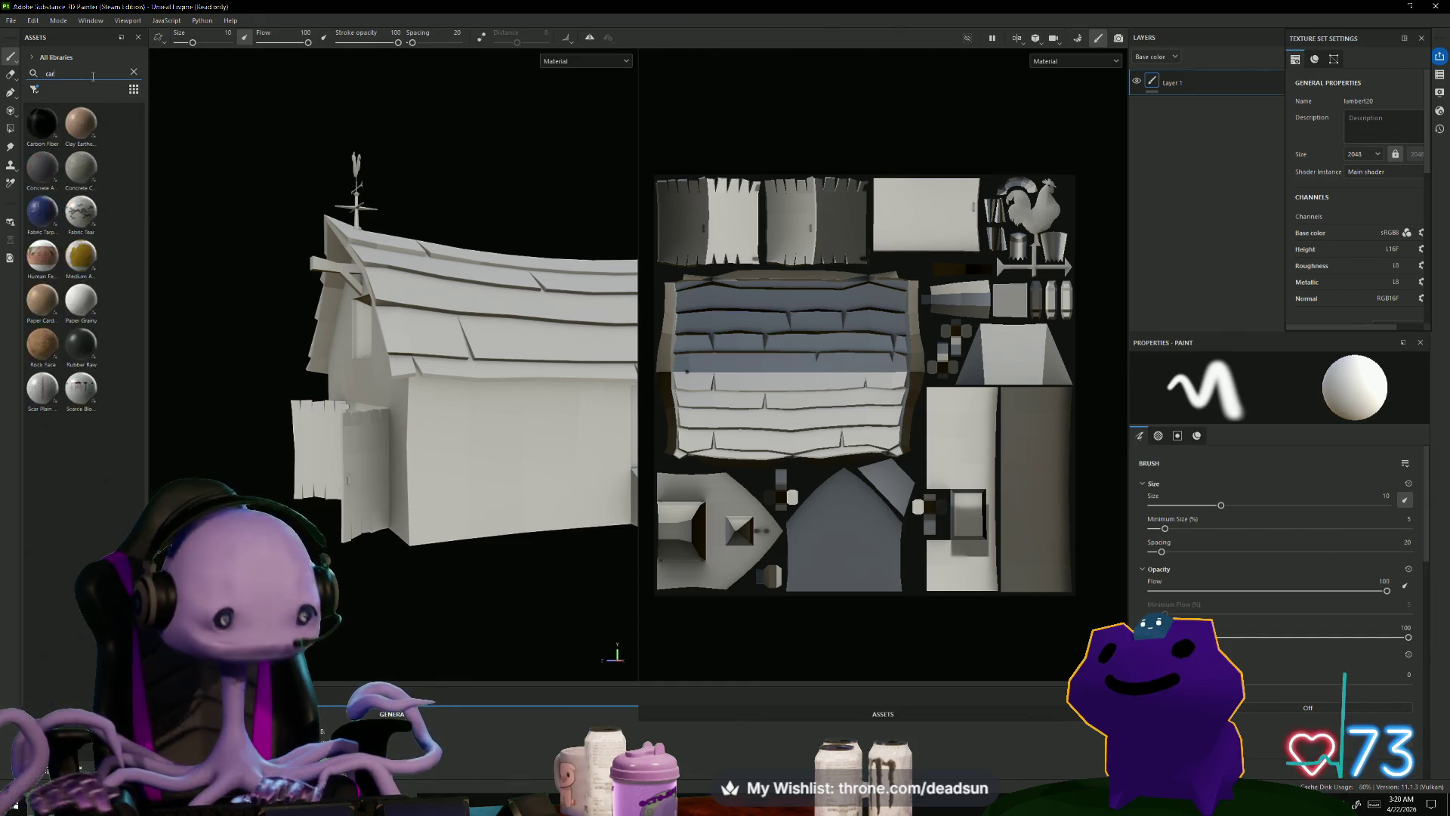
pyautogui.write('too')
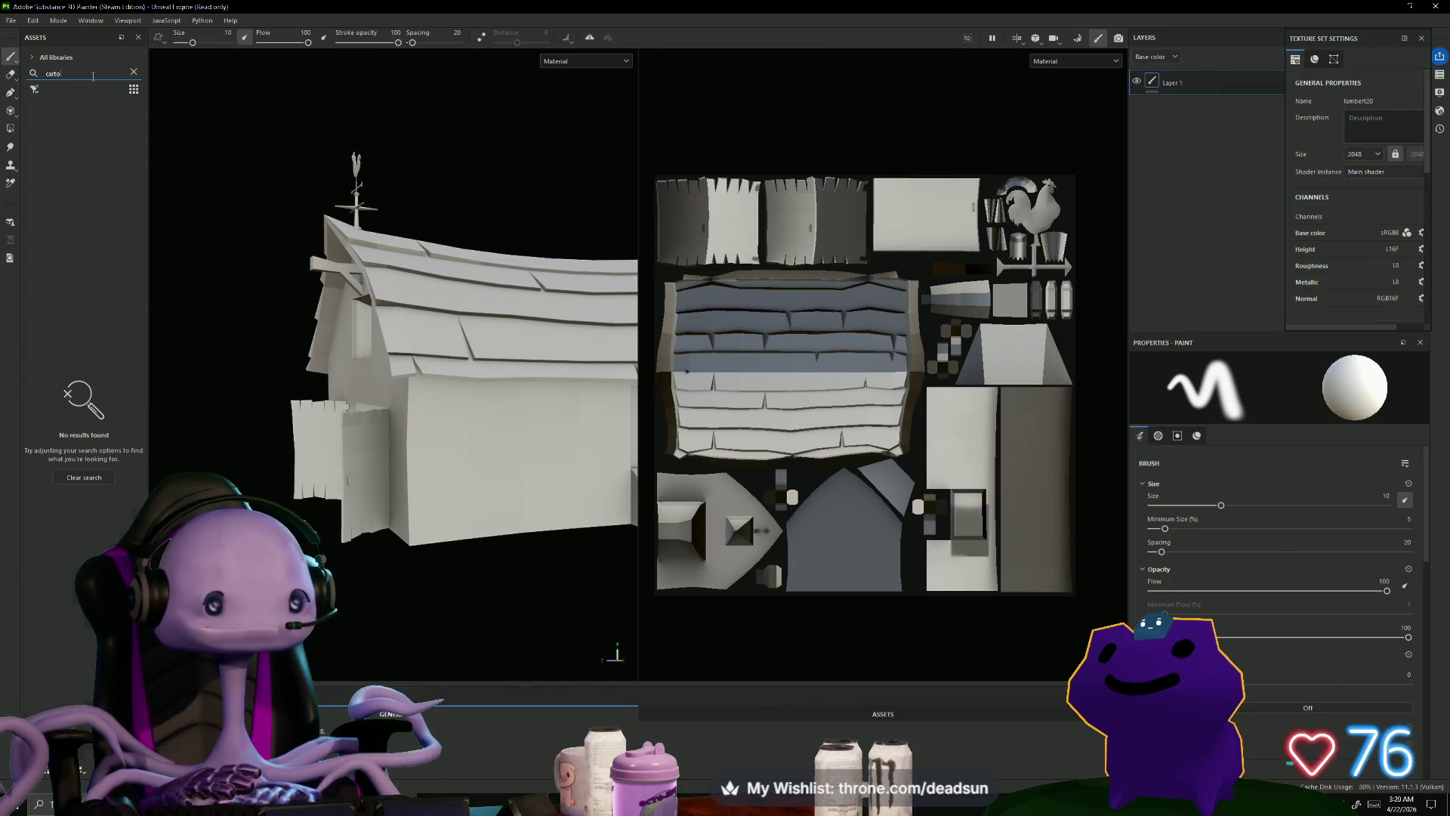
pyautogui.press('BackSpace')
pyautogui.press('BackSpace')
pyautogui.press('BackSpace')
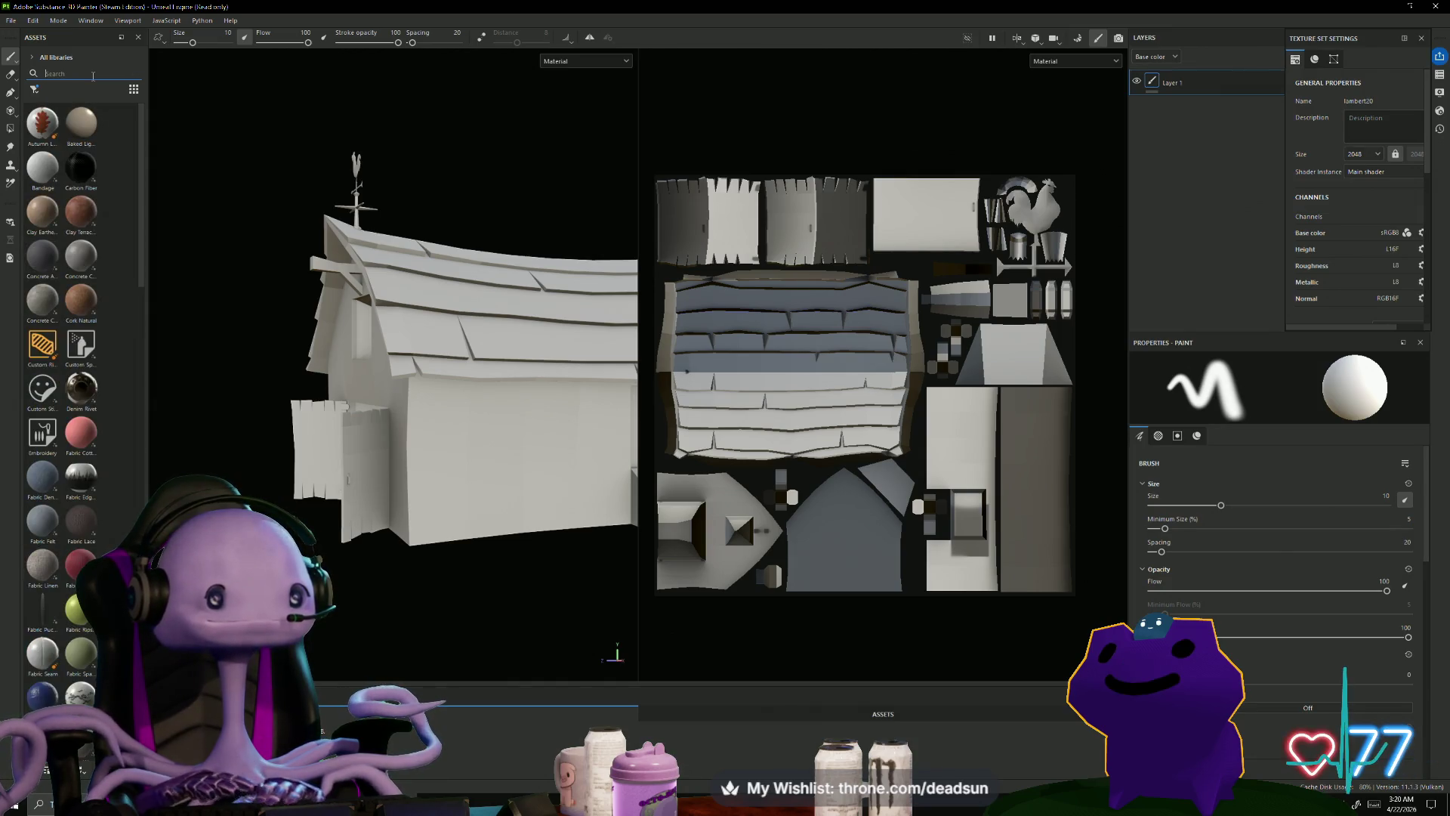
pyautogui.scroll(-15, 77, 509)
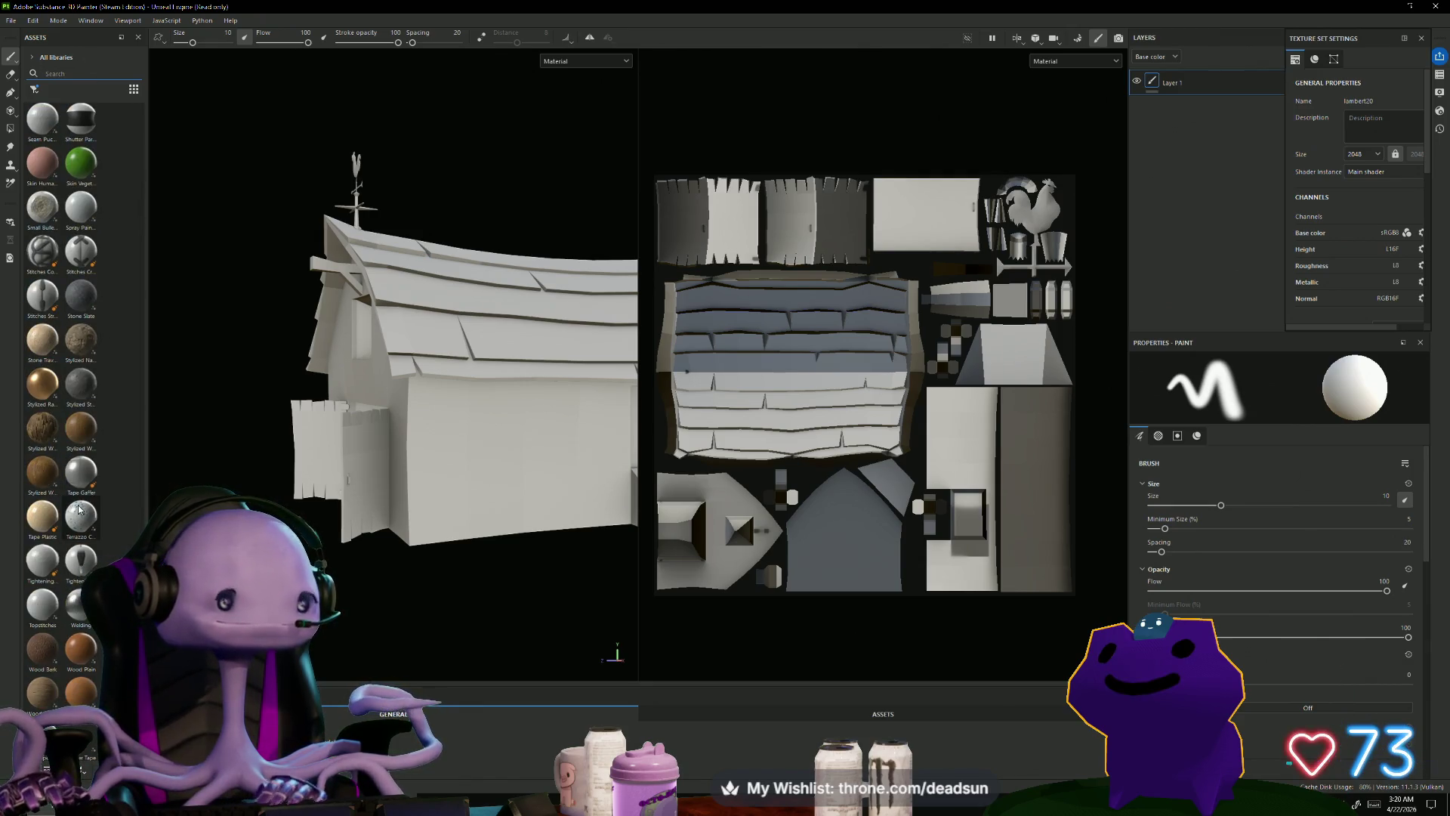
pyautogui.moveTo(521, 642)
pyautogui.keyDown('alt'); pyautogui.mouseDown()
pyautogui.moveTo(341, 630)
pyautogui.moveTo(344, 706)
pyautogui.moveTo(342, 583)
pyautogui.moveTo(401, 593)
pyautogui.moveTo(399, 606)
pyautogui.mouseUp(); pyautogui.keyUp('alt')
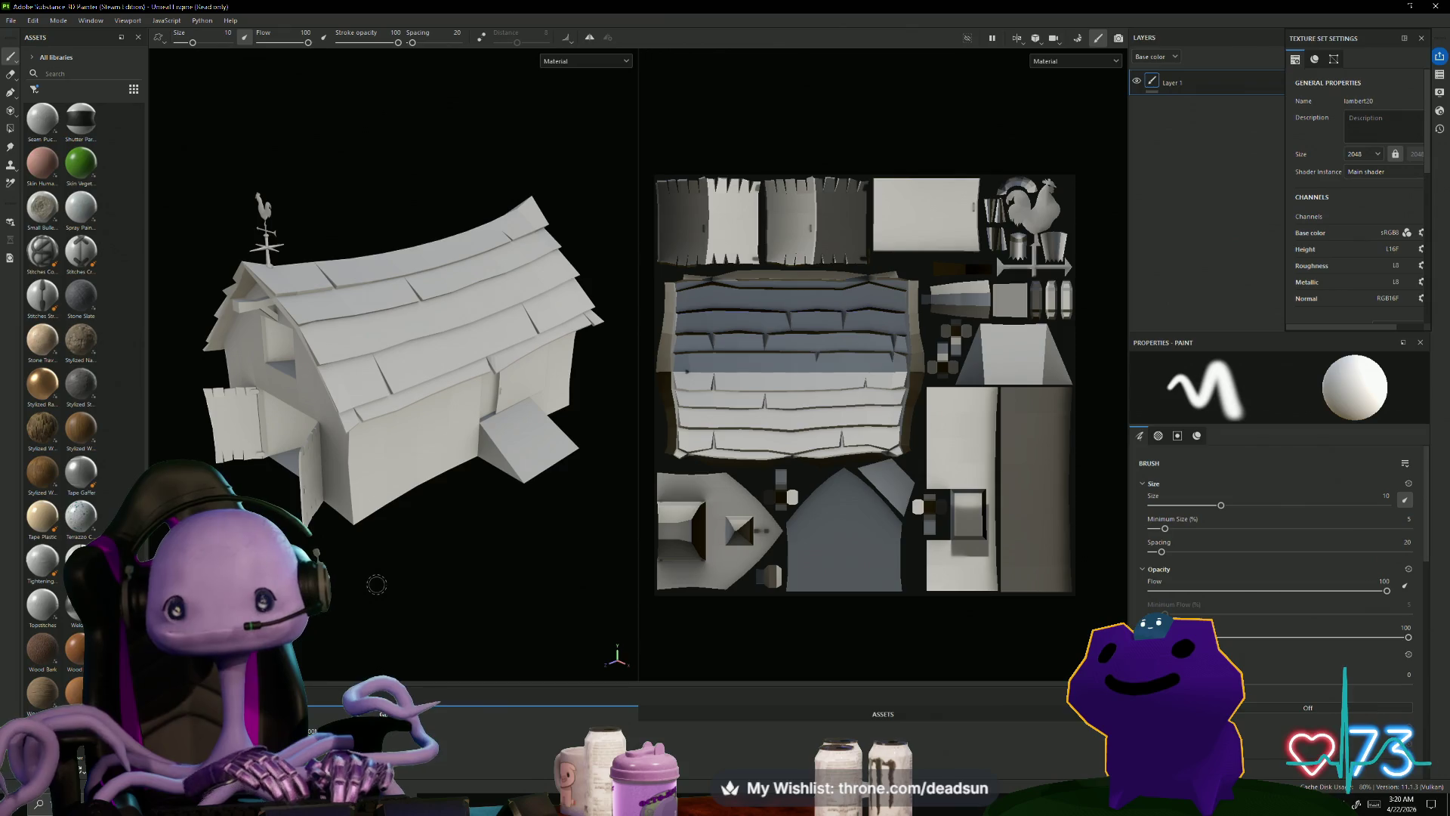
pyautogui.click(9, 21)
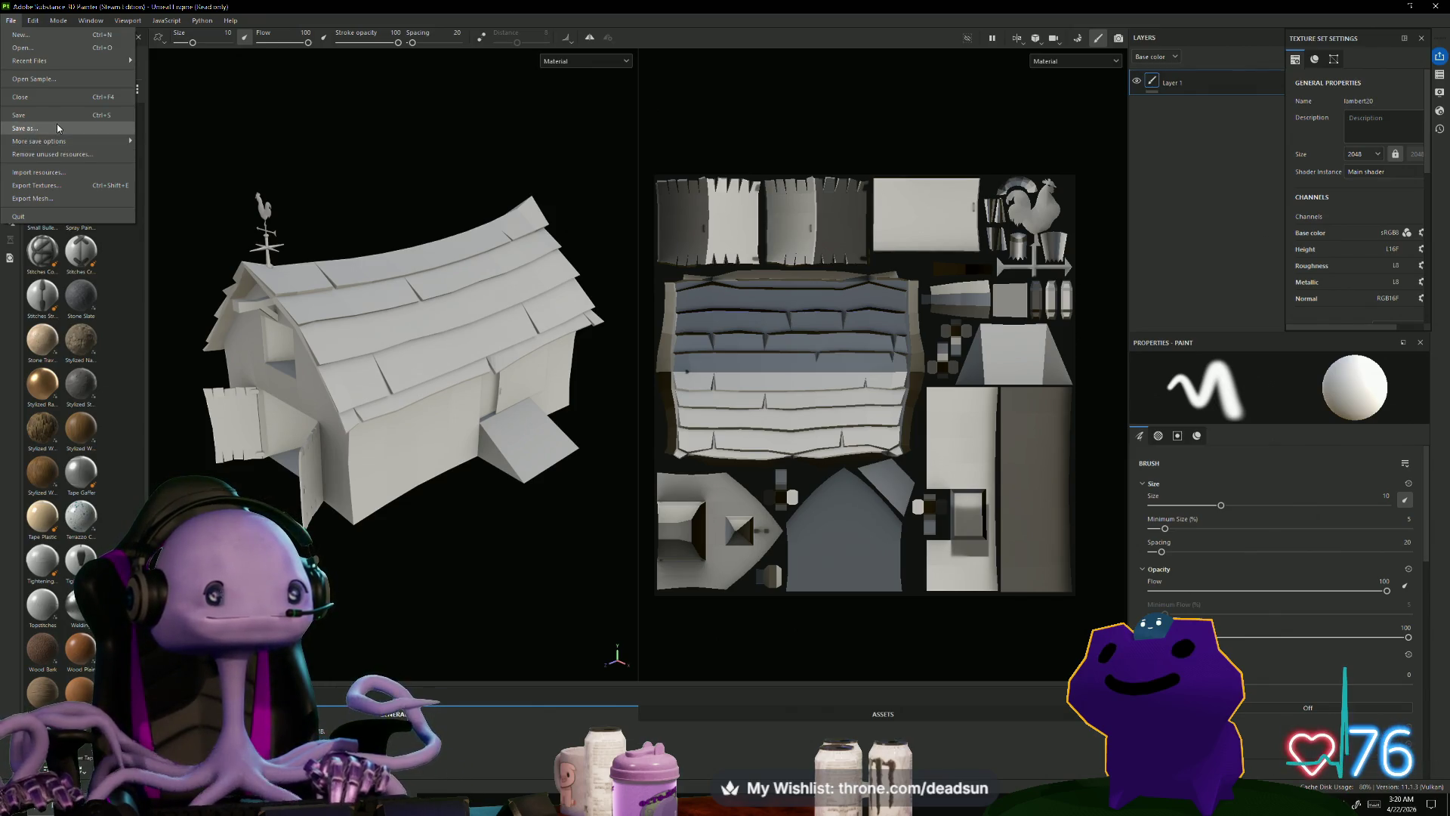
# Step: Export the barn's lambert20 maps as 2048 PNGs using Unreal Engine (Packed), then open the output folder
pyautogui.click(72, 184)
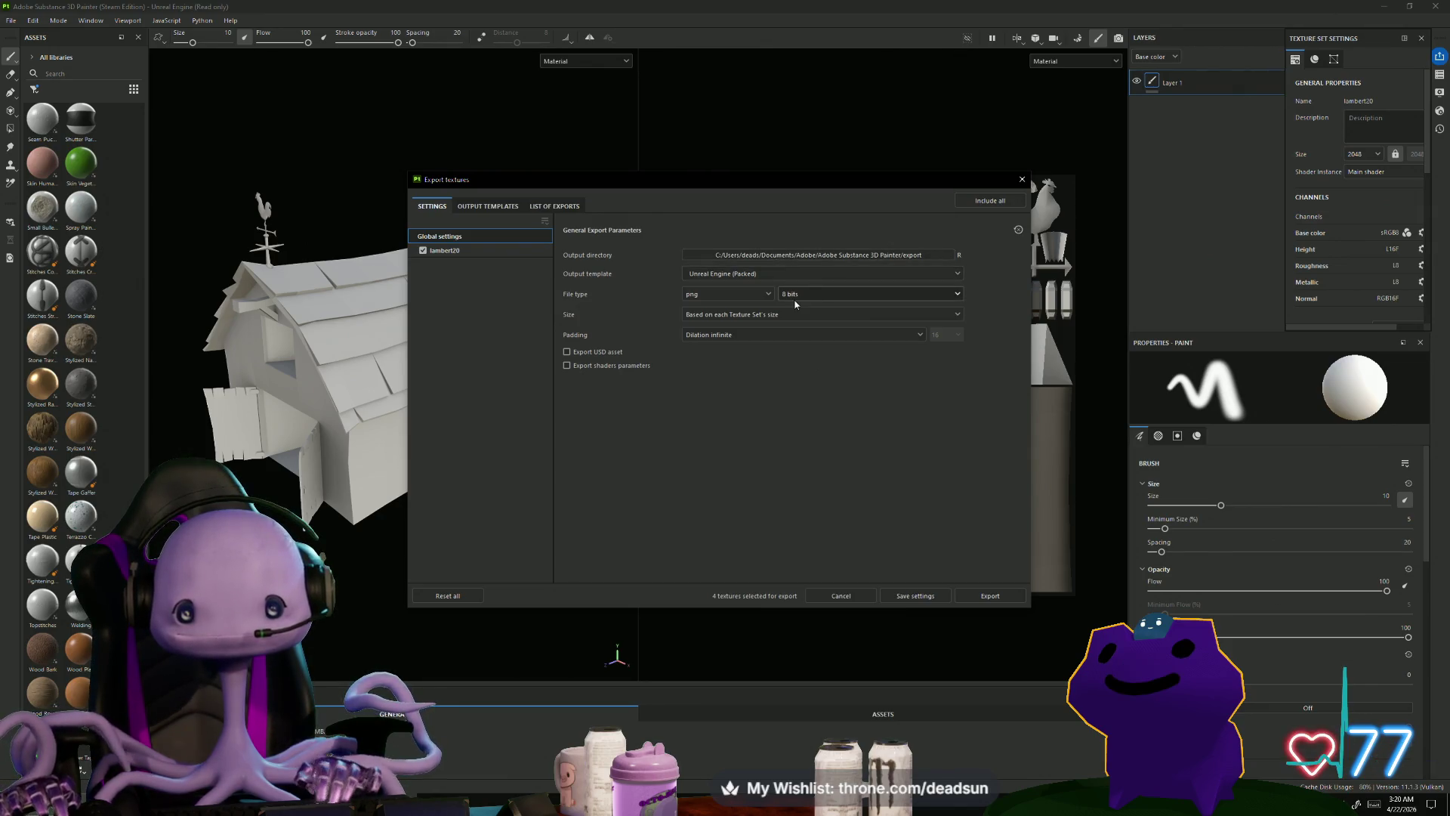
pyautogui.click(795, 274)
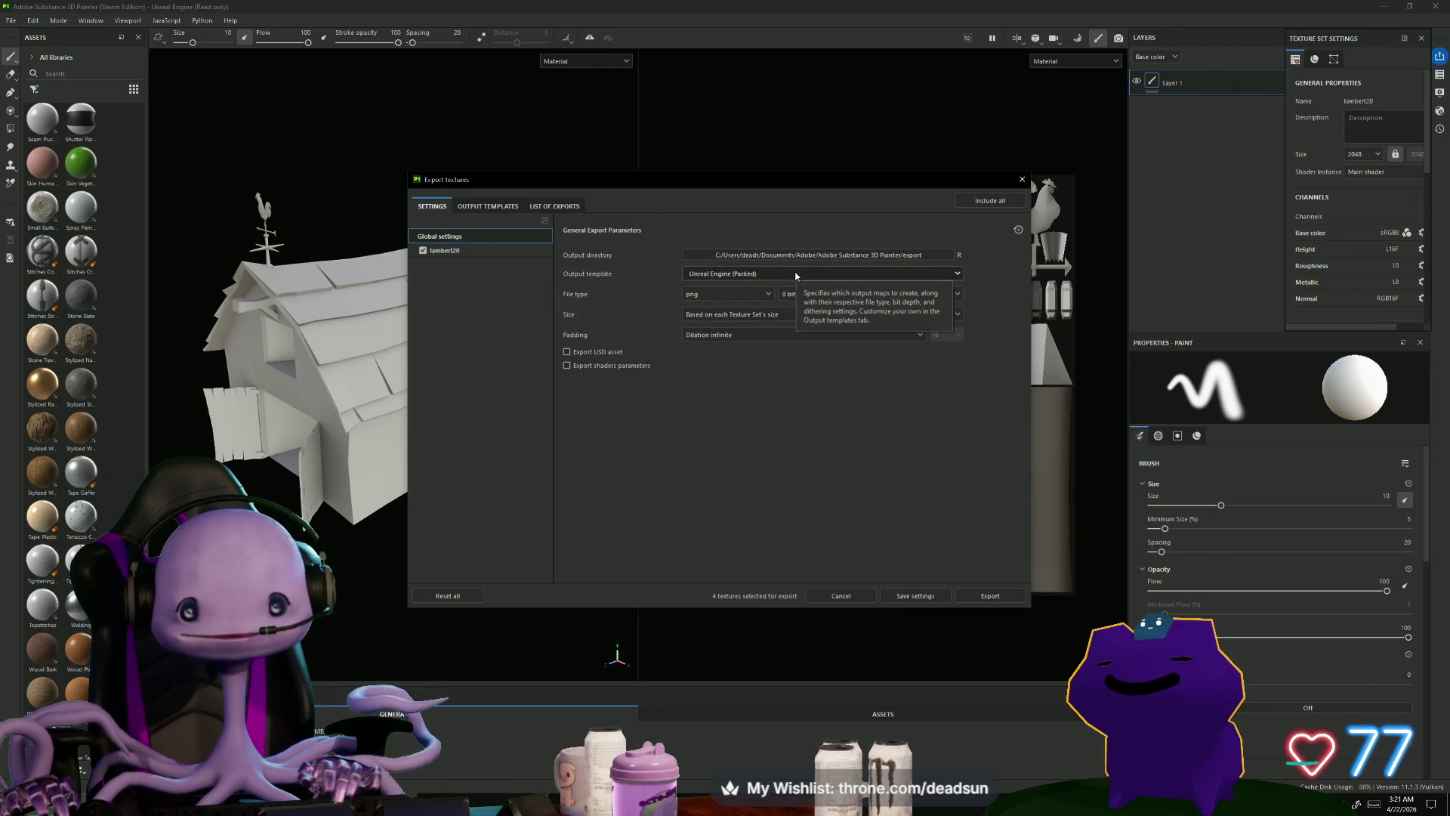
pyautogui.click(795, 274)
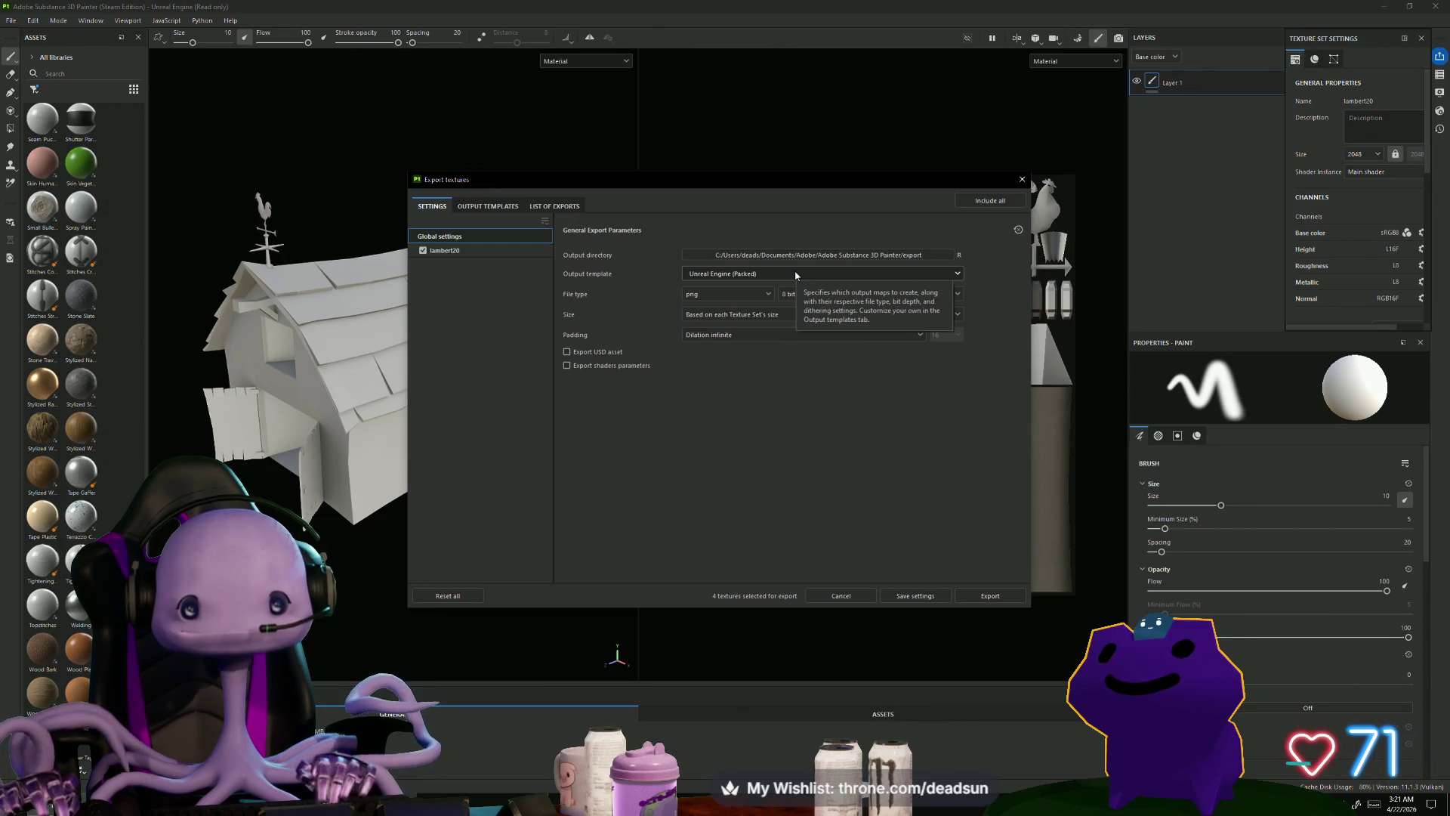
pyautogui.click(501, 205)
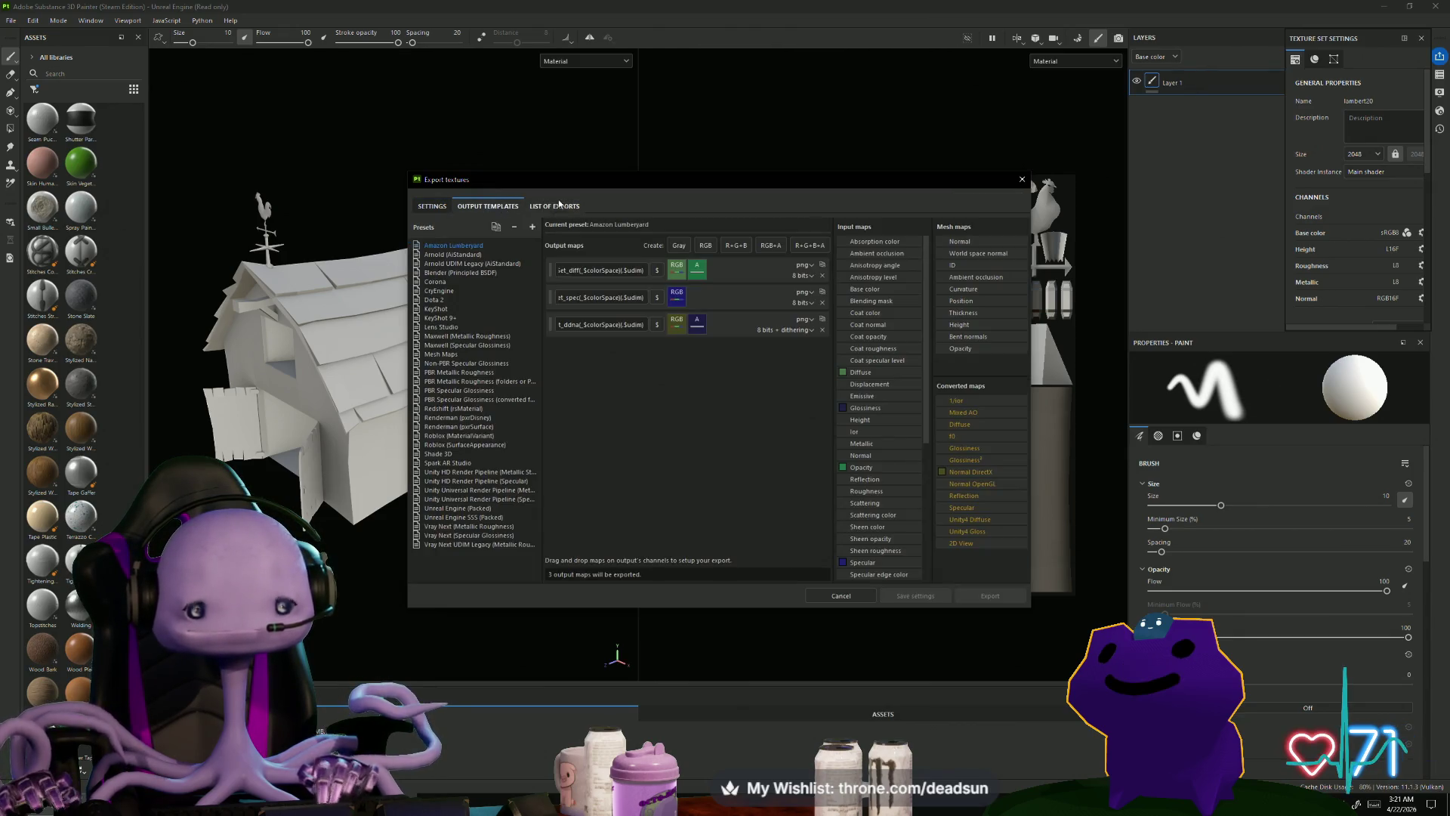
pyautogui.click(549, 207)
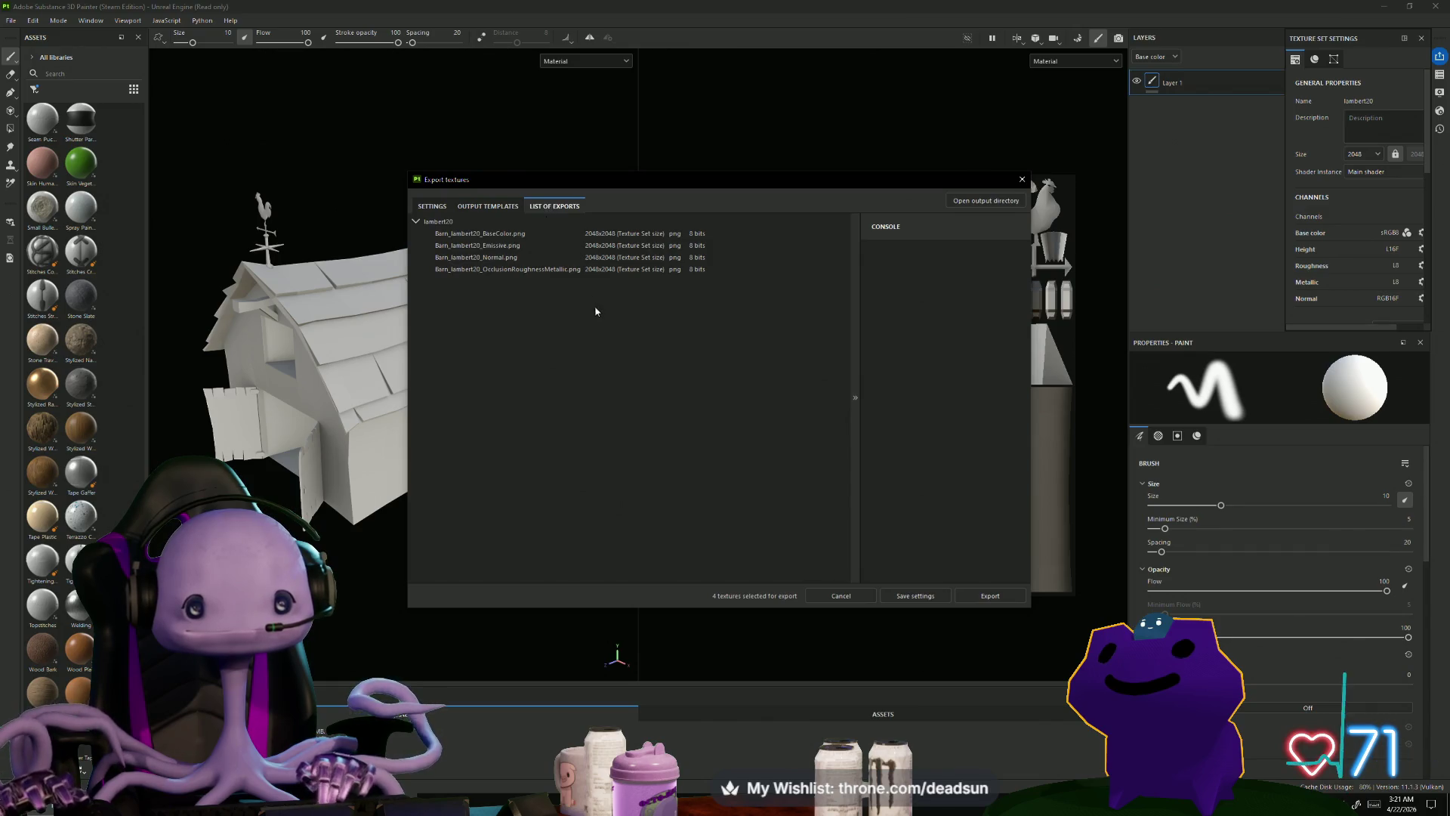
pyautogui.click(488, 206)
pyautogui.click(572, 207)
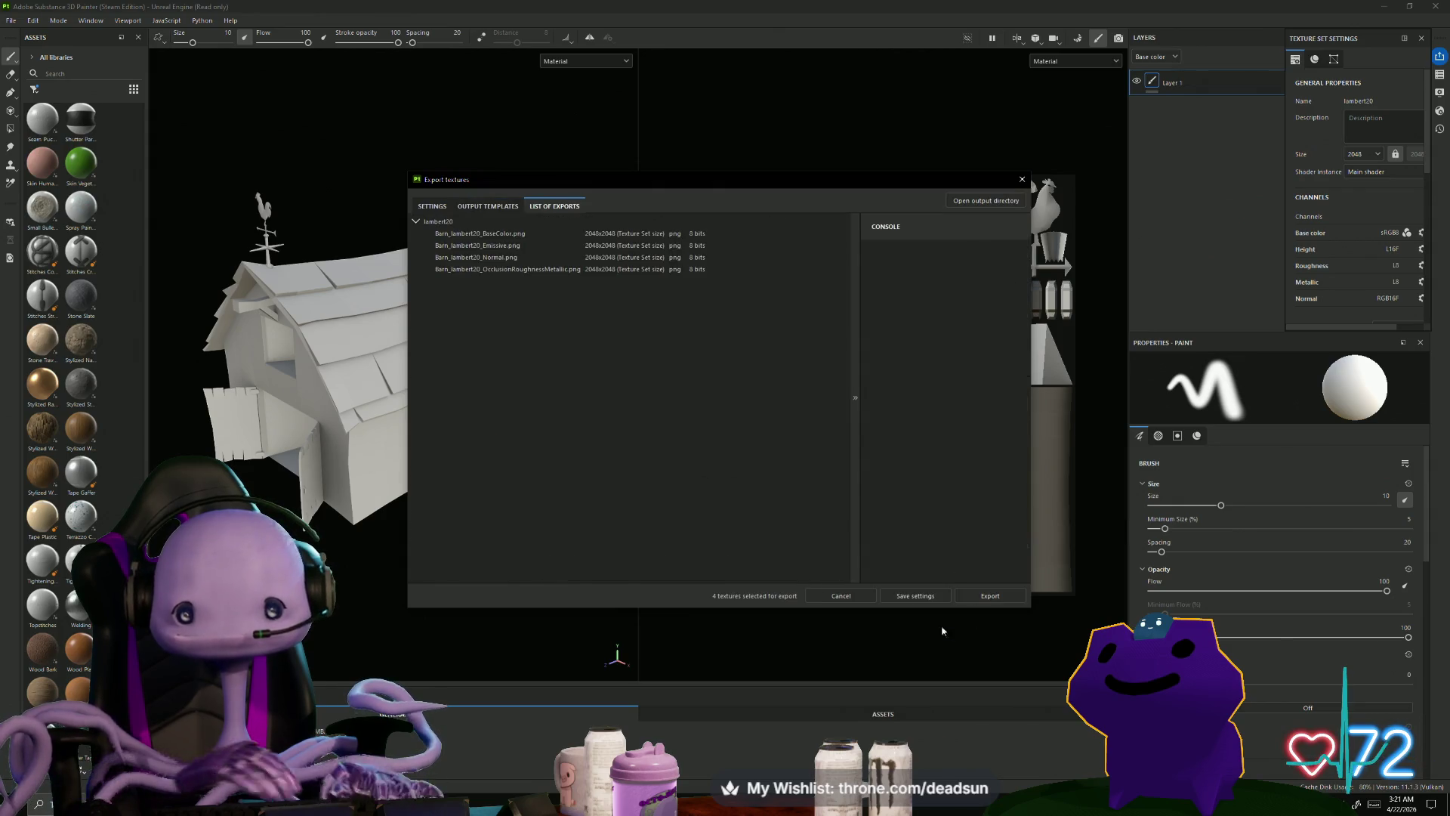
pyautogui.click(990, 596)
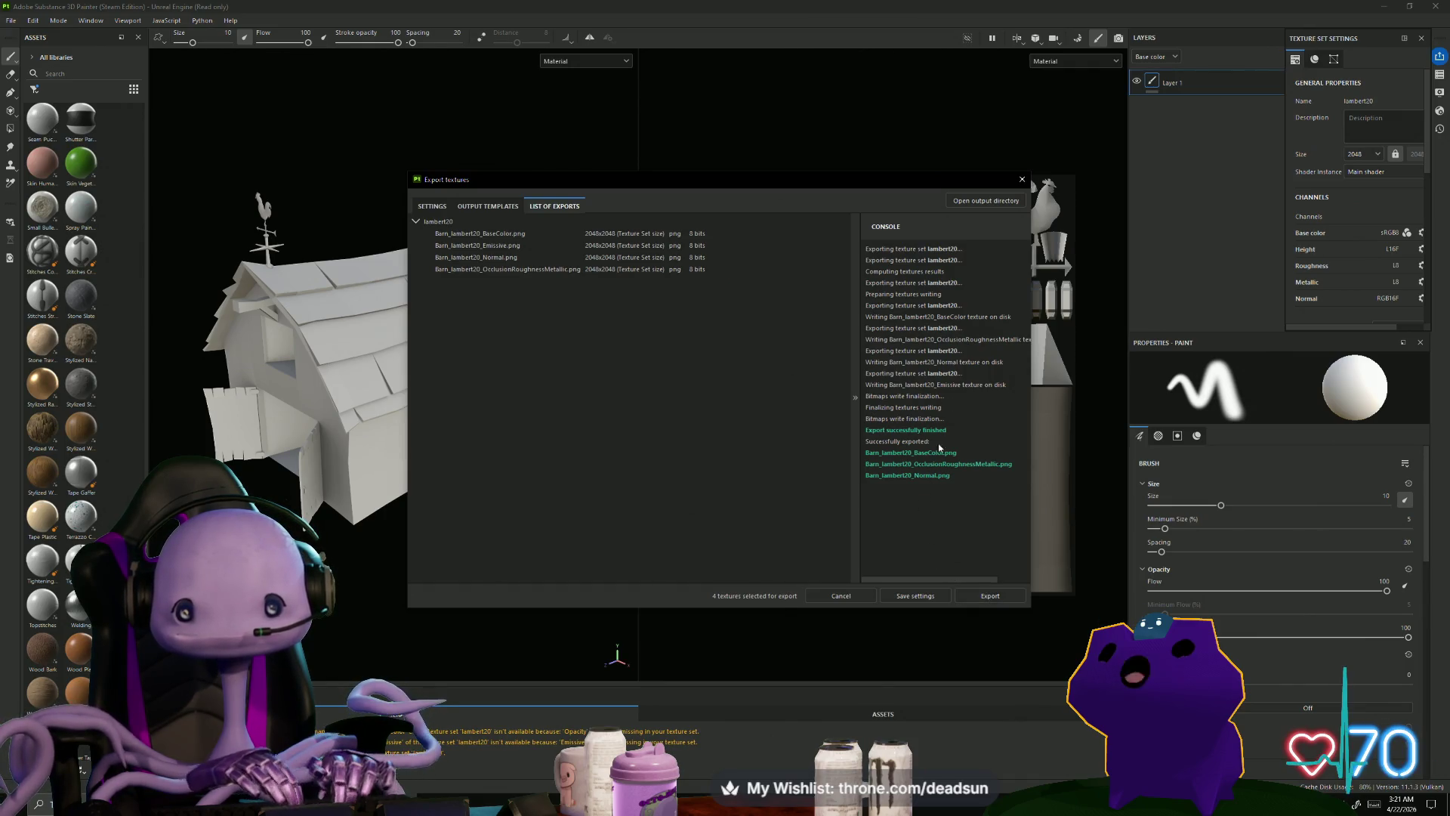
pyautogui.click(990, 201)
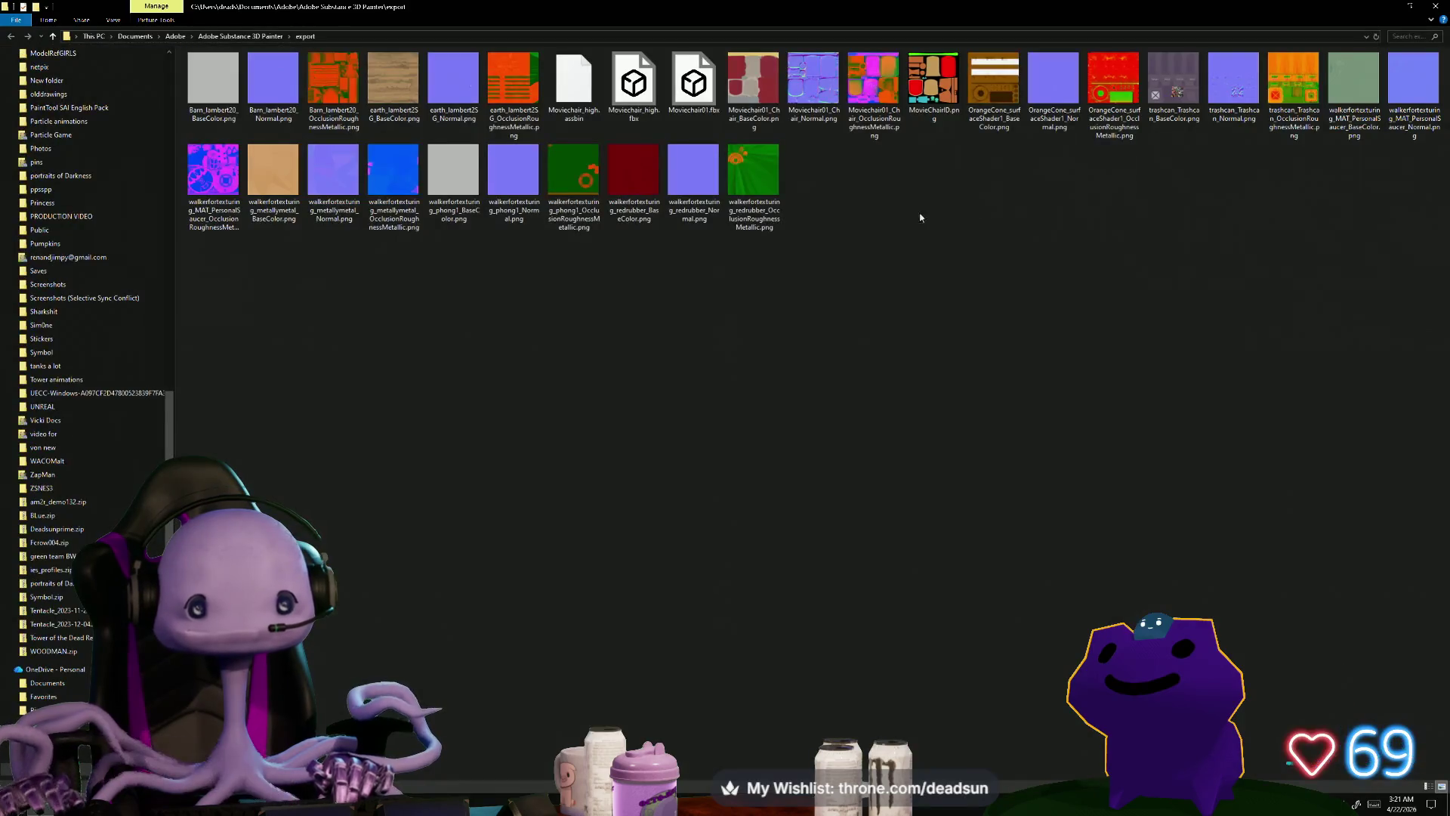
pyautogui.click(352, 65)
pyautogui.doubleClick(352, 65)
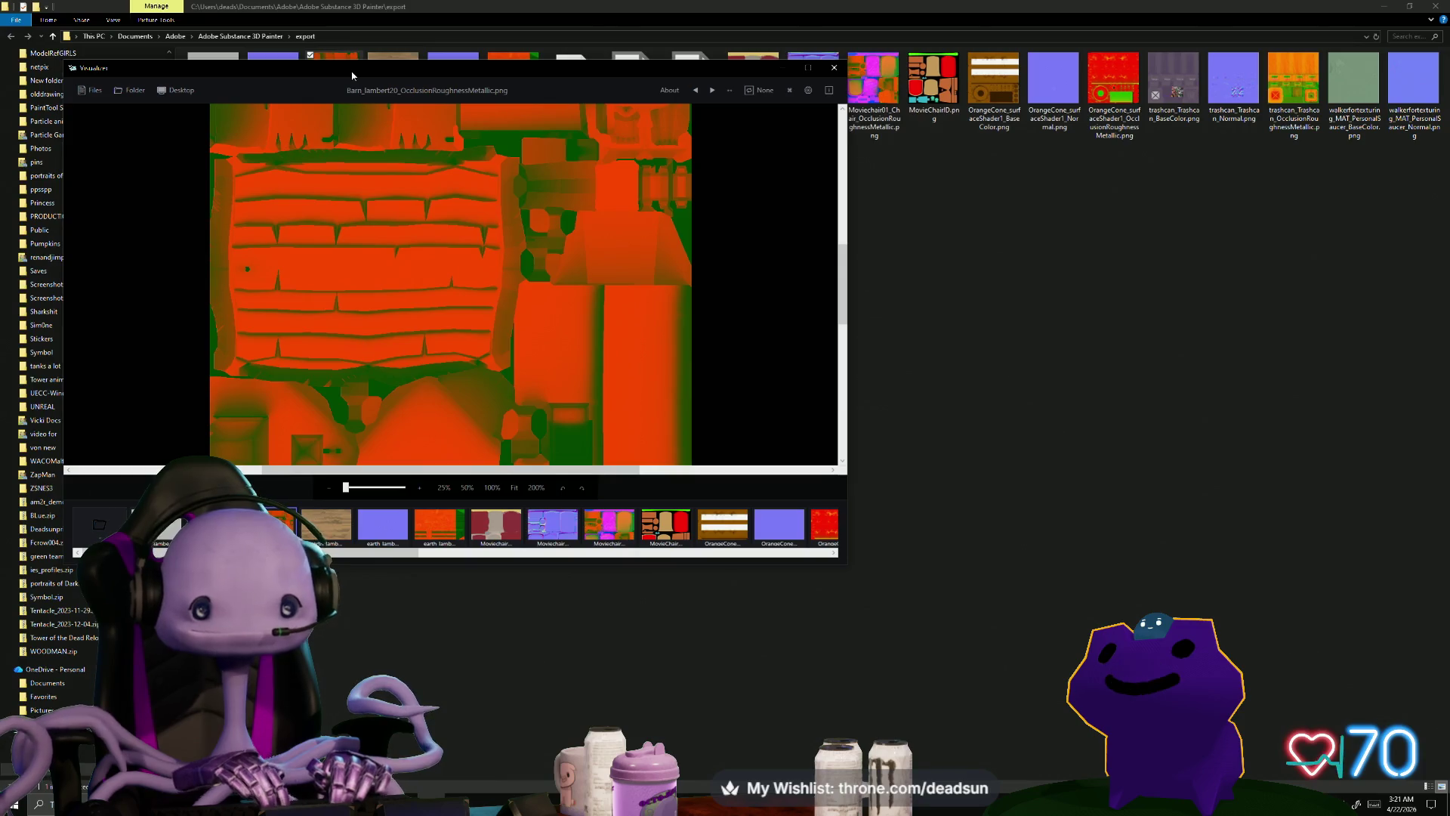
pyautogui.click(737, 533)
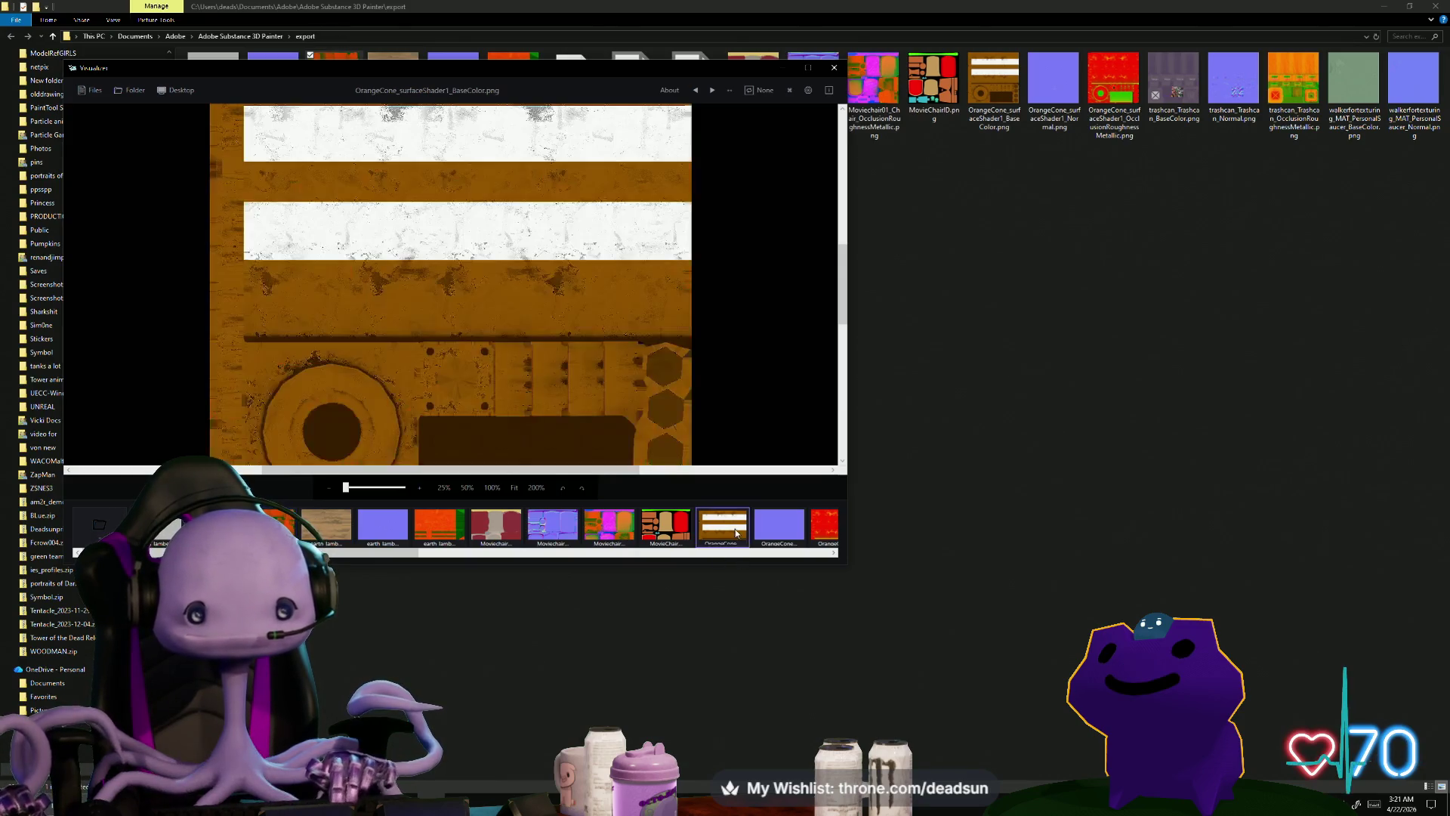
pyautogui.click(668, 534)
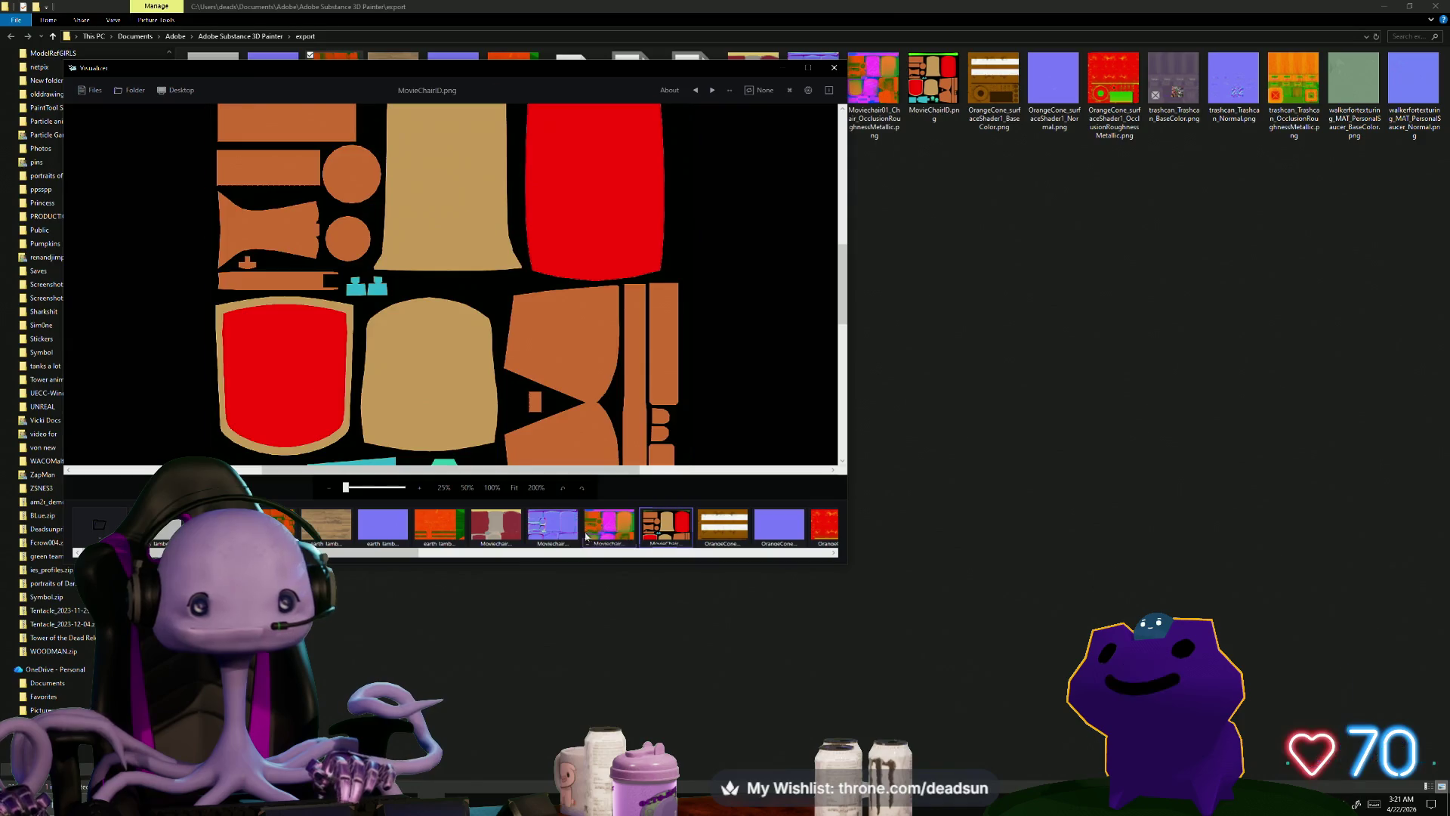
pyautogui.click(609, 533)
pyautogui.click(439, 534)
pyautogui.click(383, 534)
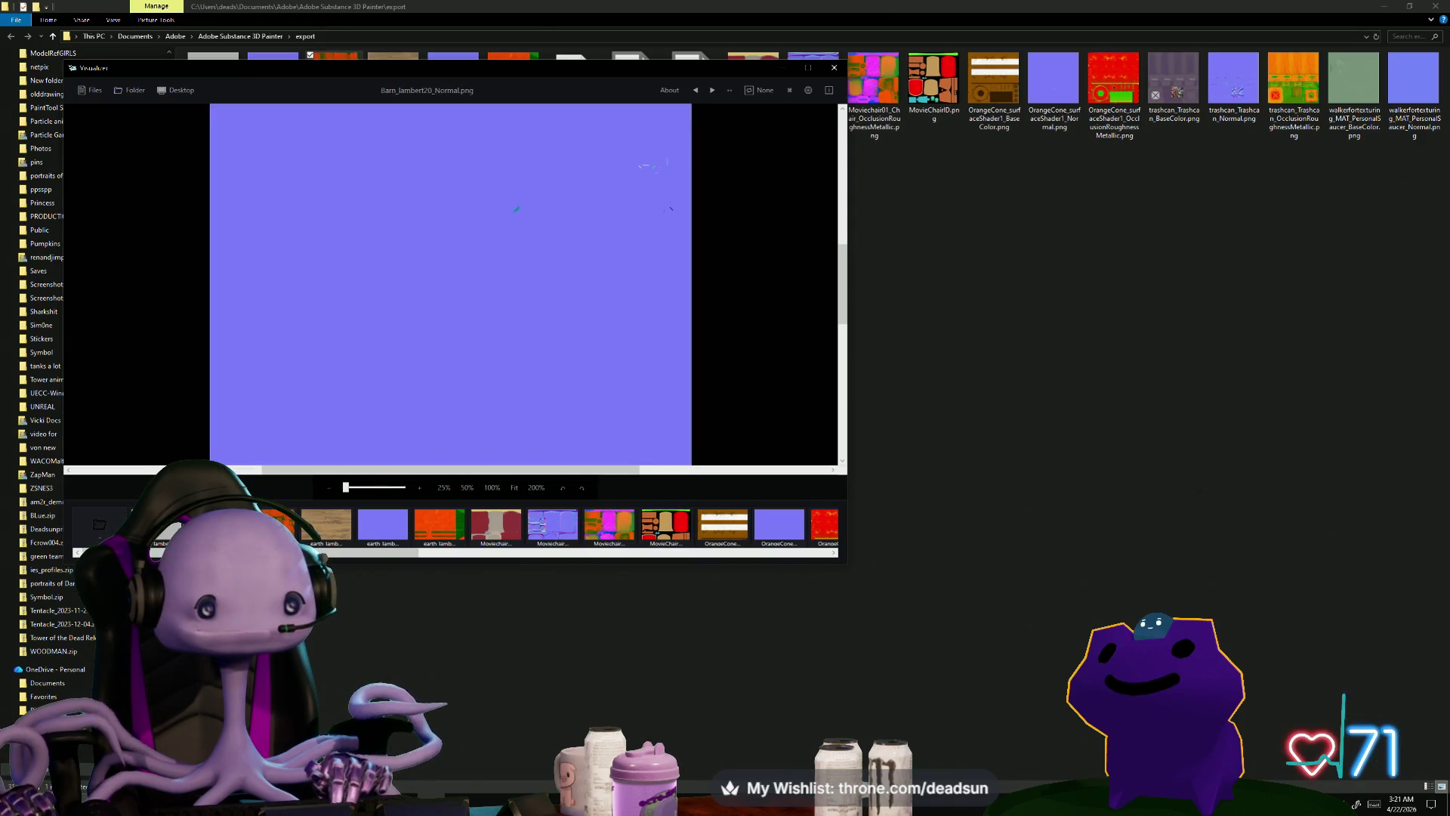
pyautogui.click(327, 529)
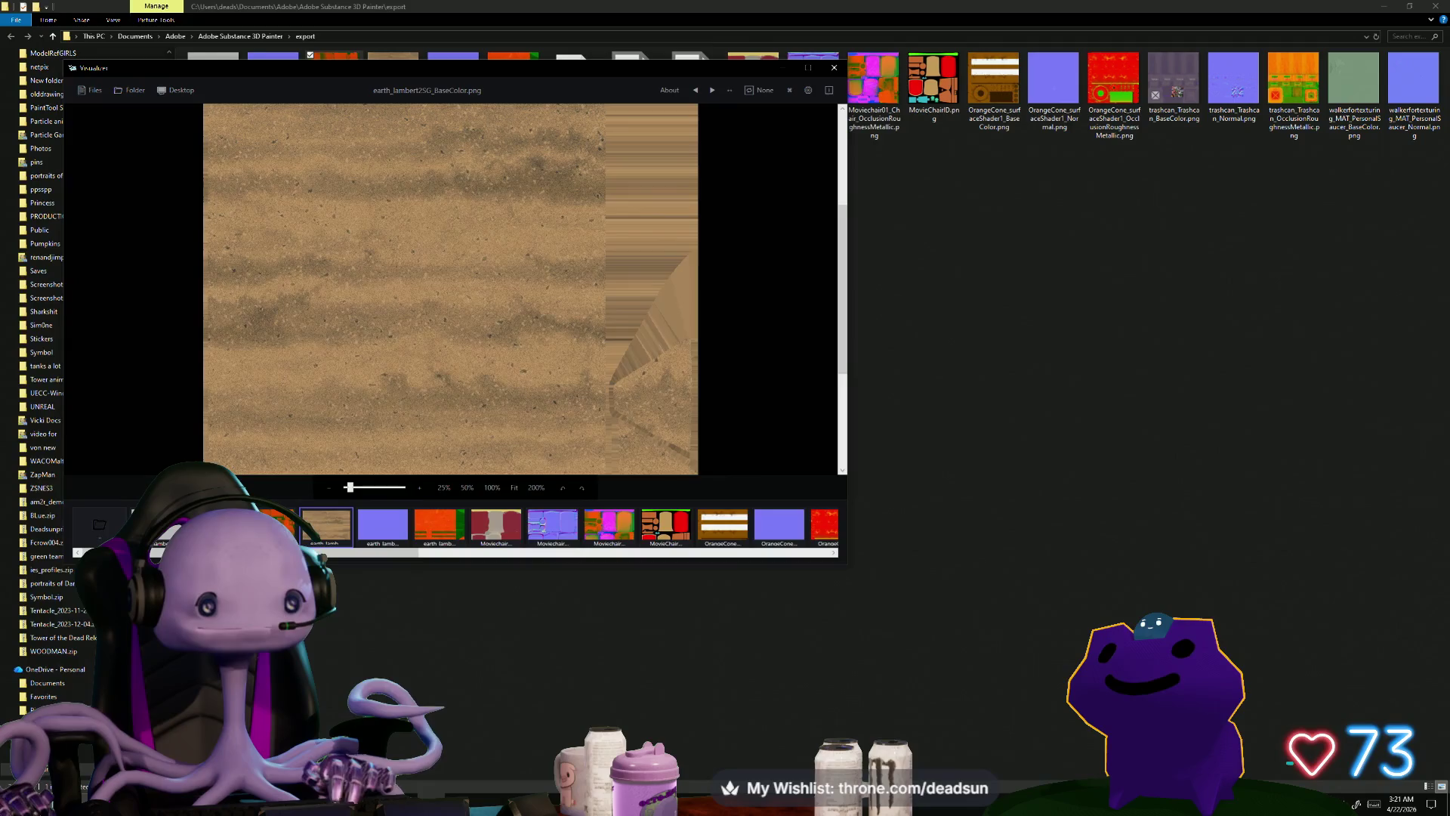
pyautogui.press('Left')
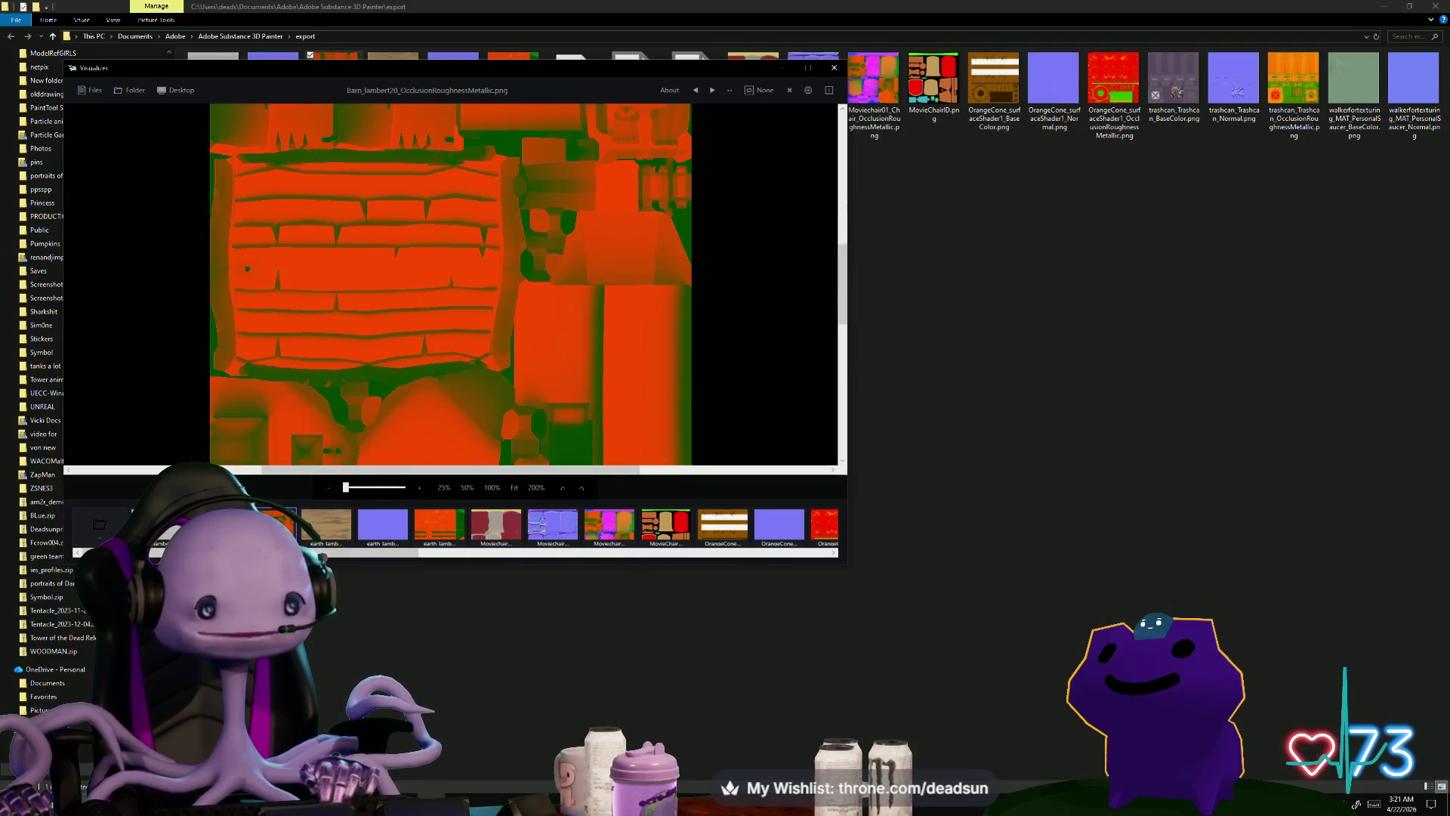
pyautogui.press('Left')
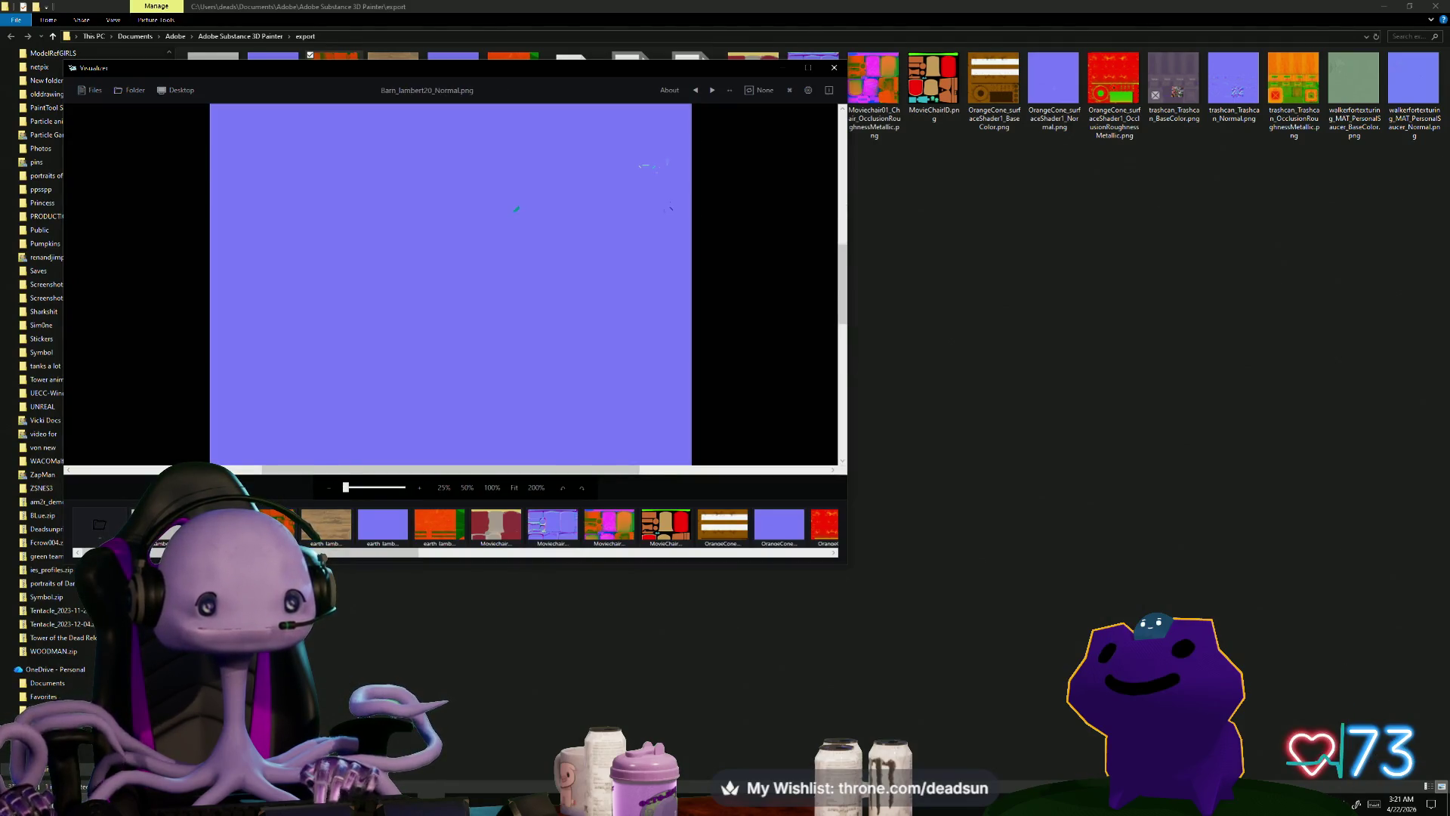
pyautogui.press('Right')
pyautogui.press('Left')
pyautogui.press('Right')
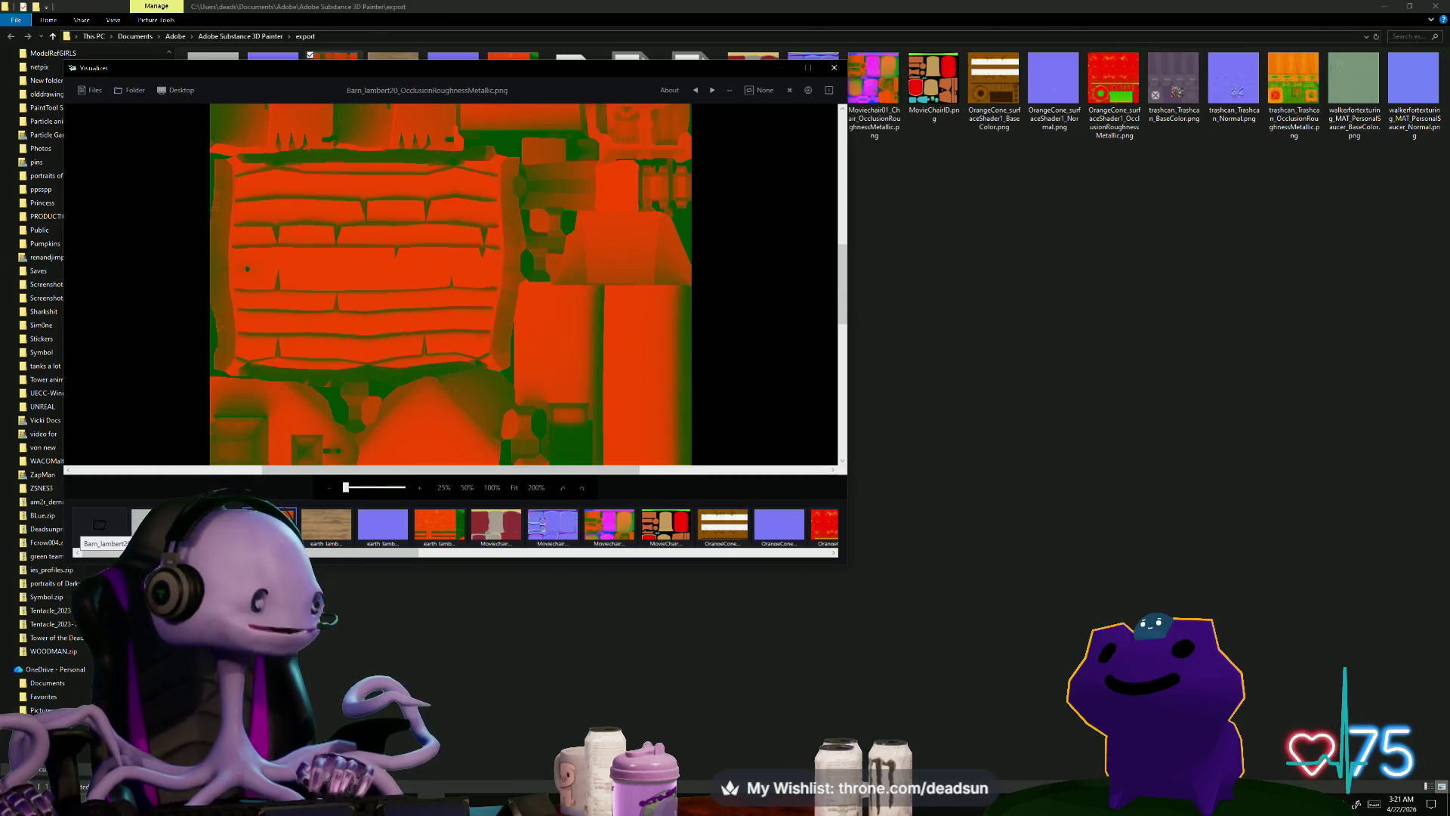
pyautogui.click(834, 67)
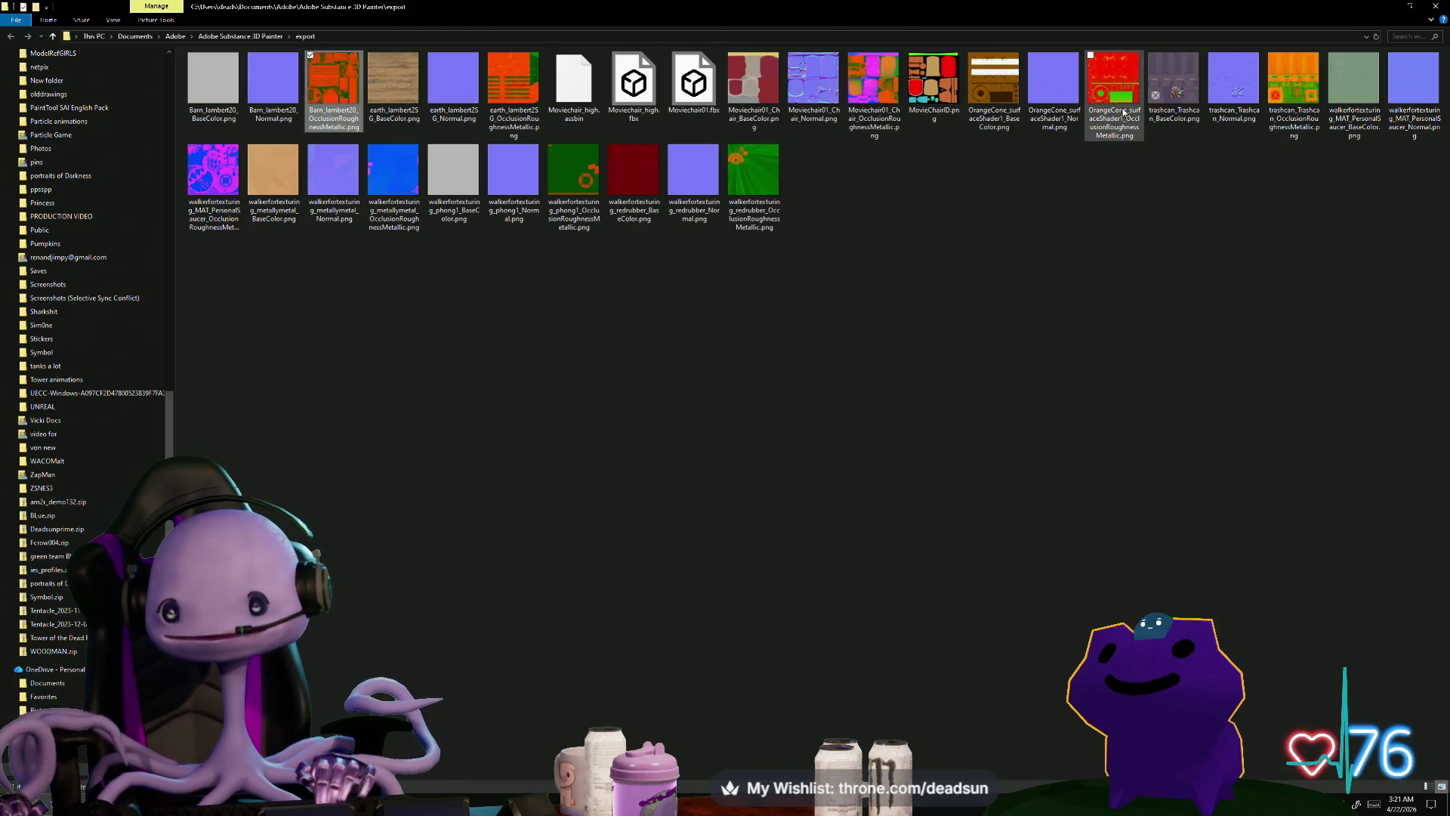
pyautogui.click(1153, 107)
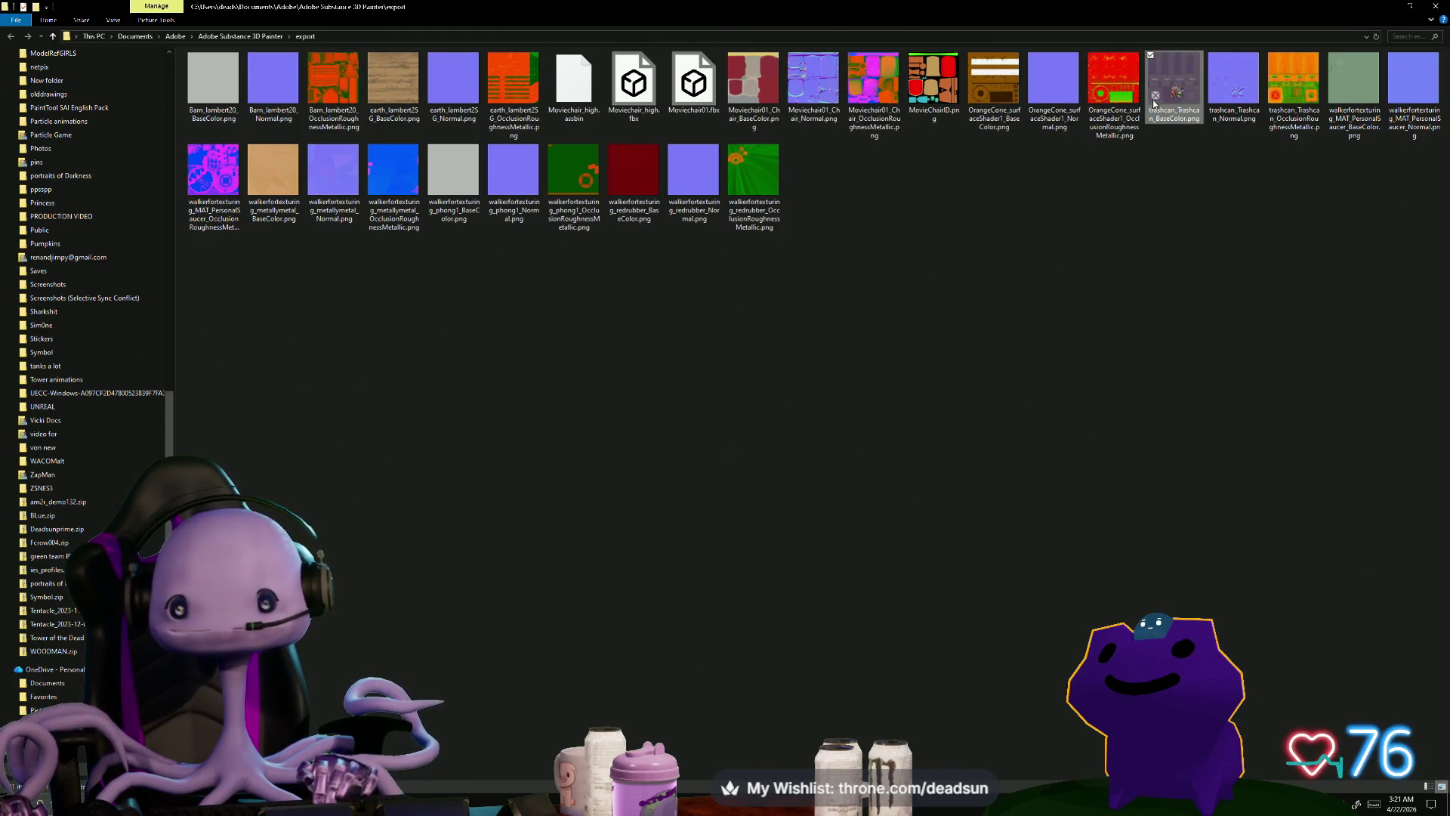
pyautogui.doubleClick(1153, 103)
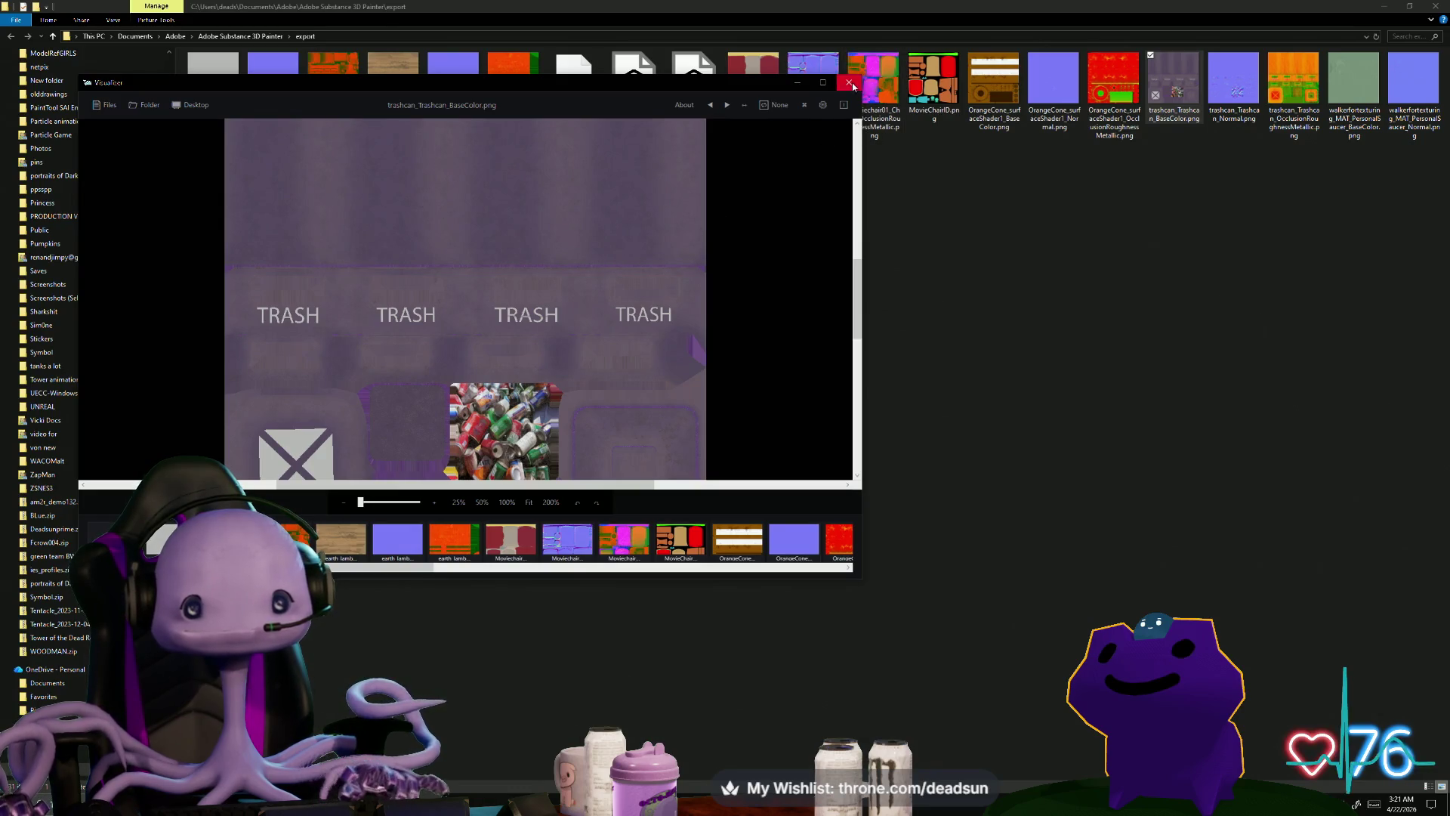
pyautogui.click(854, 86)
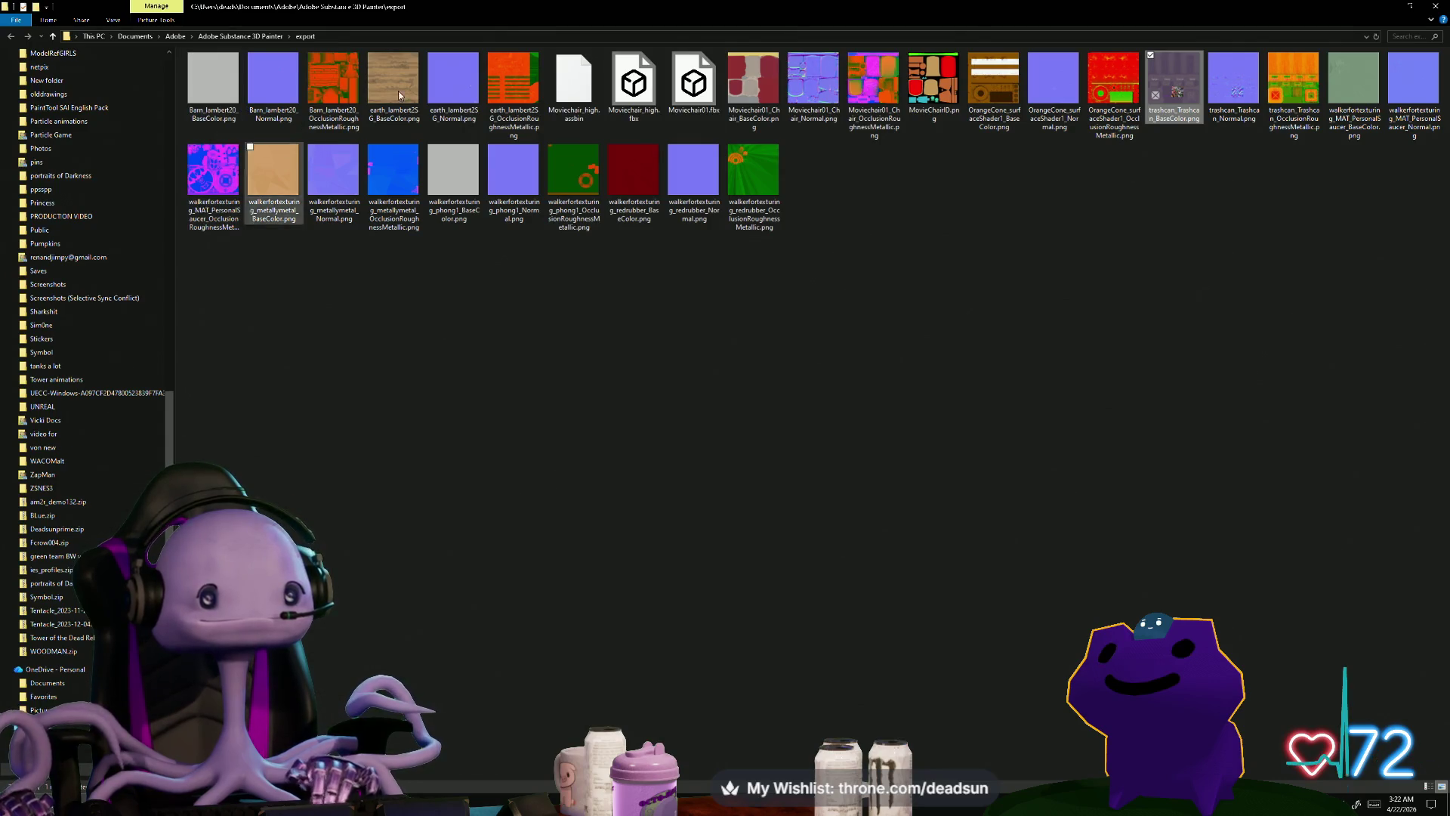
pyautogui.click(1434, 8)
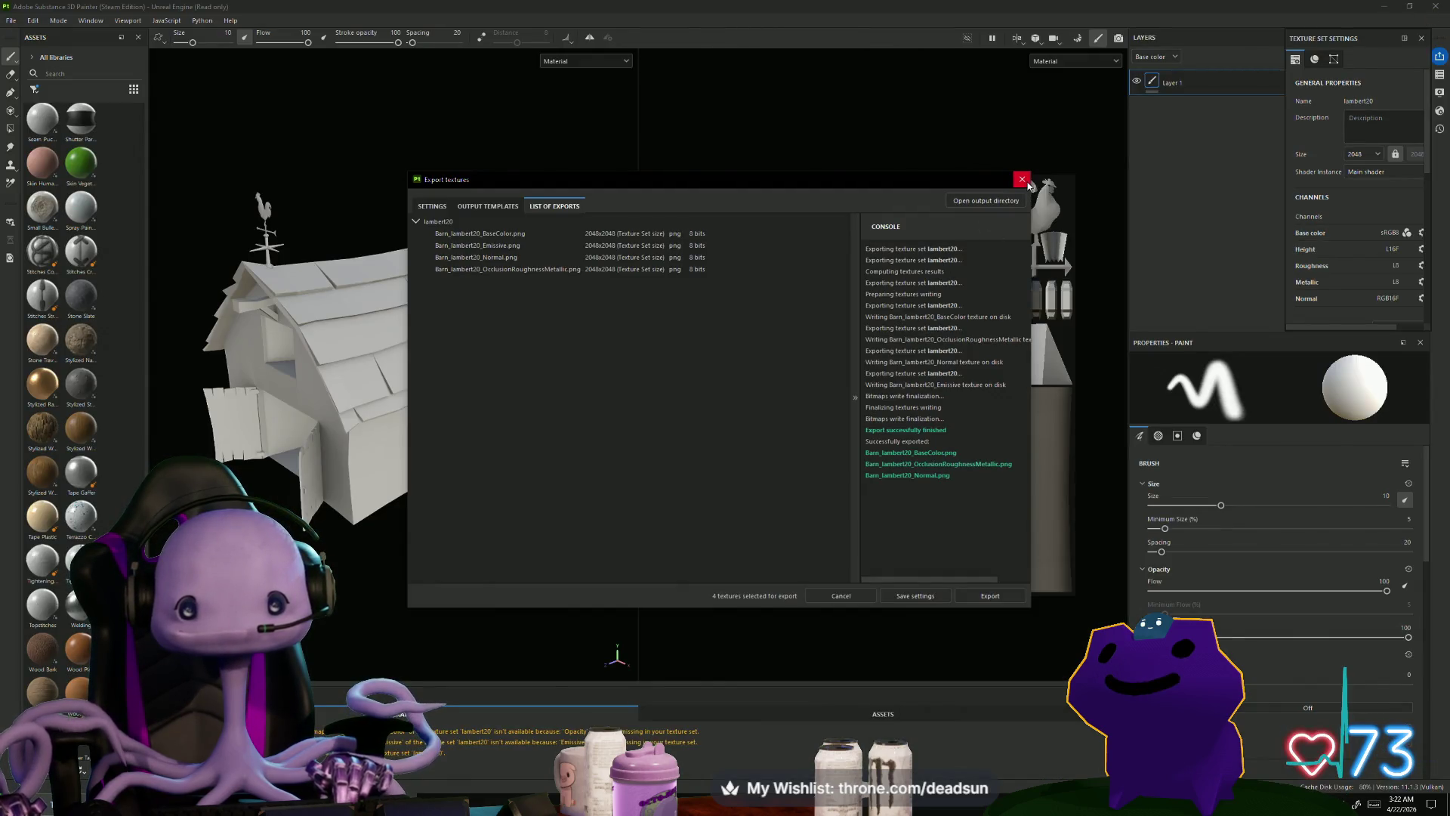
# Step: Cut Barn_lambert20_OcclusionRoughnessMetallic.png from the export folder
pyautogui.click(985, 201)
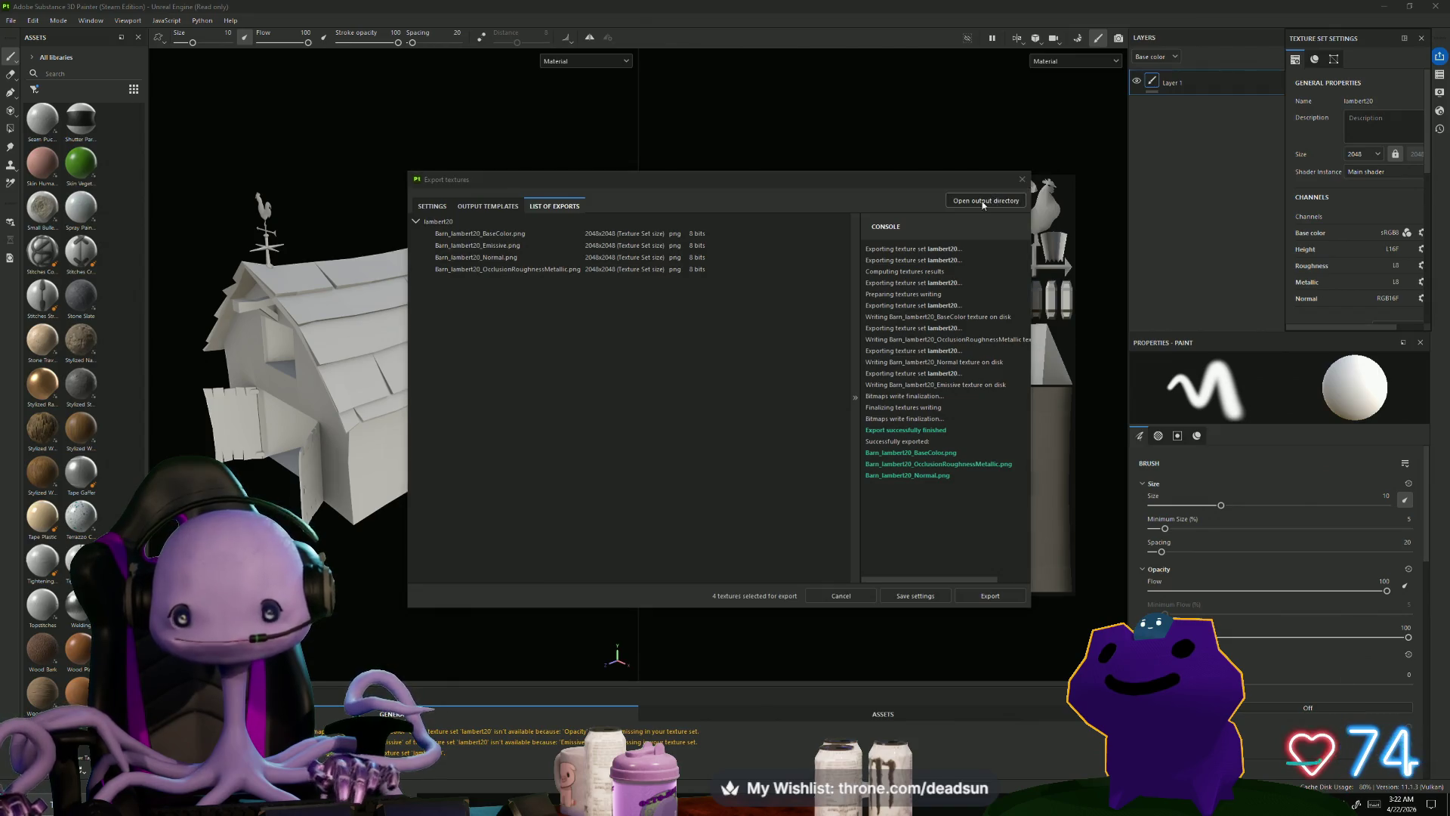
pyautogui.moveTo(680, 7)
pyautogui.mouseDown()
pyautogui.moveTo(506, 9)
pyautogui.moveTo(506, 283)
pyautogui.mouseUp()
pyautogui.click(460, 367)
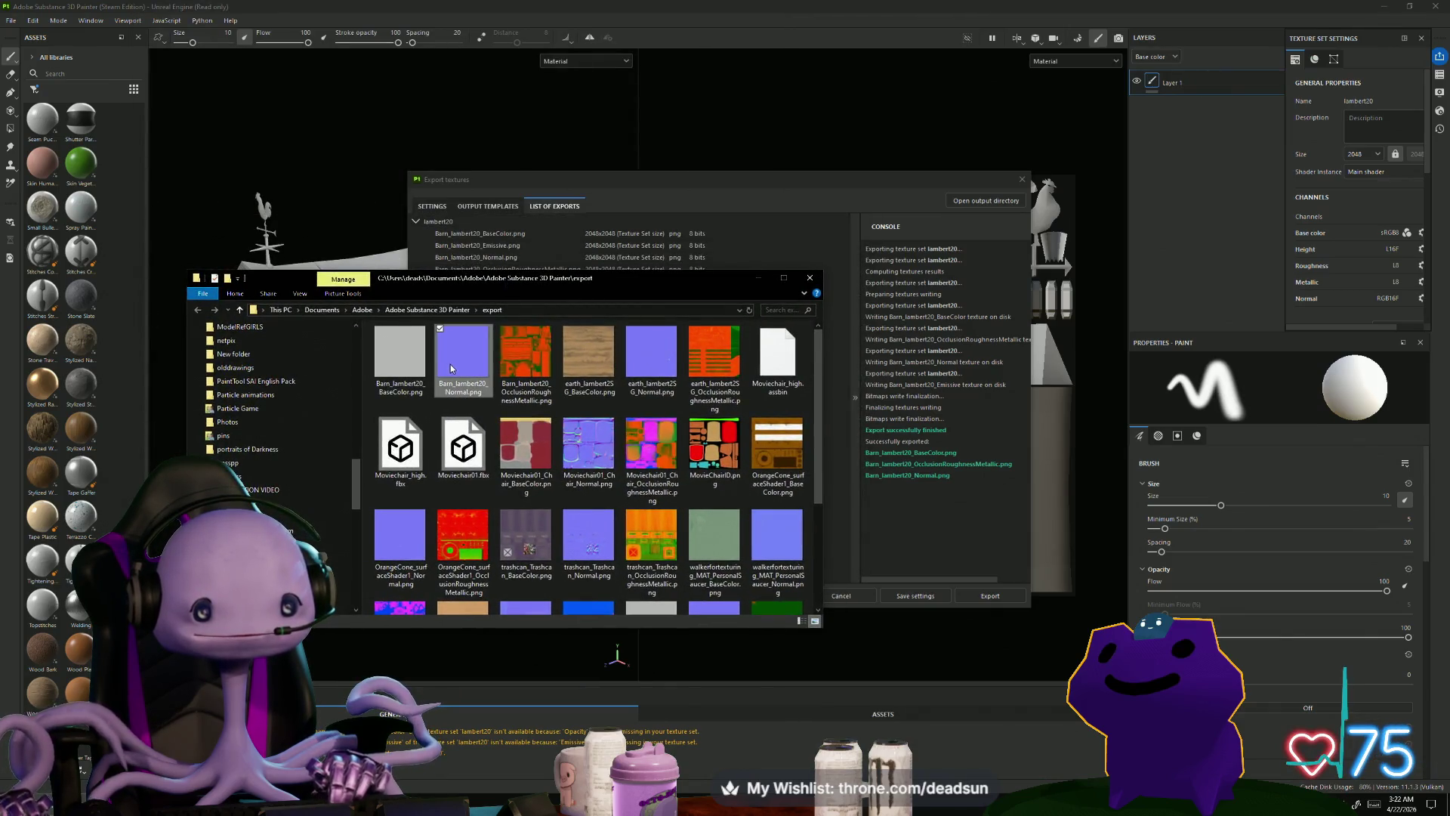
pyautogui.click(500, 327)
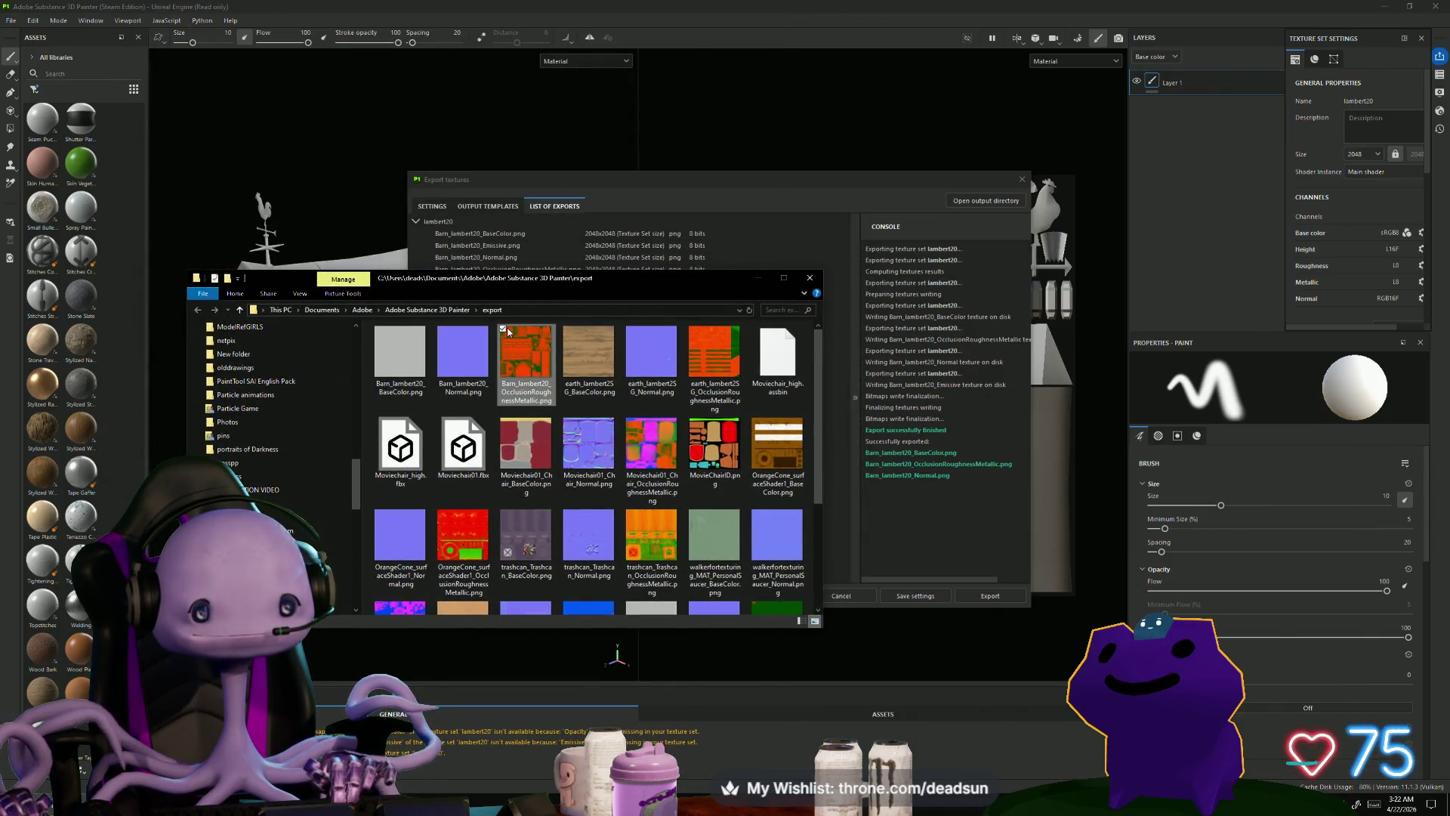
pyautogui.rightClick(500, 327)
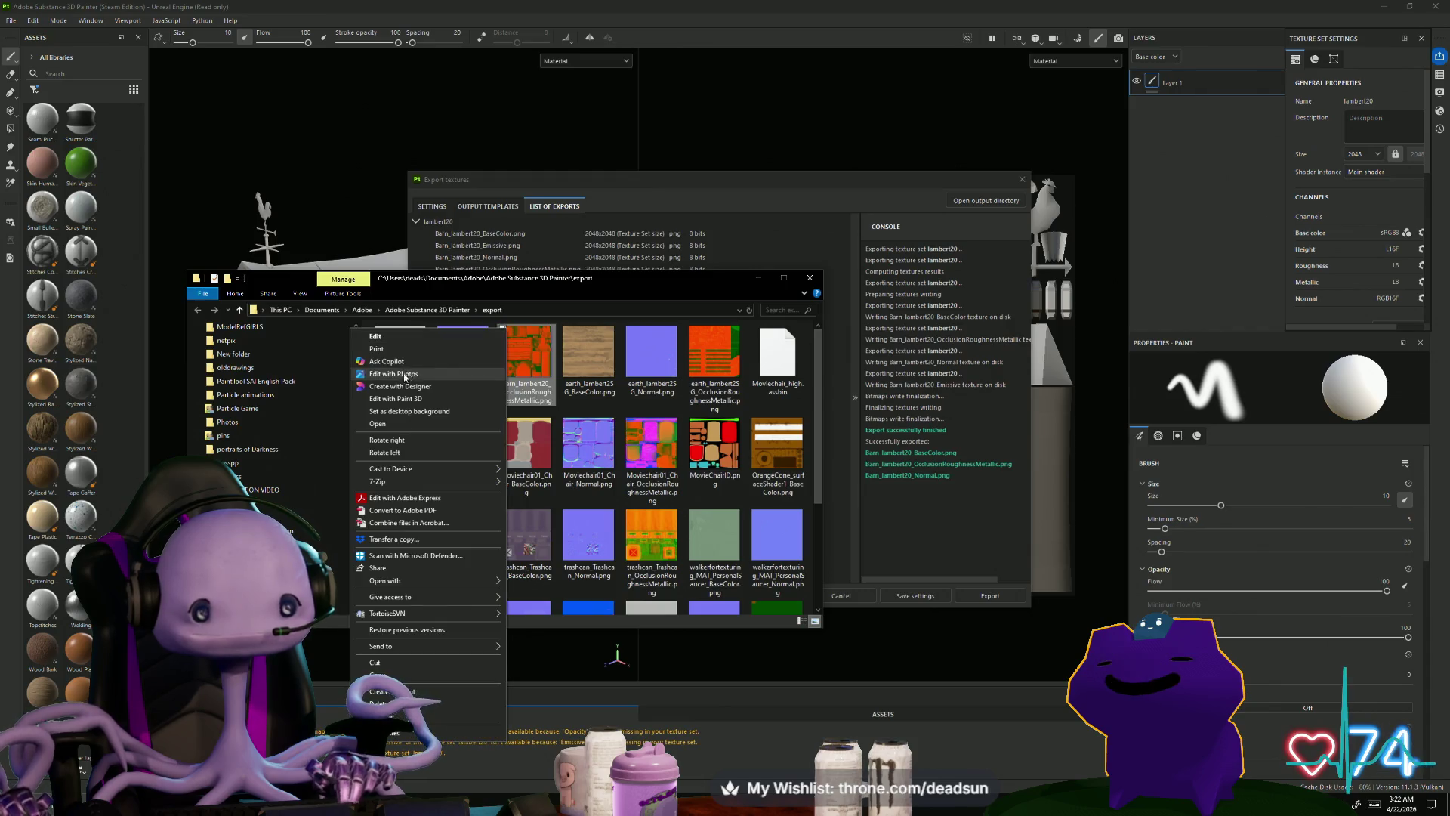
pyautogui.click(391, 658)
# Step: Close Export textures and quit Substance 3D Painter, discarding the project changes
pyautogui.click(565, 445)
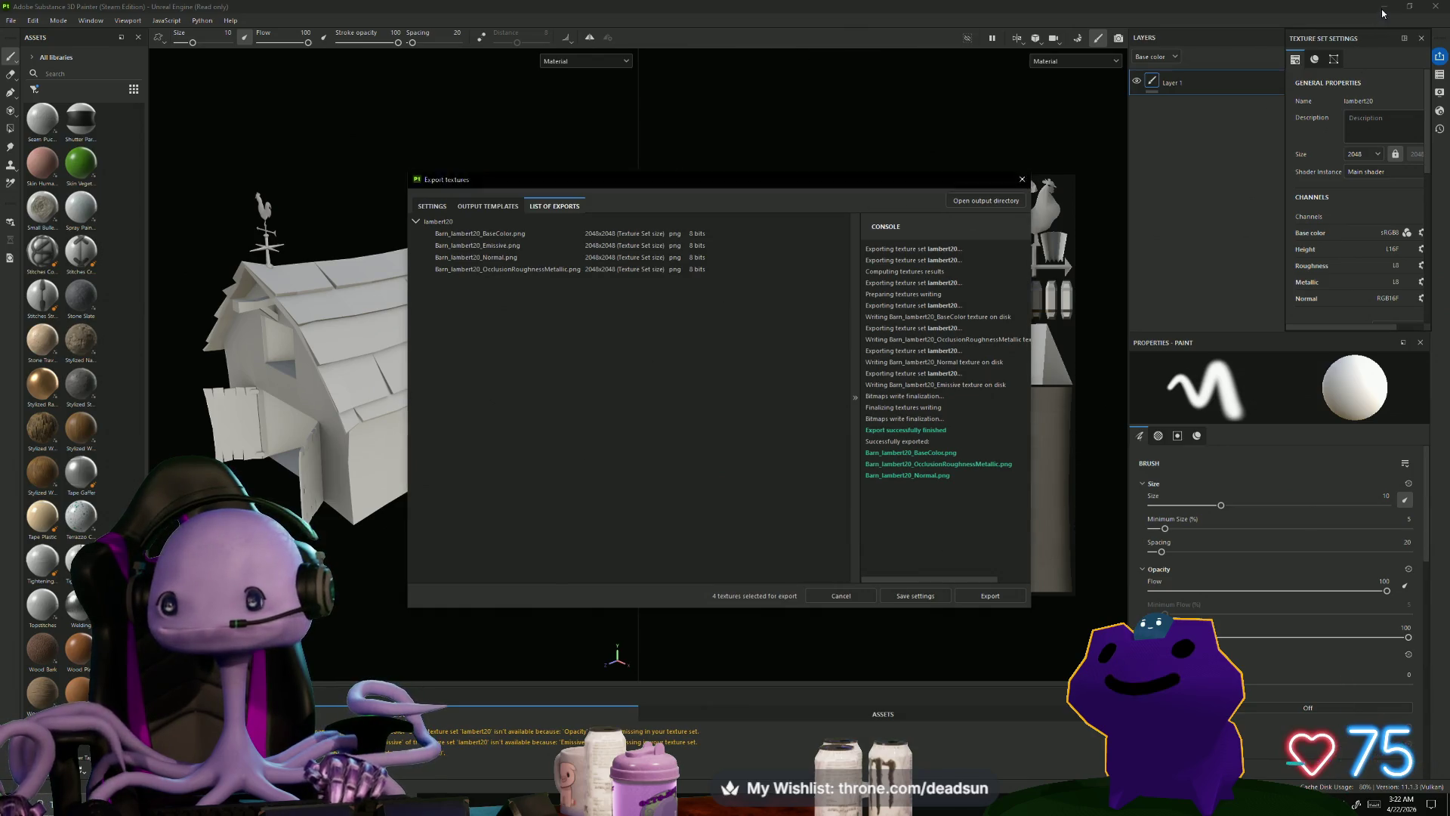
pyautogui.click(1049, 187)
pyautogui.click(1023, 179)
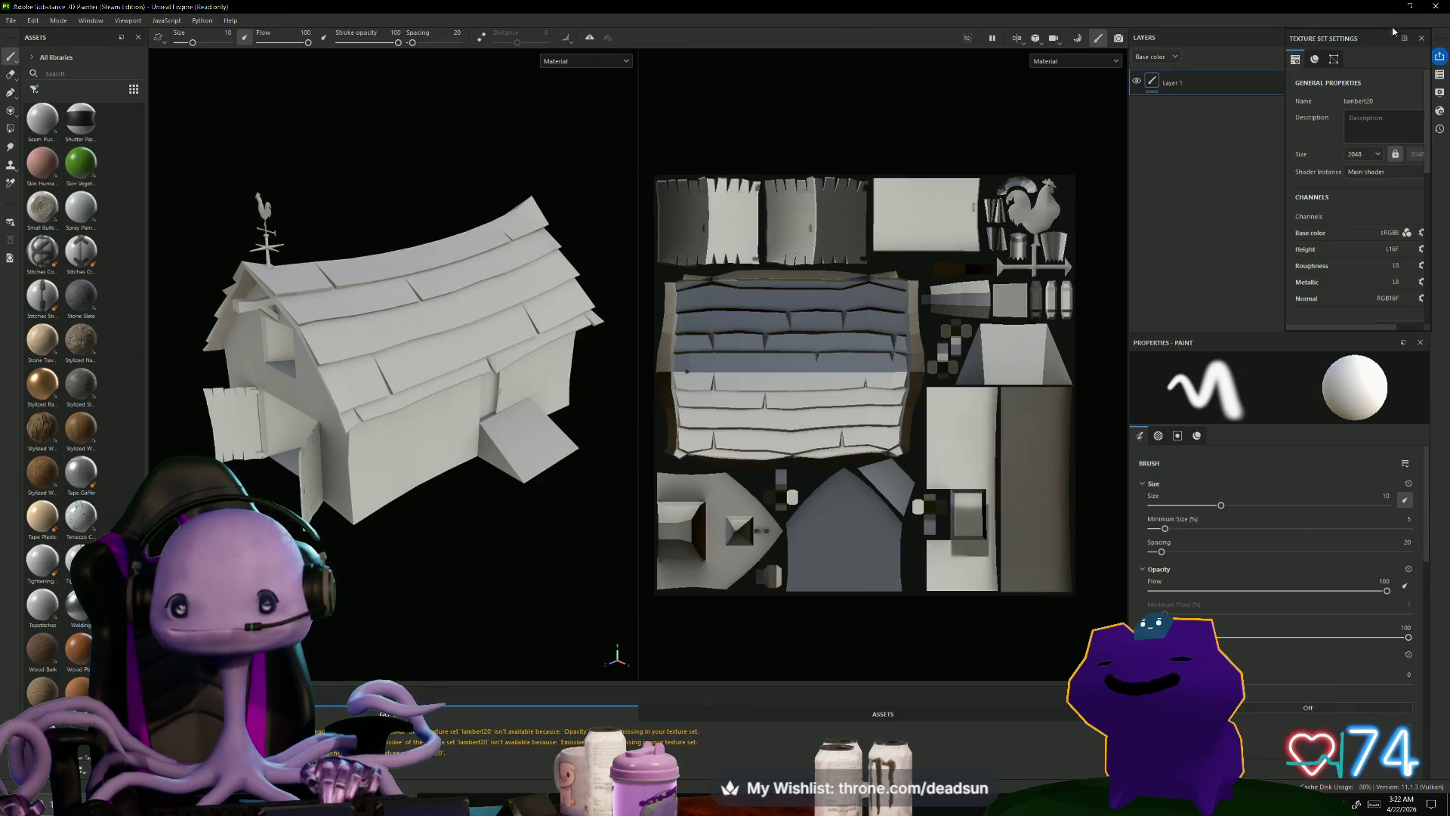
pyautogui.click(1436, 6)
pyautogui.click(691, 417)
pyautogui.click(453, 467)
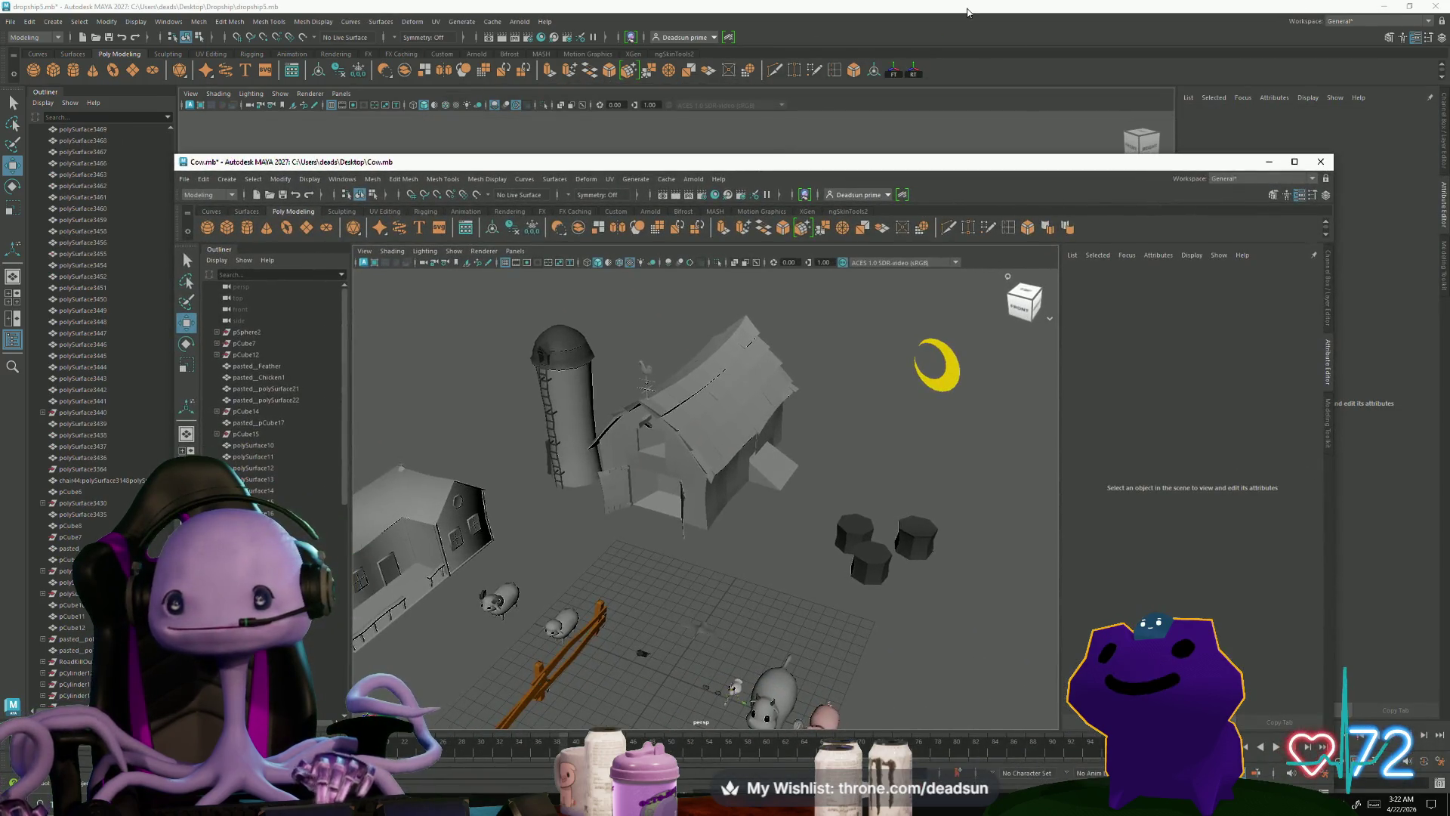
# Step: Close the NoodleBunny.mb scene window without saving
pyautogui.click(1135, 115)
pyautogui.moveTo(1134, 115); pyautogui.dragTo(956, 23)
pyautogui.doubleClick(982, 12)
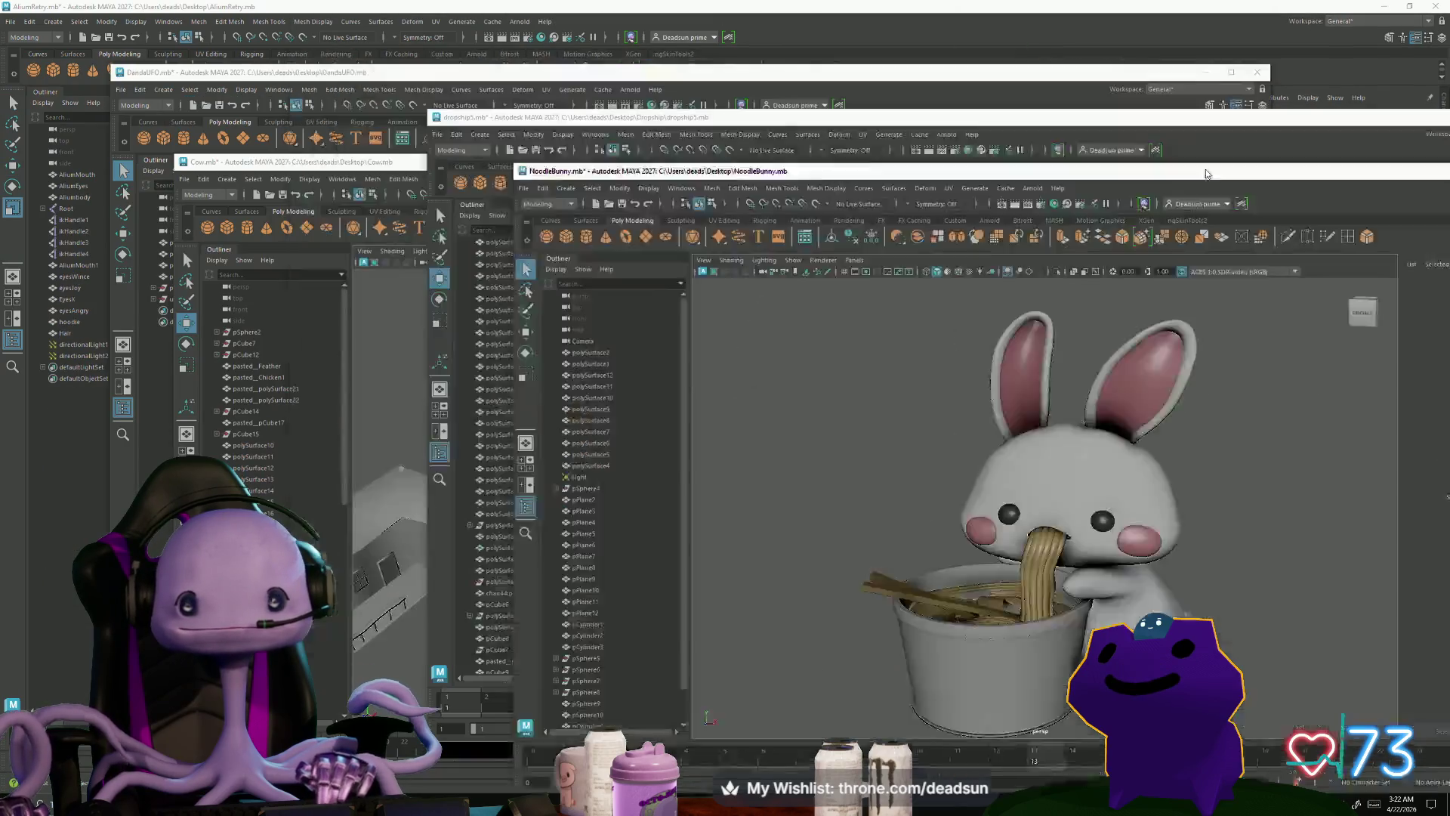
pyautogui.moveTo(1218, 134); pyautogui.dragTo(1216, 97)
pyautogui.click(1176, 110)
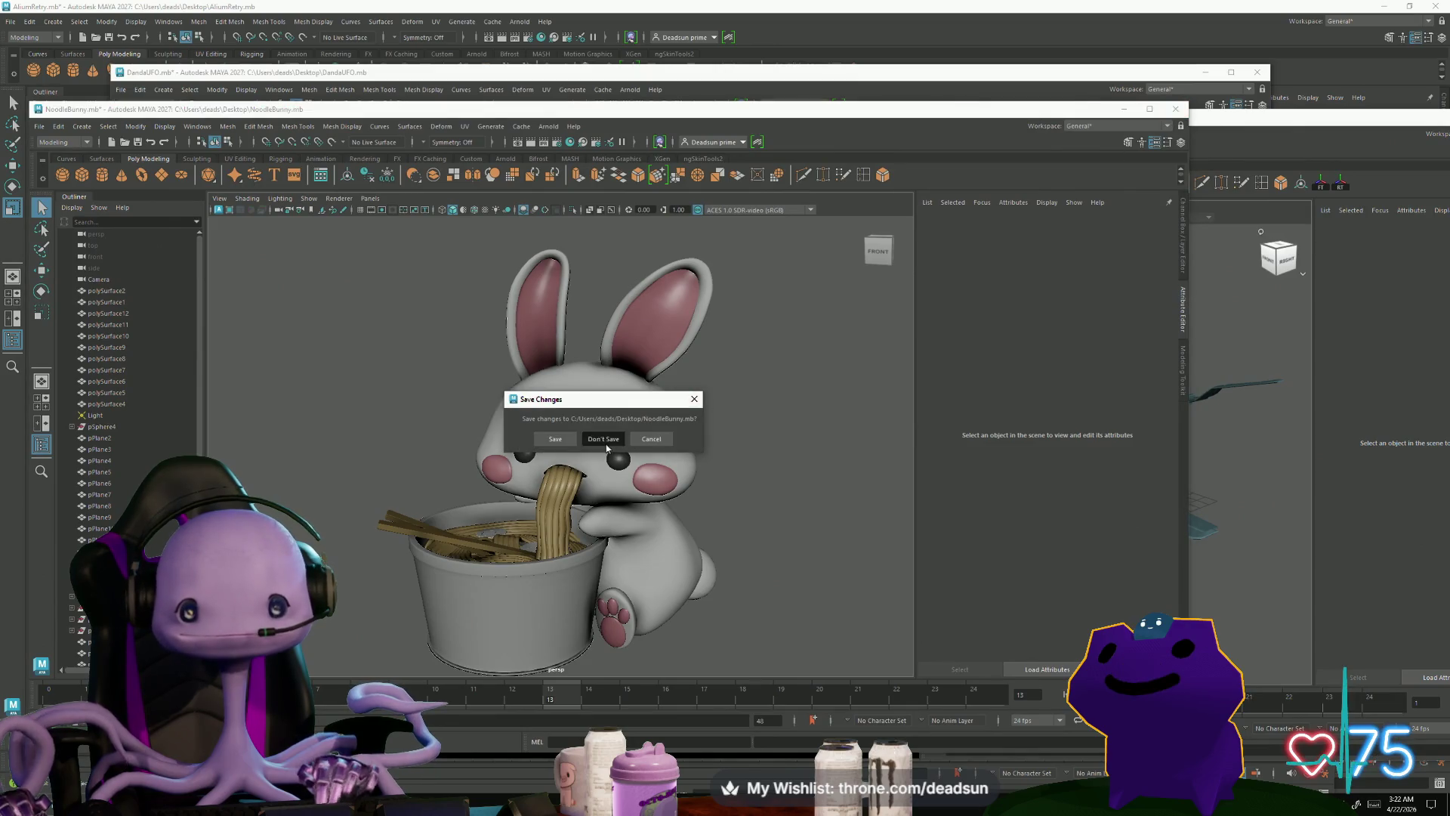
pyautogui.click(604, 439)
# Step: Paste the barn's OcclusionRoughnessMetallic texture file onto the Desktop
pyautogui.doubleClick(900, 14)
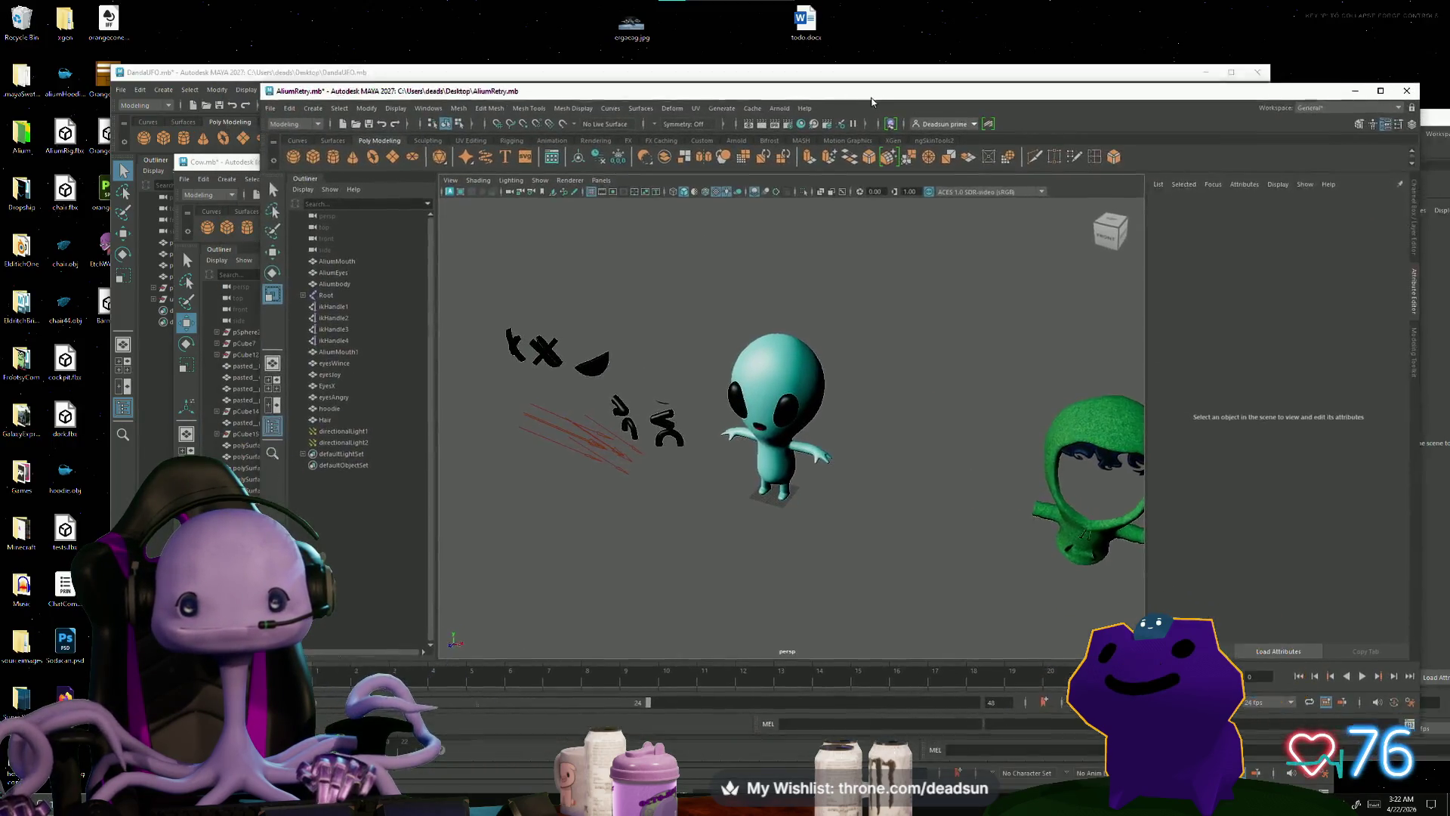
pyautogui.rightClick(172, 35)
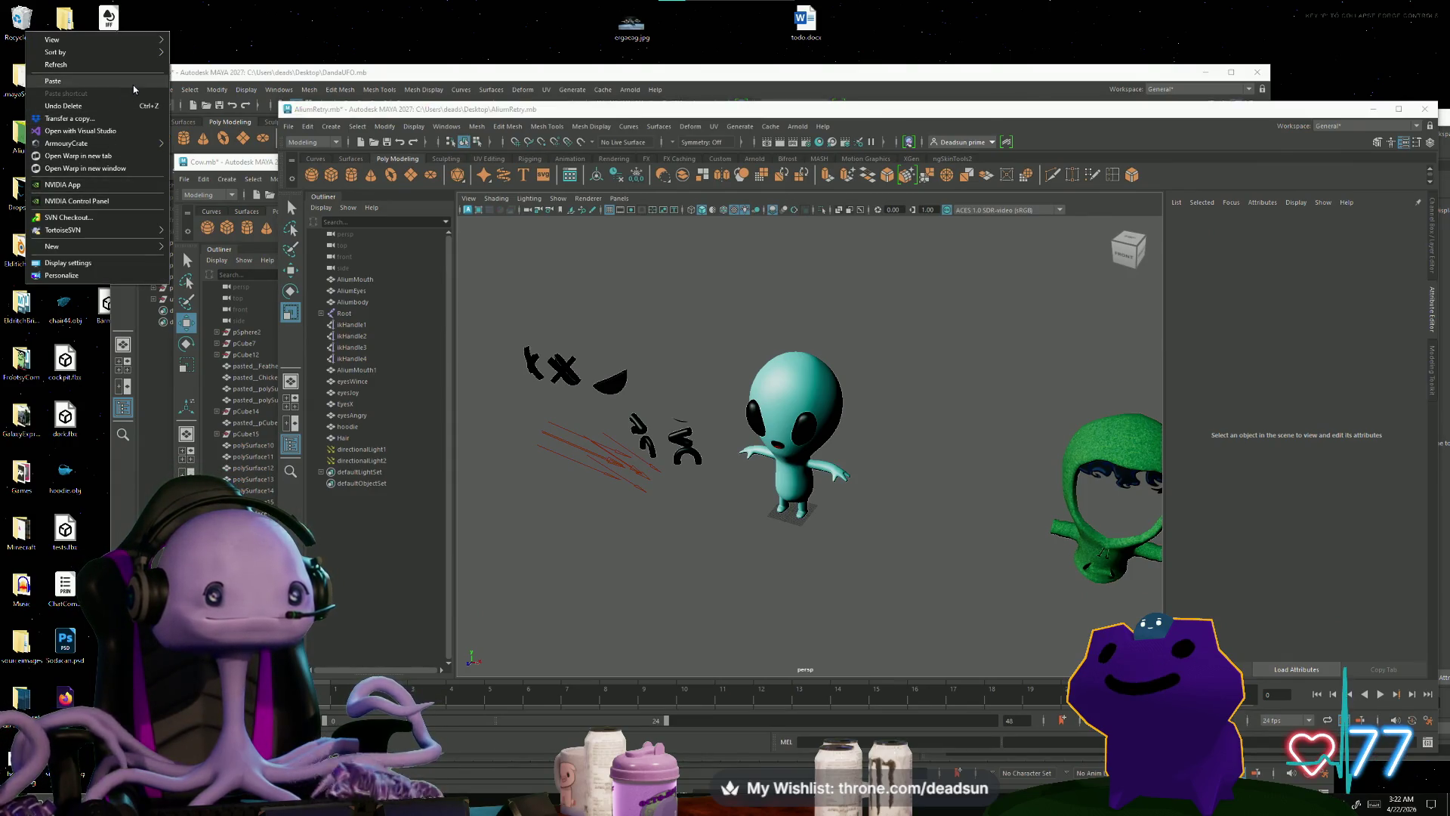
pyautogui.click(133, 82)
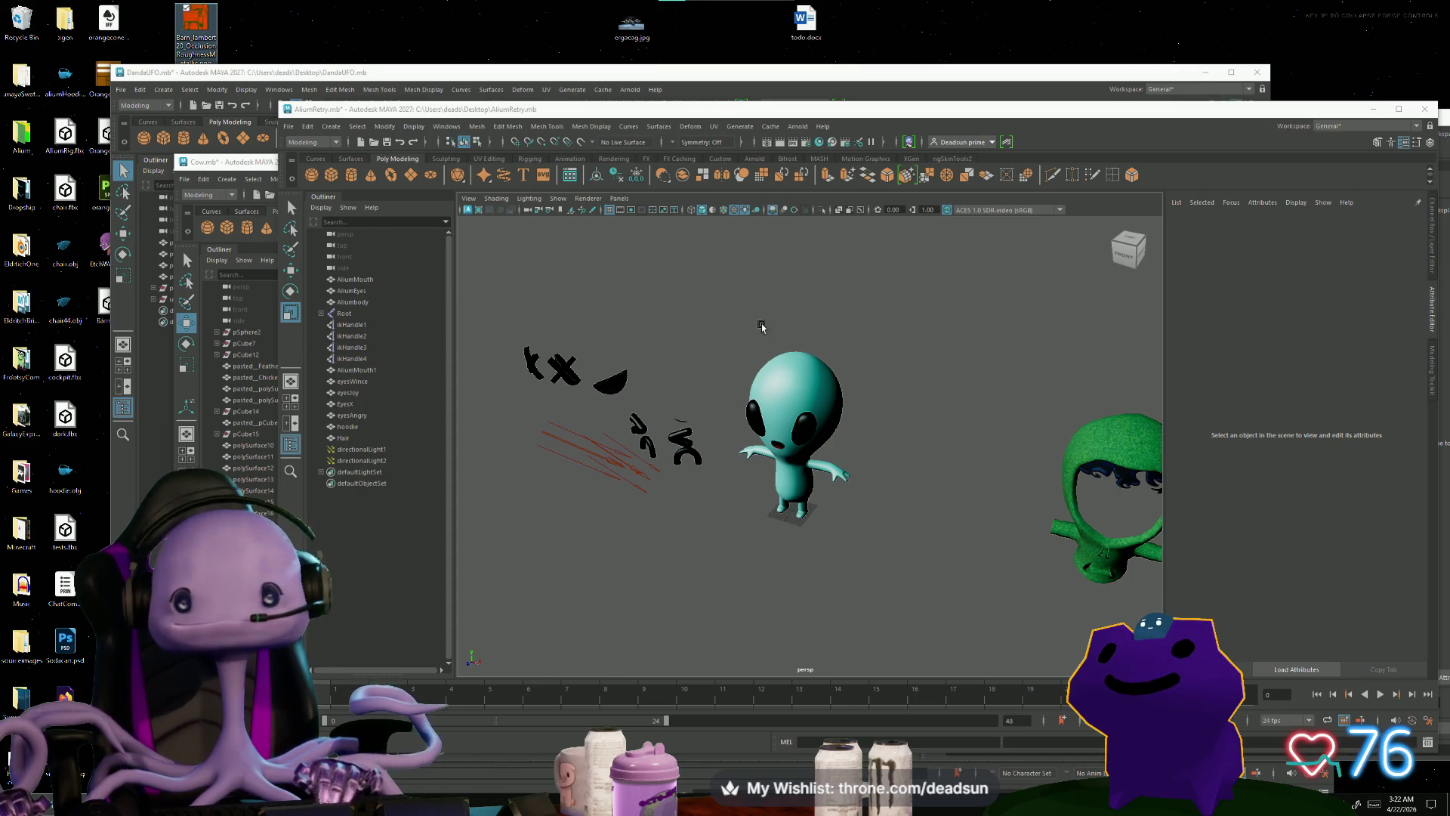
# Step: Maximize the Cow.mb farm scene and select the barn to show its lambert20 material
pyautogui.click(1087, 80)
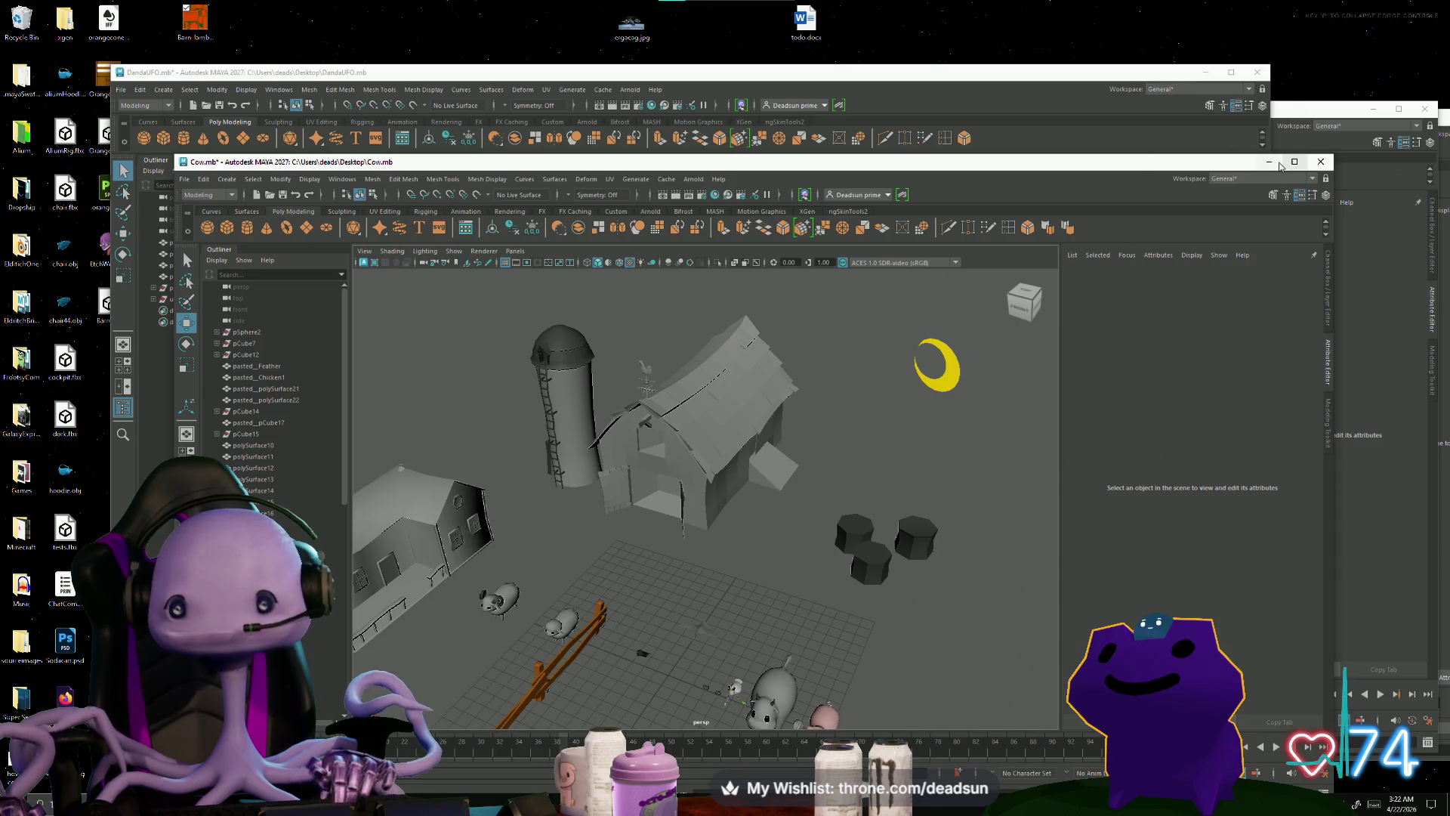
pyautogui.click(1298, 165)
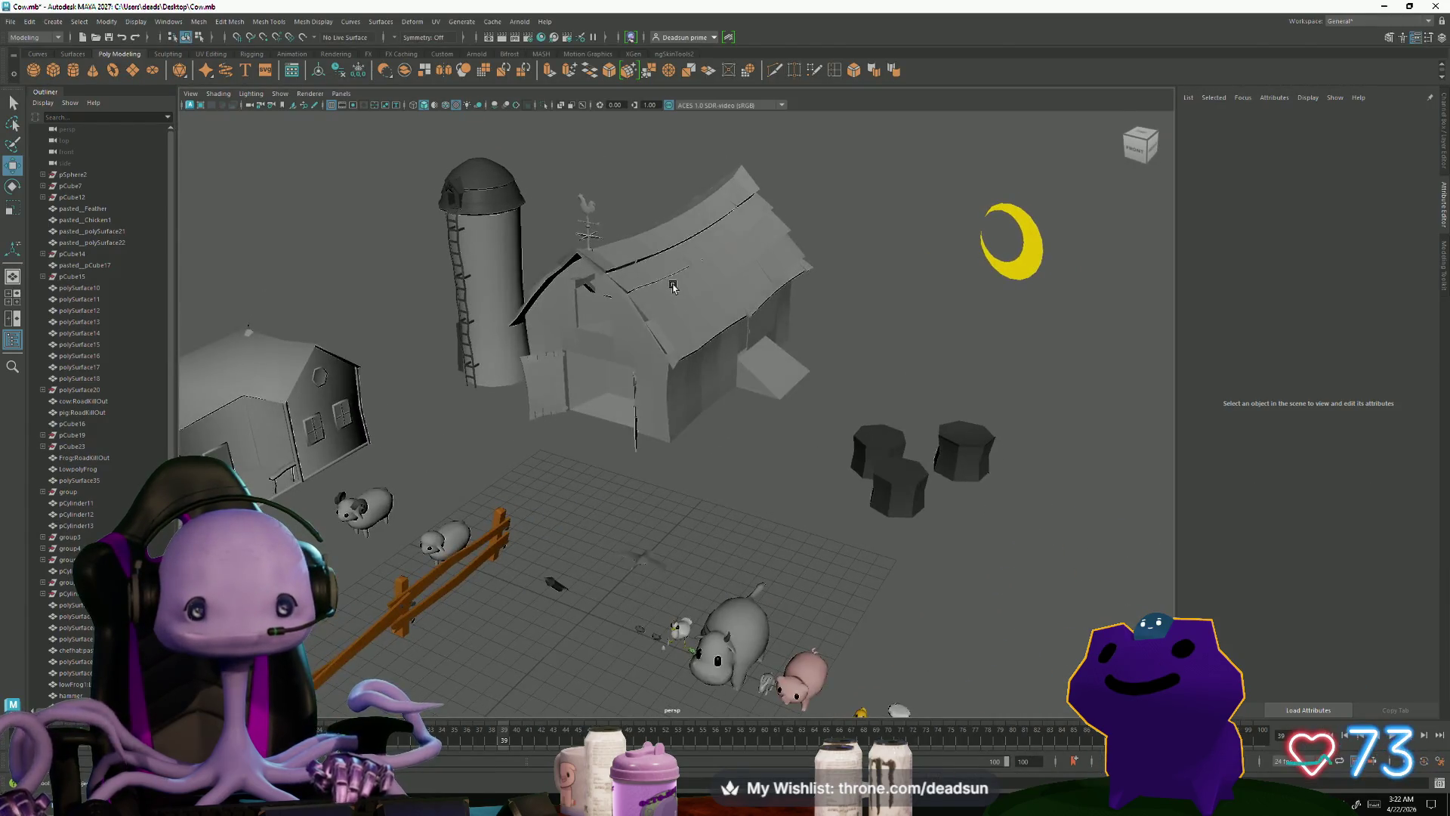
pyautogui.click(782, 276)
pyautogui.click(1300, 120)
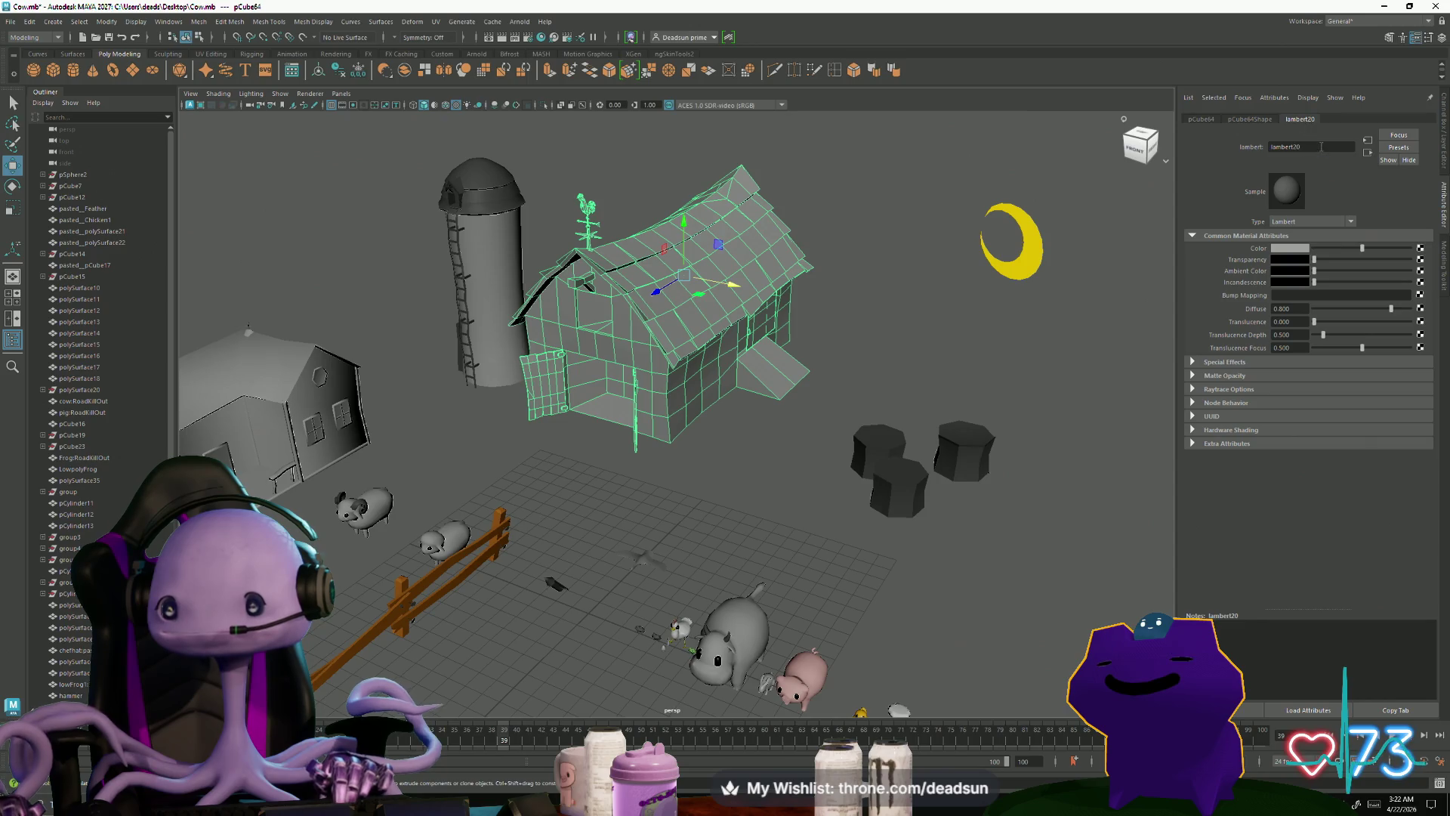
pyautogui.click(1127, 173)
pyautogui.click(694, 248)
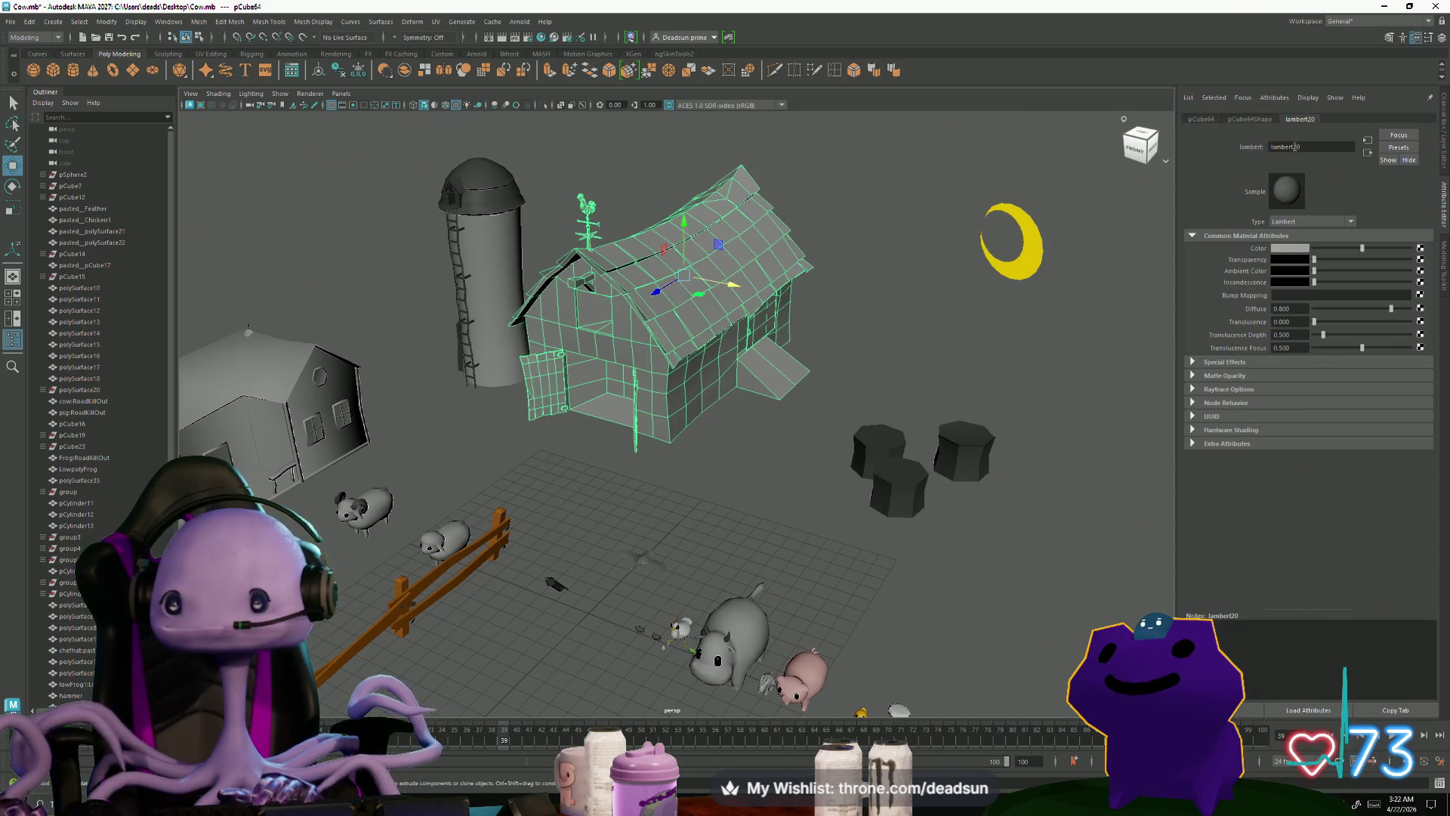
# Step: Rename the material to lambert20barn and add a File texture node to its Color
pyautogui.write('barn')
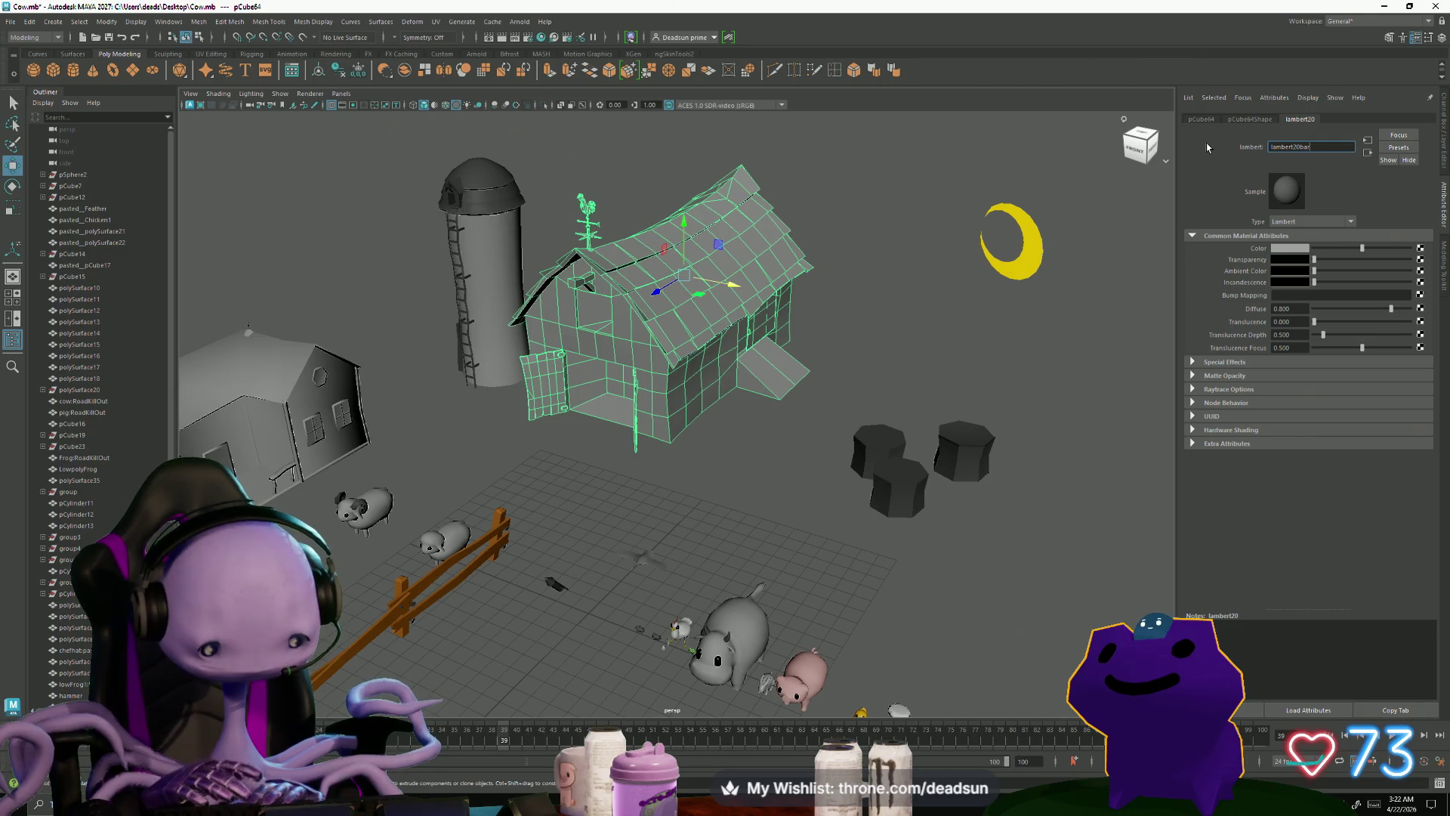
pyautogui.press('Return')
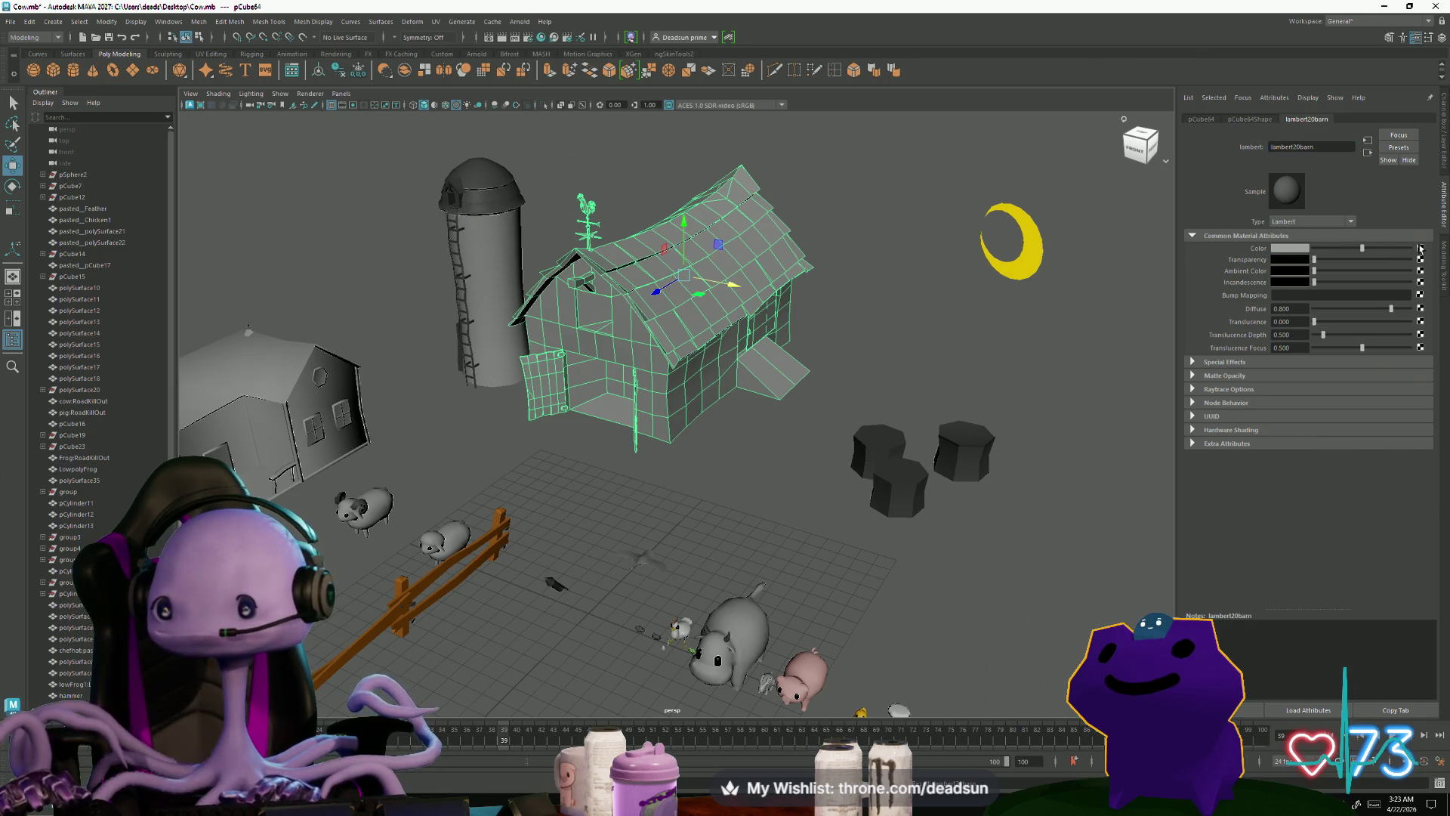
pyautogui.click(1421, 258)
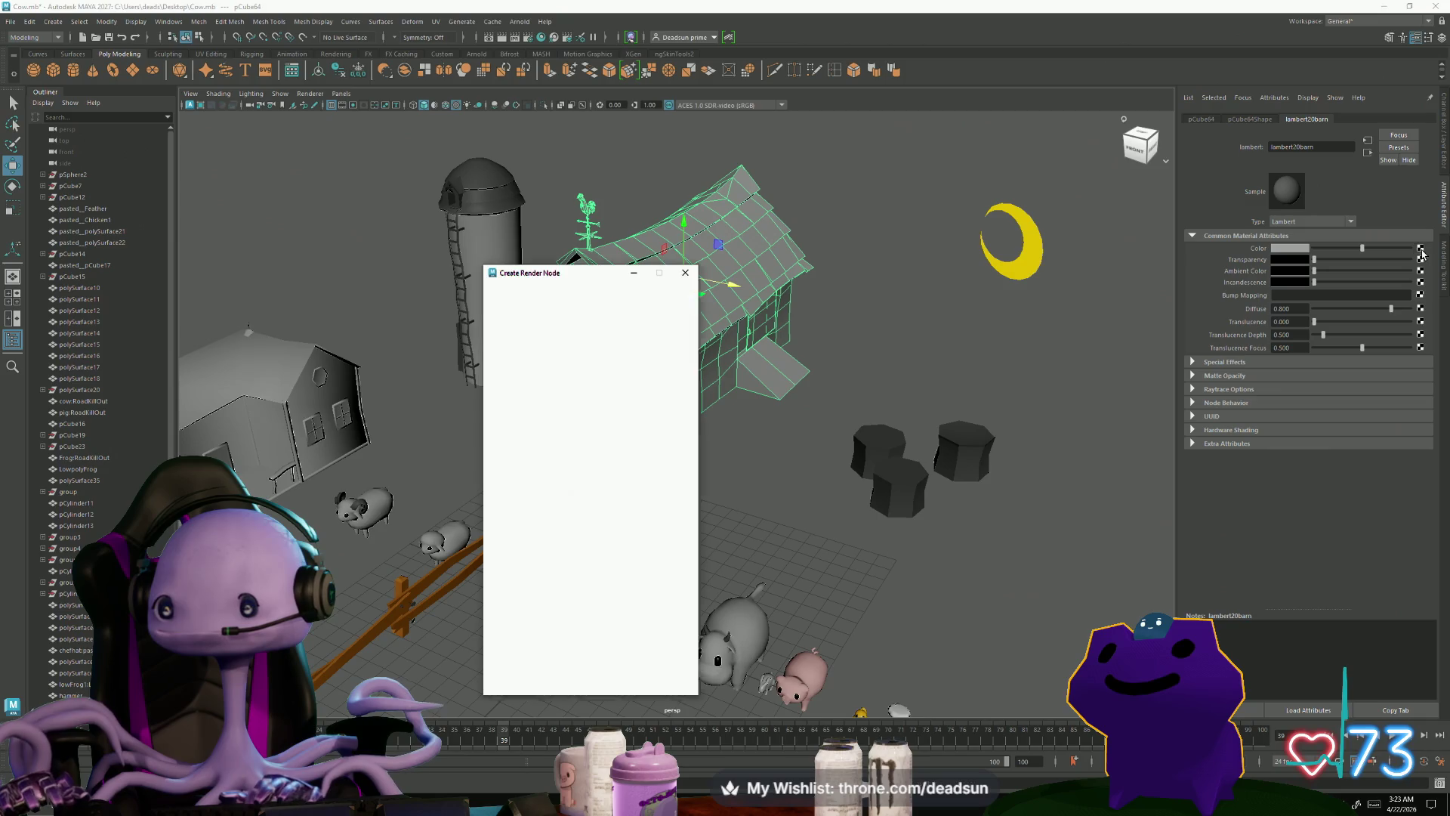
pyautogui.click(578, 368)
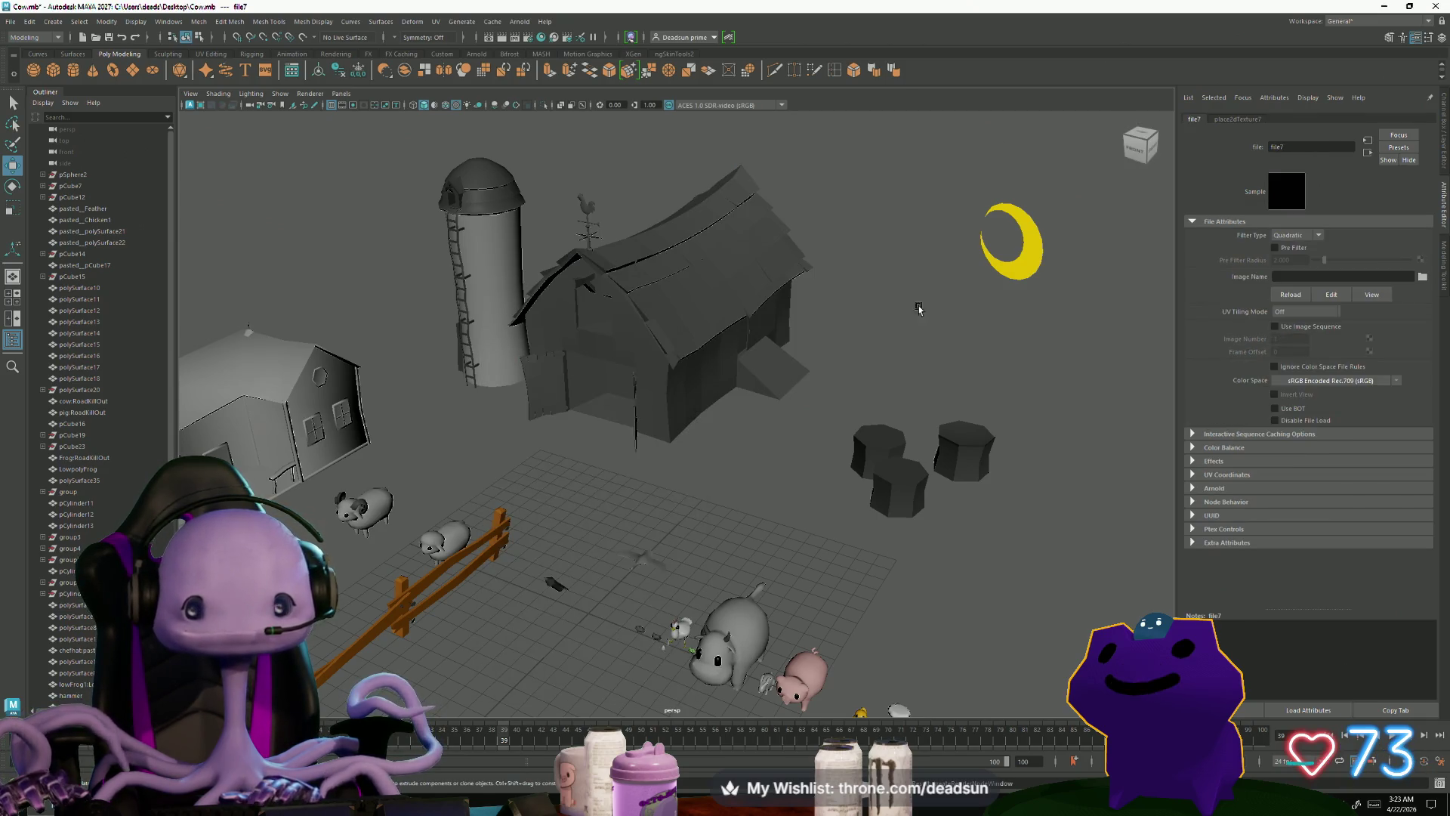
# Step: Load Barn_lambert20_OcclusionRoughnessMetallic.png from the Desktop as the colour map, then view the whole farm
pyautogui.click(1422, 277)
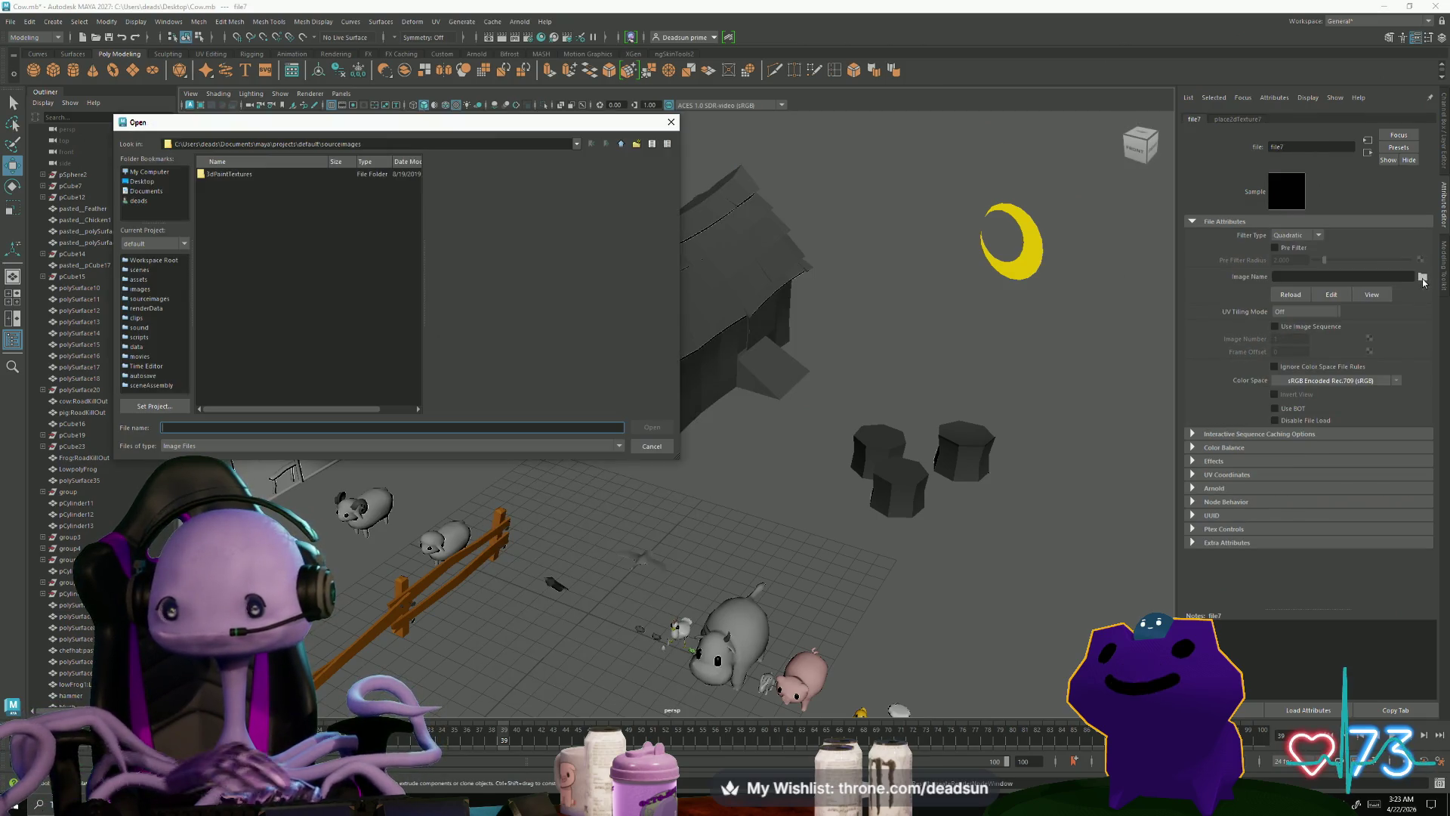
pyautogui.click(139, 182)
pyautogui.scroll(-6, 220, 267)
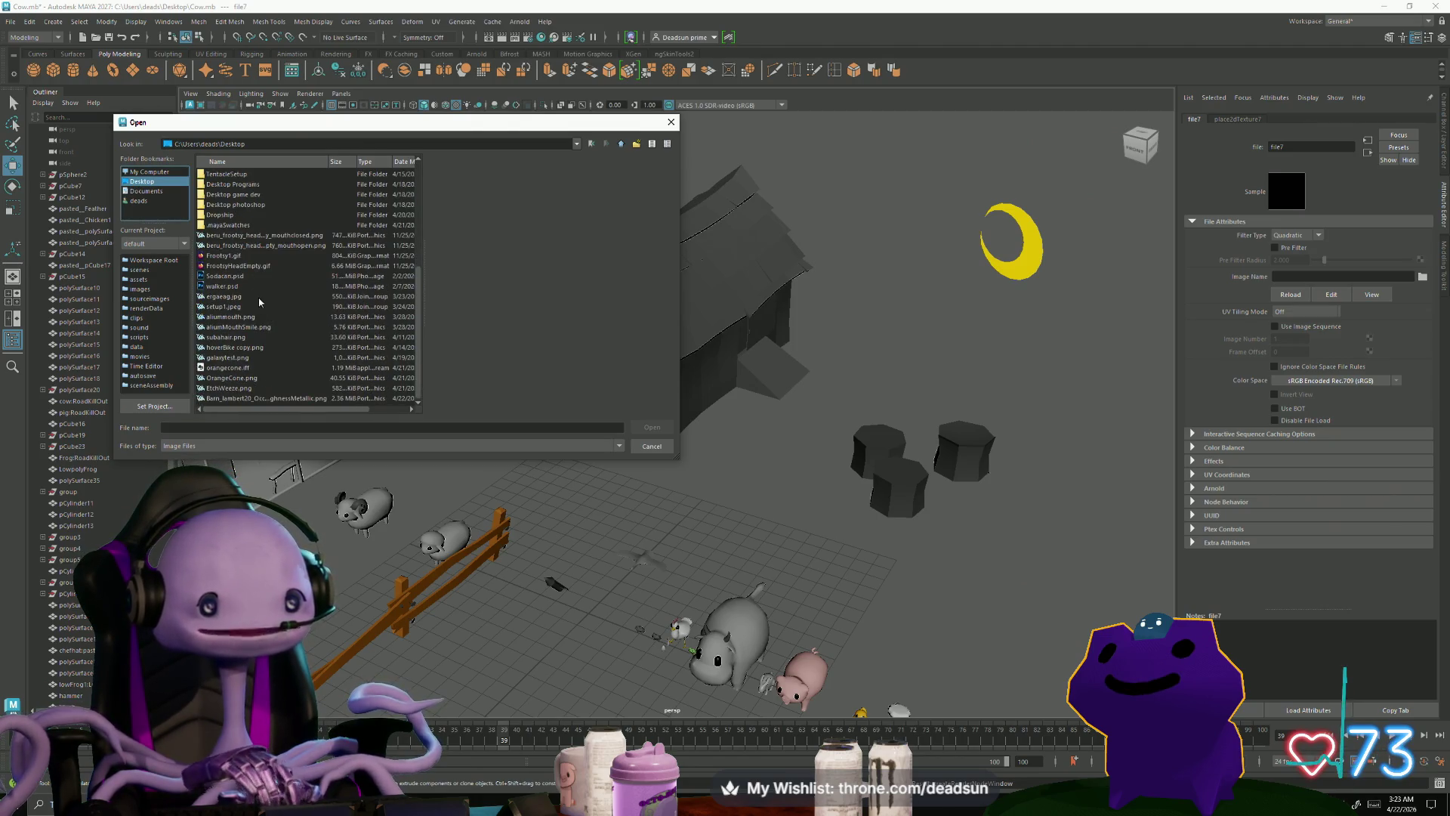
pyautogui.click(216, 297)
pyautogui.click(225, 245)
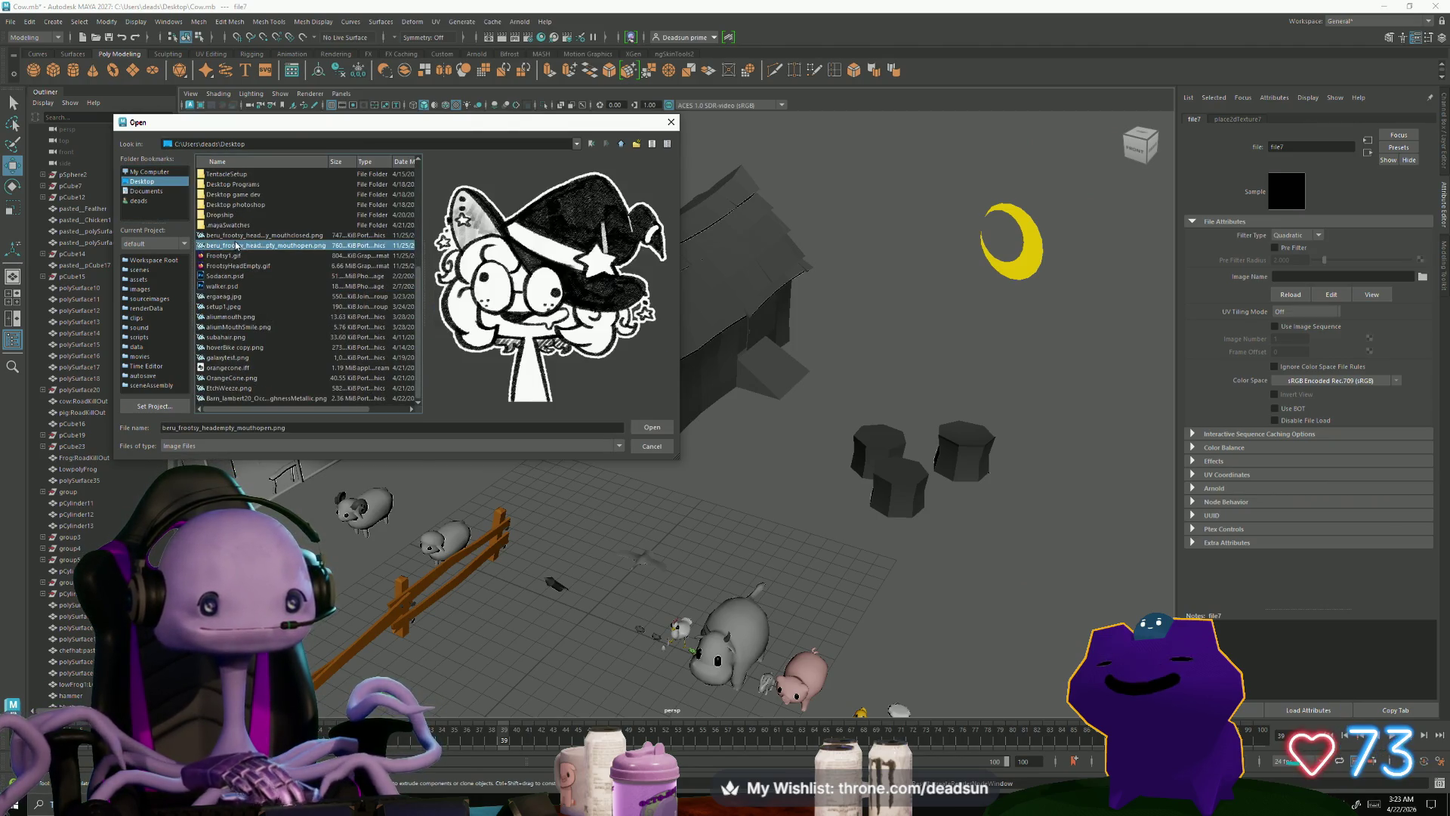
pyautogui.click(216, 338)
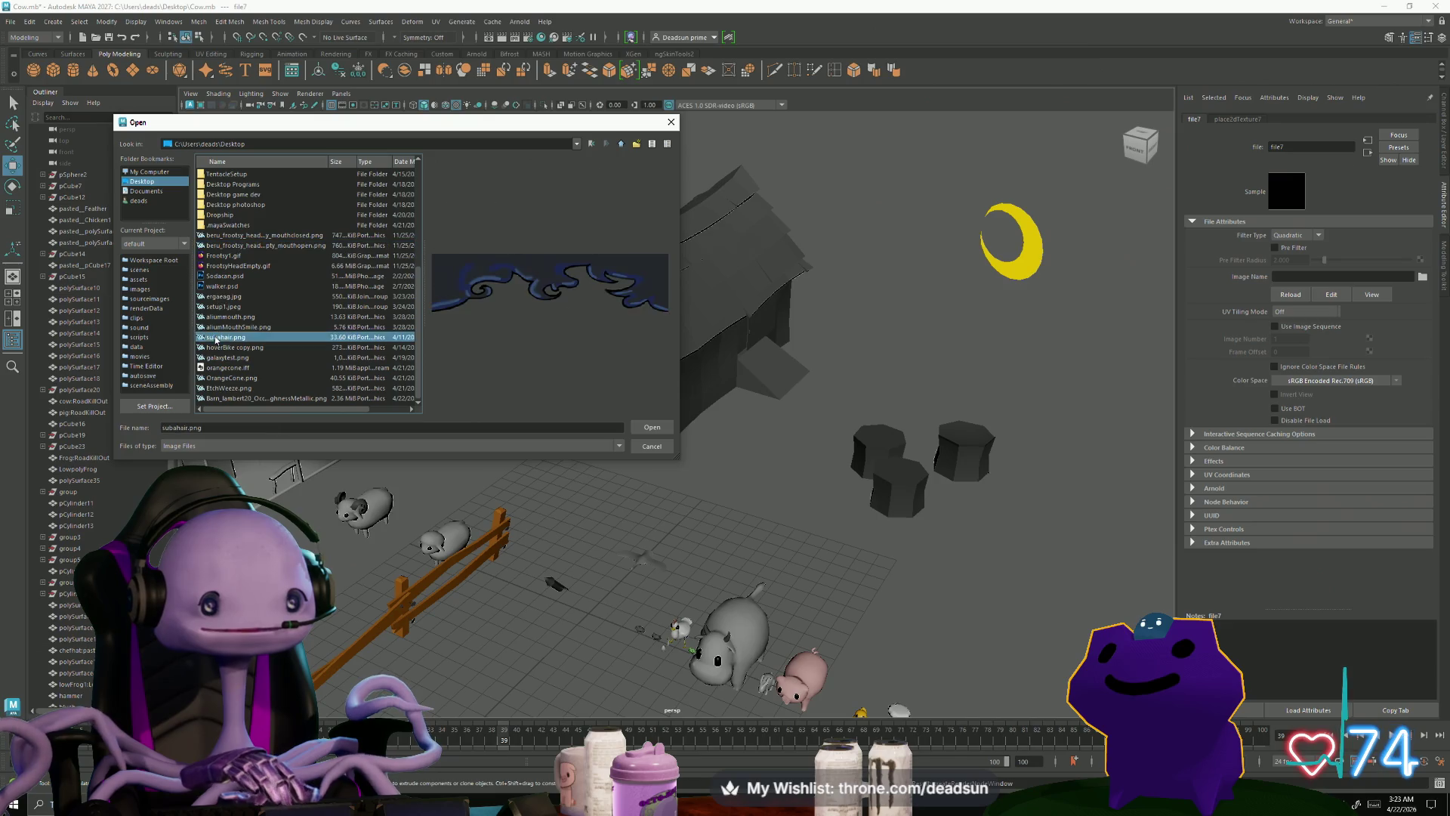
pyautogui.click(222, 399)
pyautogui.click(648, 427)
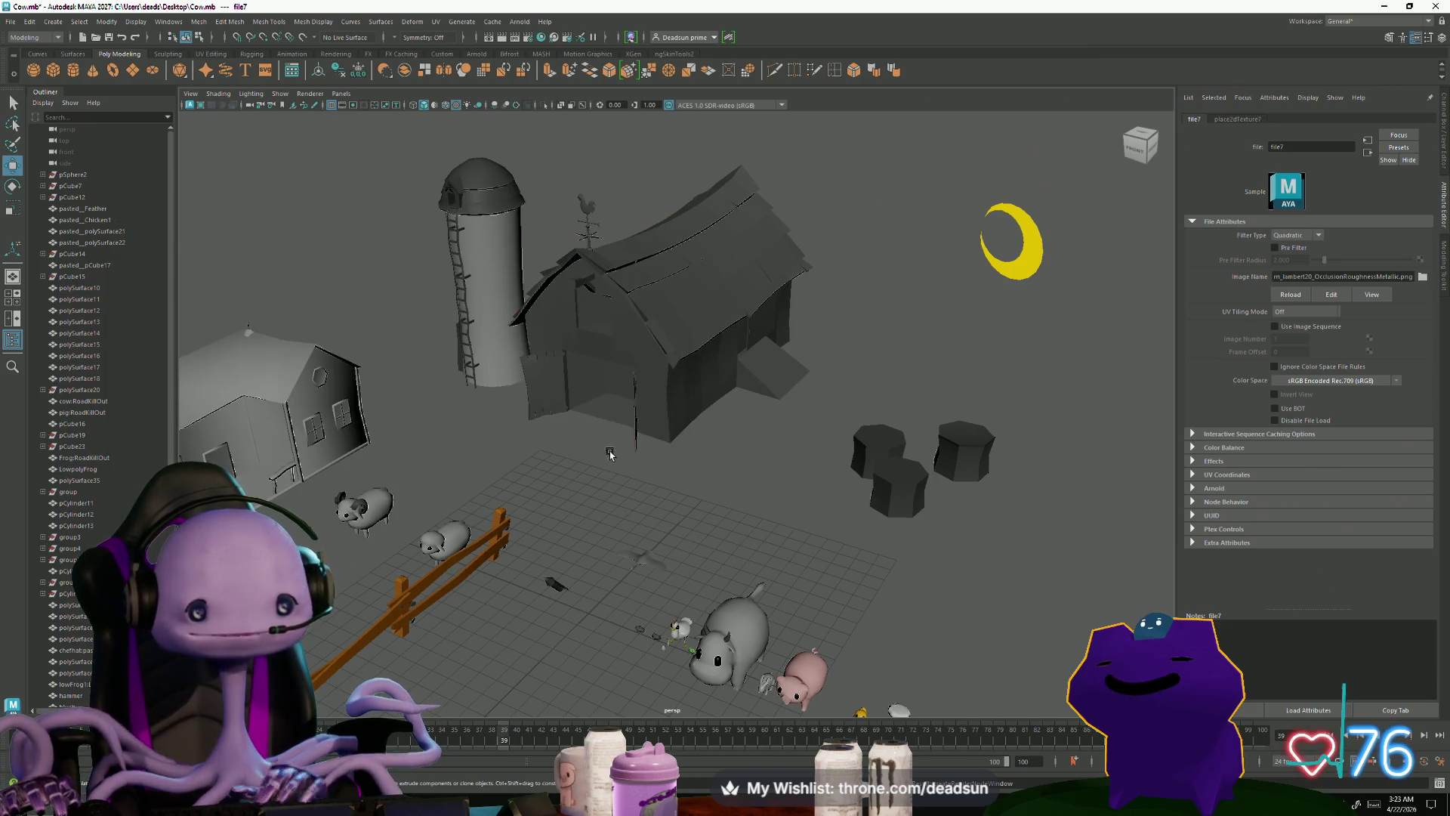
pyautogui.scroll(5, 663, 495)
pyautogui.keyDown('alt'); pyautogui.moveTo(663, 495); pyautogui.dragTo(620, 399); pyautogui.keyUp('alt')
pyautogui.scroll(-5, 642, 453)
pyautogui.moveTo(620, 380); pyautogui.dragTo(648, 363, button='right')
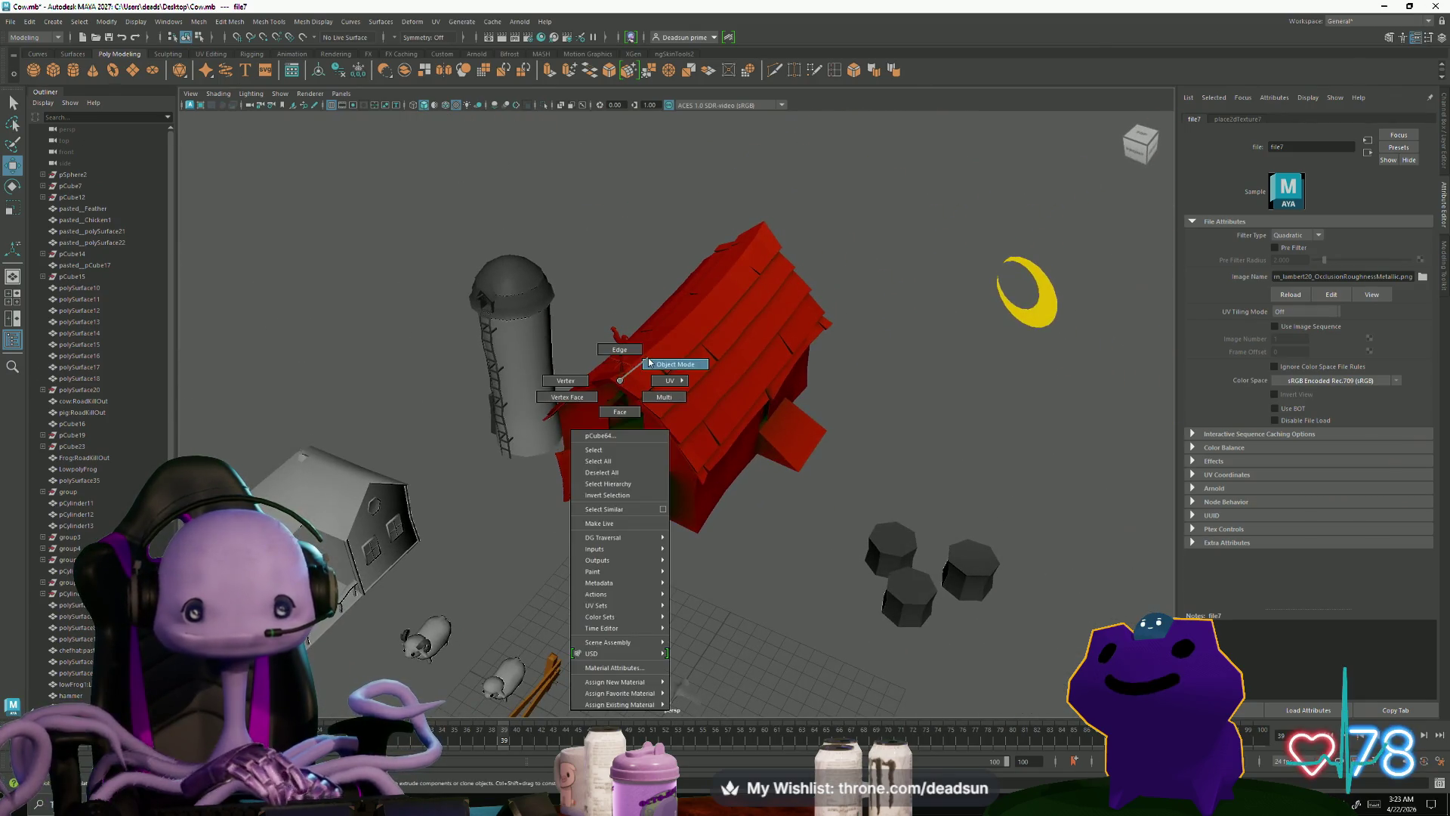
pyautogui.moveTo(609, 262)
pyautogui.keyDown('alt'); pyautogui.mouseDown()
pyautogui.moveTo(453, 340)
pyautogui.moveTo(401, 431)
pyautogui.moveTo(363, 447)
pyautogui.moveTo(624, 452)
pyautogui.moveTo(642, 438)
pyautogui.moveTo(658, 460)
pyautogui.mouseUp(); pyautogui.keyUp('alt')
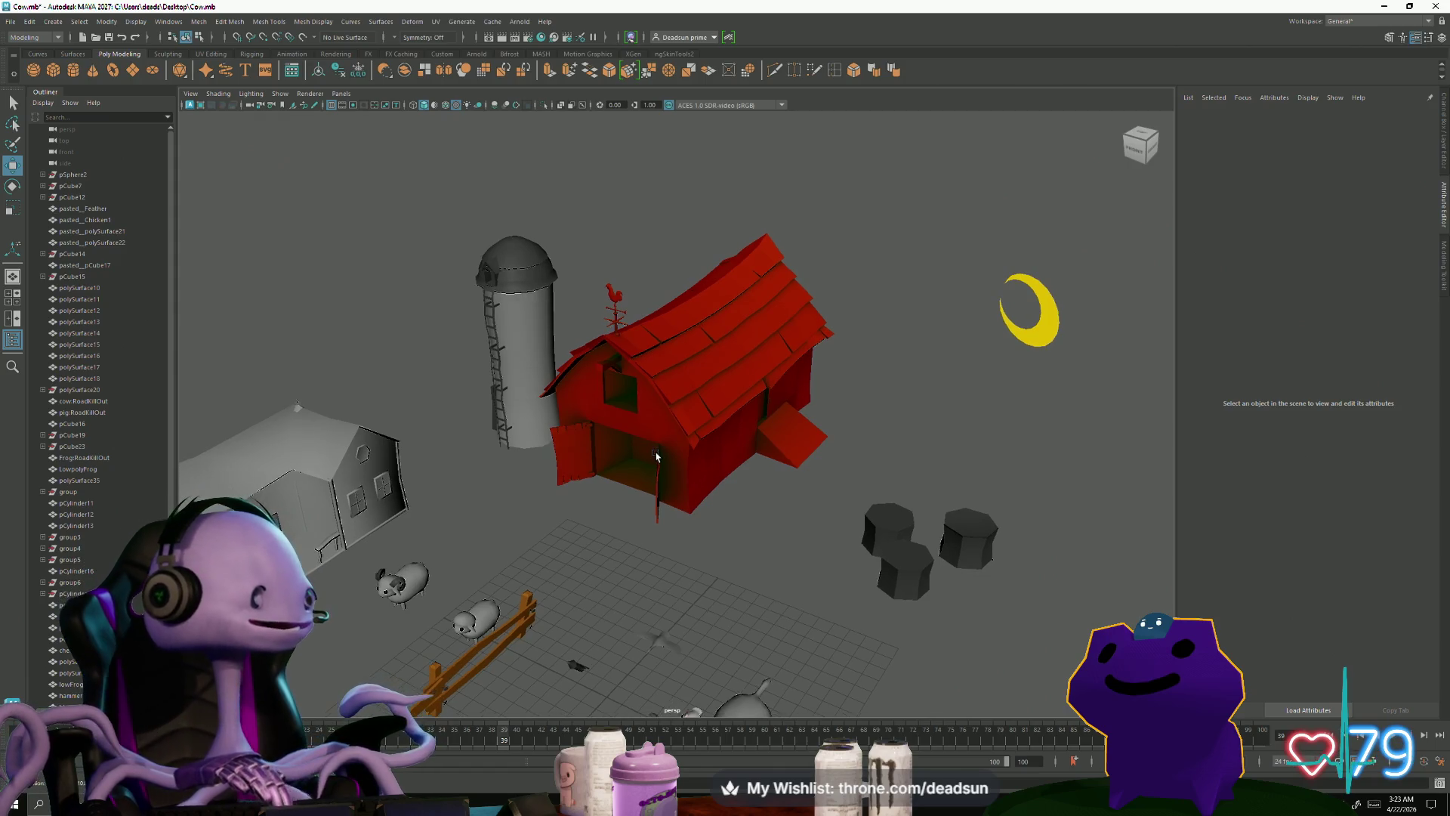
pyautogui.moveTo(660, 455)
pyautogui.keyDown('alt'); pyautogui.mouseDown()
pyautogui.moveTo(528, 393)
pyautogui.moveTo(663, 458)
pyautogui.moveTo(604, 499)
pyautogui.moveTo(551, 508)
pyautogui.moveTo(619, 453)
pyautogui.moveTo(642, 464)
pyautogui.mouseUp(); pyautogui.keyUp('alt')
pyautogui.scroll(5, 672, 478)
pyautogui.keyDown('alt'); pyautogui.moveTo(885, 582); pyautogui.dragTo(916, 577); pyautogui.keyUp('alt')
pyautogui.keyDown('alt'); pyautogui.moveTo(916, 576); pyautogui.dragTo(1038, 639, button='right'); pyautogui.keyUp('alt')
pyautogui.keyDown('alt'); pyautogui.moveTo(1038, 639); pyautogui.dragTo(831, 574); pyautogui.keyUp('alt')
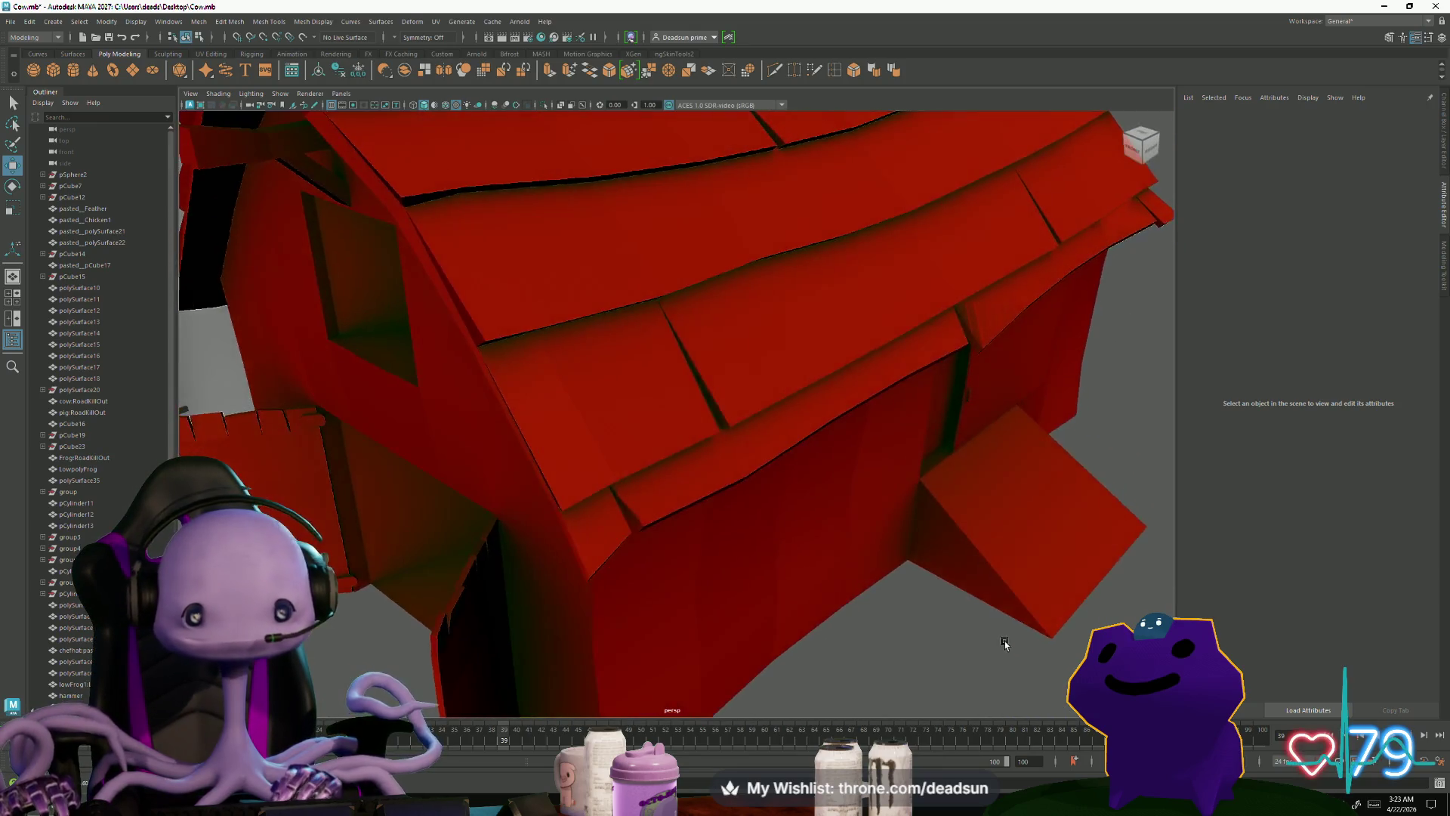
pyautogui.keyDown('alt'); pyautogui.moveTo(831, 574); pyautogui.dragTo(602, 509, button='right'); pyautogui.keyUp('alt')
pyautogui.moveTo(602, 508)
pyautogui.keyDown('alt'); pyautogui.mouseDown()
pyautogui.moveTo(619, 491)
pyautogui.moveTo(636, 499)
pyautogui.moveTo(543, 514)
pyautogui.moveTo(633, 508)
pyautogui.moveTo(613, 488)
pyautogui.moveTo(554, 496)
pyautogui.moveTo(586, 560)
pyautogui.moveTo(583, 644)
pyautogui.moveTo(604, 544)
pyautogui.moveTo(642, 522)
pyautogui.mouseUp(); pyautogui.keyUp('alt')
pyautogui.moveTo(643, 521)
pyautogui.keyDown('alt'); pyautogui.mouseDown(button='right')
pyautogui.moveTo(842, 529)
pyautogui.moveTo(720, 513)
pyautogui.mouseUp(button='right'); pyautogui.keyUp('alt')
pyautogui.scroll(-10, 720, 514)
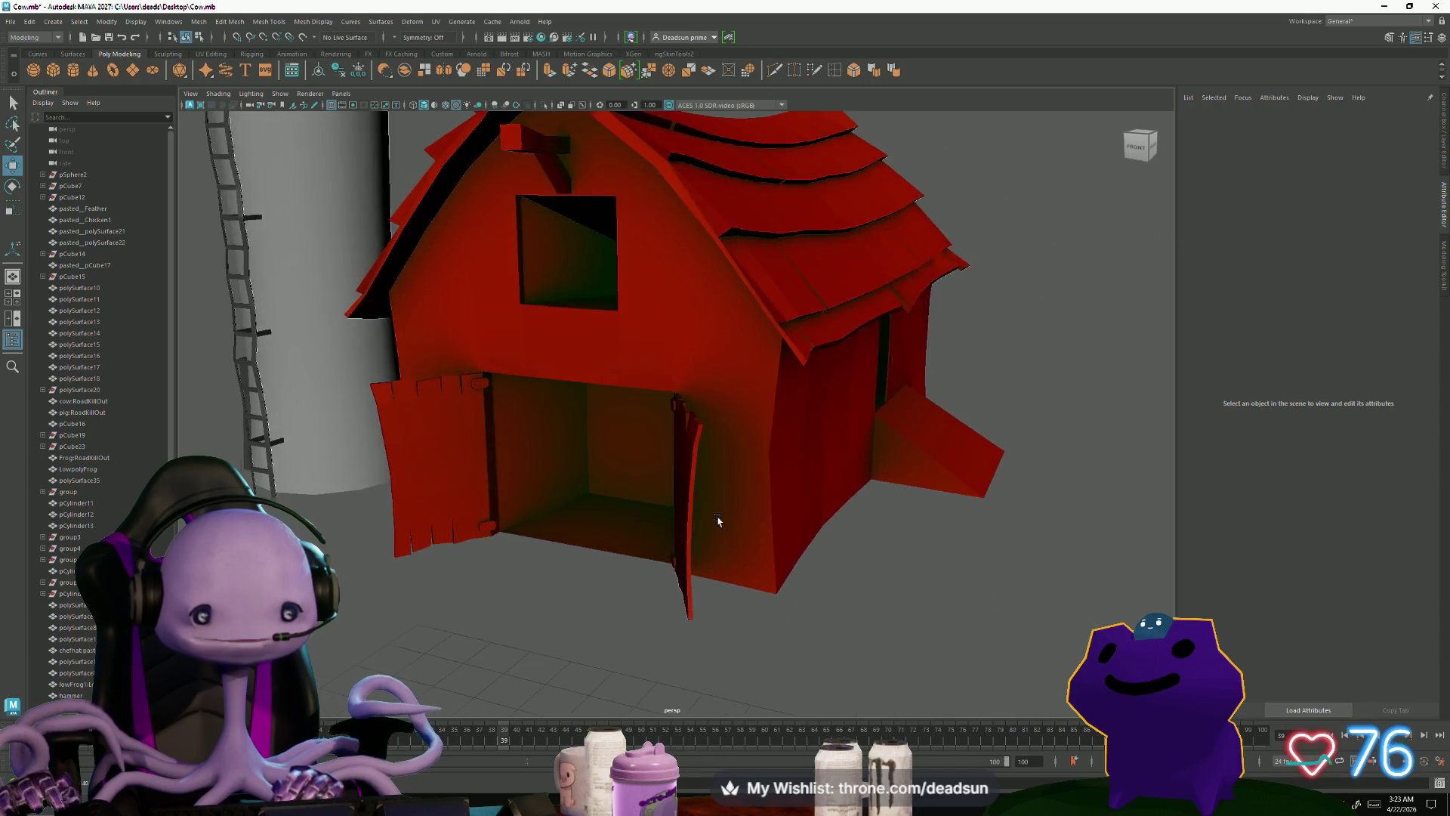
pyautogui.moveTo(390, 516)
pyautogui.keyDown('alt'); pyautogui.mouseDown()
pyautogui.moveTo(557, 563)
pyautogui.moveTo(496, 616)
pyautogui.moveTo(467, 671)
pyautogui.moveTo(465, 595)
pyautogui.moveTo(355, 590)
pyautogui.moveTo(519, 596)
pyautogui.mouseUp(); pyautogui.keyUp('alt')
pyautogui.scroll(2, 529, 593)
pyautogui.scroll(6, 605, 549)
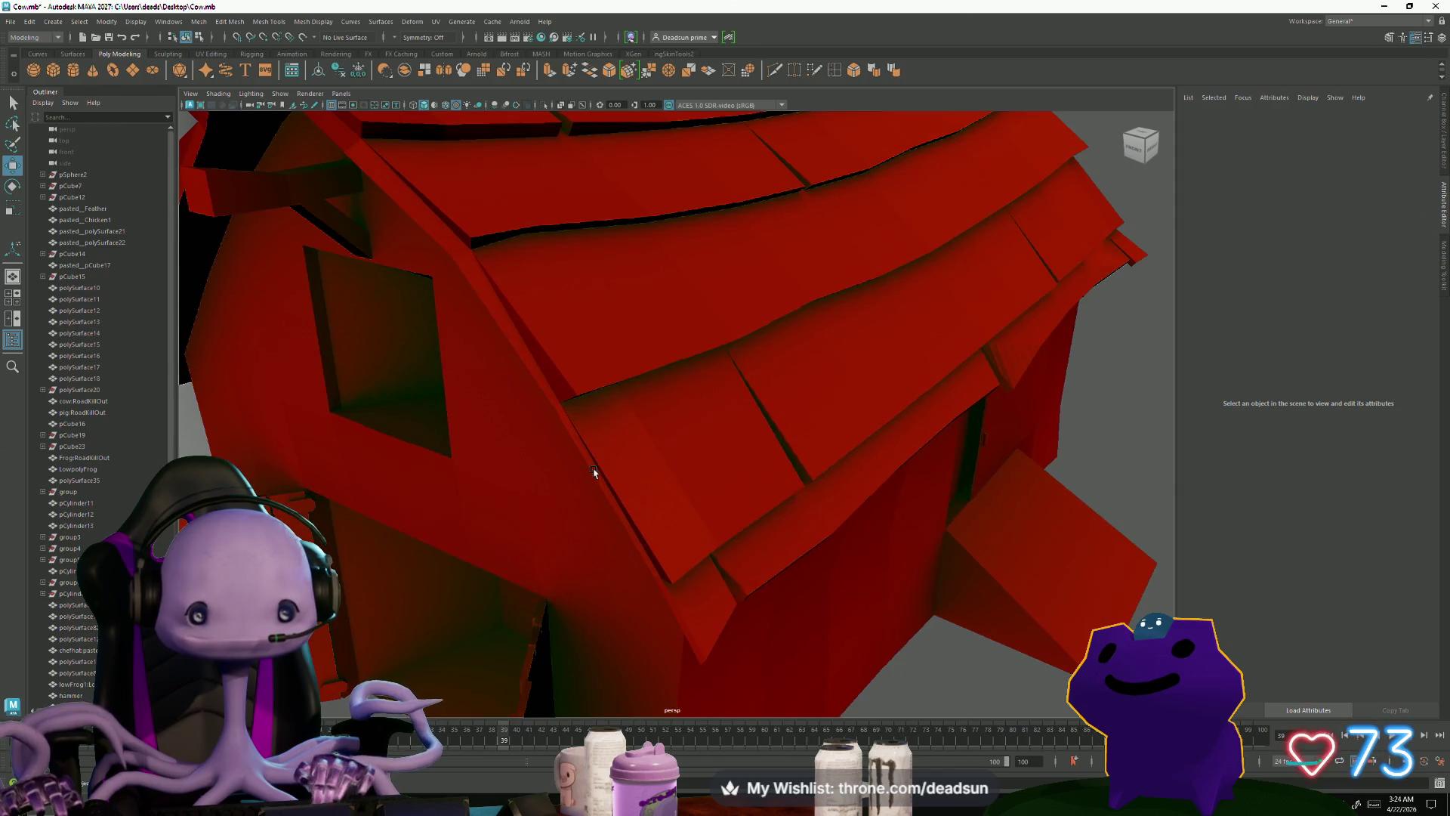
pyautogui.click(594, 472)
pyautogui.press('f')
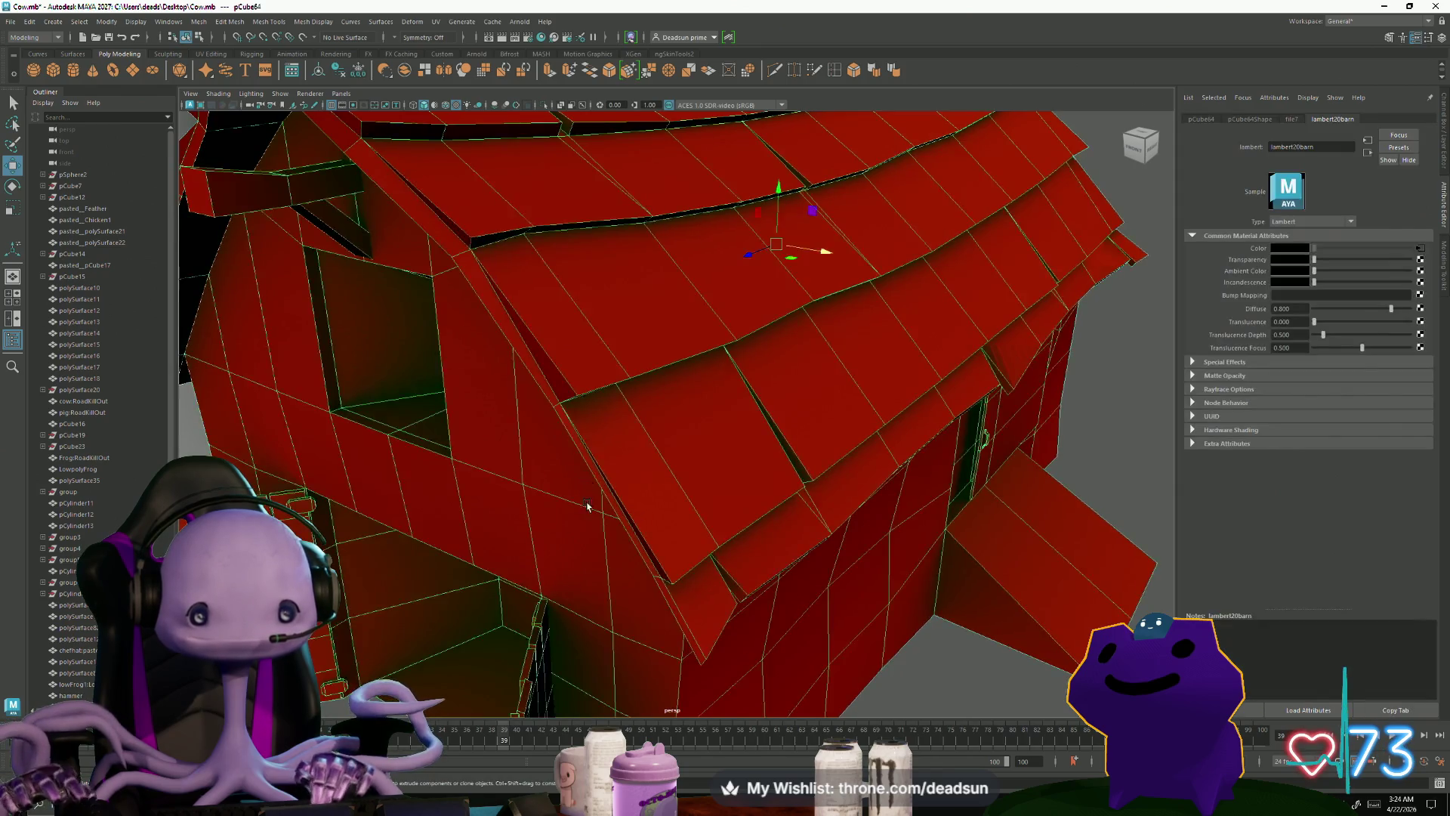
# Step: Select the barn's edges and apply Mesh Display > Soften Edge
pyautogui.click(527, 602)
pyautogui.press('[')
pyautogui.moveTo(648, 275); pyautogui.dragTo(647, 242, button='right')
pyautogui.click(688, 227)
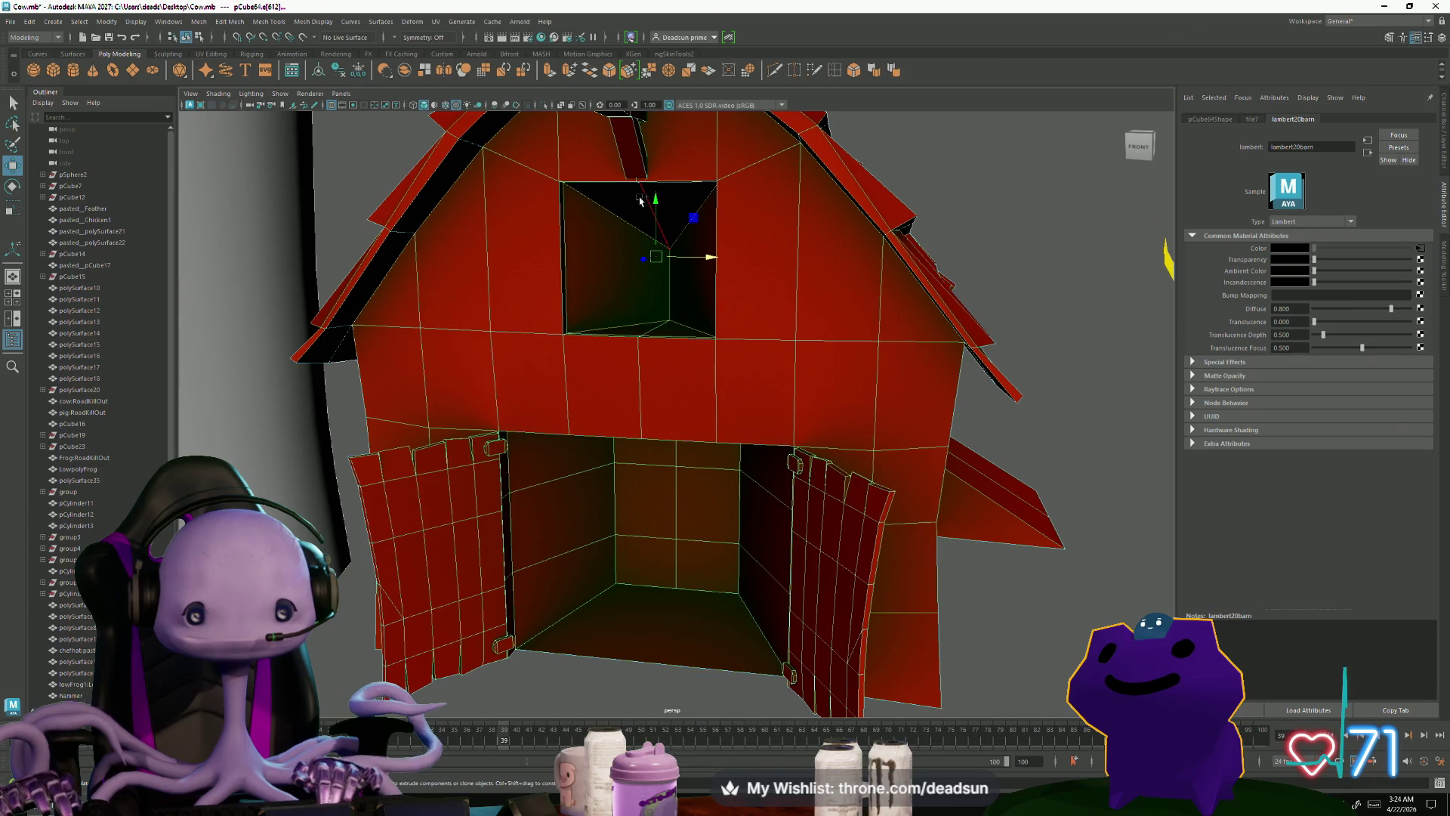
pyautogui.click(350, 21)
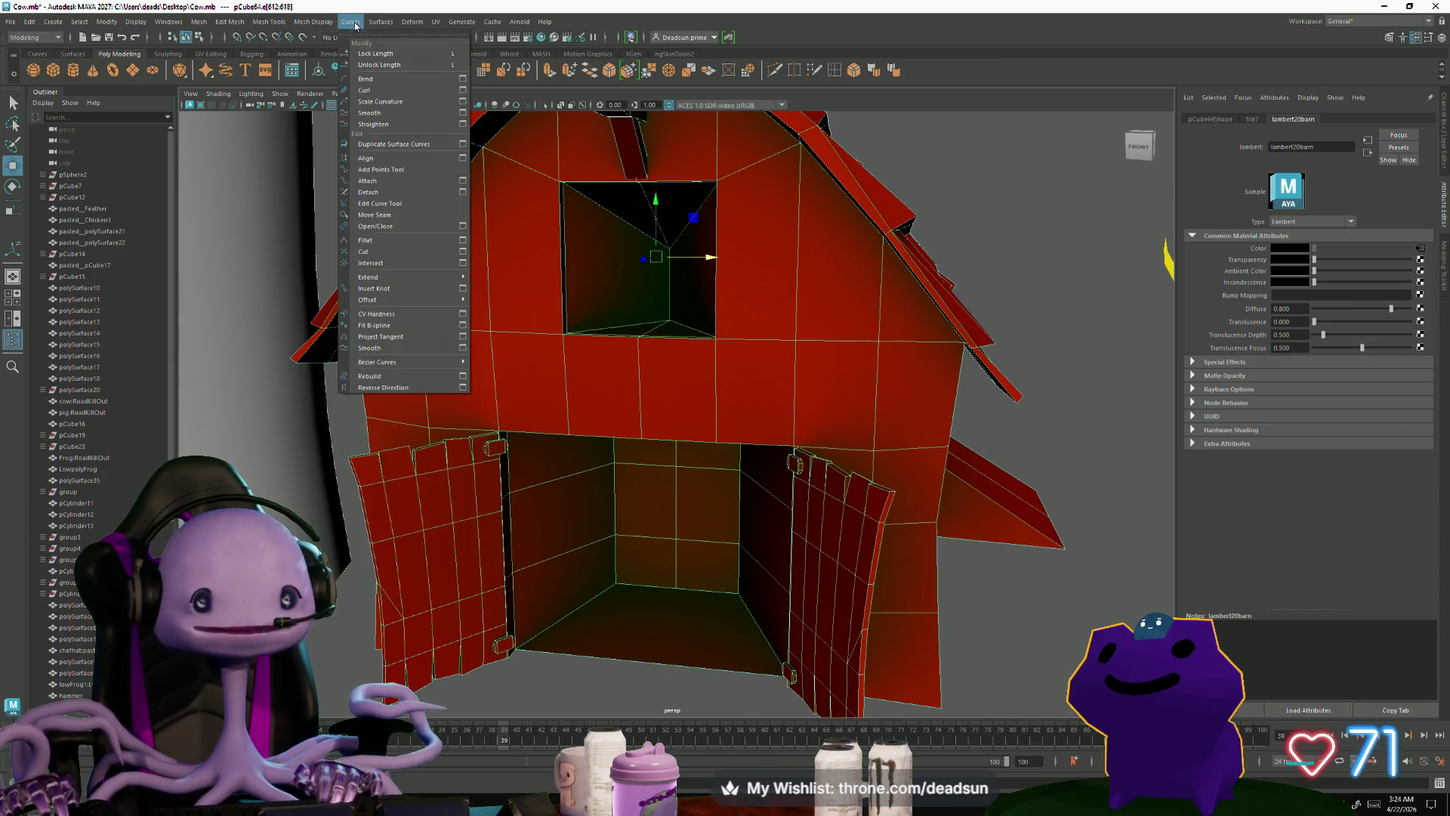
pyautogui.click(325, 124)
pyautogui.moveTo(647, 275); pyautogui.dragTo(679, 261, button='right')
# Step: Return to a close front view, reselect the barn, apply Soften Edge again and back to object mode
pyautogui.press('[')
pyautogui.press('[')
pyautogui.press('[')
pyautogui.press('[')
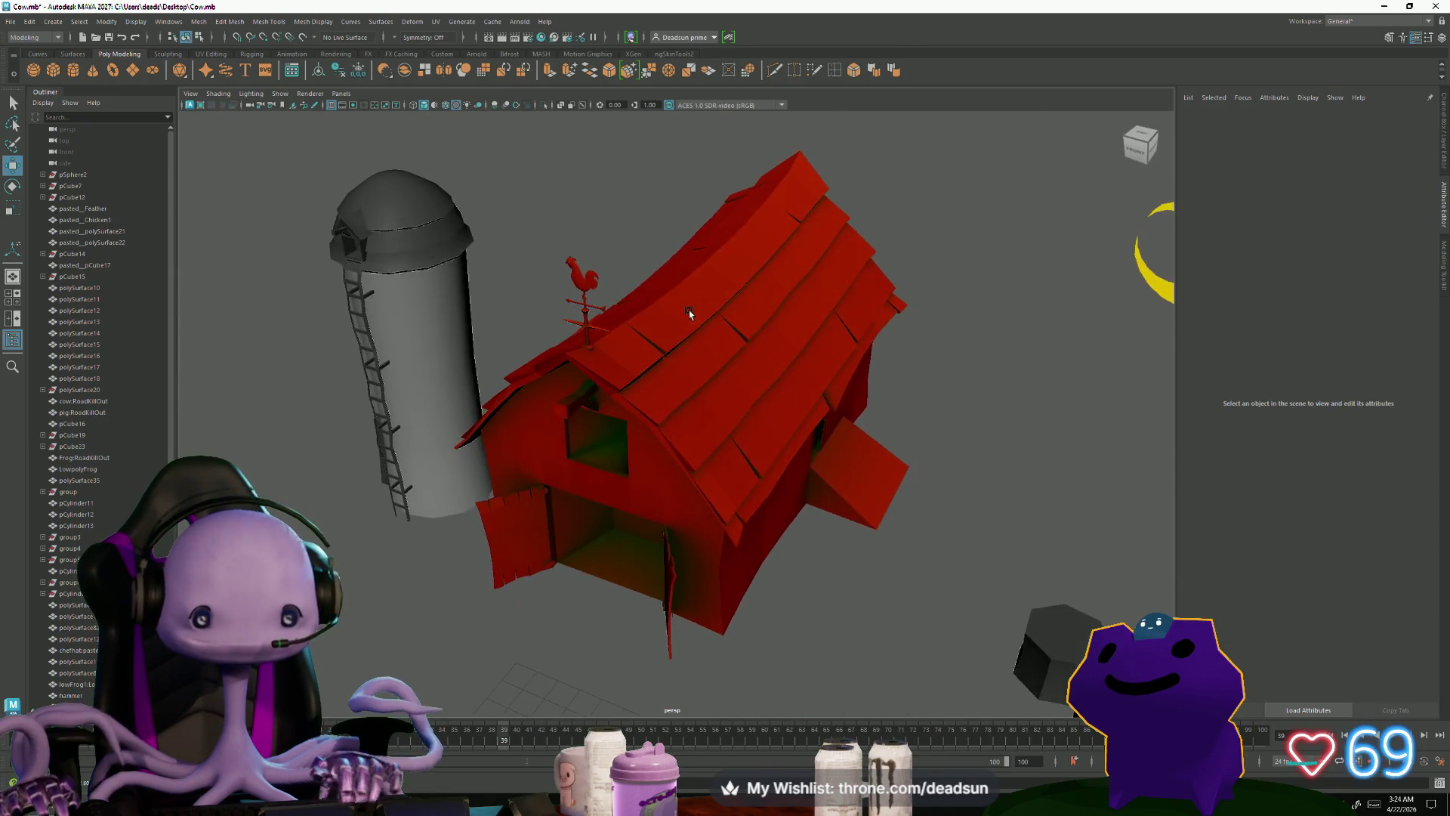
pyautogui.press('[')
pyautogui.press('[')
pyautogui.press('[')
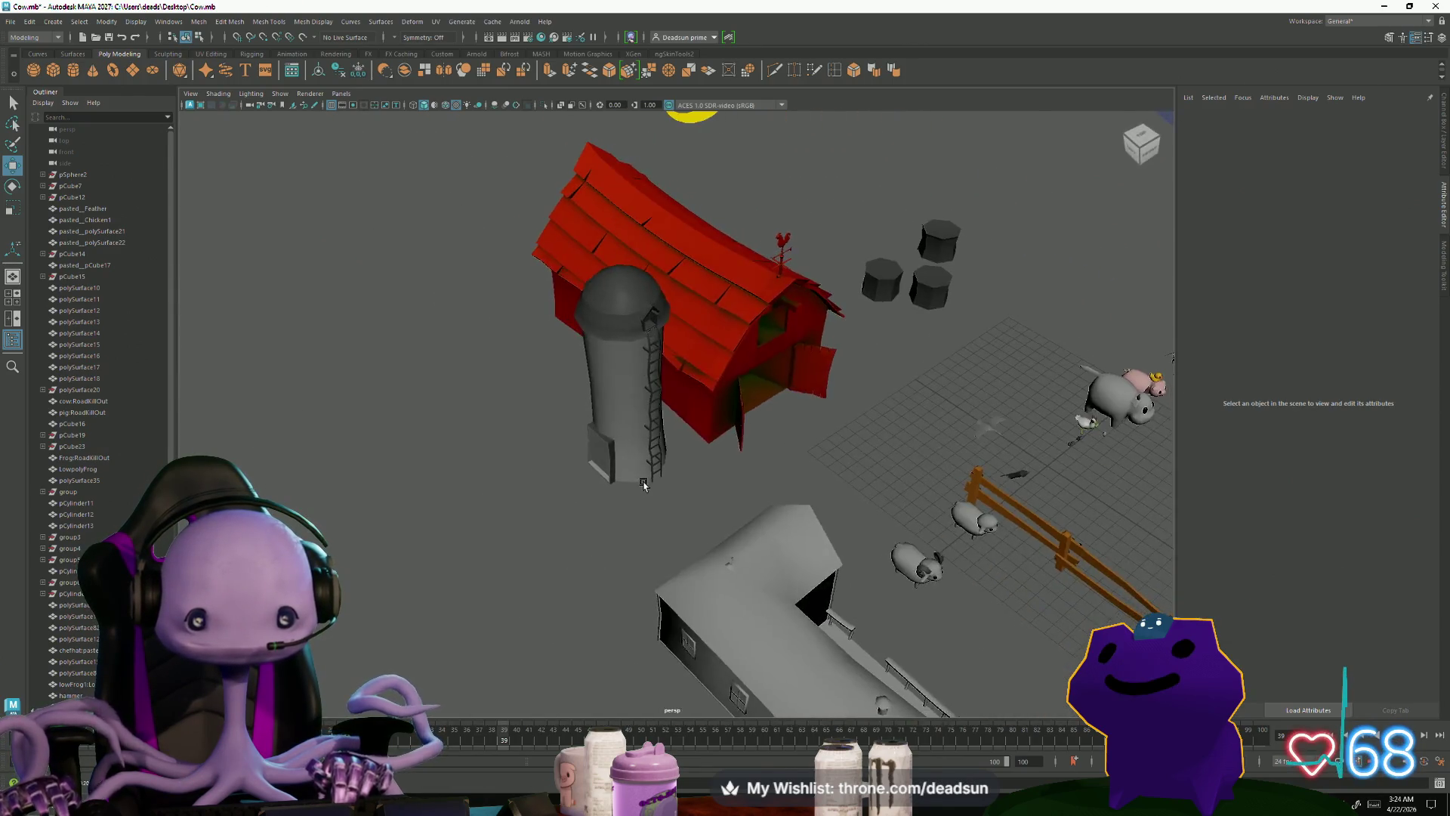
pyautogui.press('[')
pyautogui.press('[')
pyautogui.press('[')
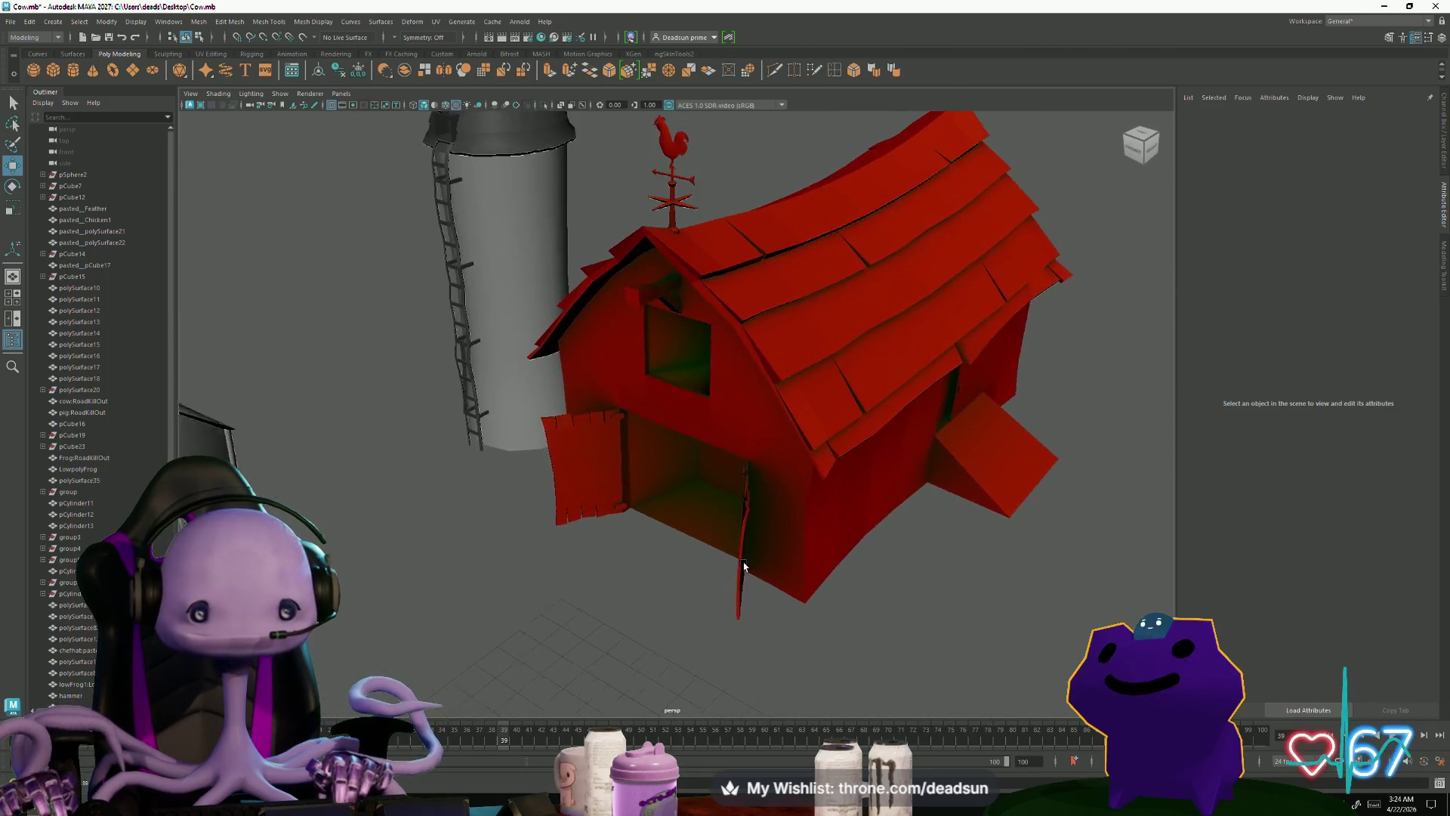
pyautogui.press('[')
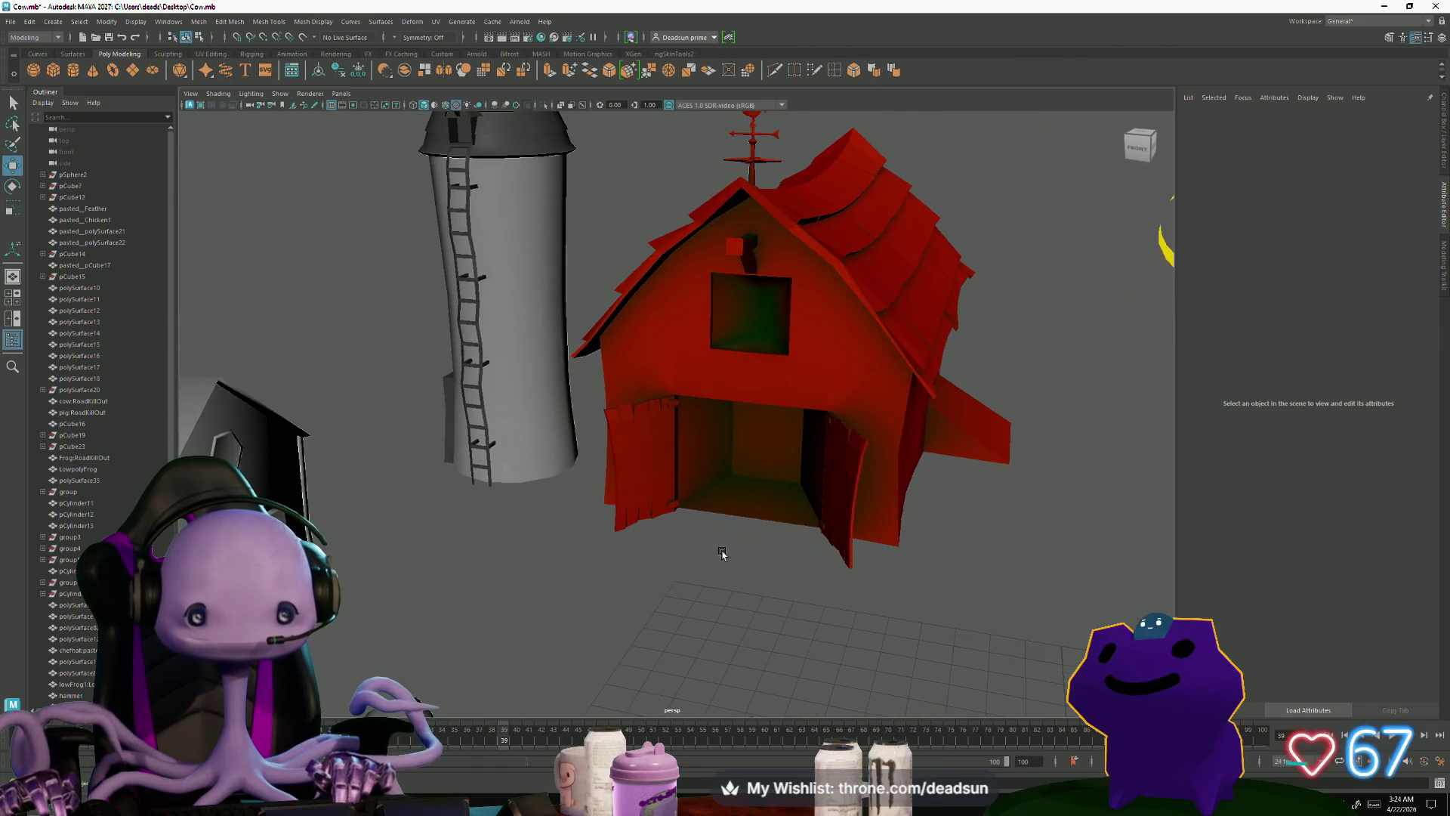
pyautogui.click(727, 484)
pyautogui.moveTo(728, 479); pyautogui.dragTo(729, 467, button='right')
pyautogui.moveTo(730, 467)
pyautogui.keyDown('alt'); pyautogui.mouseDown()
pyautogui.moveTo(801, 483)
pyautogui.moveTo(712, 479)
pyautogui.moveTo(716, 563)
pyautogui.moveTo(555, 162)
pyautogui.mouseUp(); pyautogui.keyUp('alt')
pyautogui.click(327, 27)
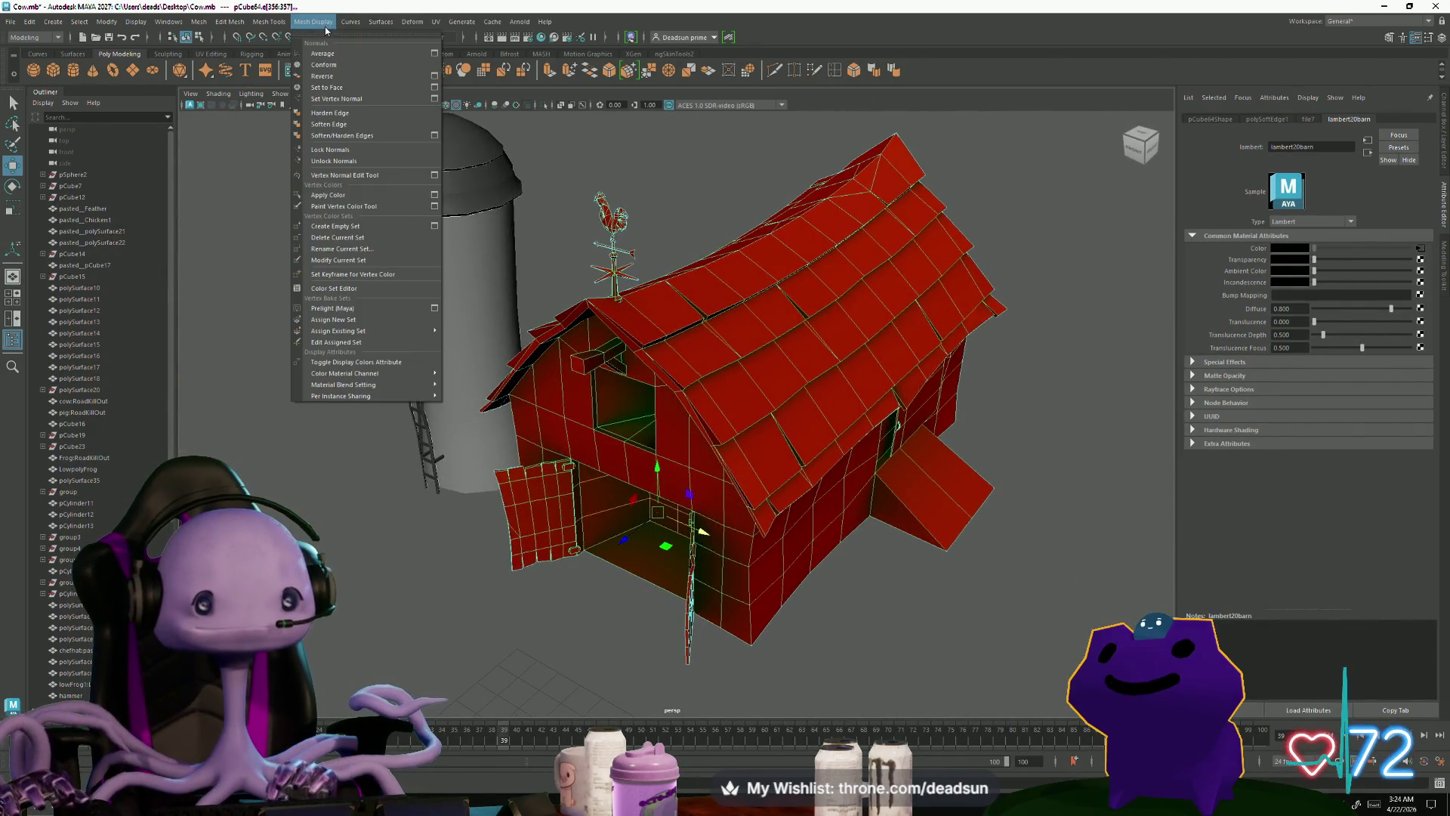
pyautogui.click(323, 123)
pyautogui.moveTo(709, 428); pyautogui.dragTo(701, 270, button='right')
pyautogui.moveTo(701, 270)
pyautogui.keyDown('alt'); pyautogui.mouseDown()
pyautogui.moveTo(560, 565)
pyautogui.moveTo(582, 557)
pyautogui.moveTo(506, 552)
pyautogui.moveTo(567, 551)
pyautogui.moveTo(767, 475)
pyautogui.moveTo(574, 553)
pyautogui.moveTo(585, 543)
pyautogui.mouseUp(); pyautogui.keyUp('alt')
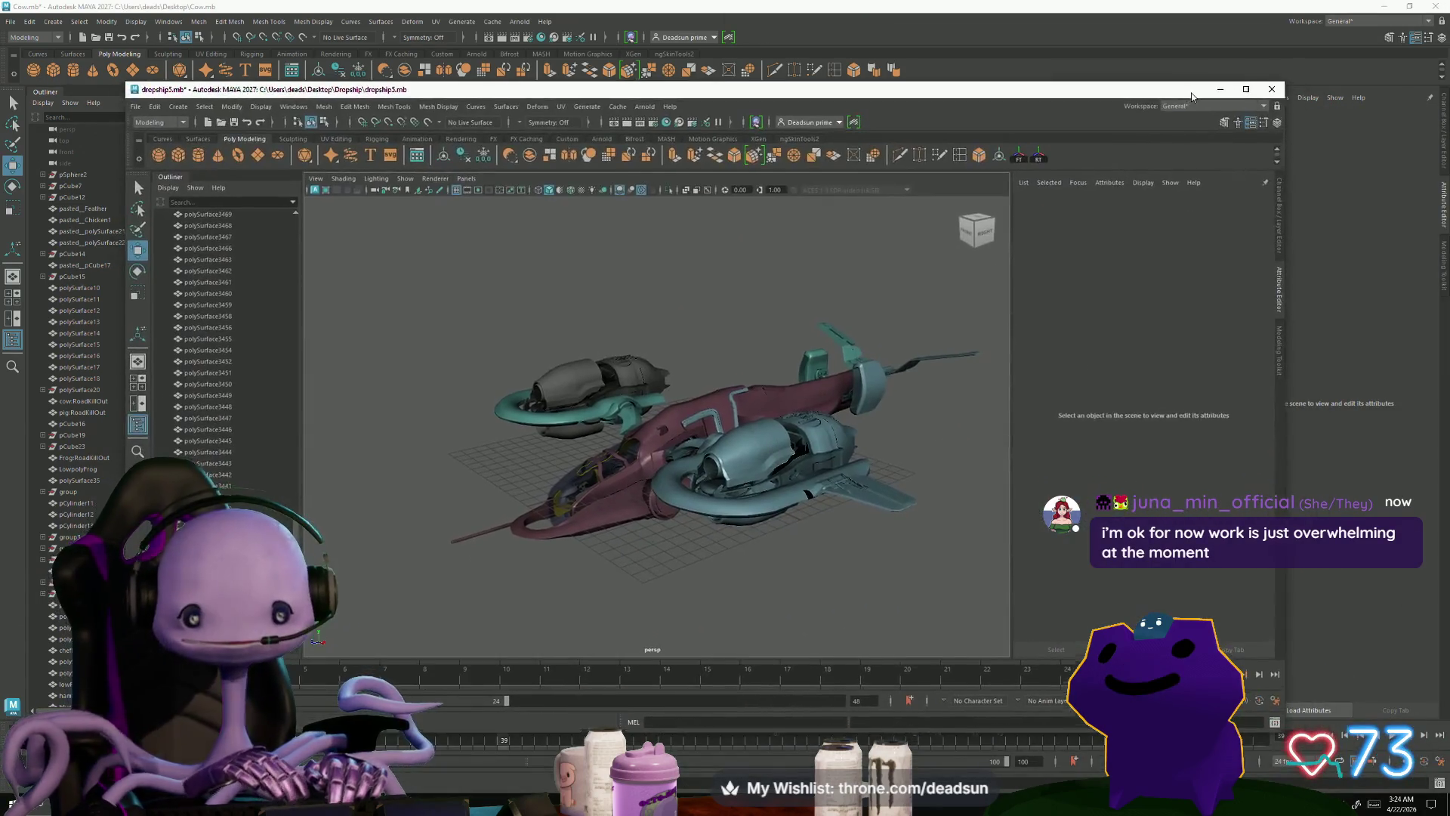
# Step: Minimize the dropship5.mb window and orbit around the barn in the farm scene
pyautogui.click(1223, 75)
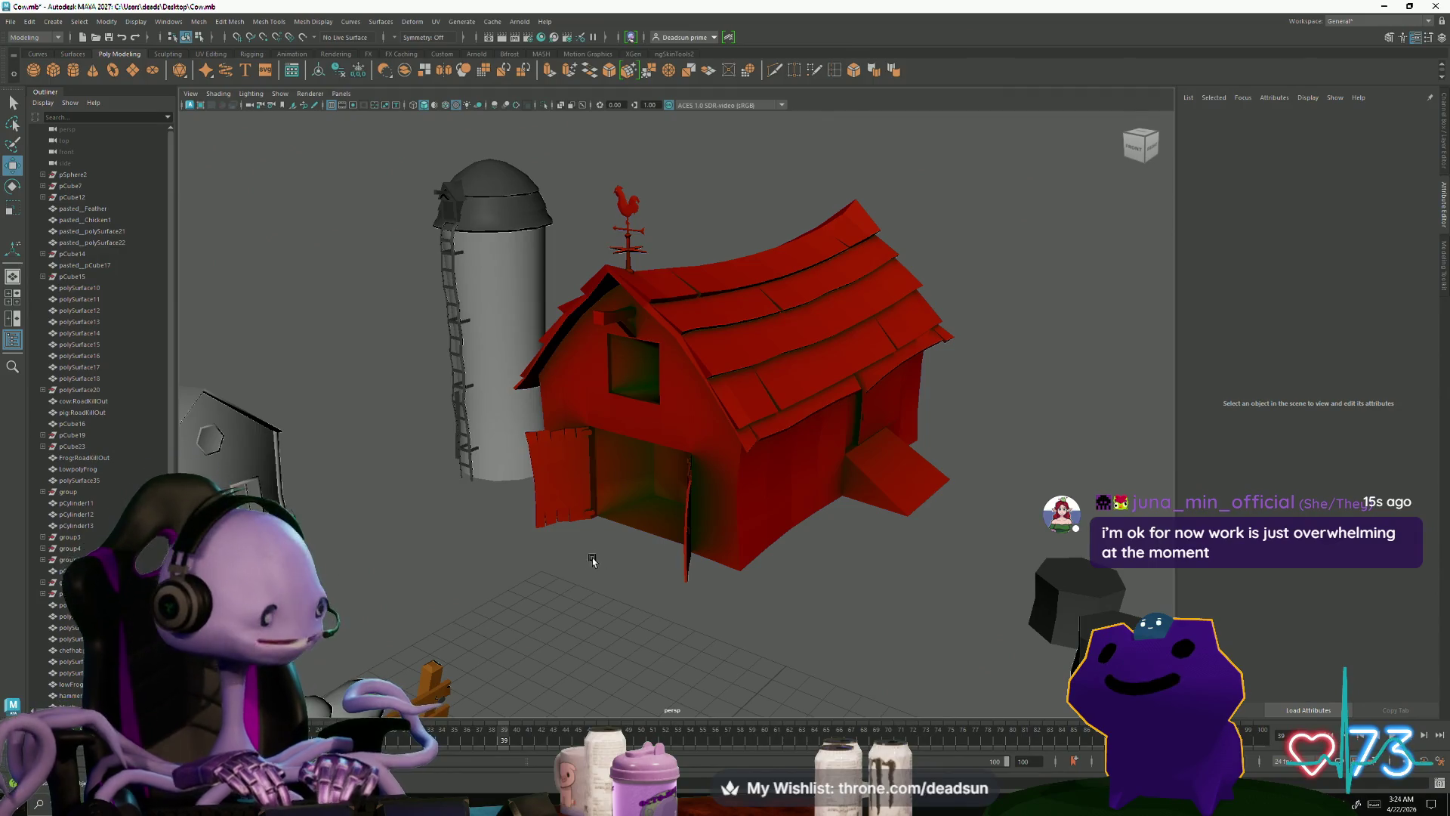
pyautogui.scroll(10, 605, 557)
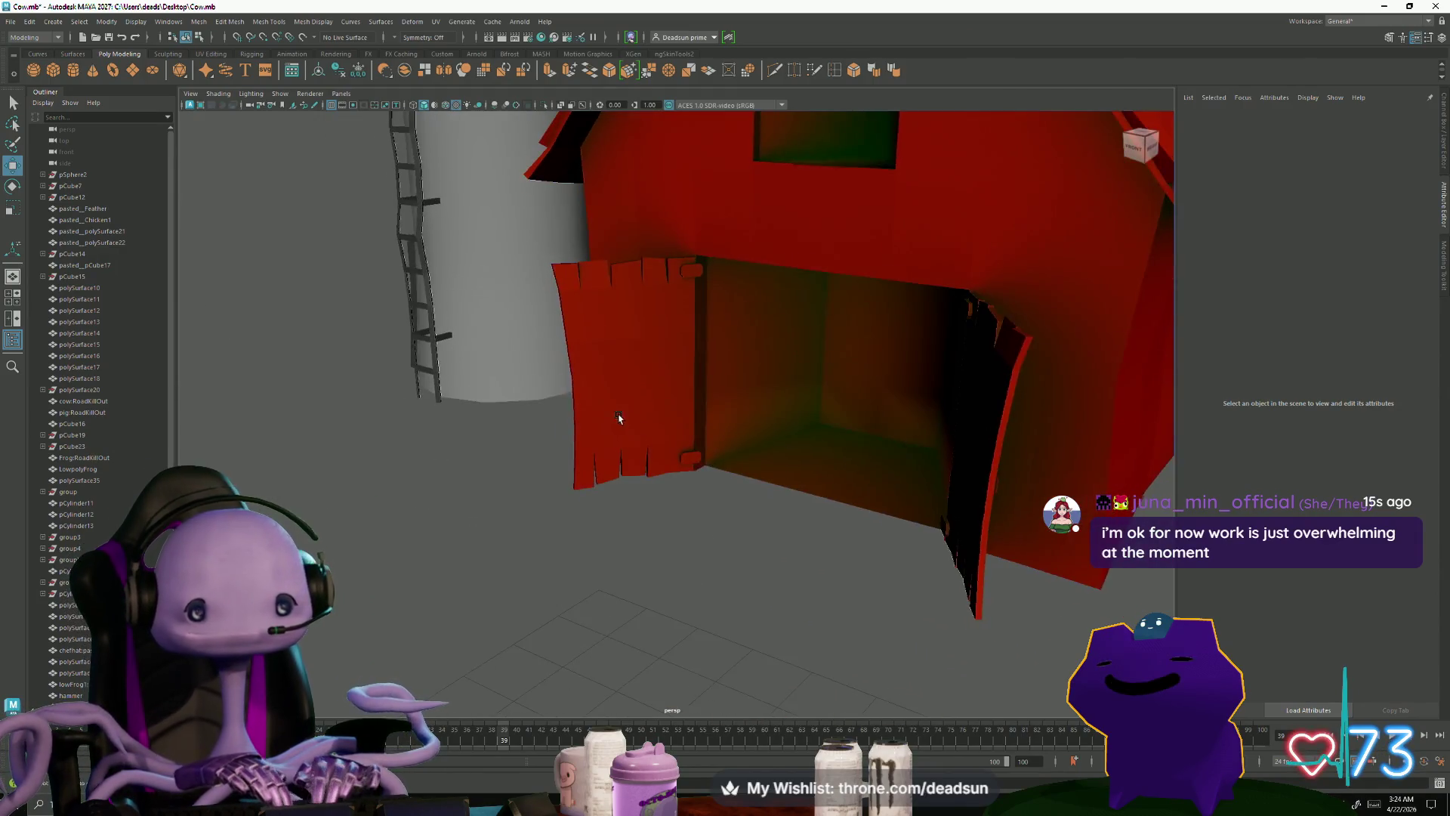
pyautogui.moveTo(821, 481)
pyautogui.keyDown('alt'); pyautogui.mouseDown(button='right')
pyautogui.moveTo(690, 431)
pyautogui.moveTo(512, 411)
pyautogui.mouseUp(button='right'); pyautogui.keyUp('alt')
pyautogui.click(512, 411)
pyautogui.moveTo(512, 411)
pyautogui.keyDown('alt'); pyautogui.mouseDown()
pyautogui.moveTo(393, 460)
pyautogui.moveTo(484, 513)
pyautogui.moveTo(546, 591)
pyautogui.mouseUp(); pyautogui.keyUp('alt')
pyautogui.scroll(-5, 452, 468)
pyautogui.scroll(-5, 546, 592)
pyautogui.moveTo(478, 501)
pyautogui.keyDown('alt'); pyautogui.mouseDown()
pyautogui.moveTo(615, 592)
pyautogui.moveTo(683, 576)
pyautogui.mouseUp(); pyautogui.keyUp('alt')
# Step: Inspect the barn's front wall, side door and ramp up close, ending with the barn mesh selected
pyautogui.rightClick(686, 403)
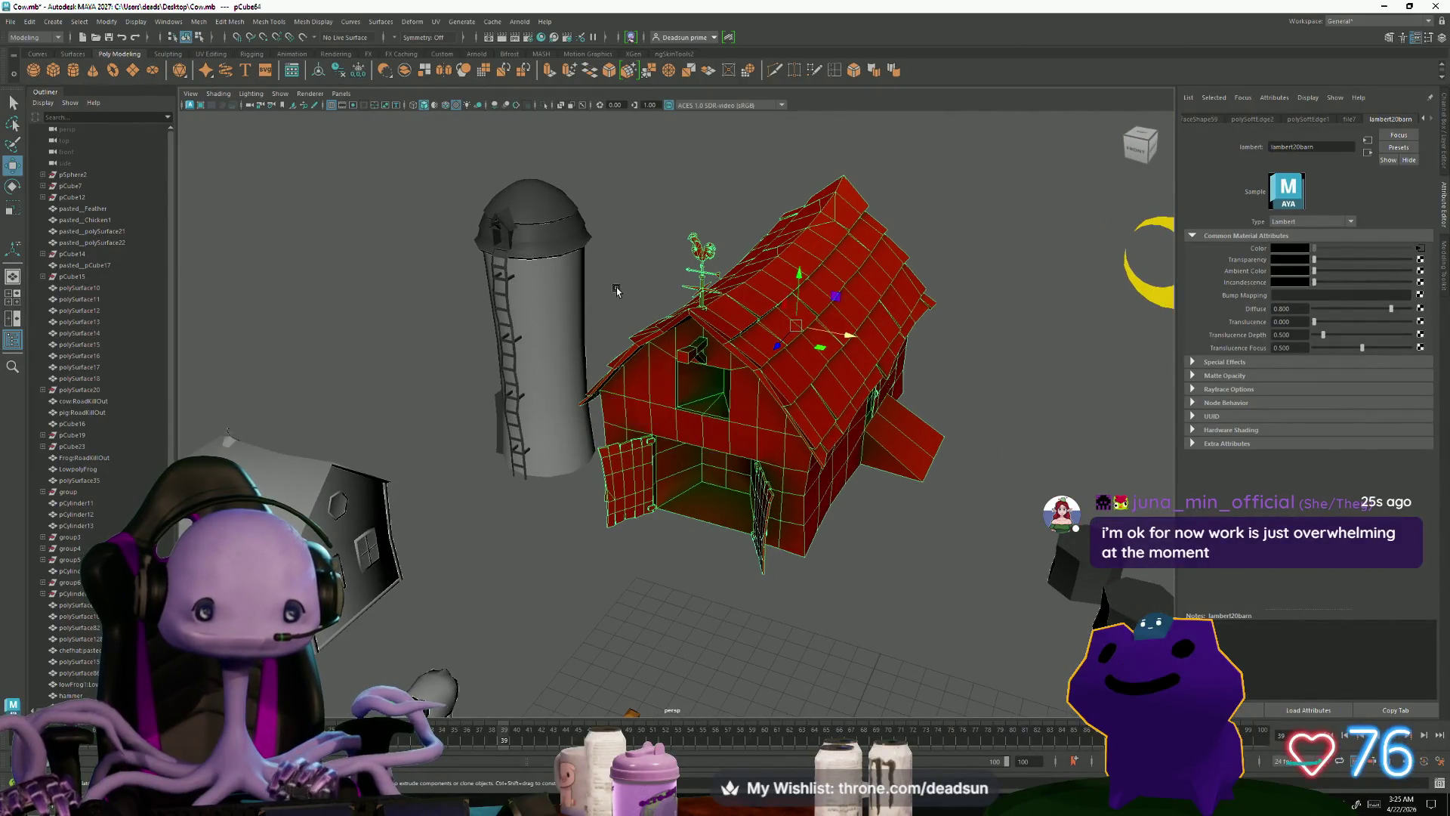
pyautogui.click(679, 468)
pyautogui.moveTo(680, 469)
pyautogui.keyDown('alt'); pyautogui.mouseDown()
pyautogui.moveTo(544, 467)
pyautogui.moveTo(574, 453)
pyautogui.moveTo(559, 423)
pyautogui.moveTo(544, 484)
pyautogui.moveTo(525, 453)
pyautogui.moveTo(567, 486)
pyautogui.moveTo(655, 480)
pyautogui.mouseUp(); pyautogui.keyUp('alt')
pyautogui.moveTo(650, 484)
pyautogui.keyDown('alt'); pyautogui.mouseDown(button='right')
pyautogui.moveTo(859, 664)
pyautogui.moveTo(815, 589)
pyautogui.moveTo(725, 605)
pyautogui.moveTo(799, 655)
pyautogui.moveTo(791, 583)
pyautogui.moveTo(923, 654)
pyautogui.moveTo(624, 534)
pyautogui.moveTo(491, 533)
pyautogui.mouseUp(button='right'); pyautogui.keyUp('alt')
pyautogui.moveTo(490, 533)
pyautogui.keyDown('alt'); pyautogui.mouseDown()
pyautogui.moveTo(664, 583)
pyautogui.moveTo(632, 550)
pyautogui.moveTo(574, 545)
pyautogui.moveTo(680, 624)
pyautogui.moveTo(624, 573)
pyautogui.mouseUp(); pyautogui.keyUp('alt')
pyautogui.click(618, 563)
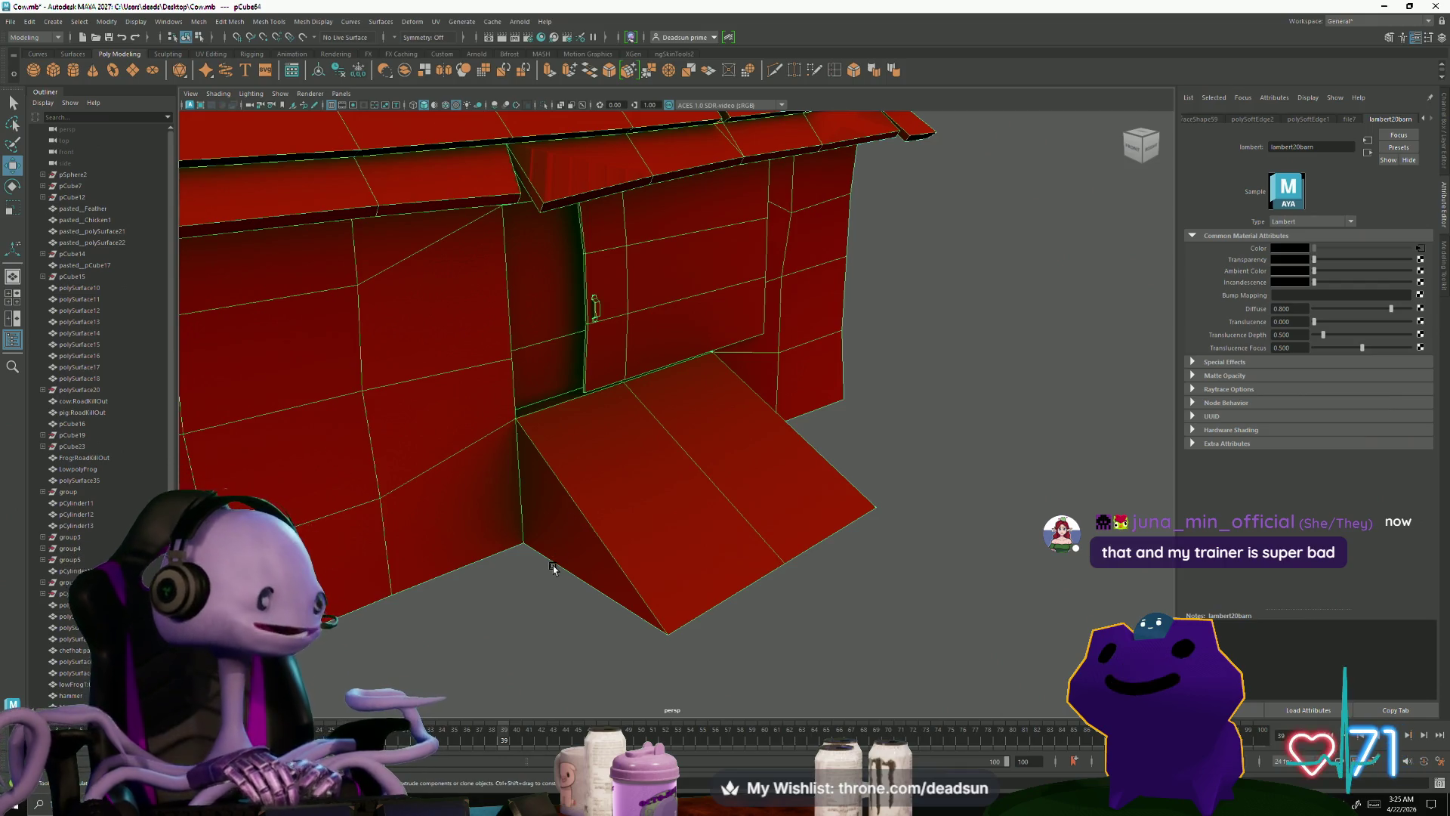
pyautogui.keyDown('alt'); pyautogui.moveTo(556, 575); pyautogui.dragTo(488, 621, button='right'); pyautogui.keyUp('alt')
pyautogui.click(602, 660)
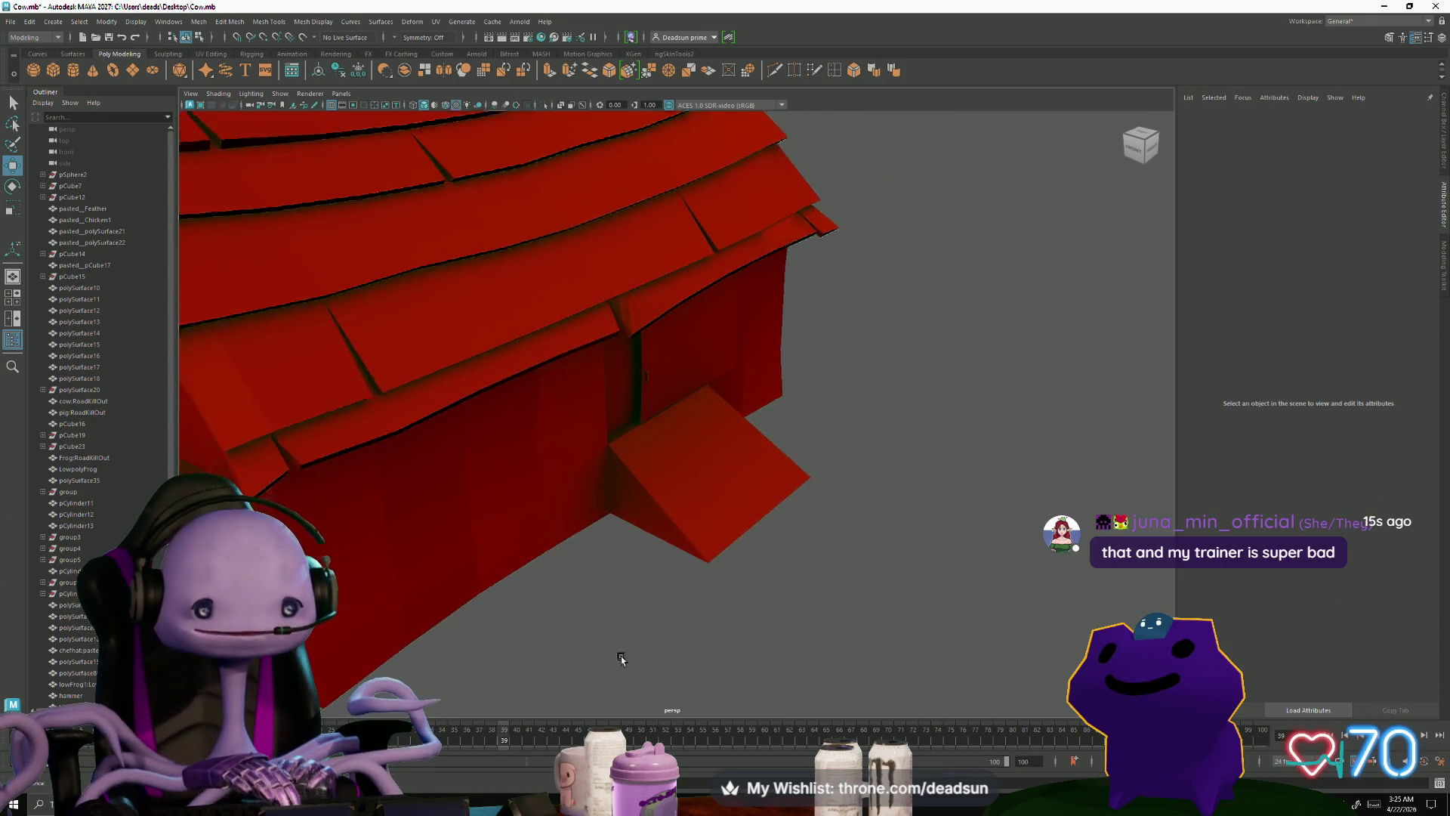
pyautogui.keyDown('alt'); pyautogui.moveTo(601, 660); pyautogui.dragTo(437, 611, button='right'); pyautogui.keyUp('alt')
pyautogui.keyDown('alt'); pyautogui.moveTo(437, 610); pyautogui.dragTo(599, 586); pyautogui.keyUp('alt')
pyautogui.moveTo(599, 586)
pyautogui.keyDown('alt'); pyautogui.mouseDown(button='right')
pyautogui.moveTo(518, 550)
pyautogui.moveTo(481, 558)
pyautogui.moveTo(495, 483)
pyautogui.mouseUp(button='right'); pyautogui.keyUp('alt')
pyautogui.click(481, 558)
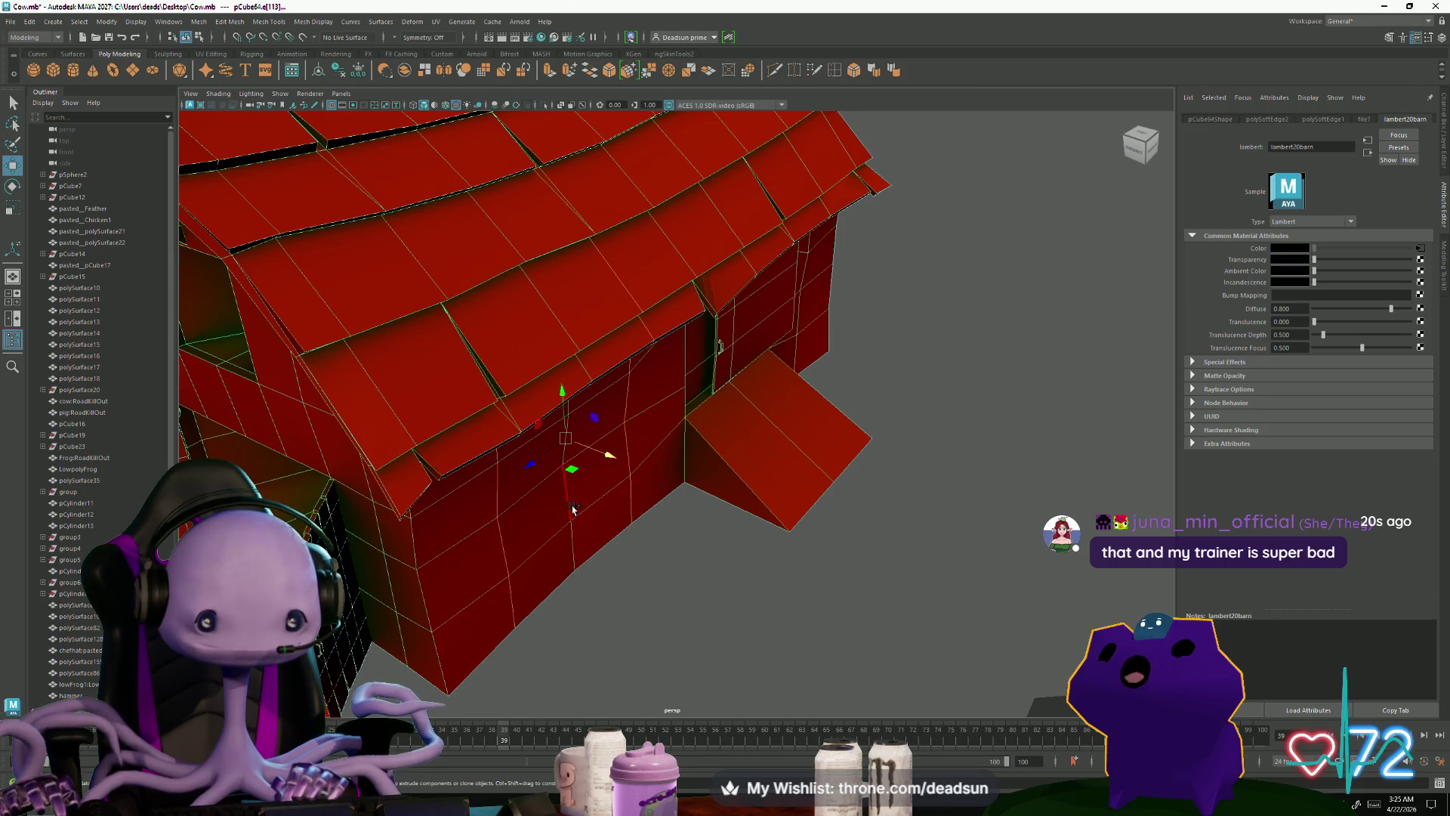
# Step: Apply Mesh Display > Soften Edge to the selected barn and return to object mode
pyautogui.click(270, 22)
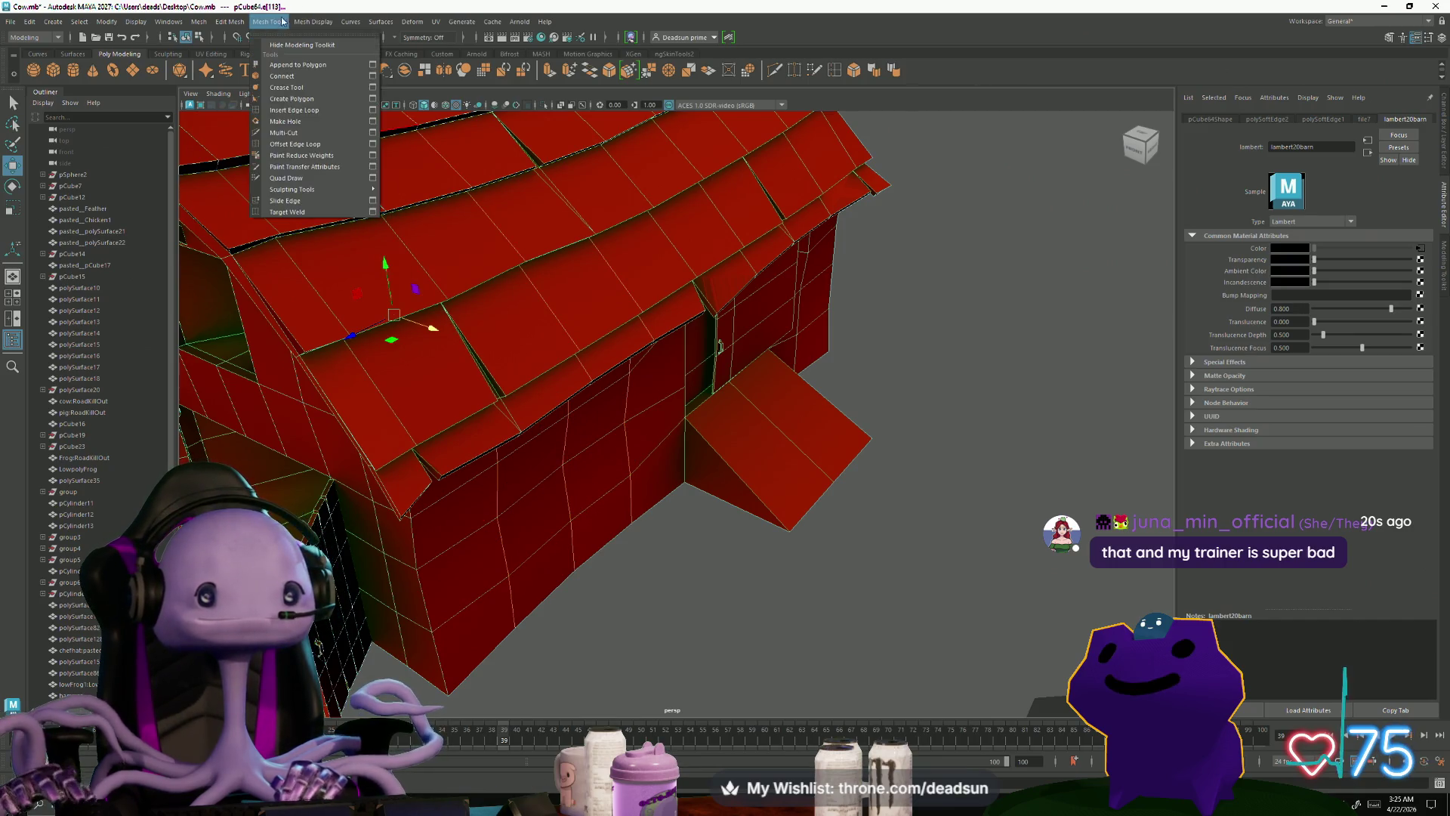
pyautogui.moveTo(304, 19)
pyautogui.click(330, 122)
pyautogui.scroll(-6, 552, 302)
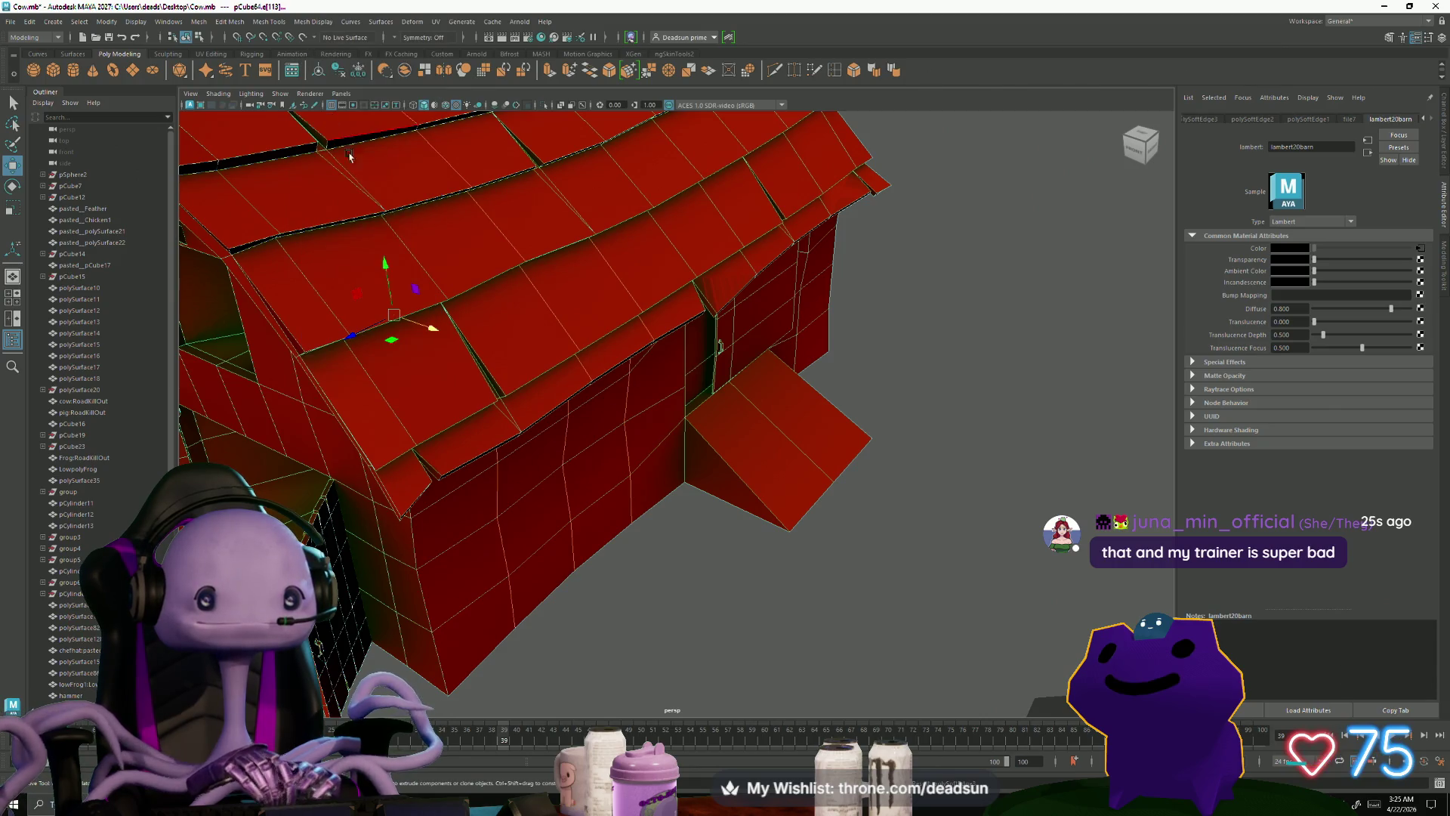
pyautogui.moveTo(553, 269); pyautogui.dragTo(599, 249, button='right')
pyautogui.moveTo(529, 287)
pyautogui.keyDown('alt'); pyautogui.mouseDown()
pyautogui.moveTo(495, 307)
pyautogui.moveTo(470, 292)
pyautogui.moveTo(463, 306)
pyautogui.moveTo(527, 306)
pyautogui.mouseUp(); pyautogui.keyUp('alt')
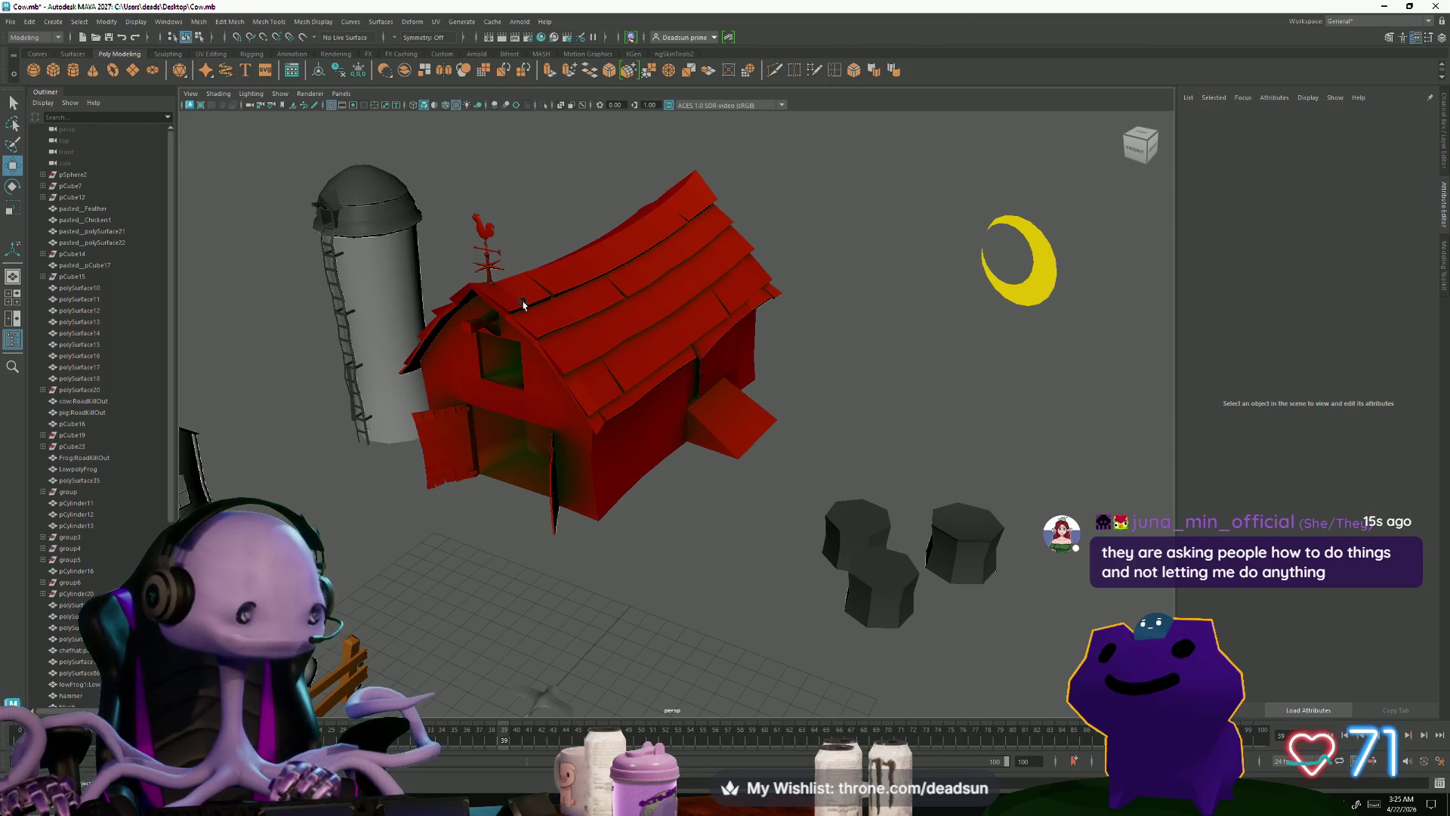
# Step: Pick-walk components along the barn's roof edge and apply Soften Edge again, returning to object mode
pyautogui.moveTo(508, 289)
pyautogui.keyDown('alt'); pyautogui.mouseDown()
pyautogui.moveTo(638, 291)
pyautogui.moveTo(754, 272)
pyautogui.moveTo(728, 280)
pyautogui.moveTo(706, 395)
pyautogui.moveTo(741, 388)
pyautogui.mouseUp(); pyautogui.keyUp('alt')
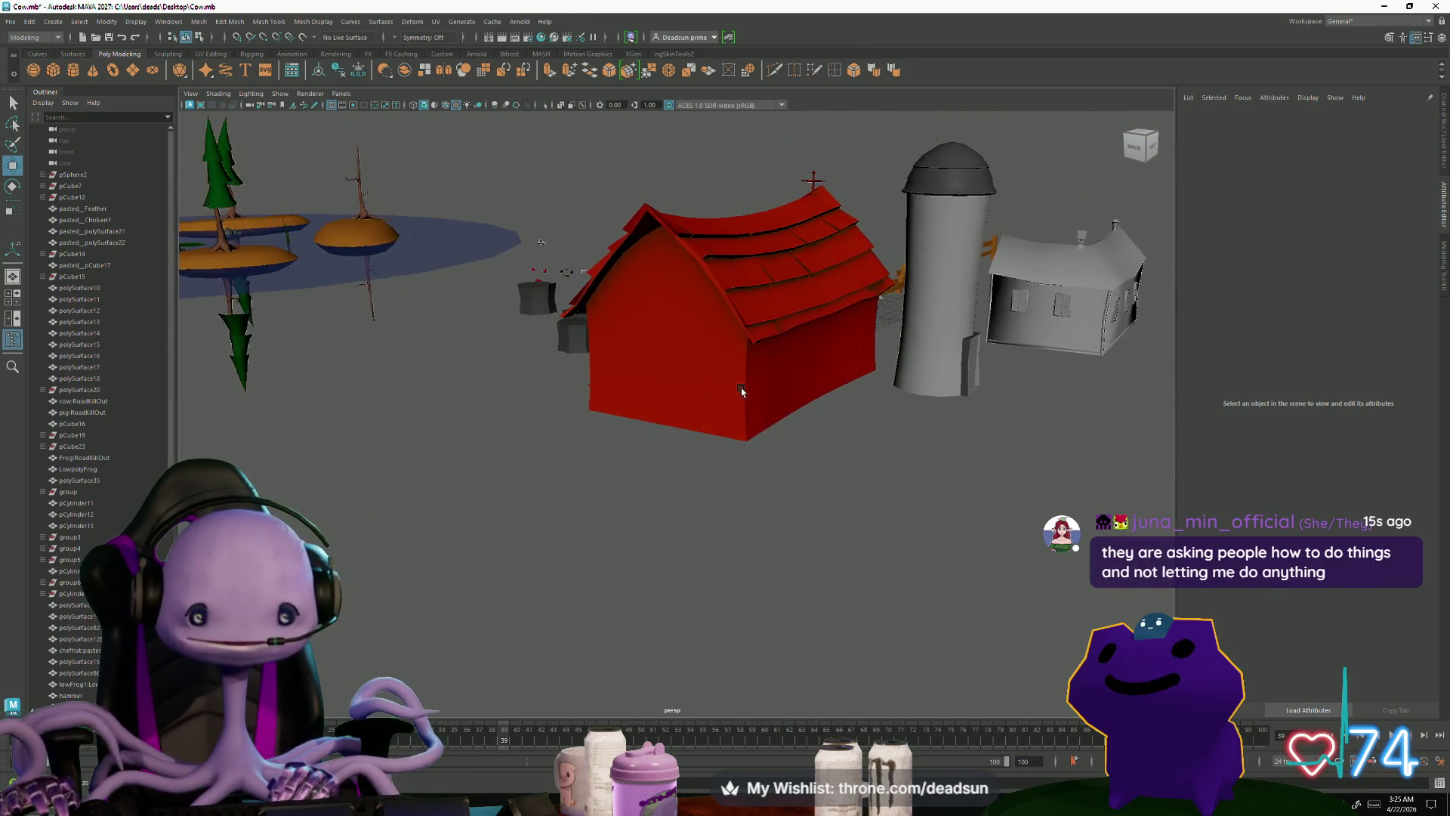
pyautogui.keyDown('alt'); pyautogui.moveTo(741, 388); pyautogui.dragTo(939, 486, button='right'); pyautogui.keyUp('alt')
pyautogui.click(866, 426)
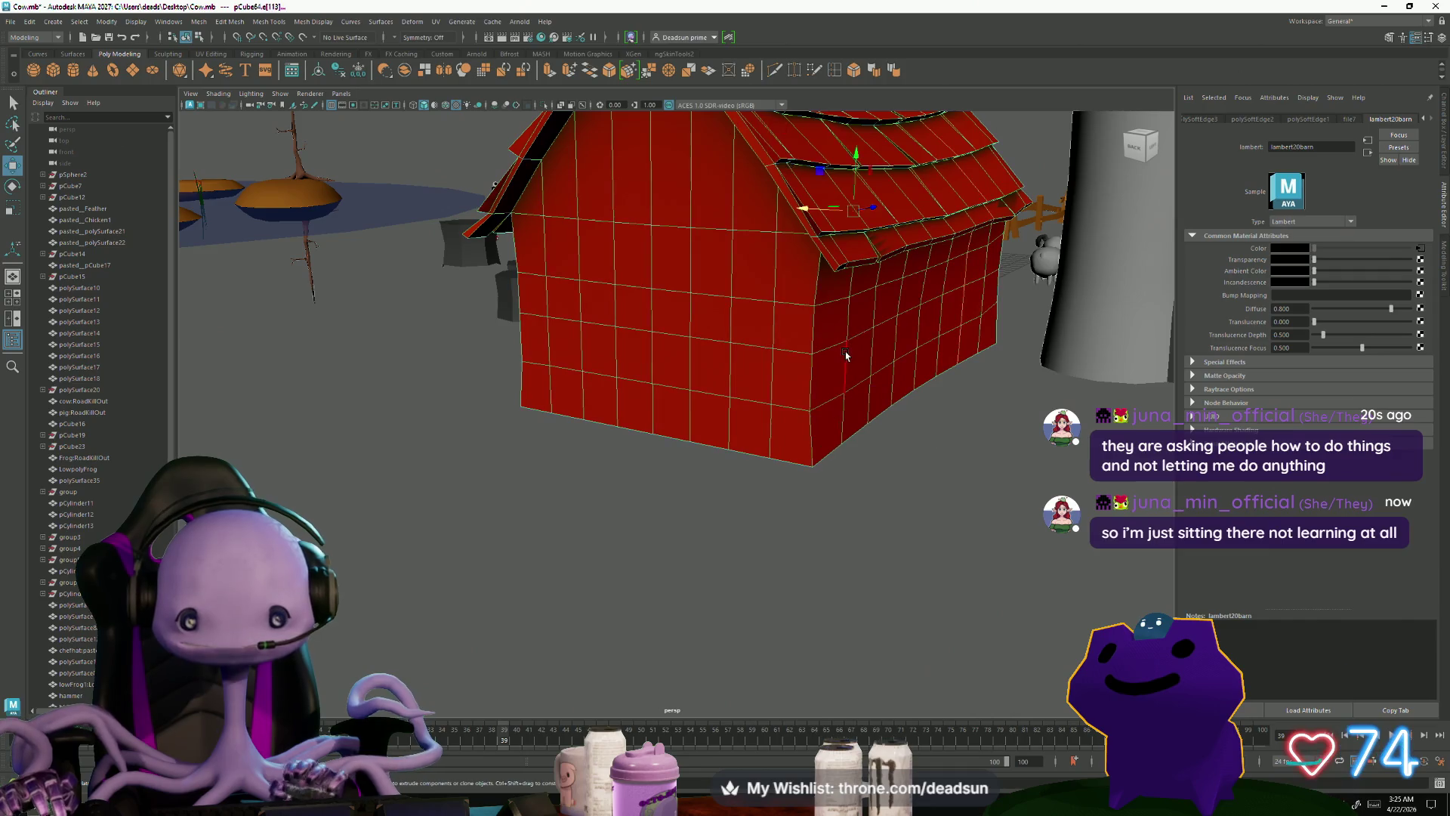
pyautogui.keyDown('alt'); pyautogui.moveTo(859, 367); pyautogui.dragTo(907, 380); pyautogui.keyUp('alt')
pyautogui.click(858, 273)
pyautogui.press('Right')
pyautogui.press('Up')
pyautogui.press('Right')
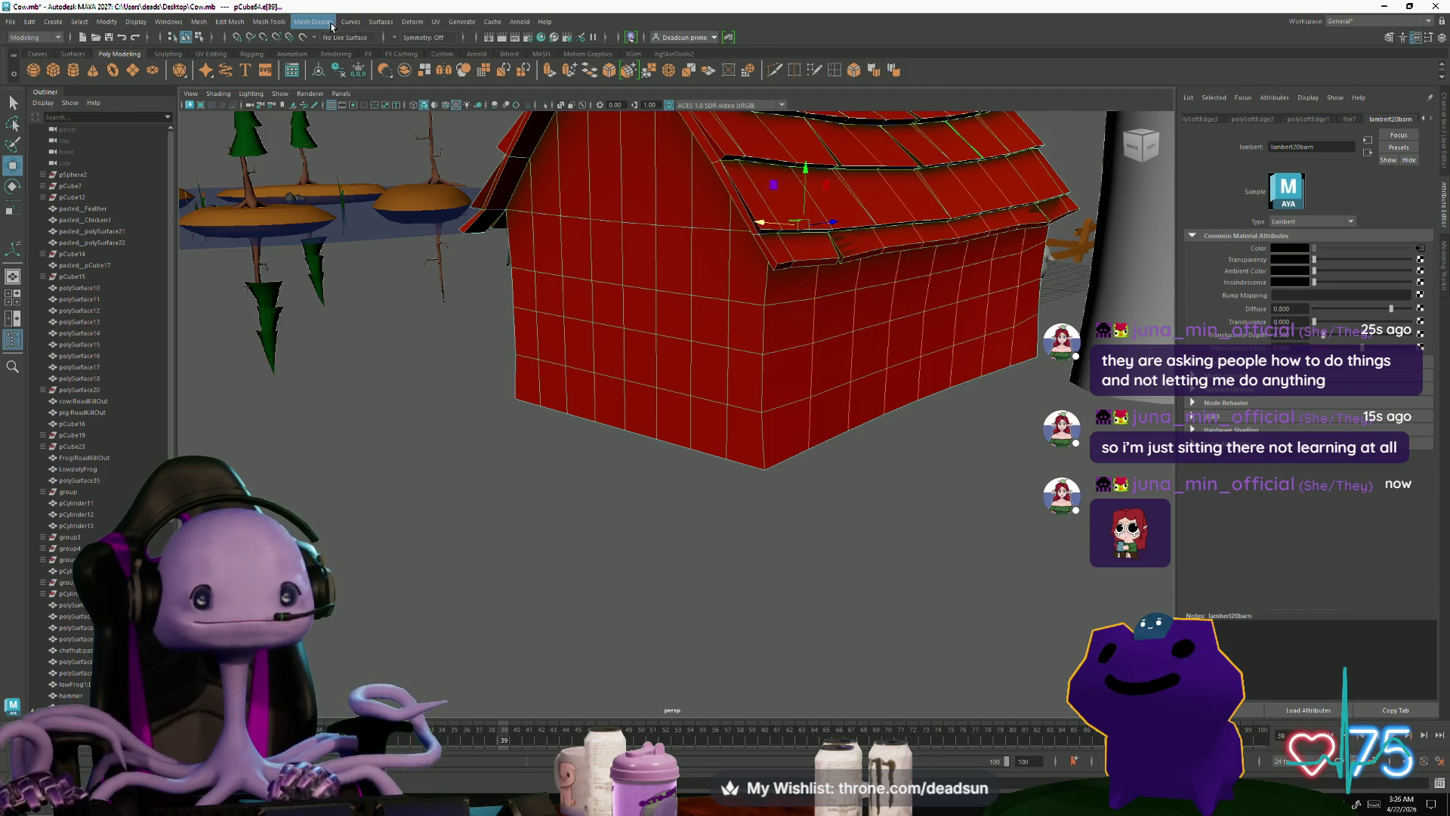
pyautogui.click(331, 25)
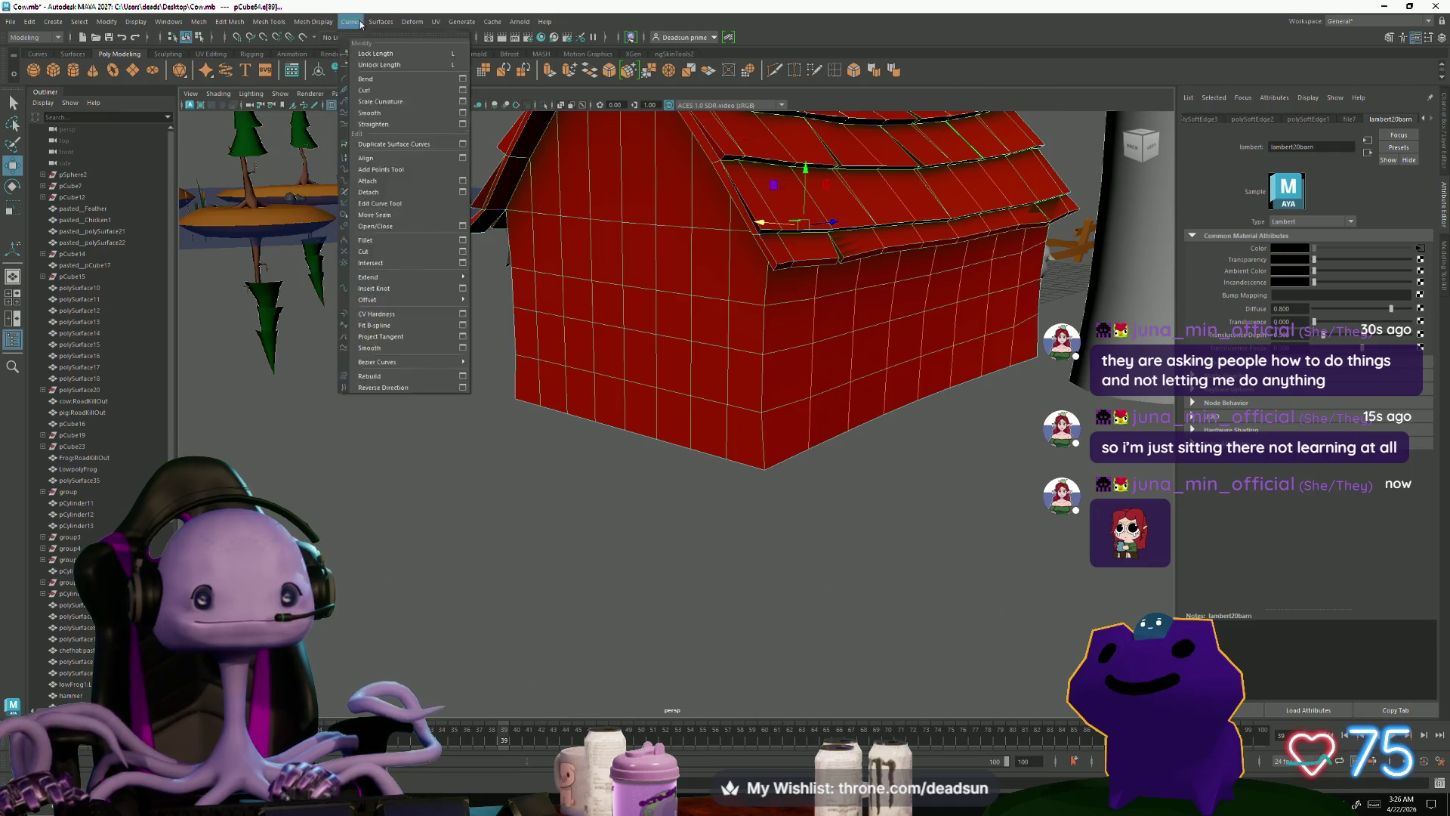
pyautogui.click(316, 22)
pyautogui.keyDown('alt'); pyautogui.moveTo(491, 347); pyautogui.dragTo(604, 353); pyautogui.keyUp('alt')
pyautogui.moveTo(604, 353)
pyautogui.mouseDown(button='right')
pyautogui.moveTo(664, 382)
pyautogui.moveTo(665, 332)
pyautogui.mouseUp(button='right')
# Step: Review the softened barn from front three-quarter, top-down and low close-up angles
pyautogui.click(868, 314)
pyautogui.moveTo(868, 314)
pyautogui.keyDown('alt'); pyautogui.mouseDown()
pyautogui.moveTo(680, 415)
pyautogui.moveTo(746, 402)
pyautogui.moveTo(555, 438)
pyautogui.moveTo(557, 421)
pyautogui.moveTo(554, 484)
pyautogui.moveTo(556, 423)
pyautogui.moveTo(594, 502)
pyautogui.mouseUp(); pyautogui.keyUp('alt')
pyautogui.scroll(2, 594, 429)
pyautogui.keyDown('alt'); pyautogui.moveTo(594, 503); pyautogui.dragTo(476, 482, button='right'); pyautogui.keyUp('alt')
pyautogui.moveTo(475, 482)
pyautogui.keyDown('alt'); pyautogui.mouseDown()
pyautogui.moveTo(312, 520)
pyautogui.moveTo(453, 491)
pyautogui.moveTo(529, 498)
pyautogui.mouseUp(); pyautogui.keyUp('alt')
pyautogui.moveTo(529, 499)
pyautogui.keyDown('alt'); pyautogui.mouseDown(button='right')
pyautogui.moveTo(833, 603)
pyautogui.moveTo(726, 528)
pyautogui.moveTo(509, 540)
pyautogui.mouseUp(button='right'); pyautogui.keyUp('alt')
pyautogui.keyDown('alt'); pyautogui.moveTo(509, 540); pyautogui.dragTo(513, 535); pyautogui.keyUp('alt')
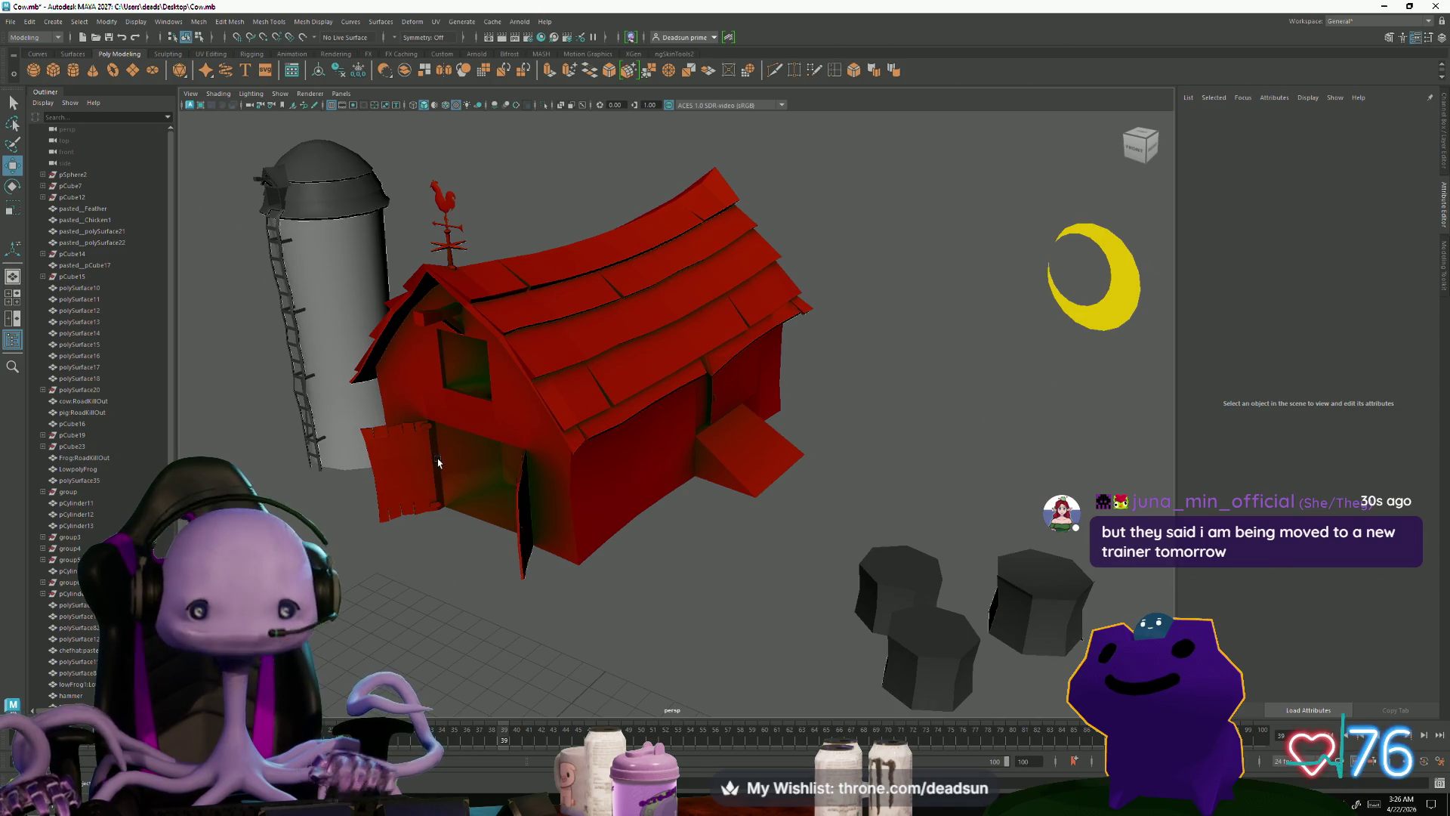
pyautogui.scroll(-5, 461, 453)
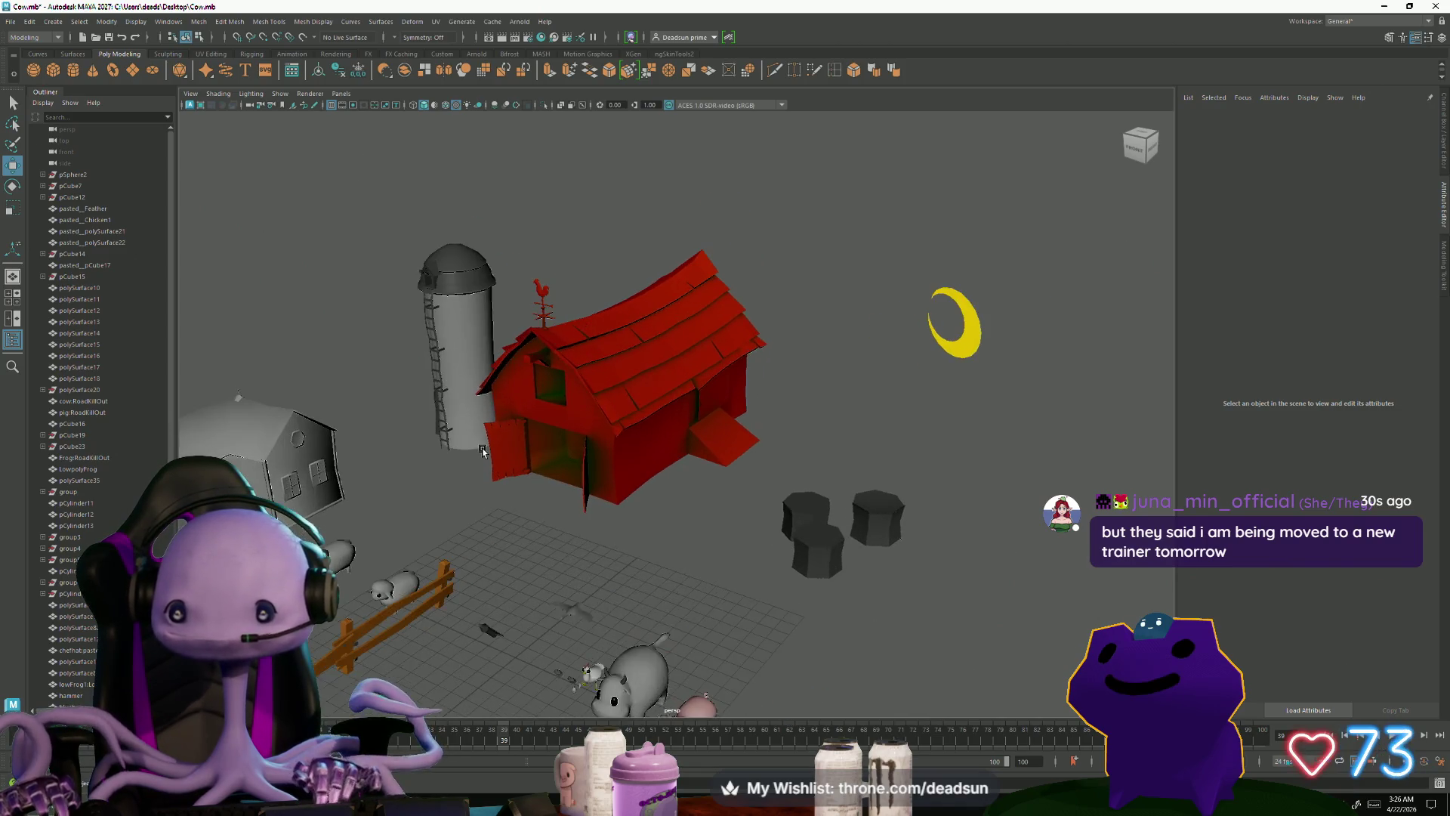
pyautogui.scroll(10, 592, 559)
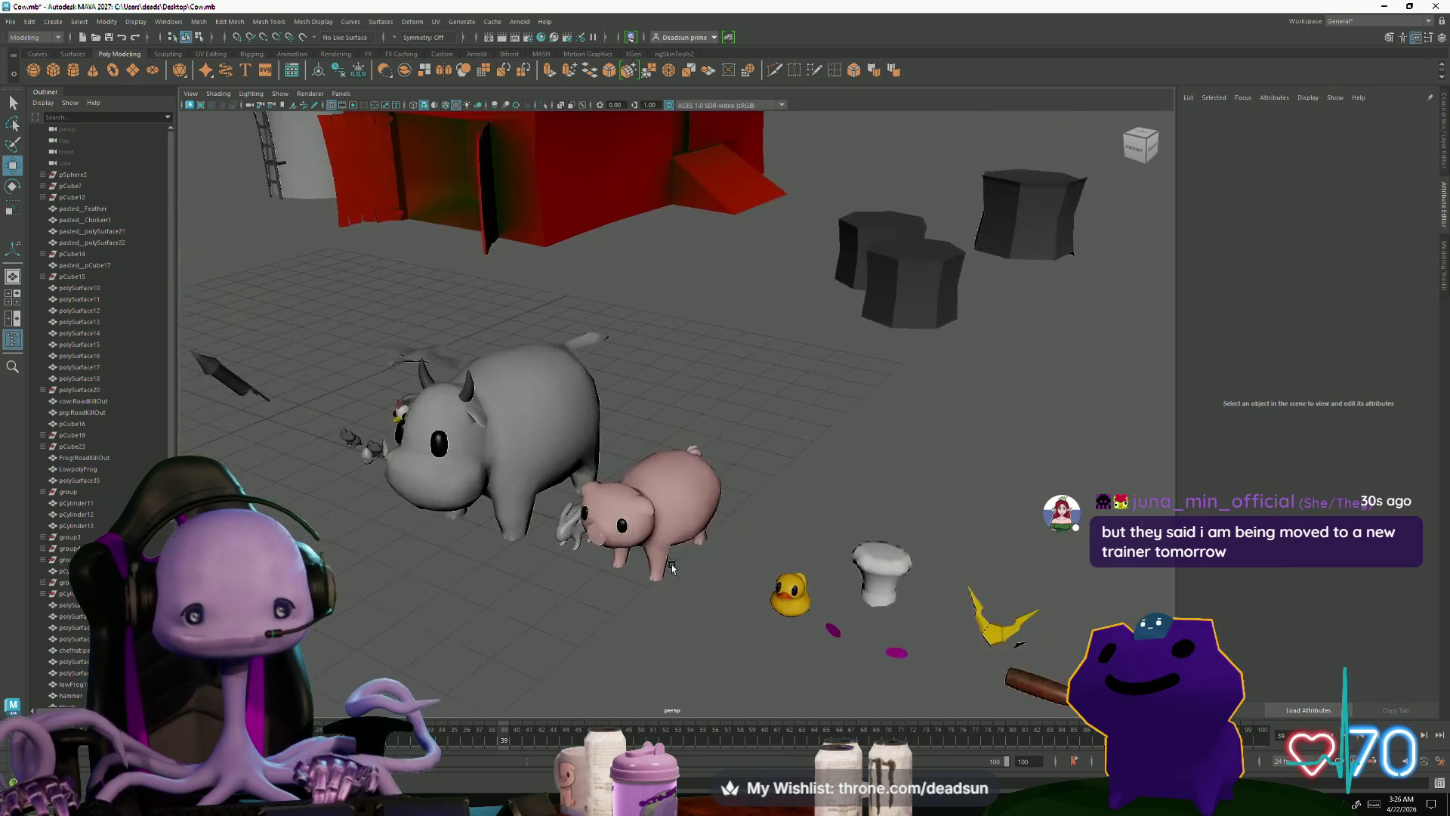
pyautogui.click(582, 439)
pyautogui.moveTo(582, 440)
pyautogui.keyDown('alt'); pyautogui.mouseDown()
pyautogui.moveTo(529, 609)
pyautogui.moveTo(509, 609)
pyautogui.moveTo(544, 609)
pyautogui.moveTo(510, 618)
pyautogui.moveTo(492, 608)
pyautogui.moveTo(541, 610)
pyautogui.moveTo(473, 577)
pyautogui.moveTo(423, 602)
pyautogui.moveTo(556, 657)
pyautogui.moveTo(504, 603)
pyautogui.mouseUp(); pyautogui.keyUp('alt')
pyautogui.click(529, 609)
pyautogui.scroll(-2, 528, 608)
pyautogui.click(363, 436)
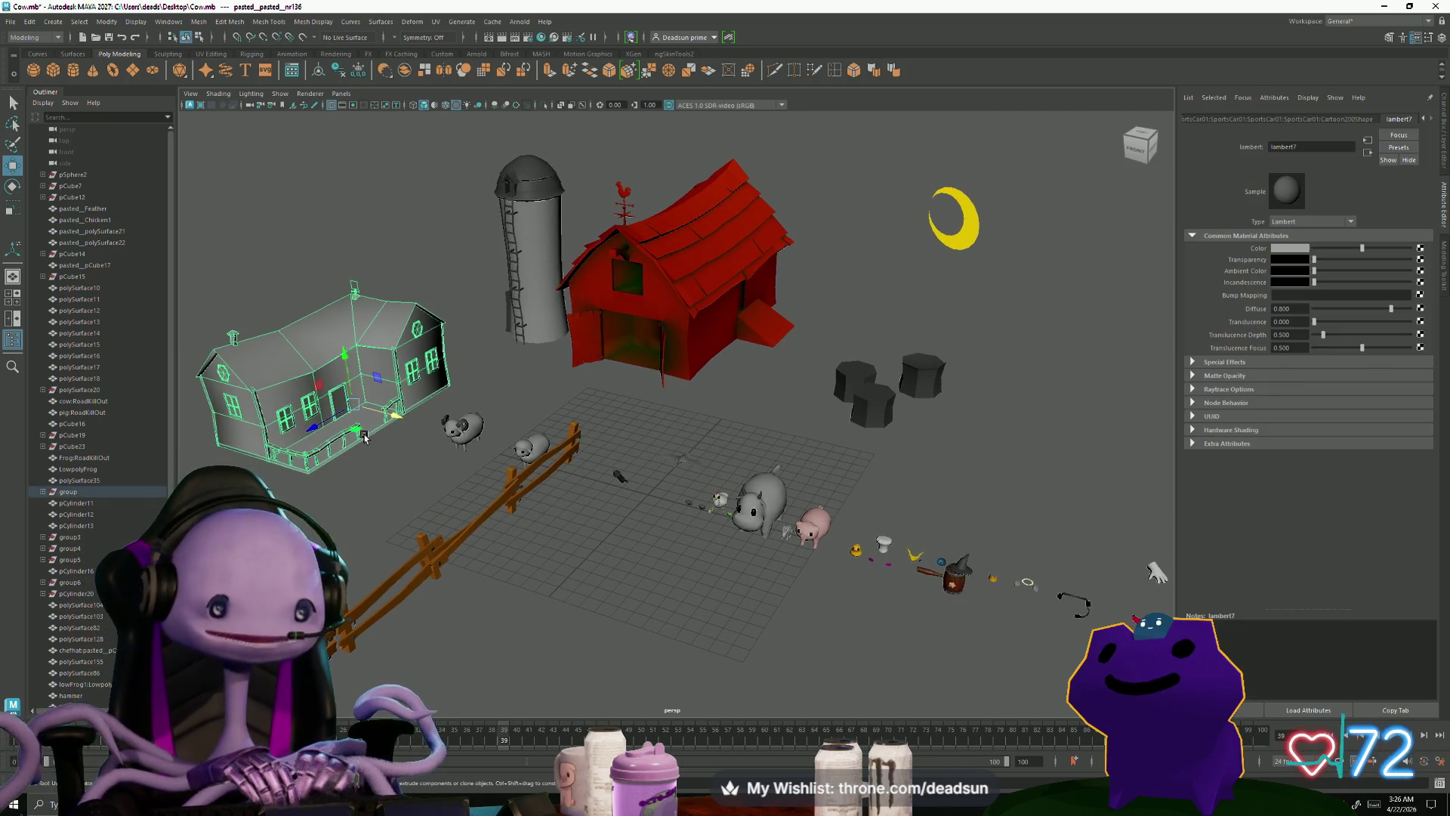
pyautogui.press('f')
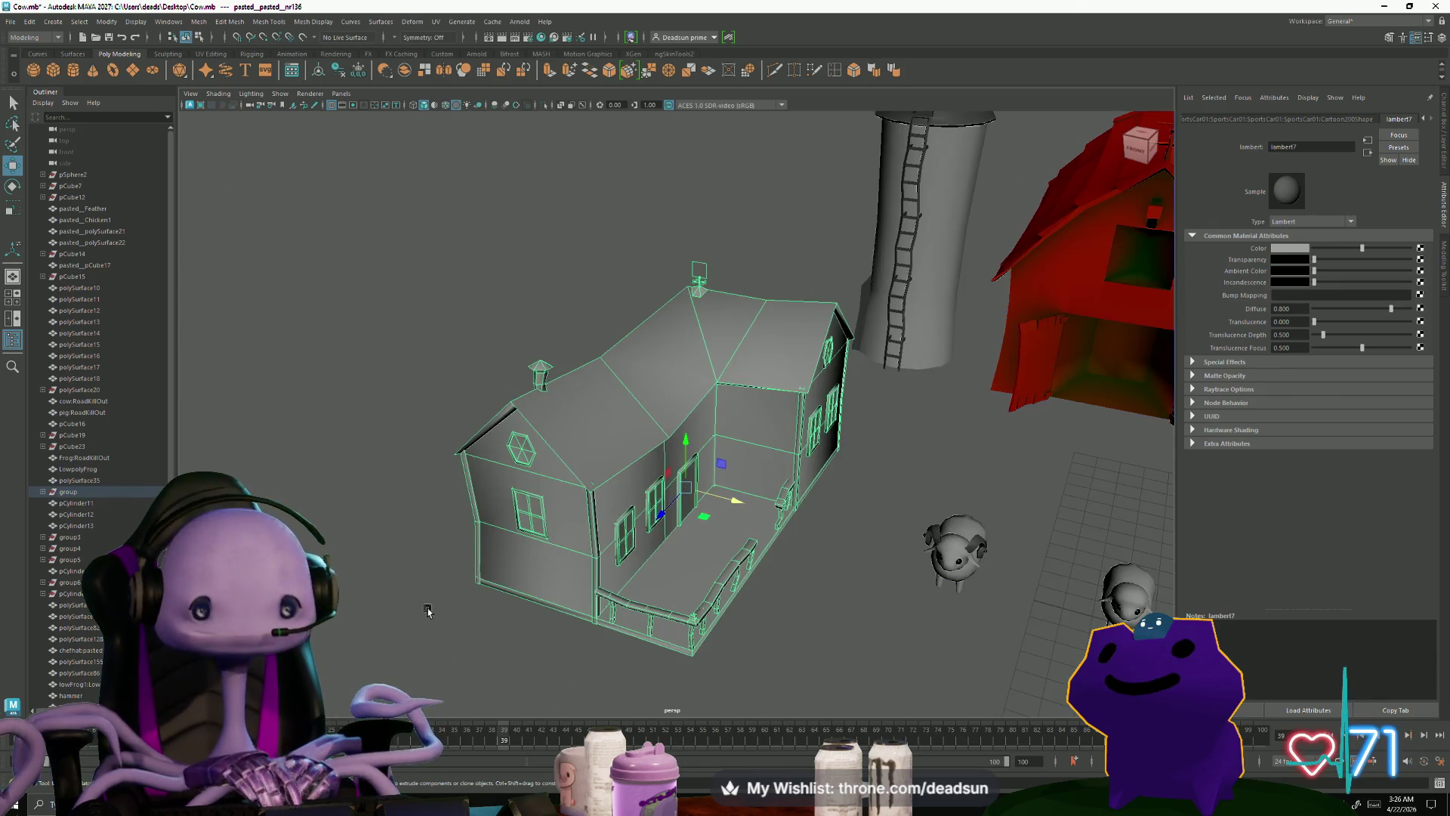
pyautogui.keyDown('alt'); pyautogui.moveTo(427, 610); pyautogui.dragTo(363, 377); pyautogui.keyUp('alt')
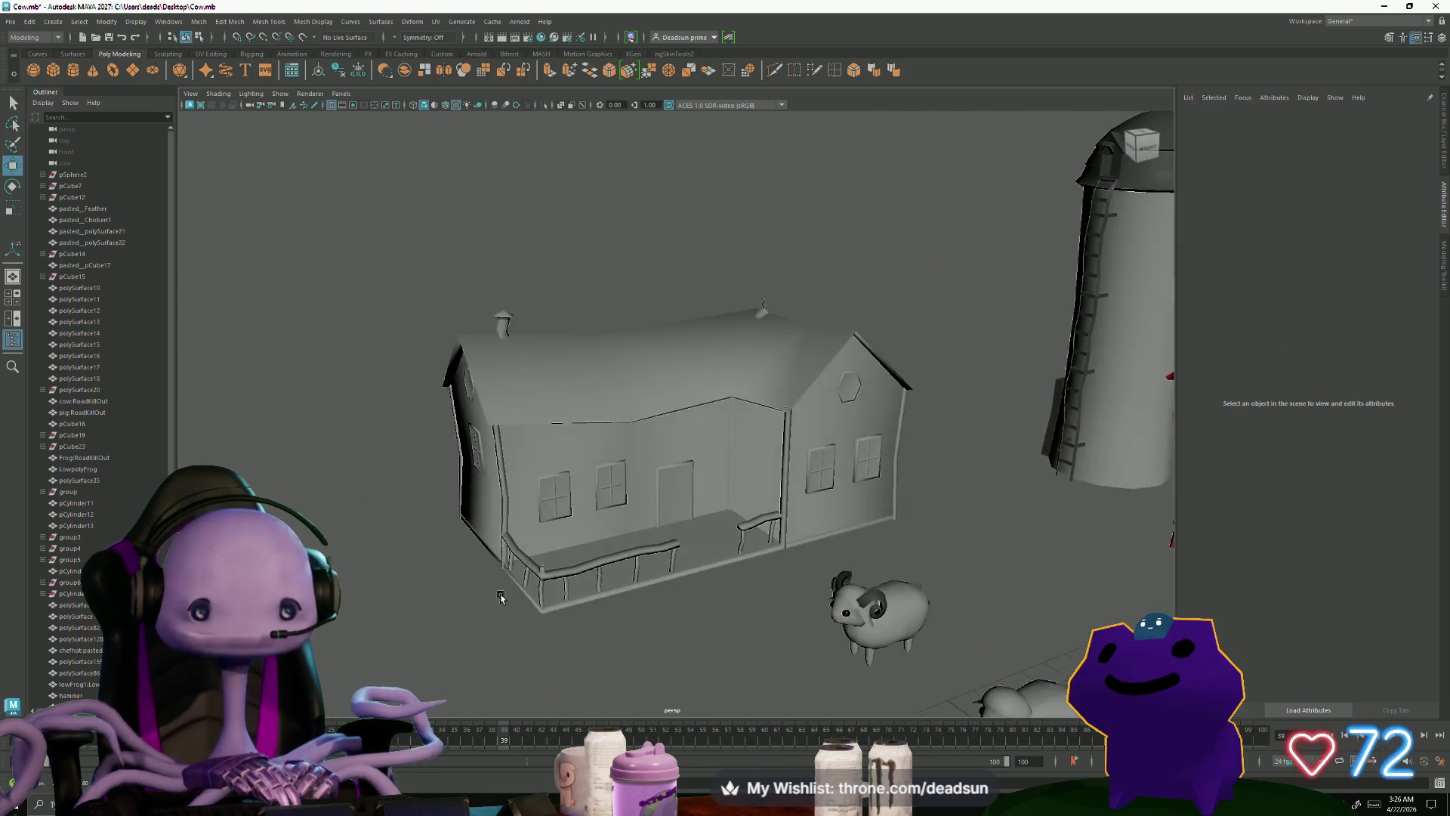
pyautogui.scroll(5, 337, 247)
pyautogui.scroll(-5, 337, 248)
pyautogui.keyDown('alt'); pyautogui.moveTo(337, 248); pyautogui.dragTo(438, 585); pyautogui.keyUp('alt')
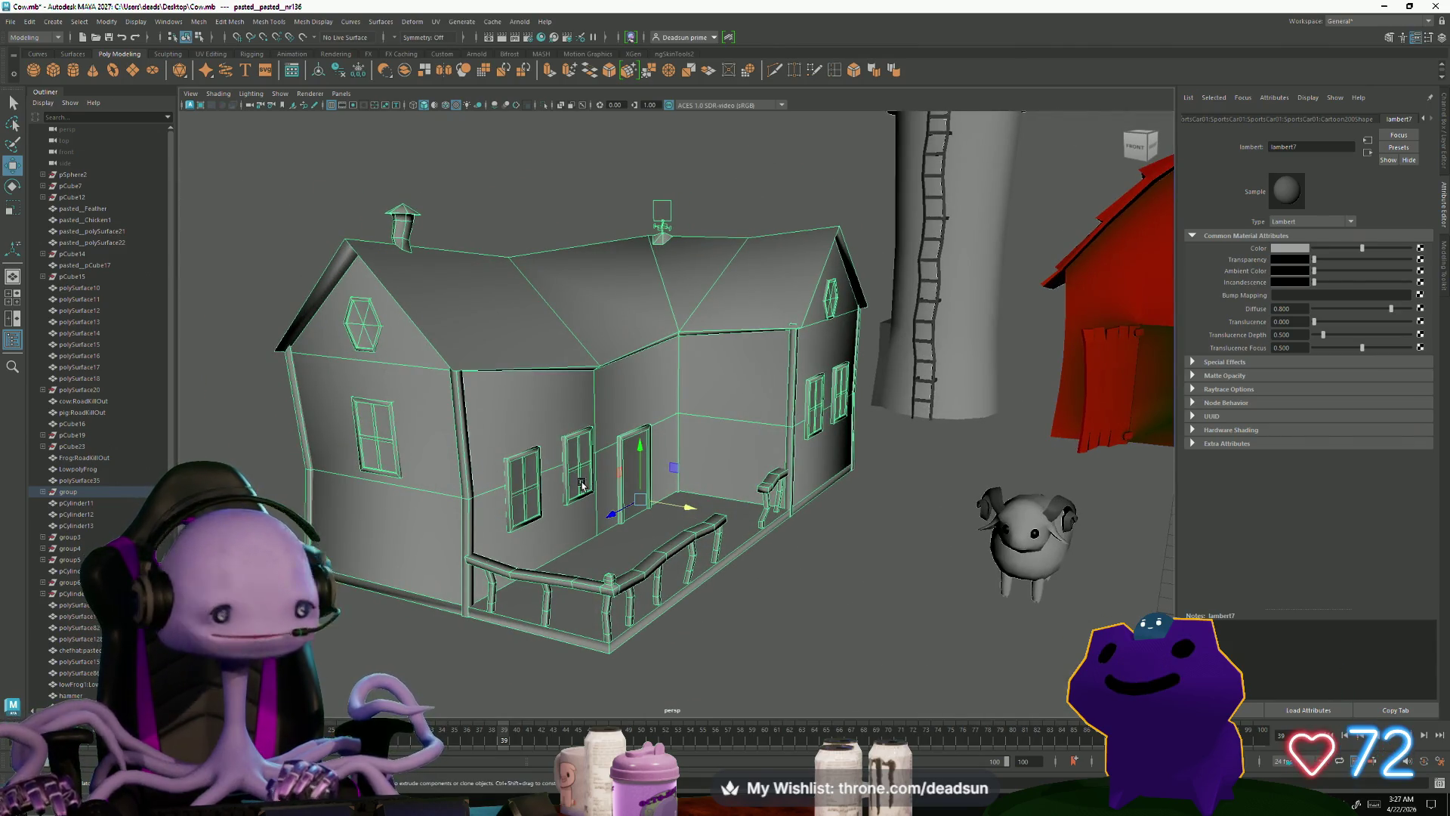
pyautogui.scroll(-2, 583, 410)
pyautogui.moveTo(583, 410)
pyautogui.keyDown('alt'); pyautogui.mouseDown()
pyautogui.moveTo(502, 188)
pyautogui.moveTo(774, 418)
pyautogui.moveTo(763, 445)
pyautogui.moveTo(714, 362)
pyautogui.mouseUp(); pyautogui.keyUp('alt')
pyautogui.click(501, 191)
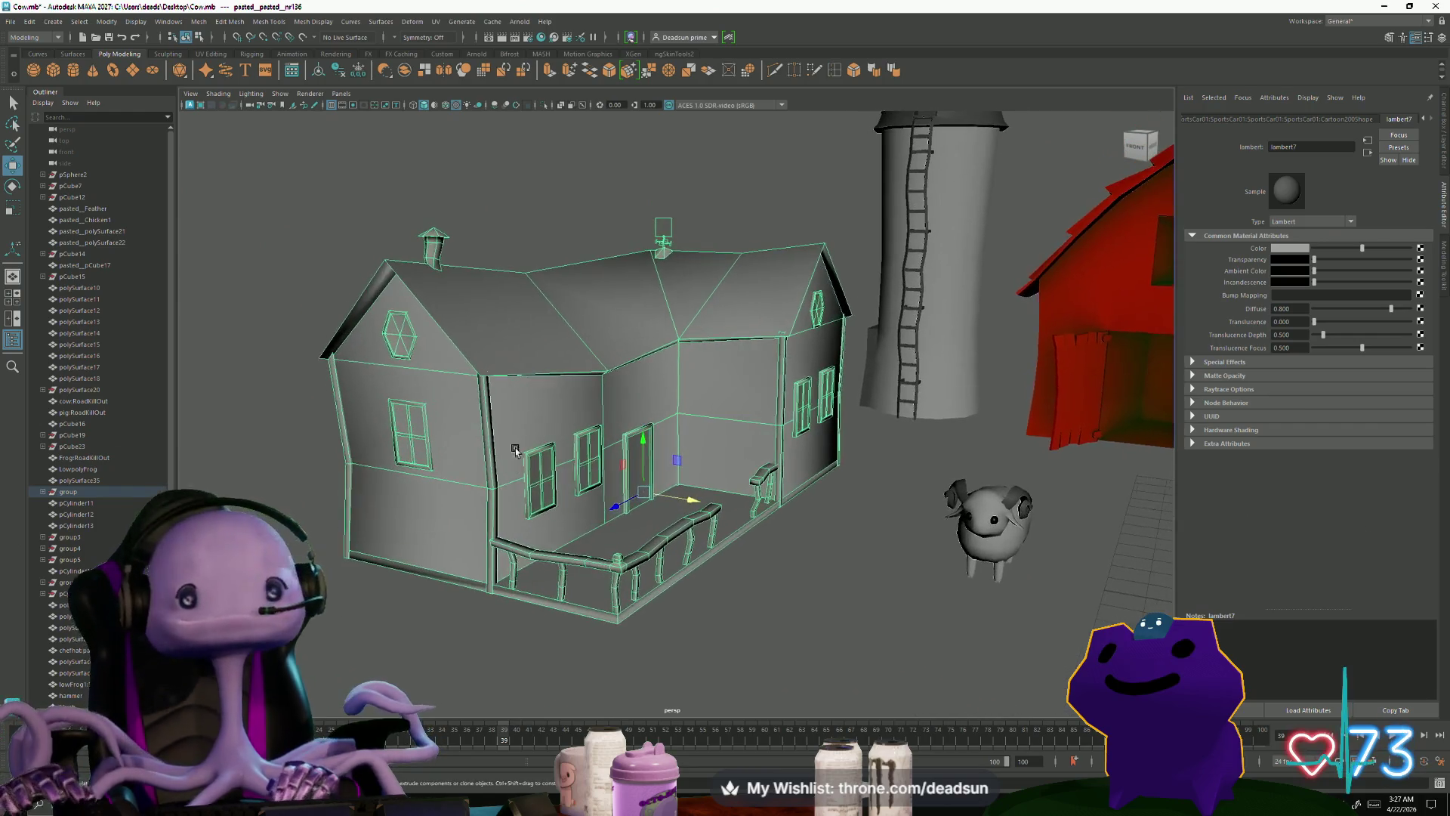
pyautogui.scroll(-3, 773, 418)
pyautogui.click(710, 363)
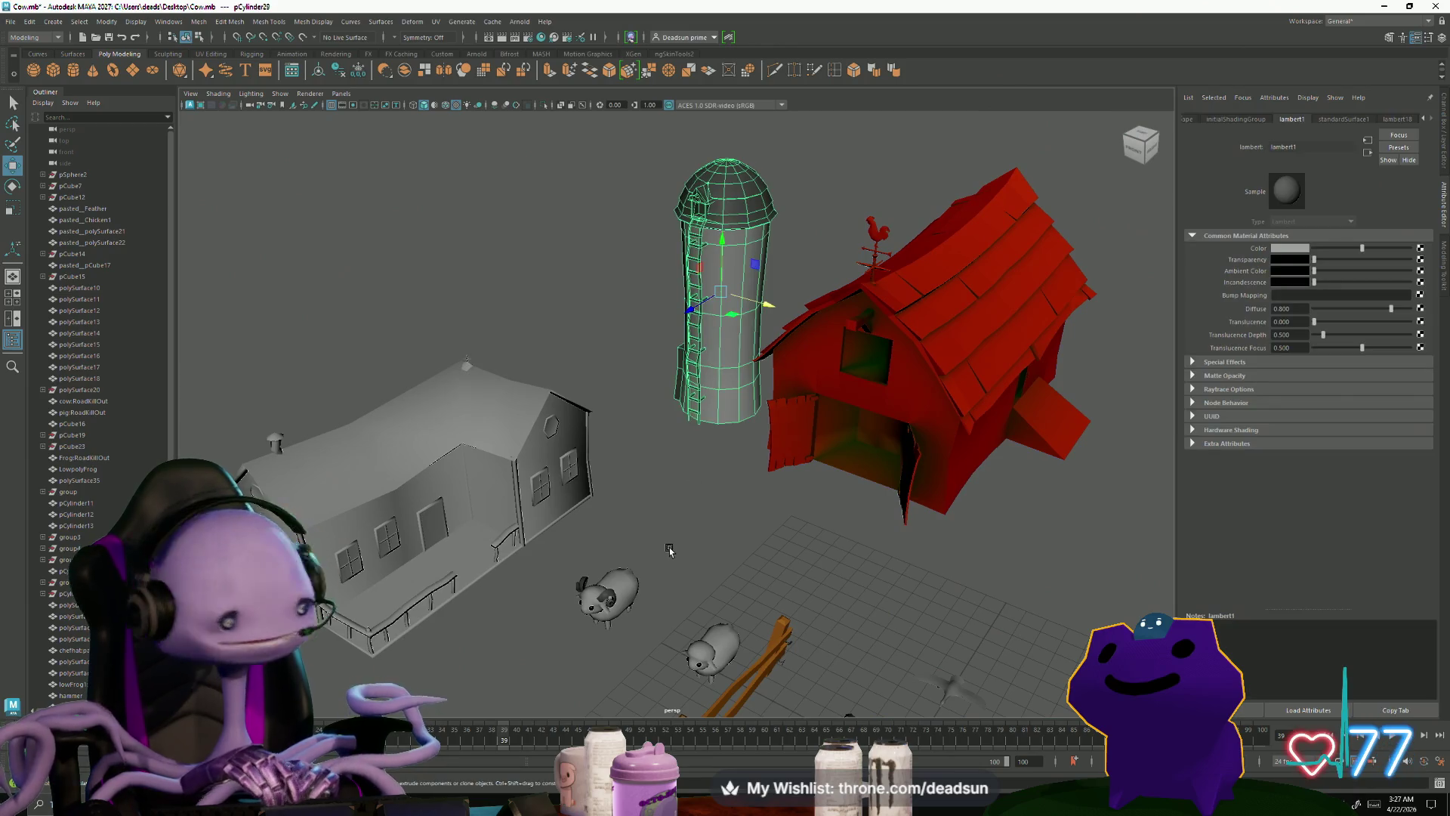
pyautogui.moveTo(669, 551)
pyautogui.keyDown('alt'); pyautogui.mouseDown()
pyautogui.moveTo(723, 440)
pyautogui.moveTo(532, 461)
pyautogui.mouseUp(); pyautogui.keyUp('alt')
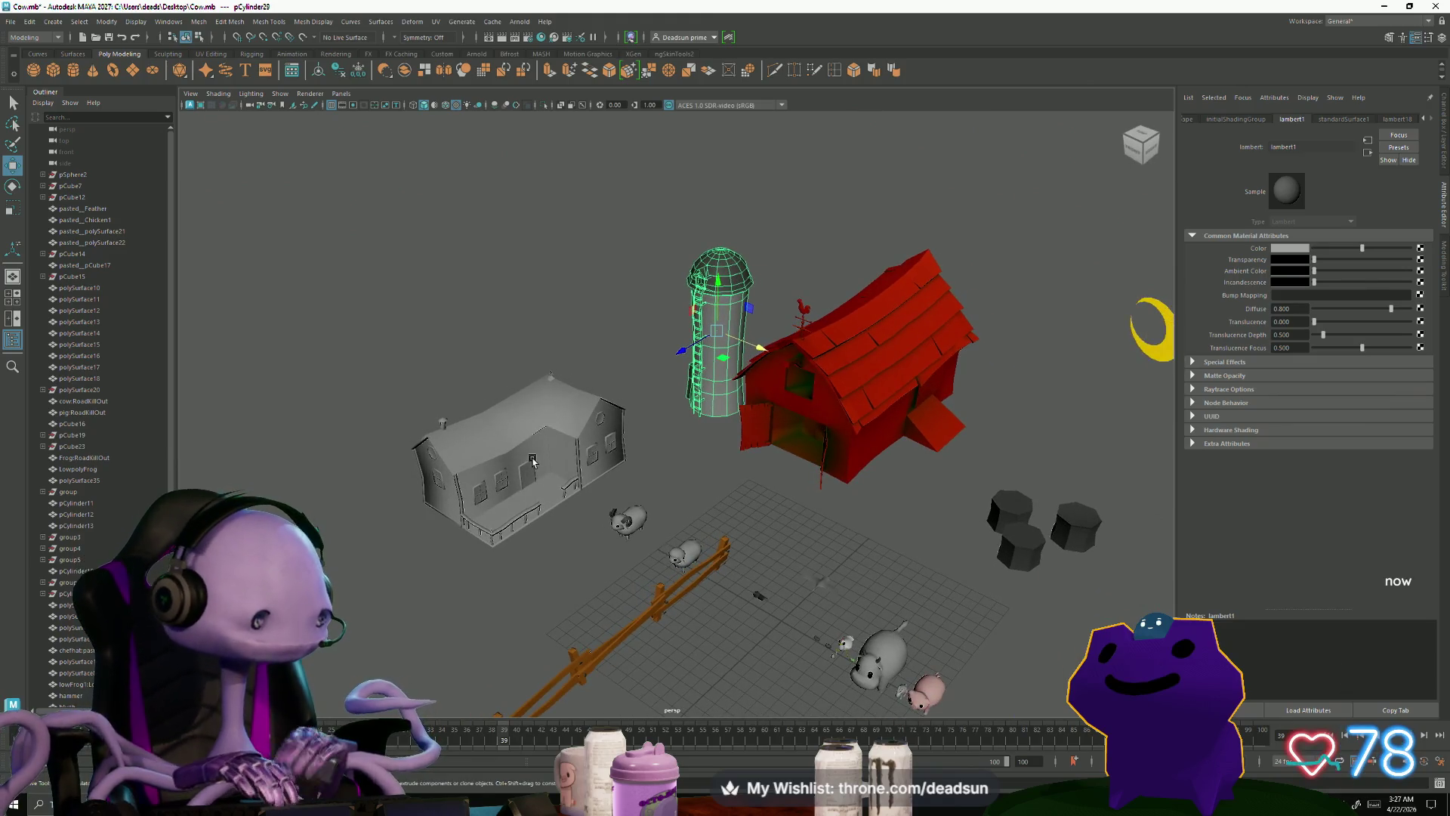
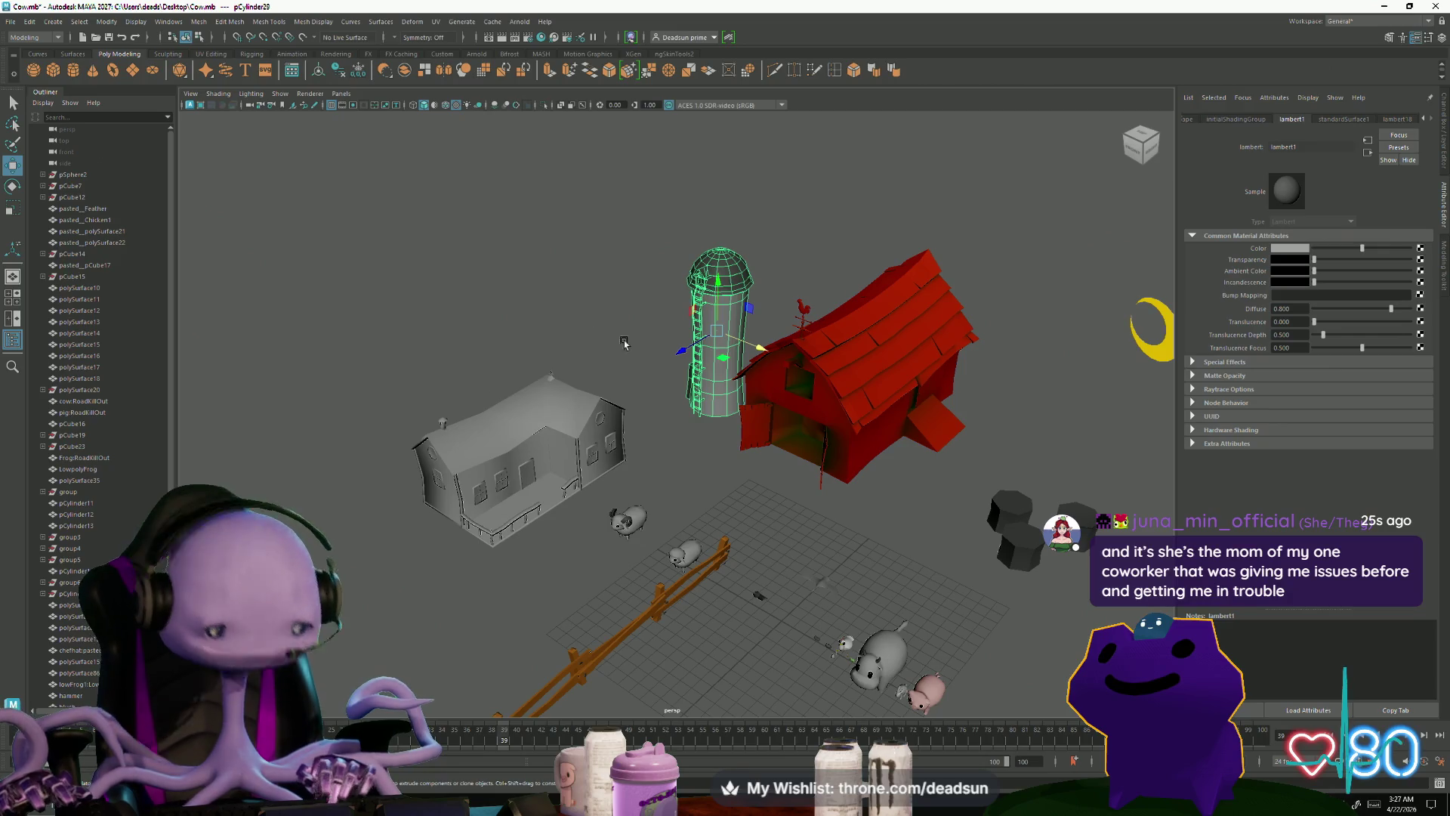
# Step: Frame the silo, then orbit and zoom in close on its domed shingle roof
pyautogui.press('f')
pyautogui.keyDown('alt'); pyautogui.moveTo(692, 332); pyautogui.dragTo(831, 370); pyautogui.keyUp('alt')
pyautogui.scroll(3, 859, 374)
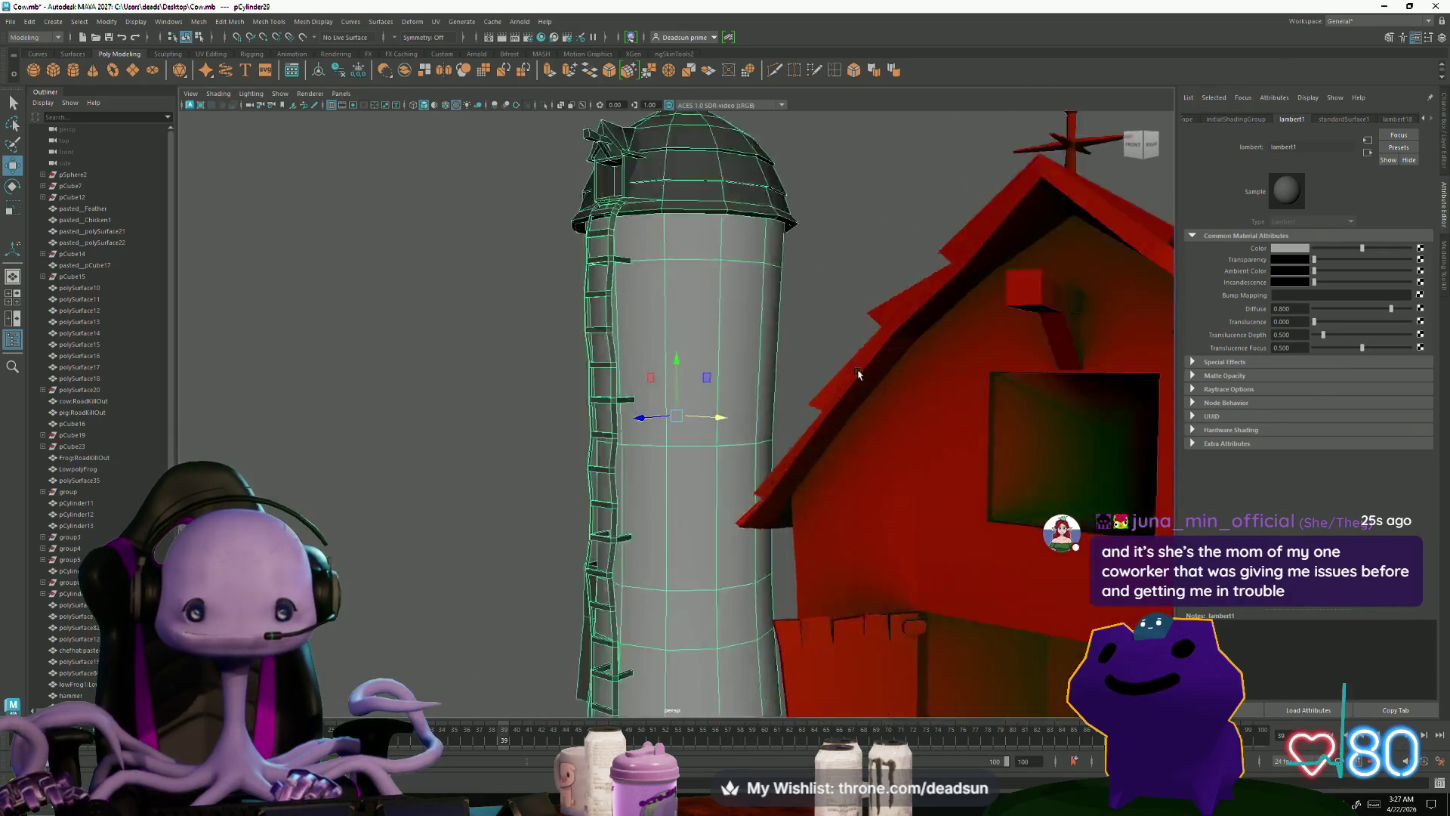
pyautogui.scroll(5, 858, 374)
pyautogui.keyDown('alt'); pyautogui.moveTo(859, 374); pyautogui.dragTo(599, 428, button='middle'); pyautogui.keyUp('alt')
pyautogui.scroll(5, 599, 427)
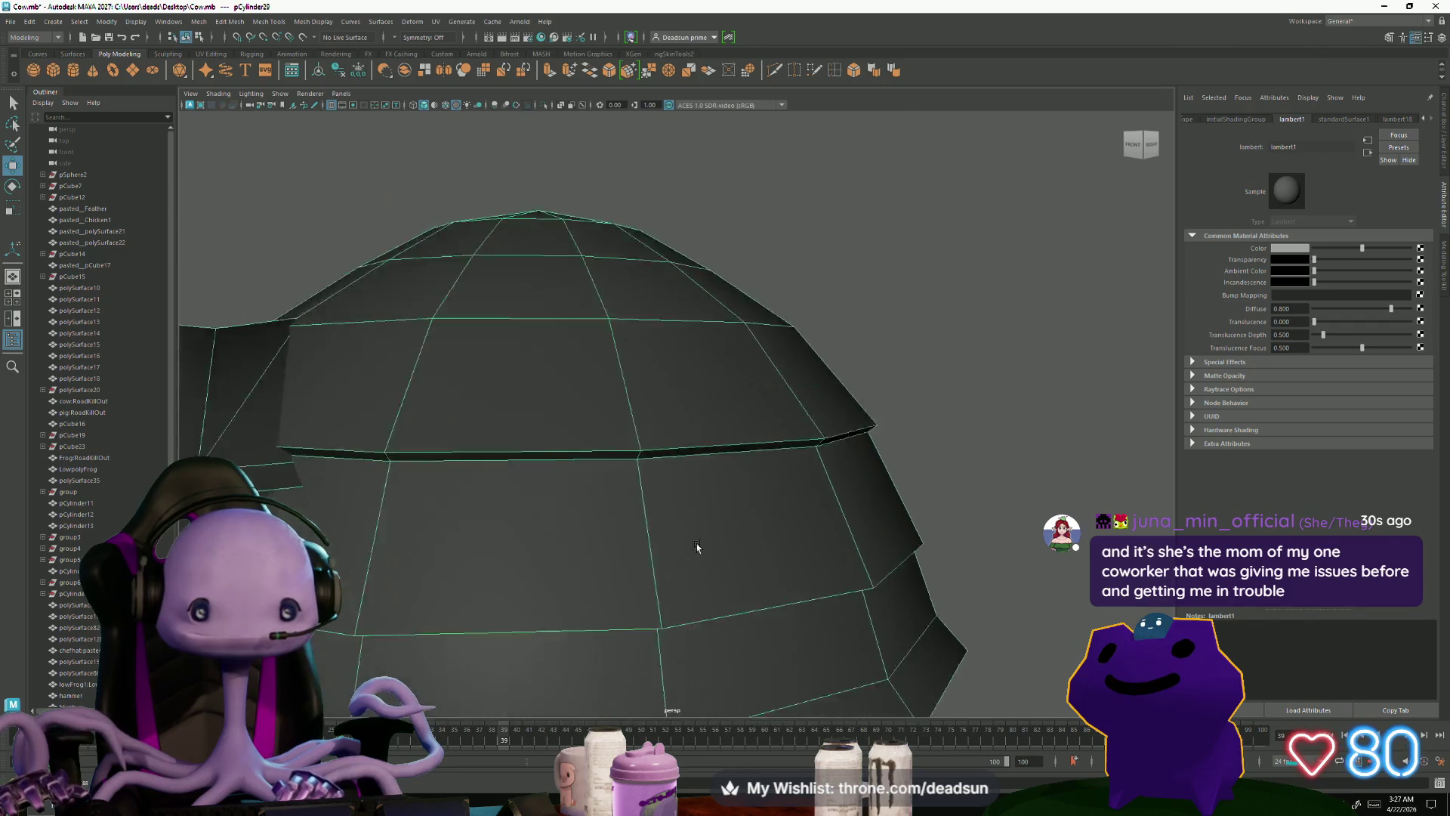
pyautogui.scroll(-3, 696, 547)
pyautogui.moveTo(755, 554)
pyautogui.keyDown('alt'); pyautogui.mouseDown()
pyautogui.moveTo(768, 557)
pyautogui.moveTo(751, 506)
pyautogui.moveTo(640, 531)
pyautogui.moveTo(677, 524)
pyautogui.moveTo(551, 524)
pyautogui.moveTo(534, 550)
pyautogui.moveTo(564, 577)
pyautogui.moveTo(537, 519)
pyautogui.moveTo(550, 574)
pyautogui.moveTo(539, 562)
pyautogui.moveTo(573, 537)
pyautogui.moveTo(563, 551)
pyautogui.mouseUp(); pyautogui.keyUp('alt')
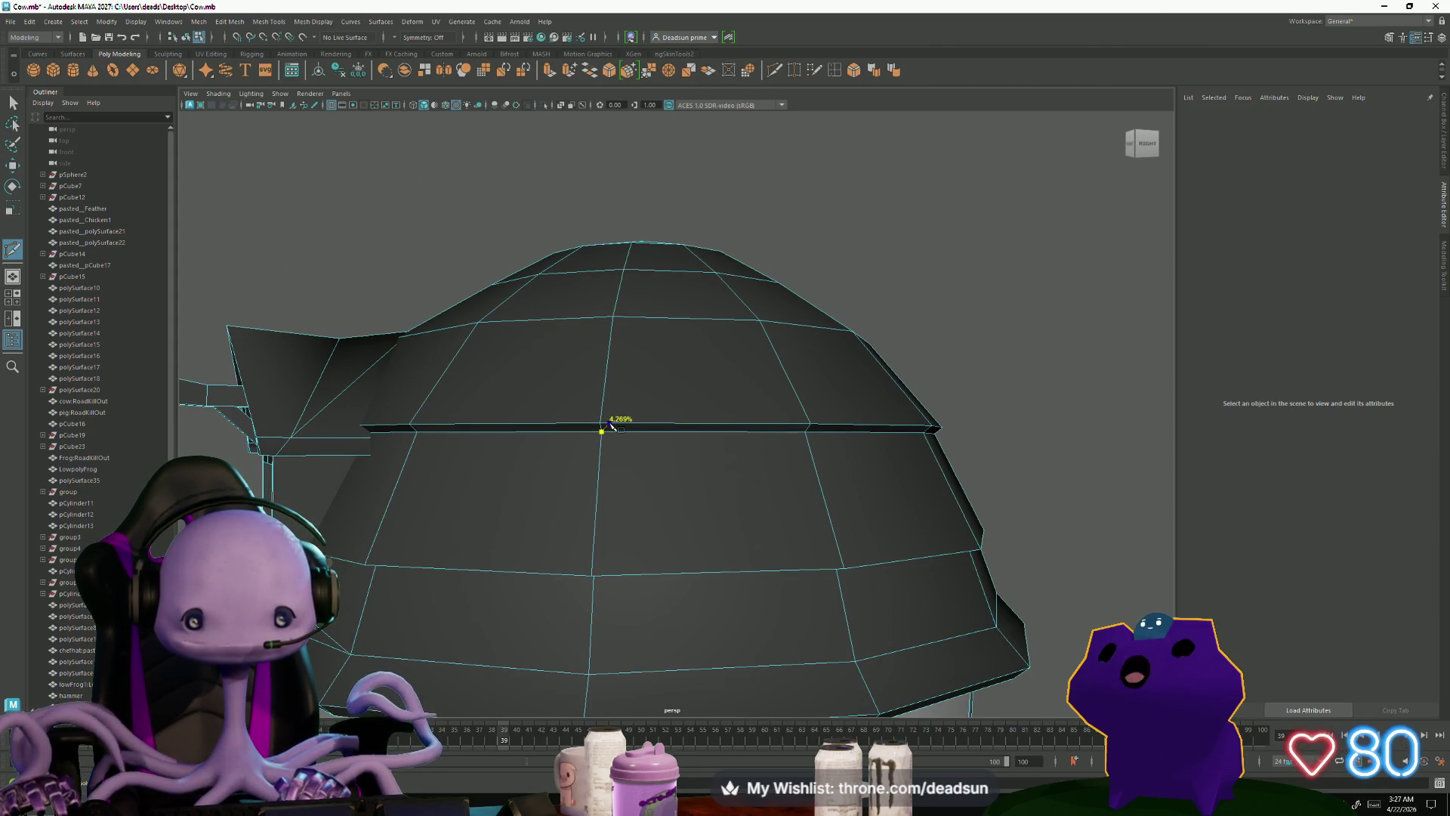
# Step: Slice a vertical edge across one dome facet up to its upper edge and commit it
pyautogui.click(606, 426)
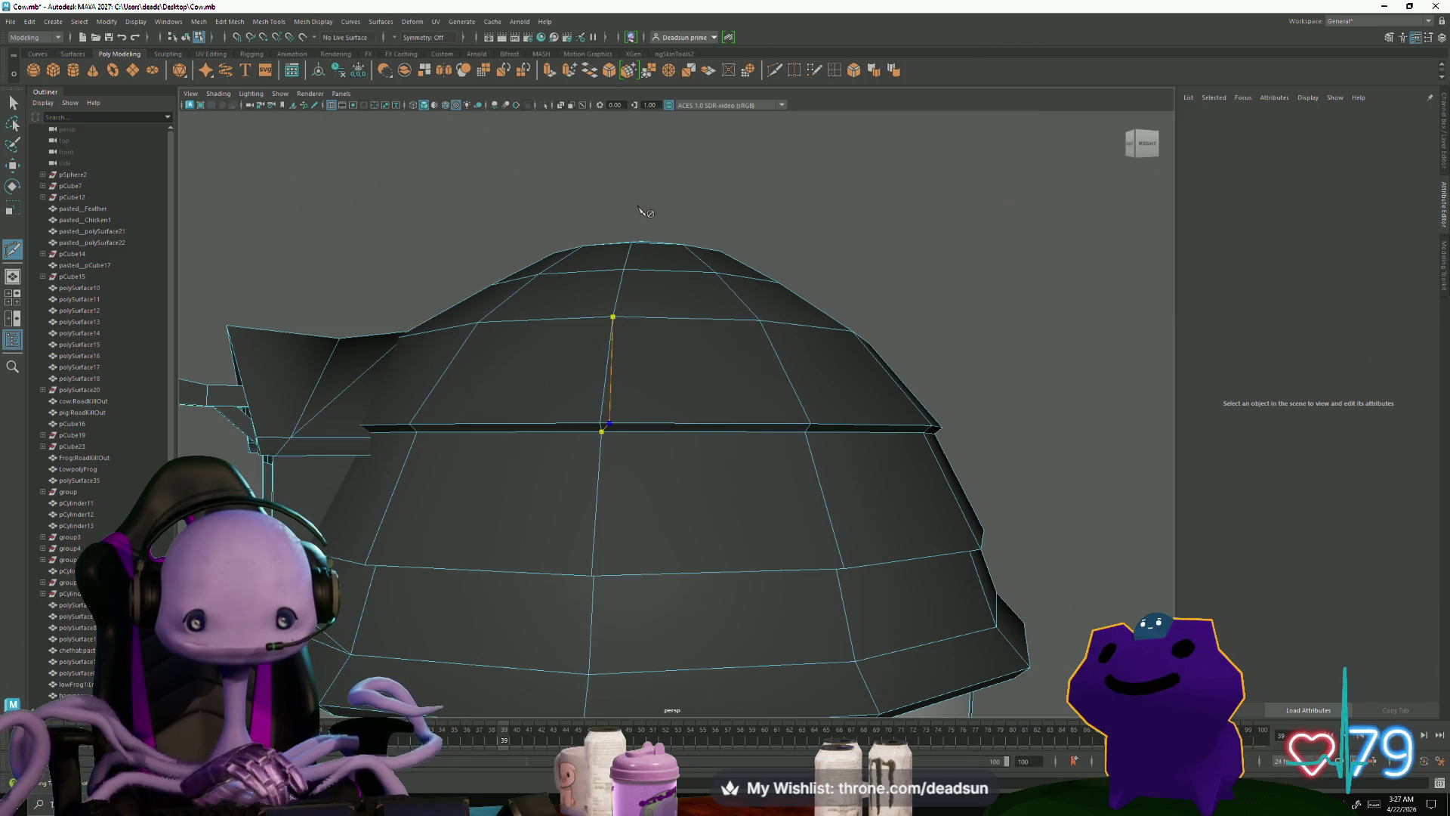
pyautogui.click(805, 432)
pyautogui.moveTo(773, 586)
pyautogui.keyDown('alt'); pyautogui.mouseDown()
pyautogui.moveTo(672, 582)
pyautogui.moveTo(726, 566)
pyautogui.moveTo(713, 541)
pyautogui.mouseUp(); pyautogui.keyUp('alt')
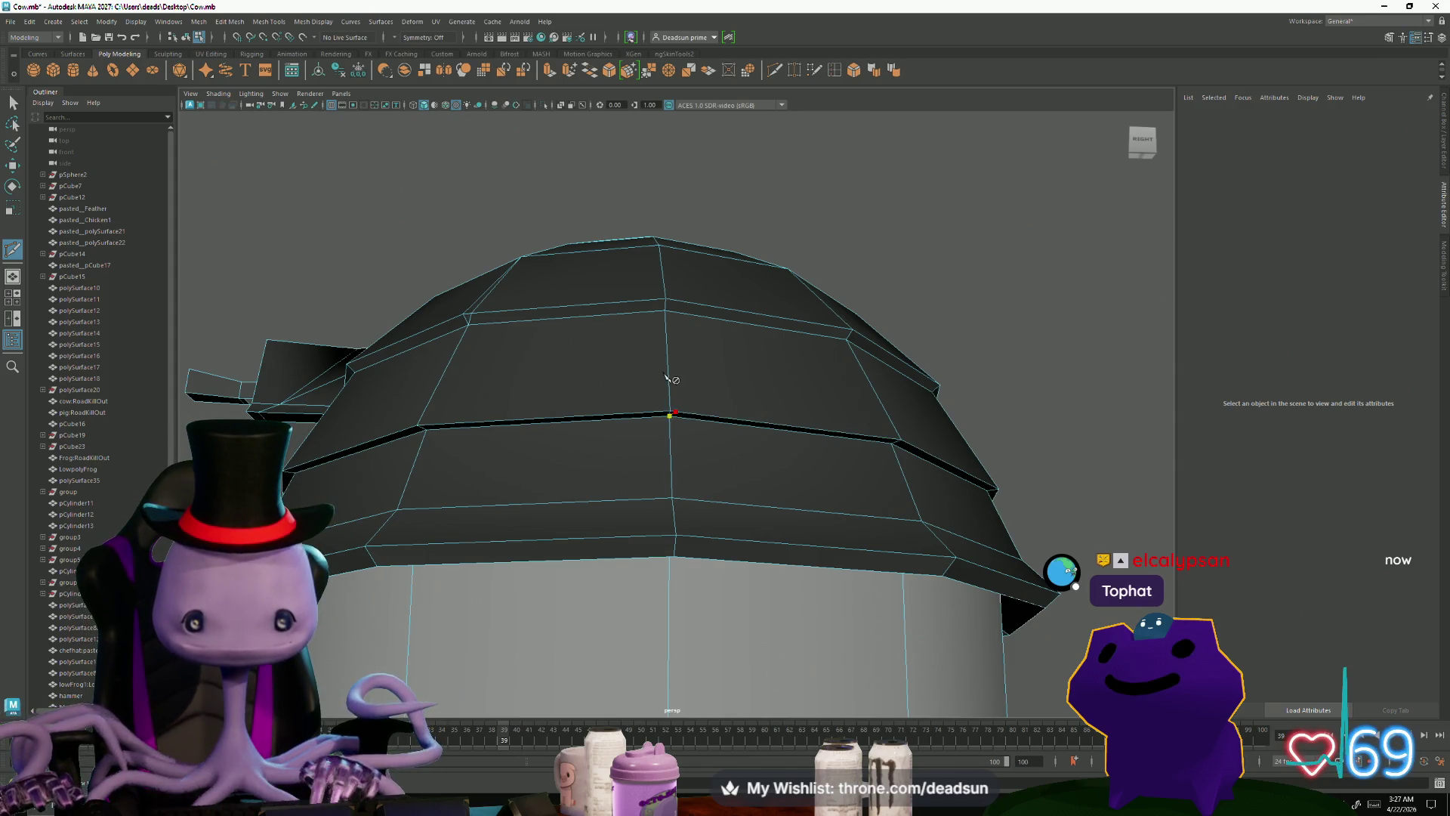
pyautogui.moveTo(737, 506)
pyautogui.keyDown('alt'); pyautogui.mouseDown()
pyautogui.moveTo(699, 537)
pyautogui.moveTo(741, 541)
pyautogui.moveTo(647, 534)
pyautogui.moveTo(671, 531)
pyautogui.mouseUp(); pyautogui.keyUp('alt')
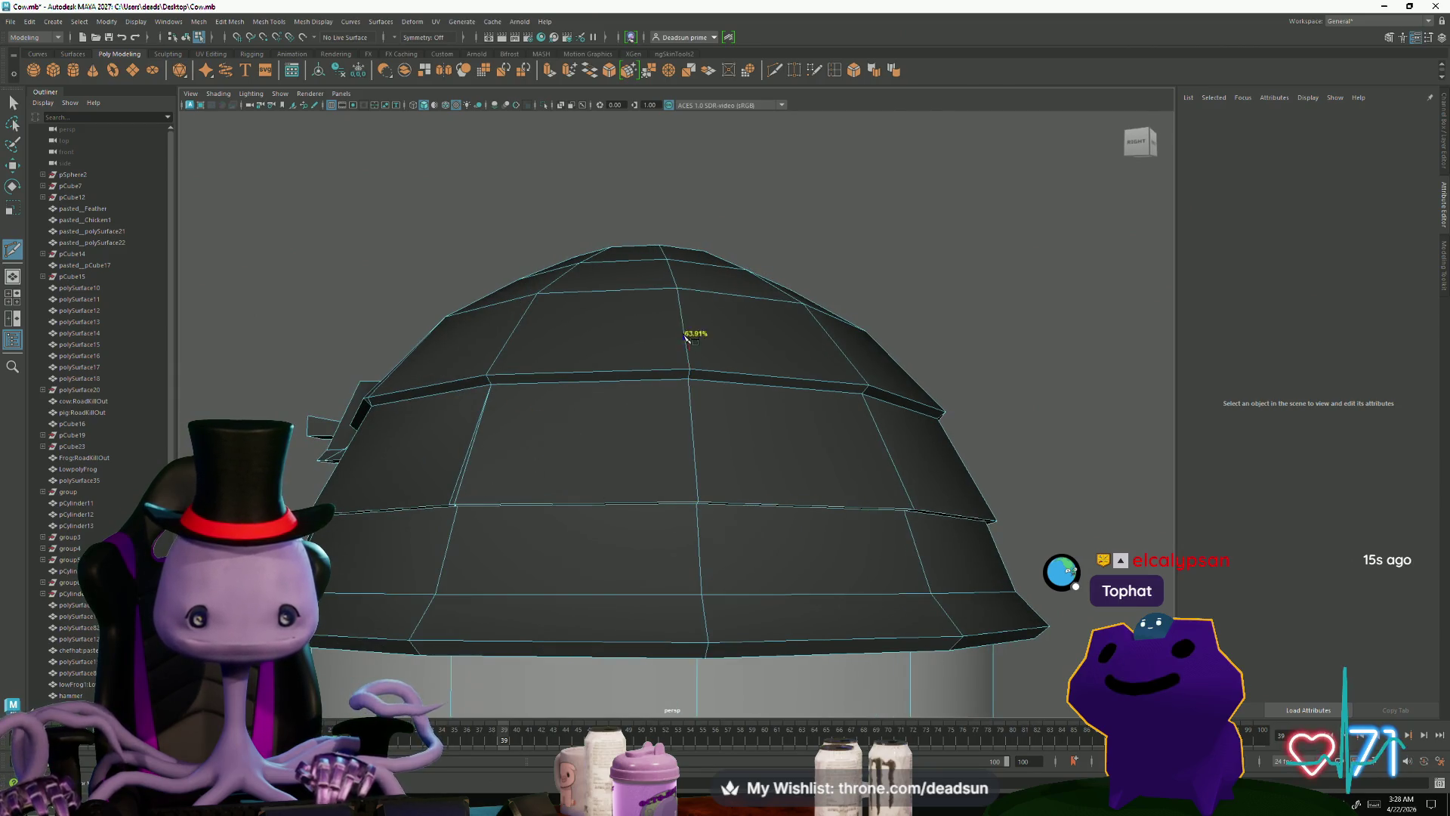
pyautogui.click(679, 378)
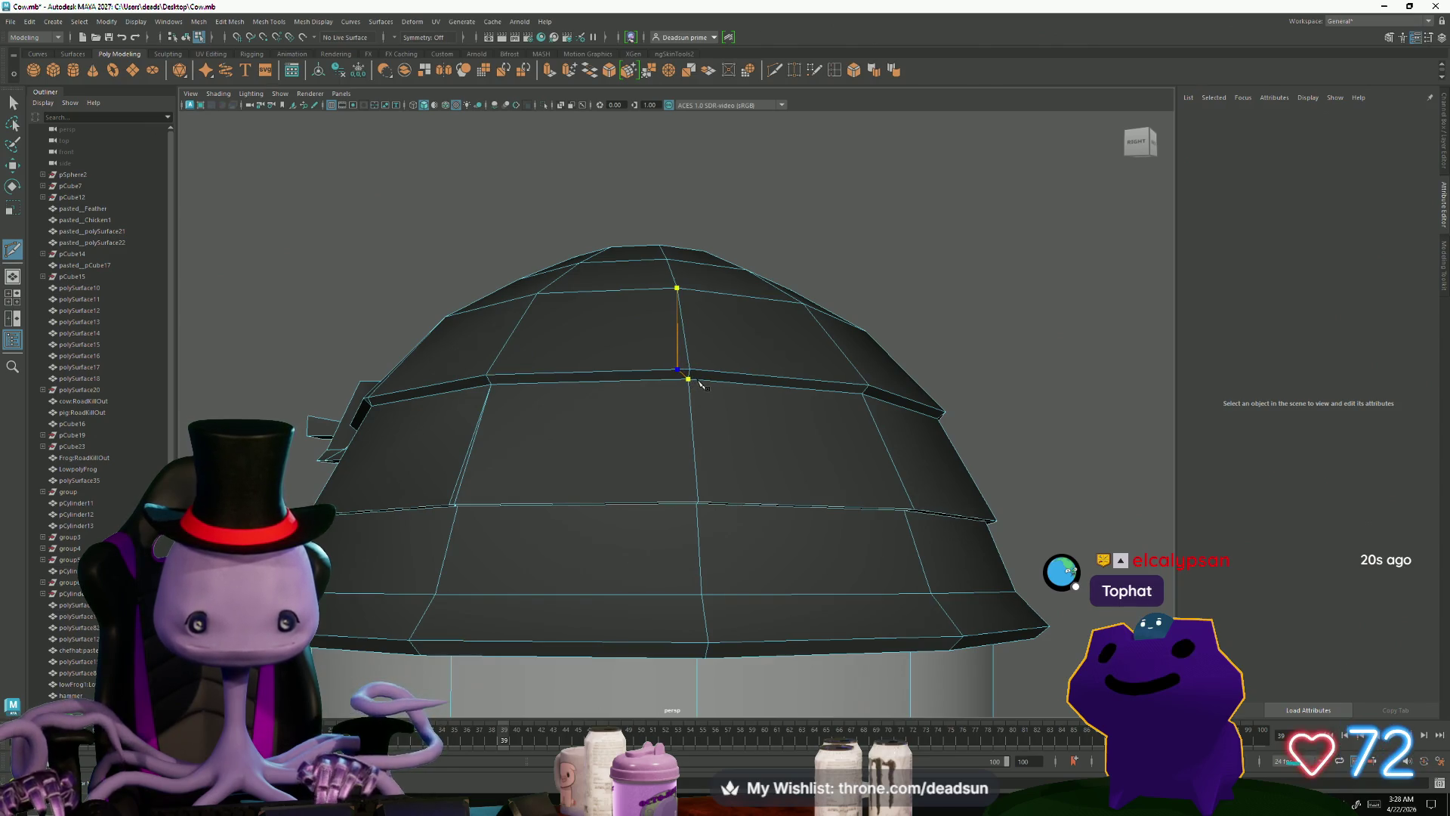
pyautogui.press('Return')
# Step: Cut further vertical edges down neighbouring dome facets to the lower roof edge
pyautogui.click(696, 503)
pyautogui.moveTo(634, 522)
pyautogui.keyDown('alt'); pyautogui.mouseDown()
pyautogui.moveTo(899, 536)
pyautogui.moveTo(871, 506)
pyautogui.mouseUp(); pyautogui.keyUp('alt')
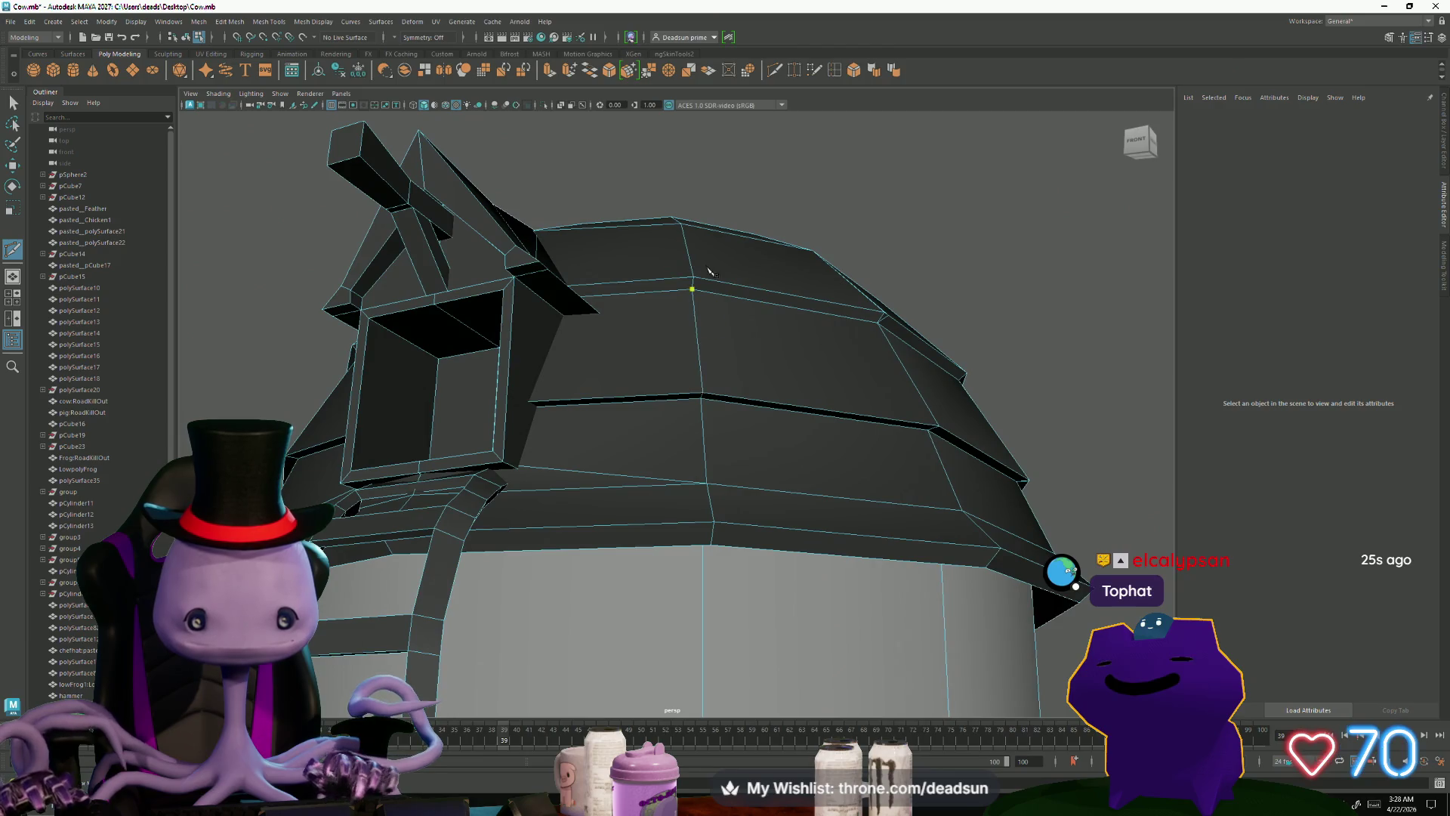
pyautogui.click(701, 398)
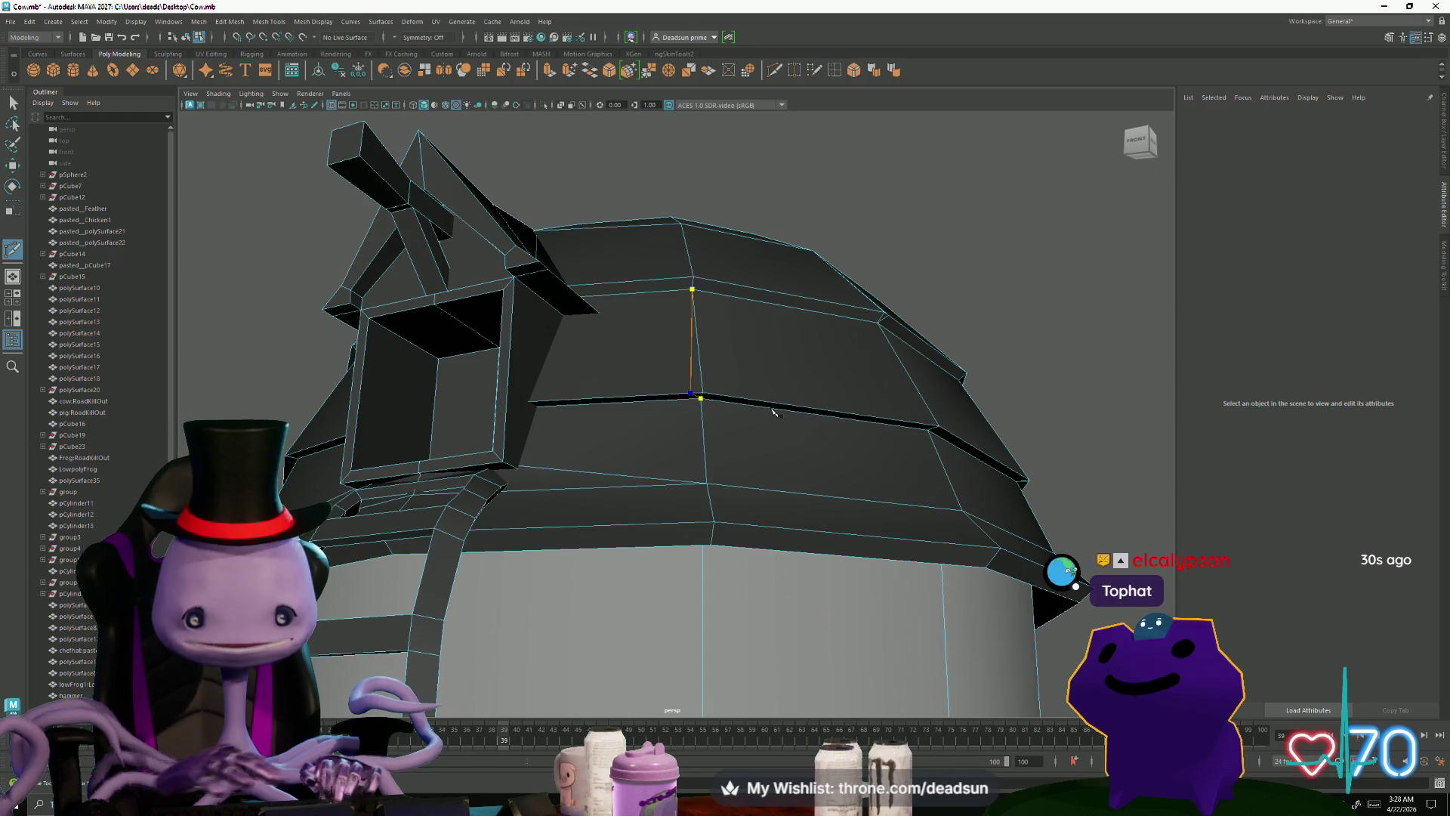
pyautogui.rightClick(689, 411)
pyautogui.click(510, 464)
pyautogui.moveTo(535, 444)
pyautogui.keyDown('alt'); pyautogui.mouseDown()
pyautogui.moveTo(585, 477)
pyautogui.moveTo(664, 411)
pyautogui.moveTo(635, 485)
pyautogui.moveTo(670, 476)
pyautogui.moveTo(628, 469)
pyautogui.mouseUp(); pyautogui.keyUp('alt')
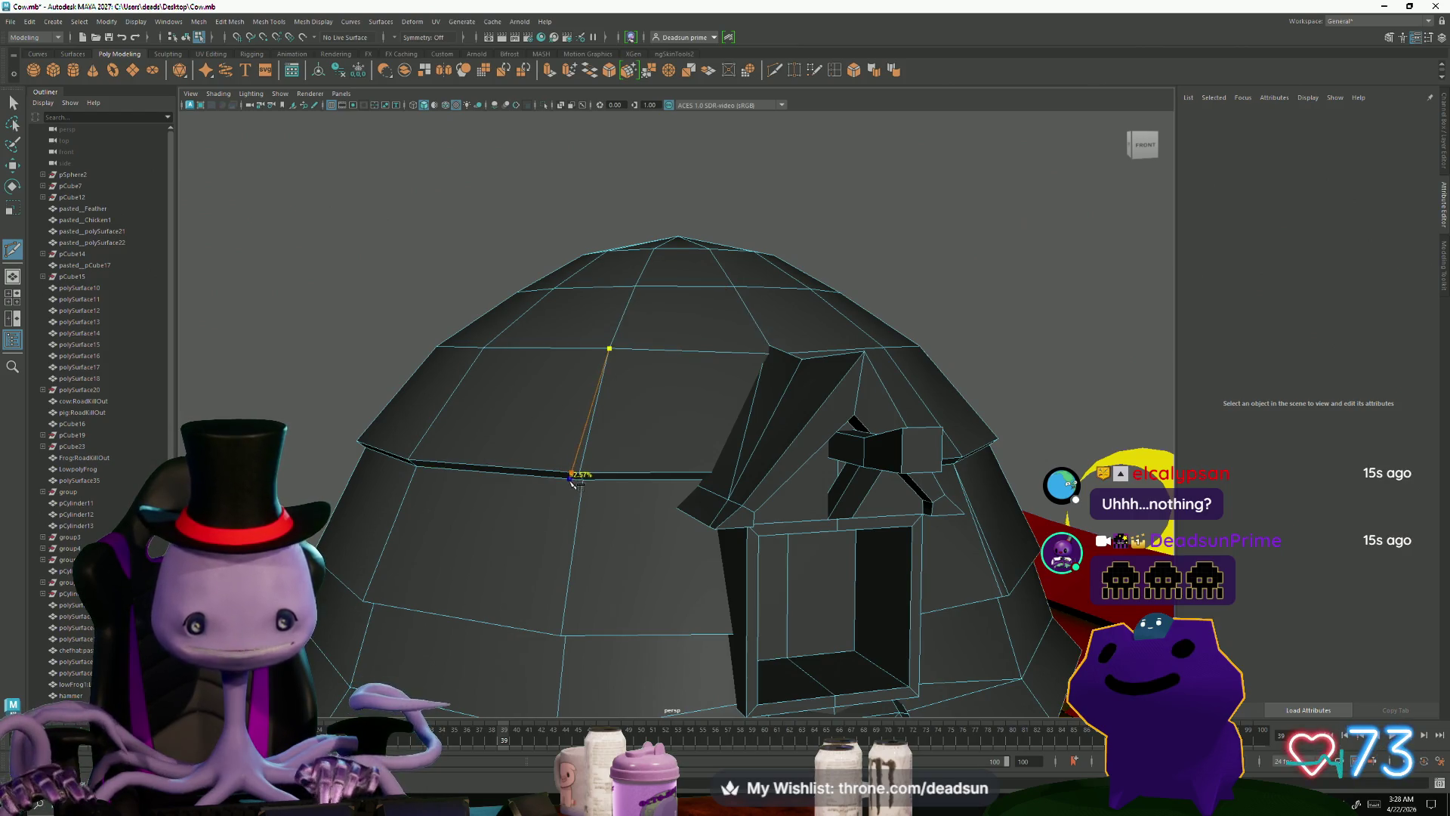
pyautogui.click(570, 476)
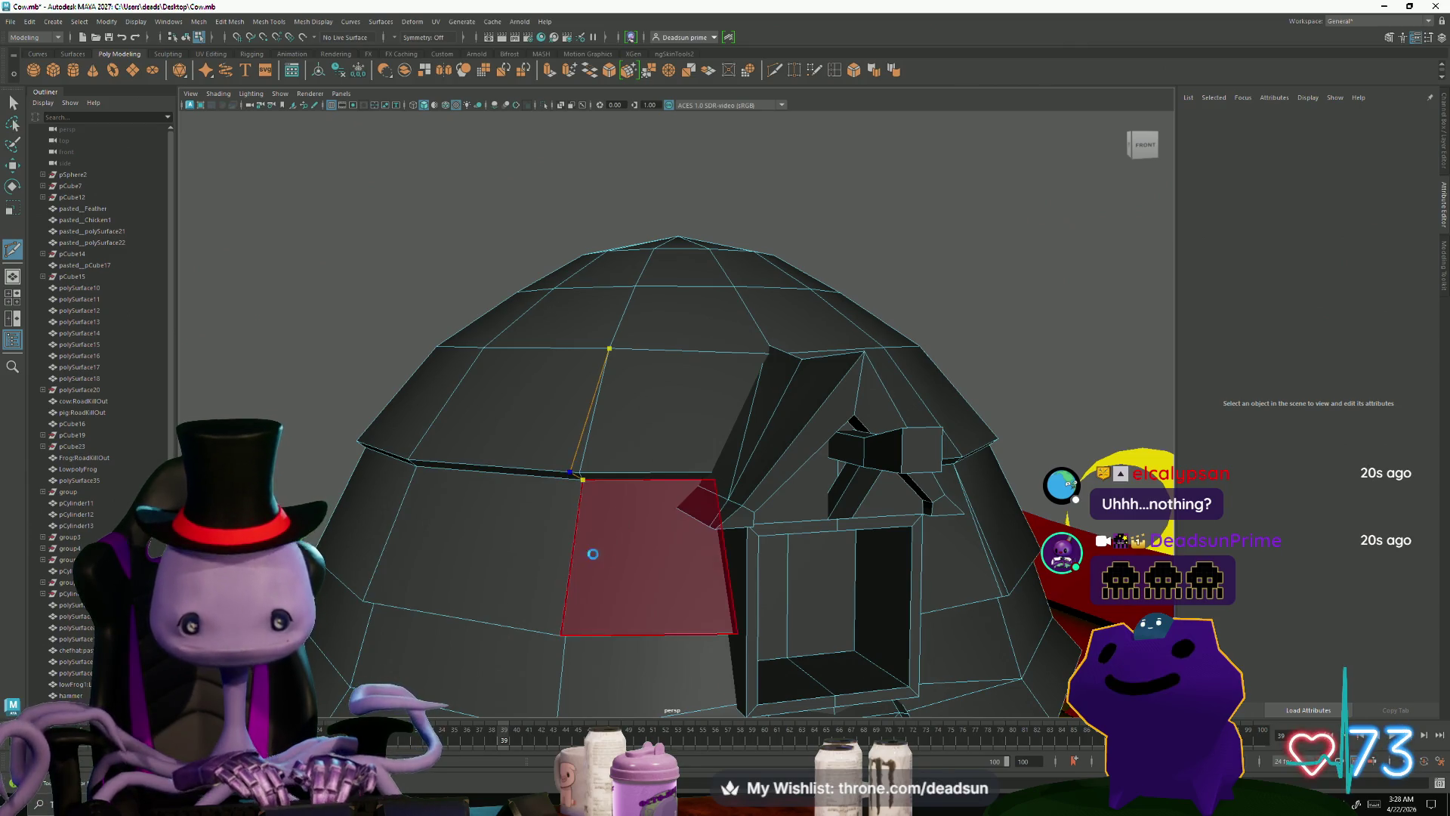
# Step: Add vertical cuts around the back and lower shingle rows, then return to the Select tool
pyautogui.moveTo(557, 625)
pyautogui.keyDown('alt'); pyautogui.mouseDown()
pyautogui.moveTo(576, 583)
pyautogui.moveTo(529, 551)
pyautogui.moveTo(477, 553)
pyautogui.moveTo(514, 444)
pyautogui.mouseUp(); pyautogui.keyUp('alt')
pyautogui.moveTo(544, 340)
pyautogui.keyDown('alt'); pyautogui.mouseDown()
pyautogui.moveTo(518, 479)
pyautogui.moveTo(547, 261)
pyautogui.mouseUp(); pyautogui.keyUp('alt')
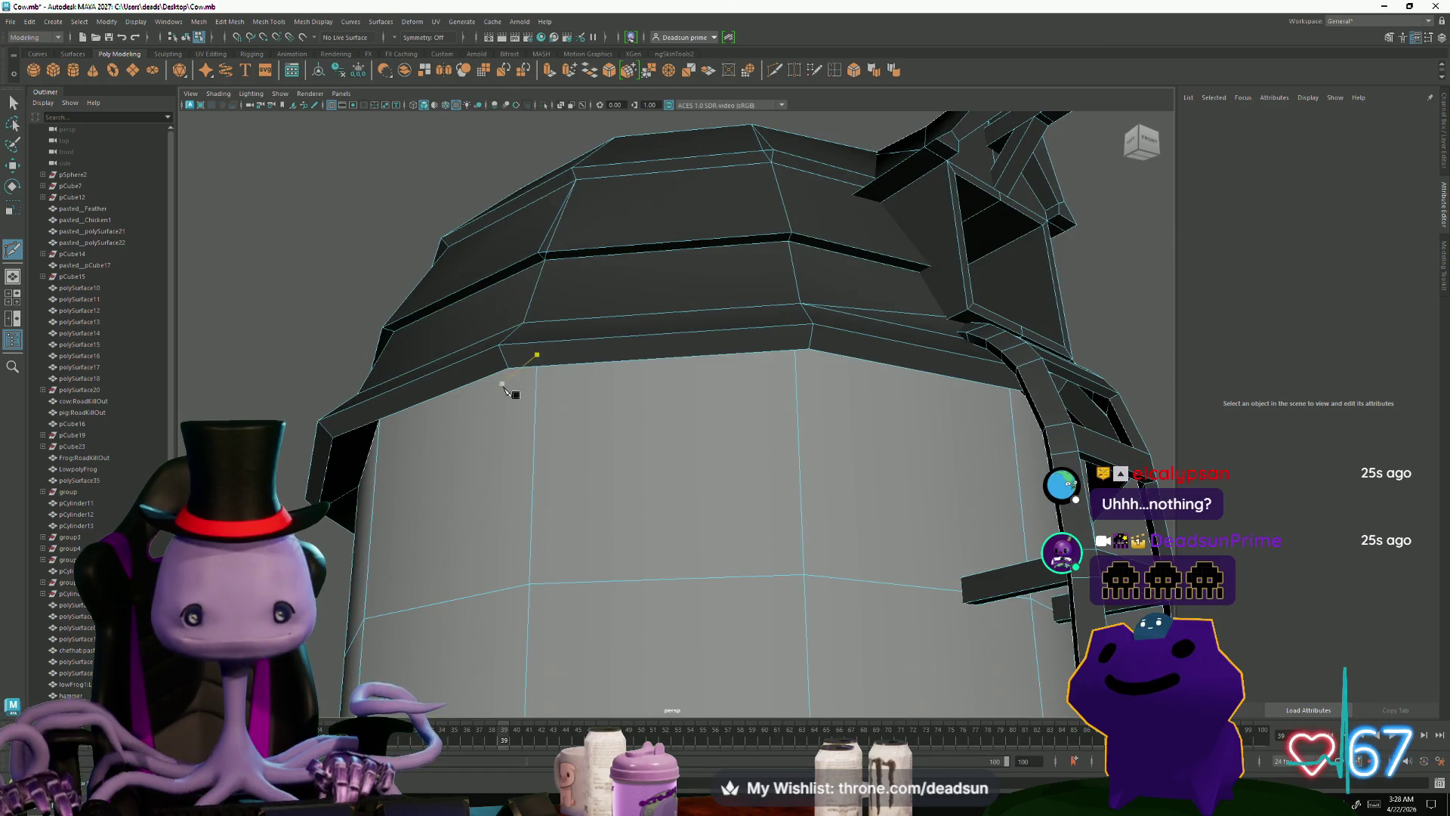
pyautogui.moveTo(508, 418)
pyautogui.keyDown('alt'); pyautogui.mouseDown()
pyautogui.moveTo(511, 479)
pyautogui.moveTo(541, 499)
pyautogui.moveTo(615, 492)
pyautogui.moveTo(602, 492)
pyautogui.moveTo(608, 423)
pyautogui.mouseUp(); pyautogui.keyUp('alt')
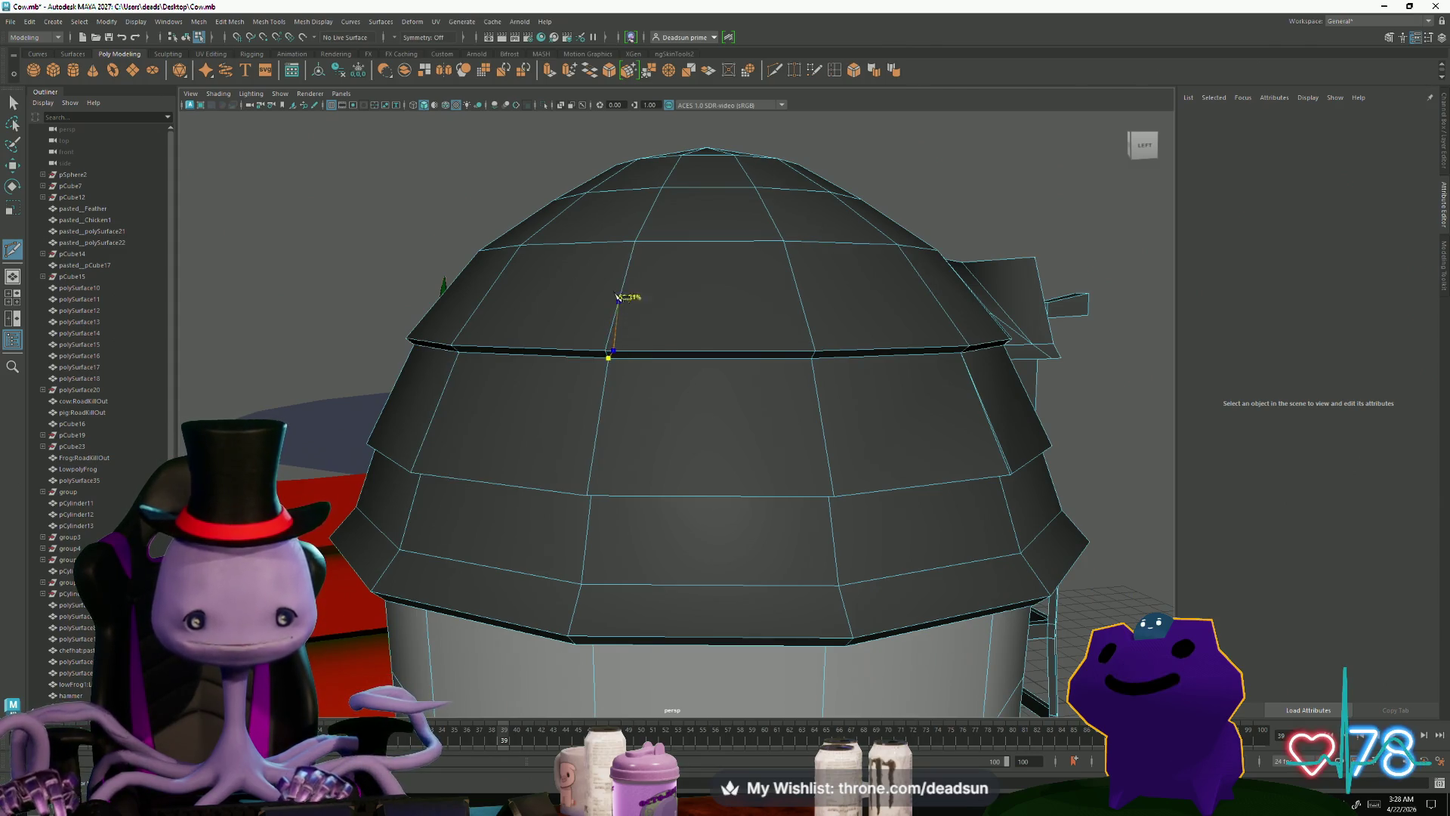
pyautogui.keyDown('alt'); pyautogui.moveTo(554, 563); pyautogui.dragTo(655, 522); pyautogui.keyUp('alt')
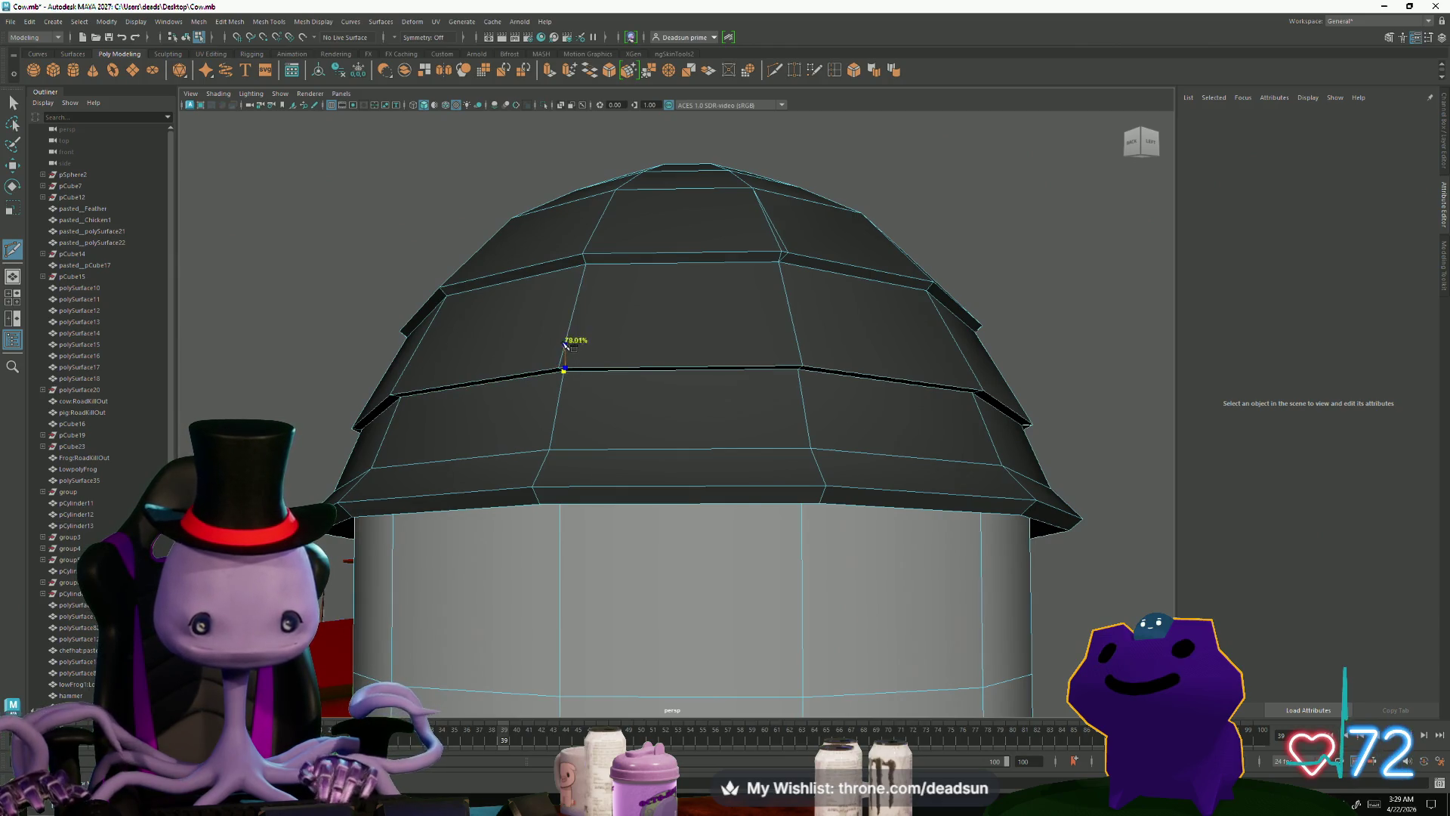
pyautogui.moveTo(492, 518)
pyautogui.keyDown('alt'); pyautogui.mouseDown()
pyautogui.moveTo(544, 569)
pyautogui.moveTo(612, 559)
pyautogui.moveTo(560, 416)
pyautogui.mouseUp(); pyautogui.keyUp('alt')
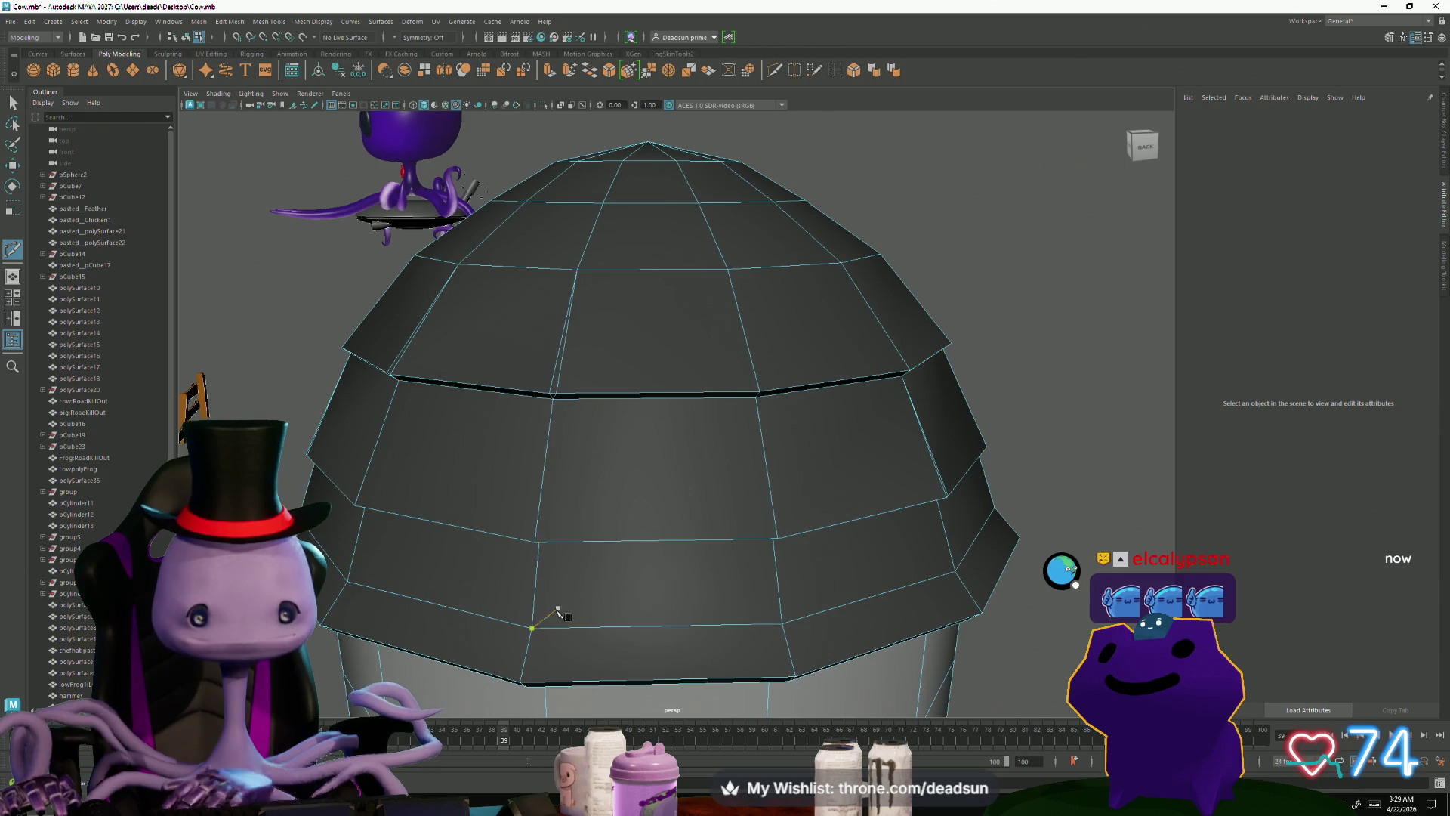
pyautogui.keyDown('alt'); pyautogui.moveTo(510, 638); pyautogui.dragTo(556, 627); pyautogui.keyUp('alt')
pyautogui.moveTo(537, 618)
pyautogui.keyDown('alt'); pyautogui.mouseDown()
pyautogui.moveTo(565, 618)
pyautogui.moveTo(554, 607)
pyautogui.mouseUp(); pyautogui.keyUp('alt')
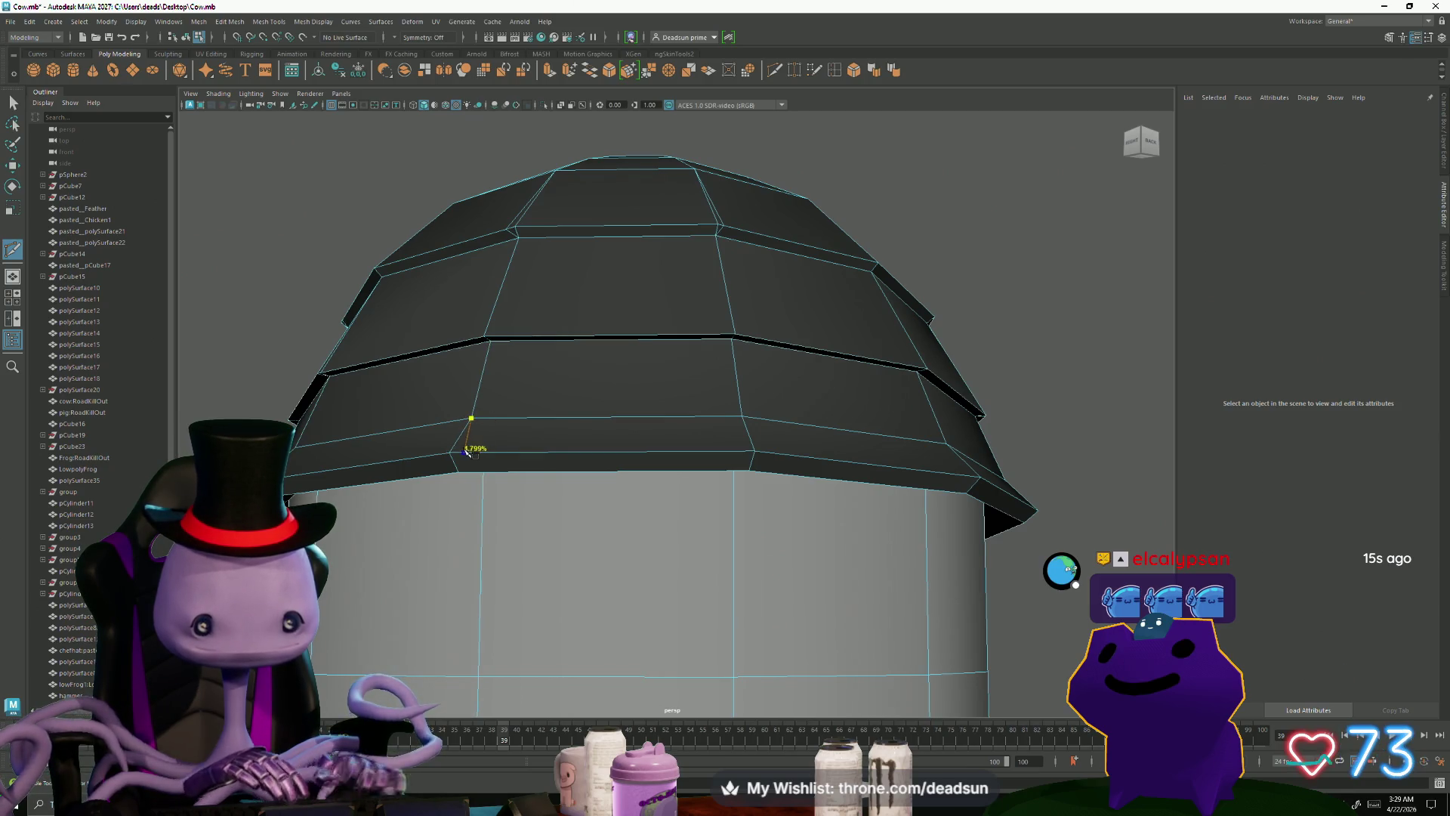
pyautogui.keyDown('alt'); pyautogui.moveTo(462, 452); pyautogui.dragTo(566, 557, button='right'); pyautogui.keyUp('alt')
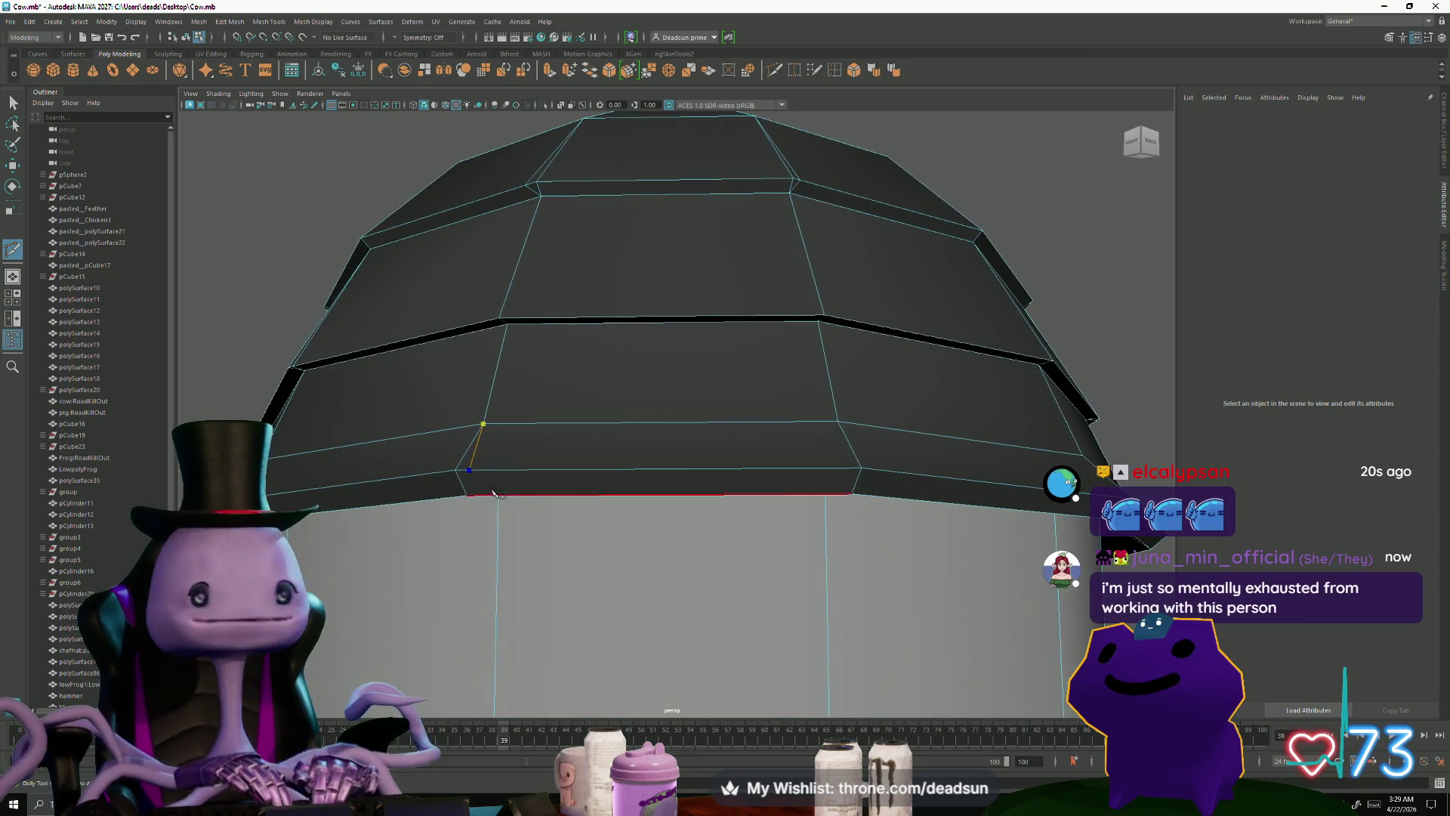
pyautogui.press('Return')
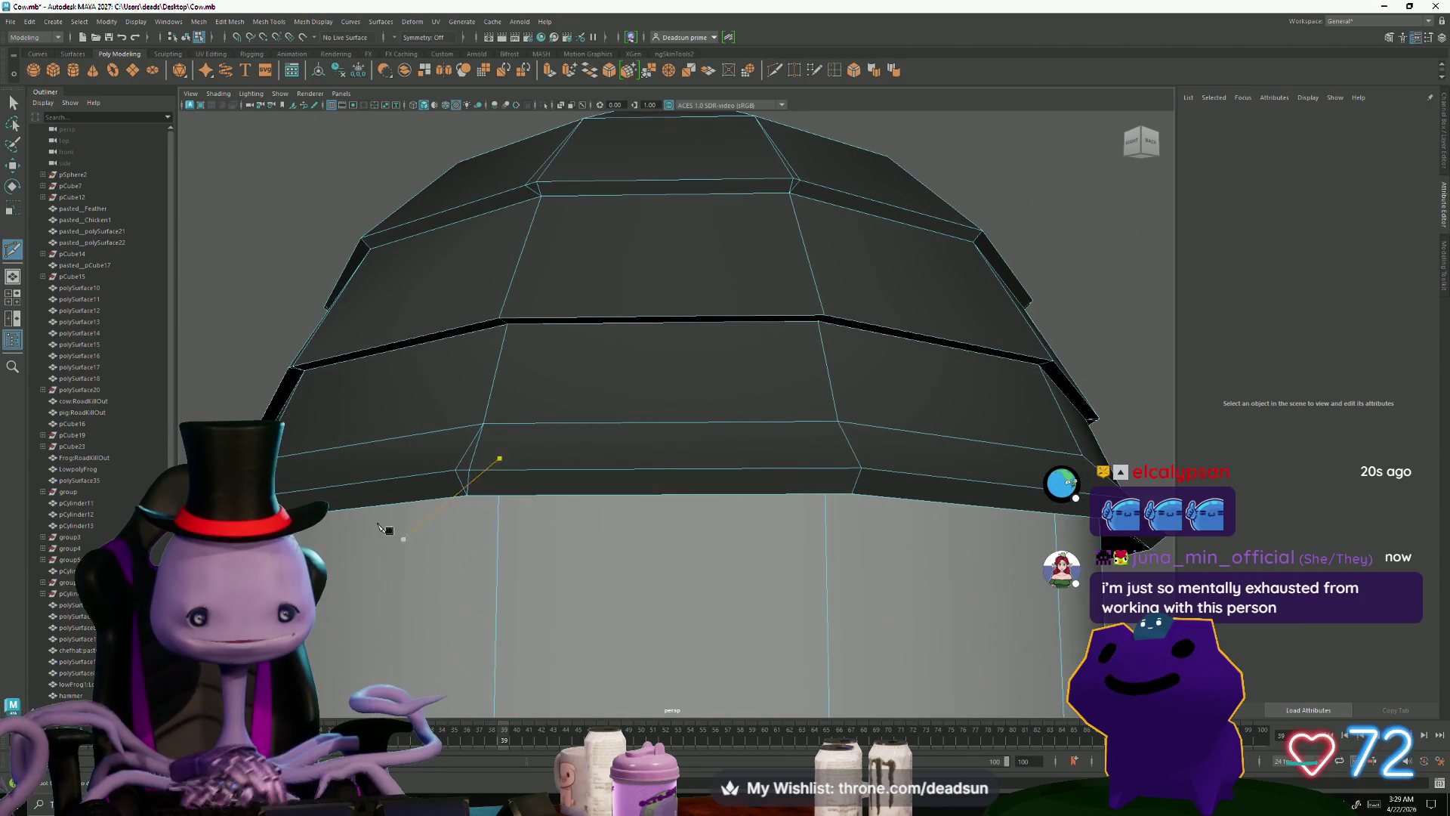
pyautogui.click(11, 101)
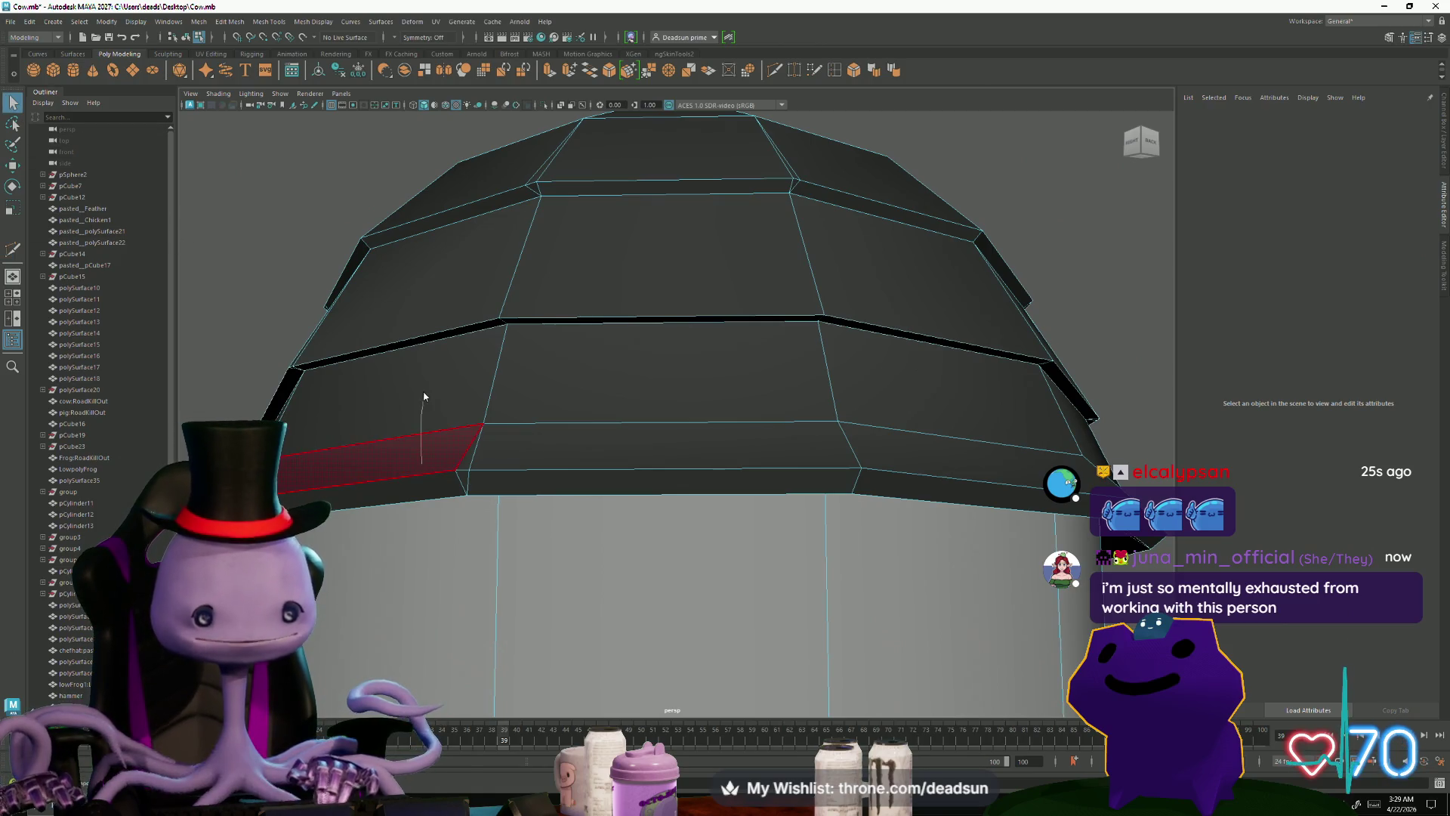
# Step: Select the stray edge on pCylinder29's dome and frame it
pyautogui.click(467, 474)
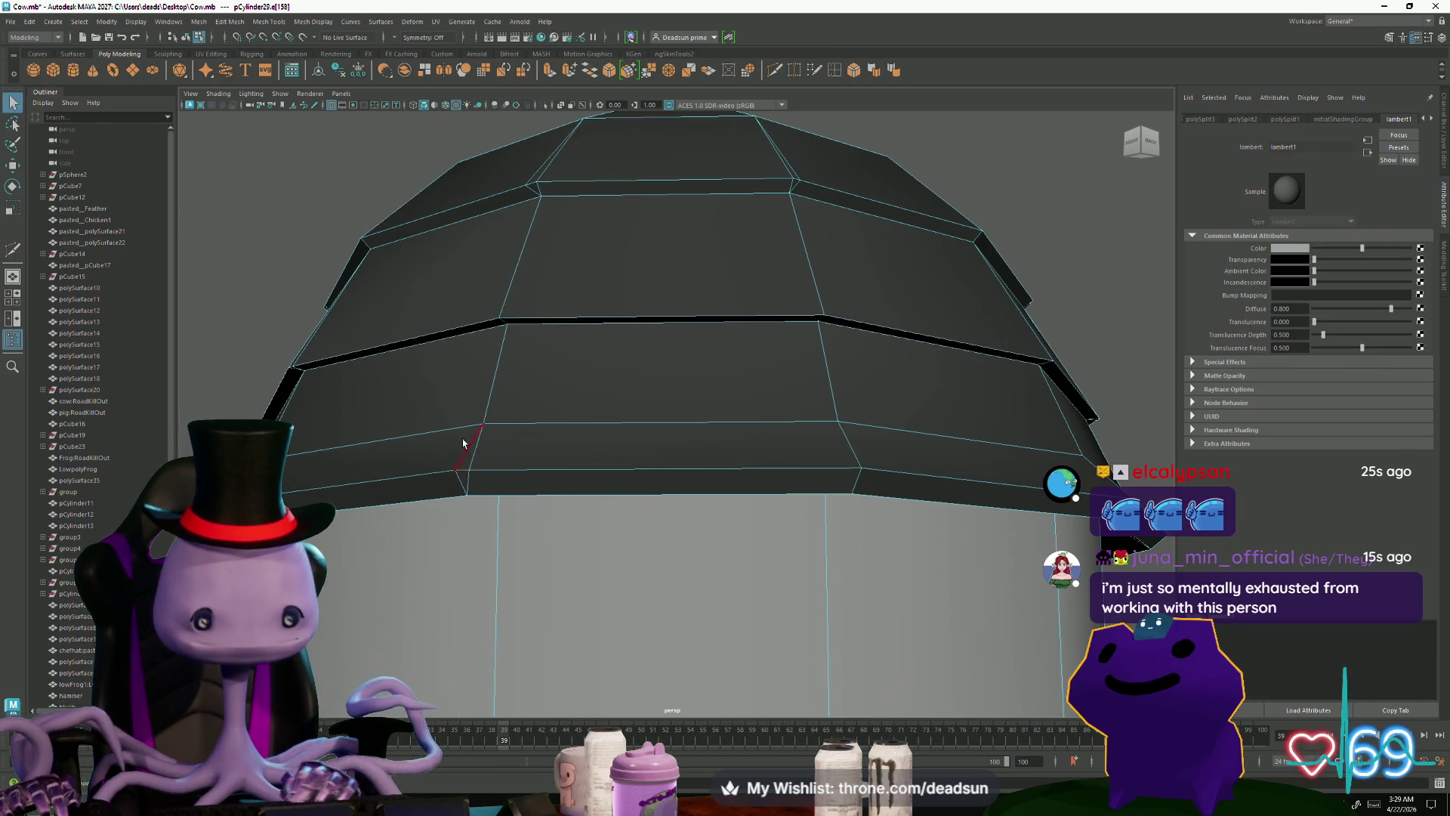
pyautogui.press('f')
pyautogui.moveTo(608, 388)
pyautogui.keyDown('alt'); pyautogui.mouseDown()
pyautogui.moveTo(747, 395)
pyautogui.moveTo(736, 376)
pyautogui.moveTo(423, 495)
pyautogui.moveTo(543, 490)
pyautogui.mouseUp(); pyautogui.keyUp('alt')
pyautogui.moveTo(679, 354)
pyautogui.keyDown('alt'); pyautogui.mouseDown()
pyautogui.moveTo(479, 489)
pyautogui.moveTo(511, 477)
pyautogui.mouseUp(); pyautogui.keyUp('alt')
pyautogui.moveTo(576, 368)
pyautogui.keyDown('alt'); pyautogui.mouseDown()
pyautogui.moveTo(395, 463)
pyautogui.moveTo(476, 464)
pyautogui.moveTo(505, 506)
pyautogui.moveTo(476, 529)
pyautogui.moveTo(508, 509)
pyautogui.mouseUp(); pyautogui.keyUp('alt')
pyautogui.scroll(5, 533, 432)
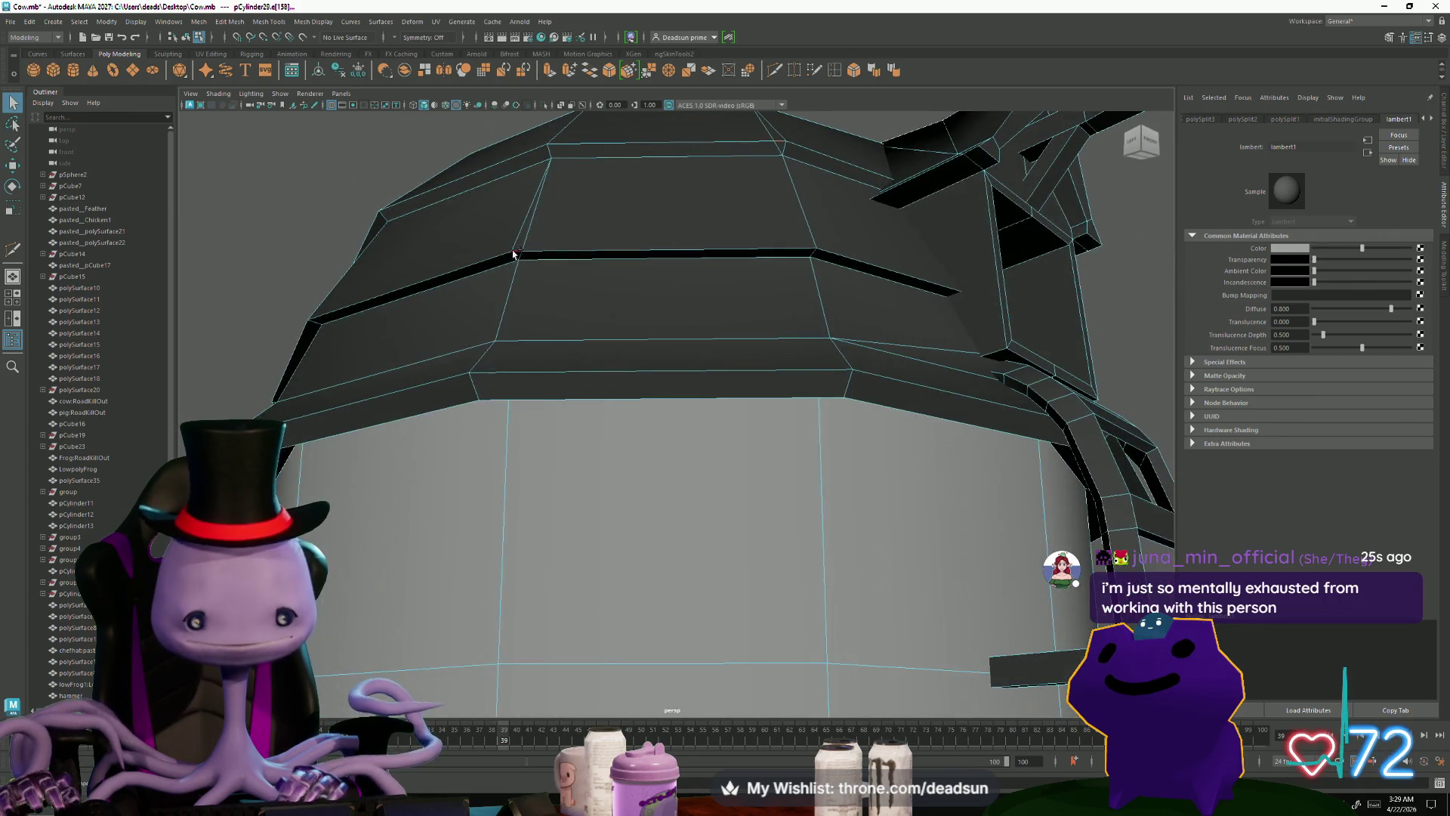
pyautogui.scroll(-5, 517, 257)
# Step: Inspect the stray edge from above and the front, then delete it
pyautogui.moveTo(517, 256)
pyautogui.keyDown('alt'); pyautogui.mouseDown()
pyautogui.moveTo(485, 424)
pyautogui.moveTo(526, 472)
pyautogui.moveTo(576, 456)
pyautogui.moveTo(521, 476)
pyautogui.mouseUp(); pyautogui.keyUp('alt')
pyautogui.scroll(-5, 572, 435)
pyautogui.scroll(5, 537, 409)
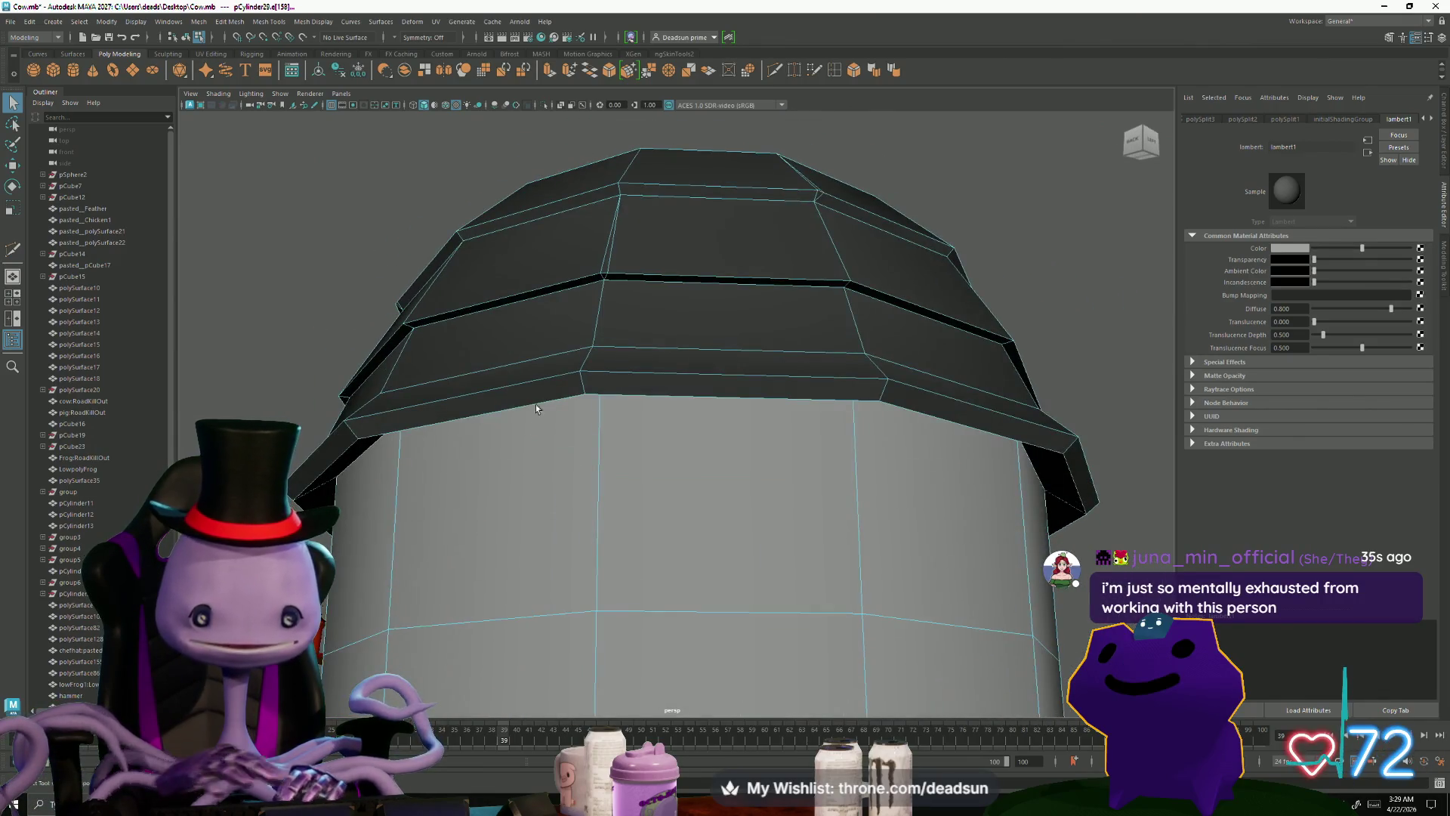
pyautogui.moveTo(592, 295)
pyautogui.keyDown('alt'); pyautogui.mouseDown()
pyautogui.moveTo(586, 392)
pyautogui.moveTo(819, 411)
pyautogui.moveTo(770, 395)
pyautogui.moveTo(777, 460)
pyautogui.moveTo(615, 460)
pyautogui.moveTo(634, 449)
pyautogui.moveTo(665, 461)
pyautogui.moveTo(625, 466)
pyautogui.mouseUp(); pyautogui.keyUp('alt')
pyautogui.scroll(3, 635, 450)
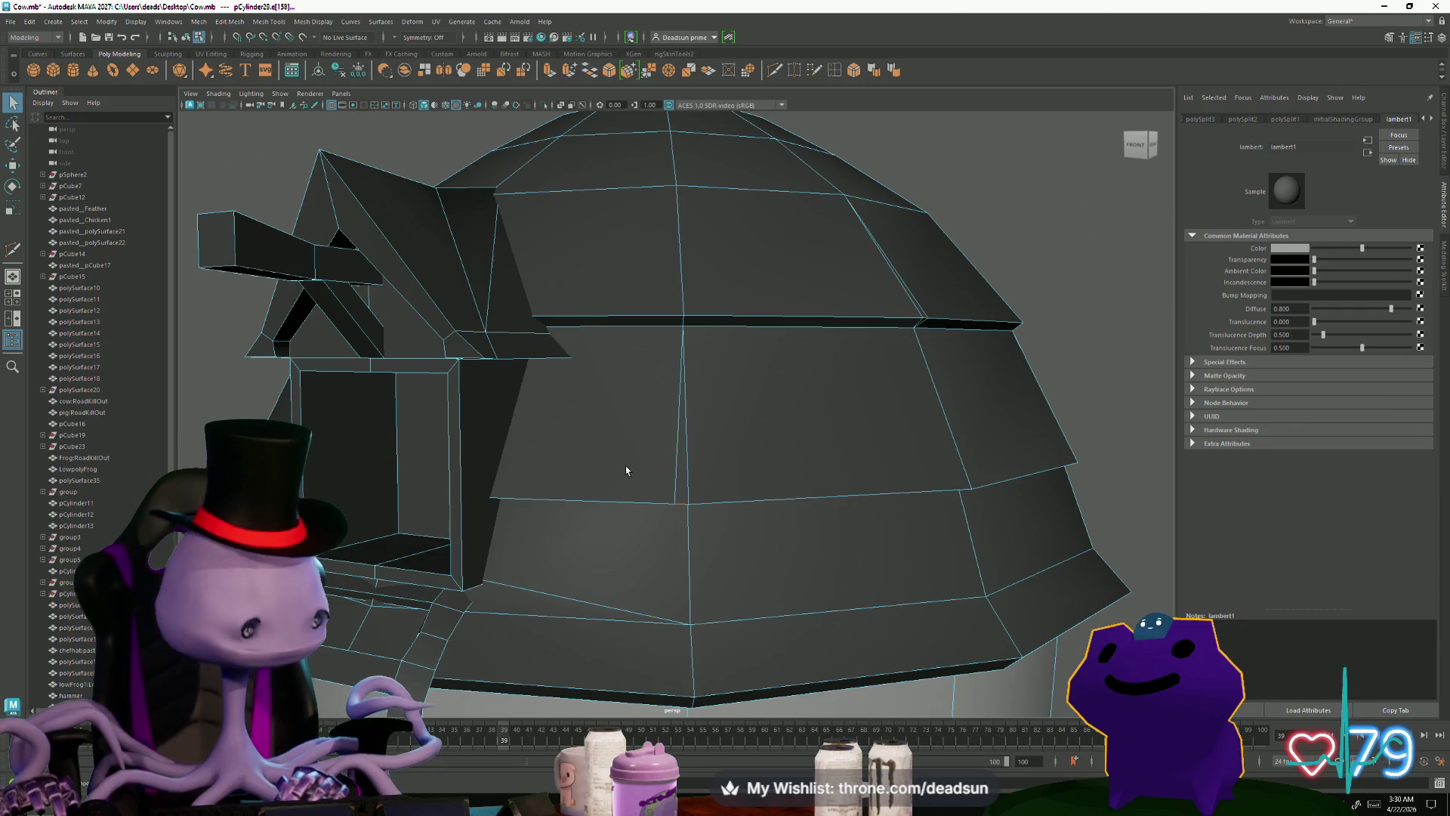
pyautogui.press('Delete')
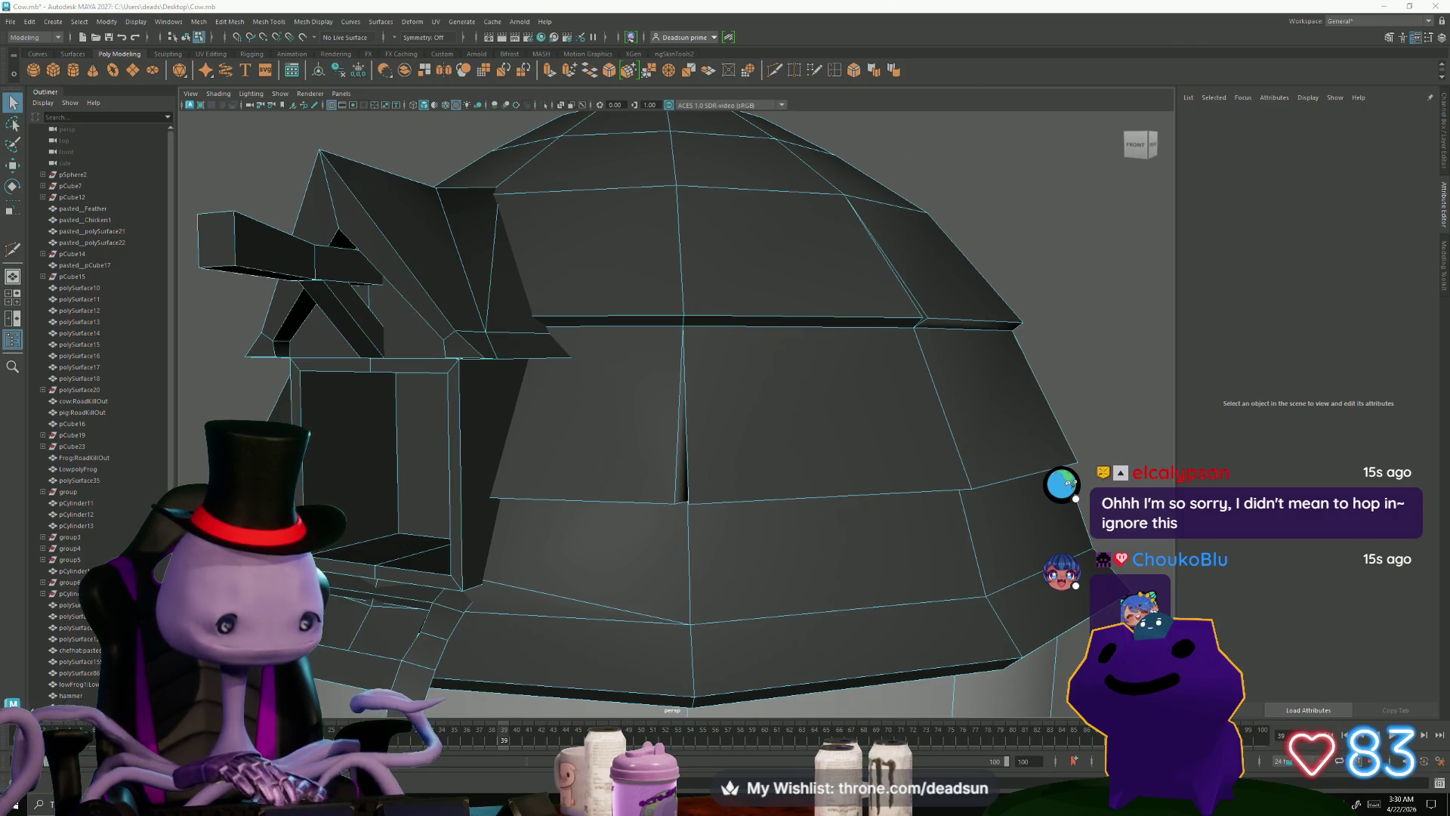
pyautogui.moveTo(463, 409)
pyautogui.keyDown('alt'); pyautogui.mouseDown()
pyautogui.moveTo(579, 479)
pyautogui.moveTo(586, 468)
pyautogui.mouseUp(); pyautogui.keyUp('alt')
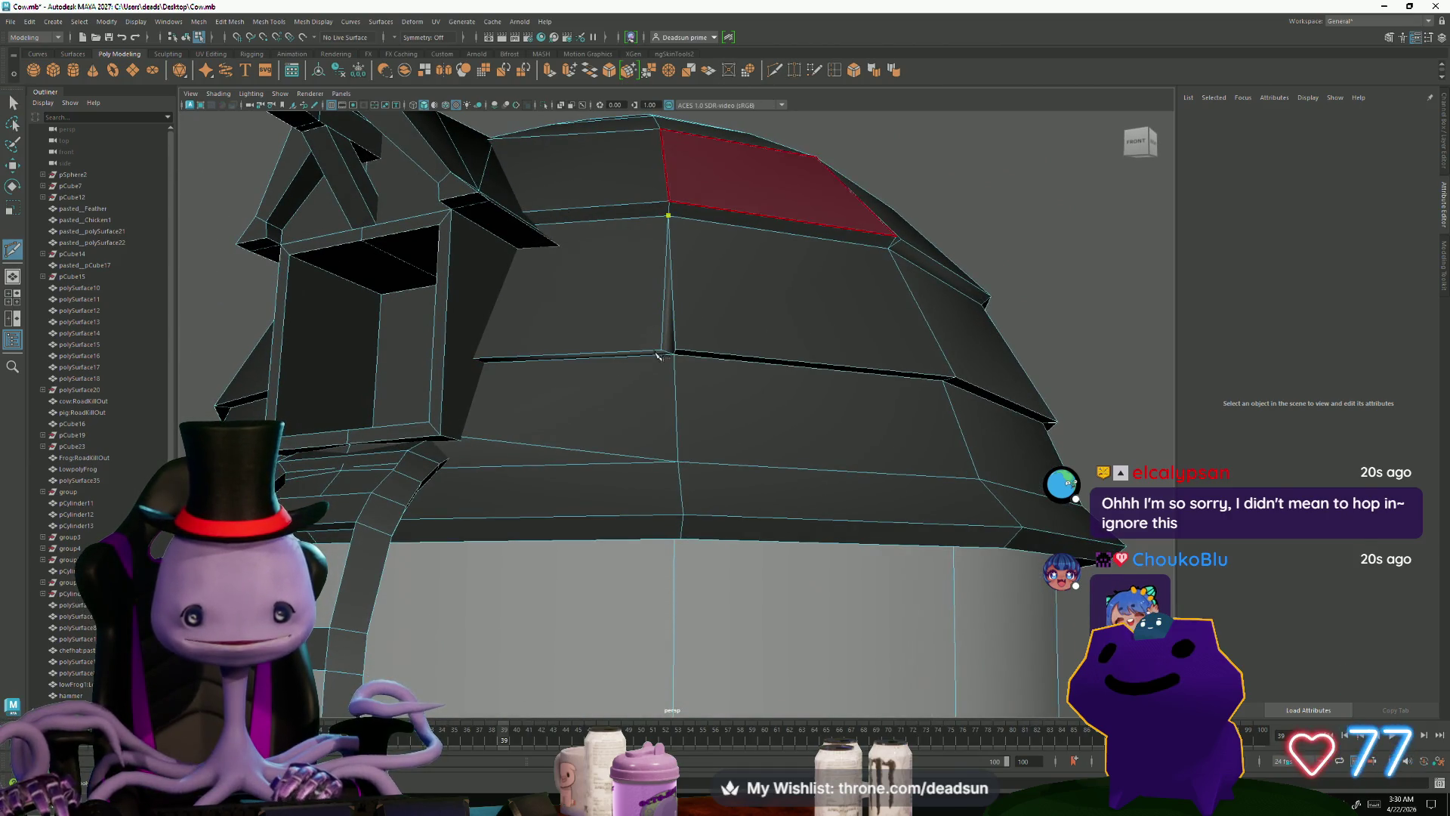
# Step: Commit the pending cut and add an edge from an upper dome vertex to the one below
pyautogui.press('Return')
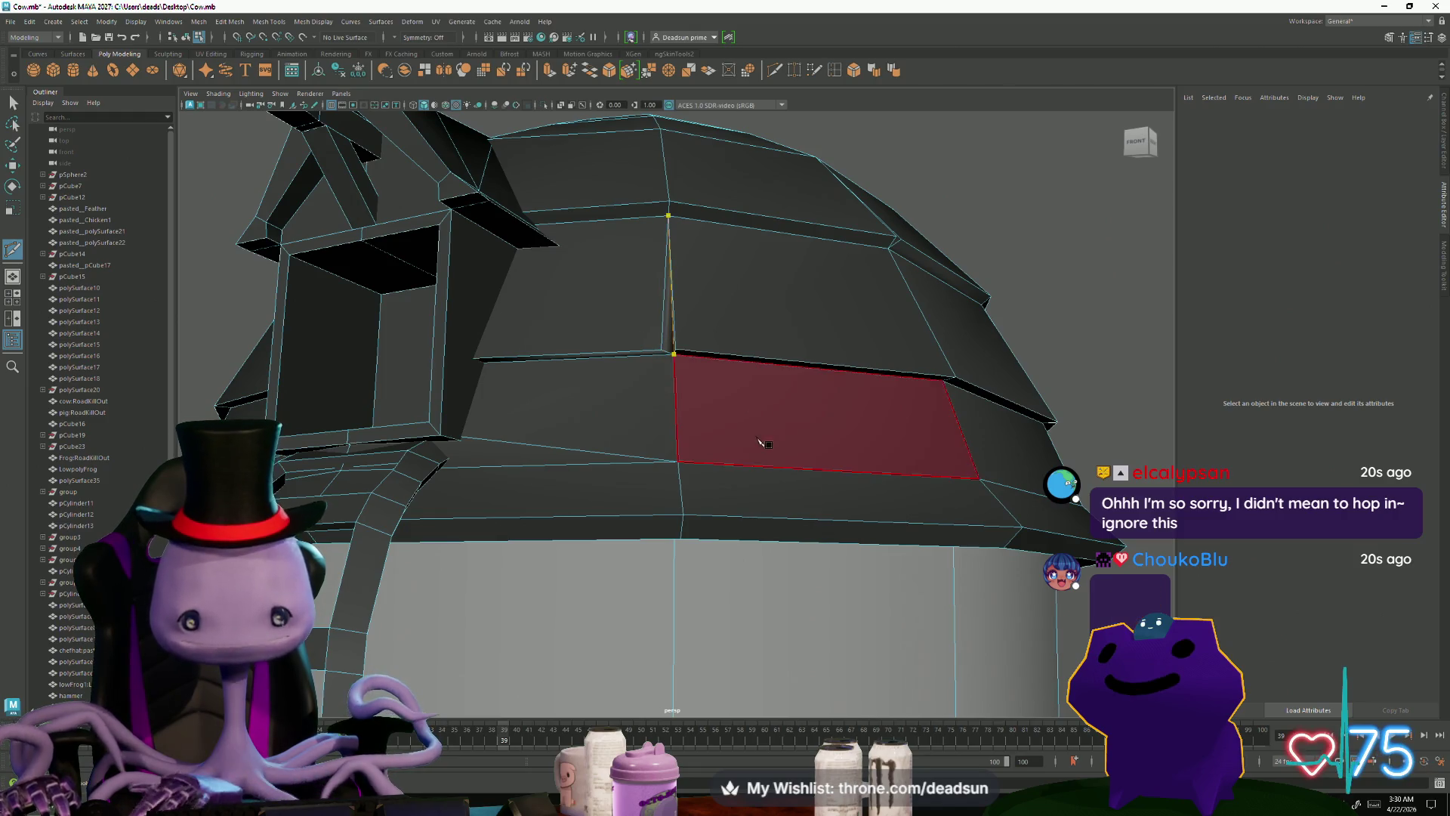
pyautogui.moveTo(618, 442)
pyautogui.keyDown('alt'); pyautogui.mouseDown()
pyautogui.moveTo(777, 444)
pyautogui.moveTo(738, 460)
pyautogui.mouseUp(); pyautogui.keyUp('alt')
pyautogui.scroll(2, 529, 461)
pyautogui.scroll(2, 608, 491)
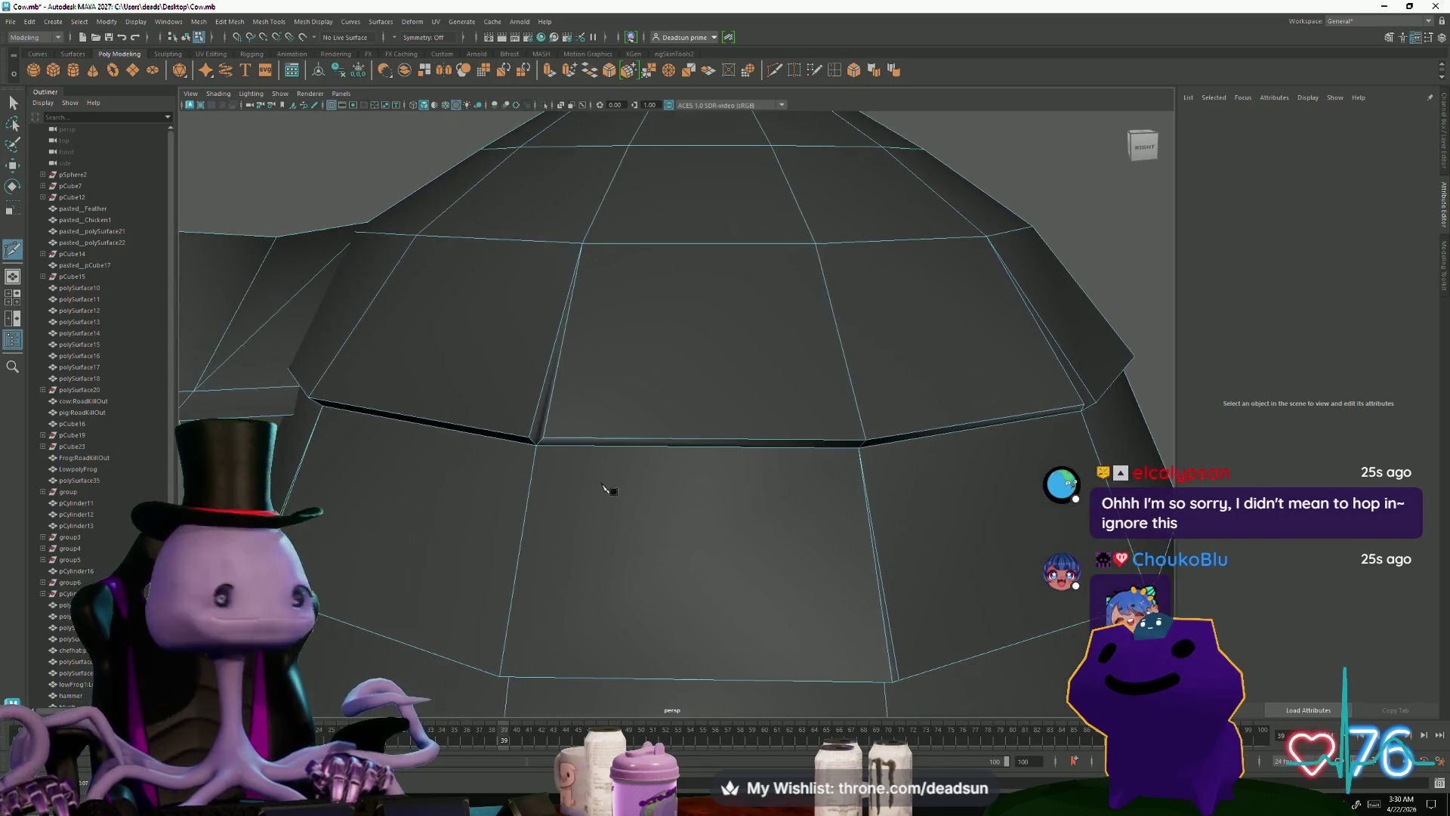
pyautogui.click(584, 243)
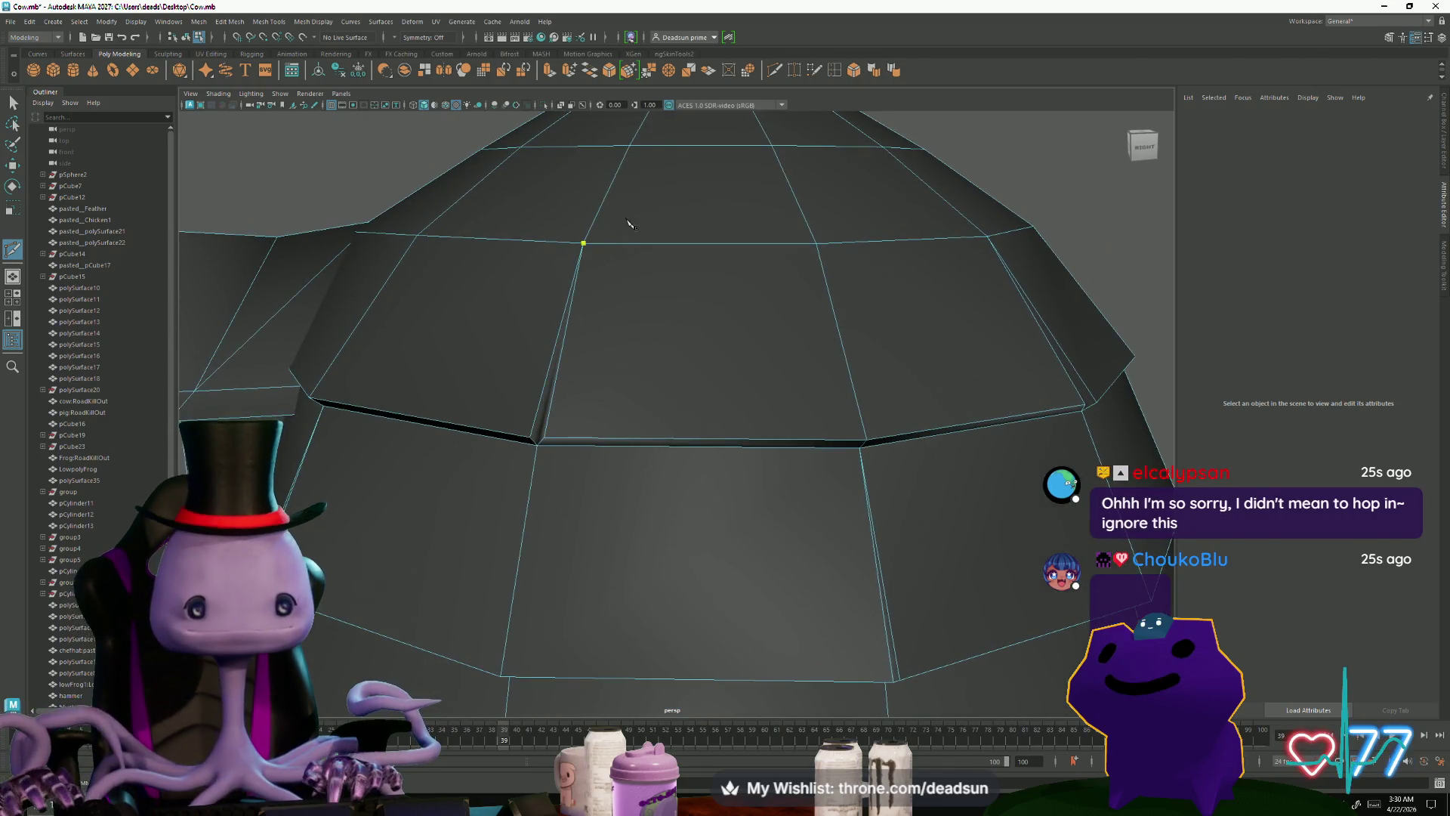
pyautogui.click(535, 443)
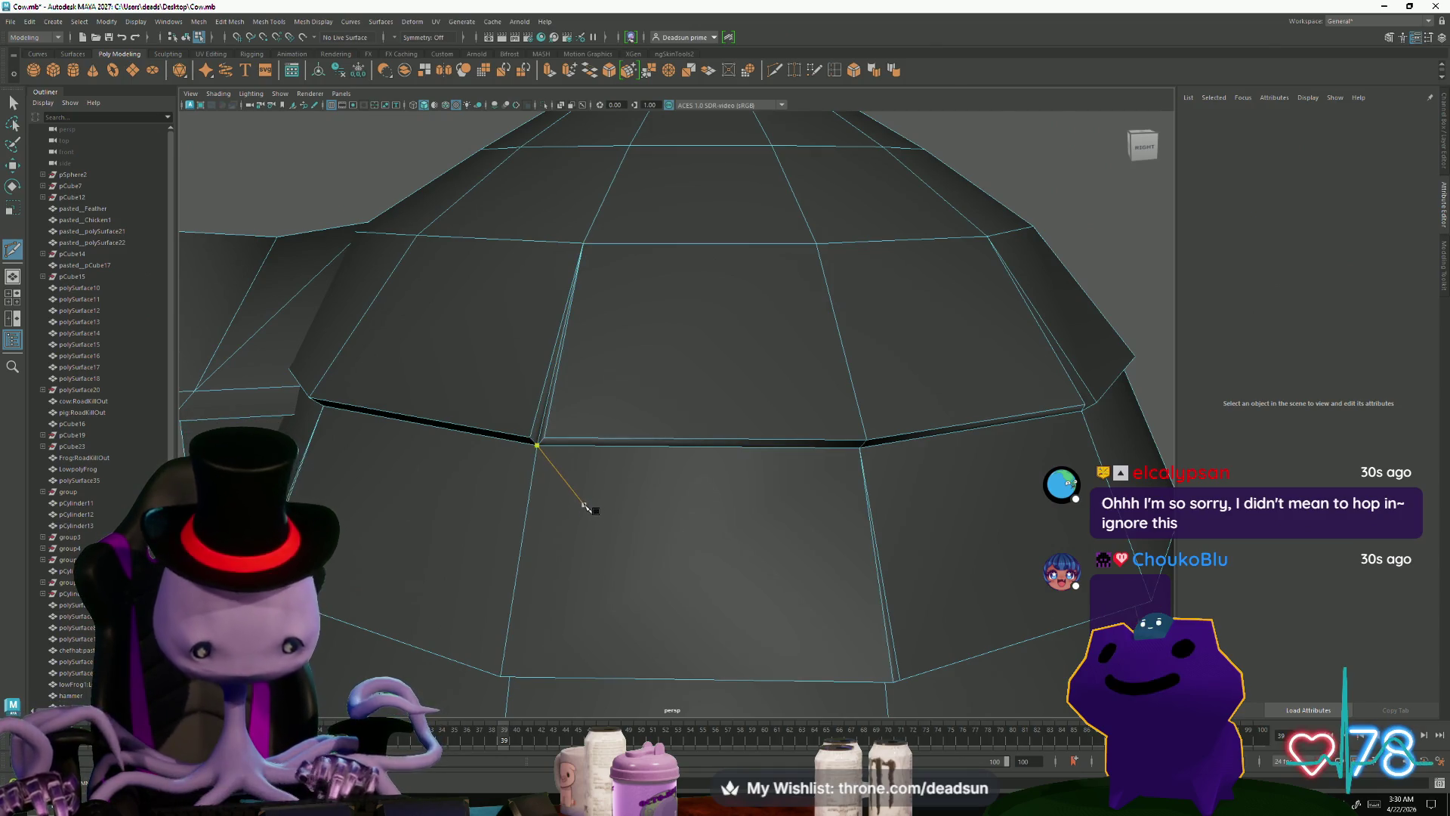
pyautogui.press('Return')
# Step: Join more top and bottom shingle-row vertices with vertical edges around the dome
pyautogui.moveTo(796, 473)
pyautogui.keyDown('alt'); pyautogui.mouseDown()
pyautogui.moveTo(939, 473)
pyautogui.moveTo(846, 472)
pyautogui.mouseUp(); pyautogui.keyUp('alt')
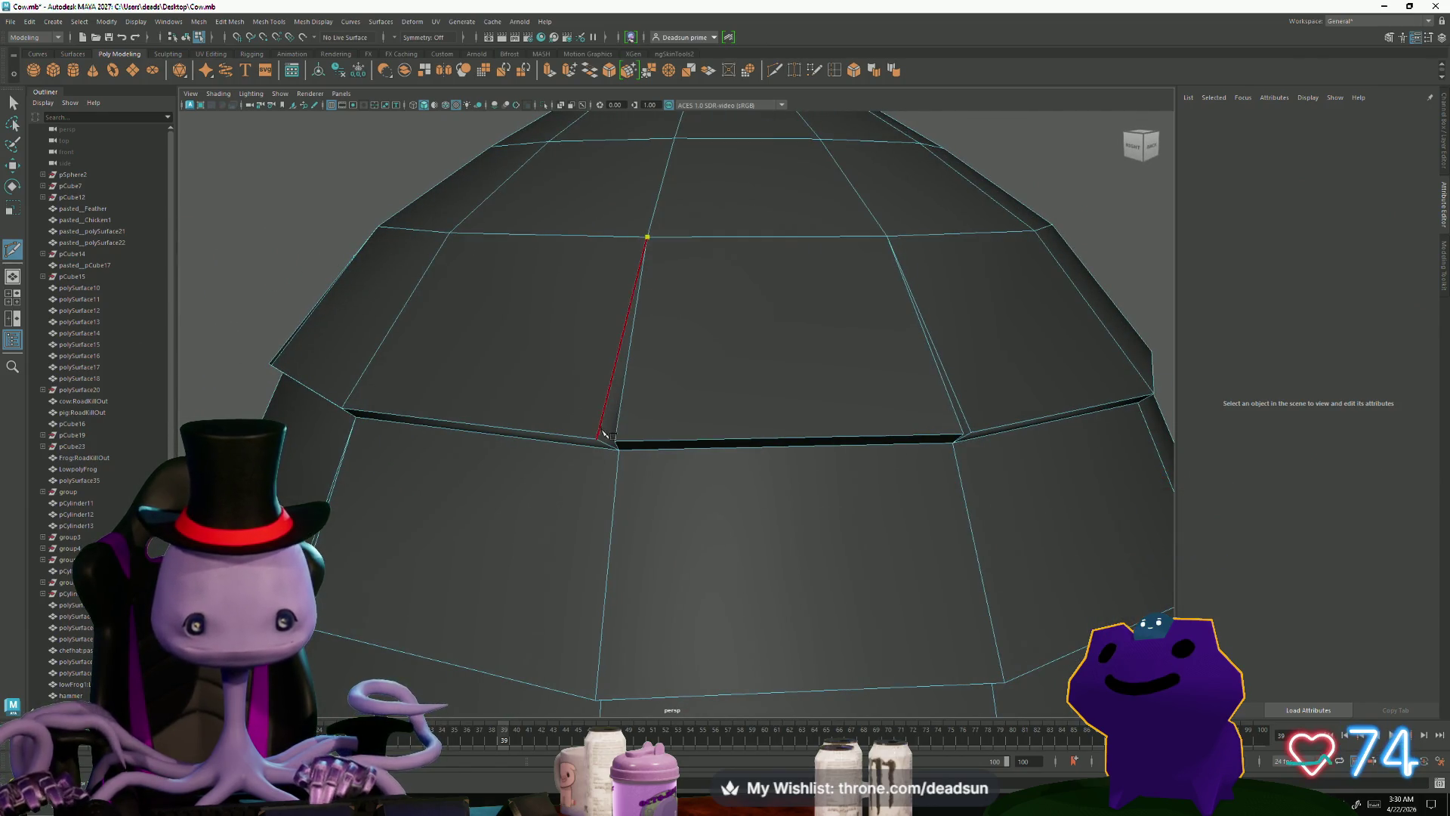
pyautogui.press('Return')
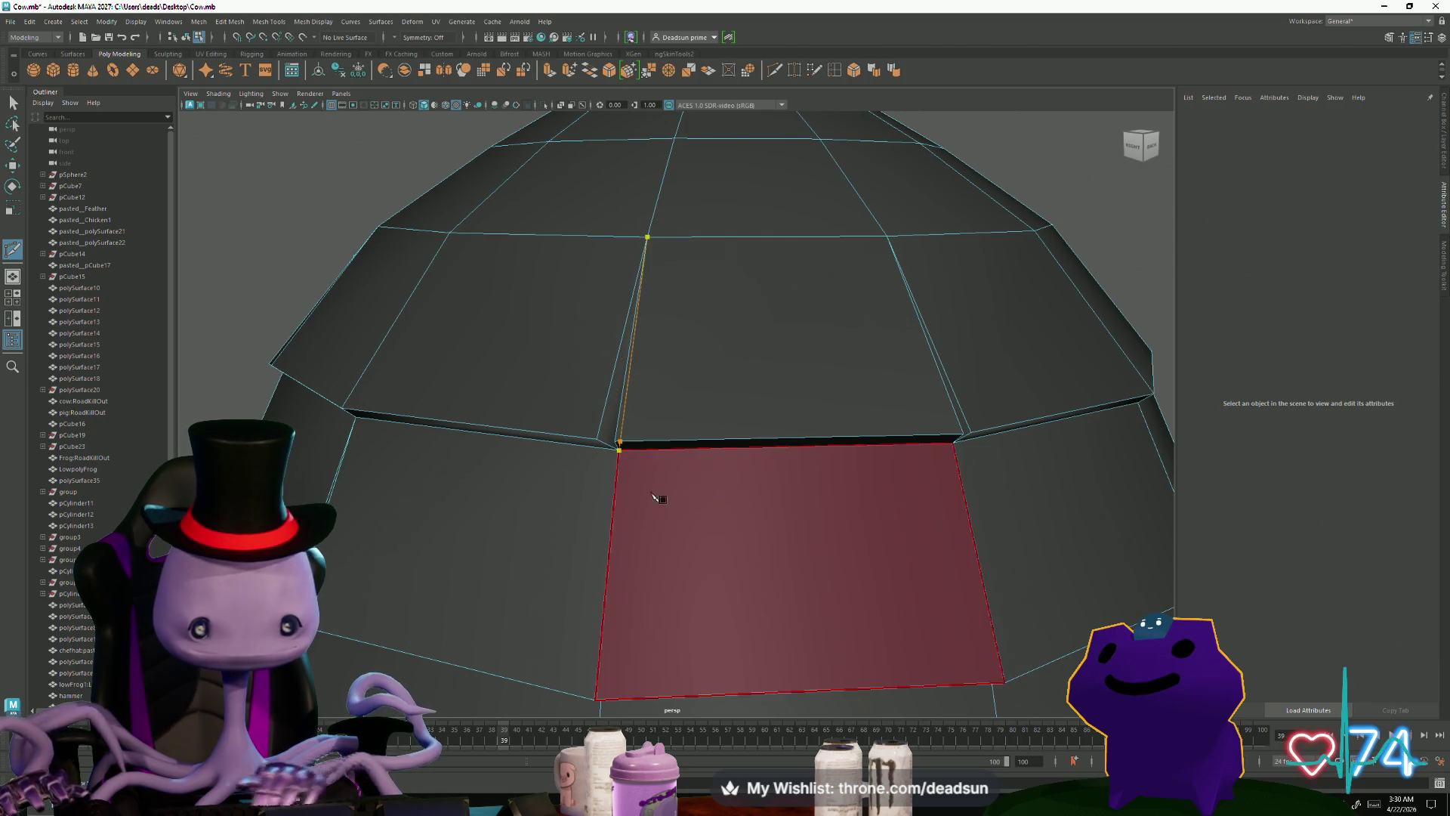
pyautogui.keyDown('alt'); pyautogui.moveTo(667, 588); pyautogui.dragTo(725, 586); pyautogui.keyUp('alt')
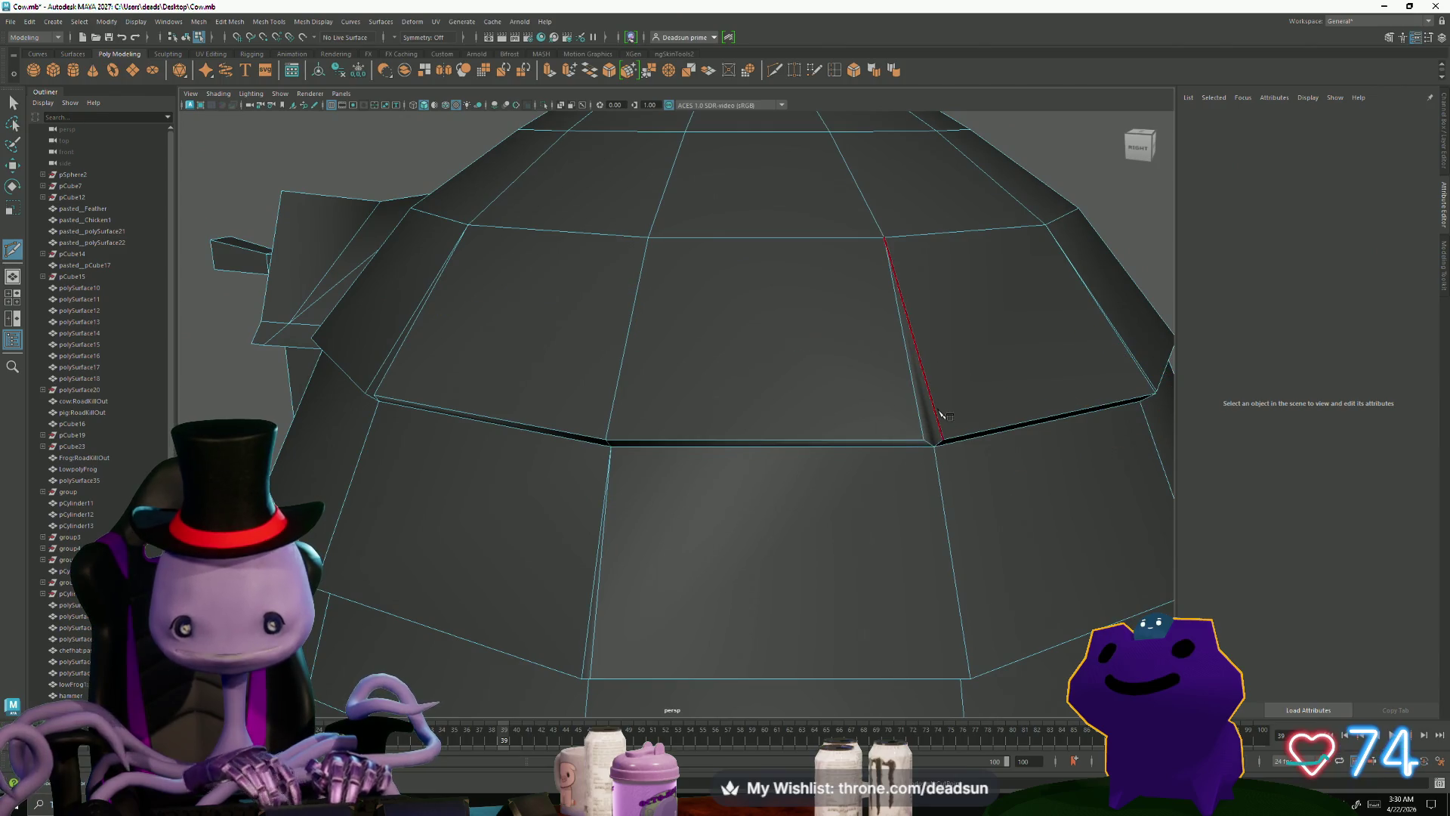
pyautogui.click(936, 445)
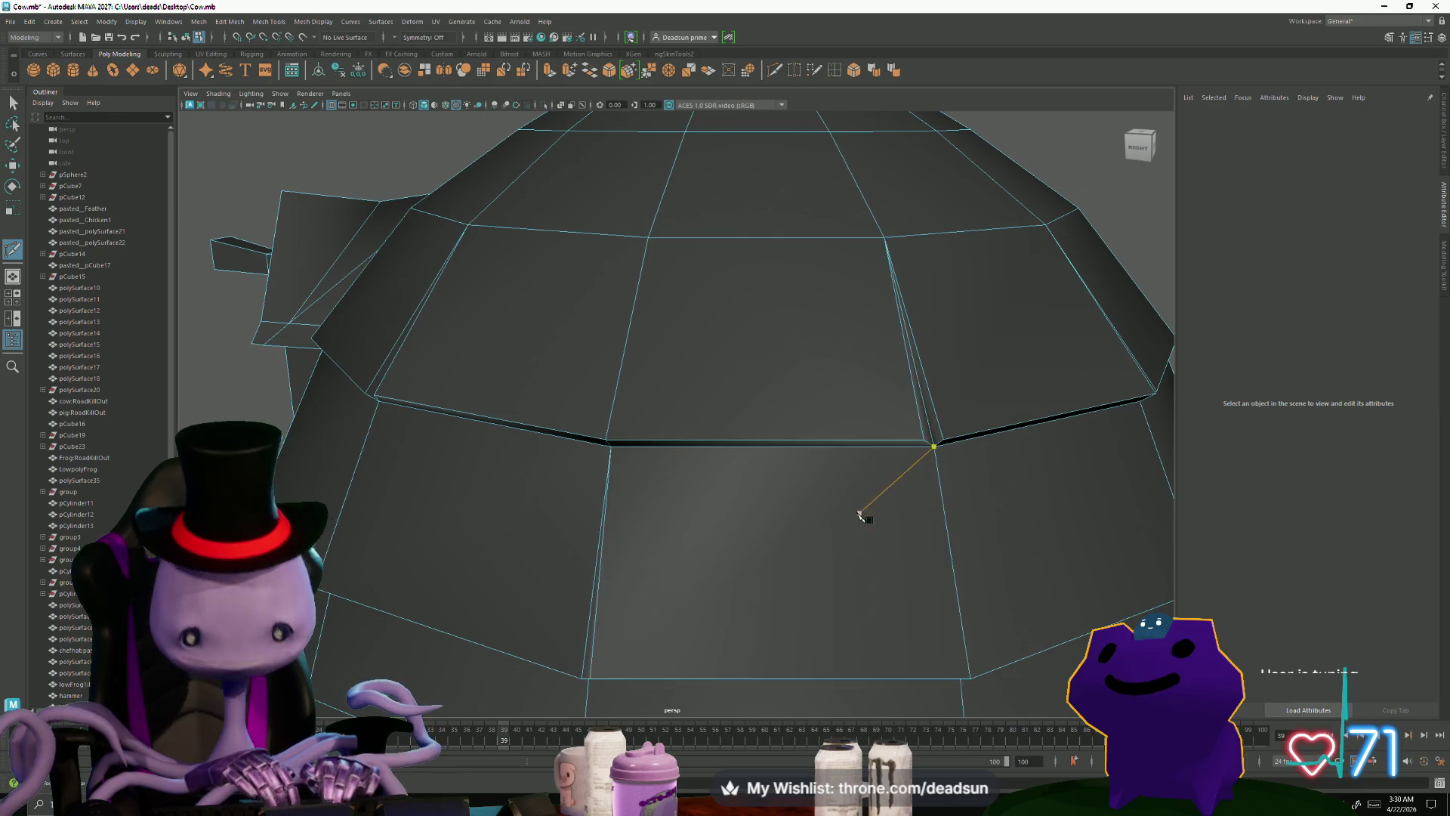
pyautogui.moveTo(826, 551)
pyautogui.keyDown('alt'); pyautogui.mouseDown()
pyautogui.moveTo(710, 525)
pyautogui.moveTo(664, 437)
pyautogui.moveTo(687, 491)
pyautogui.moveTo(725, 476)
pyautogui.moveTo(706, 498)
pyautogui.moveTo(741, 512)
pyautogui.moveTo(756, 650)
pyautogui.moveTo(647, 544)
pyautogui.moveTo(664, 706)
pyautogui.moveTo(690, 619)
pyautogui.moveTo(680, 582)
pyautogui.moveTo(635, 576)
pyautogui.moveTo(699, 605)
pyautogui.moveTo(463, 529)
pyautogui.mouseUp(); pyautogui.keyUp('alt')
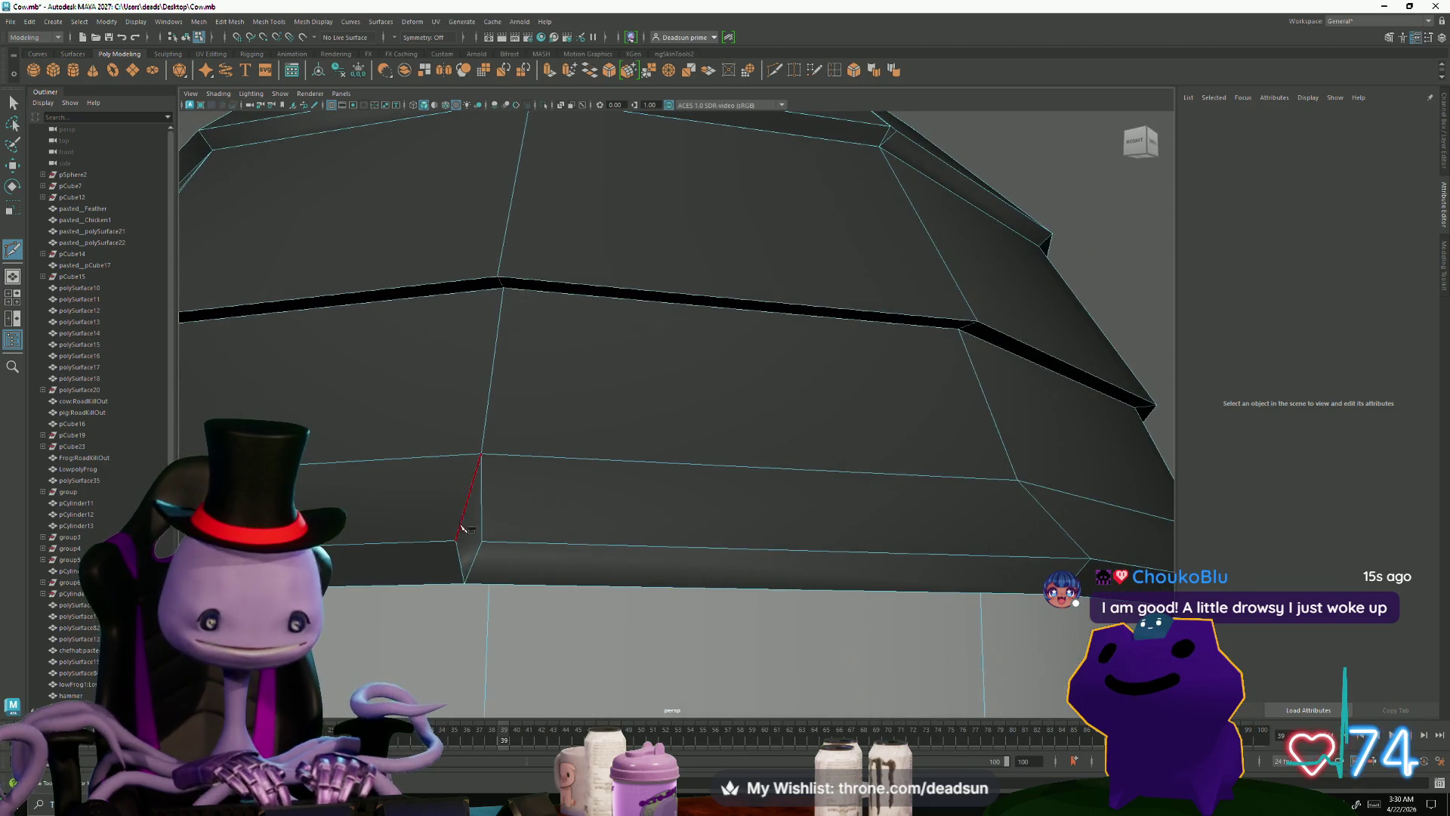
pyautogui.click(482, 455)
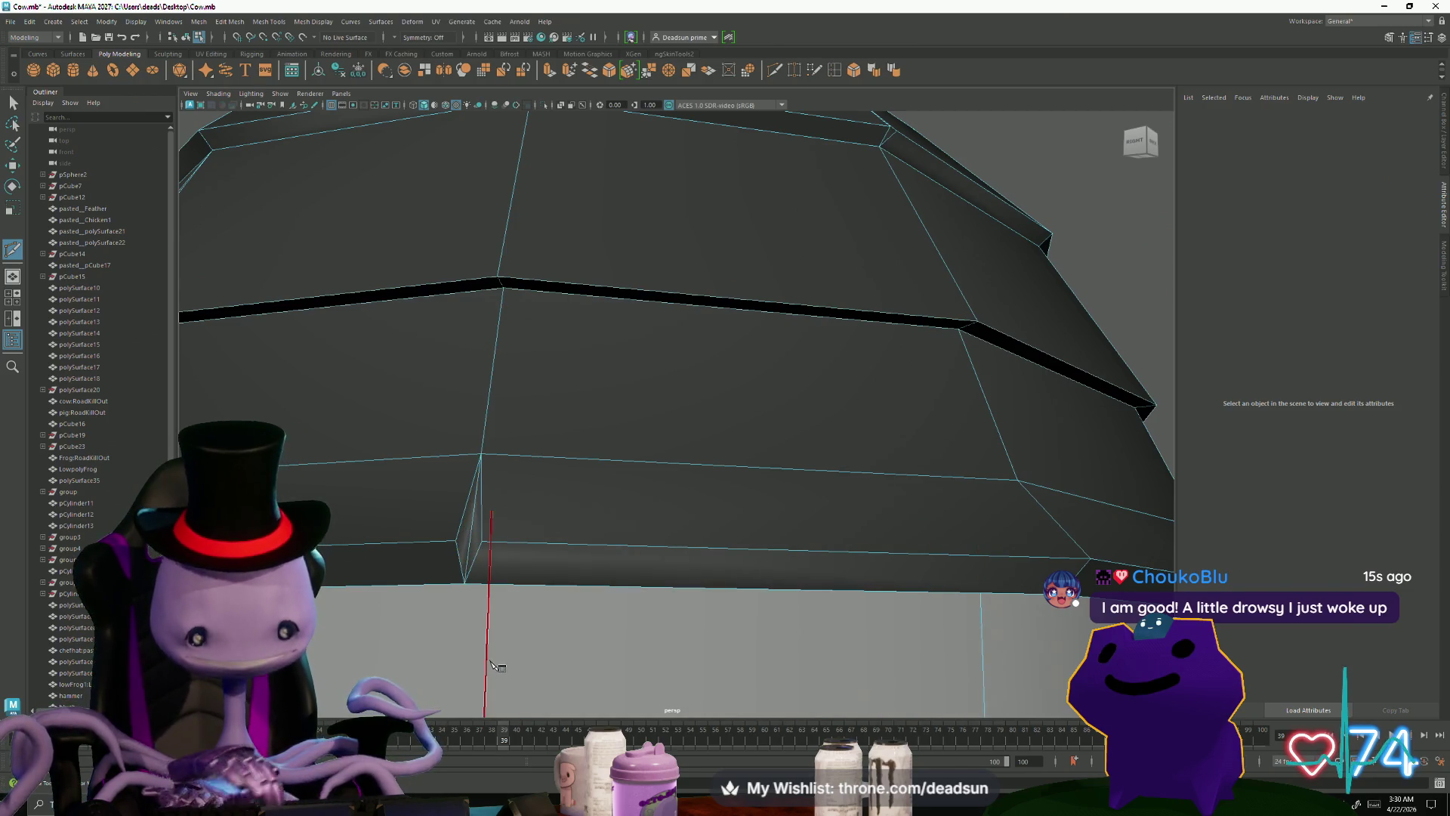
# Step: Finish the cut at the lower shingle vertex and commit it as an edge
pyautogui.click(464, 582)
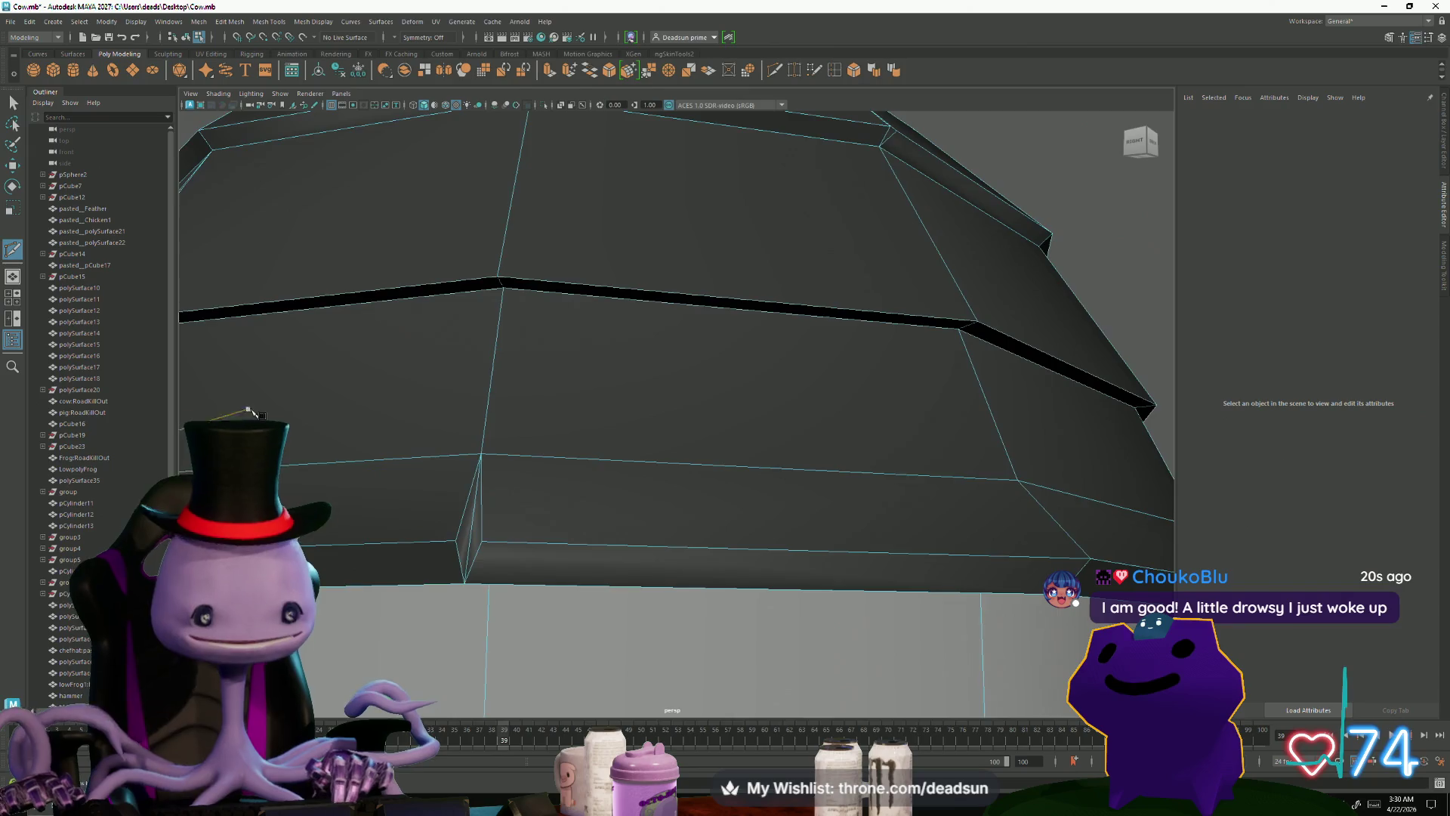
pyautogui.keyDown('alt'); pyautogui.moveTo(249, 410); pyautogui.dragTo(226, 491); pyautogui.keyUp('alt')
pyautogui.scroll(-3, 203, 423)
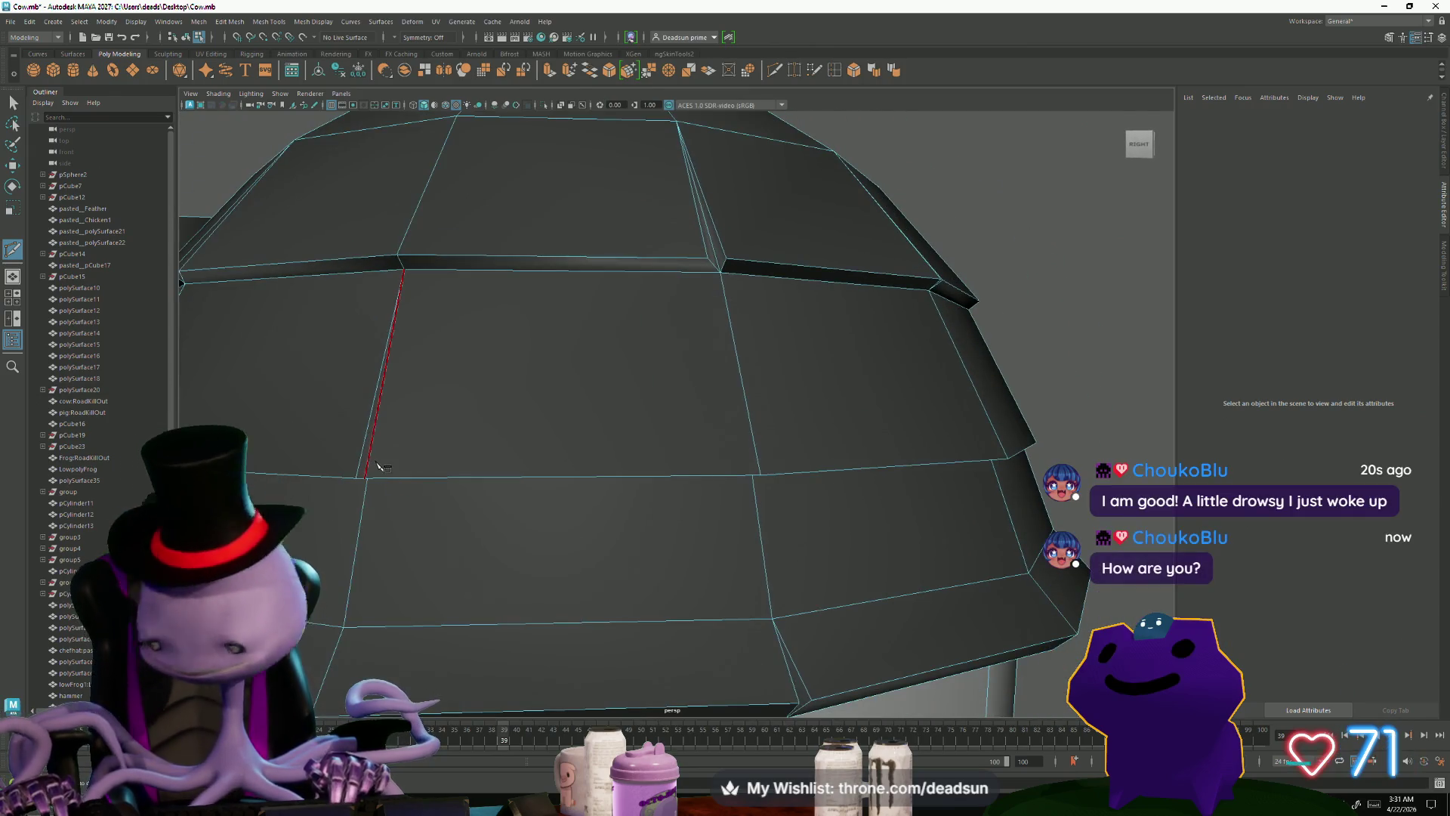
pyautogui.moveTo(363, 518)
pyautogui.keyDown('alt'); pyautogui.mouseDown()
pyautogui.moveTo(392, 524)
pyautogui.moveTo(388, 550)
pyautogui.mouseUp(); pyautogui.keyUp('alt')
pyautogui.scroll(3, 388, 551)
pyautogui.click(14, 103)
pyautogui.moveTo(483, 359); pyautogui.dragTo(489, 394, button='right')
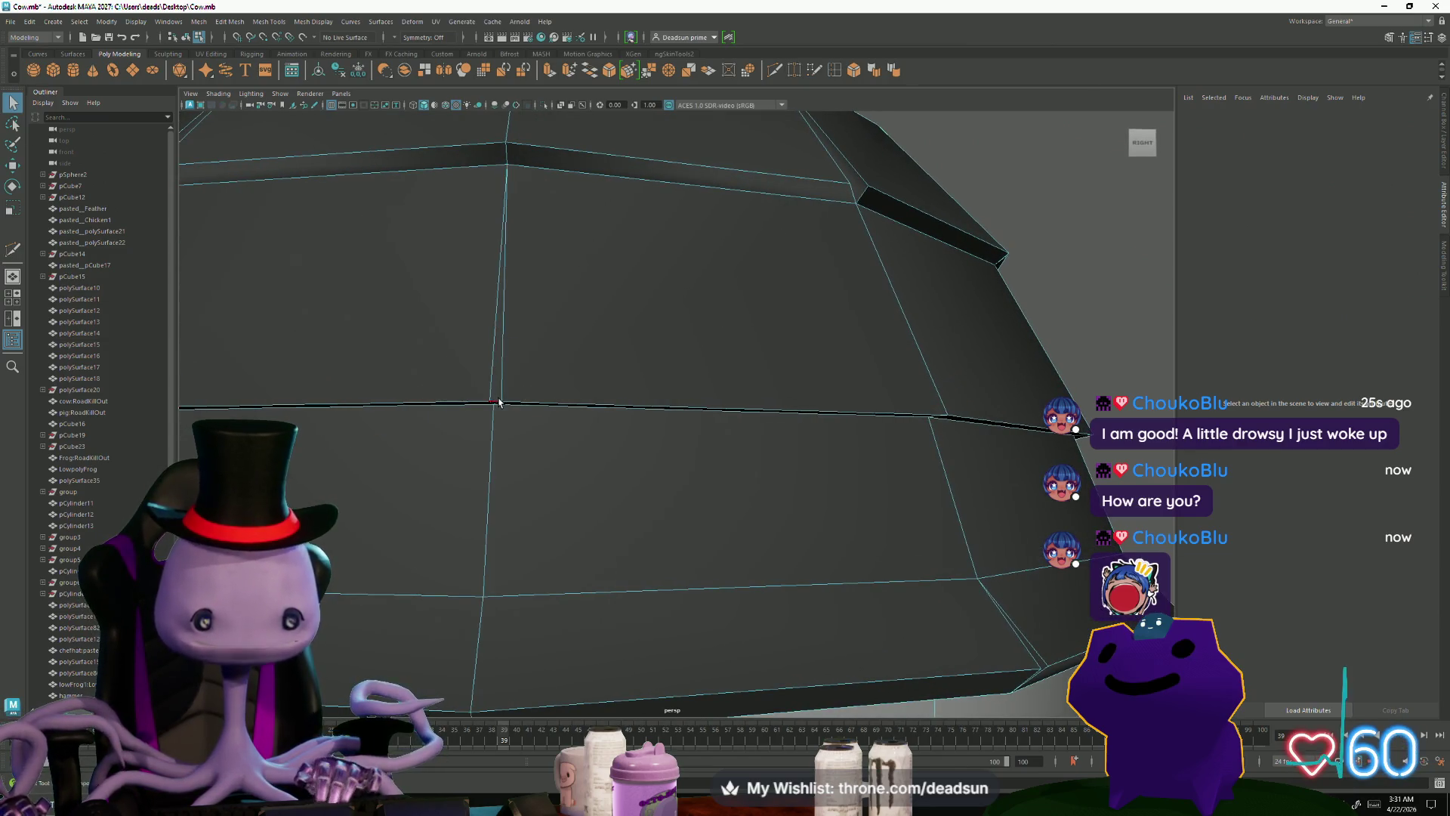
pyautogui.moveTo(423, 453)
pyautogui.keyDown('alt'); pyautogui.mouseDown()
pyautogui.moveTo(480, 462)
pyautogui.moveTo(430, 453)
pyautogui.moveTo(317, 262)
pyautogui.mouseUp(); pyautogui.keyUp('alt')
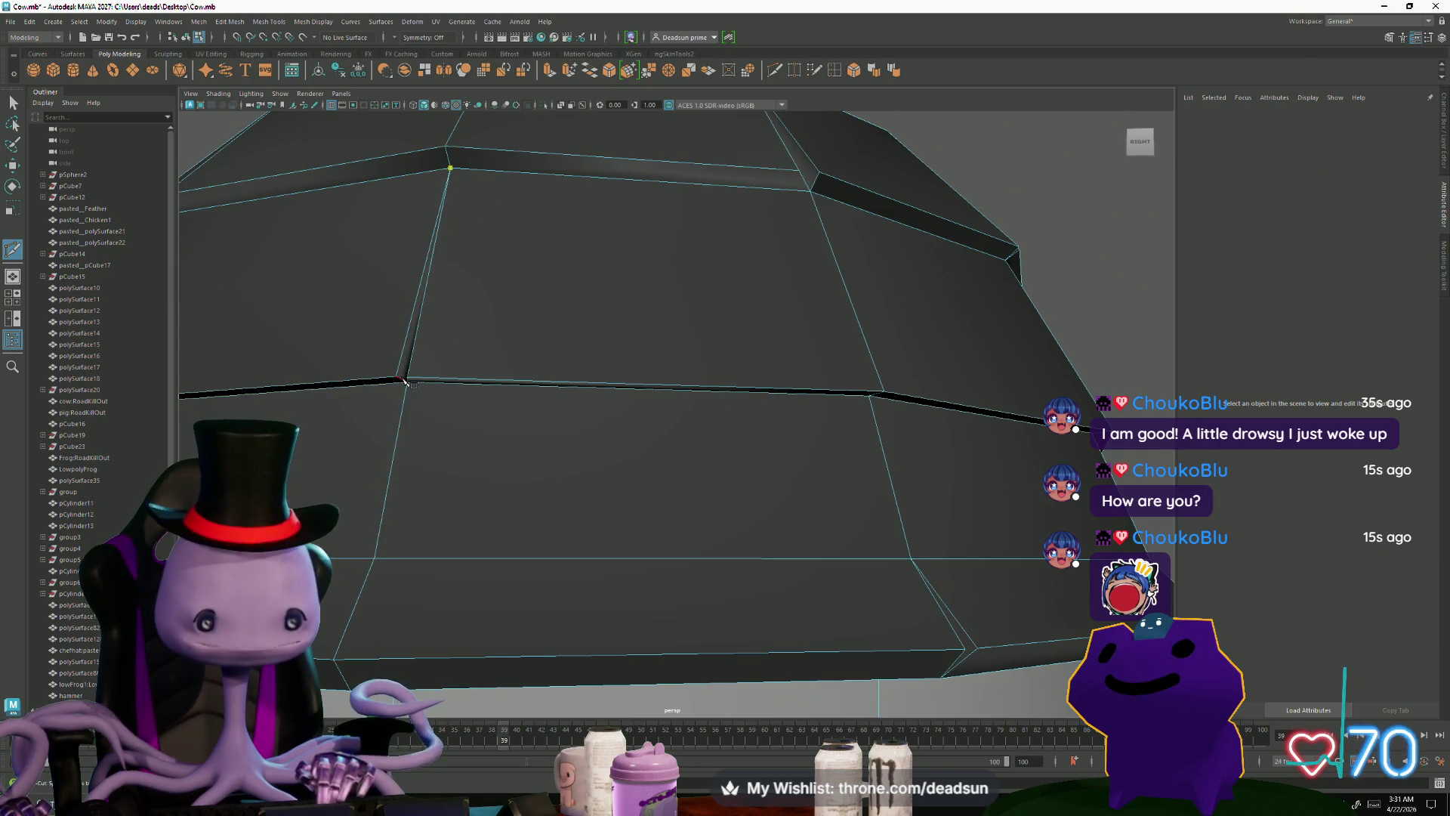
pyautogui.scroll(-5, 508, 463)
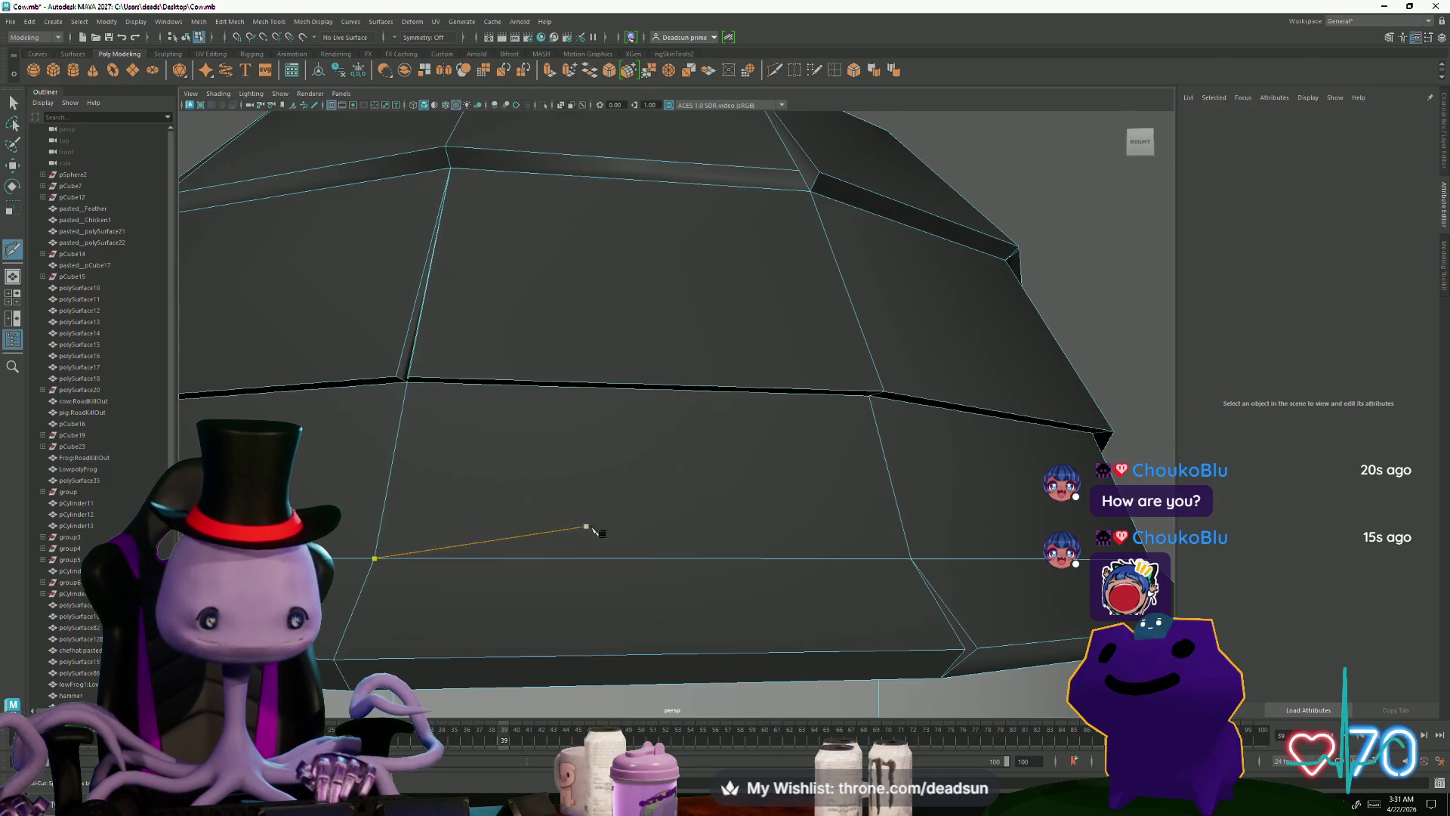
pyautogui.press('Return')
# Step: Cut another vertical edge down a seam near the dome's side opening
pyautogui.keyDown('alt'); pyautogui.moveTo(420, 515); pyautogui.dragTo(602, 513); pyautogui.keyUp('alt')
pyautogui.moveTo(559, 566)
pyautogui.keyDown('alt'); pyautogui.mouseDown()
pyautogui.moveTo(582, 567)
pyautogui.moveTo(558, 568)
pyautogui.mouseUp(); pyautogui.keyUp('alt')
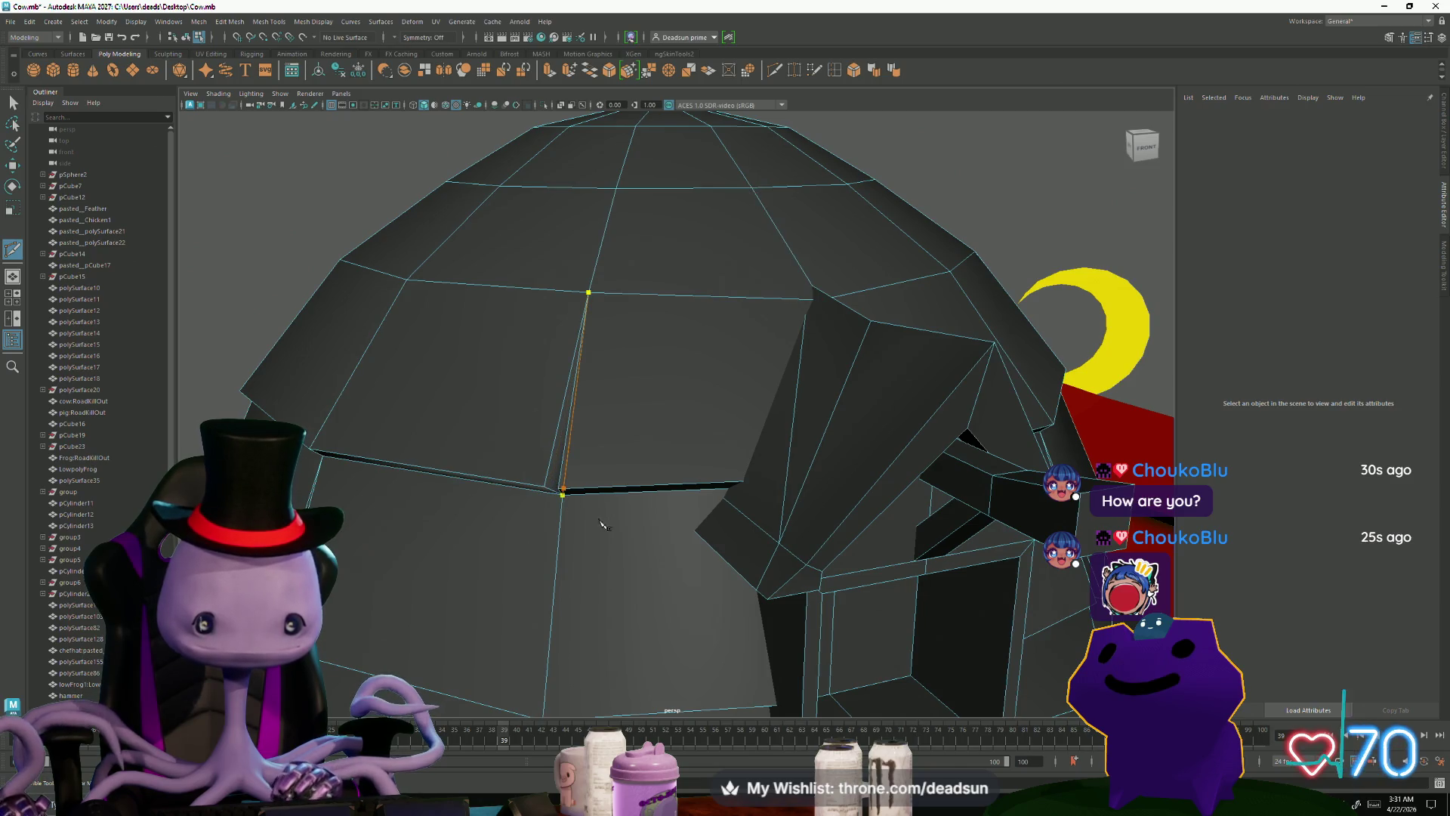
pyautogui.moveTo(591, 612)
pyautogui.keyDown('alt'); pyautogui.mouseDown()
pyautogui.moveTo(557, 605)
pyautogui.moveTo(695, 625)
pyautogui.moveTo(886, 614)
pyautogui.moveTo(728, 599)
pyautogui.mouseUp(); pyautogui.keyUp('alt')
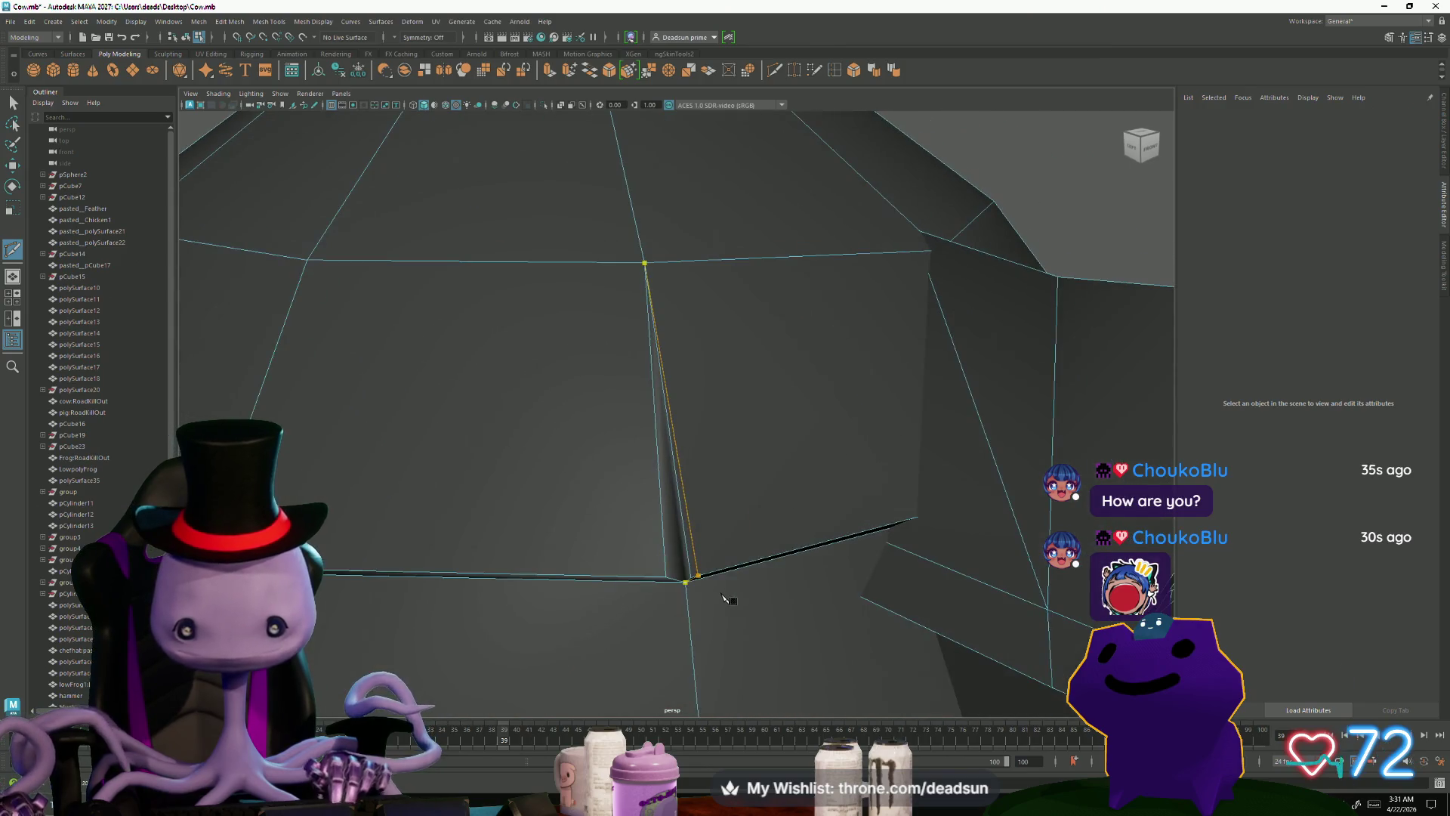
pyautogui.click(646, 278)
pyautogui.click(677, 580)
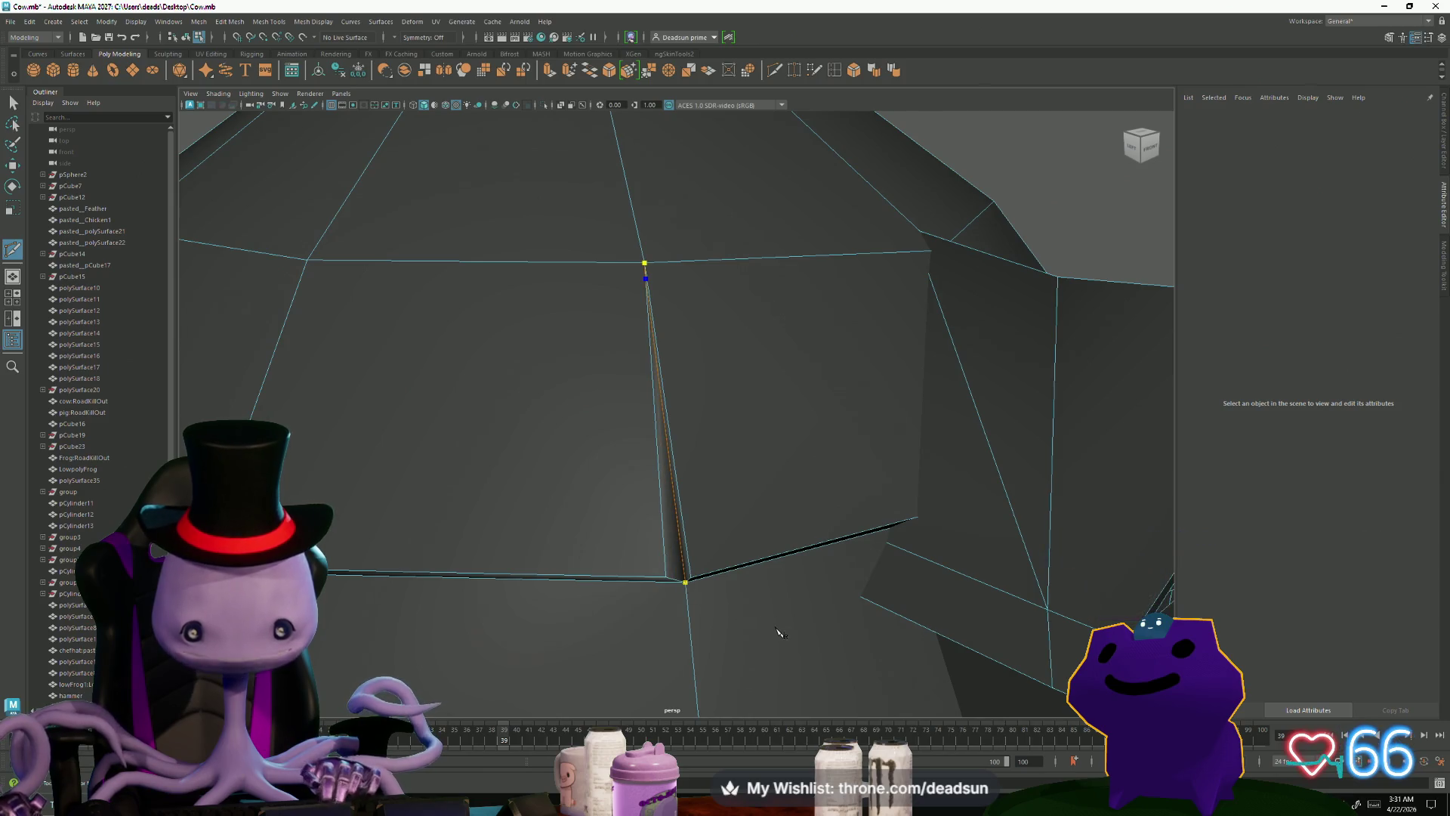
pyautogui.moveTo(421, 618)
pyautogui.keyDown('alt'); pyautogui.mouseDown()
pyautogui.moveTo(528, 575)
pyautogui.moveTo(592, 508)
pyautogui.moveTo(641, 499)
pyautogui.mouseUp(); pyautogui.keyUp('alt')
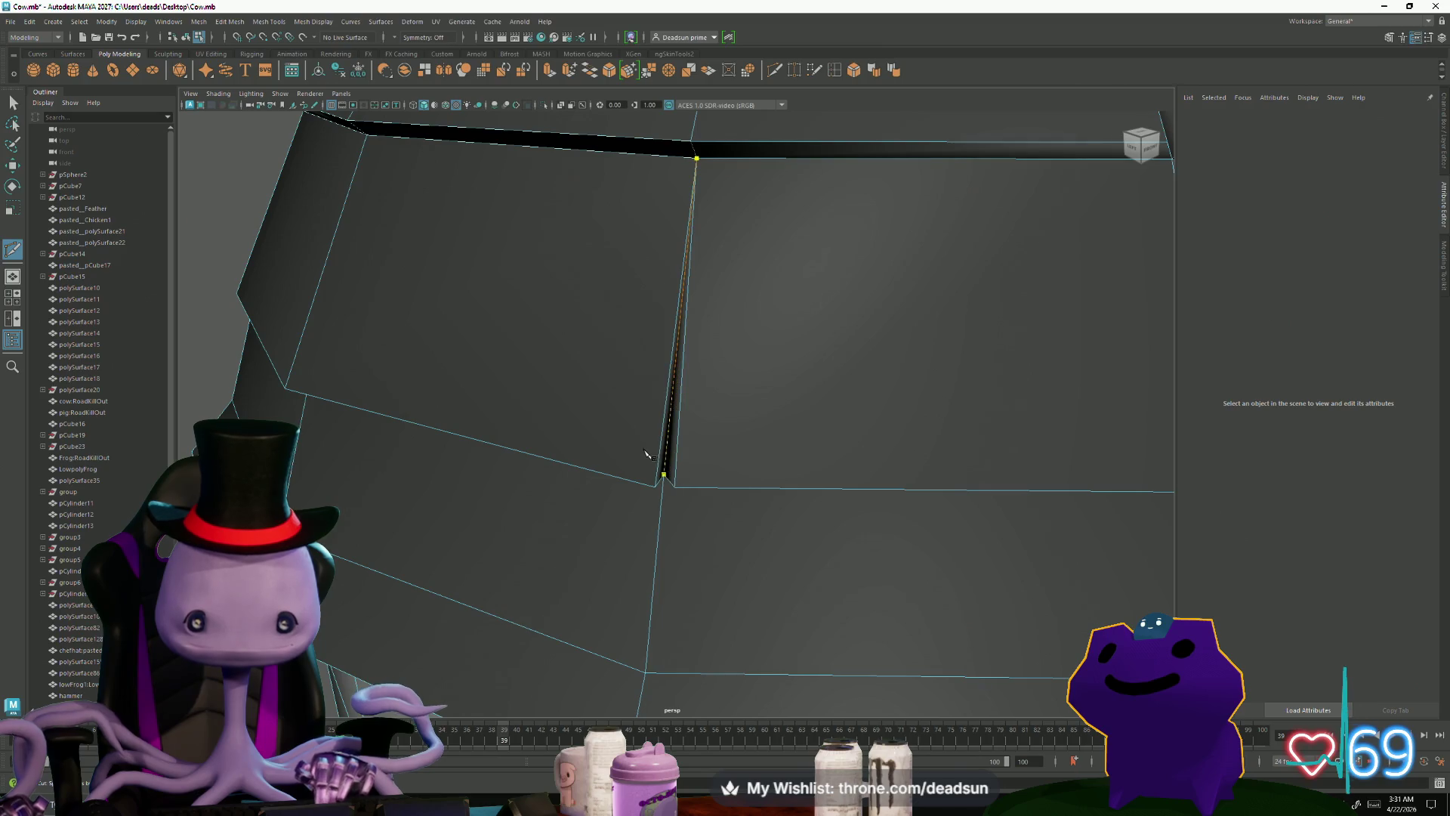
pyautogui.scroll(-5, 719, 592)
pyautogui.keyDown('alt'); pyautogui.moveTo(718, 592); pyautogui.dragTo(611, 580); pyautogui.keyUp('alt')
pyautogui.scroll(8, 610, 582)
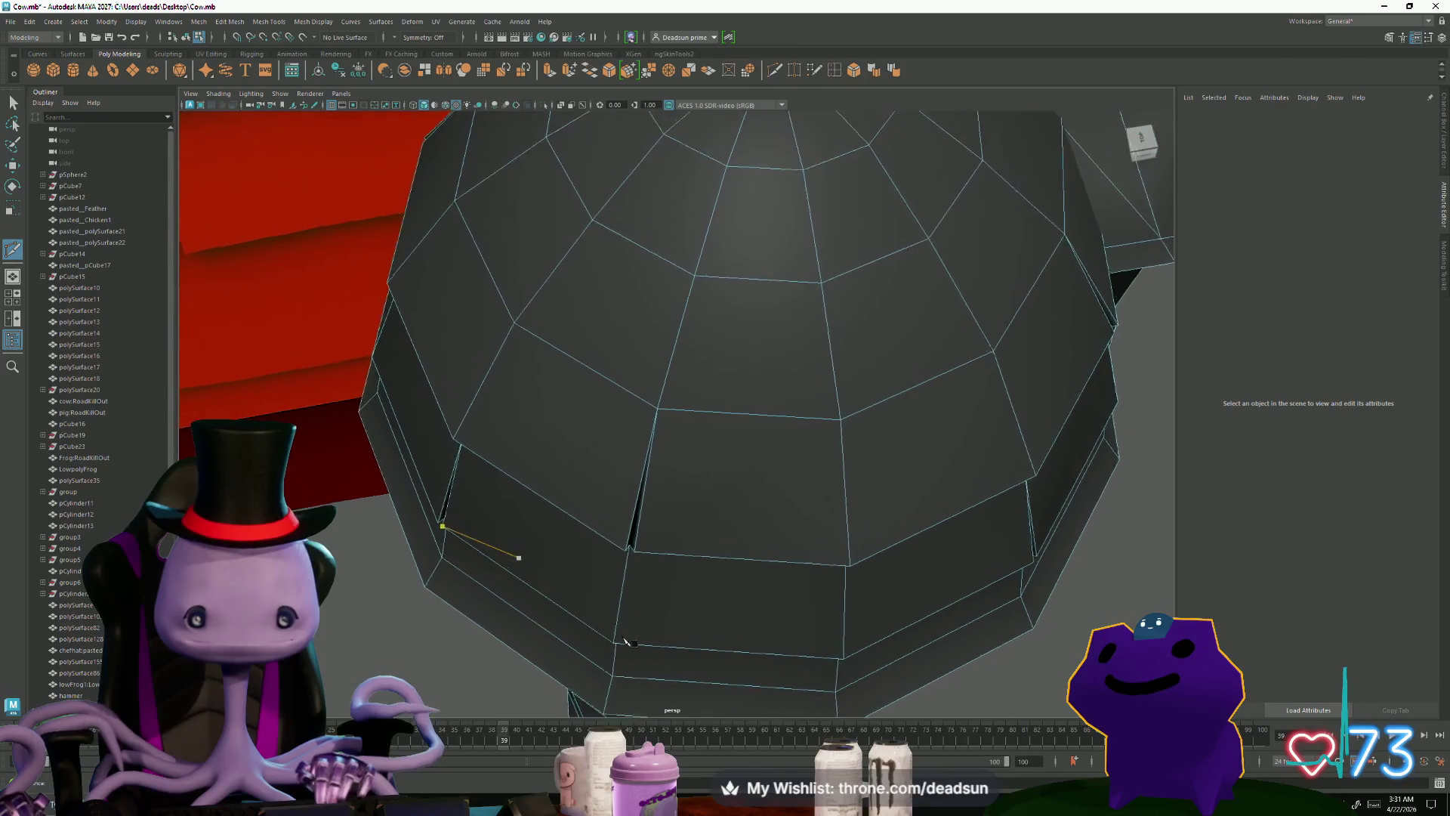
# Step: Cut a further edge between lower-left shingle vertices, checking it from several angles
pyautogui.click(534, 636)
pyautogui.scroll(3, 597, 609)
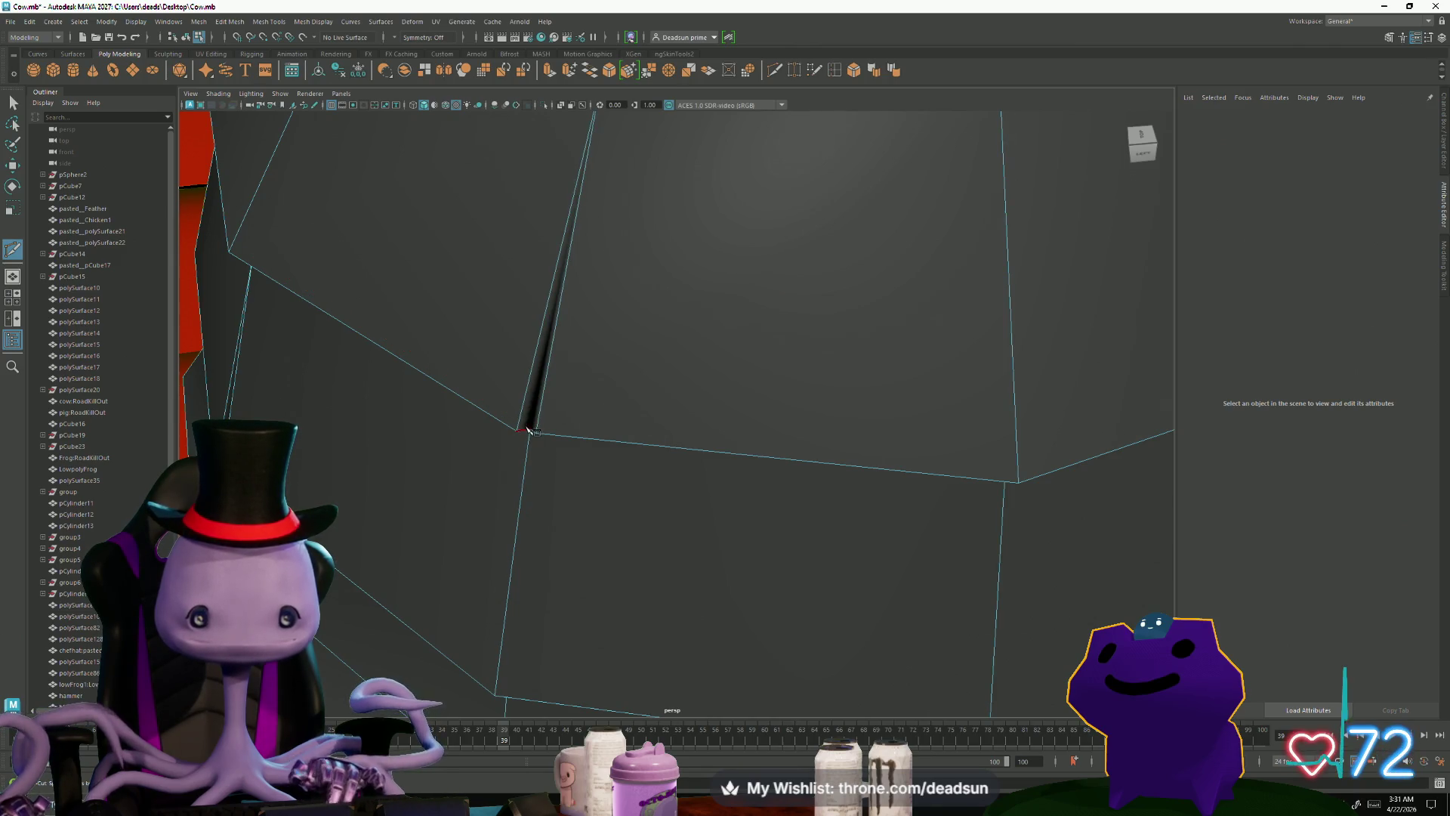
pyautogui.click(494, 694)
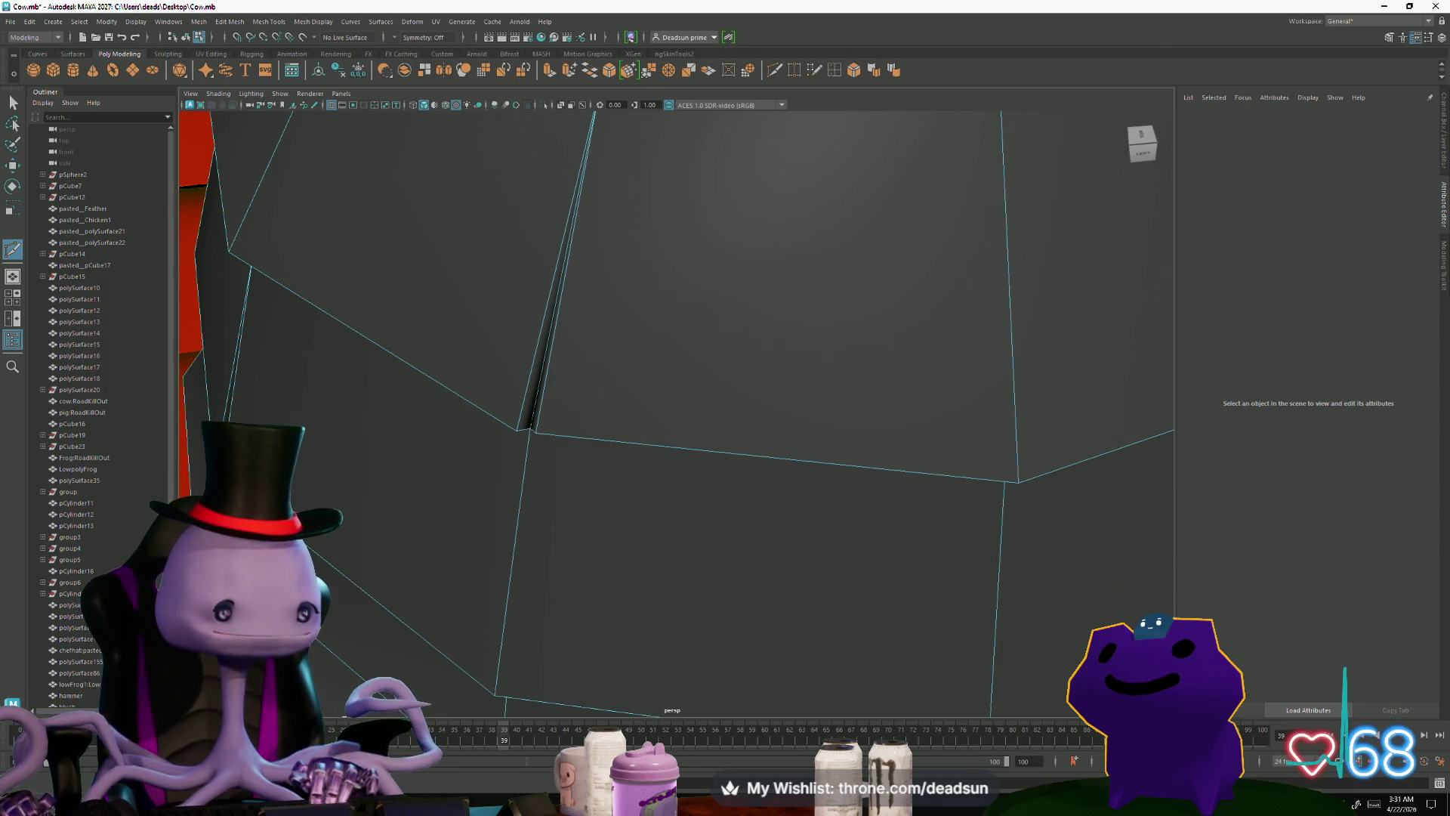
pyautogui.scroll(-10, 581, 610)
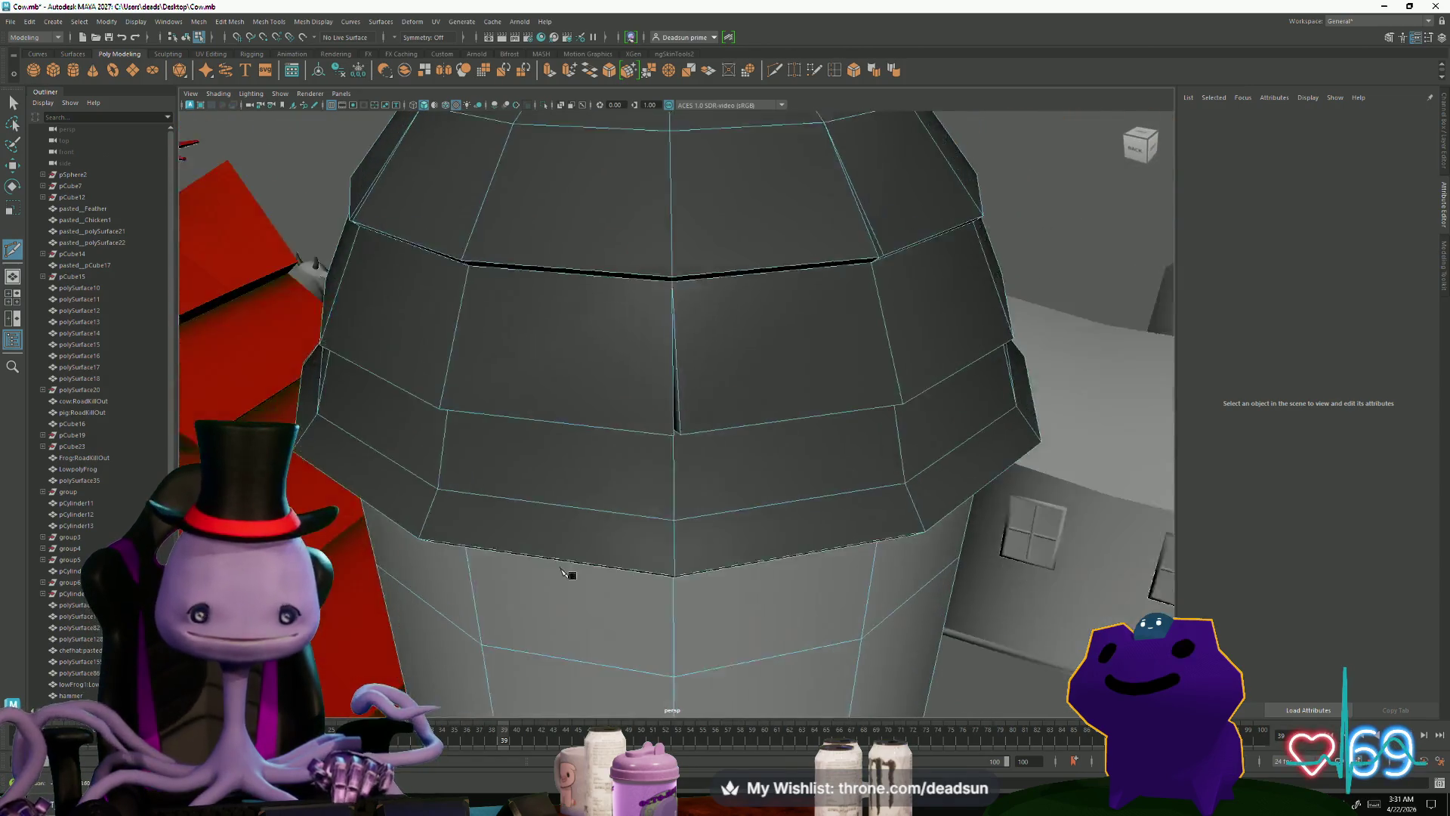
pyautogui.scroll(10, 581, 610)
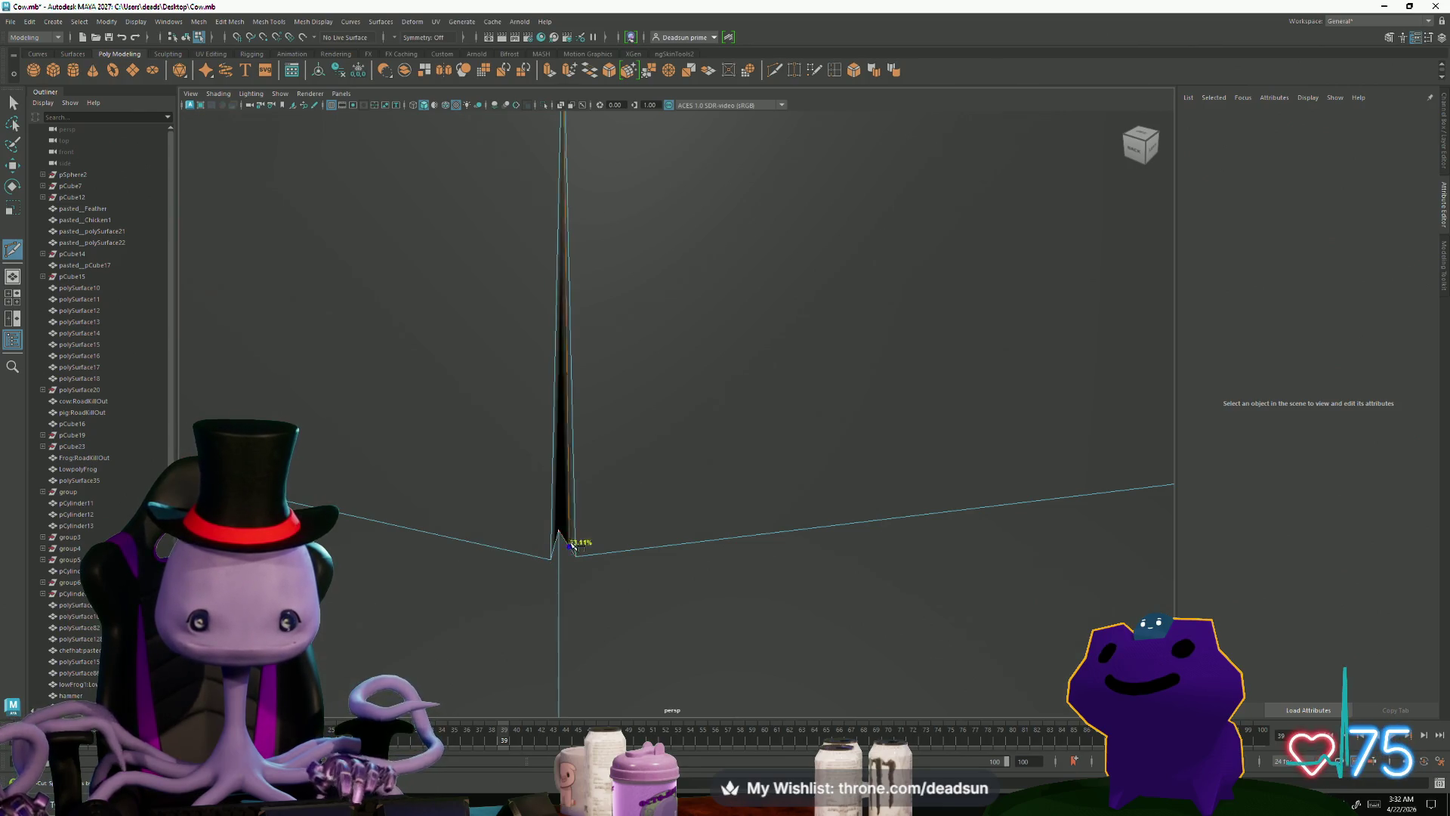
pyautogui.scroll(-3, 627, 645)
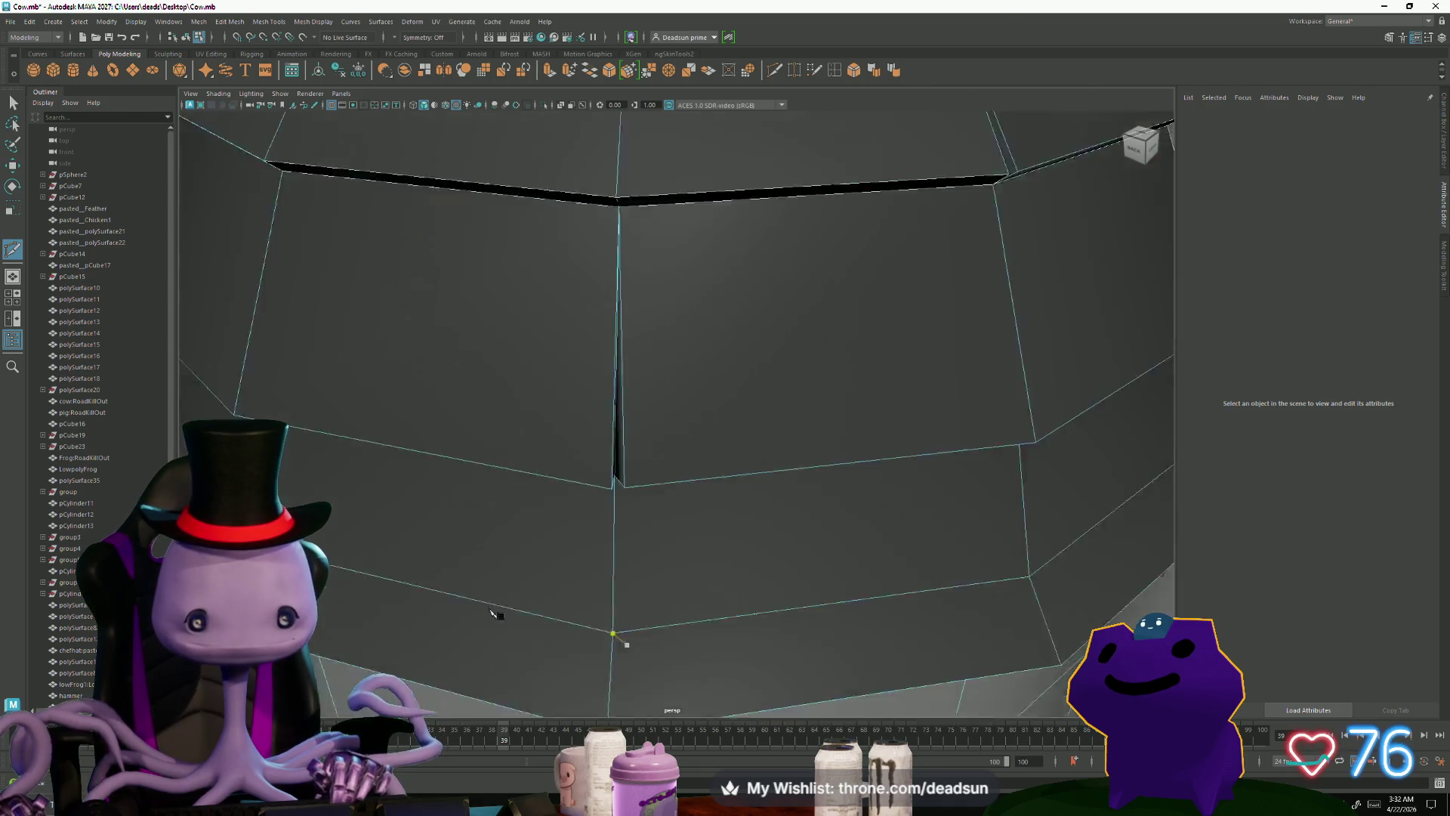
pyautogui.scroll(-5, 627, 645)
pyautogui.moveTo(627, 644)
pyautogui.keyDown('alt'); pyautogui.mouseDown()
pyautogui.moveTo(516, 537)
pyautogui.moveTo(525, 492)
pyautogui.moveTo(541, 496)
pyautogui.moveTo(534, 550)
pyautogui.moveTo(550, 586)
pyautogui.mouseUp(); pyautogui.keyUp('alt')
pyautogui.scroll(5, 516, 538)
pyautogui.scroll(4, 602, 635)
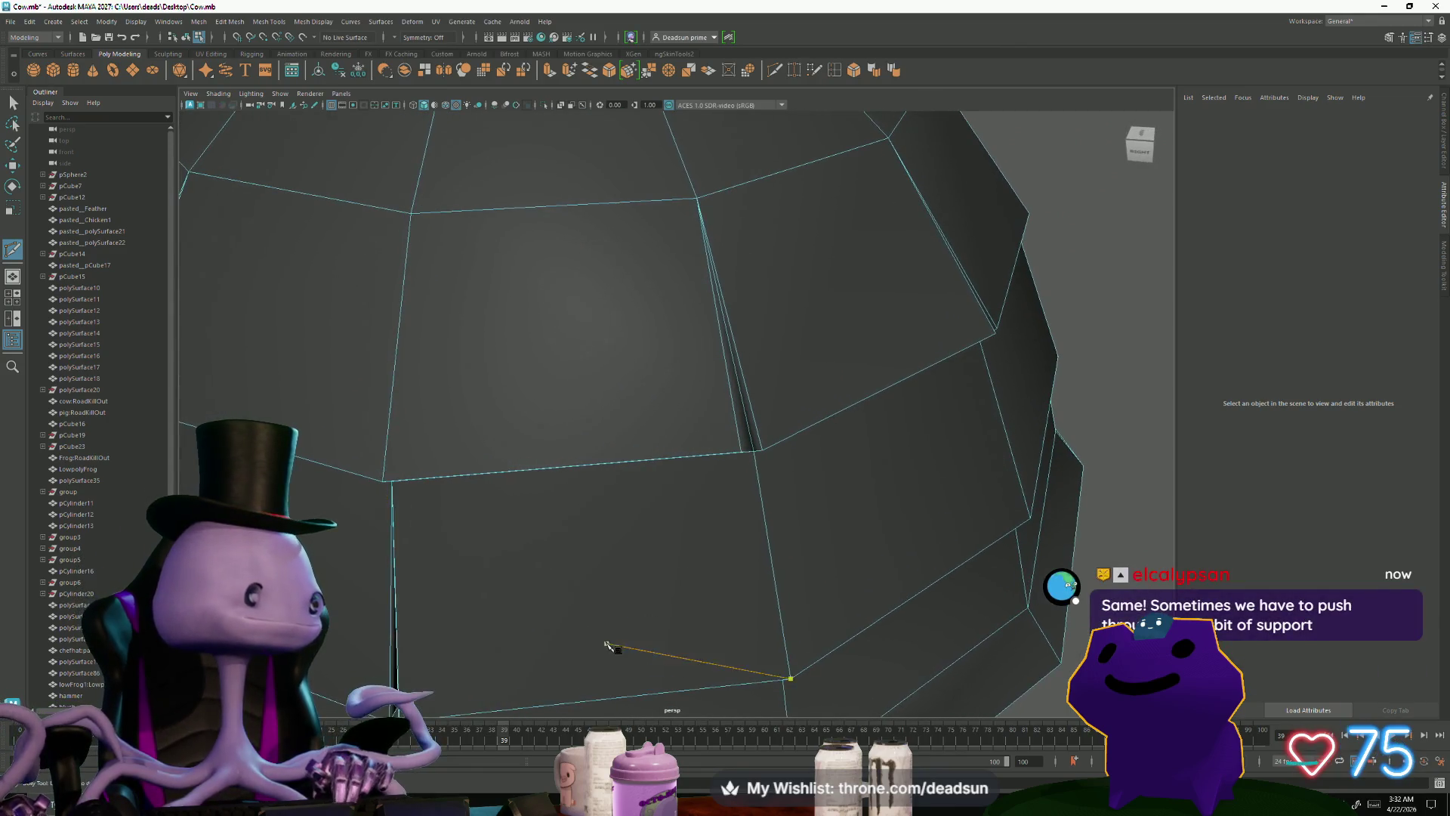
pyautogui.scroll(-4, 608, 646)
pyautogui.moveTo(602, 648)
pyautogui.keyDown('alt'); pyautogui.mouseDown()
pyautogui.moveTo(501, 625)
pyautogui.moveTo(484, 605)
pyautogui.mouseUp(); pyautogui.keyUp('alt')
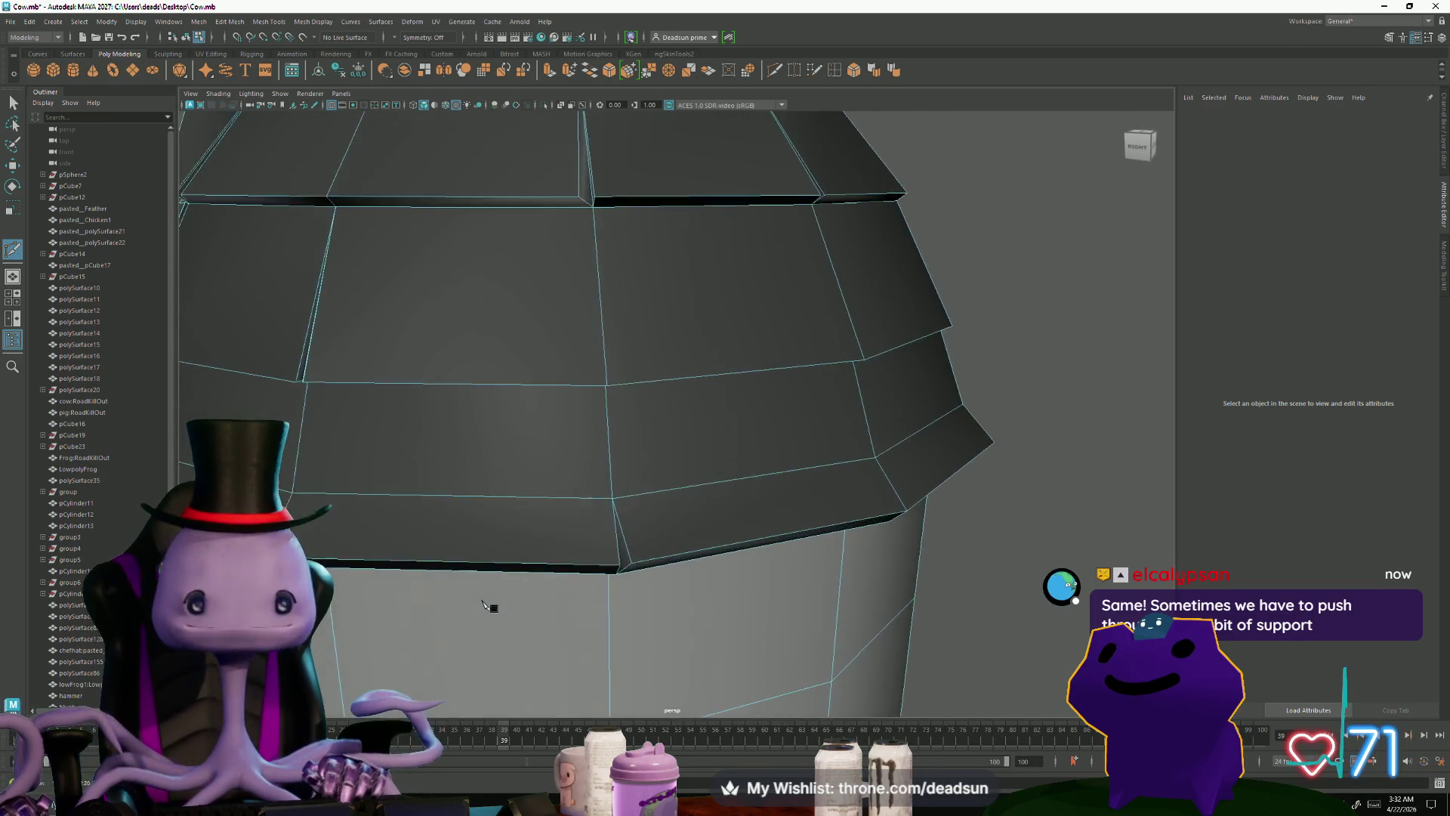
pyautogui.scroll(-3, 483, 605)
# Step: Switch component picking and ready the Move tool on the lower seam's vertex
pyautogui.moveTo(430, 271)
pyautogui.mouseDown(button='right')
pyautogui.moveTo(414, 230)
pyautogui.moveTo(377, 271)
pyautogui.mouseUp(button='right')
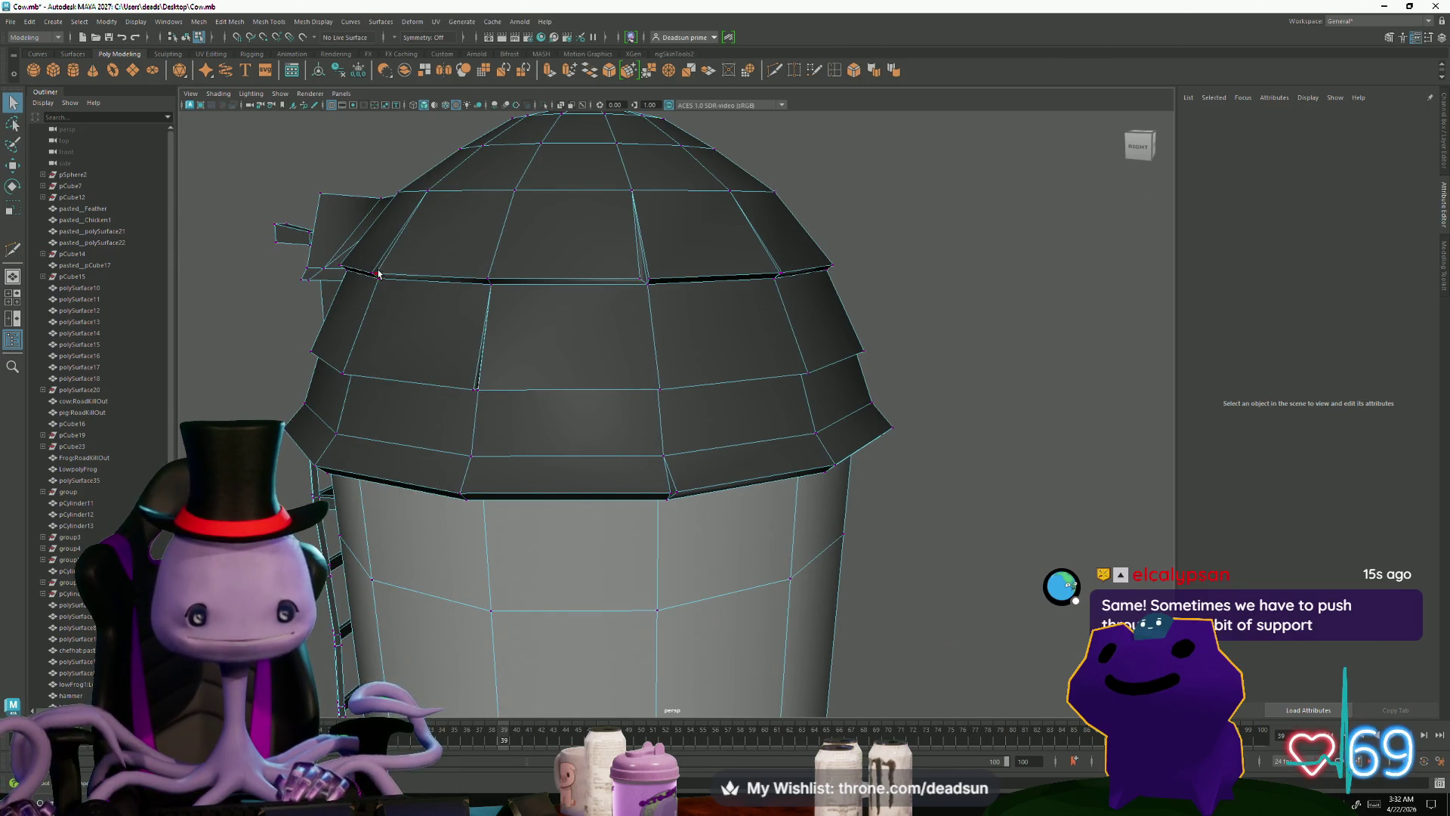
pyautogui.scroll(5, 408, 485)
pyautogui.moveTo(415, 486)
pyautogui.keyDown('alt'); pyautogui.mouseDown()
pyautogui.moveTo(502, 473)
pyautogui.moveTo(551, 528)
pyautogui.moveTo(644, 503)
pyautogui.moveTo(528, 518)
pyautogui.mouseUp(); pyautogui.keyUp('alt')
pyautogui.press('w')
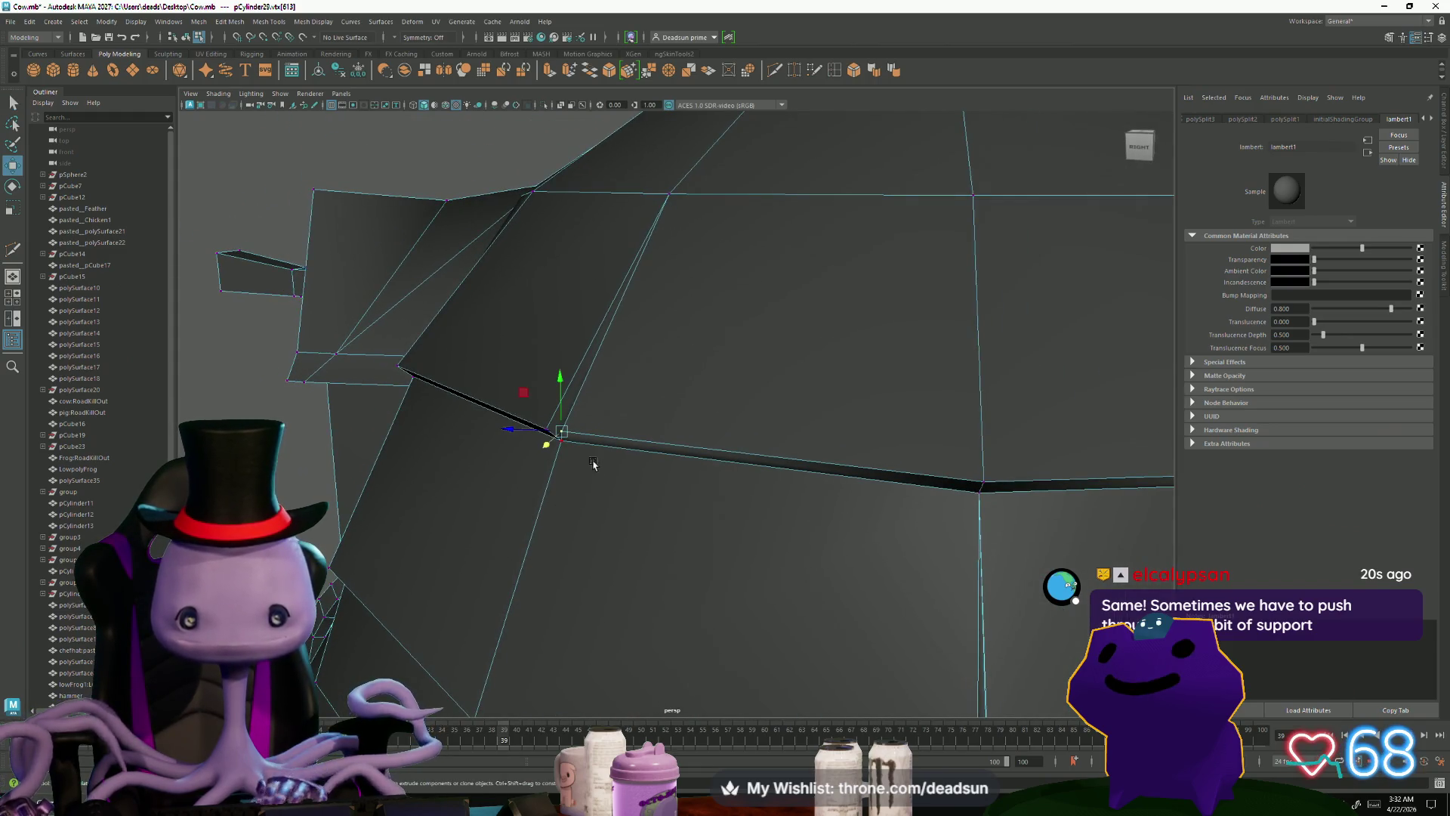
pyautogui.moveTo(565, 435)
pyautogui.mouseDown()
pyautogui.moveTo(495, 524)
pyautogui.moveTo(567, 578)
pyautogui.moveTo(479, 582)
pyautogui.moveTo(491, 638)
pyautogui.moveTo(559, 589)
pyautogui.moveTo(514, 557)
pyautogui.mouseUp()
pyautogui.click(498, 624)
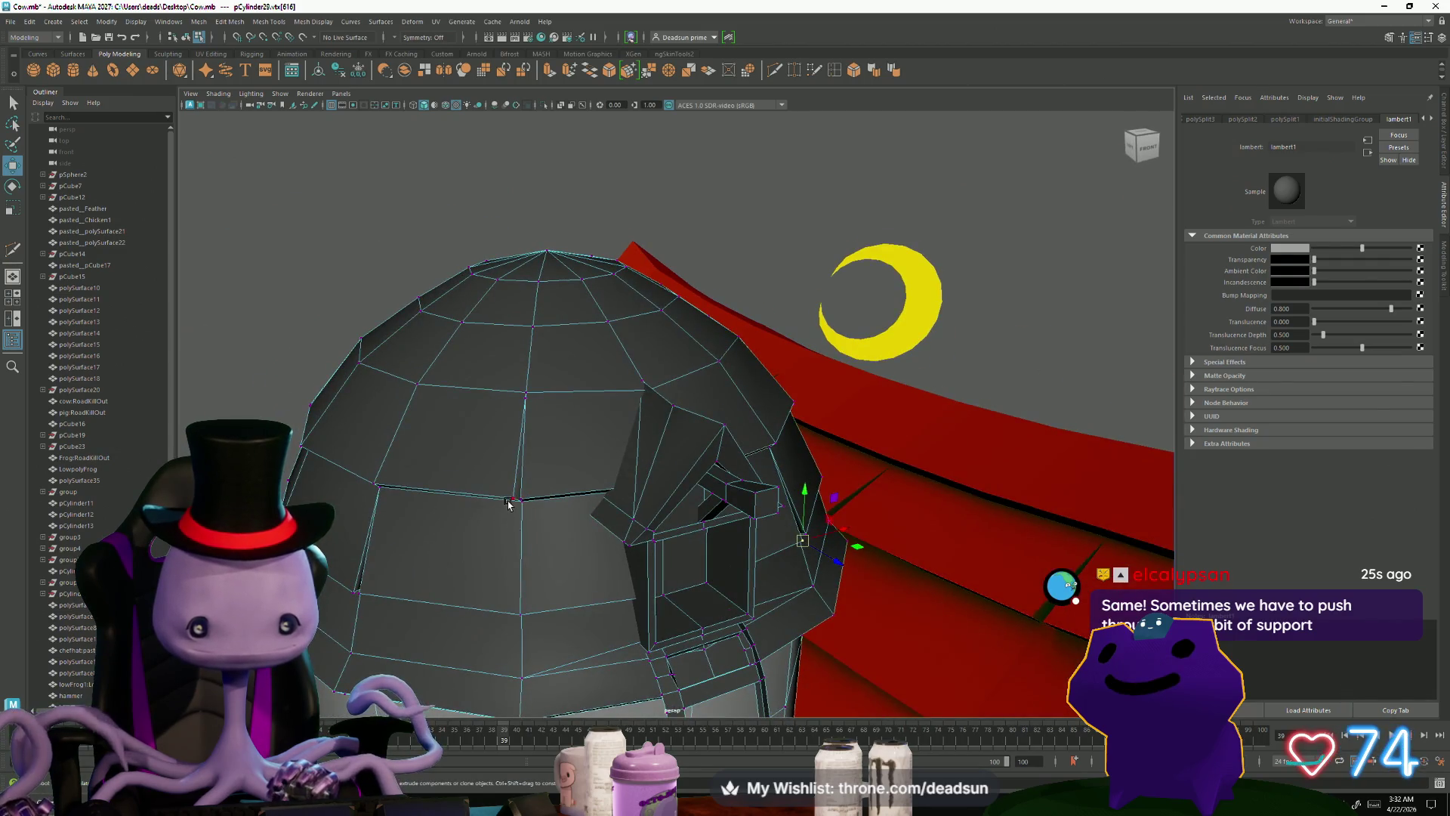
pyautogui.keyDown('alt'); pyautogui.moveTo(510, 515); pyautogui.dragTo(495, 596); pyautogui.keyUp('alt')
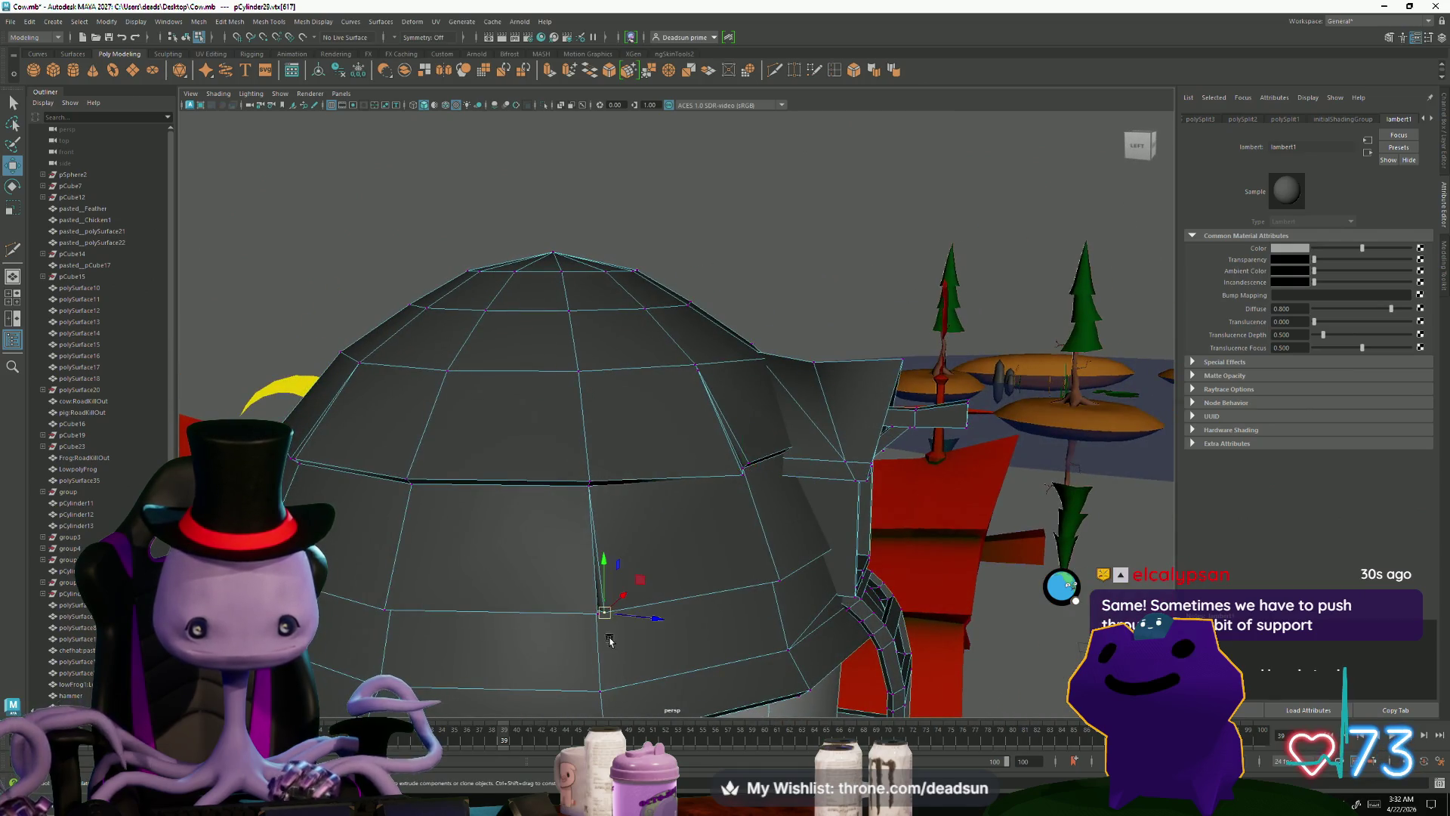
pyautogui.moveTo(606, 619)
pyautogui.keyDown('alt'); pyautogui.mouseDown()
pyautogui.moveTo(466, 604)
pyautogui.moveTo(506, 604)
pyautogui.mouseUp(); pyautogui.keyUp('alt')
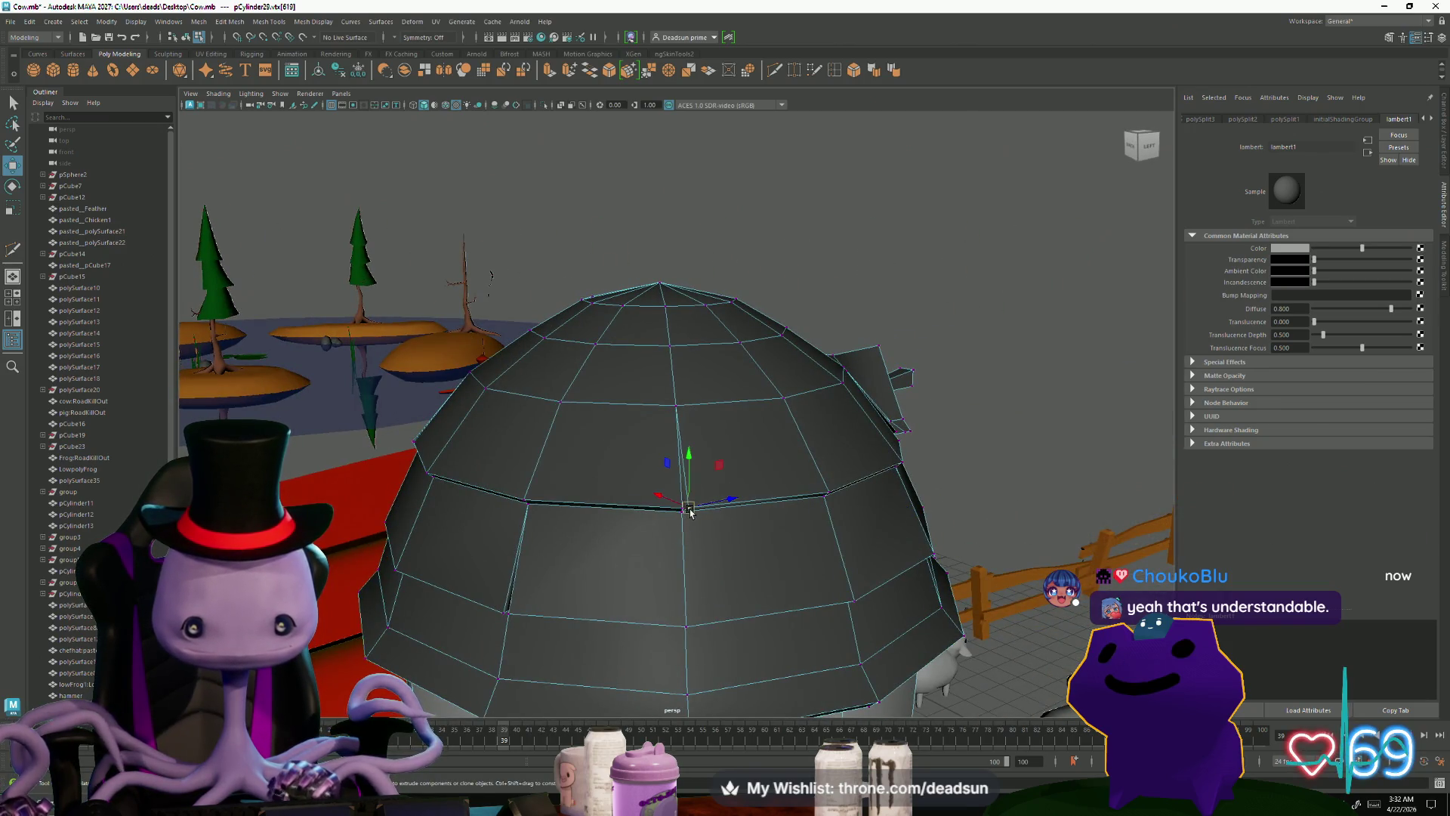
pyautogui.moveTo(689, 521)
pyautogui.keyDown('alt'); pyautogui.mouseDown()
pyautogui.moveTo(1013, 465)
pyautogui.moveTo(940, 479)
pyautogui.moveTo(720, 640)
pyautogui.moveTo(453, 511)
pyautogui.mouseUp(); pyautogui.keyUp('alt')
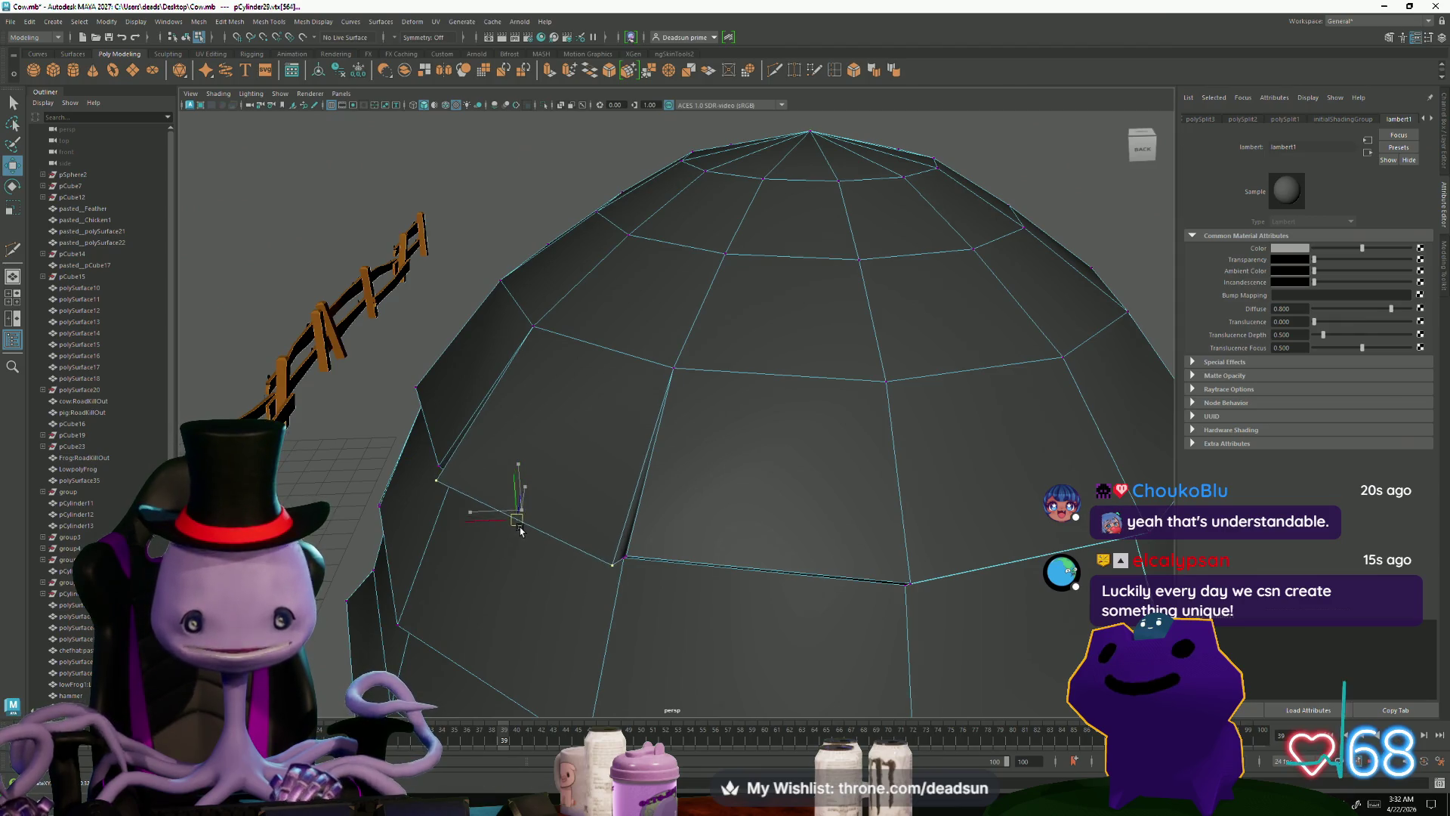
pyautogui.scroll(-3, 520, 531)
pyautogui.keyDown('alt'); pyautogui.moveTo(520, 532); pyautogui.dragTo(605, 611); pyautogui.keyUp('alt')
pyautogui.scroll(3, 624, 625)
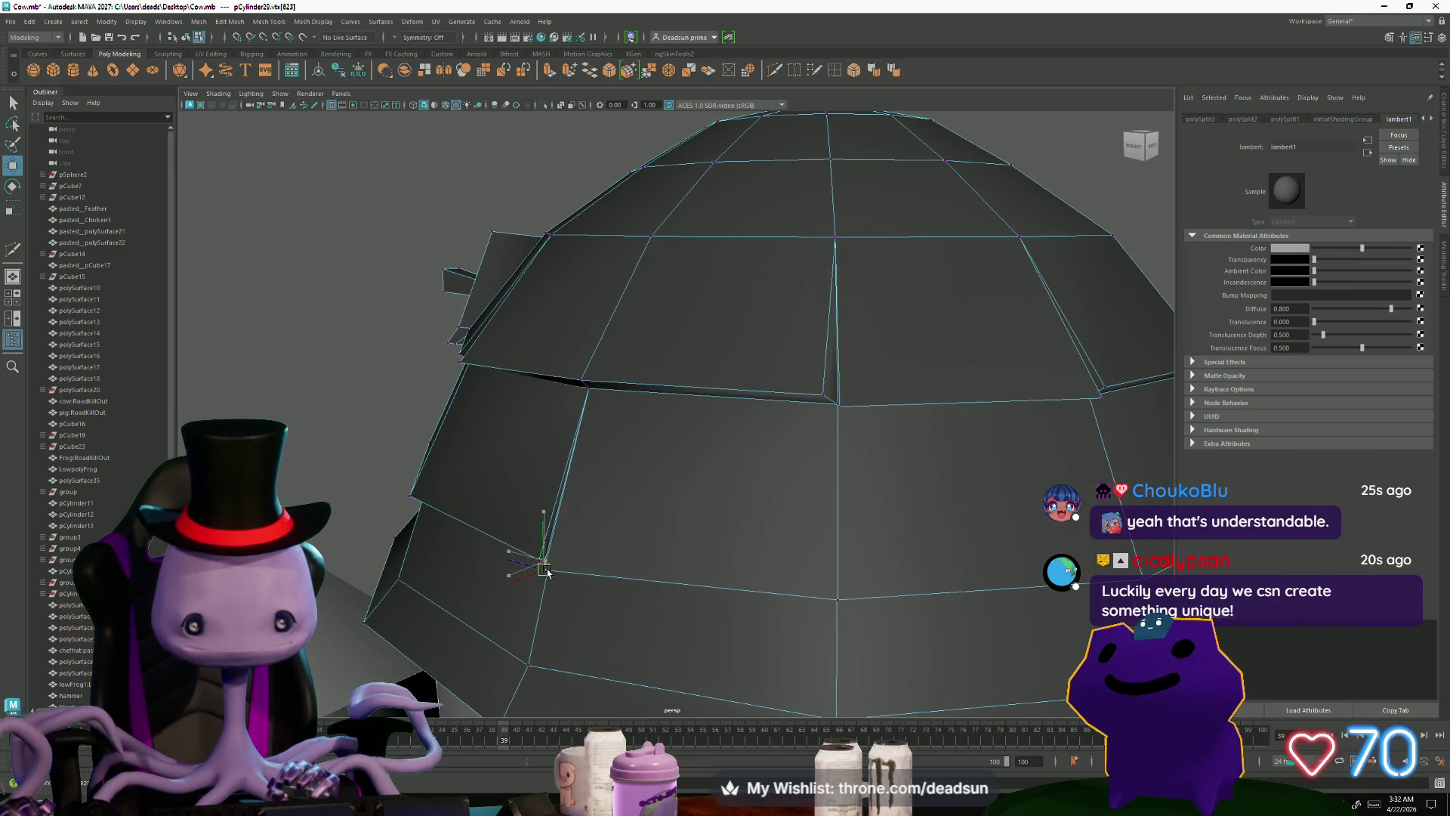
pyautogui.scroll(-3, 552, 579)
pyautogui.keyDown('alt'); pyautogui.moveTo(552, 579); pyautogui.dragTo(572, 618); pyautogui.keyUp('alt')
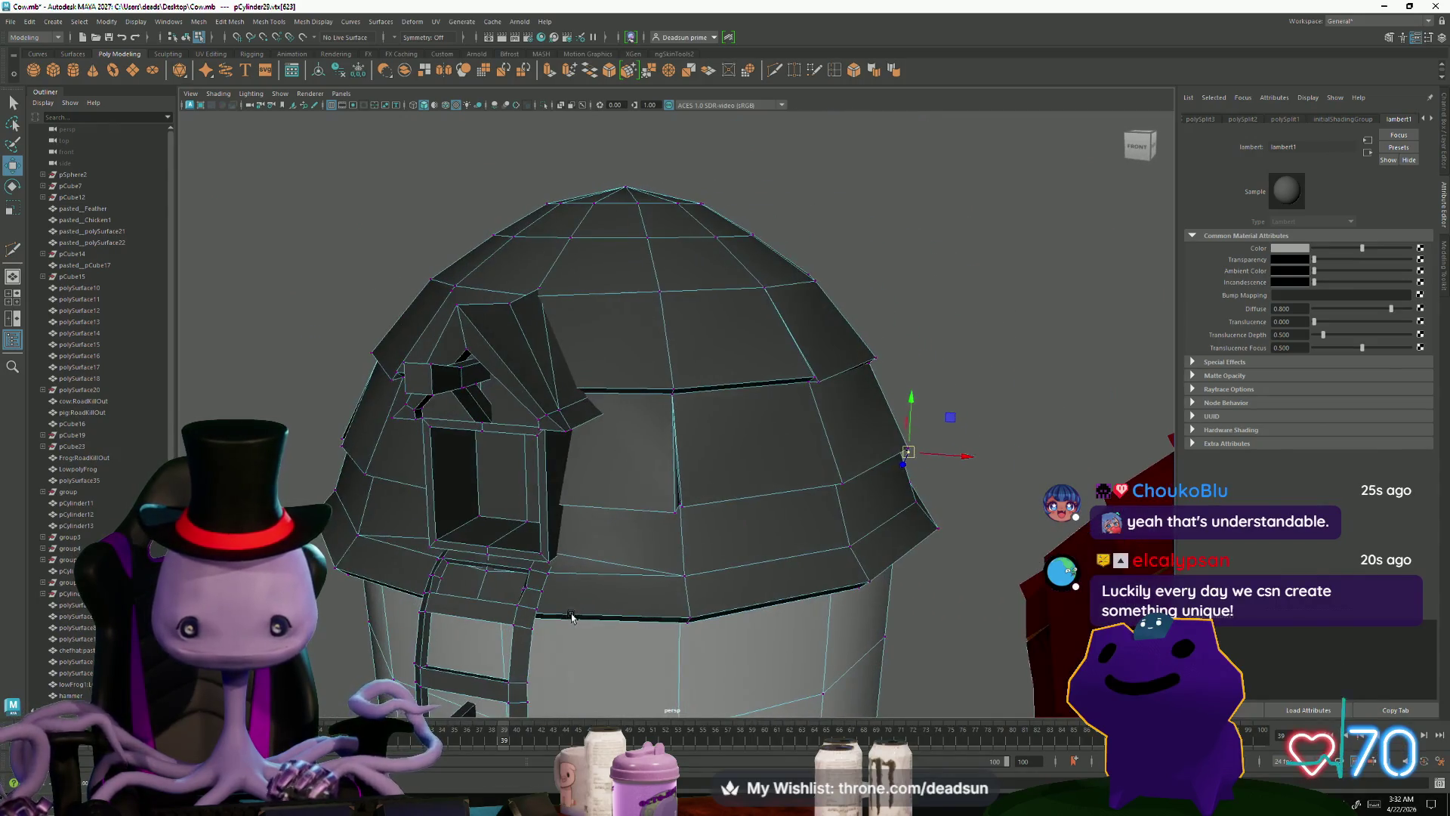
pyautogui.click(843, 486)
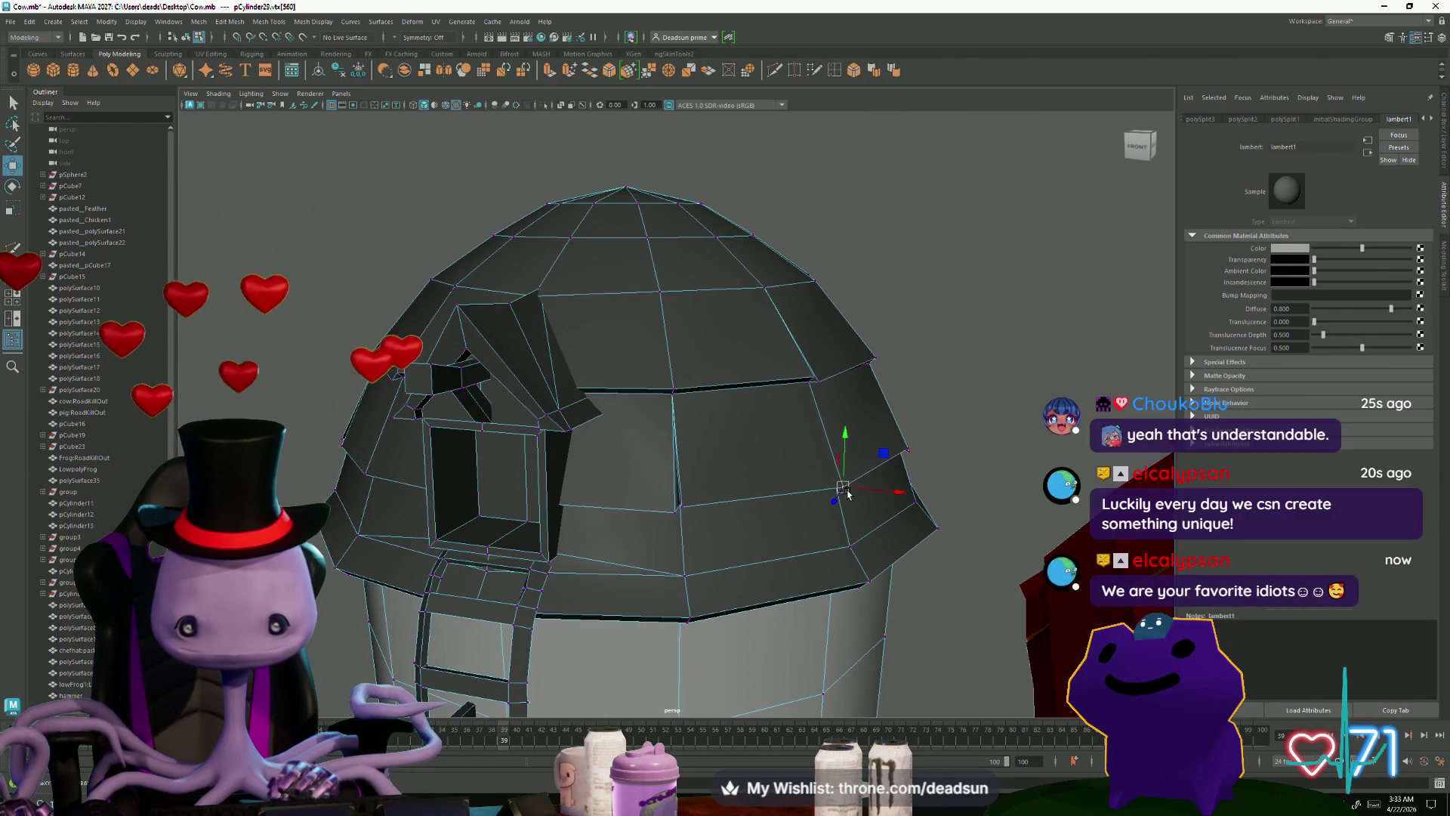
pyautogui.scroll(-3, 843, 488)
pyautogui.moveTo(843, 488)
pyautogui.keyDown('alt'); pyautogui.mouseDown()
pyautogui.moveTo(694, 608)
pyautogui.moveTo(701, 657)
pyautogui.moveTo(635, 599)
pyautogui.mouseUp(); pyautogui.keyUp('alt')
pyautogui.scroll(-2, 694, 608)
pyautogui.scroll(3, 700, 663)
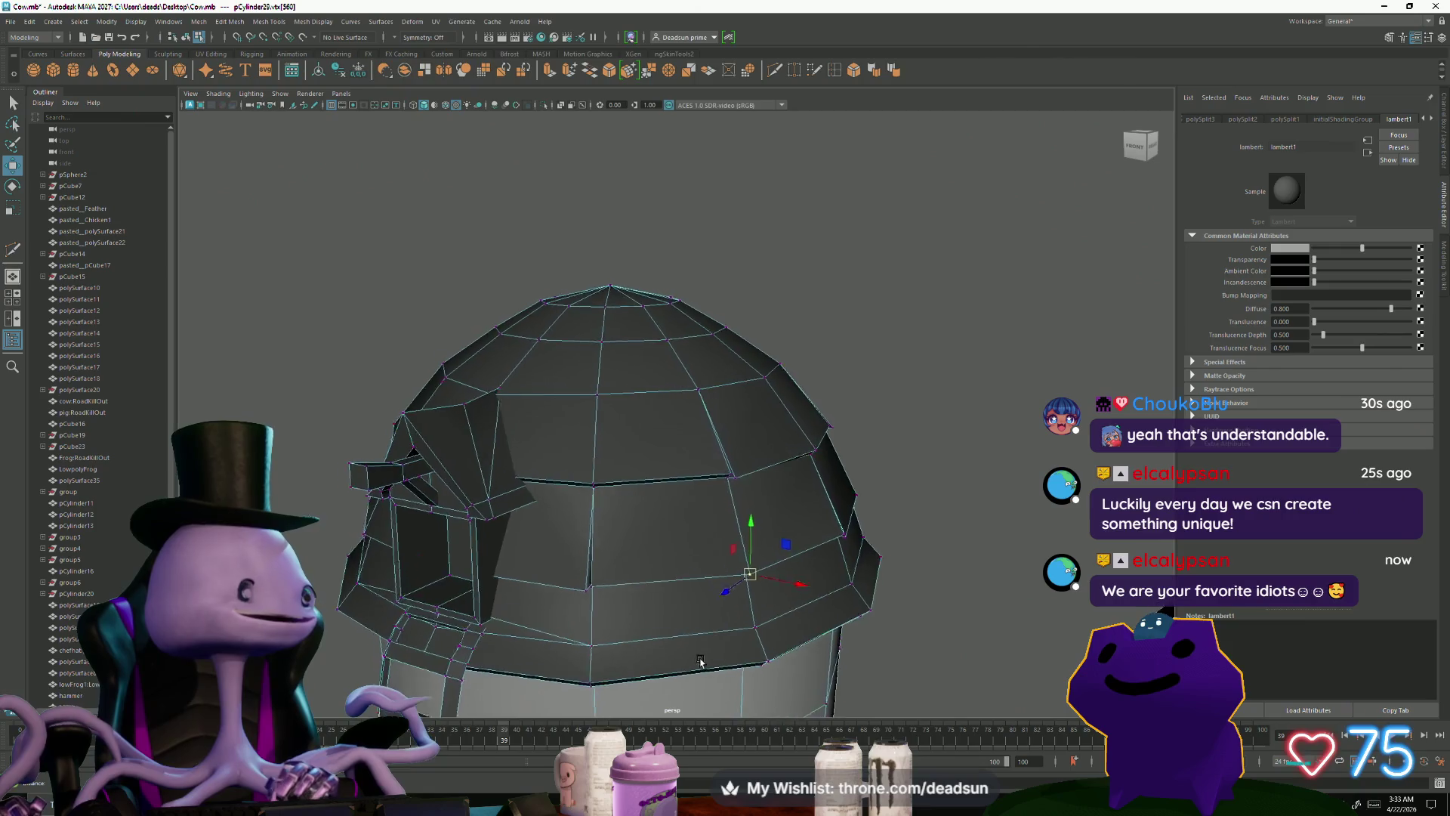
pyautogui.scroll(-2, 700, 663)
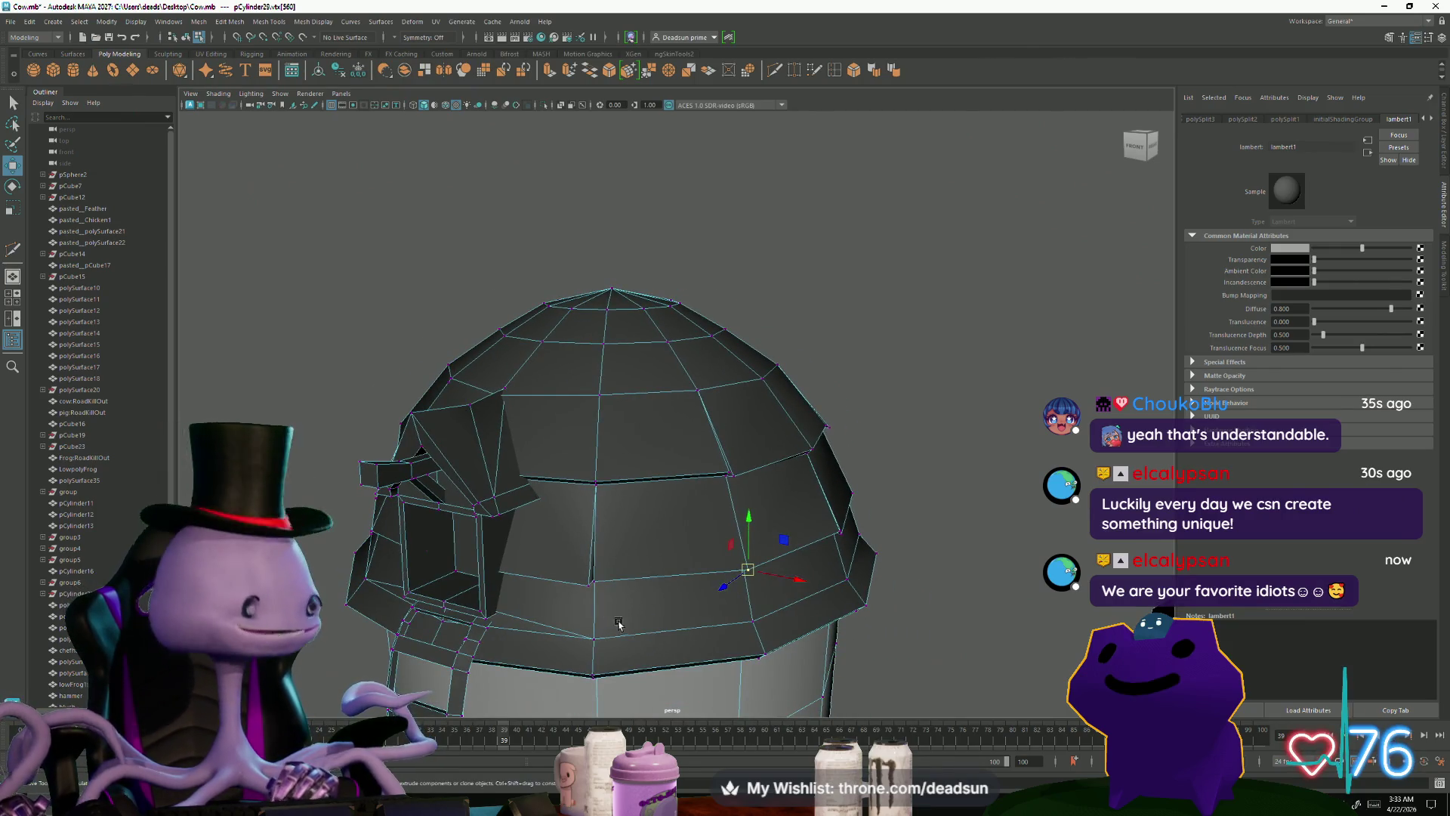
pyautogui.keyDown('alt'); pyautogui.moveTo(631, 620); pyautogui.dragTo(628, 508); pyautogui.keyUp('alt')
pyautogui.moveTo(667, 402); pyautogui.dragTo(702, 386, button='right')
pyautogui.click(771, 346)
pyautogui.moveTo(771, 346)
pyautogui.keyDown('alt'); pyautogui.mouseDown()
pyautogui.moveTo(453, 556)
pyautogui.moveTo(473, 606)
pyautogui.moveTo(420, 611)
pyautogui.moveTo(463, 586)
pyautogui.moveTo(592, 586)
pyautogui.mouseUp(); pyautogui.keyUp('alt')
pyautogui.scroll(5, 585, 584)
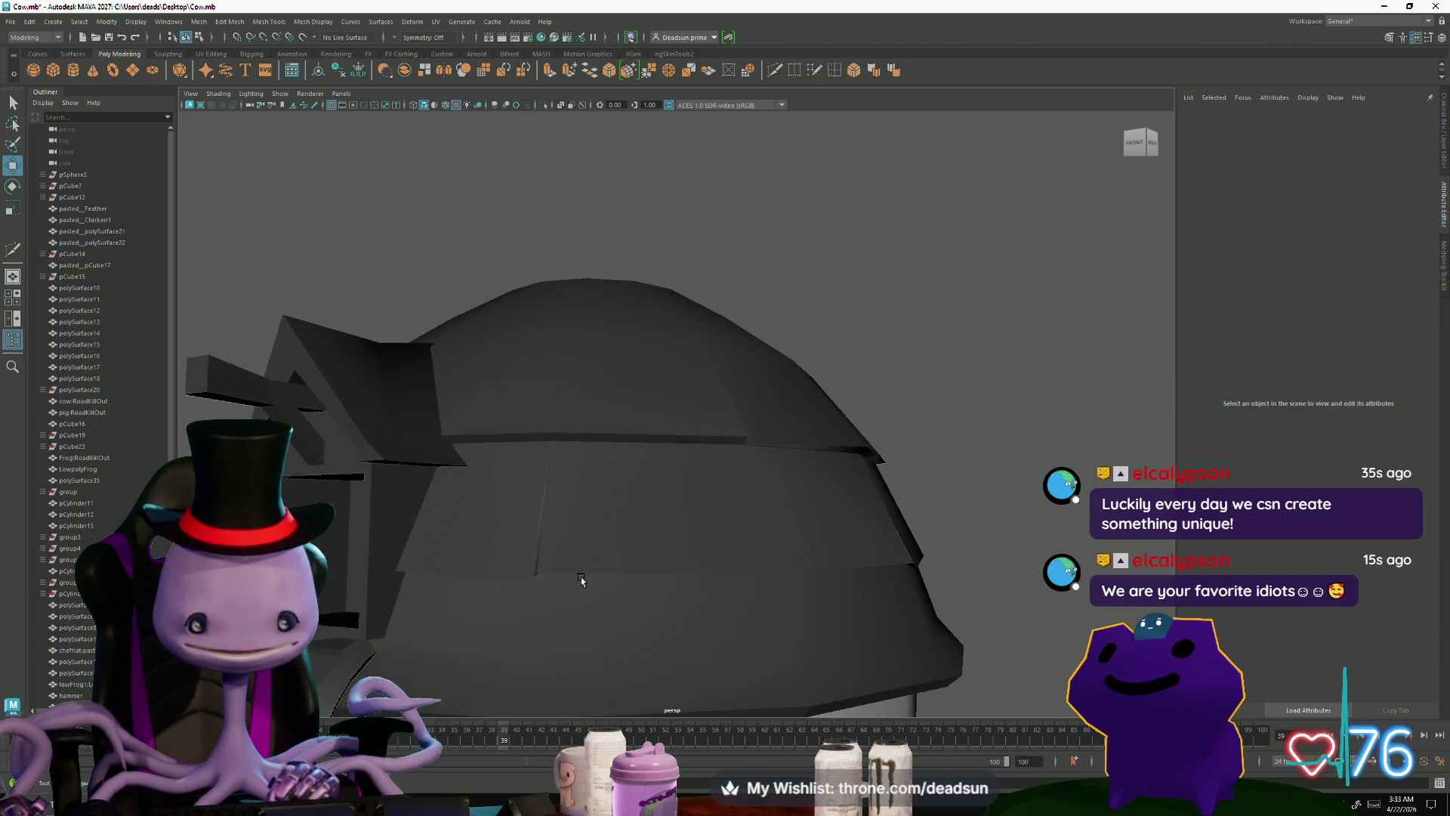
# Step: Put the dome in edge mode, select a shingle-row edge and orbit to the gapped corner
pyautogui.click(554, 567)
pyautogui.moveTo(552, 495); pyautogui.dragTo(473, 537, button='right')
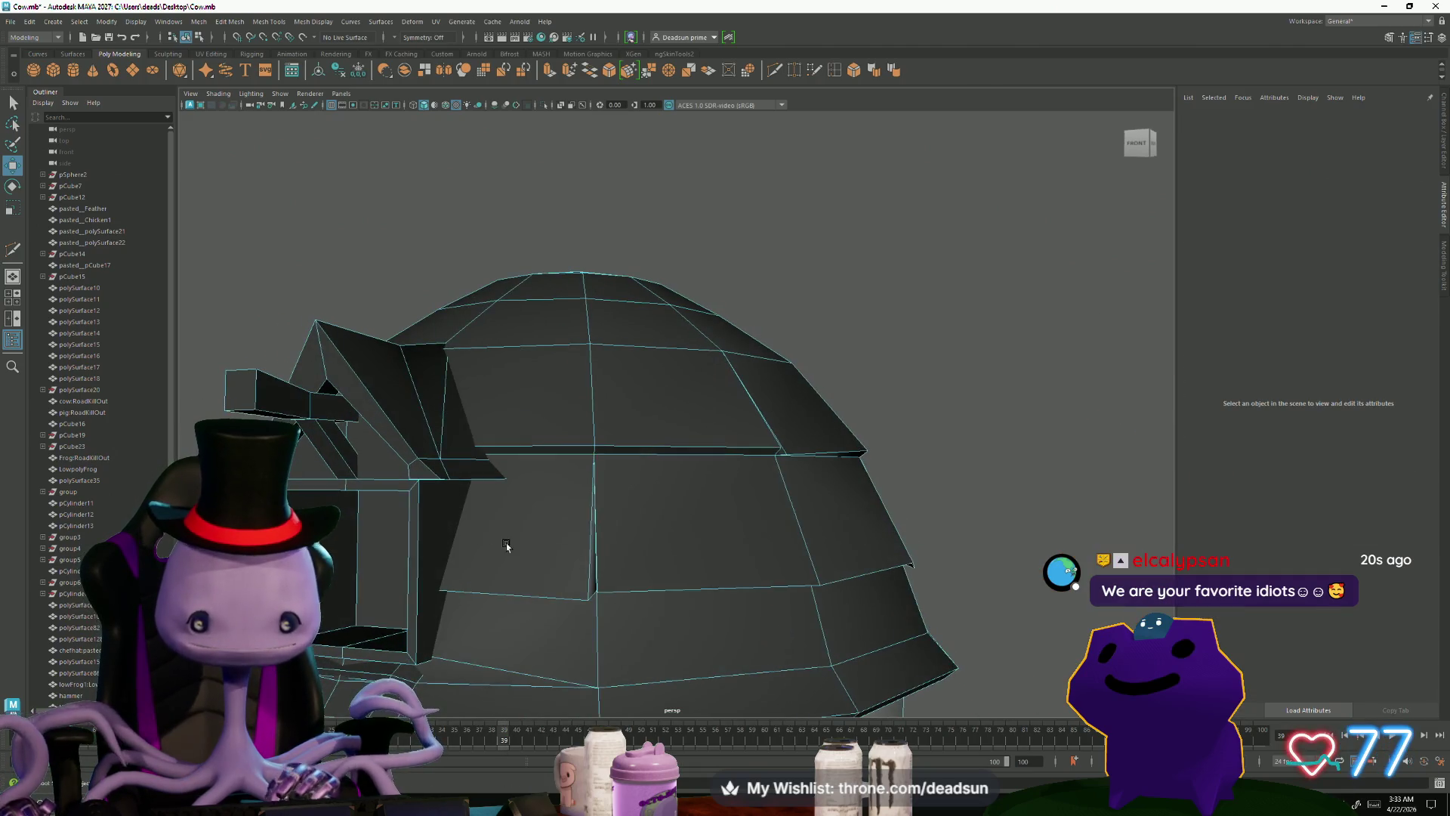
pyautogui.click(590, 579)
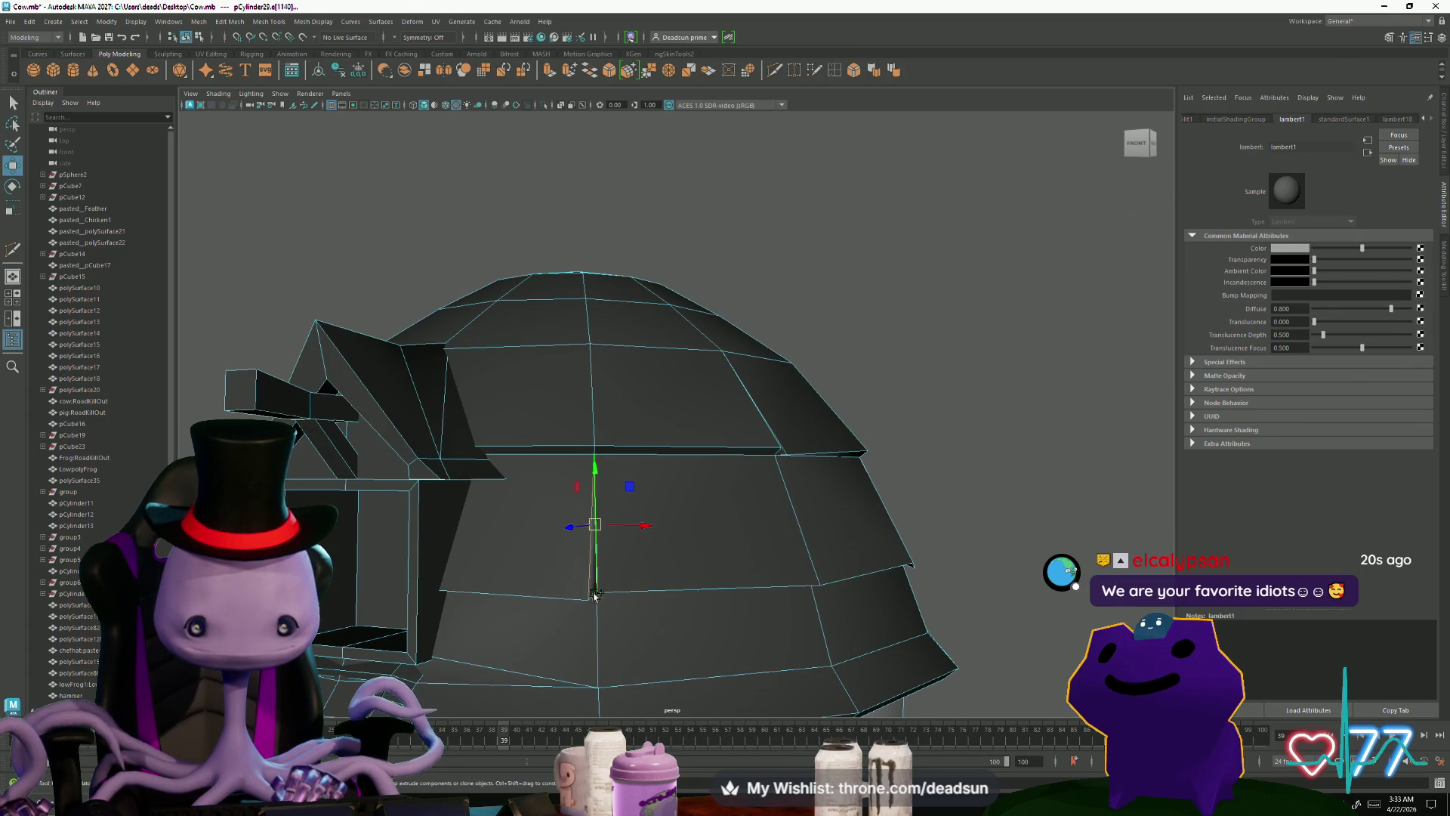
pyautogui.scroll(6, 595, 595)
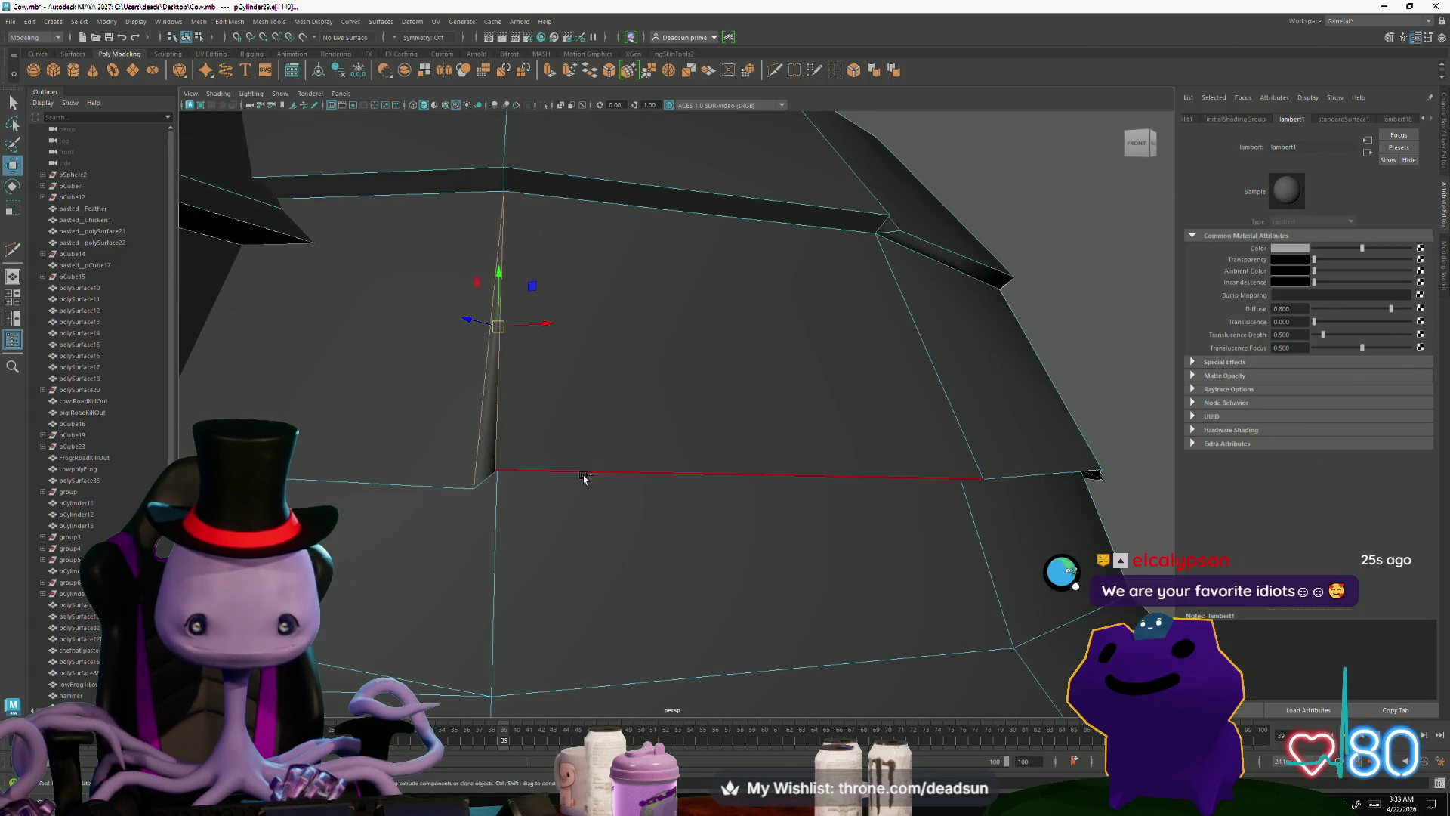
pyautogui.moveTo(489, 538)
pyautogui.keyDown('alt'); pyautogui.mouseDown()
pyautogui.moveTo(593, 551)
pyautogui.moveTo(599, 433)
pyautogui.mouseUp(); pyautogui.keyUp('alt')
pyautogui.moveTo(748, 463)
pyautogui.keyDown('alt'); pyautogui.mouseDown()
pyautogui.moveTo(677, 476)
pyautogui.moveTo(648, 450)
pyautogui.mouseUp(); pyautogui.keyUp('alt')
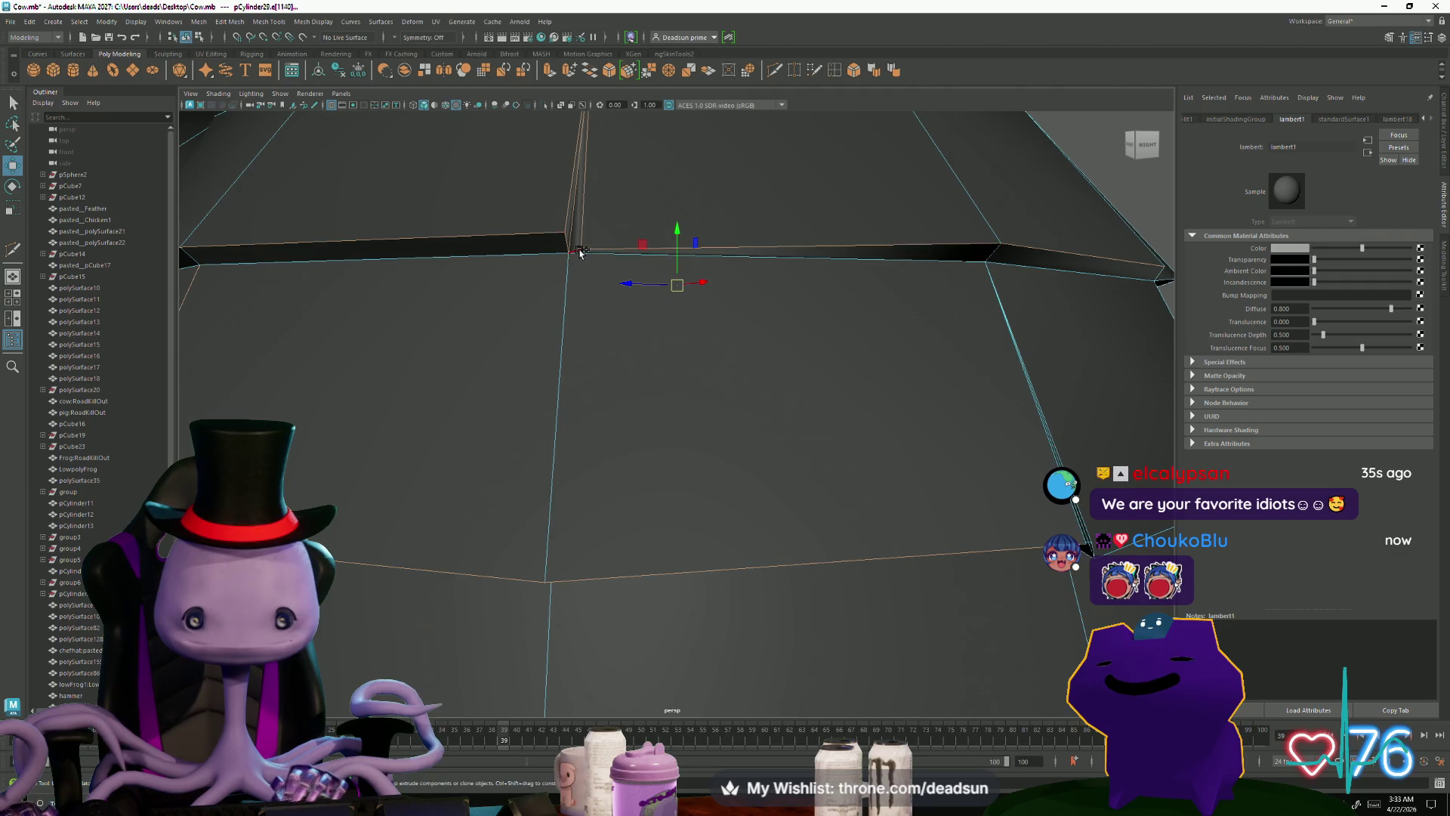
pyautogui.moveTo(578, 252)
pyautogui.keyDown('alt'); pyautogui.mouseDown()
pyautogui.moveTo(728, 363)
pyautogui.moveTo(687, 363)
pyautogui.moveTo(620, 448)
pyautogui.moveTo(680, 485)
pyautogui.mouseUp(); pyautogui.keyUp('alt')
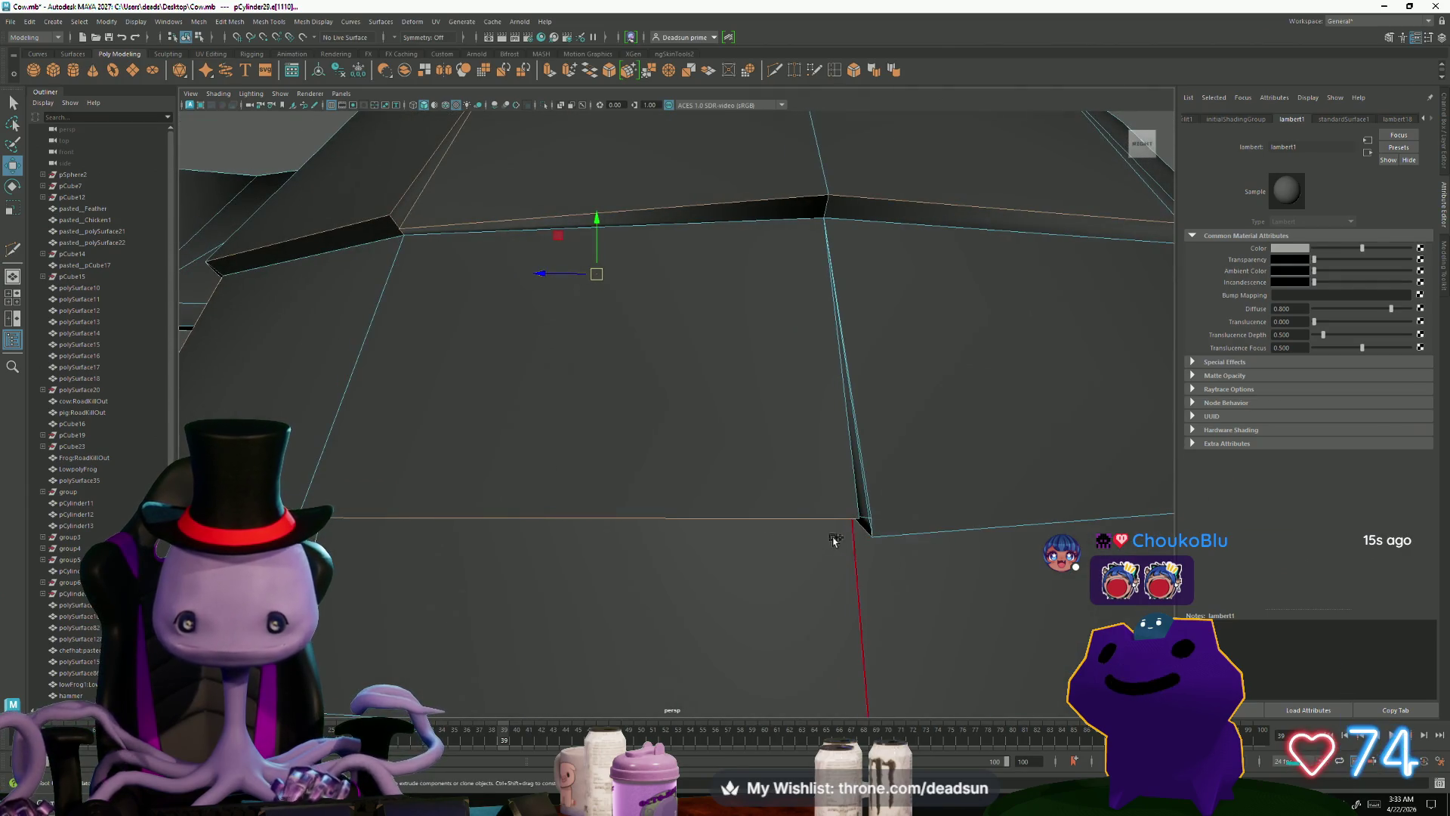
pyautogui.moveTo(882, 528)
pyautogui.keyDown('alt'); pyautogui.mouseDown()
pyautogui.moveTo(809, 427)
pyautogui.moveTo(811, 392)
pyautogui.mouseUp(); pyautogui.keyUp('alt')
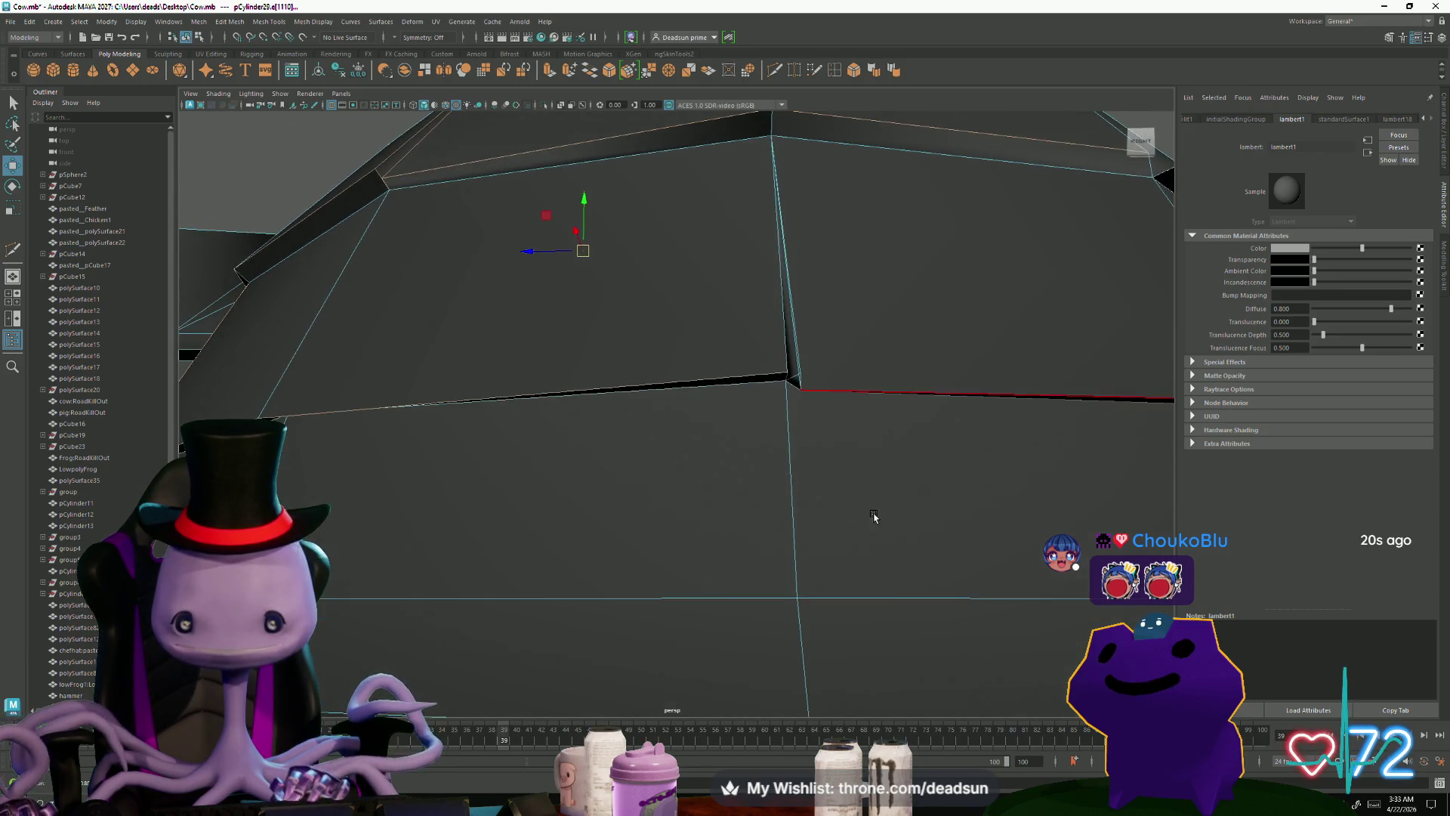
# Step: Move the stray corner vertex in vertex mode to close the shingle corner gap
pyautogui.moveTo(812, 394)
pyautogui.mouseDown(button='right')
pyautogui.moveTo(846, 392)
pyautogui.moveTo(794, 393)
pyautogui.mouseUp(button='right')
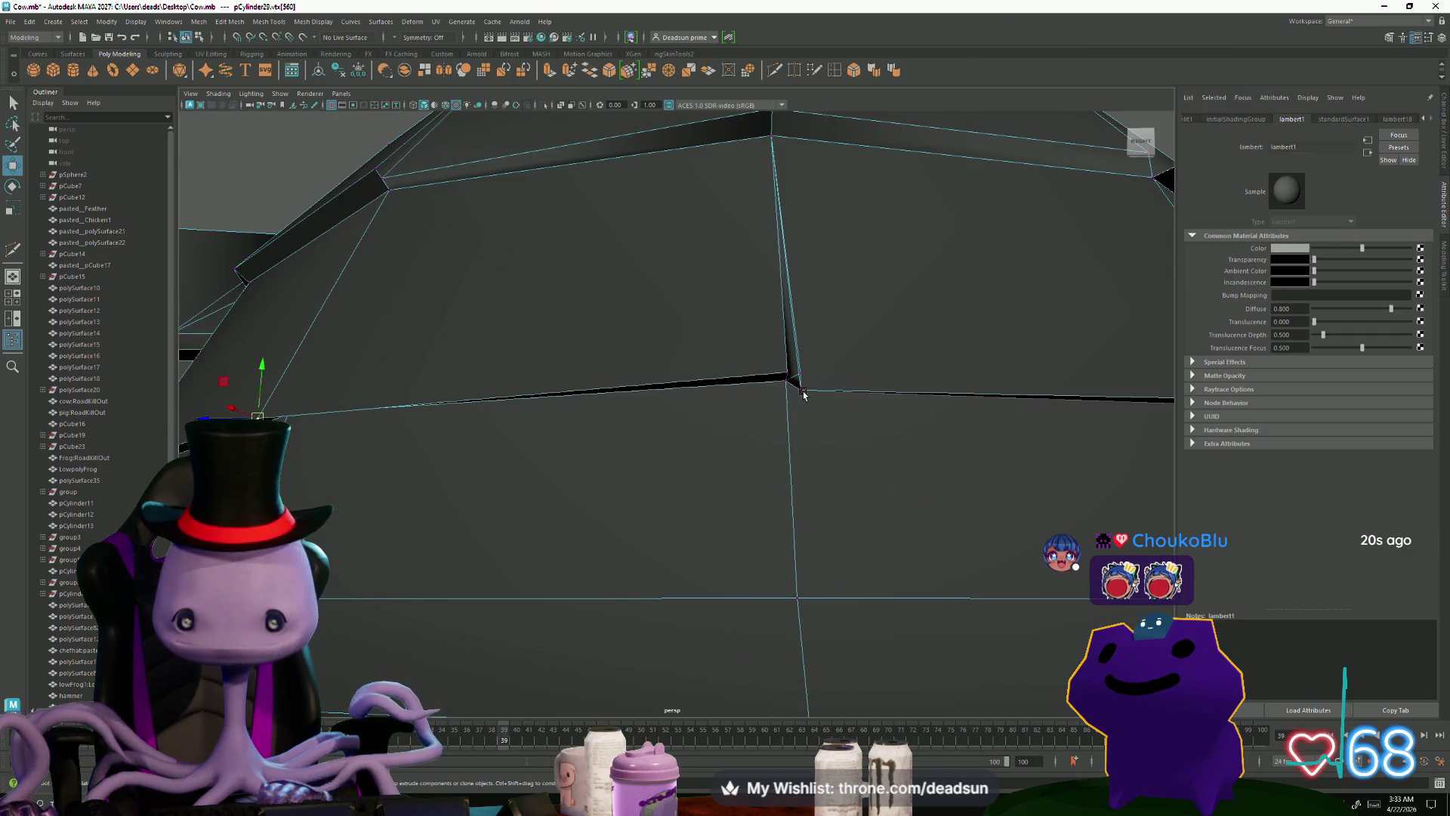
pyautogui.moveTo(802, 388)
pyautogui.mouseDown()
pyautogui.moveTo(824, 379)
pyautogui.moveTo(787, 421)
pyautogui.moveTo(739, 377)
pyautogui.mouseUp()
pyautogui.click(683, 387)
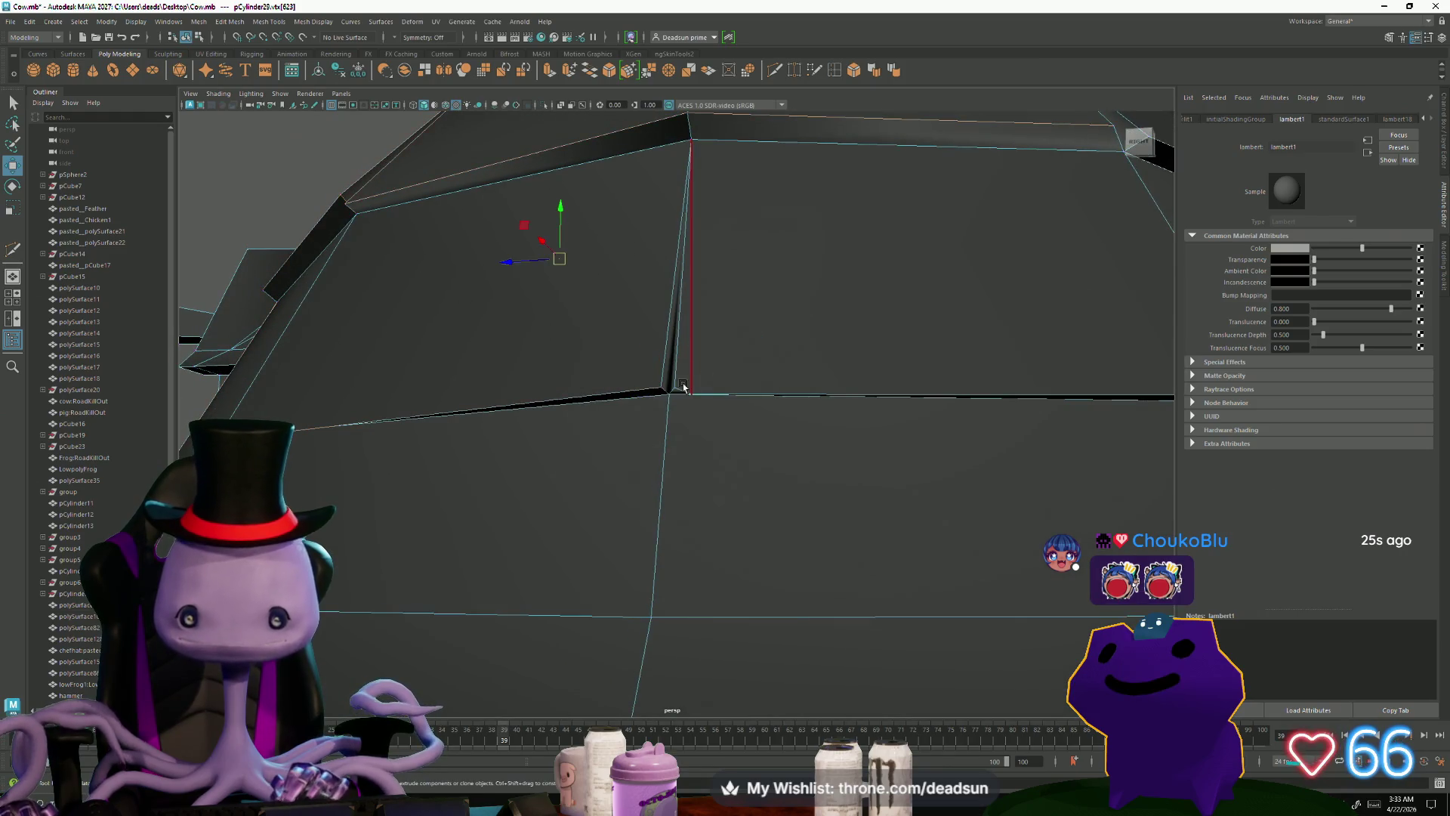
pyautogui.click(698, 399)
pyautogui.click(671, 392)
pyautogui.click(722, 502)
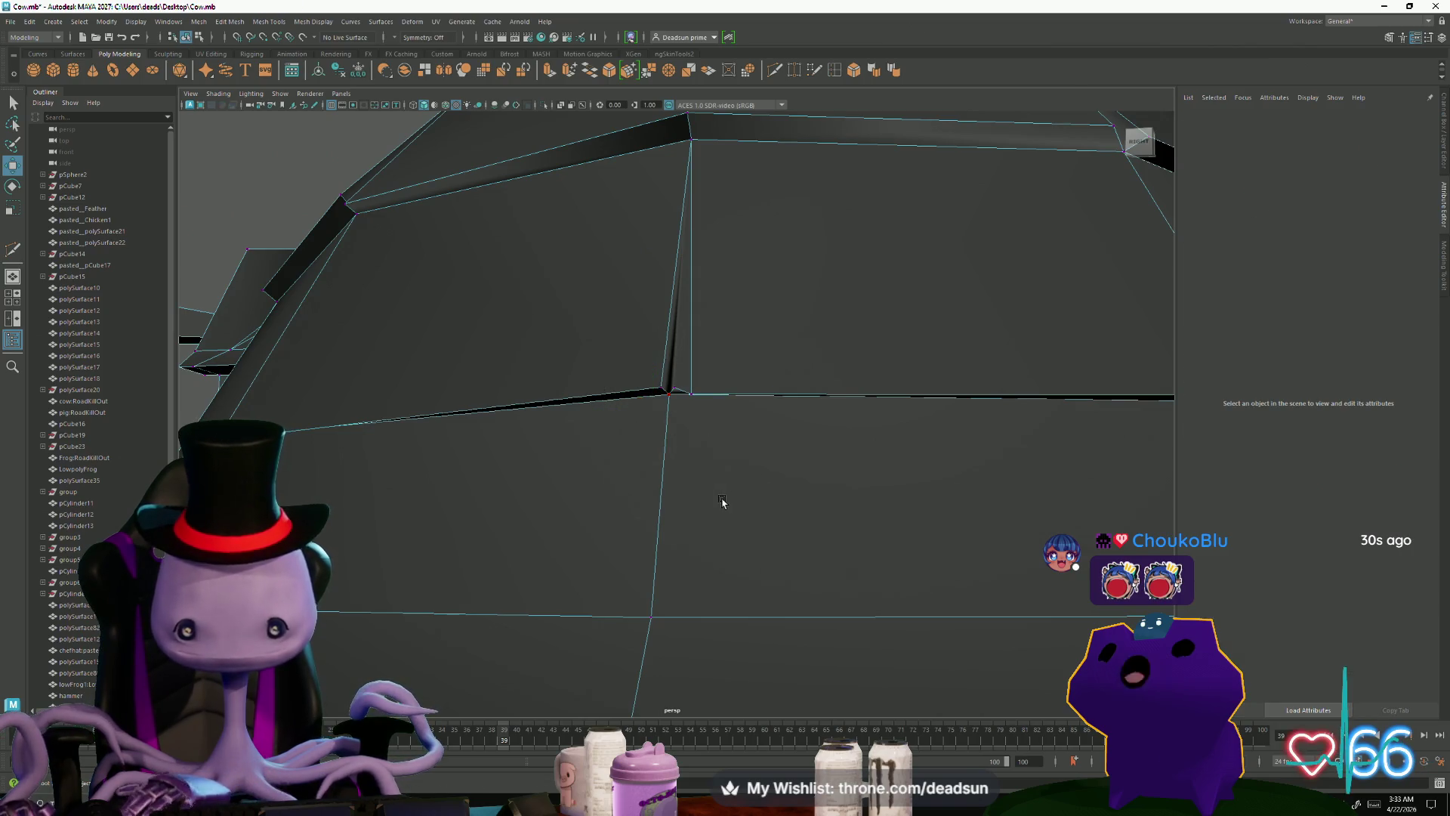
# Step: Zoom in close on the corner geometry and its dark edge band
pyautogui.moveTo(675, 388)
pyautogui.keyDown('alt'); pyautogui.mouseDown(button='right')
pyautogui.moveTo(693, 411)
pyautogui.moveTo(789, 397)
pyautogui.moveTo(776, 492)
pyautogui.moveTo(673, 375)
pyautogui.mouseUp(button='right'); pyautogui.keyUp('alt')
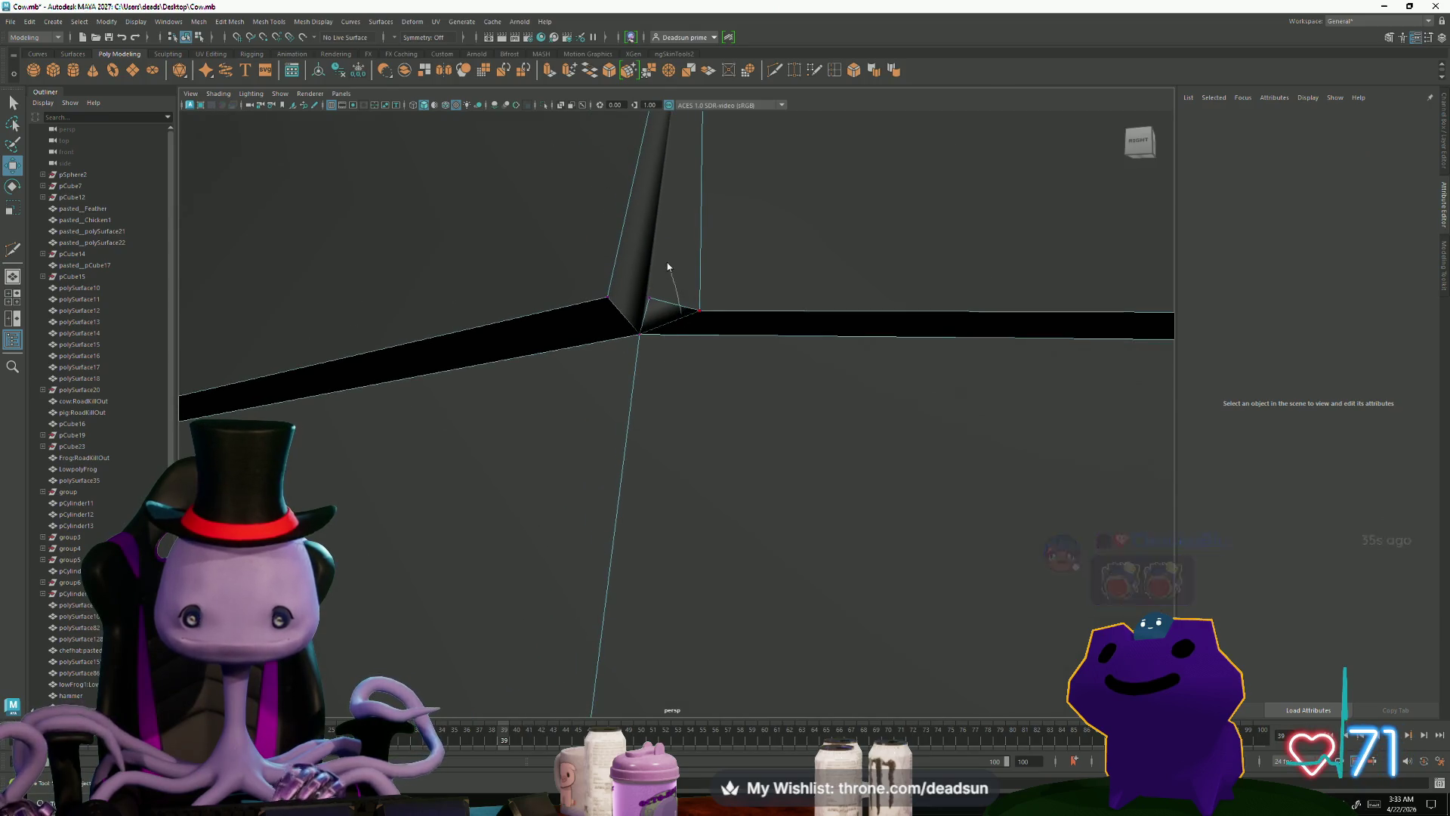
pyautogui.click(671, 304)
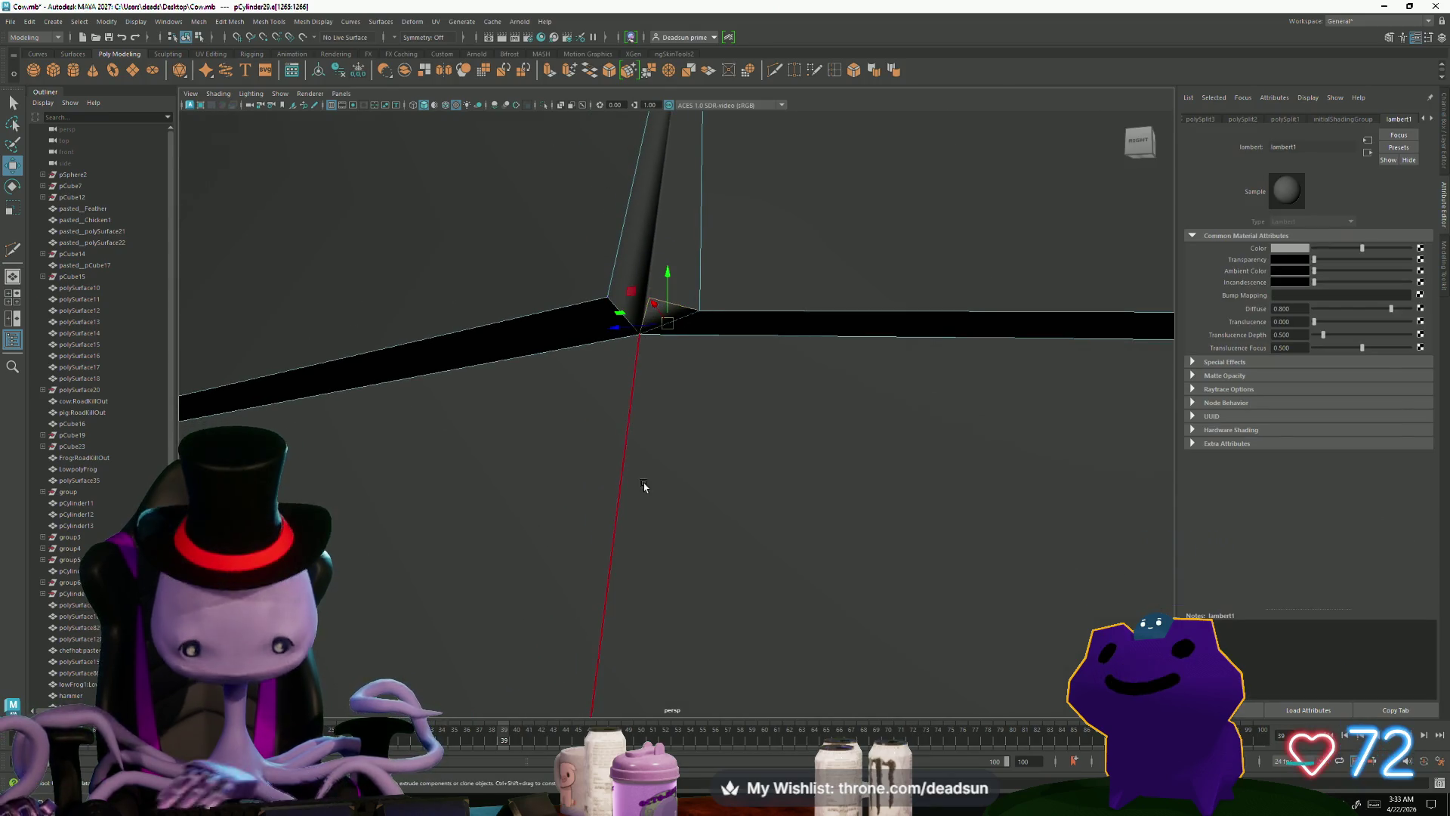
pyautogui.click(644, 486)
pyautogui.moveTo(638, 486)
pyautogui.keyDown('alt'); pyautogui.mouseDown(button='right')
pyautogui.moveTo(690, 431)
pyautogui.moveTo(589, 404)
pyautogui.moveTo(795, 164)
pyautogui.mouseUp(button='right'); pyautogui.keyUp('alt')
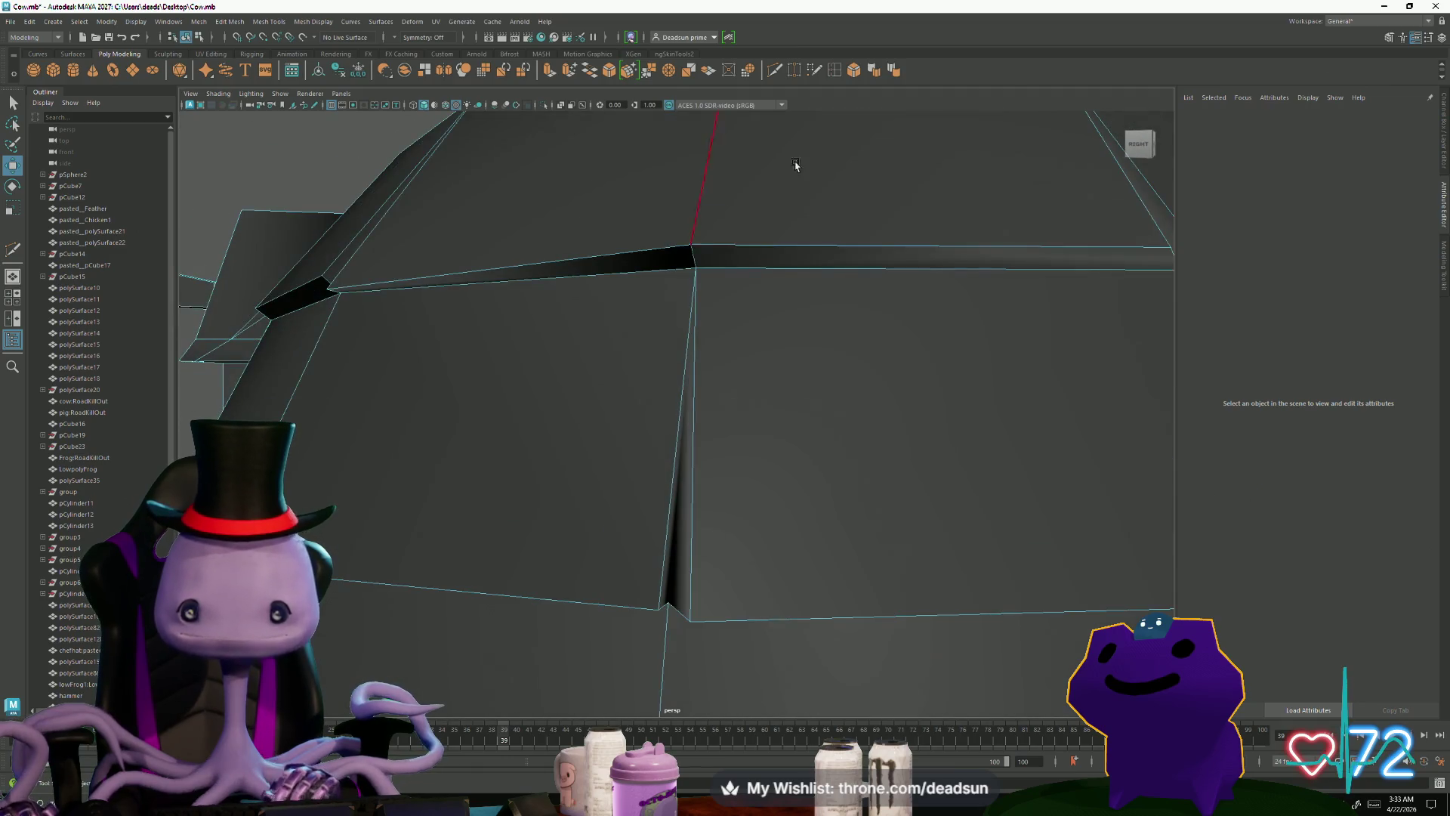
# Step: Cut a new edge down the corner seam from the top to the bottom vertex
pyautogui.click(776, 73)
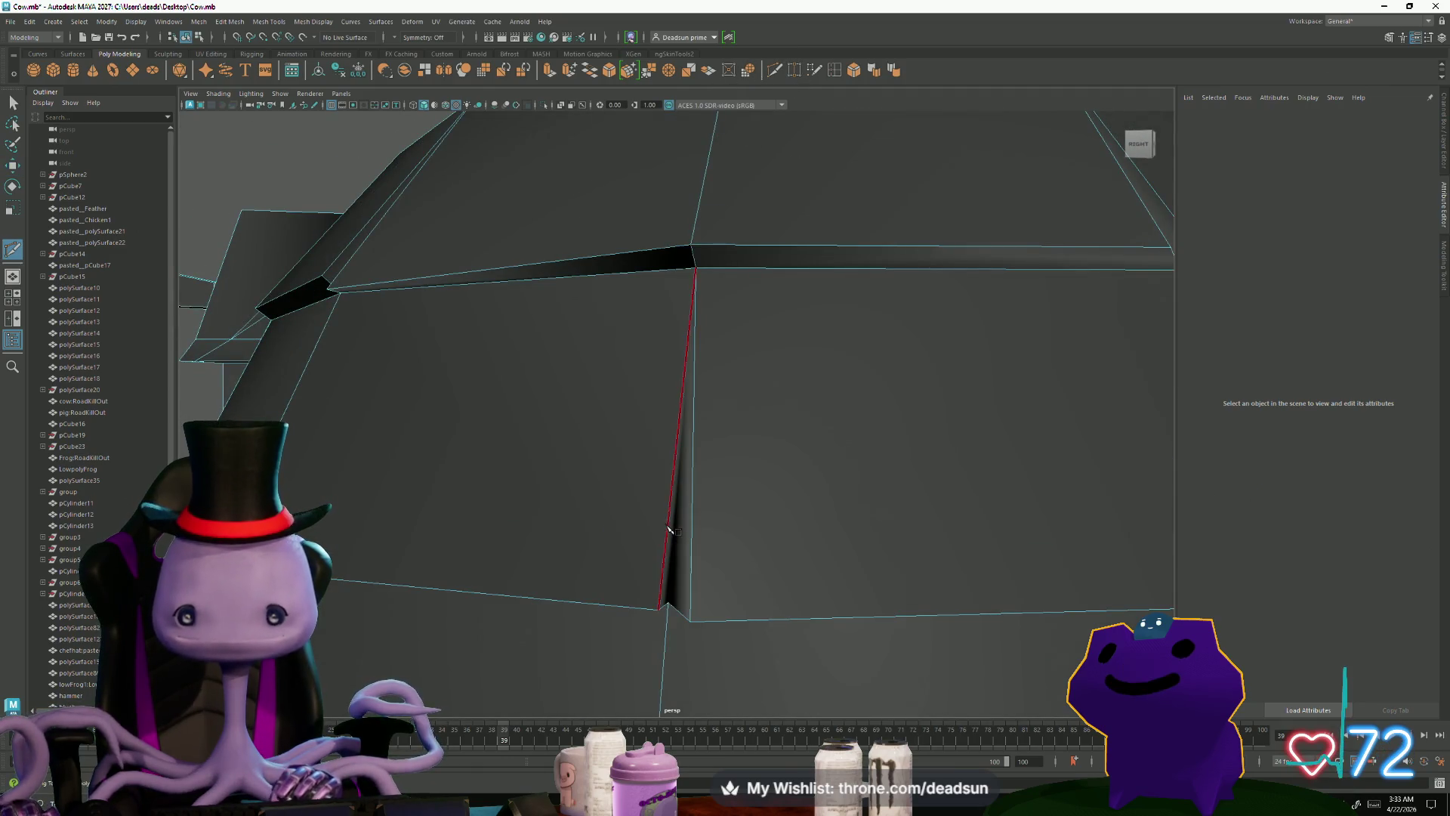
pyautogui.click(664, 609)
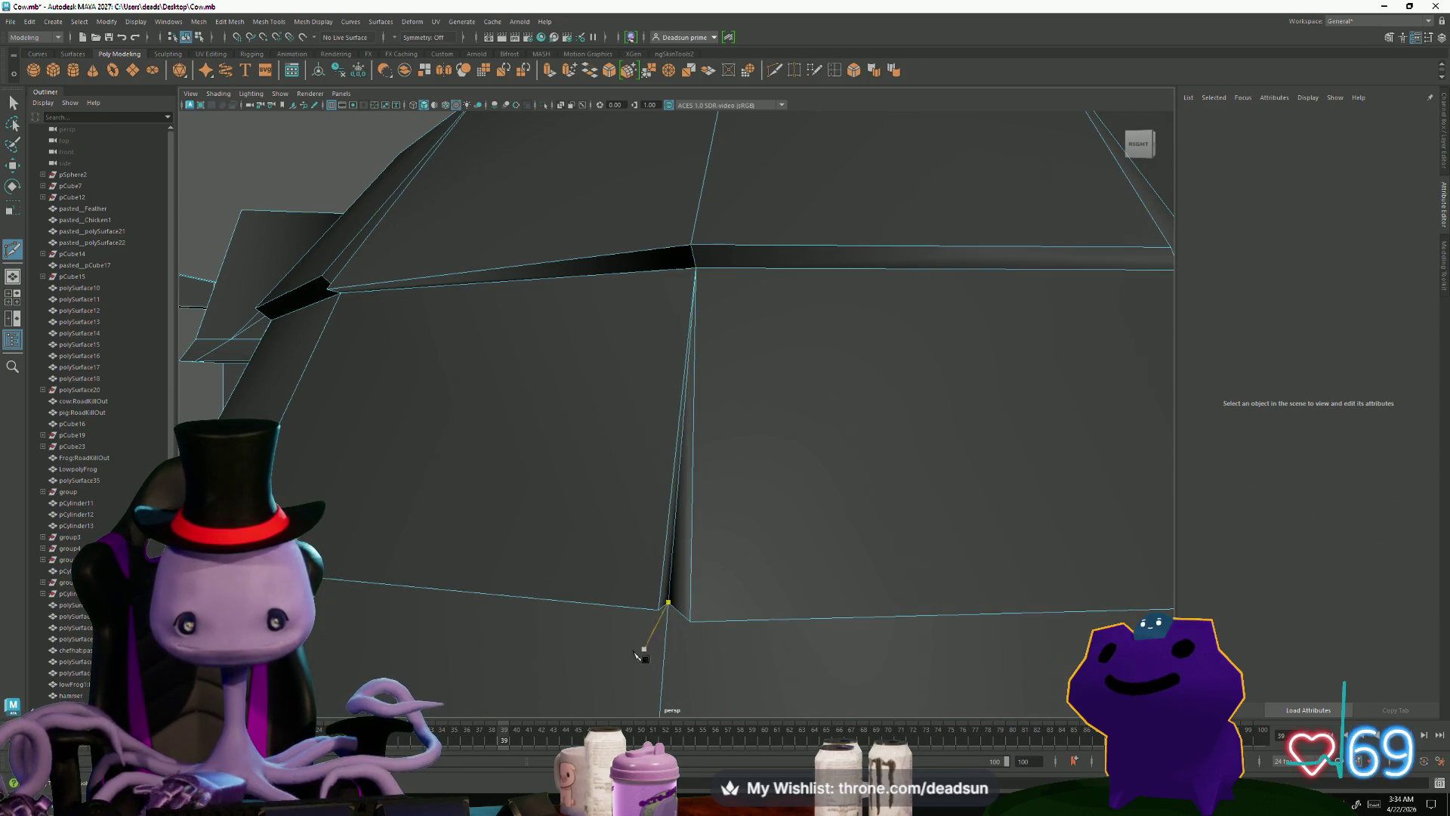
pyautogui.scroll(-5, 294, 385)
pyautogui.moveTo(362, 453)
pyautogui.keyDown('alt'); pyautogui.mouseDown()
pyautogui.moveTo(411, 499)
pyautogui.moveTo(437, 469)
pyautogui.moveTo(427, 456)
pyautogui.moveTo(382, 496)
pyautogui.moveTo(456, 508)
pyautogui.moveTo(428, 529)
pyautogui.moveTo(430, 502)
pyautogui.moveTo(398, 525)
pyautogui.mouseUp(); pyautogui.keyUp('alt')
pyautogui.moveTo(807, 143); pyautogui.dragTo(807, 145)
pyautogui.click(13, 253)
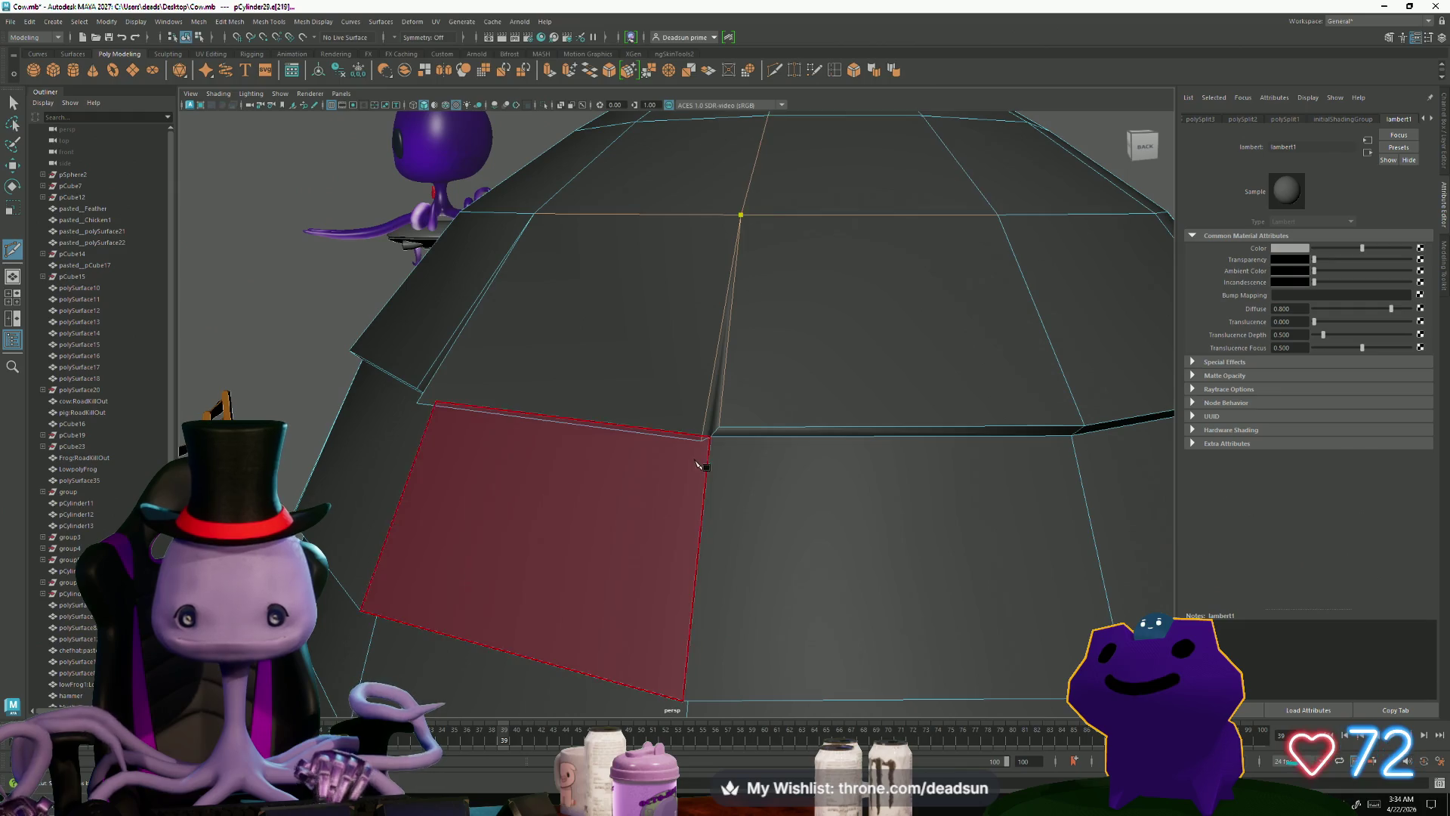
# Step: Commit the edge cut, then select a vertex on the roof's lower edge with Move (W)
pyautogui.press('Return')
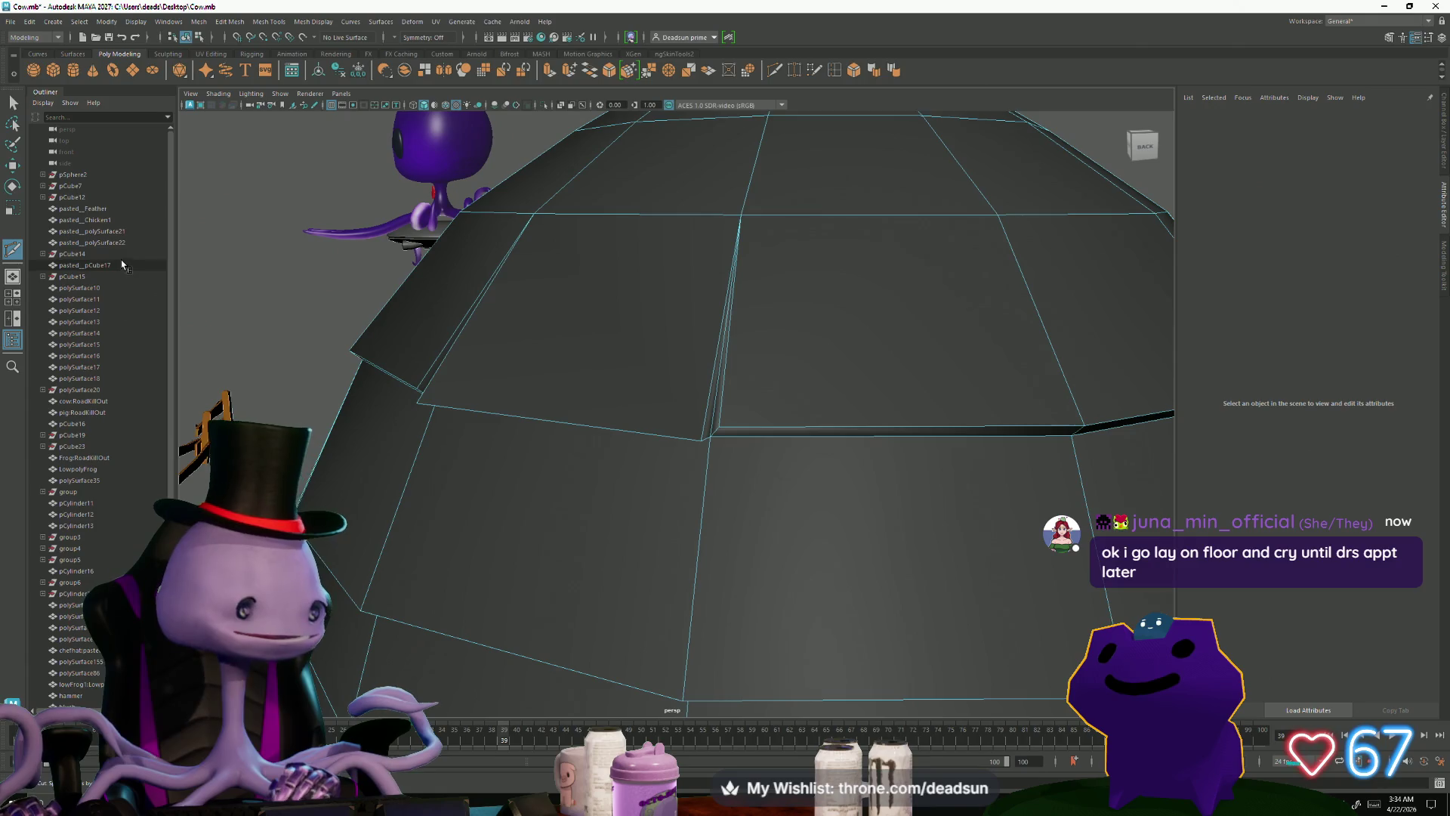
pyautogui.click(15, 108)
pyautogui.scroll(-5, 589, 554)
pyautogui.moveTo(589, 554)
pyautogui.keyDown('alt'); pyautogui.mouseDown()
pyautogui.moveTo(589, 518)
pyautogui.moveTo(509, 512)
pyautogui.moveTo(504, 495)
pyautogui.mouseUp(); pyautogui.keyUp('alt')
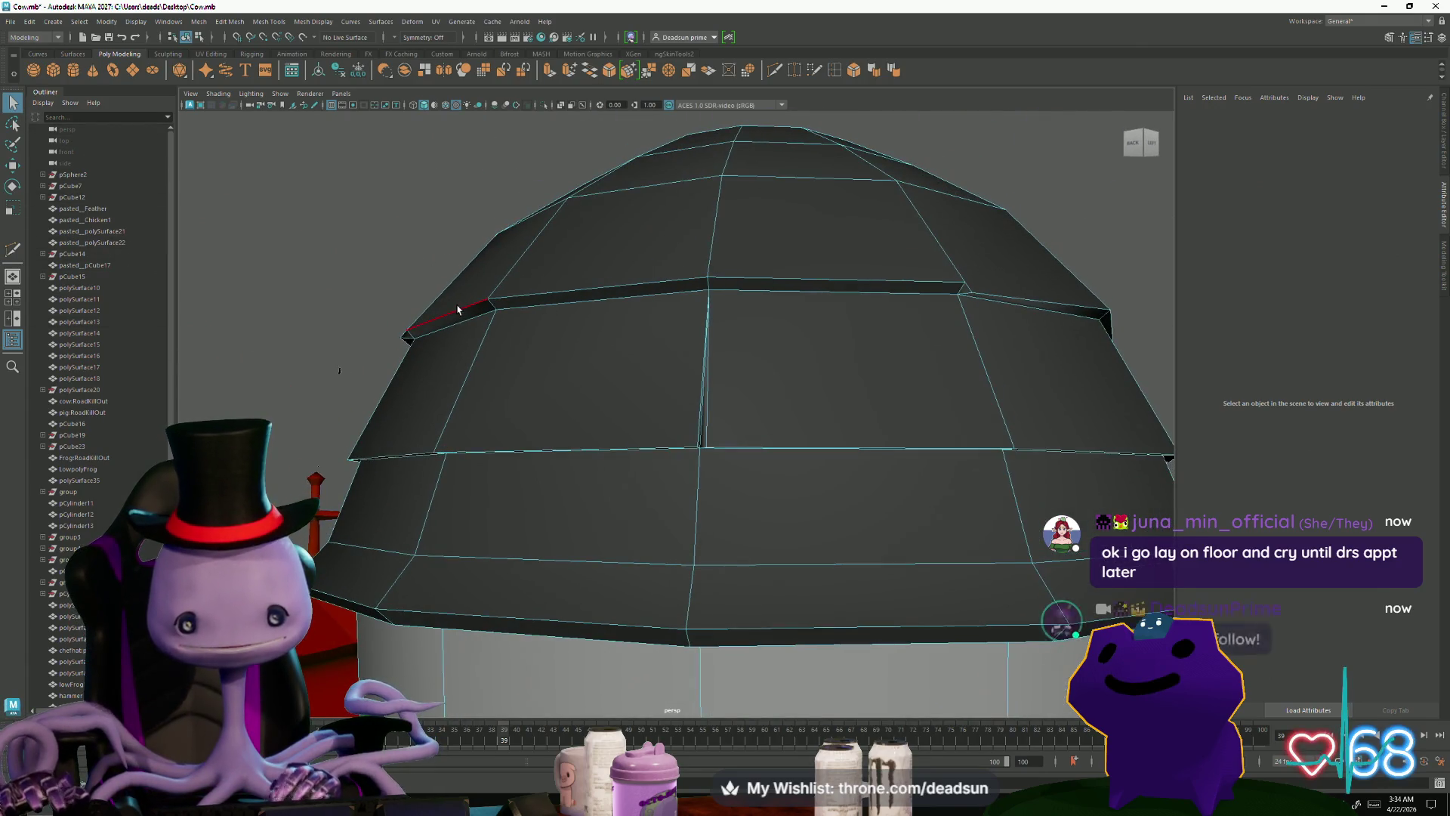
pyautogui.click(491, 300)
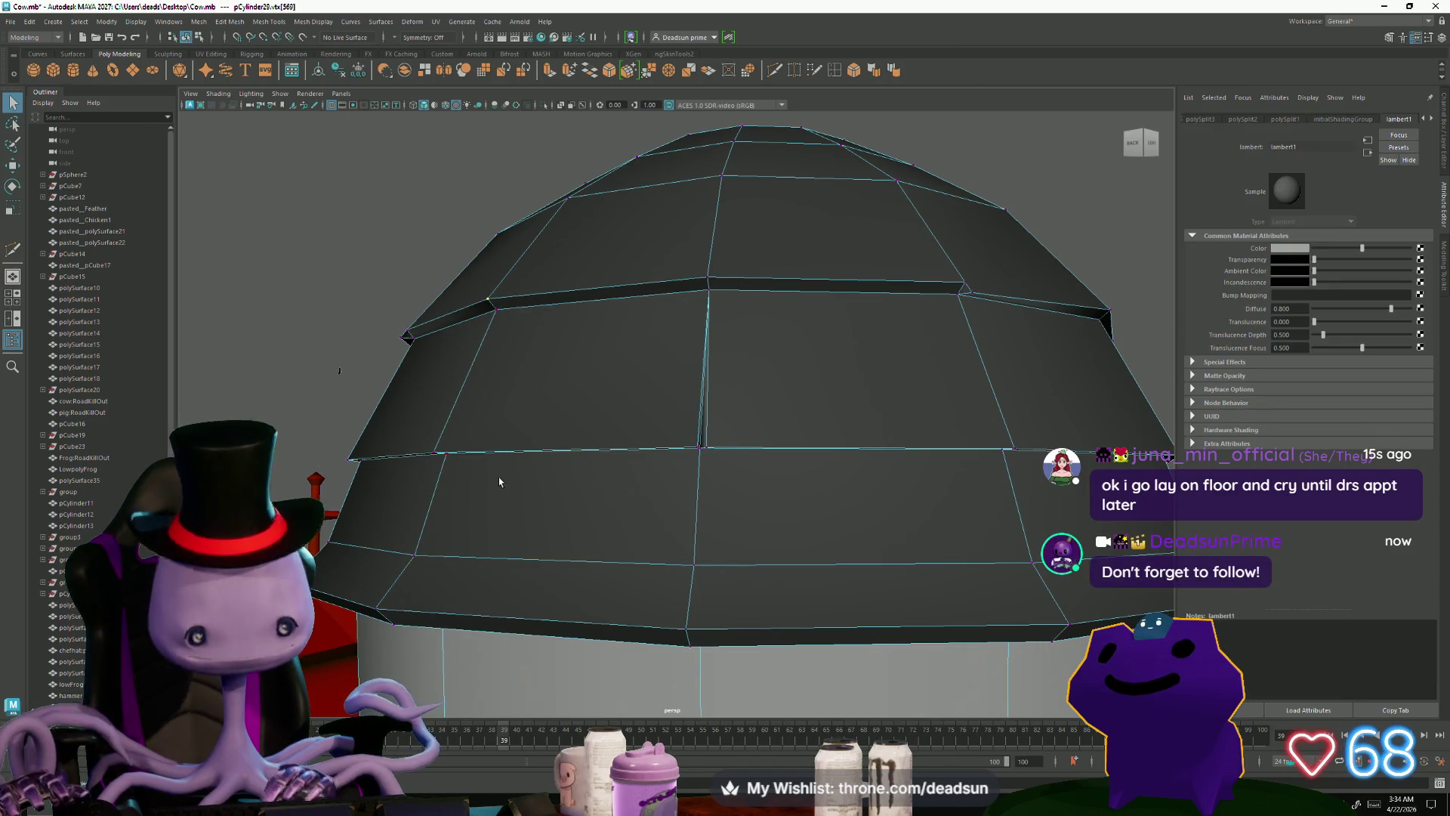
pyautogui.scroll(5, 504, 481)
pyautogui.moveTo(509, 483)
pyautogui.keyDown('alt'); pyautogui.mouseDown()
pyautogui.moveTo(678, 441)
pyautogui.moveTo(675, 417)
pyautogui.moveTo(607, 505)
pyautogui.moveTo(518, 475)
pyautogui.mouseUp(); pyautogui.keyUp('alt')
pyautogui.press('w')
# Step: Pull the vertex into place, return the silo to object mode (F8) and deselect it
pyautogui.keyDown('alt'); pyautogui.moveTo(721, 408); pyautogui.dragTo(660, 500); pyautogui.keyUp('alt')
pyautogui.moveTo(602, 440); pyautogui.dragTo(600, 442)
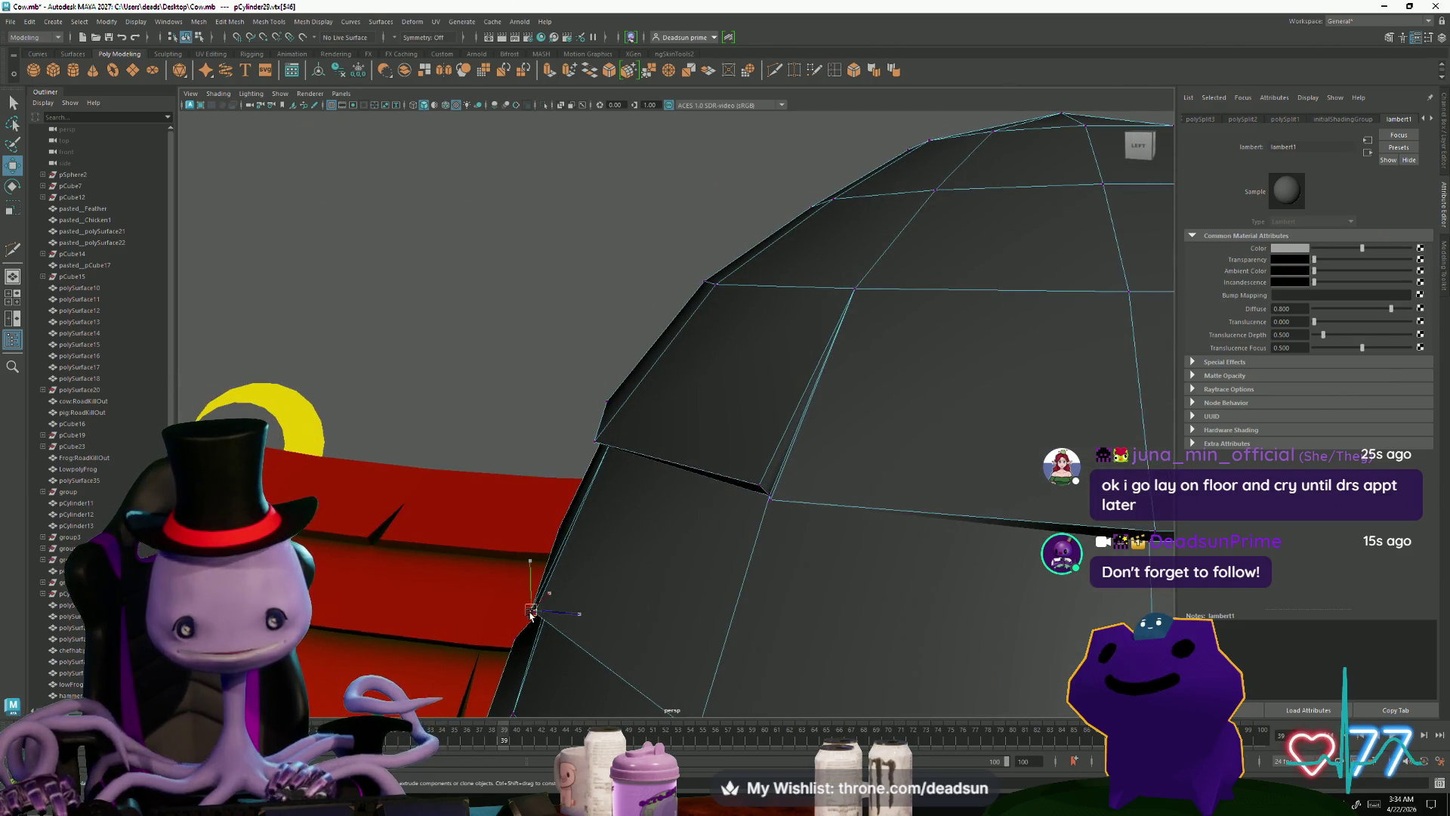
pyautogui.moveTo(763, 487)
pyautogui.keyDown('alt'); pyautogui.mouseDown()
pyautogui.moveTo(451, 527)
pyautogui.moveTo(650, 584)
pyautogui.moveTo(729, 585)
pyautogui.mouseUp(); pyautogui.keyUp('alt')
pyautogui.scroll(-5, 725, 420)
pyautogui.press('F8')
pyautogui.keyDown('alt'); pyautogui.moveTo(725, 421); pyautogui.dragTo(759, 392); pyautogui.keyUp('alt')
pyautogui.click(758, 393)
pyautogui.scroll(-5, 491, 502)
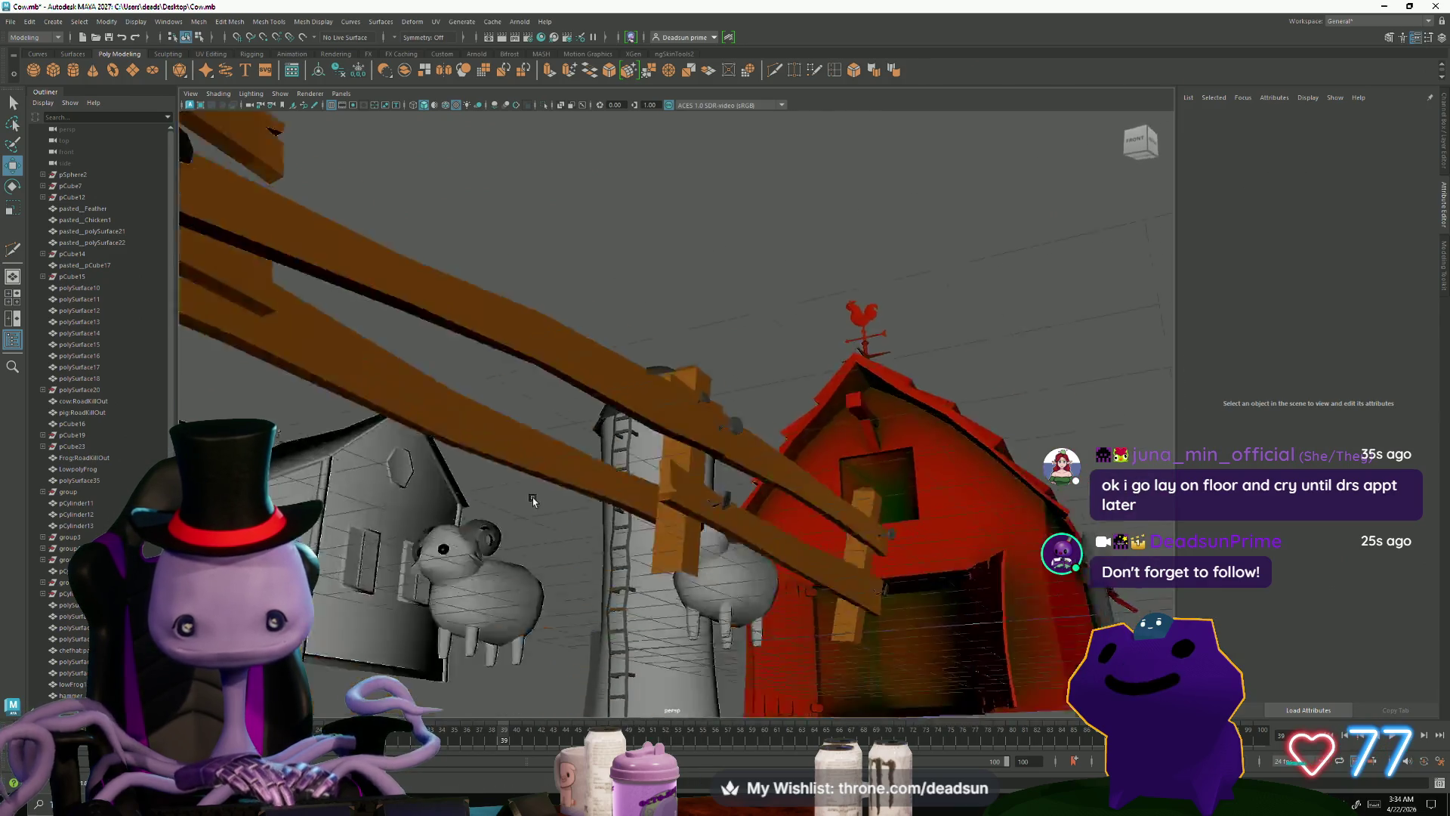
# Step: Select the silo dome and open it in the UV Editor with its UVs selected
pyautogui.scroll(6, 508, 525)
pyautogui.click(653, 439)
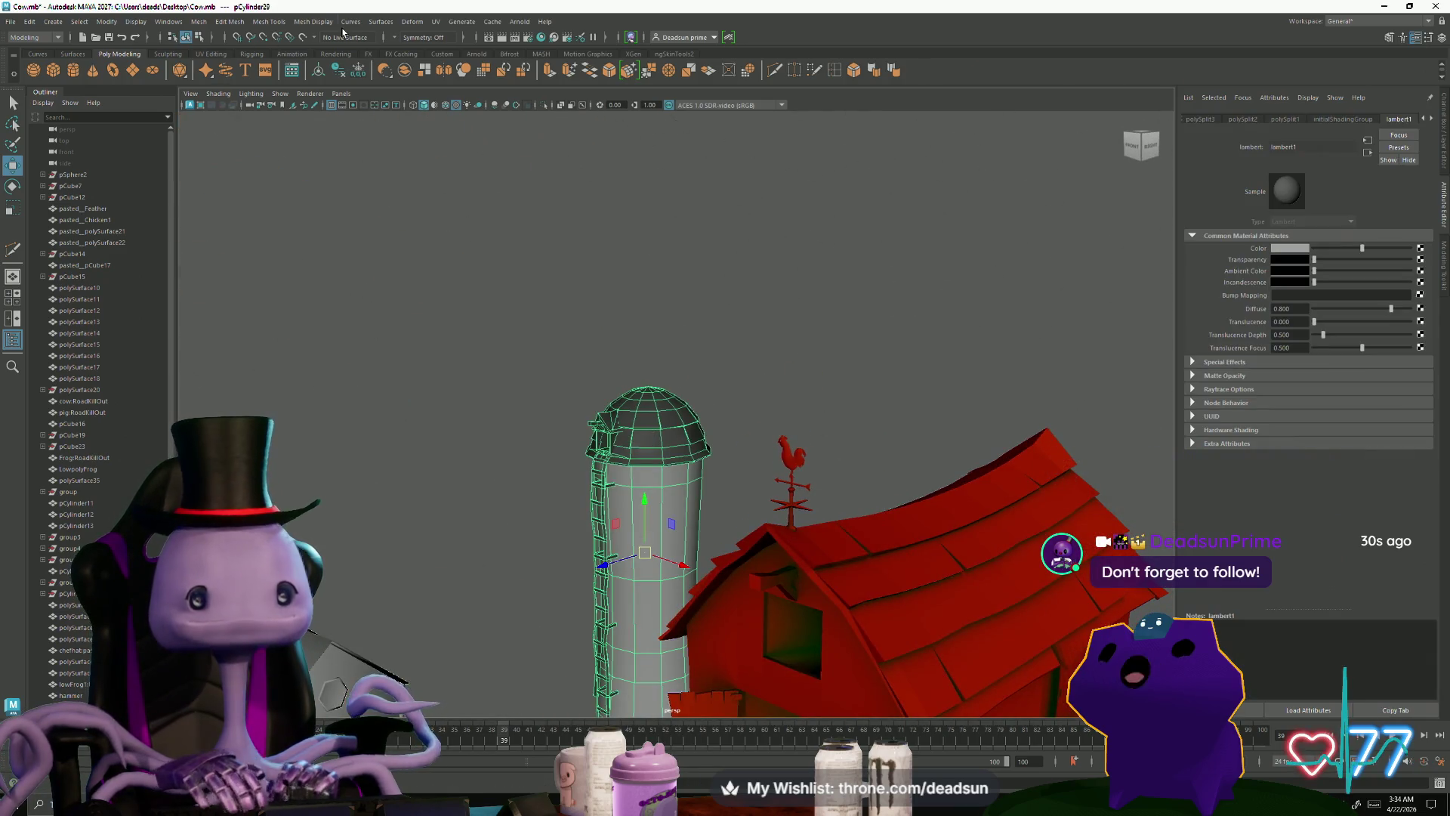
pyautogui.click(435, 23)
pyautogui.click(465, 48)
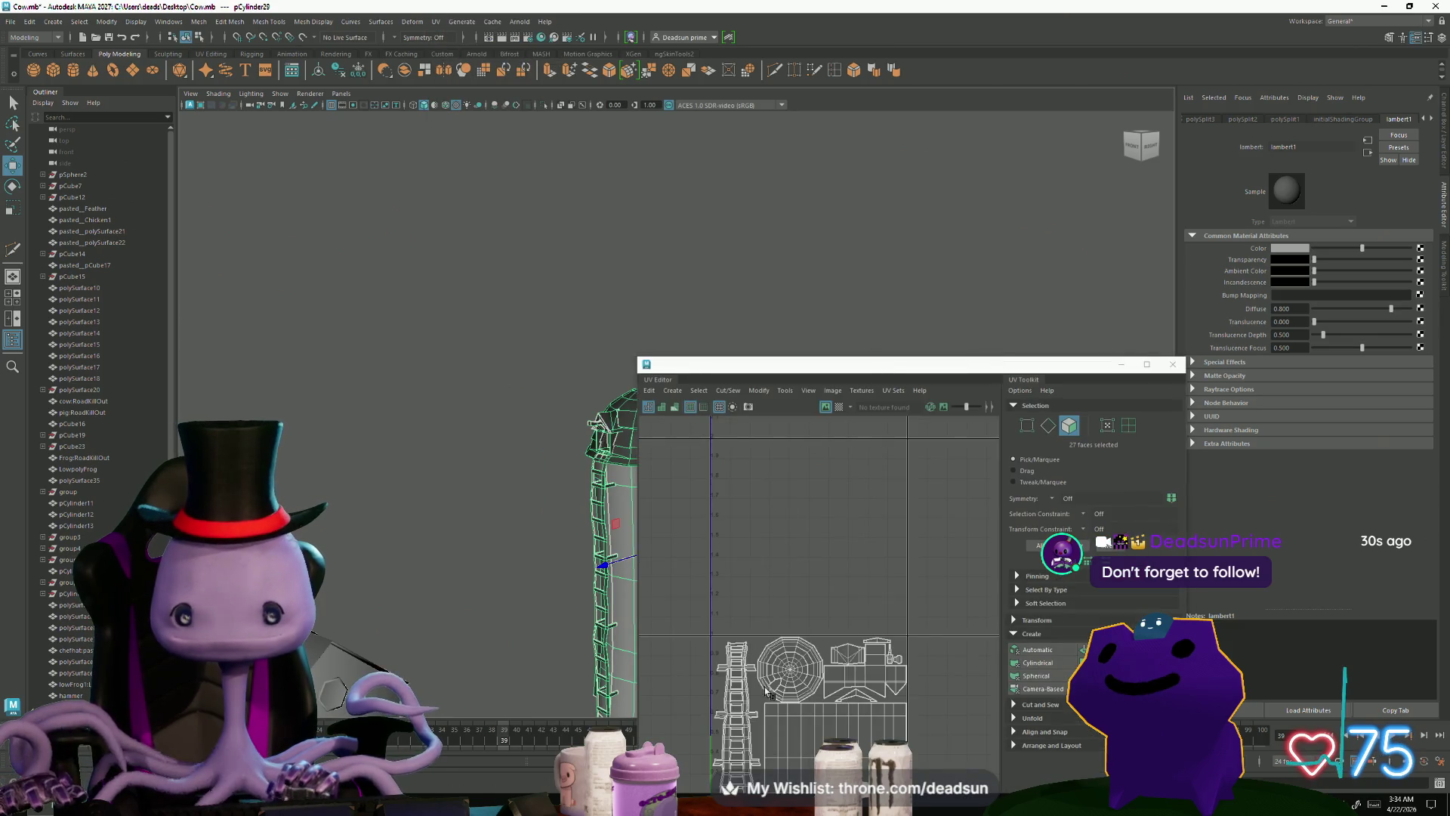
pyautogui.press('f')
pyautogui.hotkey('ctrl', 'F12')
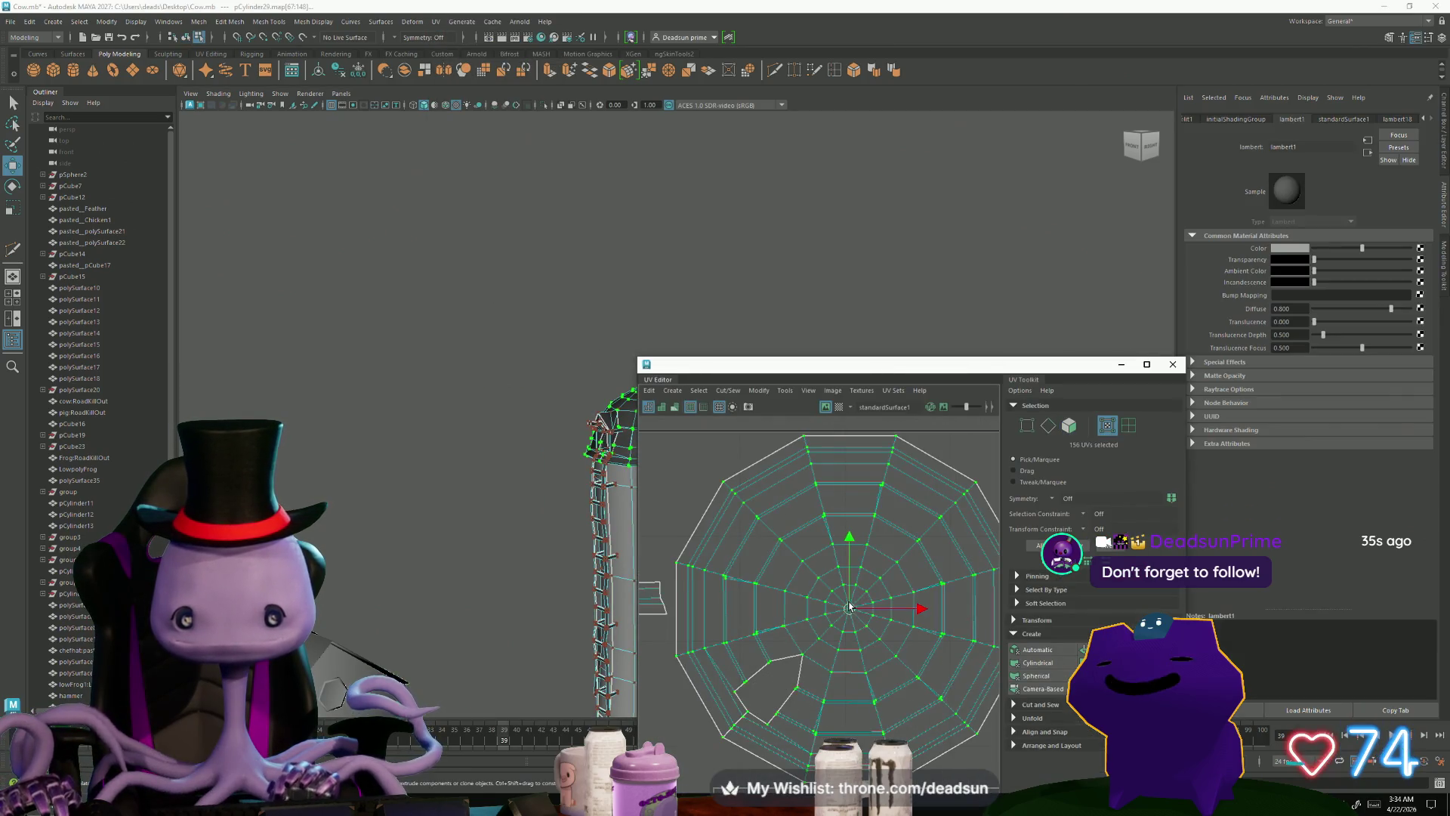
# Step: Try a symmetric reshape of the dome's UV shell, then undo it
pyautogui.click(784, 391)
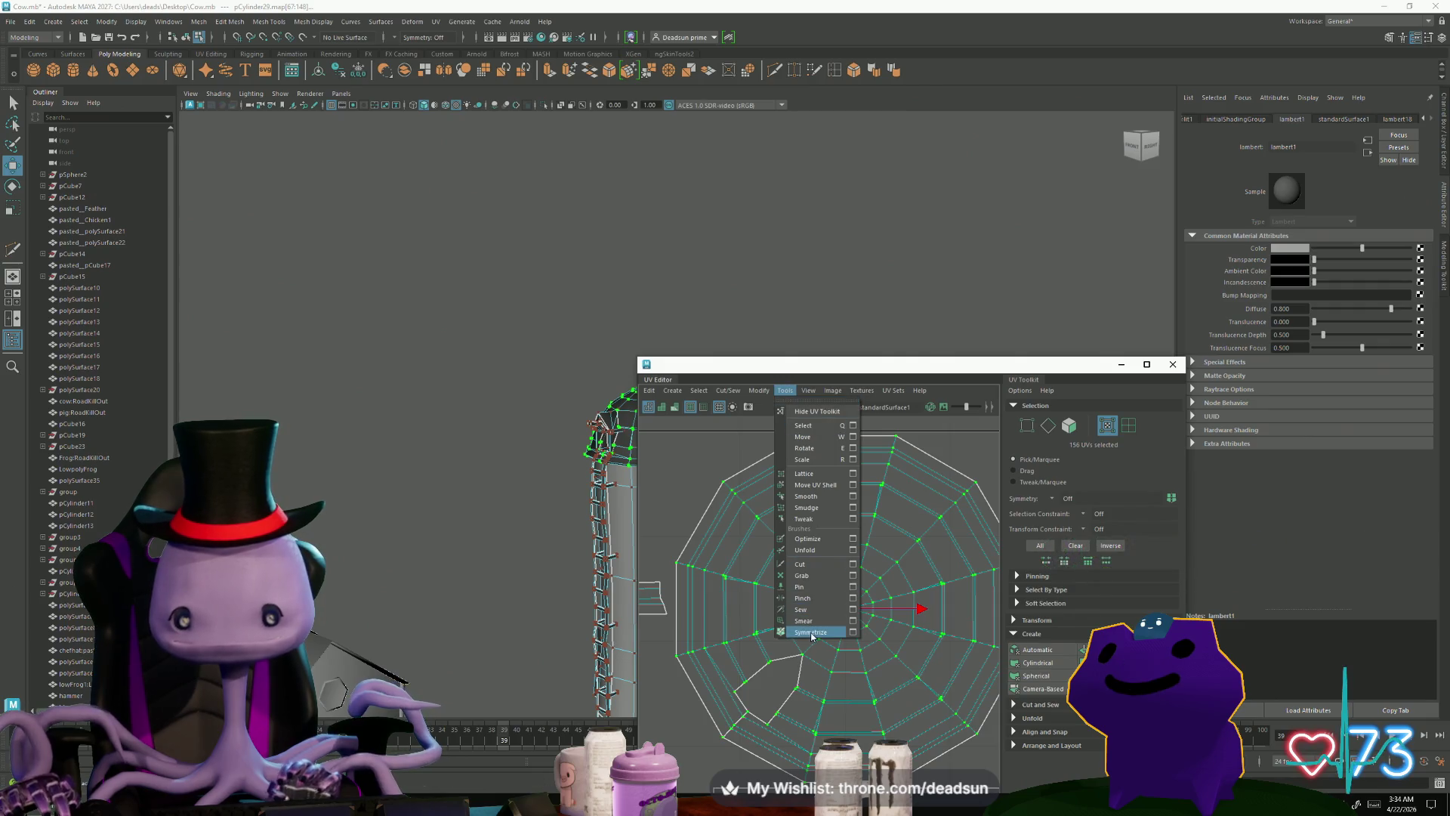
pyautogui.click(791, 749)
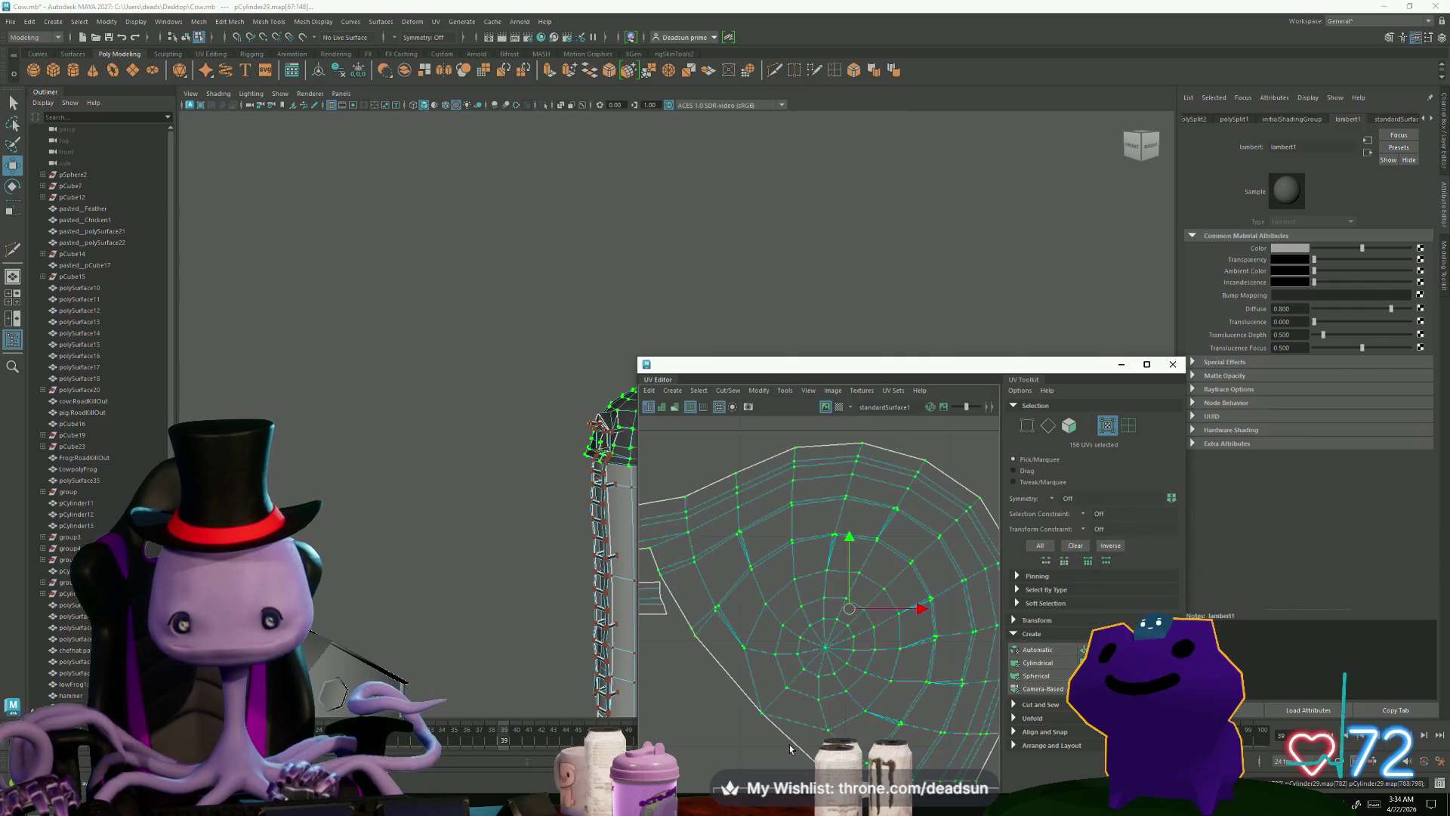
pyautogui.scroll(-5, 807, 708)
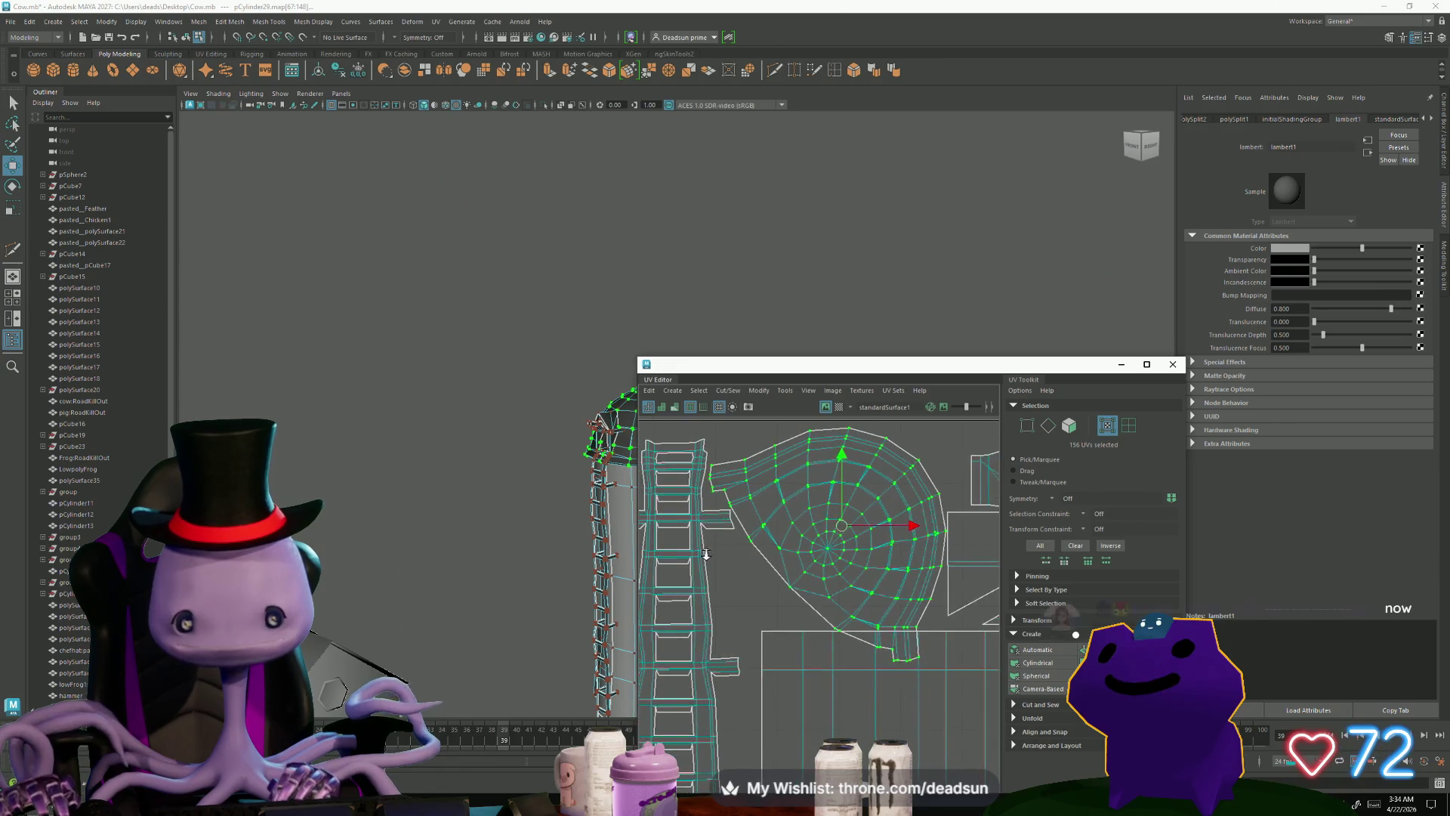
pyautogui.scroll(1, 834, 554)
pyautogui.hotkey('ctrl', 'z')
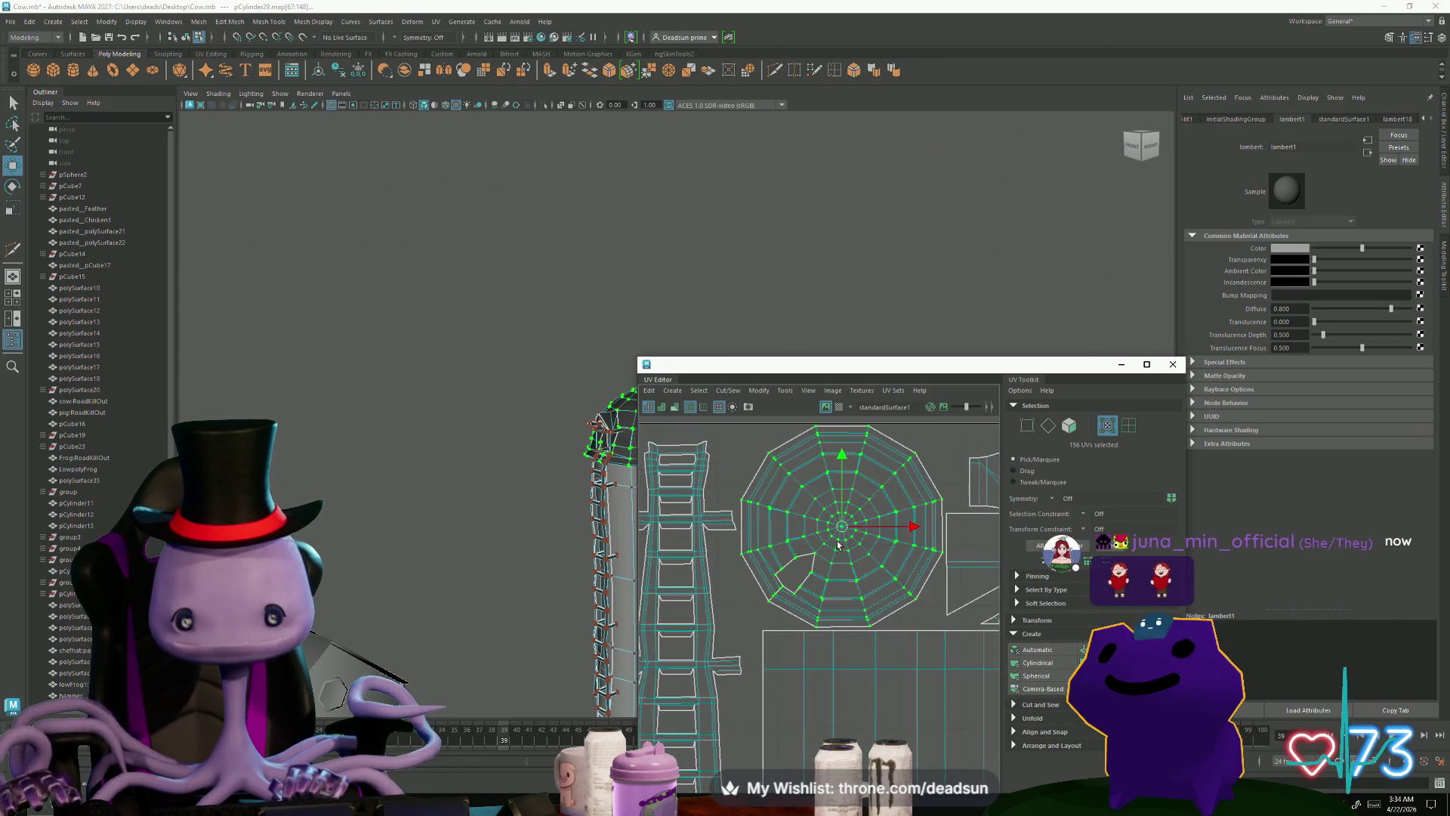
pyautogui.scroll(5, 782, 602)
# Step: Select the ten seam edges on the dome and Move and Sew them together
pyautogui.press('F10')
pyautogui.click(778, 542)
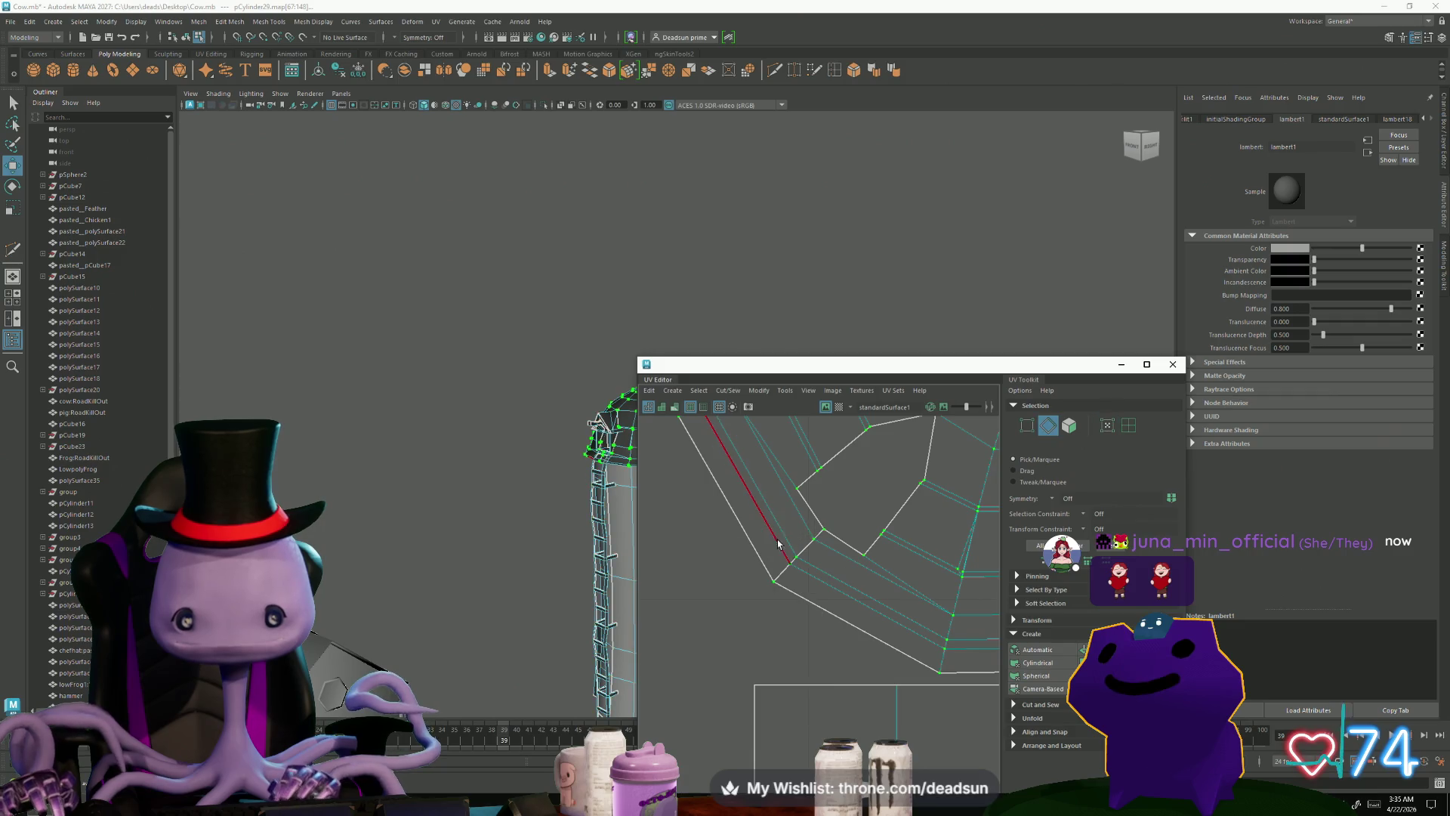
pyautogui.moveTo(819, 576); pyautogui.dragTo(818, 578)
pyautogui.click(754, 393)
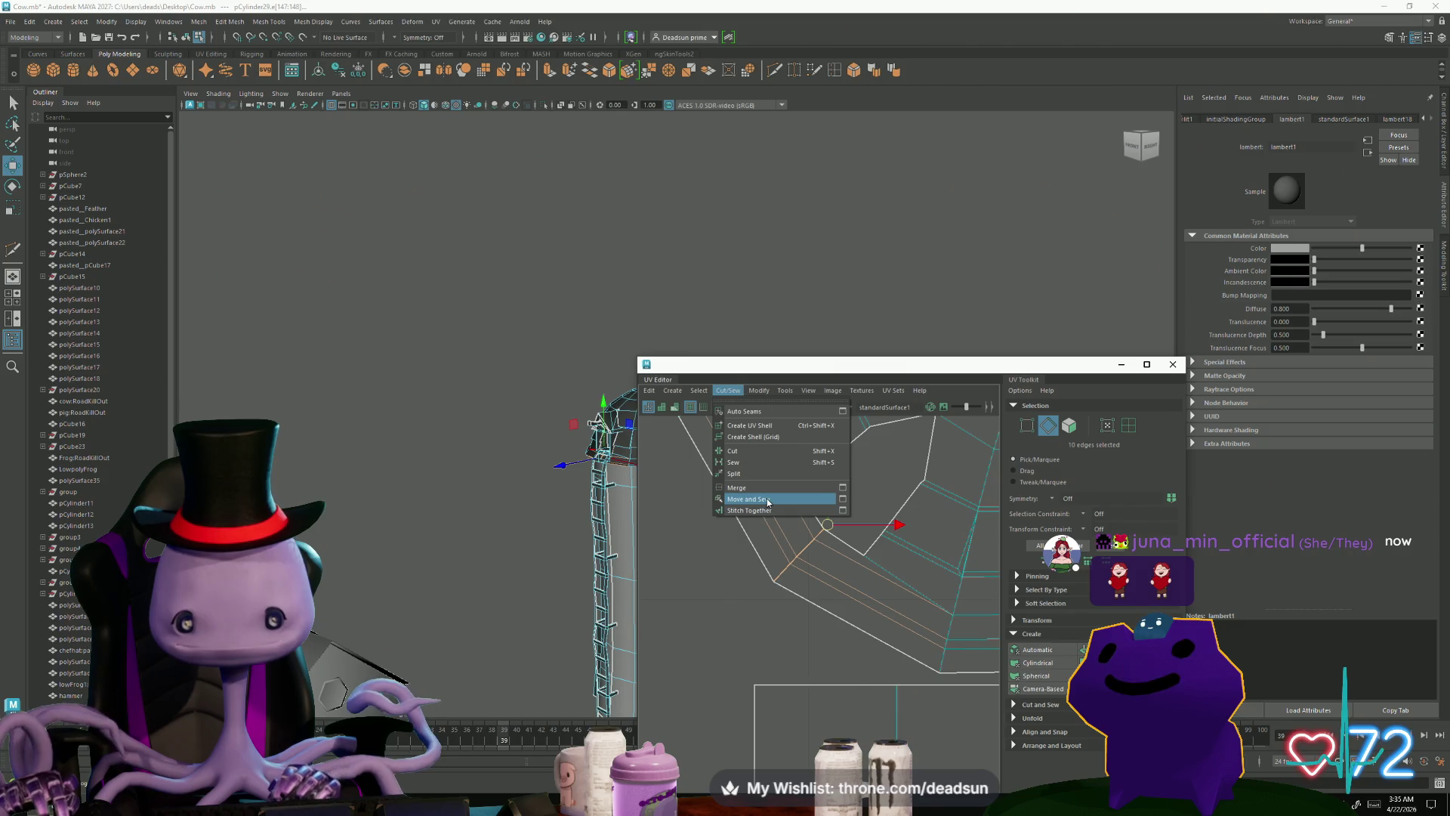
pyautogui.click(748, 498)
# Step: Unfold the dome's UVs into one flat circular shell and shift it up and left
pyautogui.scroll(-5, 713, 570)
pyautogui.moveTo(824, 572); pyautogui.dragTo(820, 549, button='right')
pyautogui.click(758, 391)
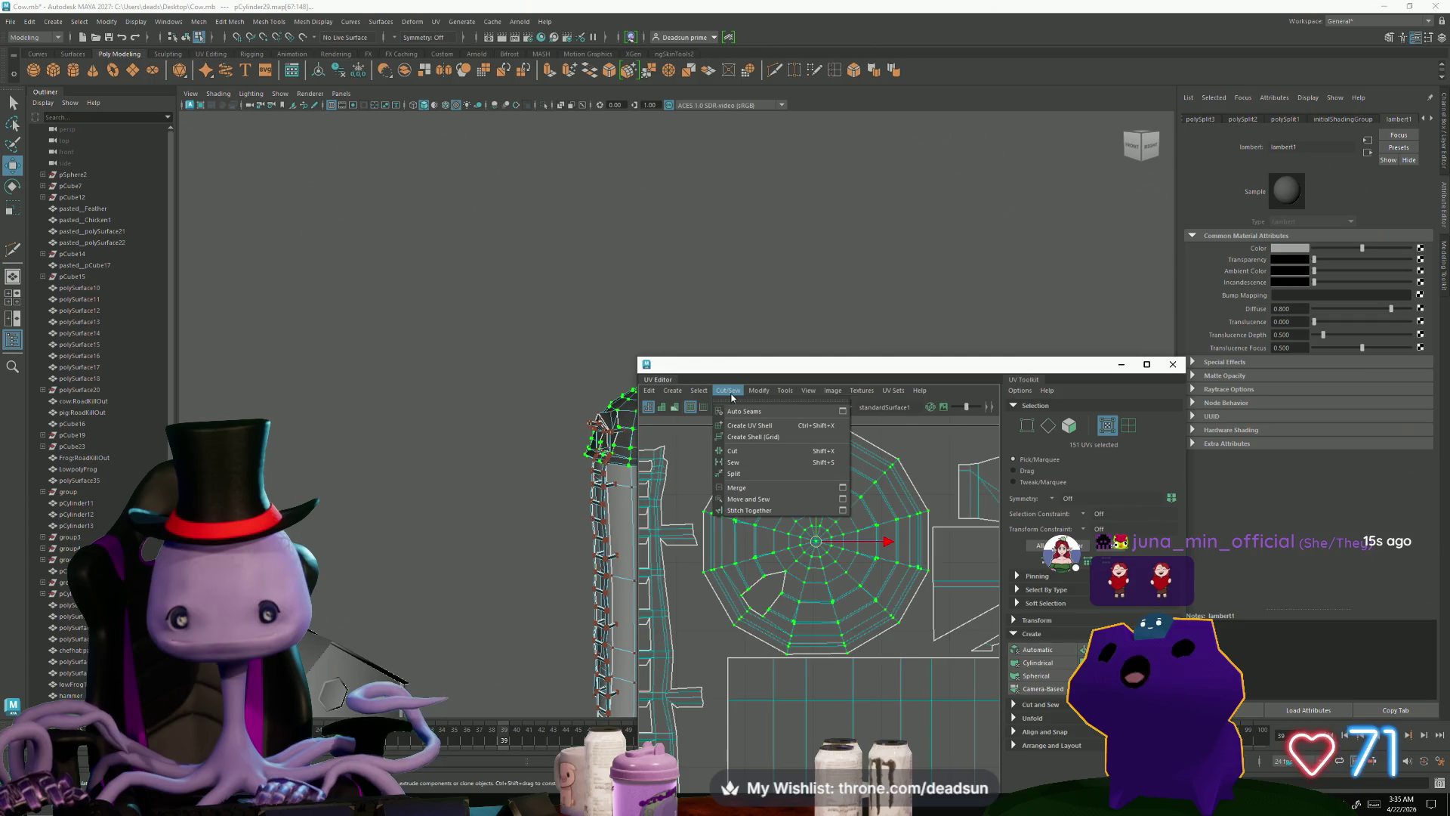
pyautogui.click(792, 748)
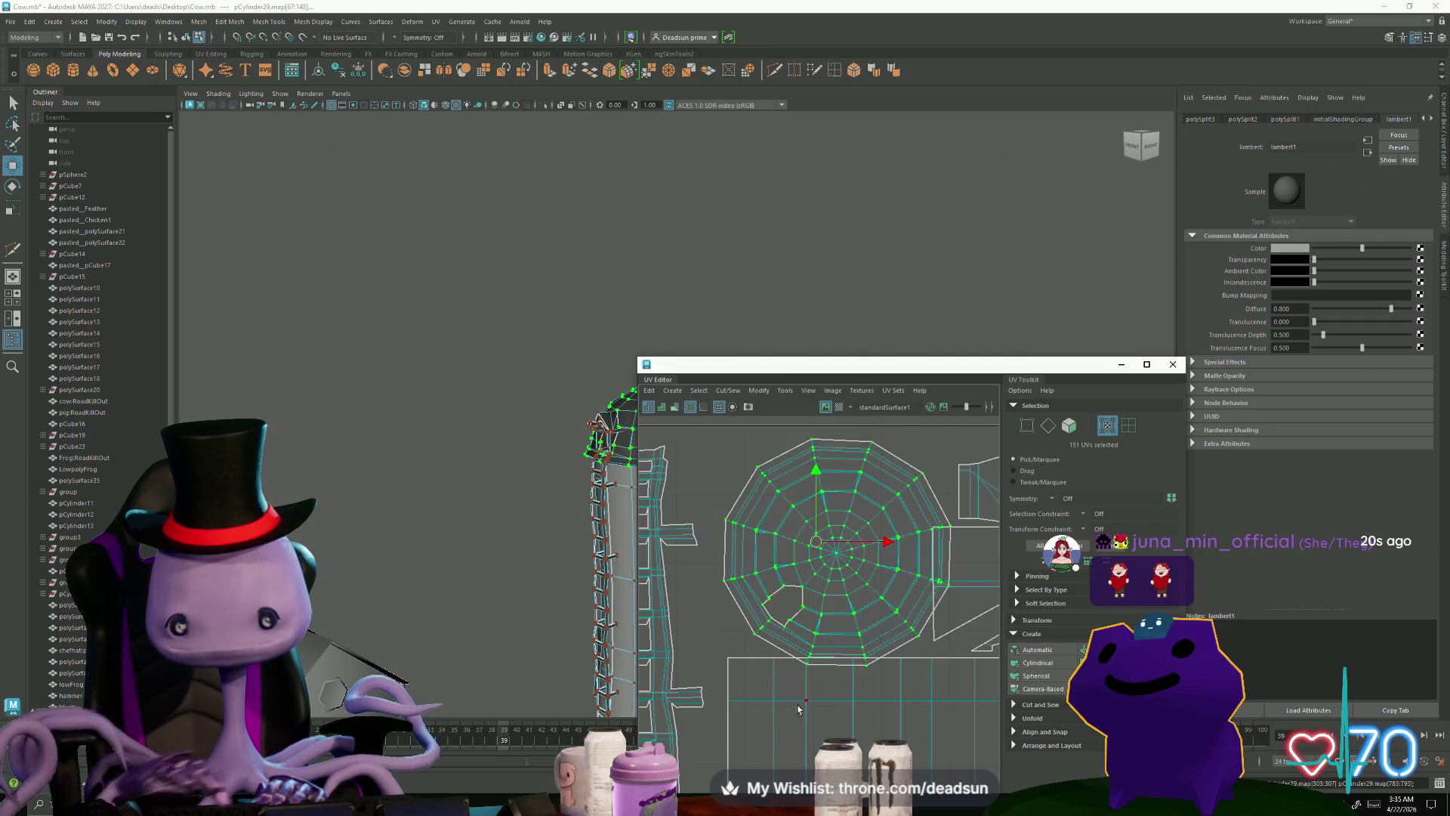
pyautogui.moveTo(822, 553); pyautogui.dragTo(798, 534)
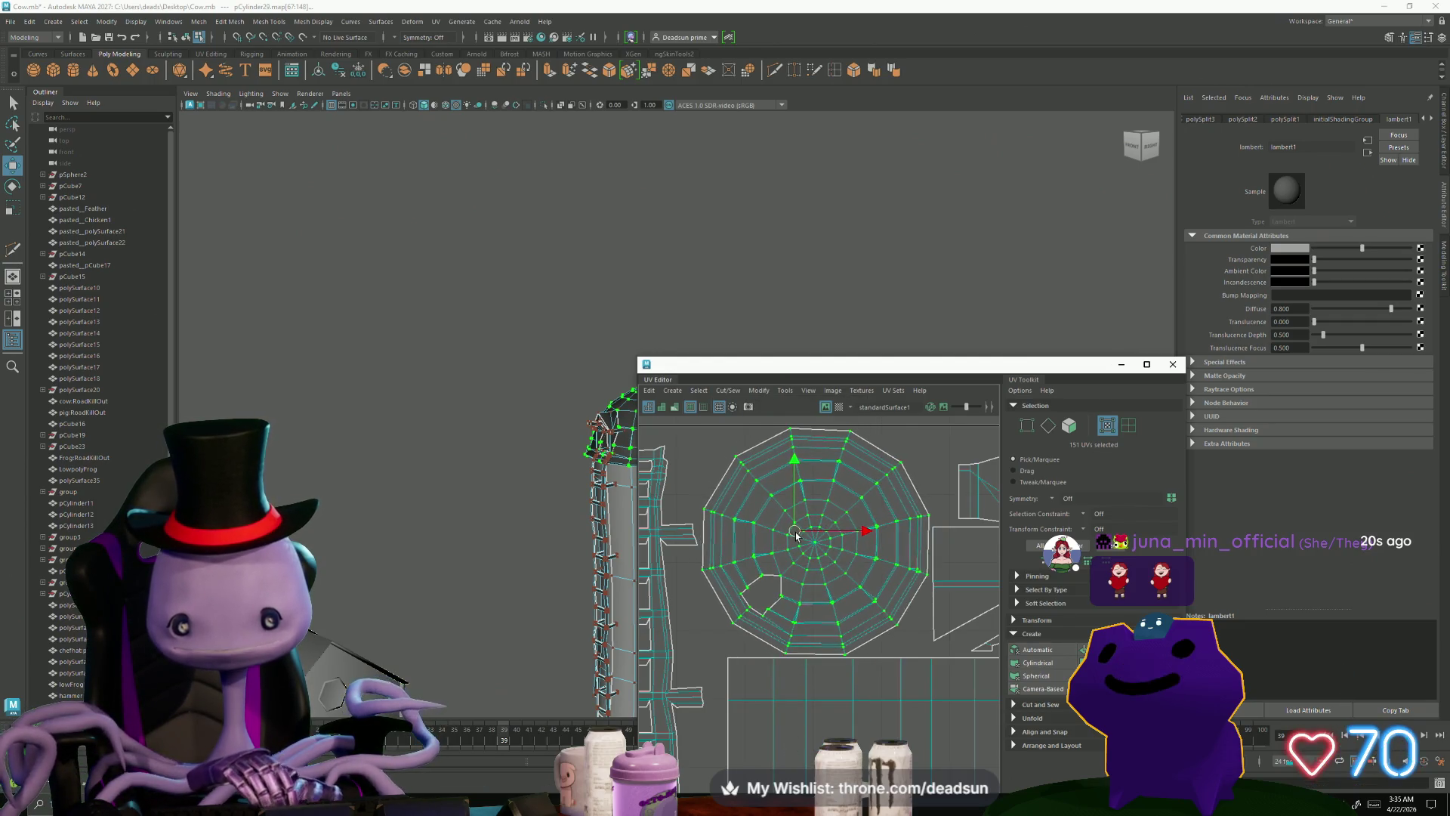
pyautogui.scroll(2, 795, 535)
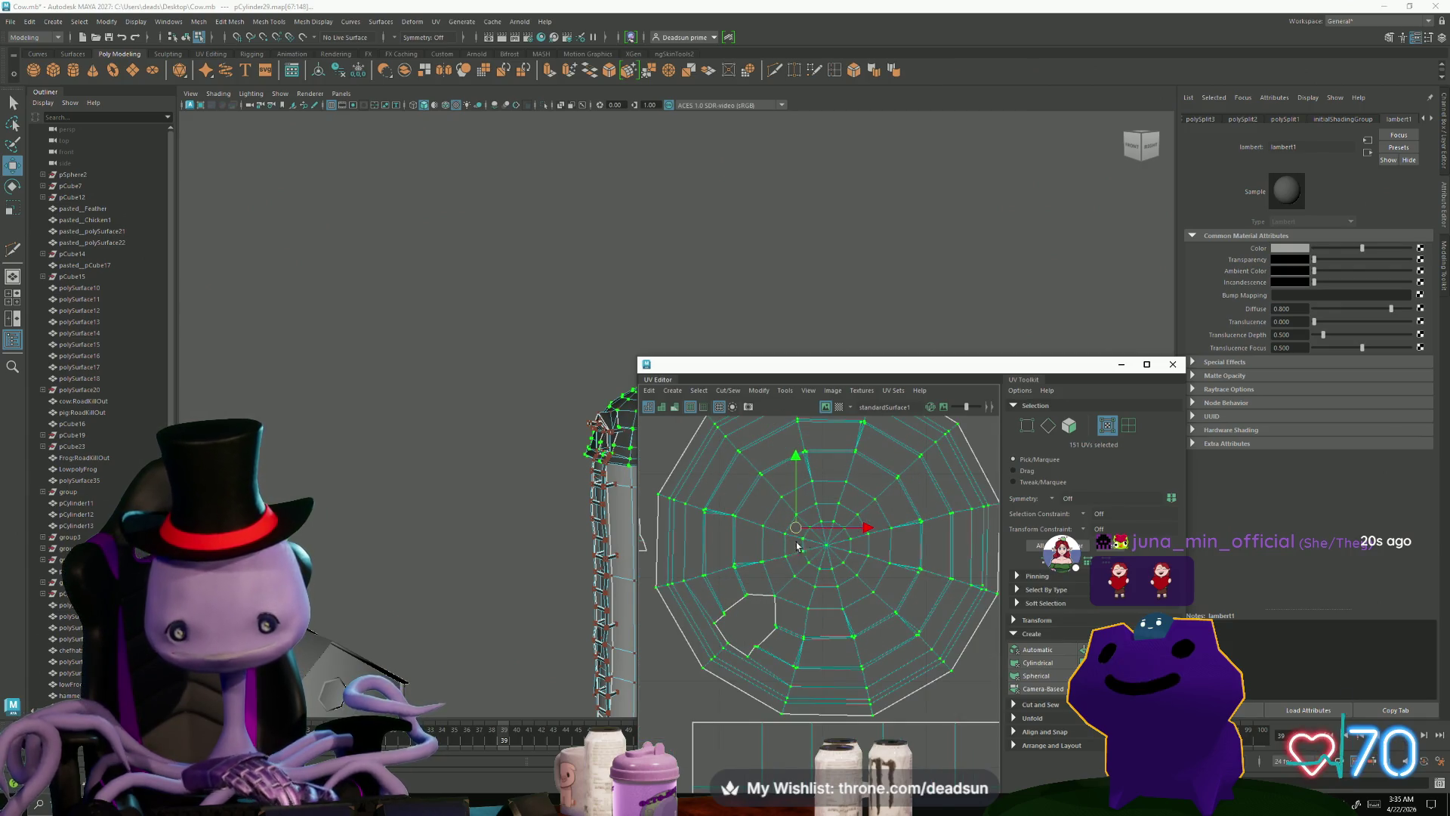
pyautogui.scroll(-3, 789, 553)
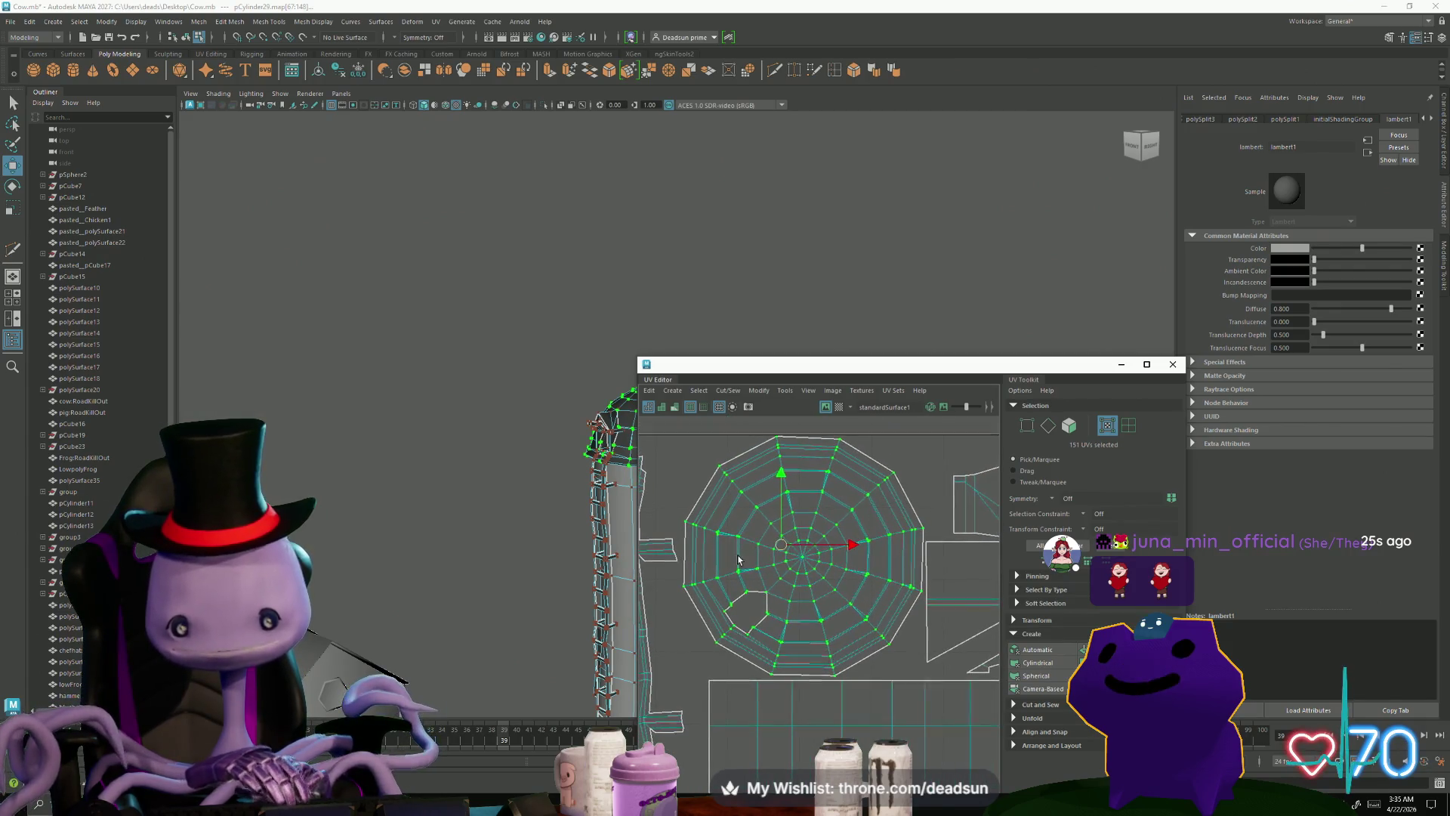
pyautogui.moveTo(783, 554); pyautogui.dragTo(781, 553)
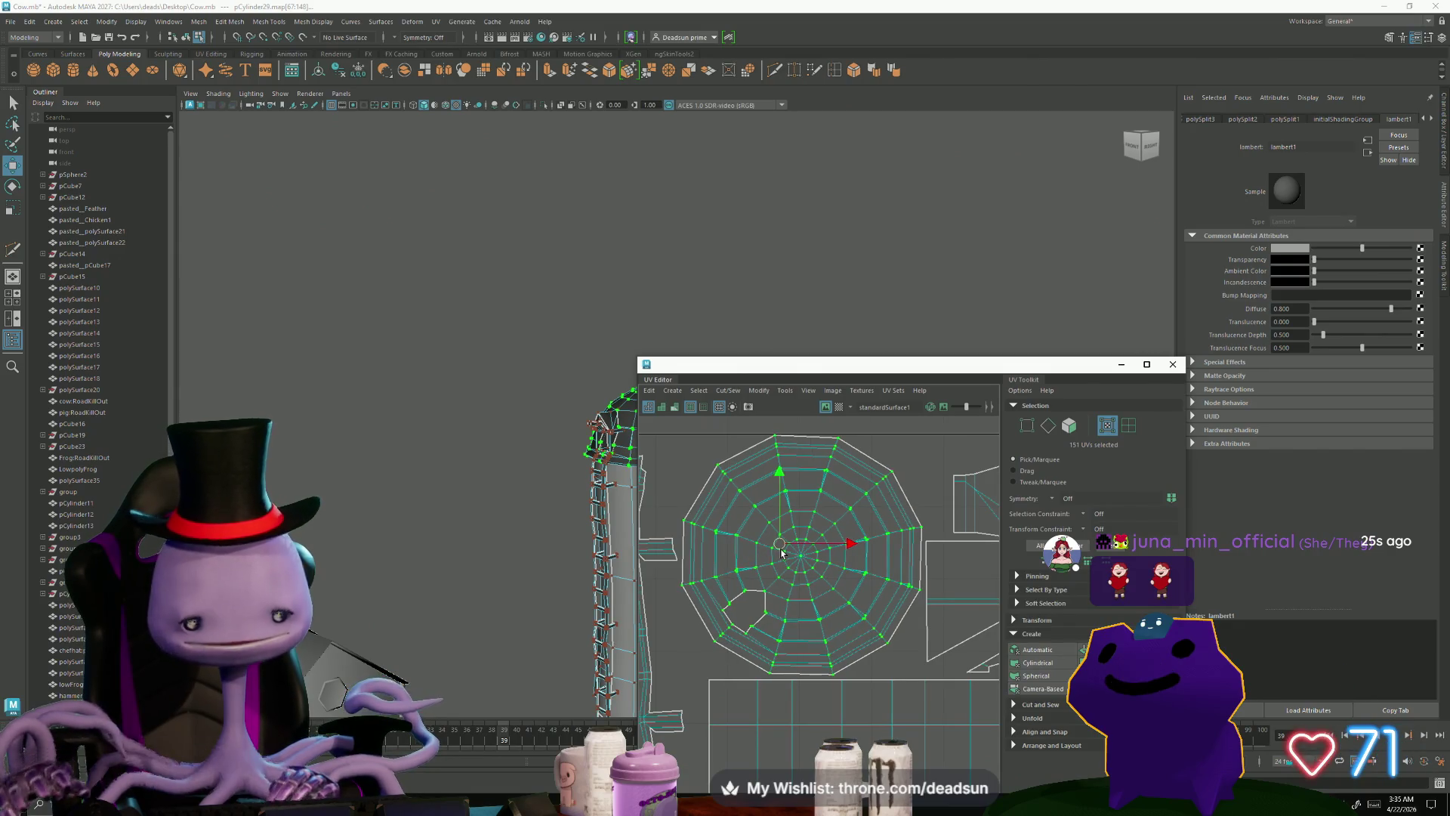
# Step: Close the UV Editor and clear the selection, with the silo framed in view
pyautogui.scroll(-2, 791, 585)
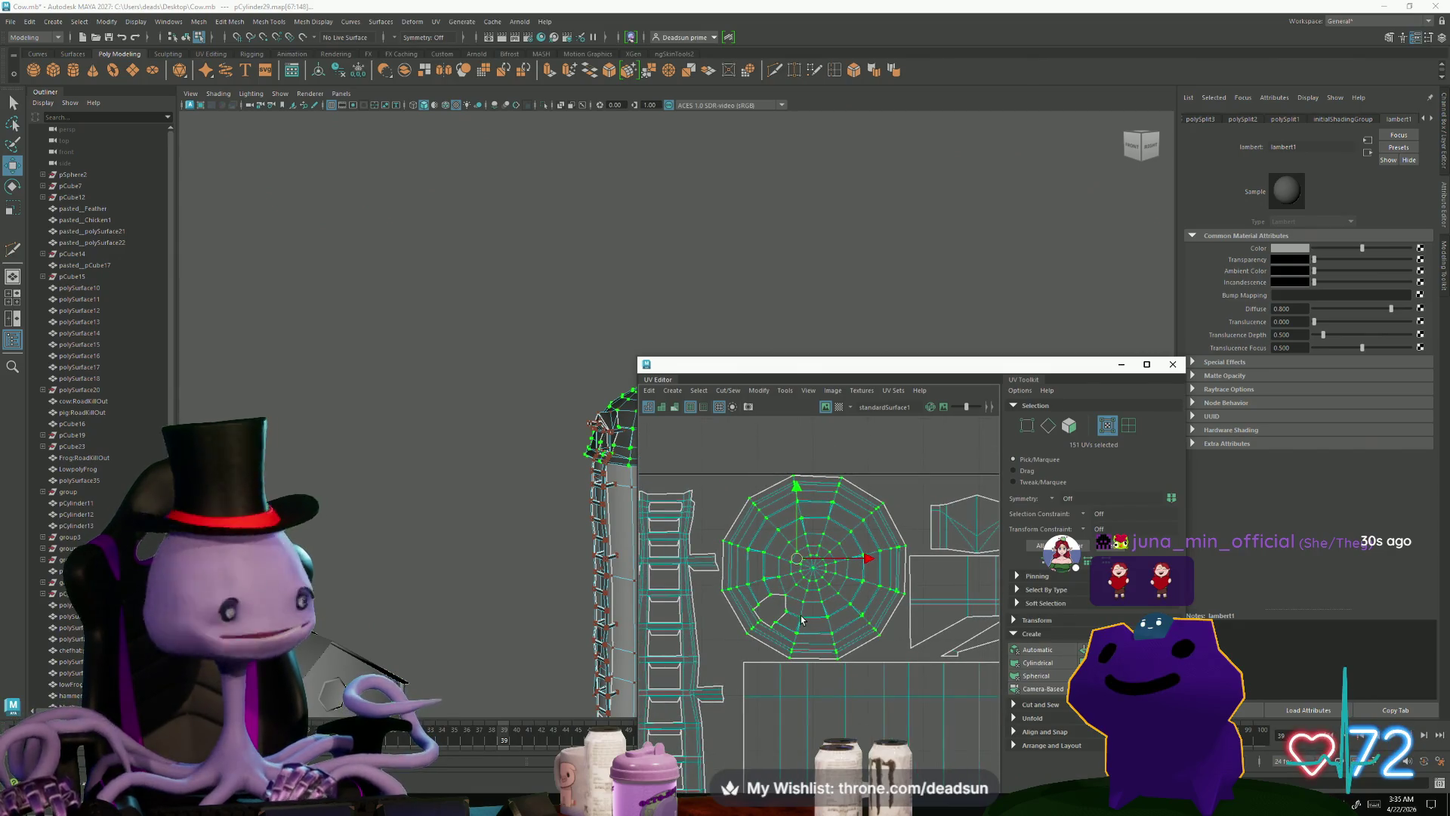
pyautogui.moveTo(857, 634)
pyautogui.keyDown('alt'); pyautogui.mouseDown(button='middle')
pyautogui.moveTo(783, 578)
pyautogui.moveTo(780, 535)
pyautogui.mouseUp(button='middle'); pyautogui.keyUp('alt')
pyautogui.scroll(-2, 806, 594)
pyautogui.moveTo(589, 574)
pyautogui.keyDown('alt'); pyautogui.mouseDown()
pyautogui.moveTo(559, 563)
pyautogui.moveTo(527, 582)
pyautogui.mouseUp(); pyautogui.keyUp('alt')
pyautogui.keyDown('alt'); pyautogui.moveTo(527, 582); pyautogui.dragTo(806, 621, button='right'); pyautogui.keyUp('alt')
pyautogui.click(1173, 372)
pyautogui.moveTo(574, 559)
pyautogui.keyDown('alt'); pyautogui.mouseDown()
pyautogui.moveTo(460, 560)
pyautogui.moveTo(462, 535)
pyautogui.moveTo(437, 551)
pyautogui.moveTo(441, 604)
pyautogui.mouseUp(); pyautogui.keyUp('alt')
pyautogui.scroll(-5, 459, 559)
pyautogui.click(454, 556)
pyautogui.scroll(-3, 454, 555)
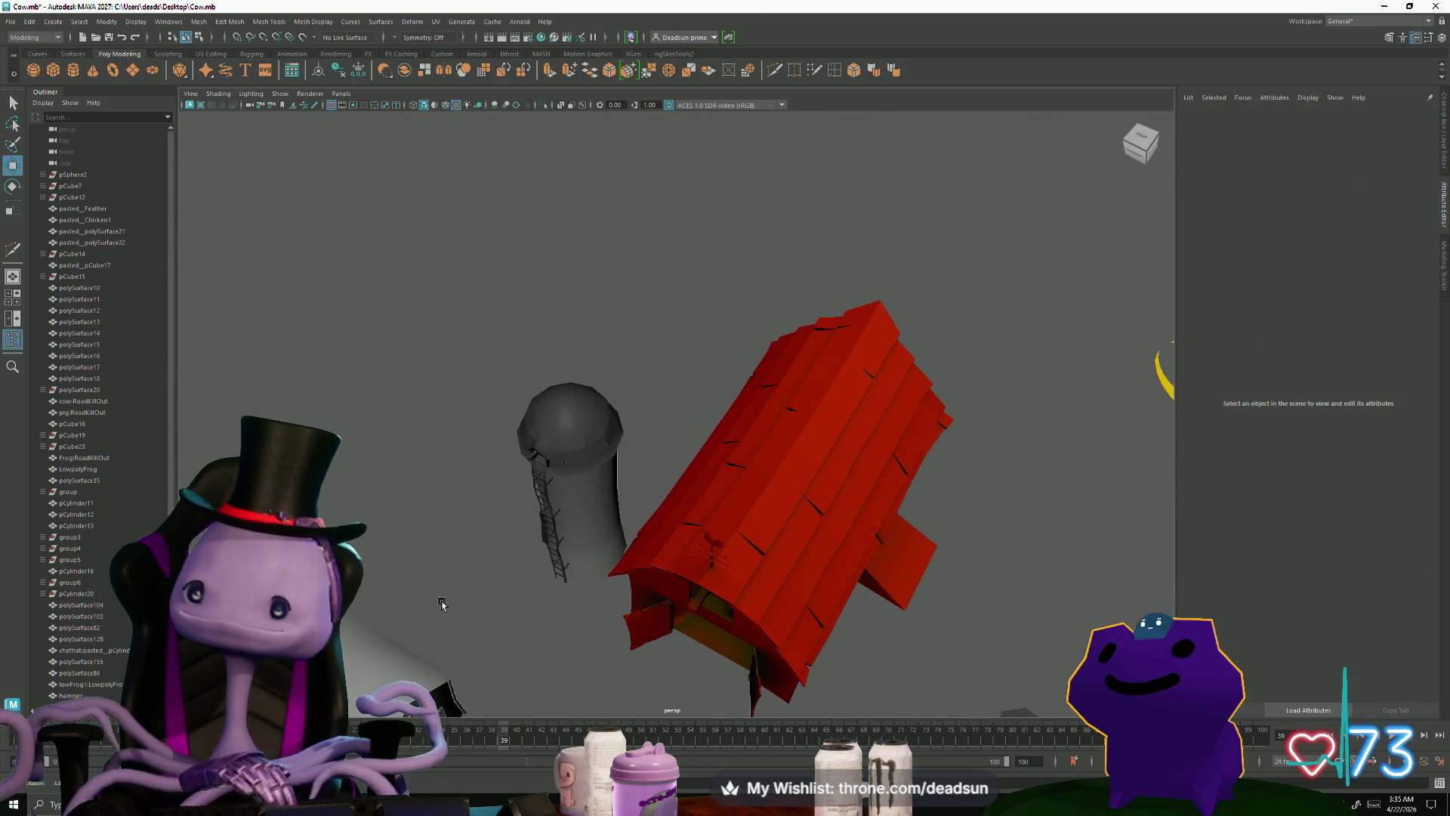
pyautogui.scroll(10, 567, 556)
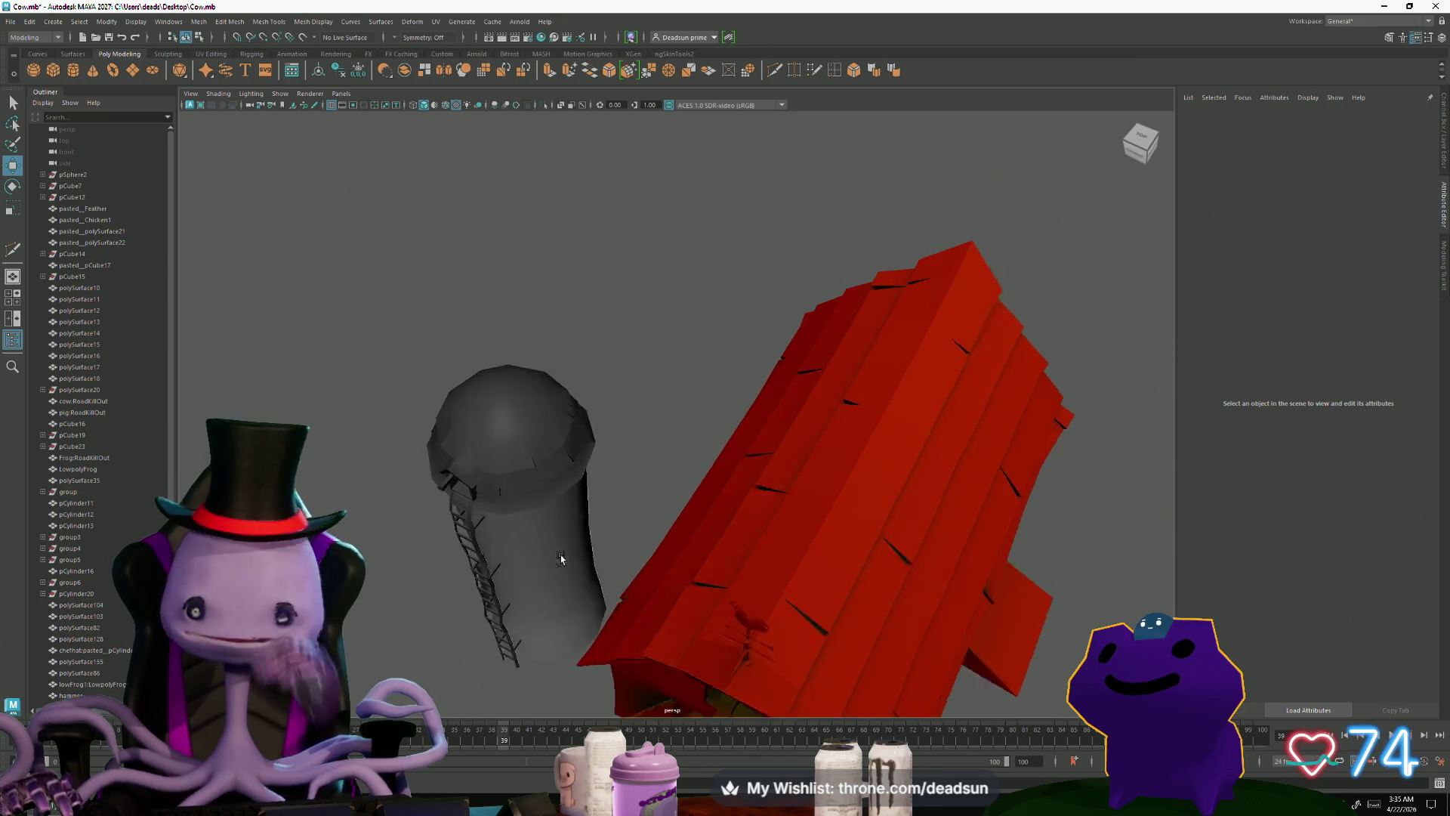
pyautogui.scroll(5, 597, 552)
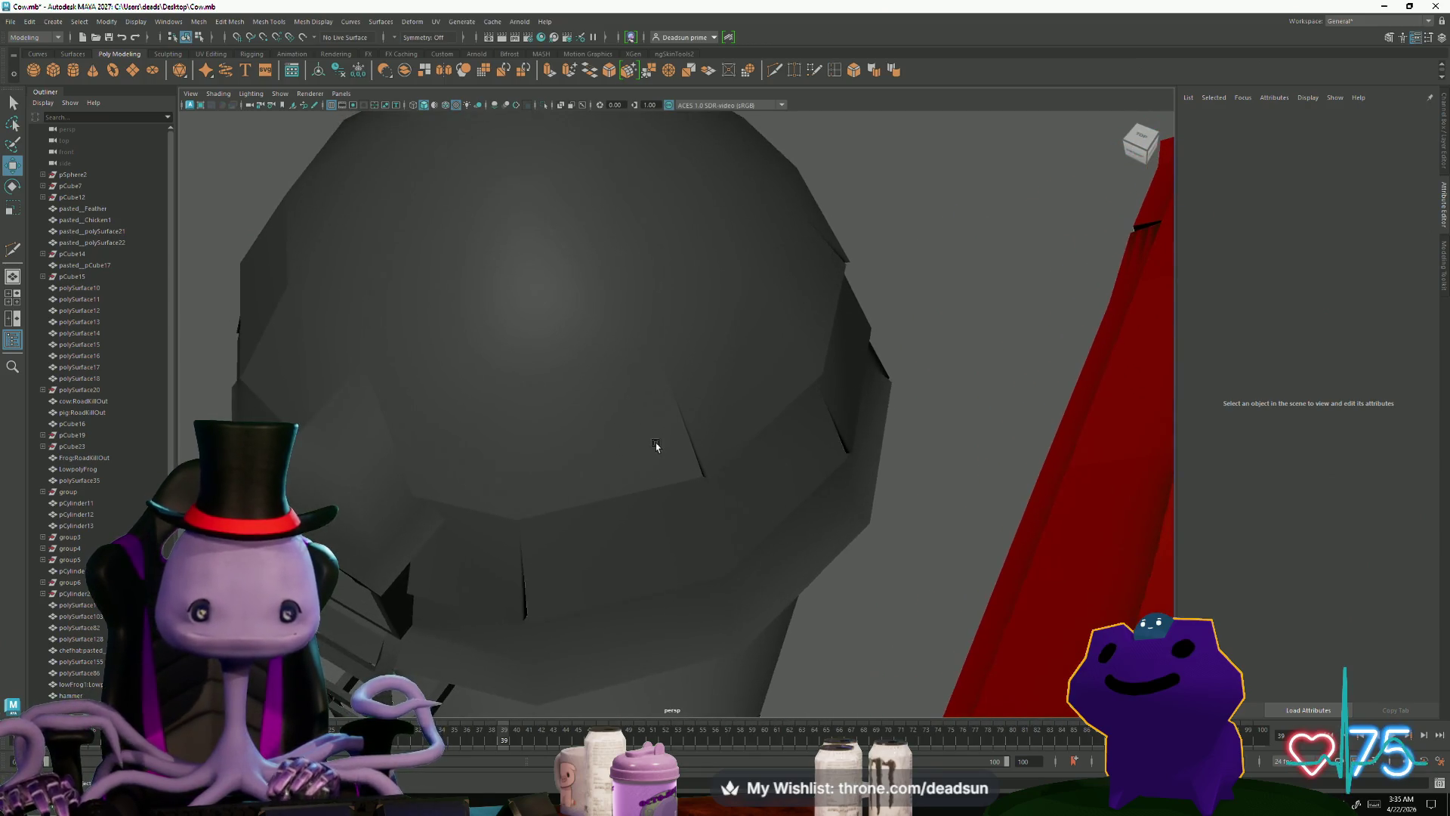
pyautogui.click(657, 446)
pyautogui.click(436, 25)
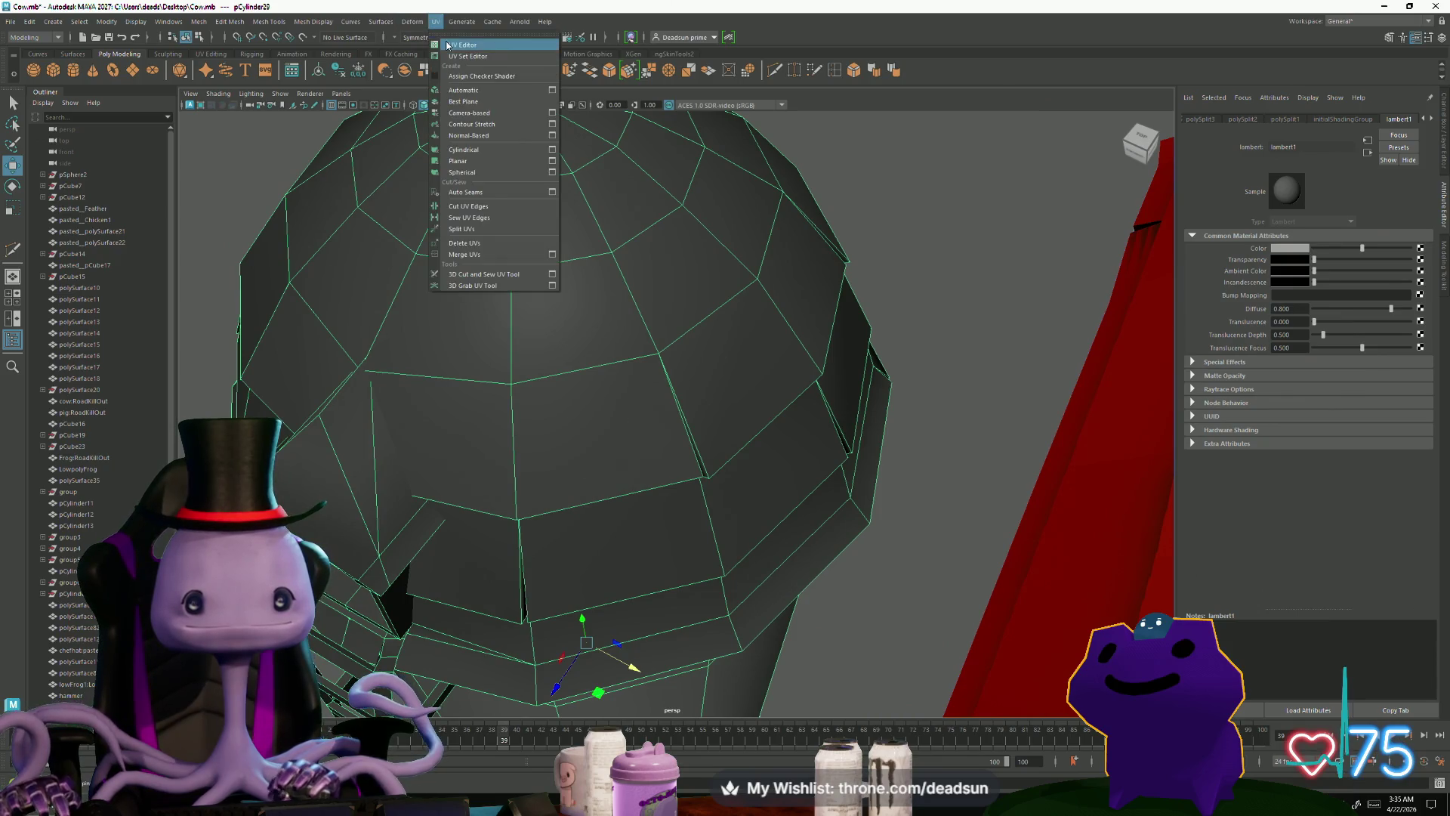
pyautogui.click(457, 35)
pyautogui.moveTo(717, 480); pyautogui.dragTo(716, 454, button='right')
pyautogui.scroll(3, 704, 474)
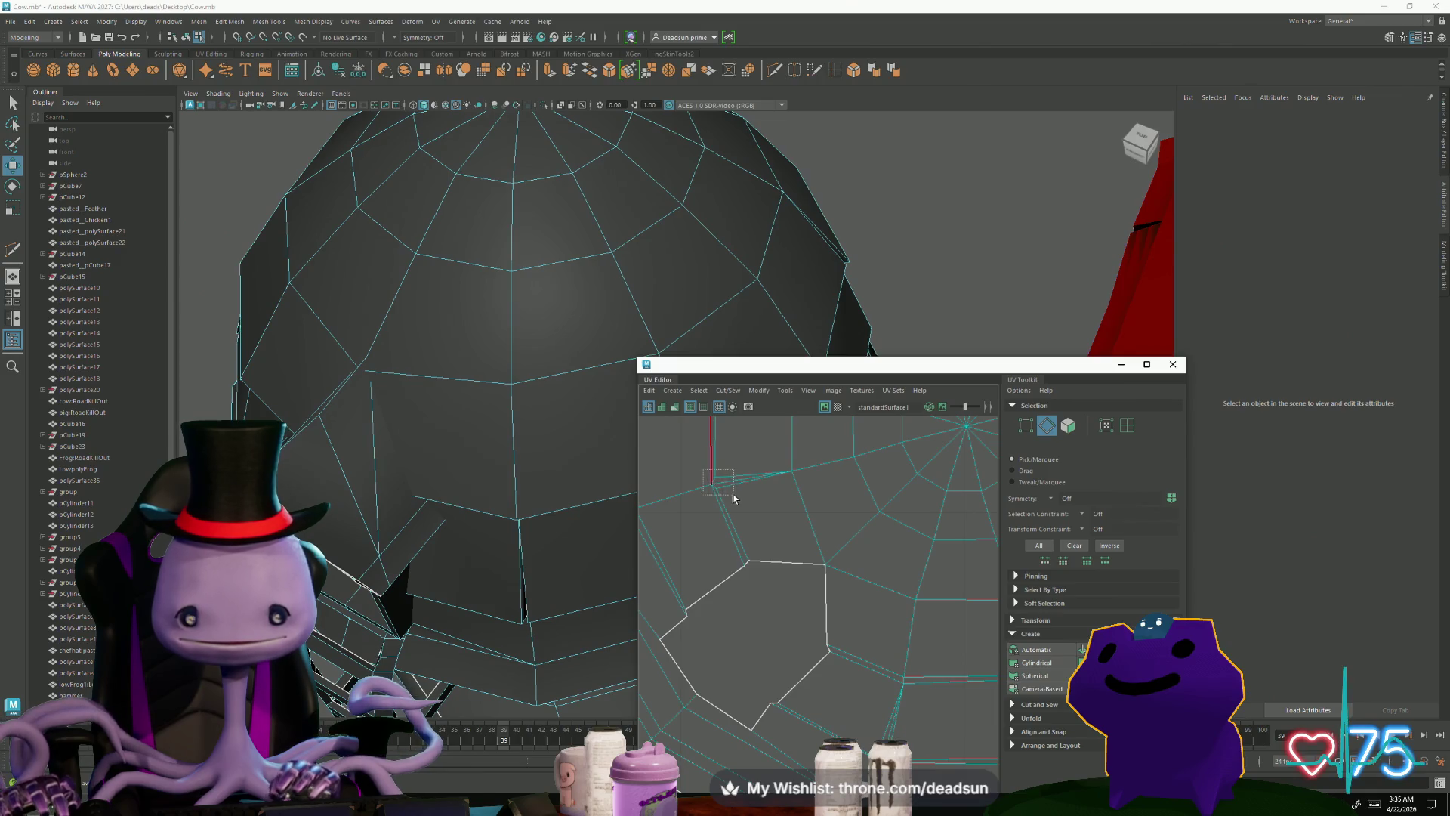
pyautogui.moveTo(735, 499); pyautogui.dragTo(735, 499)
pyautogui.press('f')
pyautogui.keyDown('shift'); pyautogui.click(746, 562); pyautogui.keyUp('shift')
pyautogui.press('f')
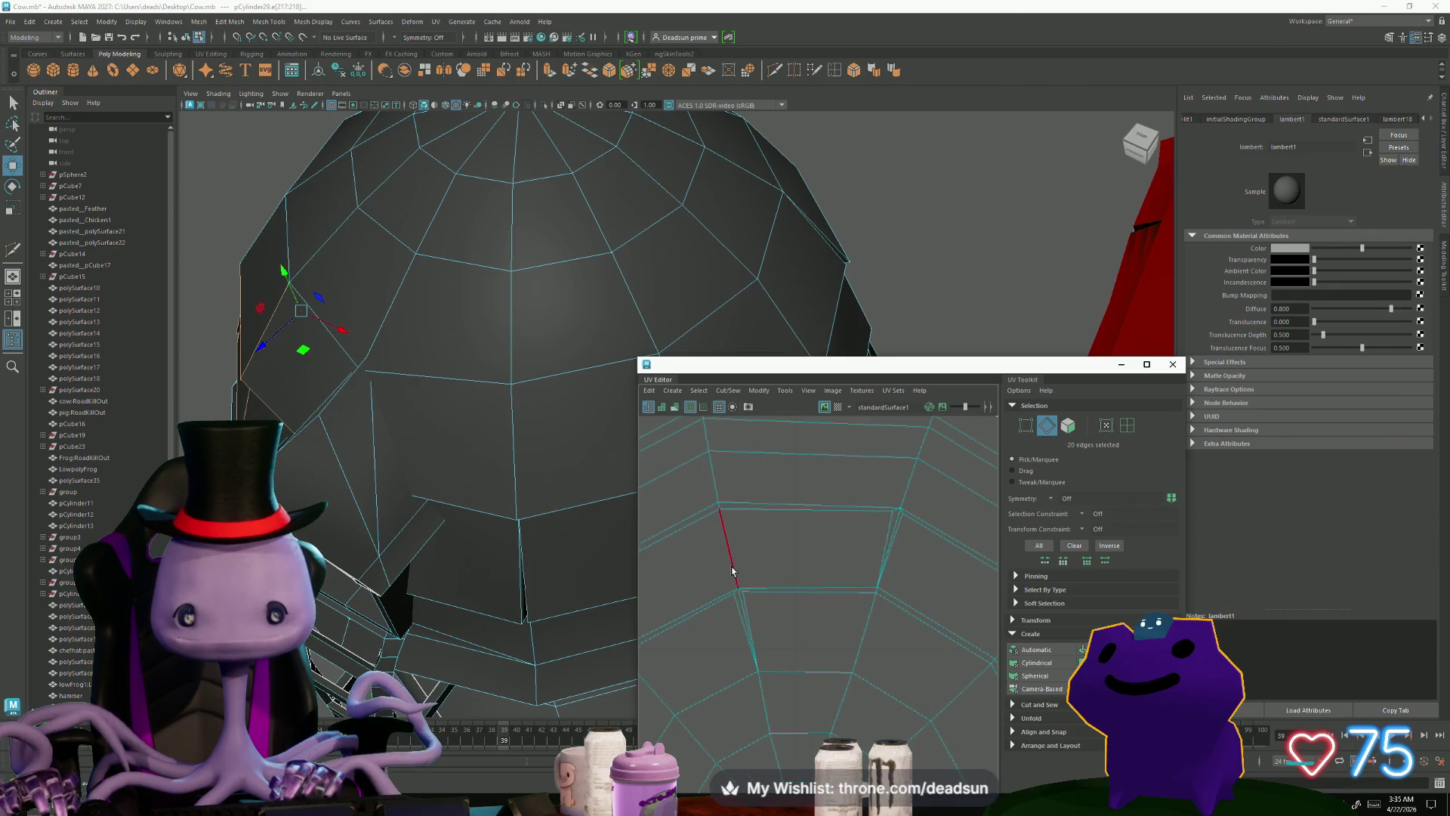
pyautogui.keyDown('shift'); pyautogui.click(664, 514); pyautogui.keyUp('shift')
pyautogui.press('f')
pyautogui.keyDown('shift'); pyautogui.click(663, 503); pyautogui.keyUp('shift')
pyautogui.press('f')
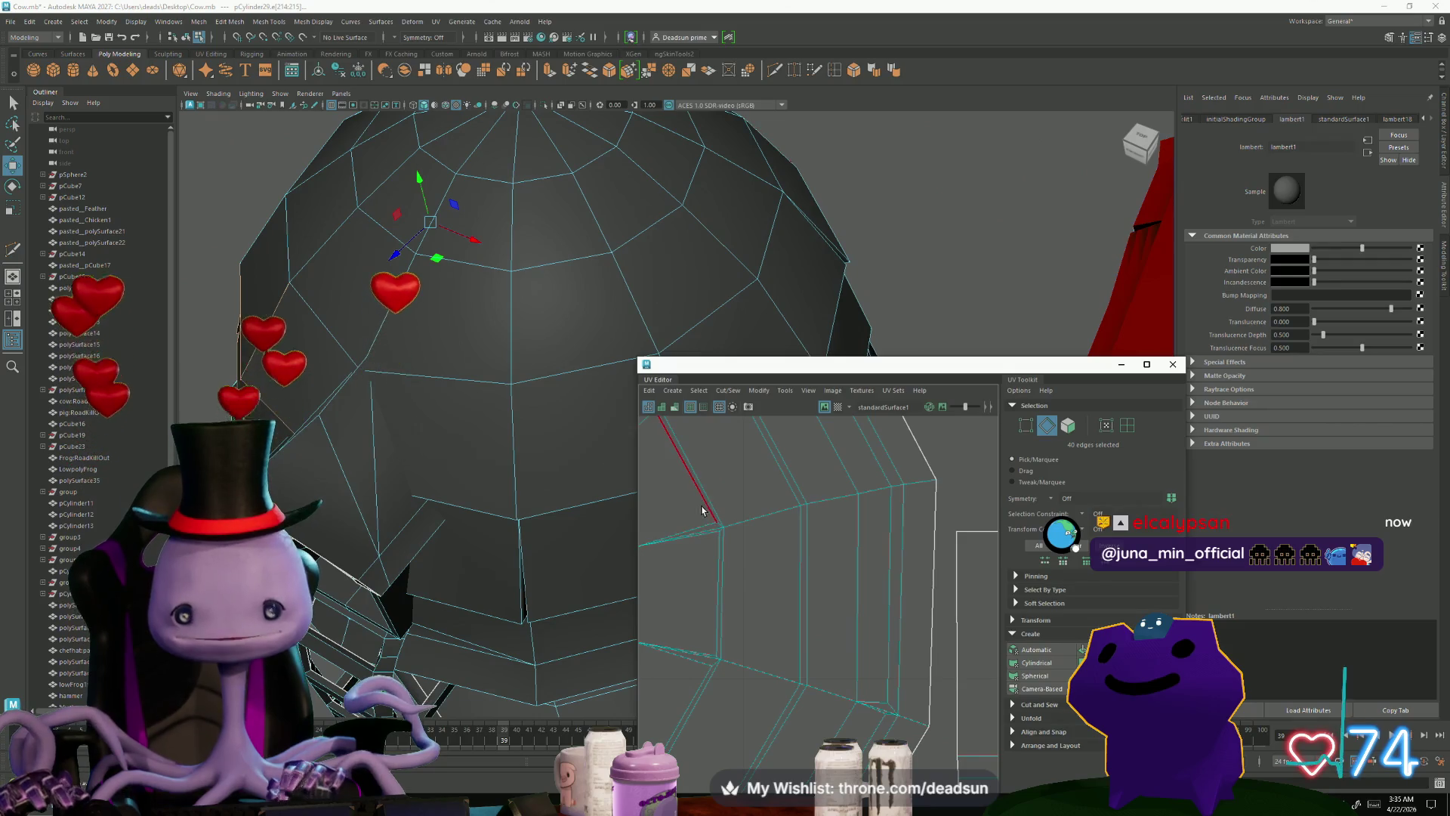
pyautogui.keyDown('shift'); pyautogui.click(690, 648); pyautogui.keyUp('shift')
pyautogui.press('f')
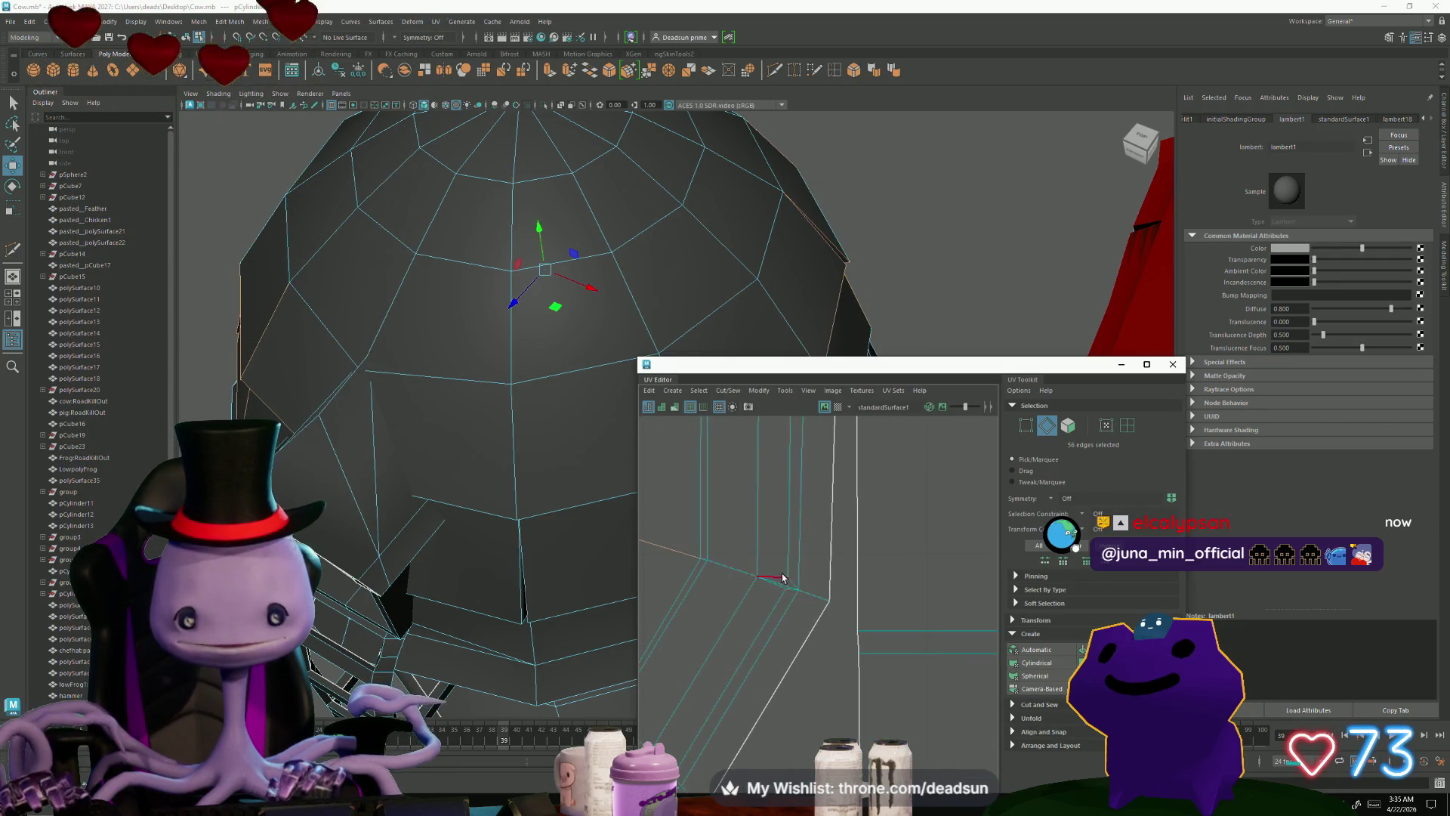
pyautogui.keyDown('shift'); pyautogui.click(790, 597); pyautogui.keyUp('shift')
pyautogui.press('f')
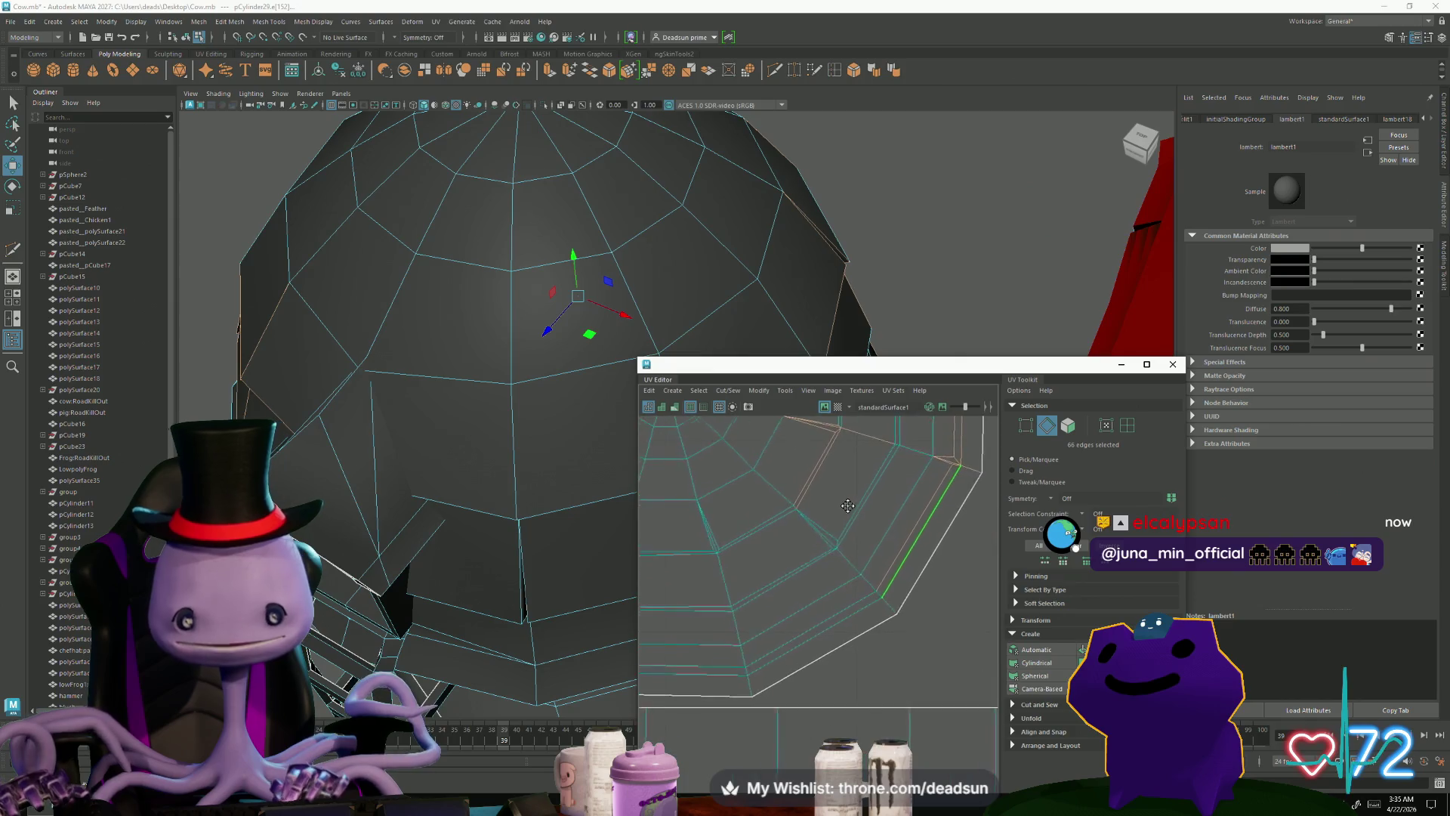
pyautogui.keyDown('shift'); pyautogui.moveTo(704, 534); pyautogui.dragTo(728, 569); pyautogui.keyUp('shift')
pyautogui.keyDown('alt'); pyautogui.moveTo(727, 568); pyautogui.dragTo(801, 576, button='middle'); pyautogui.keyUp('alt')
pyautogui.keyDown('shift'); pyautogui.moveTo(828, 607); pyautogui.dragTo(828, 608); pyautogui.keyUp('shift')
pyautogui.scroll(-6, 806, 637)
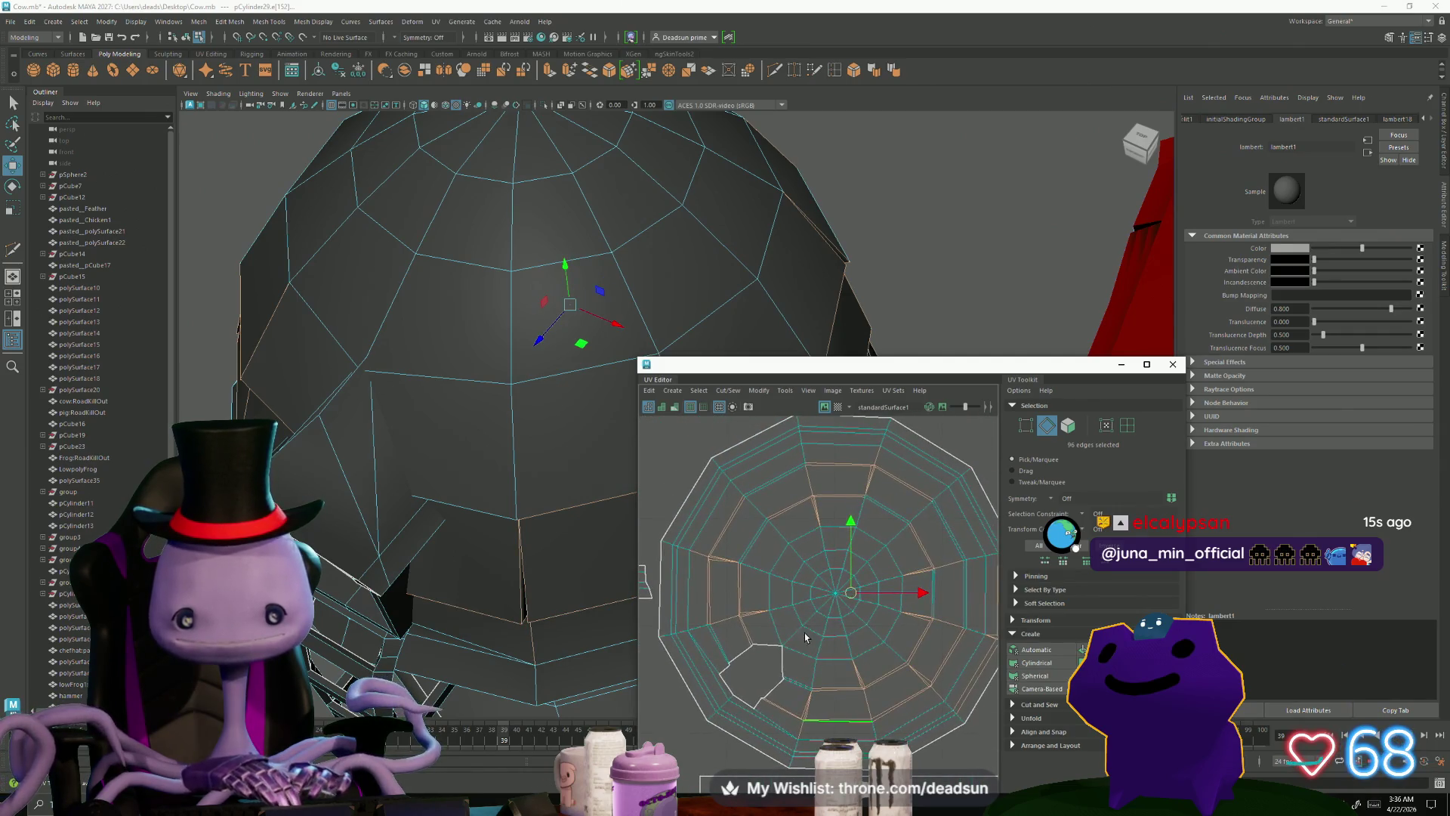
pyautogui.keyDown('alt'); pyautogui.moveTo(789, 583); pyautogui.dragTo(710, 579, button='middle'); pyautogui.keyUp('alt')
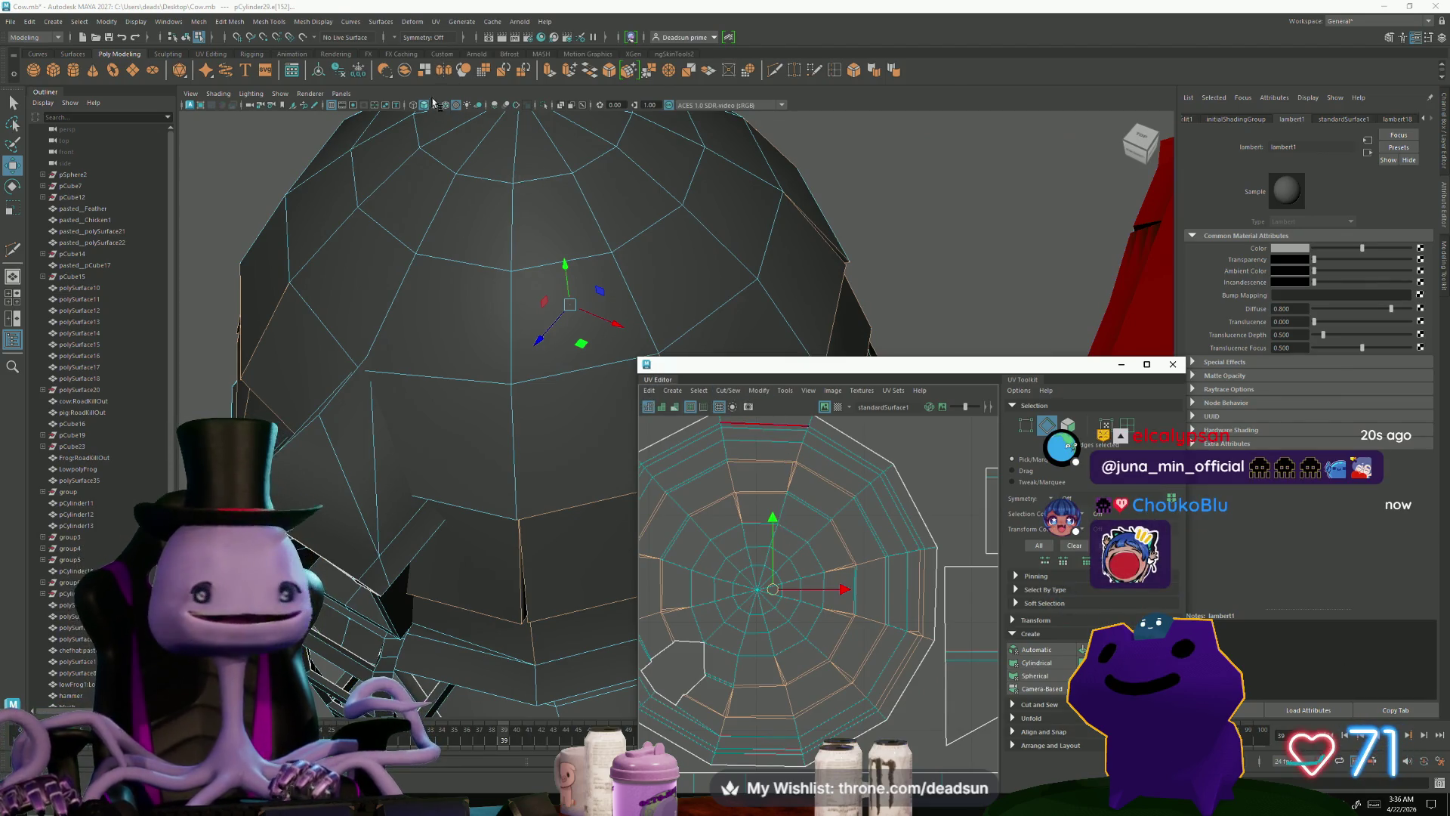
pyautogui.moveTo(566, 323)
pyautogui.keyDown('alt'); pyautogui.mouseDown()
pyautogui.moveTo(576, 315)
pyautogui.moveTo(534, 312)
pyautogui.moveTo(552, 260)
pyautogui.mouseUp(); pyautogui.keyUp('alt')
pyautogui.moveTo(552, 260); pyautogui.dragTo(764, 285, button='right')
pyautogui.moveTo(764, 285)
pyautogui.keyDown('alt'); pyautogui.mouseDown()
pyautogui.moveTo(589, 325)
pyautogui.moveTo(479, 327)
pyautogui.moveTo(485, 357)
pyautogui.moveTo(527, 308)
pyautogui.moveTo(954, 333)
pyautogui.mouseUp(); pyautogui.keyUp('alt')
pyautogui.click(1179, 369)
pyautogui.moveTo(677, 376)
pyautogui.keyDown('alt'); pyautogui.mouseDown()
pyautogui.moveTo(710, 442)
pyautogui.moveTo(646, 284)
pyautogui.mouseUp(); pyautogui.keyUp('alt')
pyautogui.rightClick(647, 284)
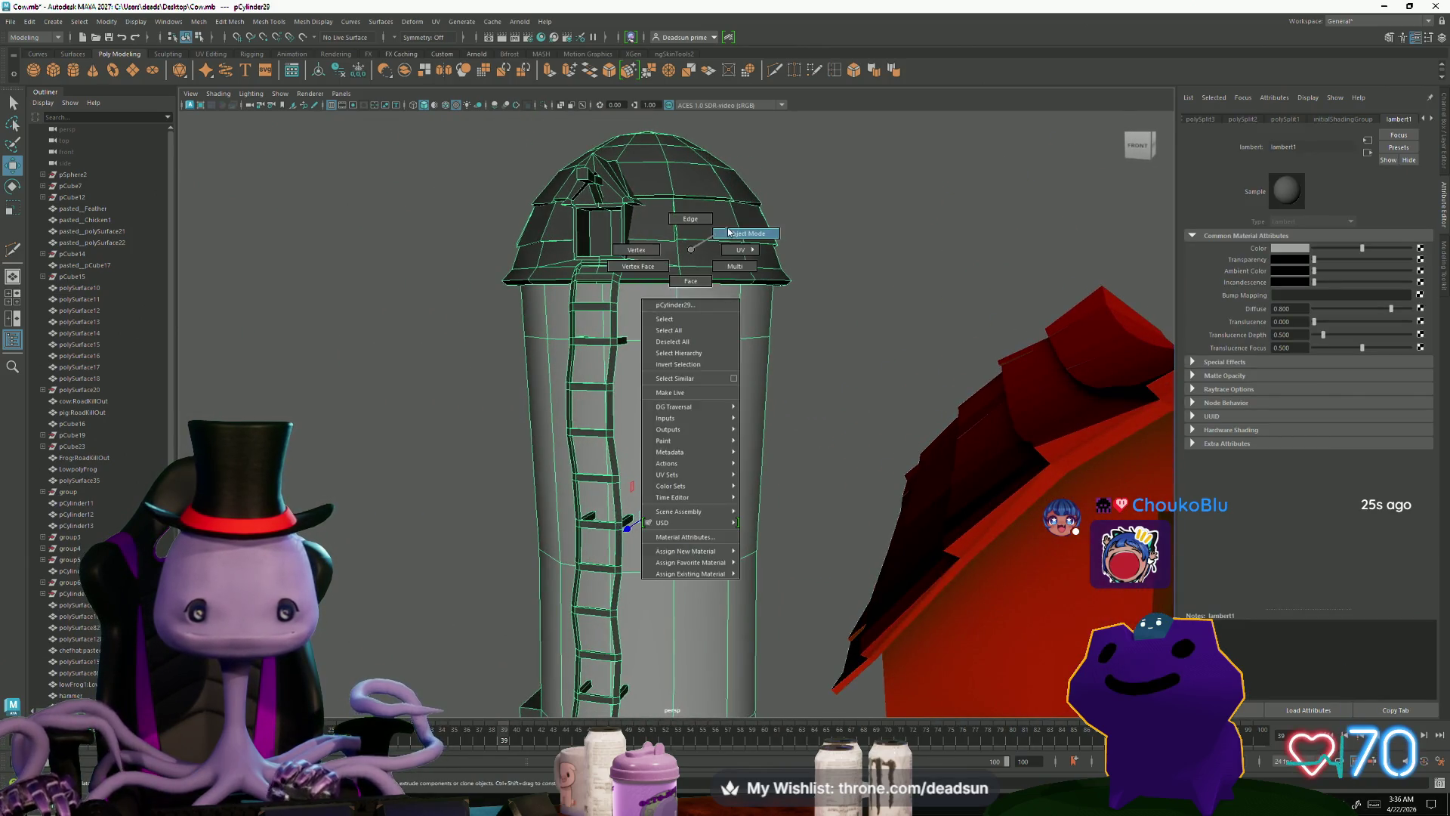
pyautogui.click(834, 337)
pyautogui.moveTo(835, 337)
pyautogui.keyDown('alt'); pyautogui.mouseDown()
pyautogui.moveTo(550, 411)
pyautogui.moveTo(509, 461)
pyautogui.moveTo(486, 592)
pyautogui.moveTo(519, 406)
pyautogui.moveTo(683, 392)
pyautogui.moveTo(666, 371)
pyautogui.moveTo(502, 424)
pyautogui.moveTo(695, 395)
pyautogui.moveTo(564, 408)
pyautogui.moveTo(522, 434)
pyautogui.moveTo(650, 445)
pyautogui.moveTo(648, 486)
pyautogui.moveTo(571, 487)
pyautogui.mouseUp(); pyautogui.keyUp('alt')
pyautogui.click(574, 484)
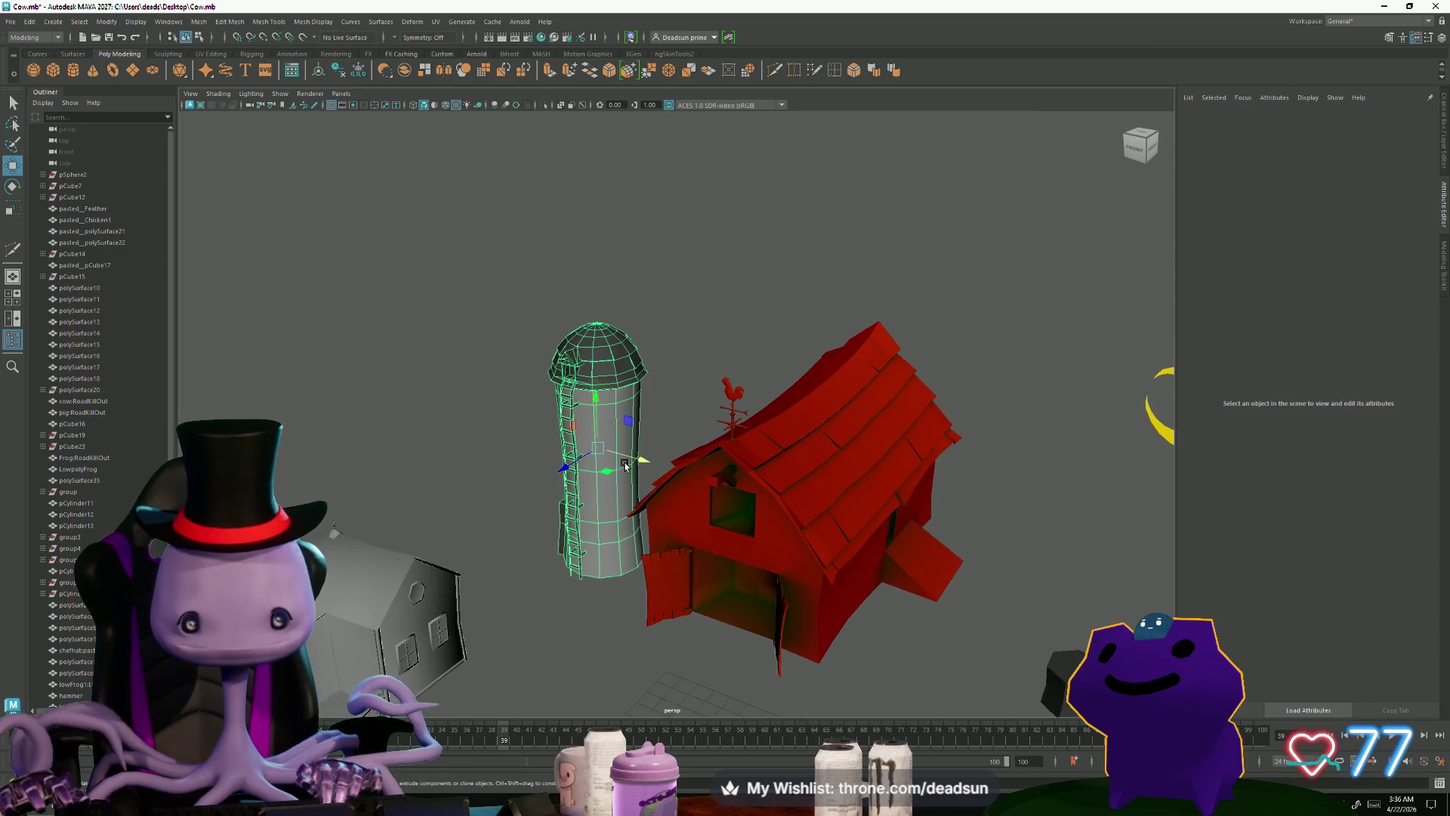
pyautogui.press('e')
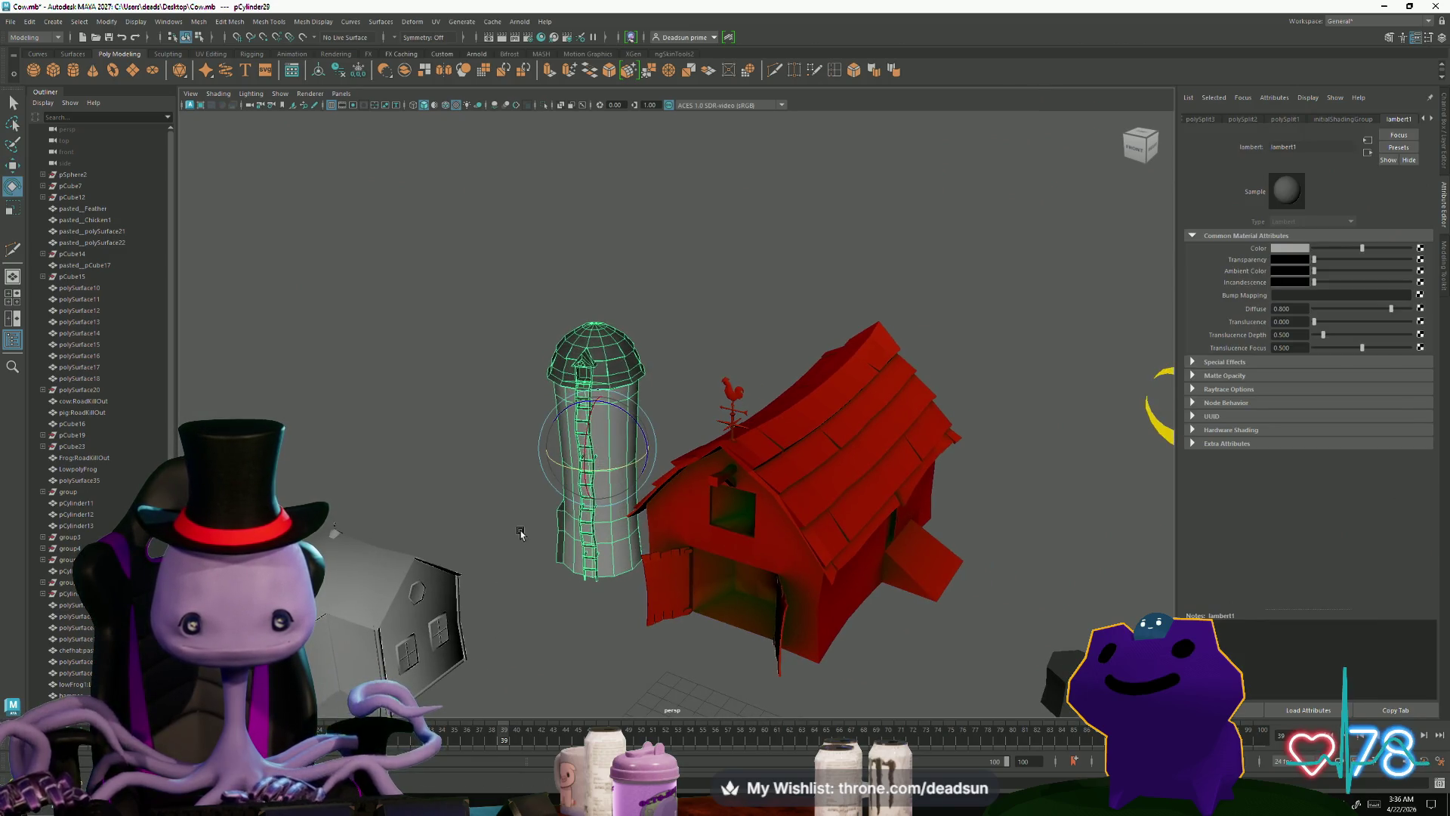
pyautogui.click(521, 534)
pyautogui.scroll(-3, 520, 533)
pyautogui.moveTo(520, 533)
pyautogui.keyDown('alt'); pyautogui.mouseDown()
pyautogui.moveTo(515, 564)
pyautogui.moveTo(562, 577)
pyautogui.mouseUp(); pyautogui.keyUp('alt')
pyautogui.keyDown('alt'); pyautogui.moveTo(562, 577); pyautogui.dragTo(631, 639, button='right'); pyautogui.keyUp('alt')
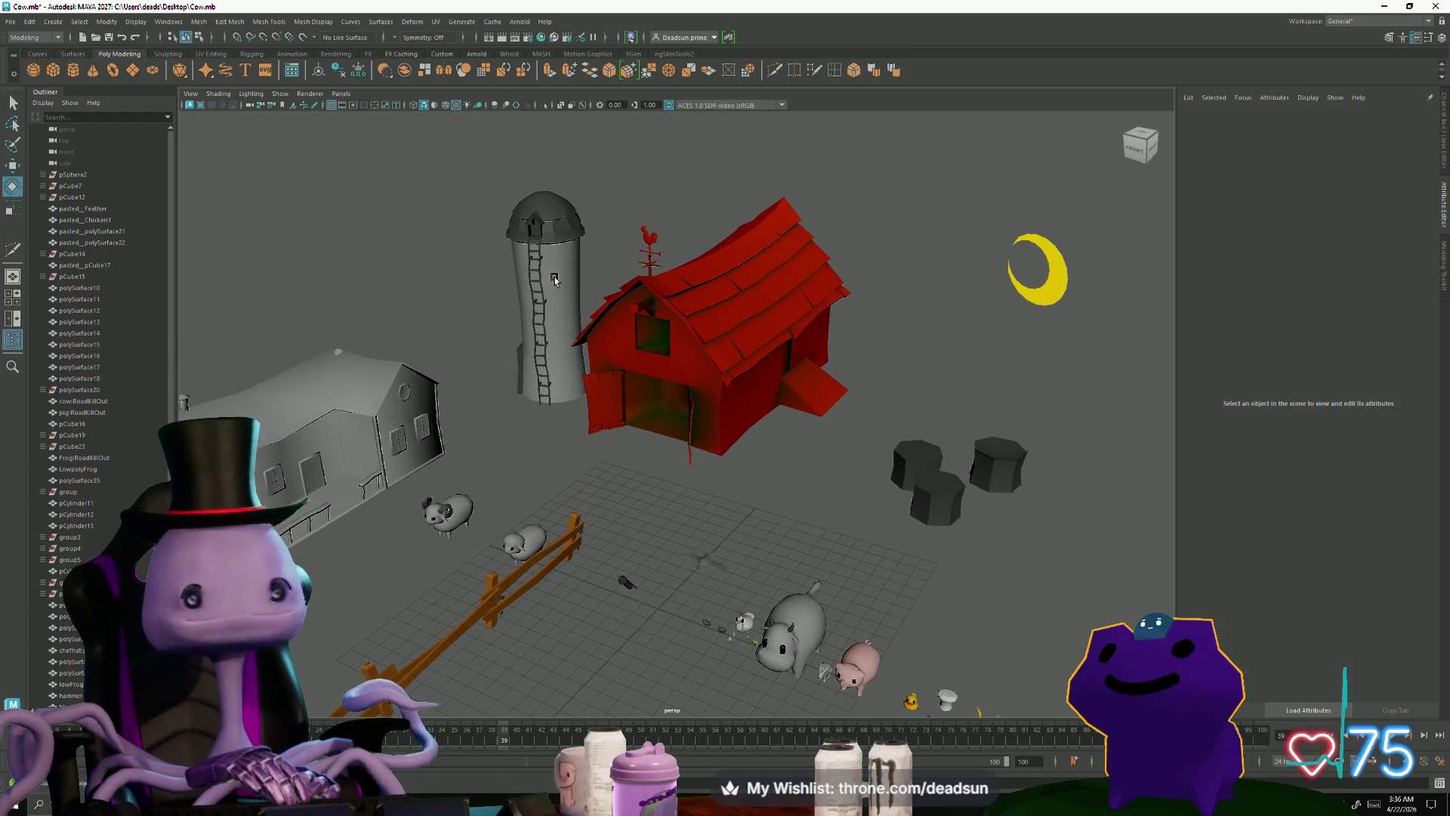
# Step: Export only the selected silo via Export Selection as silo.fbx on the Desktop
pyautogui.click(555, 280)
pyautogui.click(15, 21)
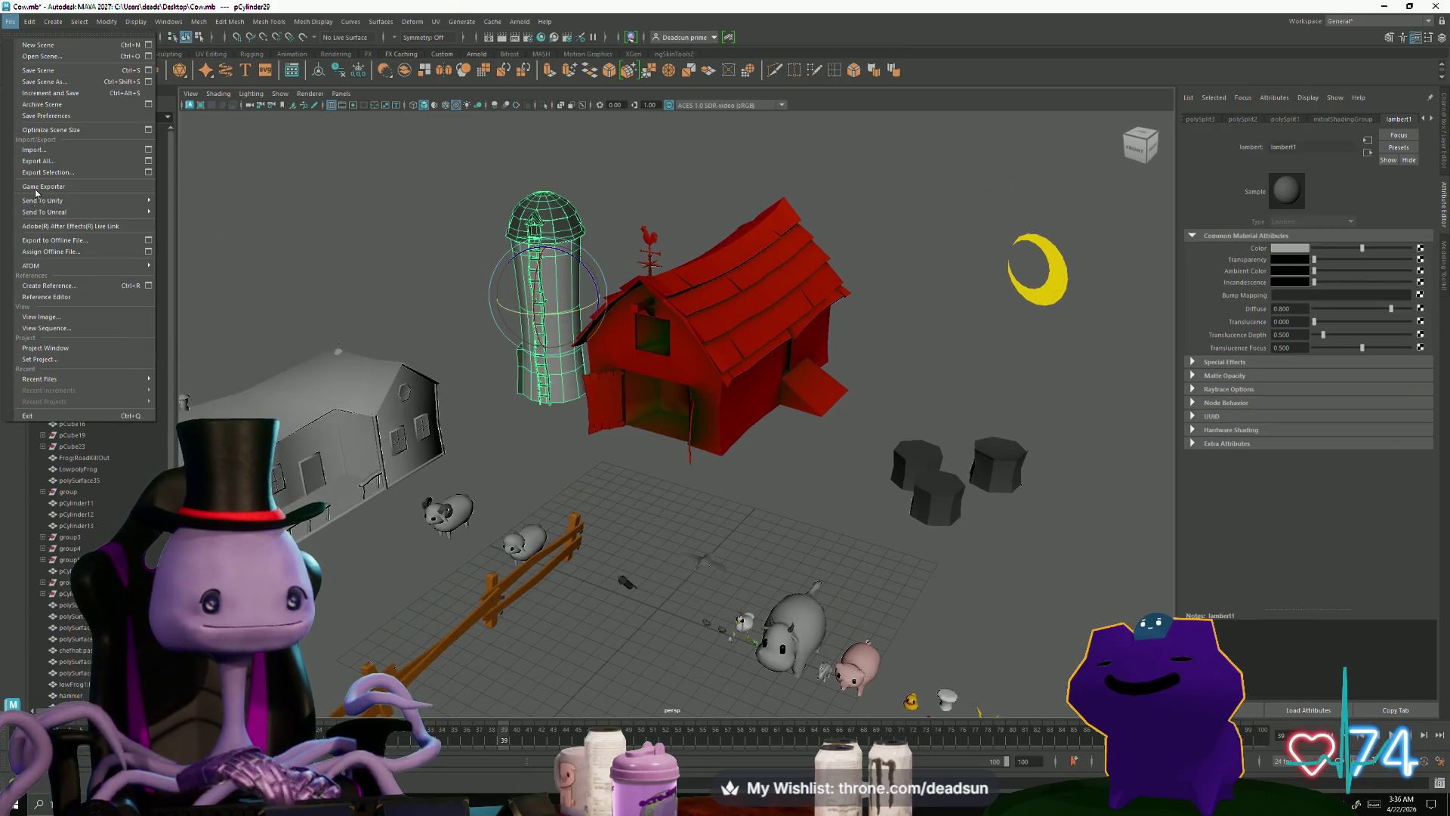
pyautogui.click(74, 178)
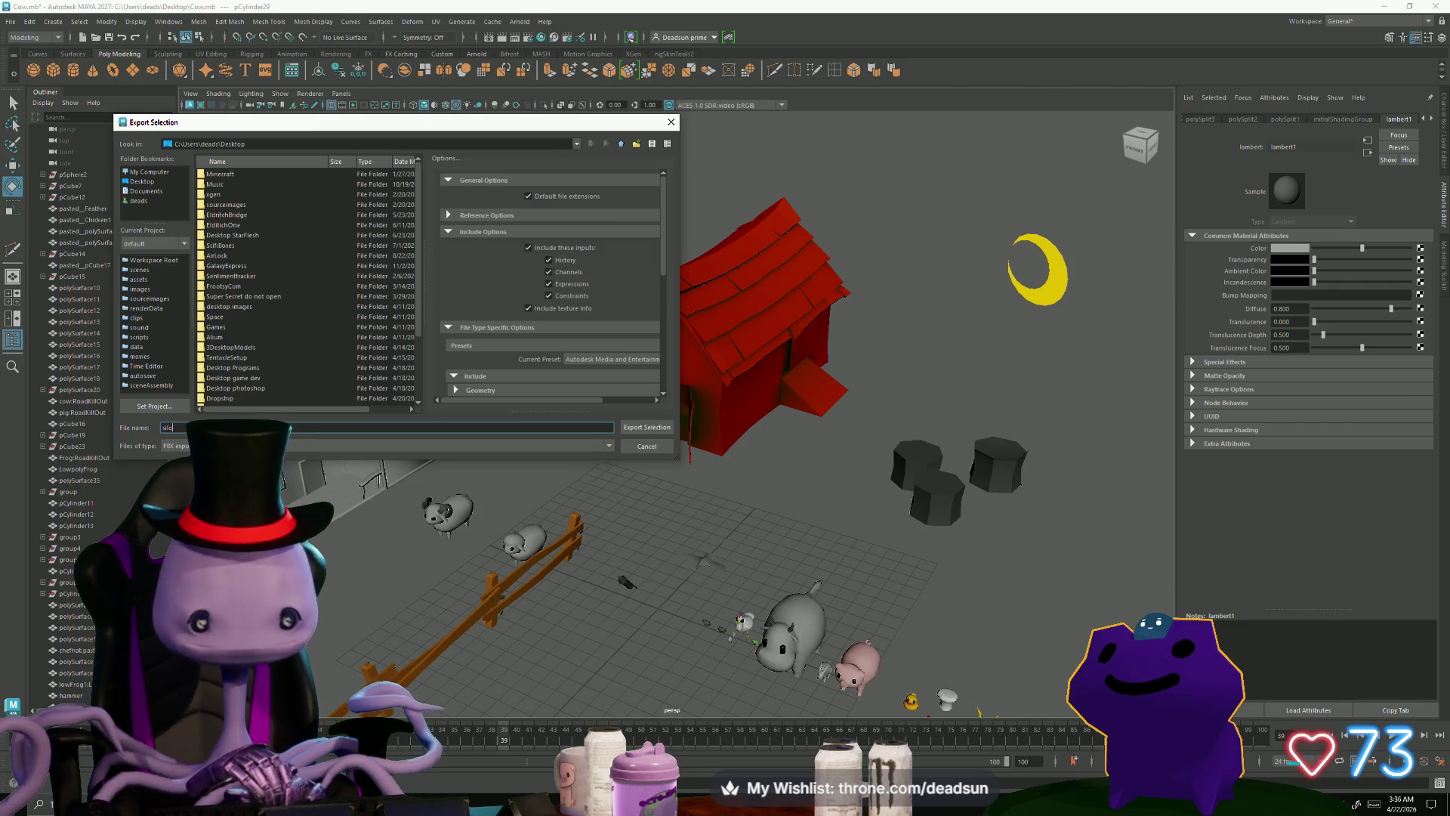
pyautogui.click(654, 431)
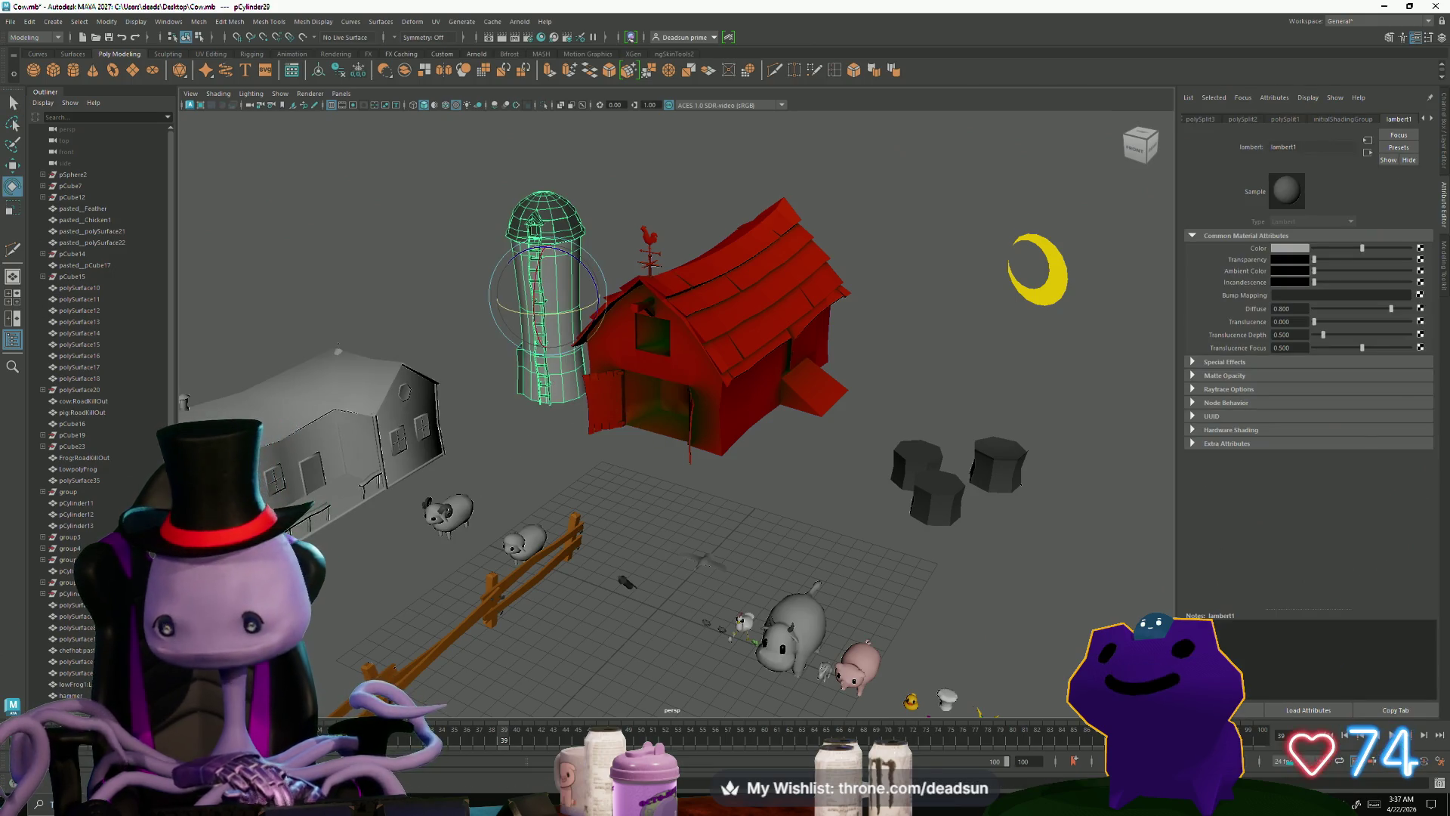
pyautogui.click(1342, 804)
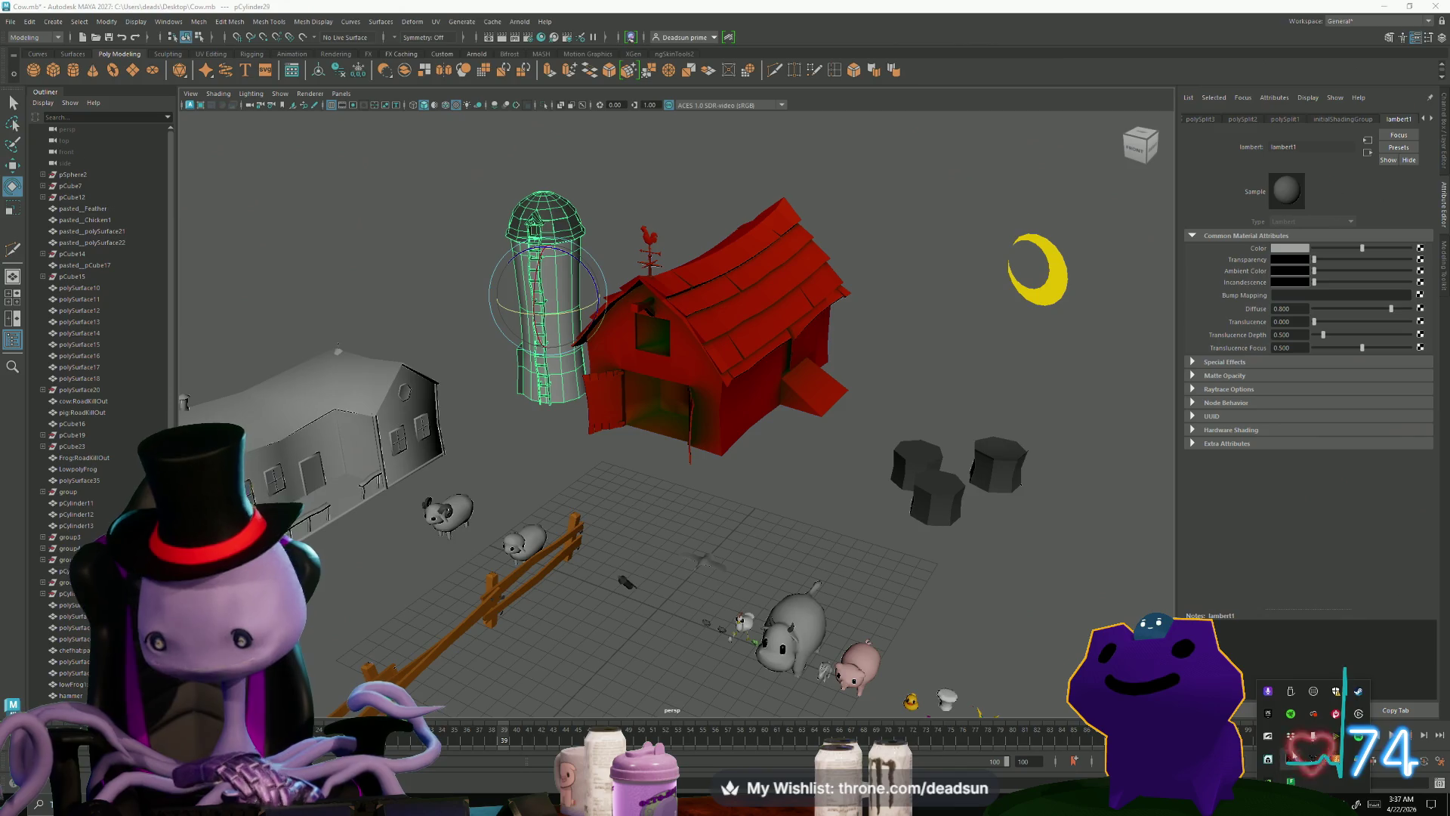
# Step: Launch Substance 3D Painter 2025 from the Steam tray icon's quick-launch list
pyautogui.rightClick(1357, 693)
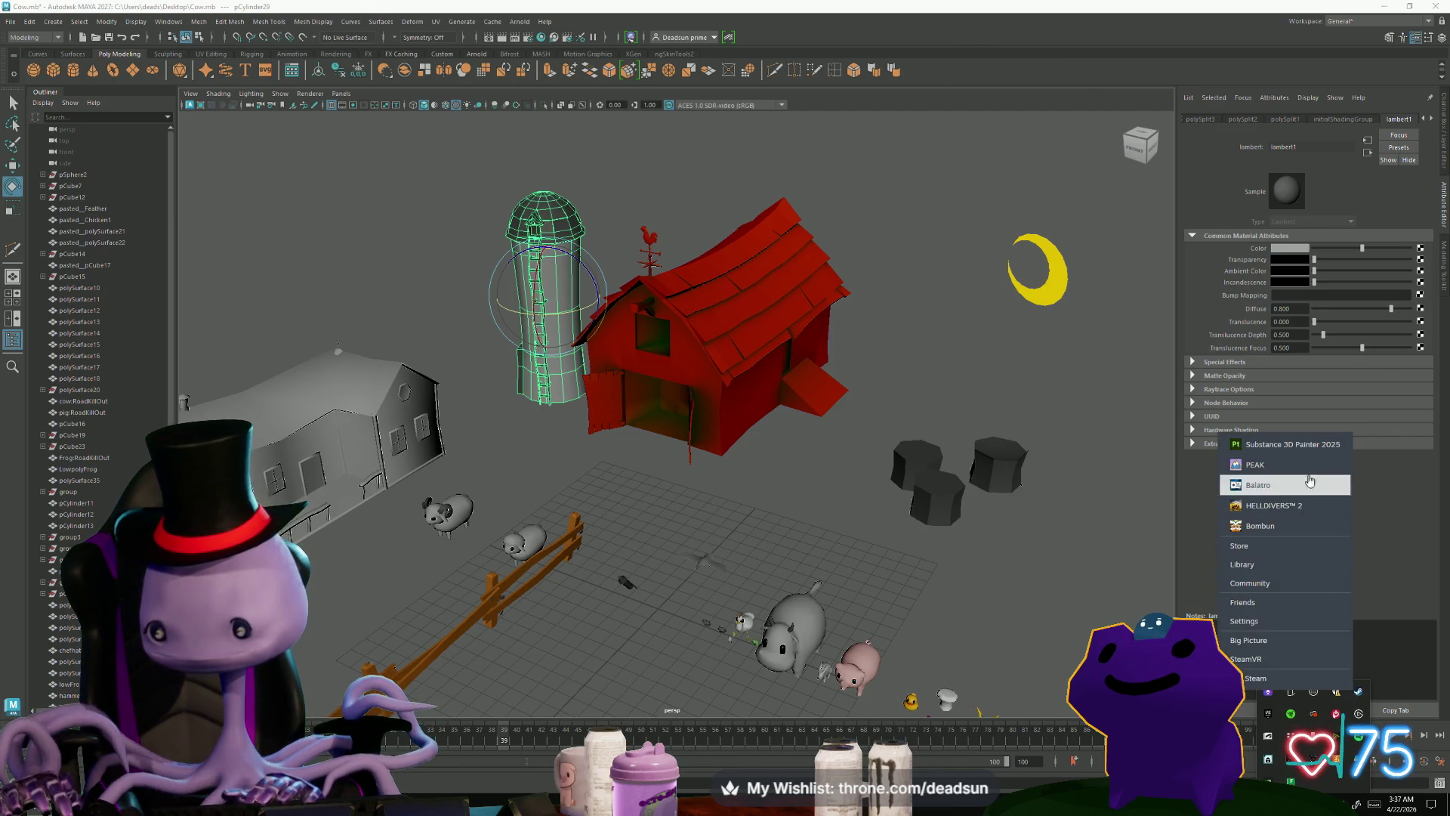
pyautogui.click(1284, 440)
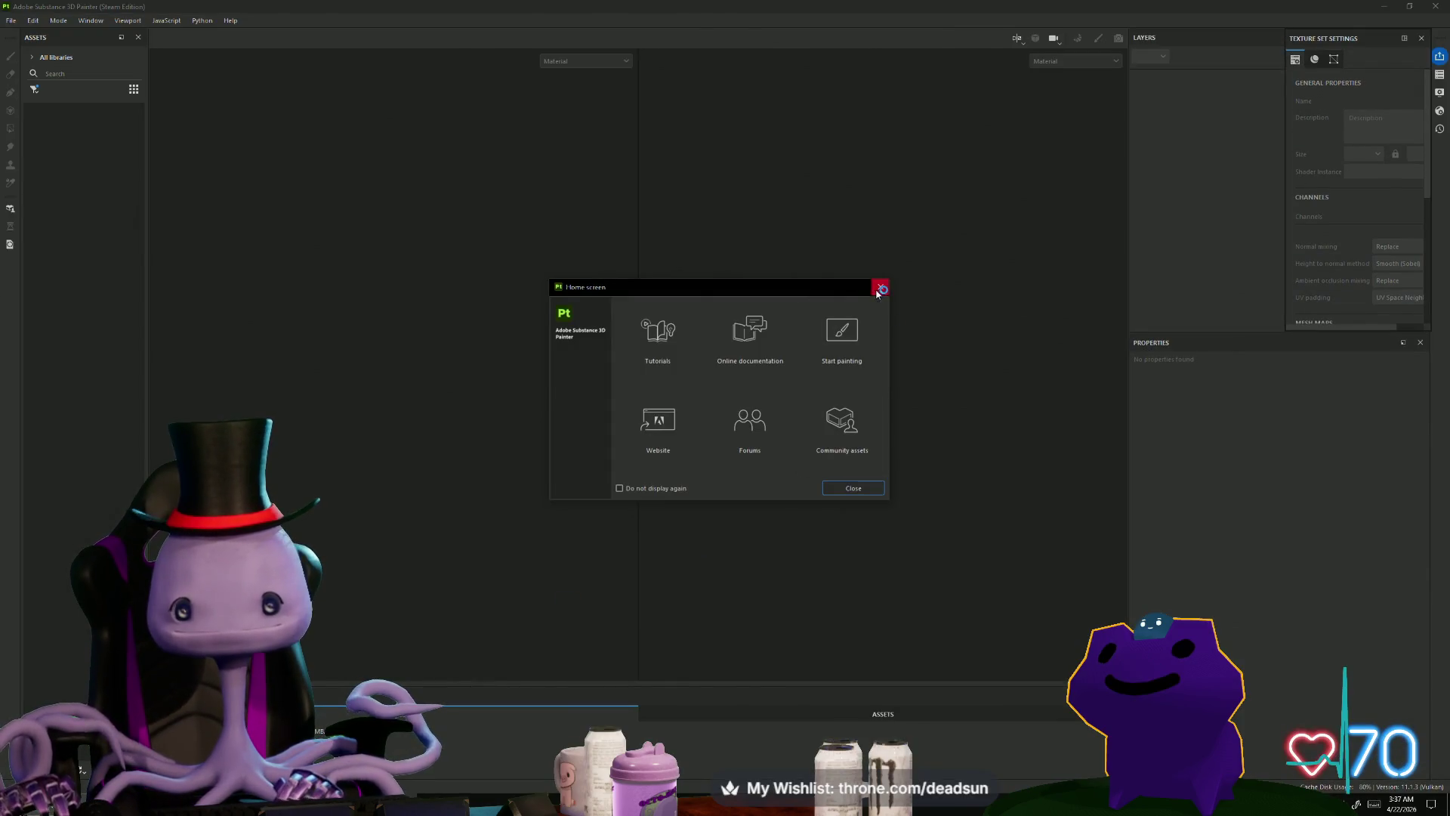
# Step: Create a new Painter project with silo.fbx as its mesh, then open Bake Mesh Maps
pyautogui.click(880, 288)
pyautogui.click(9, 21)
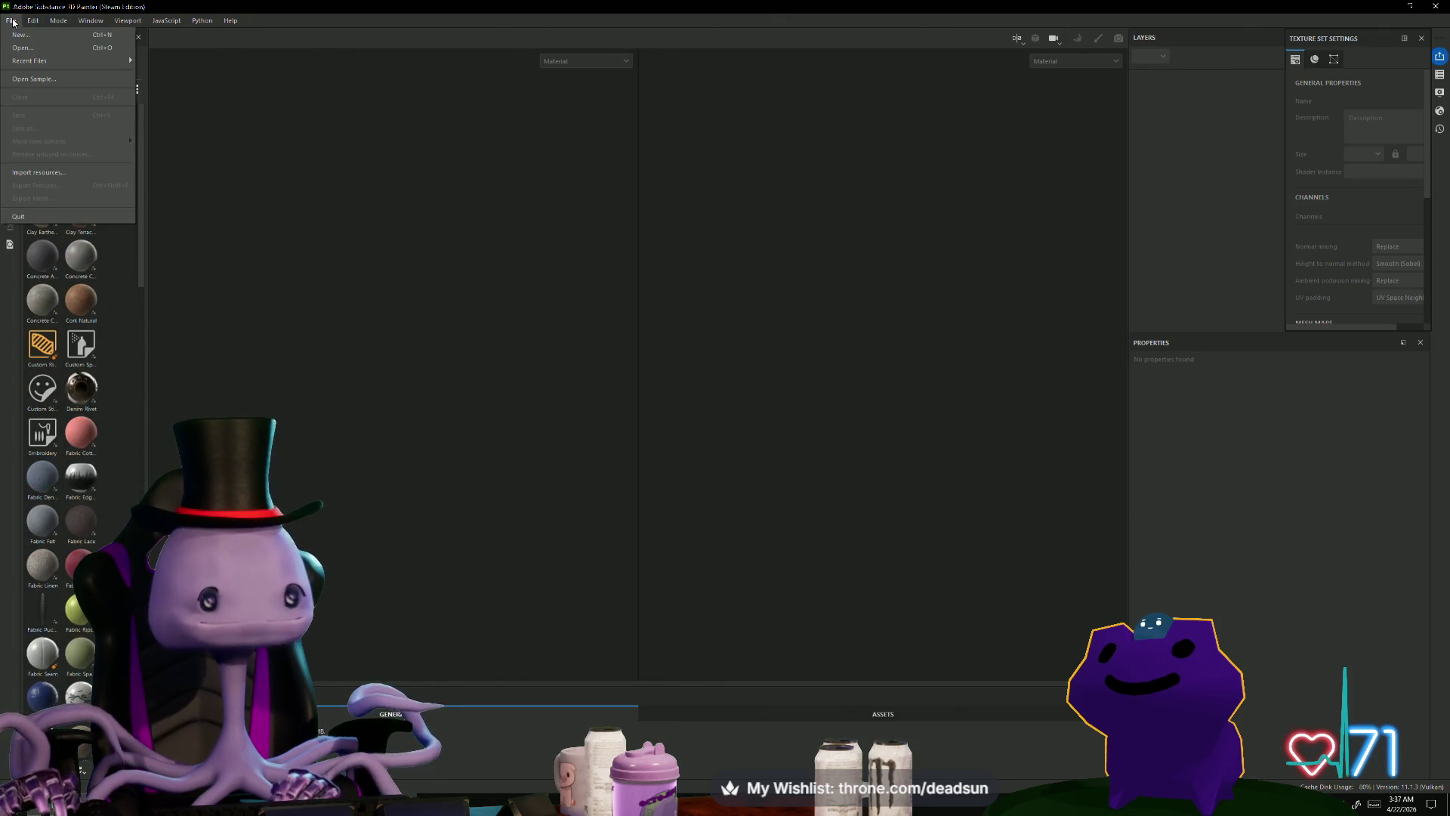
pyautogui.click(46, 40)
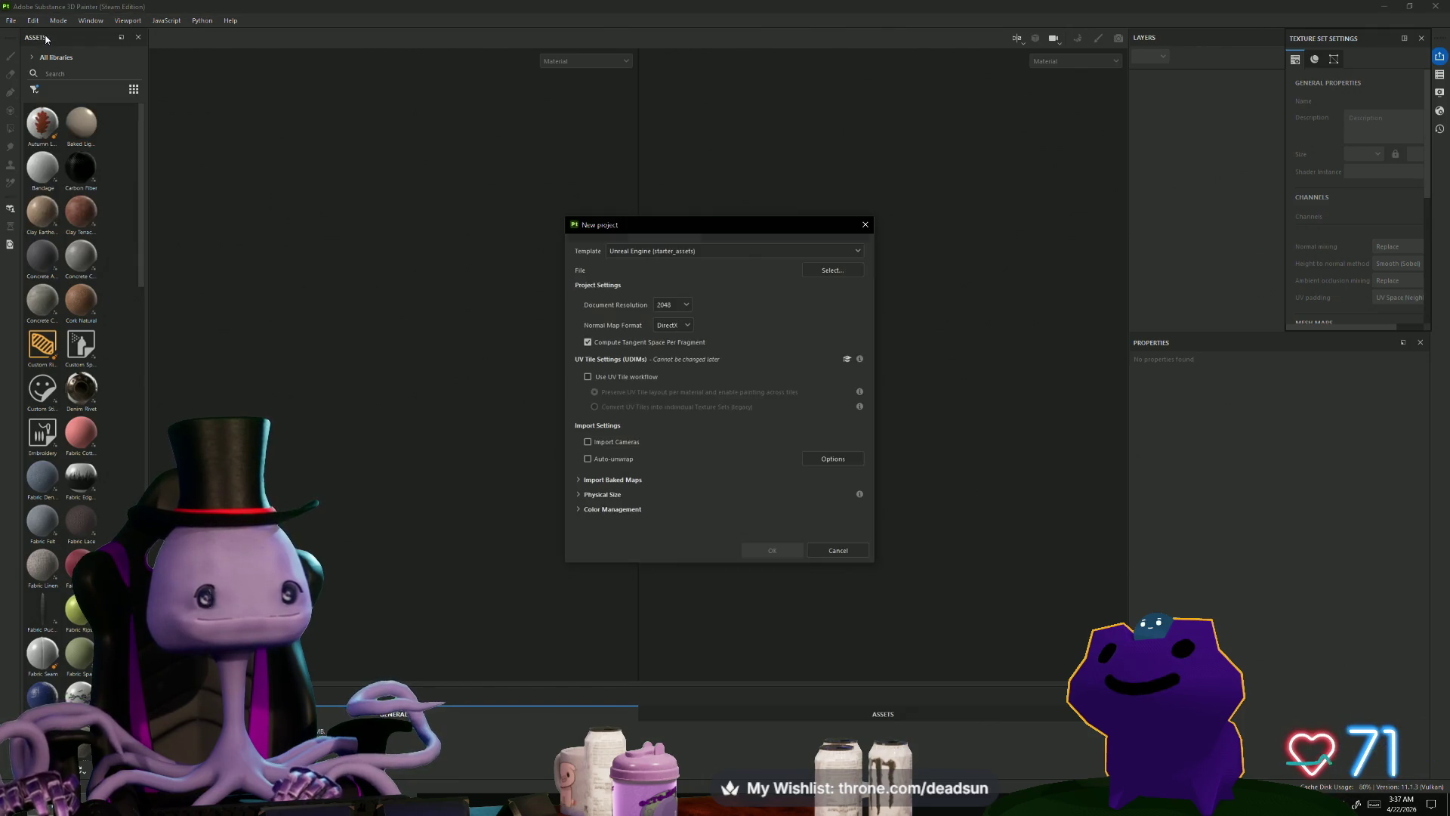
pyautogui.click(825, 271)
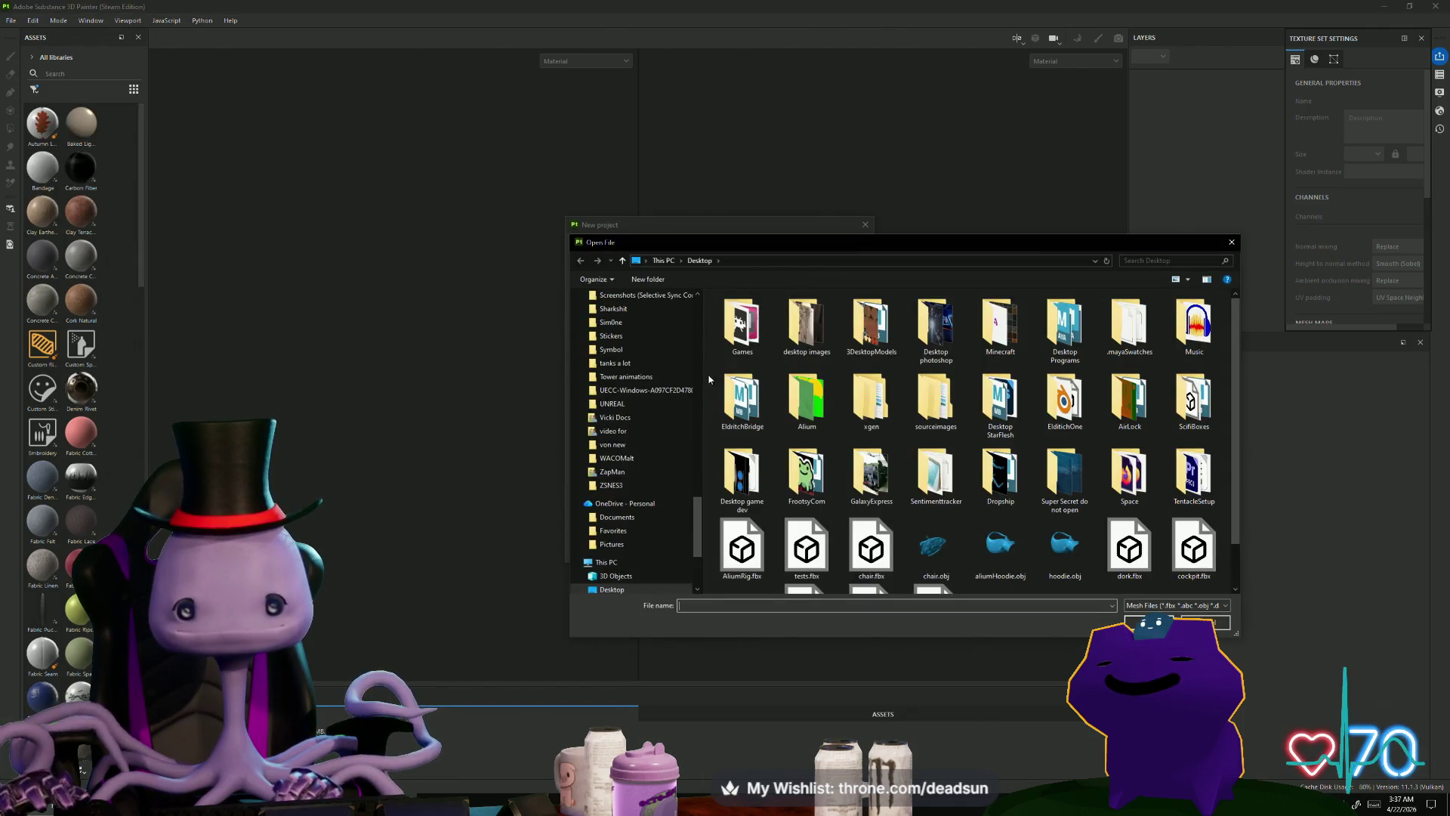
pyautogui.scroll(-1, 808, 469)
pyautogui.click(935, 559)
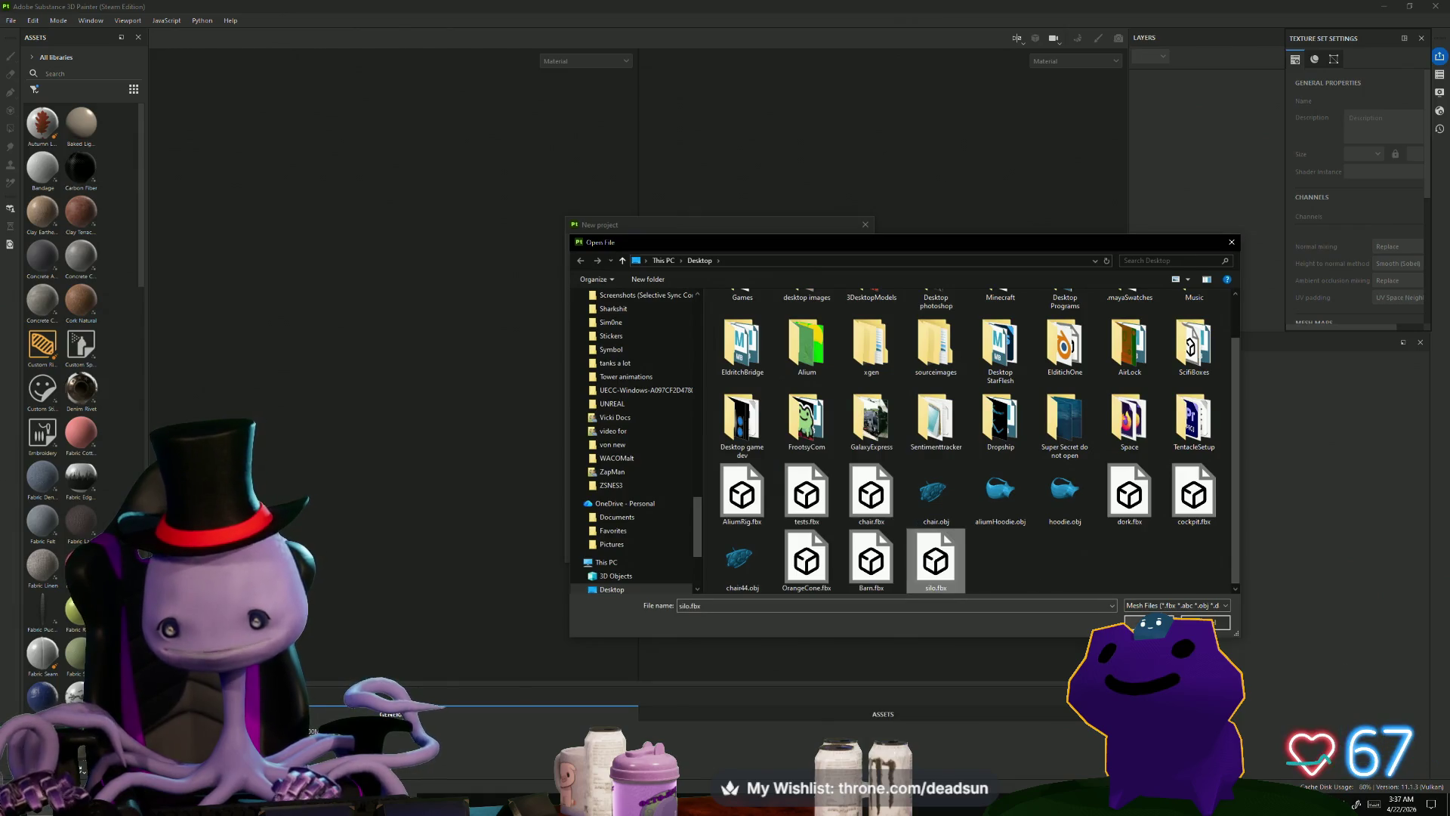
pyautogui.click(1150, 622)
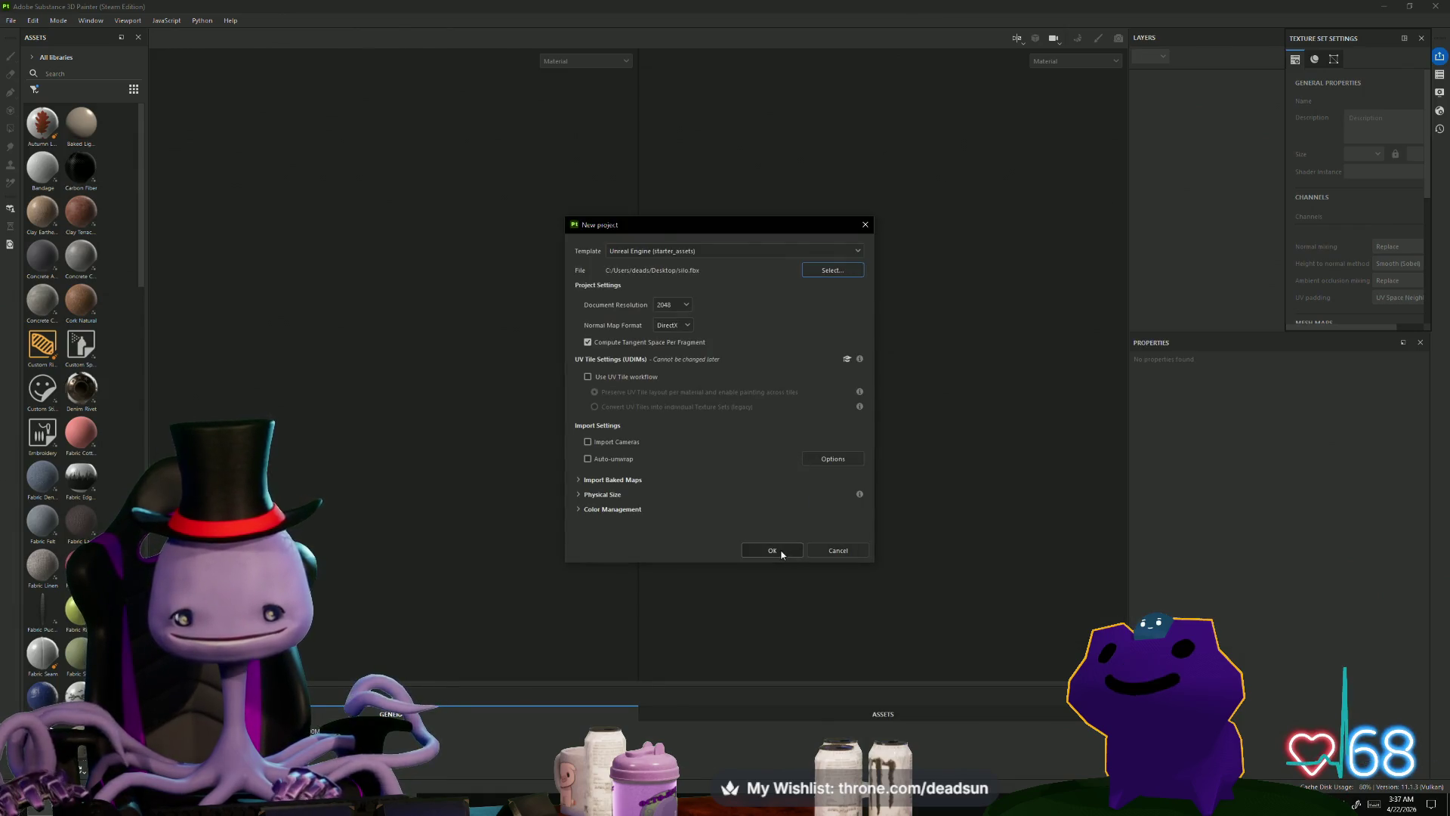
pyautogui.click(782, 555)
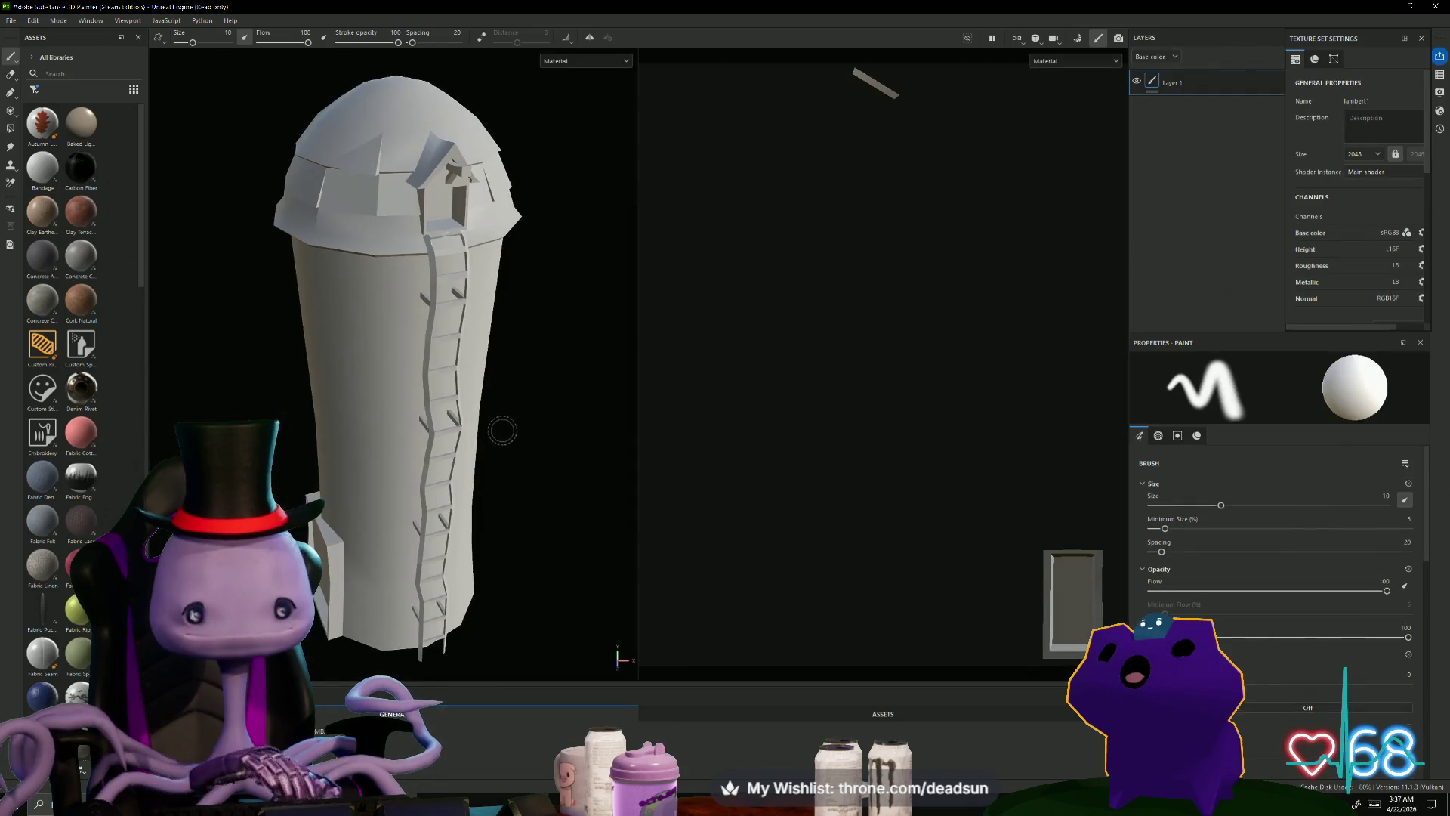
pyautogui.moveTo(398, 444)
pyautogui.keyDown('alt'); pyautogui.mouseDown()
pyautogui.moveTo(392, 432)
pyautogui.moveTo(466, 439)
pyautogui.moveTo(453, 430)
pyautogui.moveTo(479, 424)
pyautogui.moveTo(532, 500)
pyautogui.moveTo(609, 399)
pyautogui.moveTo(907, 356)
pyautogui.moveTo(497, 408)
pyautogui.moveTo(542, 410)
pyautogui.mouseUp(); pyautogui.keyUp('alt')
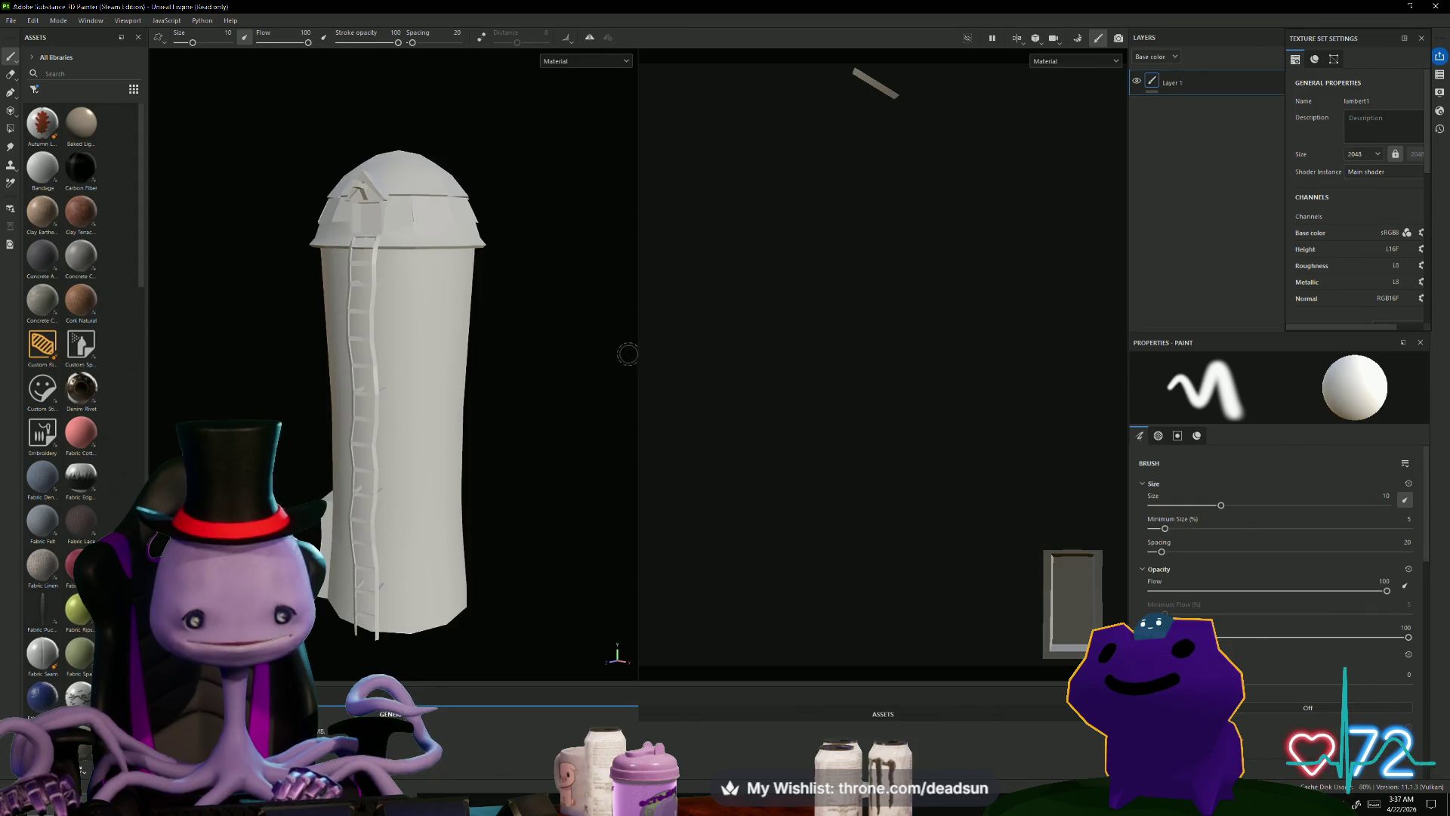
pyautogui.click(1078, 38)
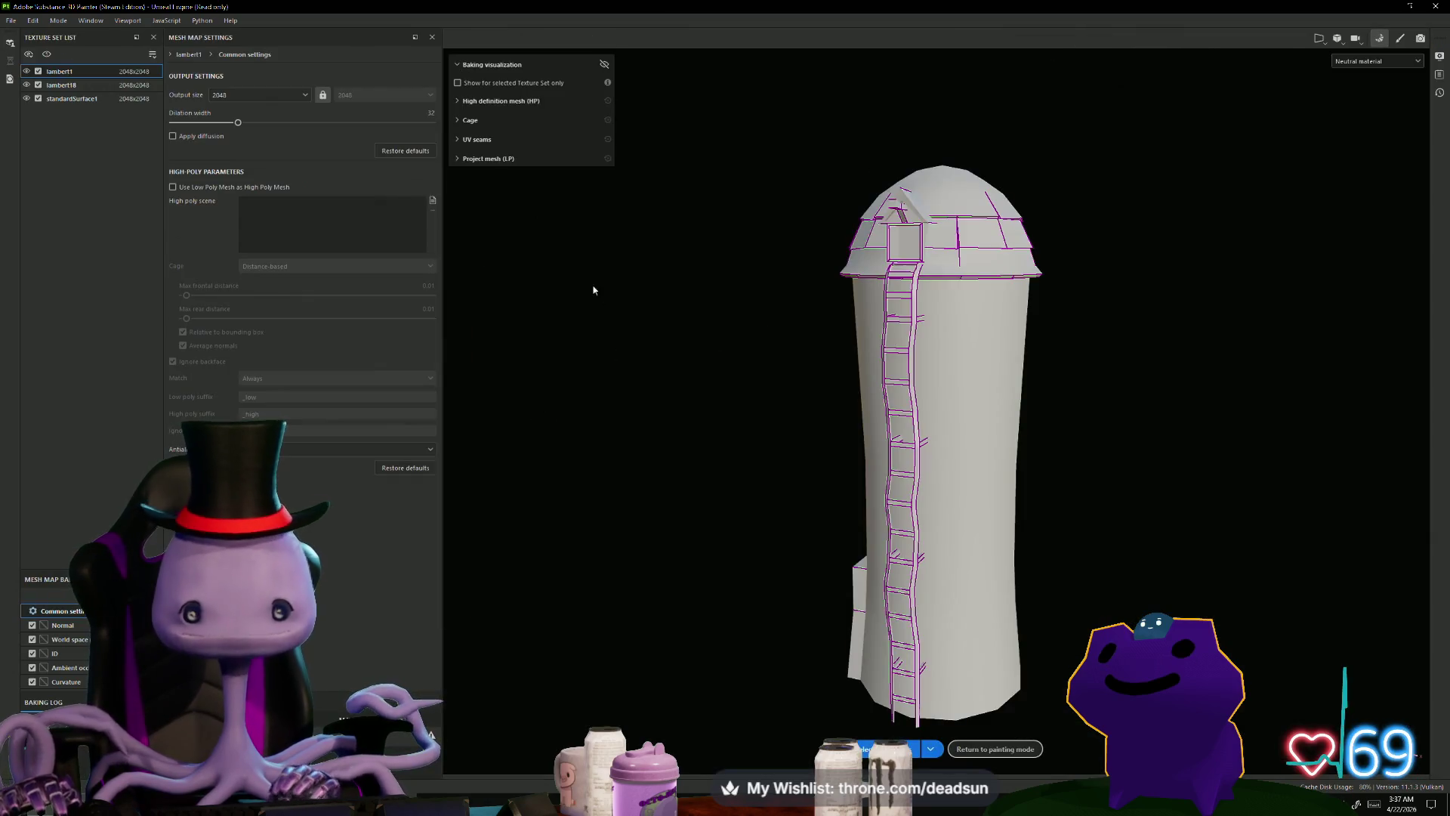
# Step: Bake the silo's selected mesh maps and return to painting mode
pyautogui.click(887, 749)
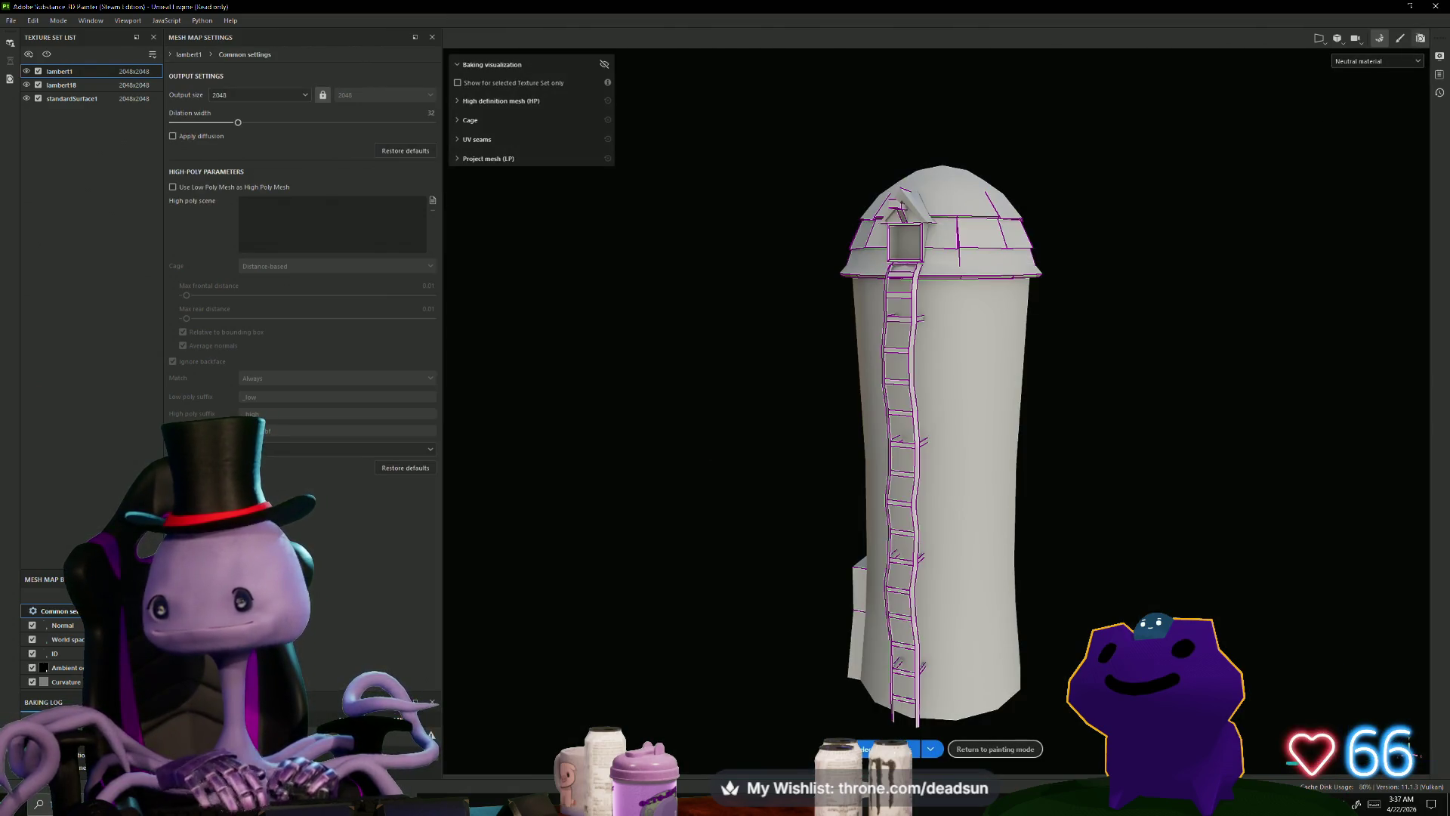
pyautogui.click(1400, 38)
pyautogui.moveTo(518, 456)
pyautogui.keyDown('alt'); pyautogui.mouseDown()
pyautogui.moveTo(325, 498)
pyautogui.moveTo(533, 494)
pyautogui.moveTo(291, 477)
pyautogui.mouseUp(); pyautogui.keyUp('alt')
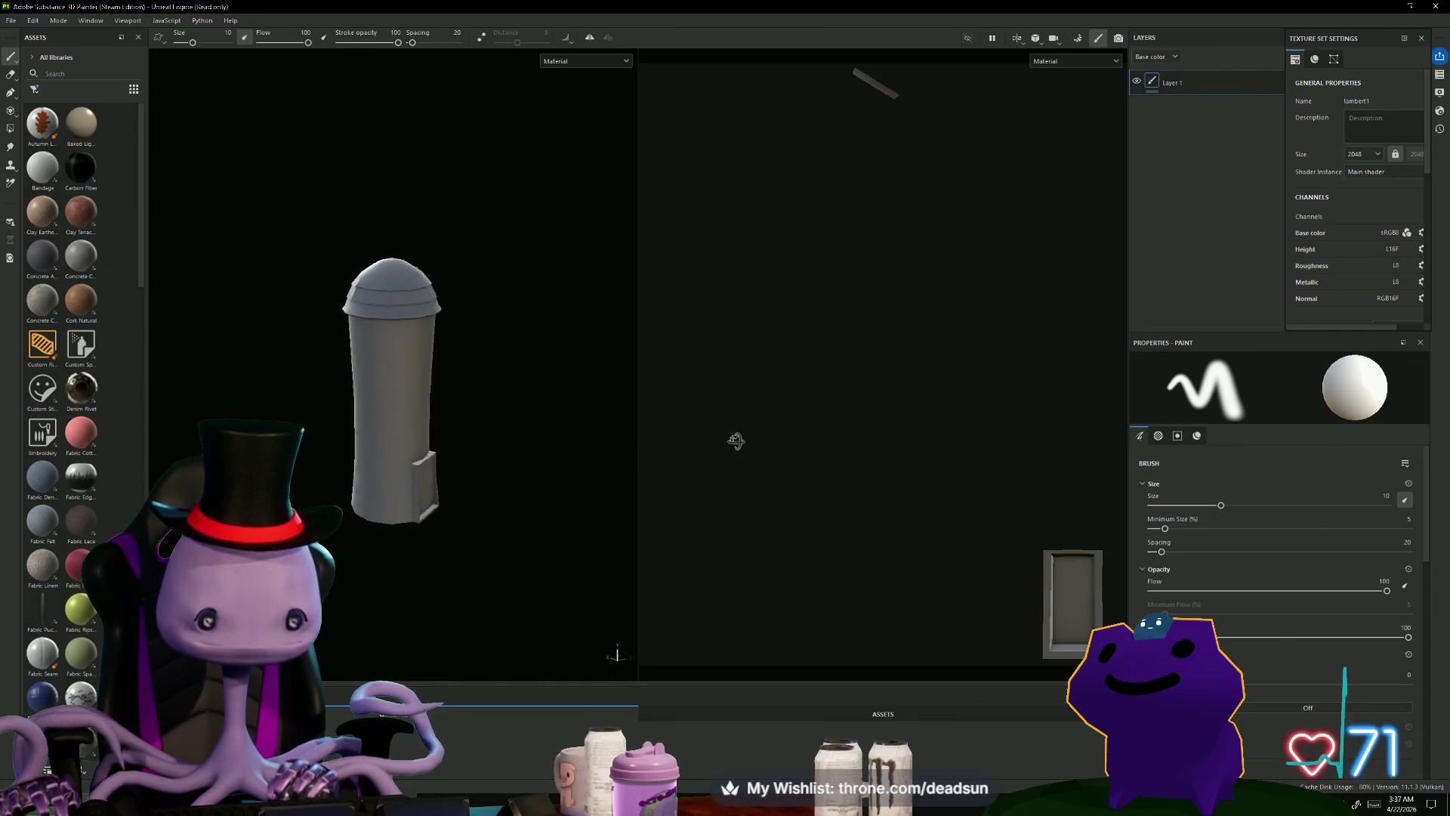
pyautogui.keyDown('alt'); pyautogui.moveTo(678, 448); pyautogui.dragTo(458, 463); pyautogui.keyUp('alt')
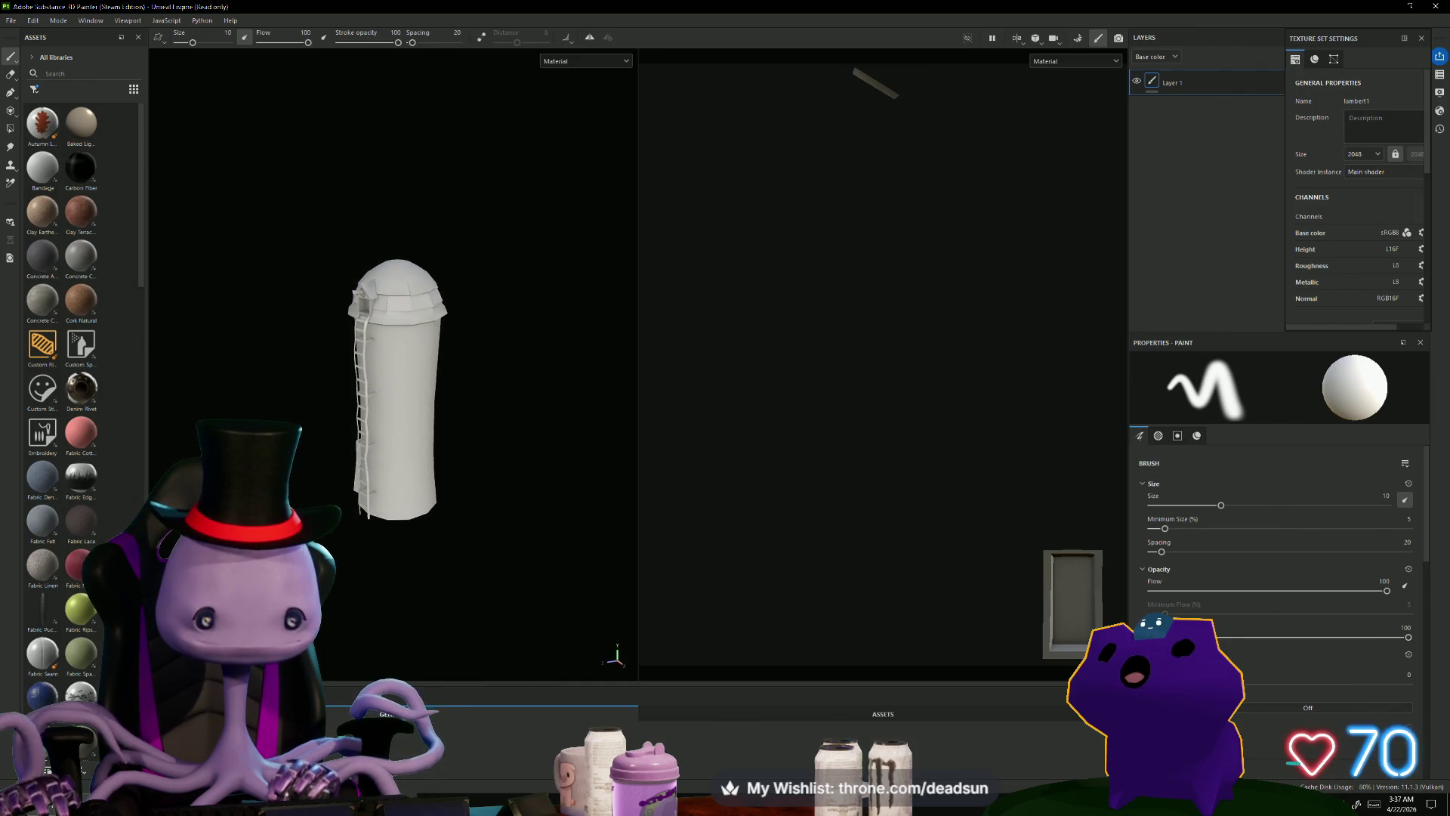
pyautogui.keyDown('alt'); pyautogui.moveTo(533, 589); pyautogui.dragTo(533, 644, button='right'); pyautogui.keyUp('alt')
pyautogui.moveTo(527, 622)
pyautogui.keyDown('alt'); pyautogui.mouseDown()
pyautogui.moveTo(537, 443)
pyautogui.moveTo(543, 491)
pyautogui.mouseUp(); pyautogui.keyUp('alt')
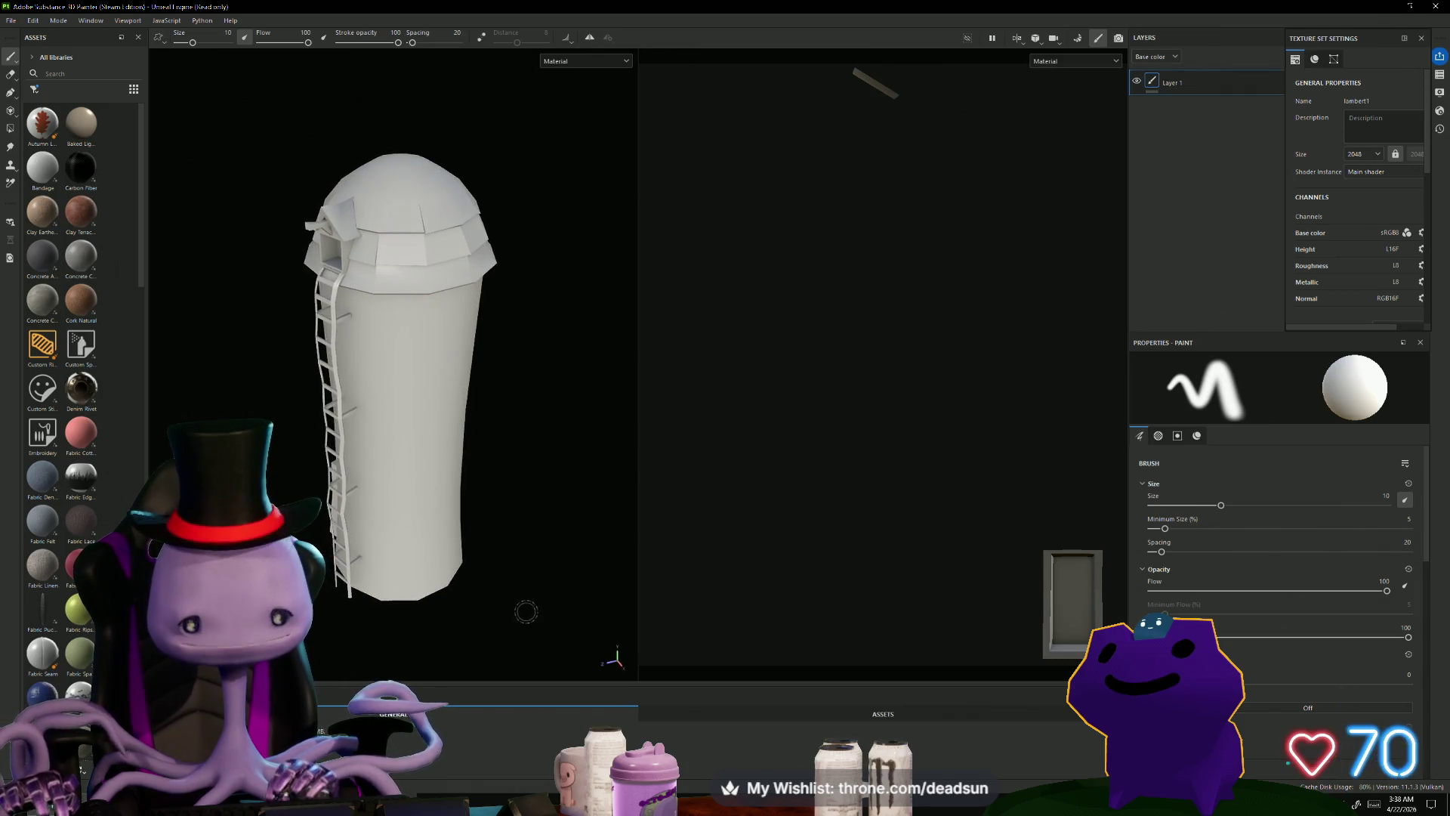
pyautogui.keyDown('alt'); pyautogui.moveTo(610, 542); pyautogui.dragTo(610, 562); pyautogui.keyUp('alt')
pyautogui.moveTo(508, 574)
pyautogui.keyDown('alt'); pyautogui.mouseDown()
pyautogui.moveTo(524, 482)
pyautogui.moveTo(541, 597)
pyautogui.moveTo(526, 626)
pyautogui.mouseUp(); pyautogui.keyUp('alt')
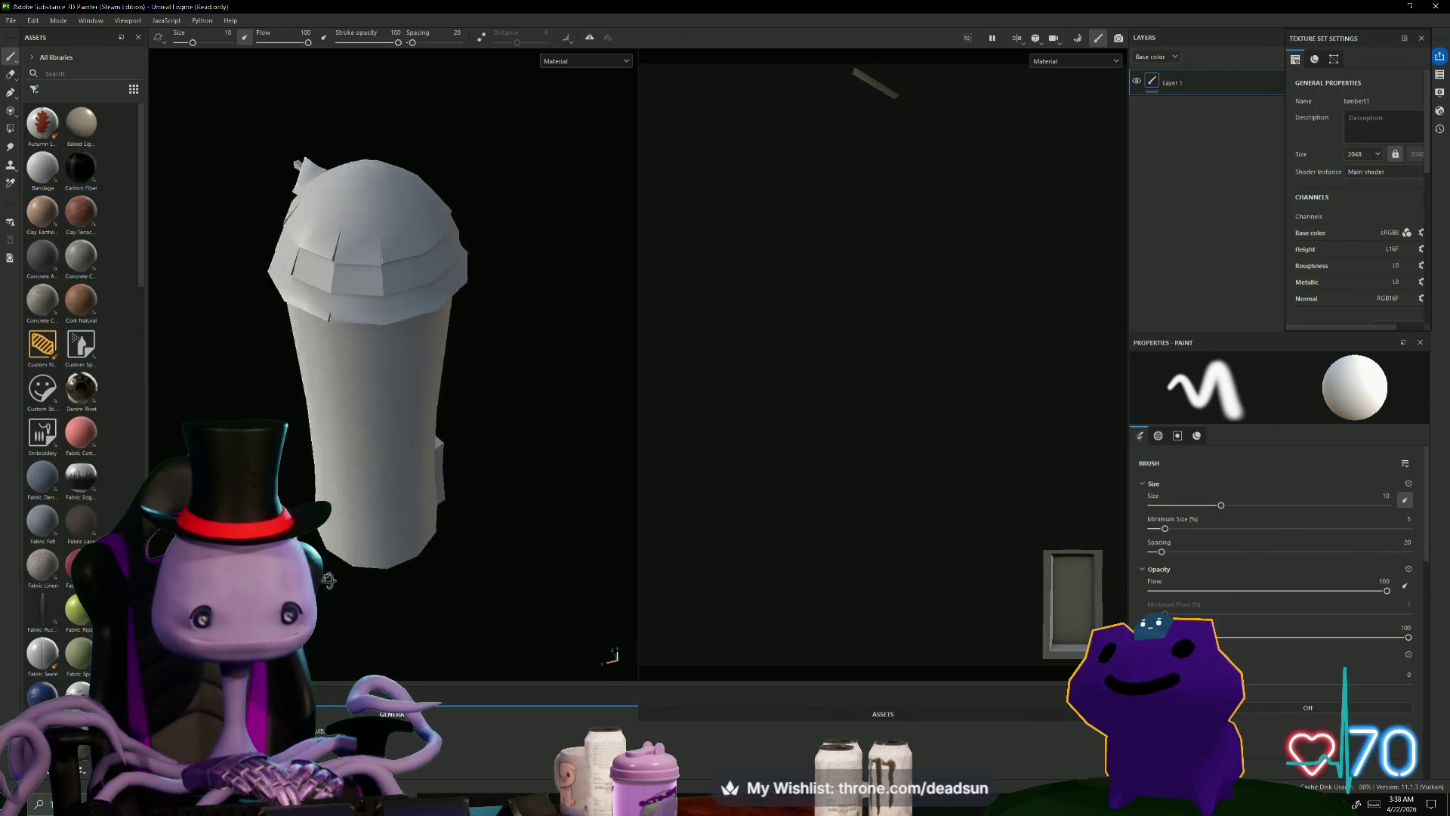
pyautogui.moveTo(553, 579)
pyautogui.keyDown('alt'); pyautogui.mouseDown()
pyautogui.moveTo(418, 590)
pyautogui.moveTo(423, 563)
pyautogui.mouseUp(); pyautogui.keyUp('alt')
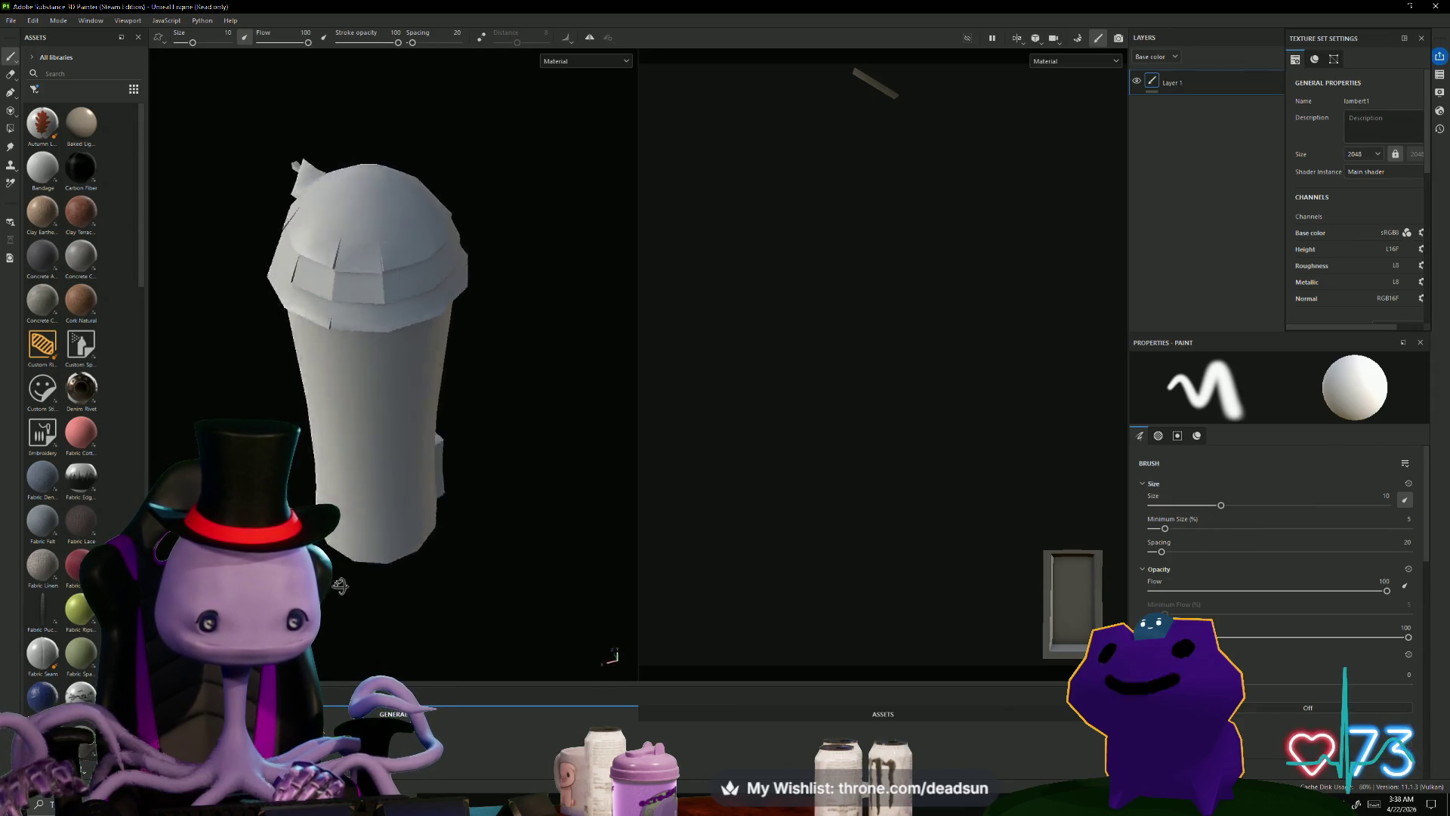
pyautogui.moveTo(528, 549)
pyautogui.keyDown('alt'); pyautogui.mouseDown()
pyautogui.moveTo(553, 551)
pyautogui.moveTo(544, 584)
pyautogui.mouseUp(); pyautogui.keyUp('alt')
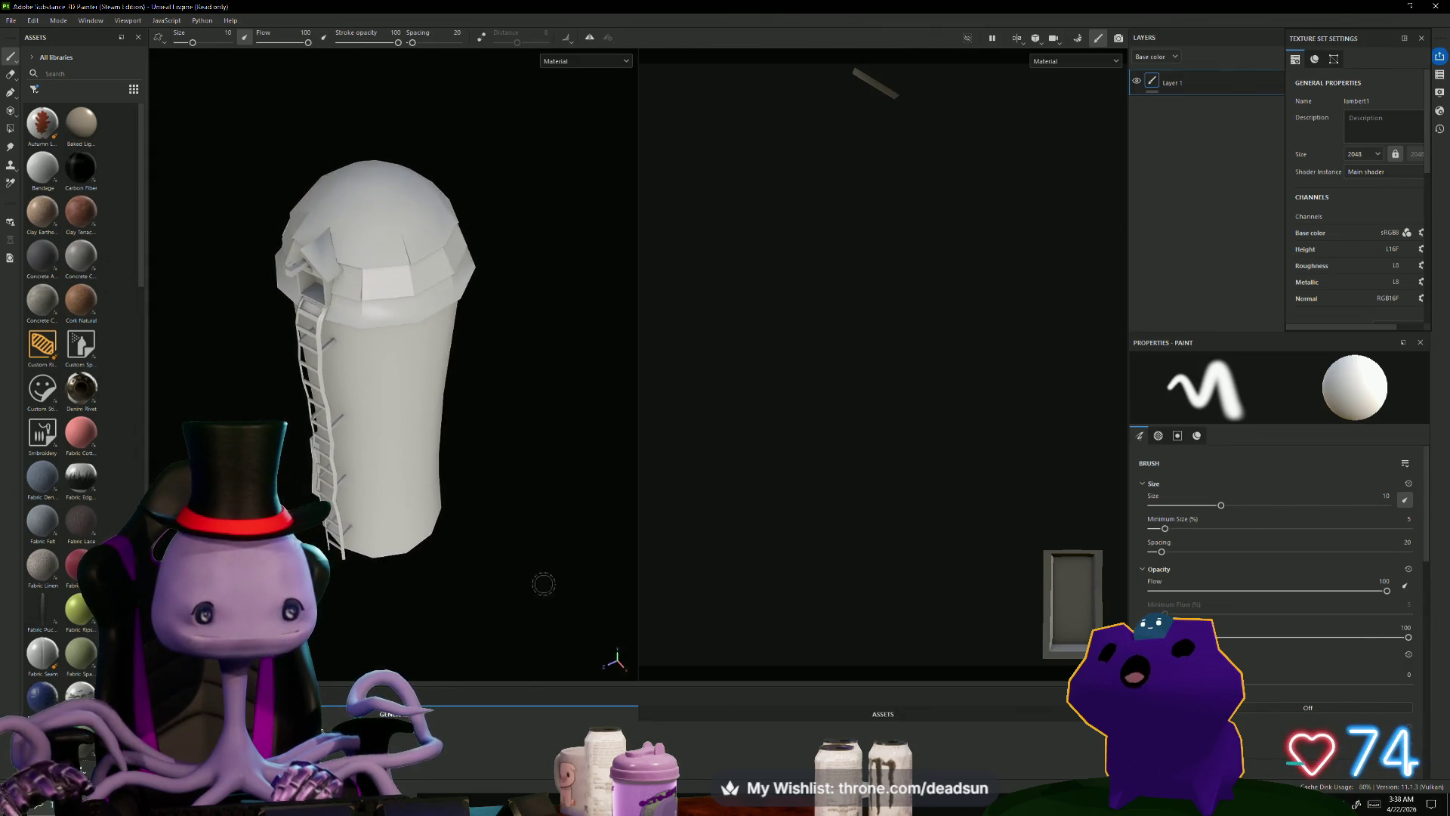
pyautogui.keyDown('alt'); pyautogui.moveTo(586, 523); pyautogui.dragTo(700, 629, button='right'); pyautogui.keyUp('alt')
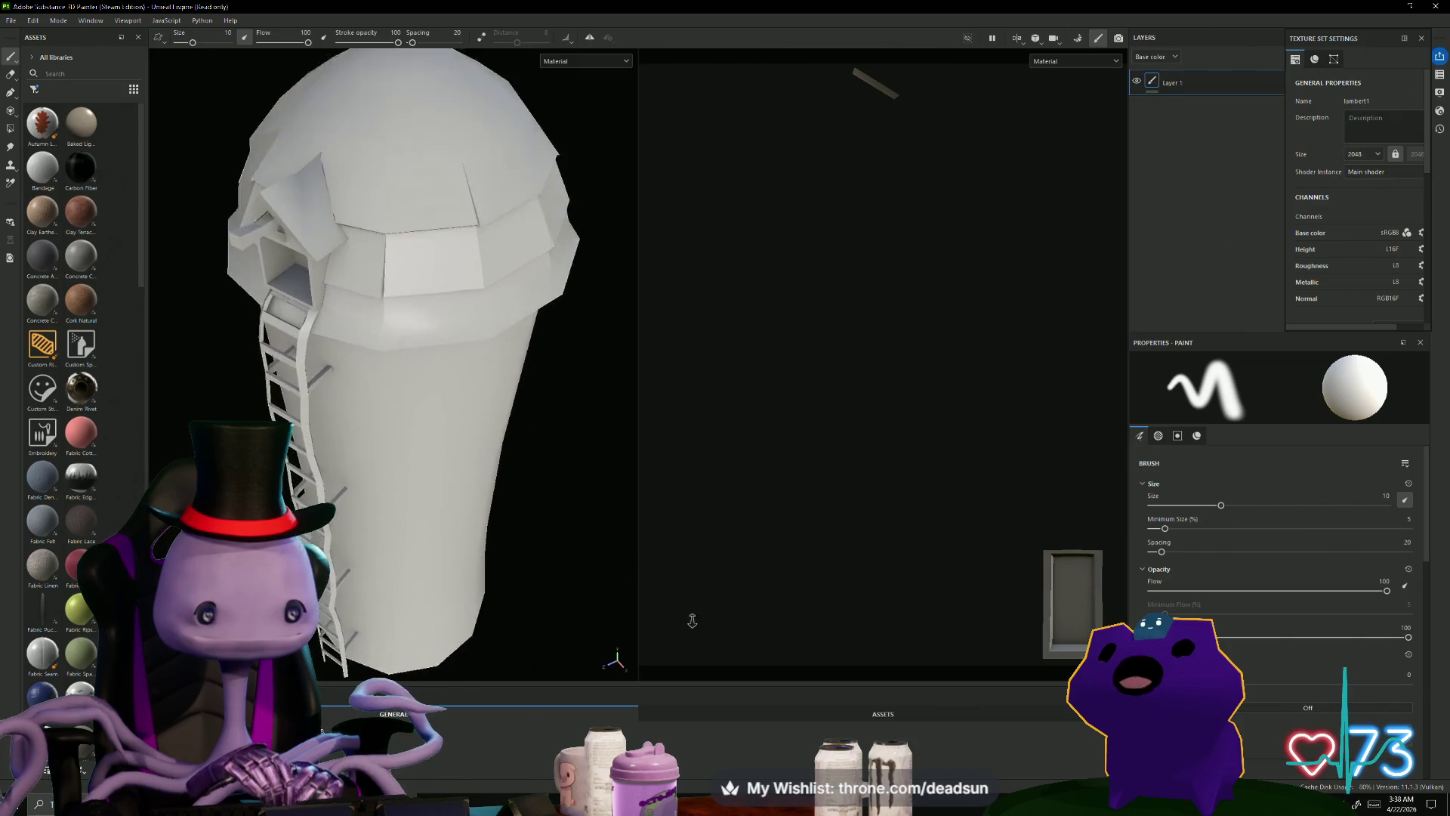
pyautogui.moveTo(699, 630)
pyautogui.keyDown('alt'); pyautogui.mouseDown()
pyautogui.moveTo(550, 567)
pyautogui.moveTo(479, 577)
pyautogui.moveTo(744, 550)
pyautogui.moveTo(582, 528)
pyautogui.moveTo(563, 541)
pyautogui.moveTo(509, 495)
pyautogui.moveTo(544, 534)
pyautogui.moveTo(567, 504)
pyautogui.moveTo(632, 498)
pyautogui.moveTo(615, 496)
pyautogui.moveTo(503, 531)
pyautogui.moveTo(501, 383)
pyautogui.moveTo(511, 576)
pyautogui.moveTo(554, 527)
pyautogui.moveTo(529, 530)
pyautogui.moveTo(601, 519)
pyautogui.moveTo(683, 472)
pyautogui.moveTo(626, 487)
pyautogui.mouseUp(); pyautogui.keyUp('alt')
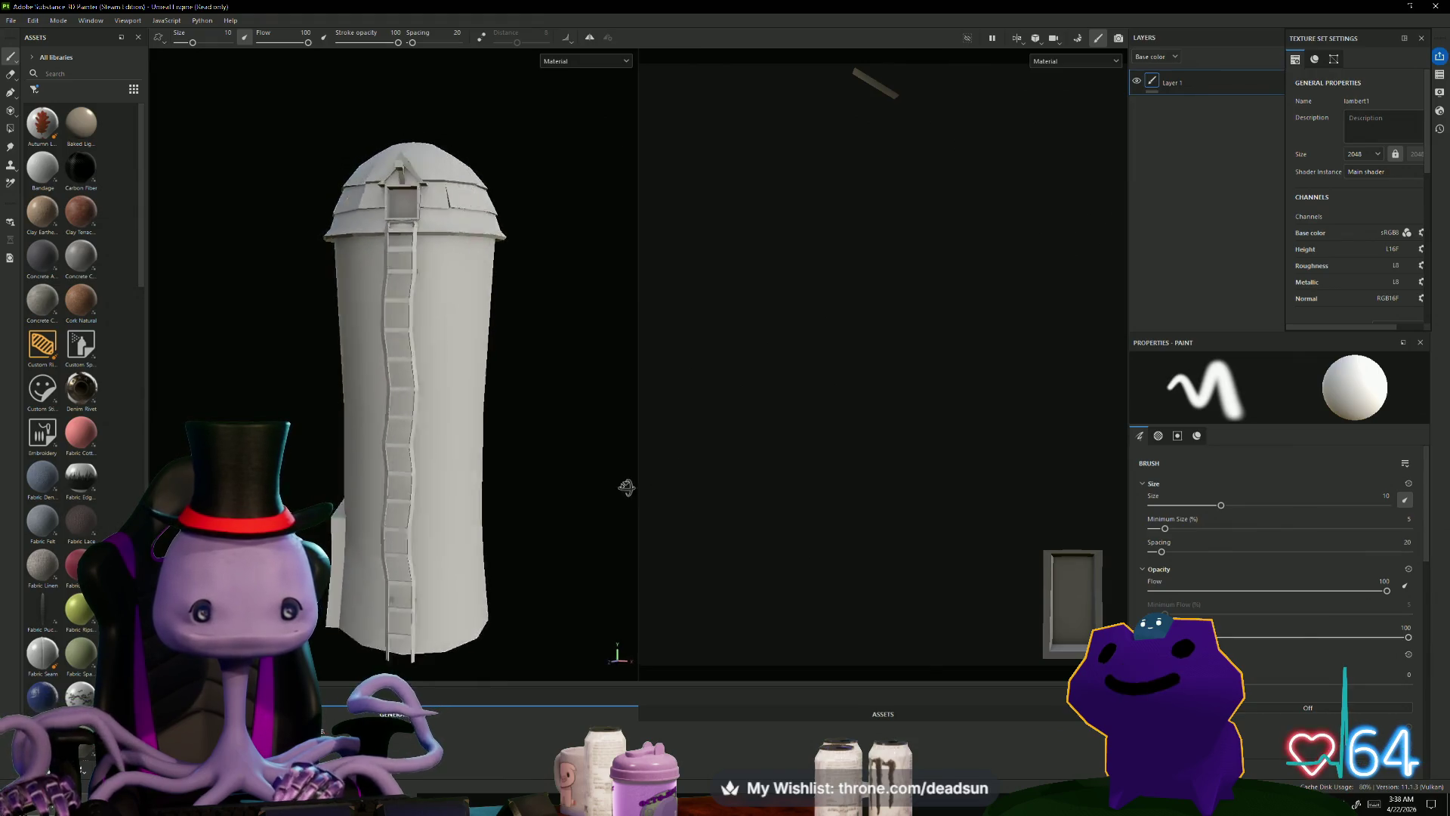
pyautogui.keyDown('alt'); pyautogui.moveTo(566, 523); pyautogui.dragTo(566, 534); pyautogui.keyUp('alt')
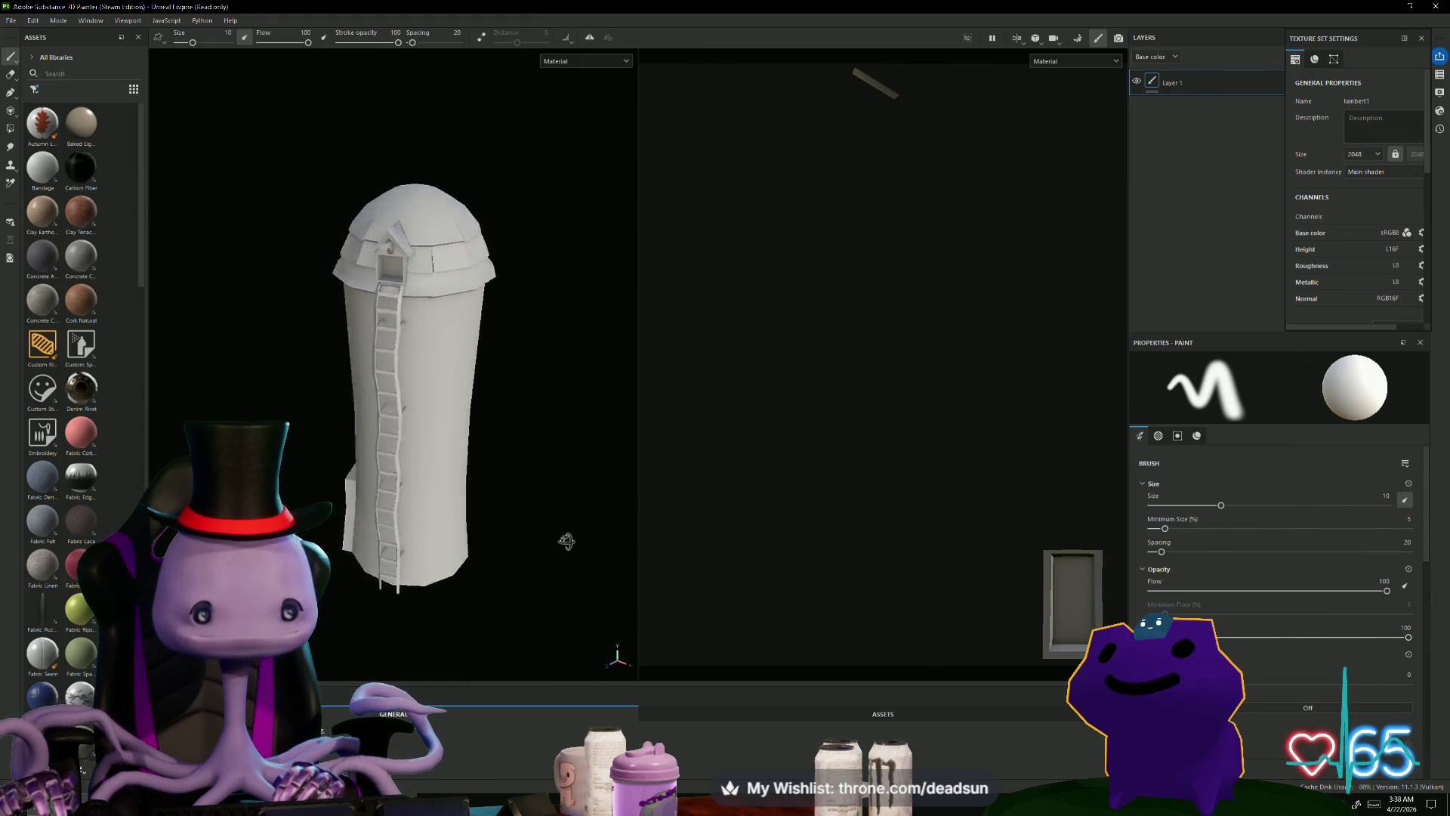